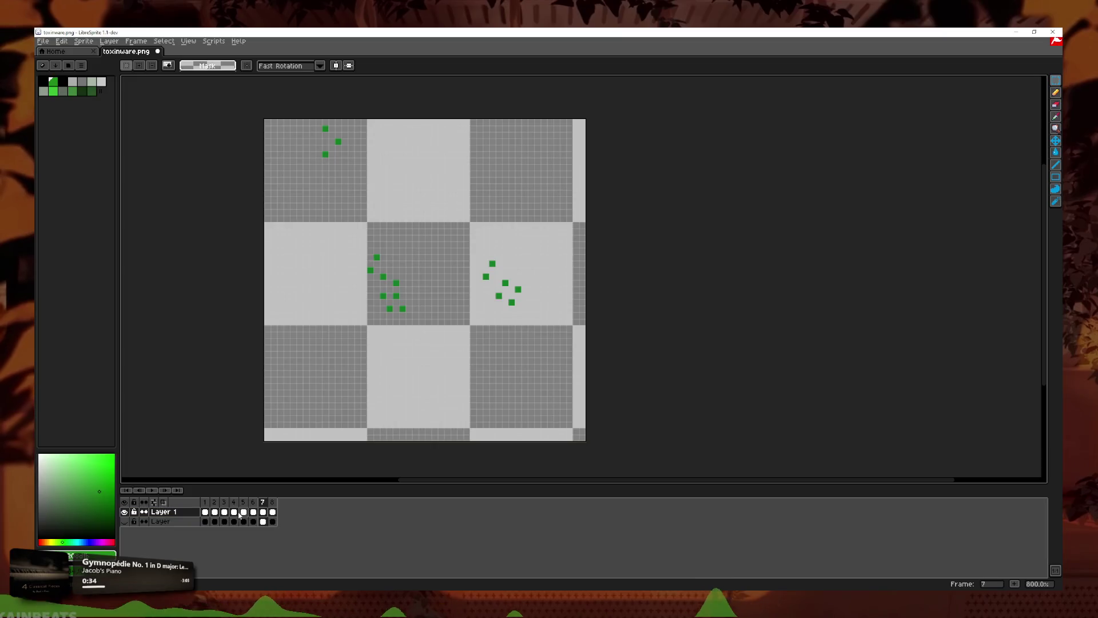
Step: Show the character layer, hide the dots layer, and paste the copied collar artwork into frame 8
left_click(124, 521)
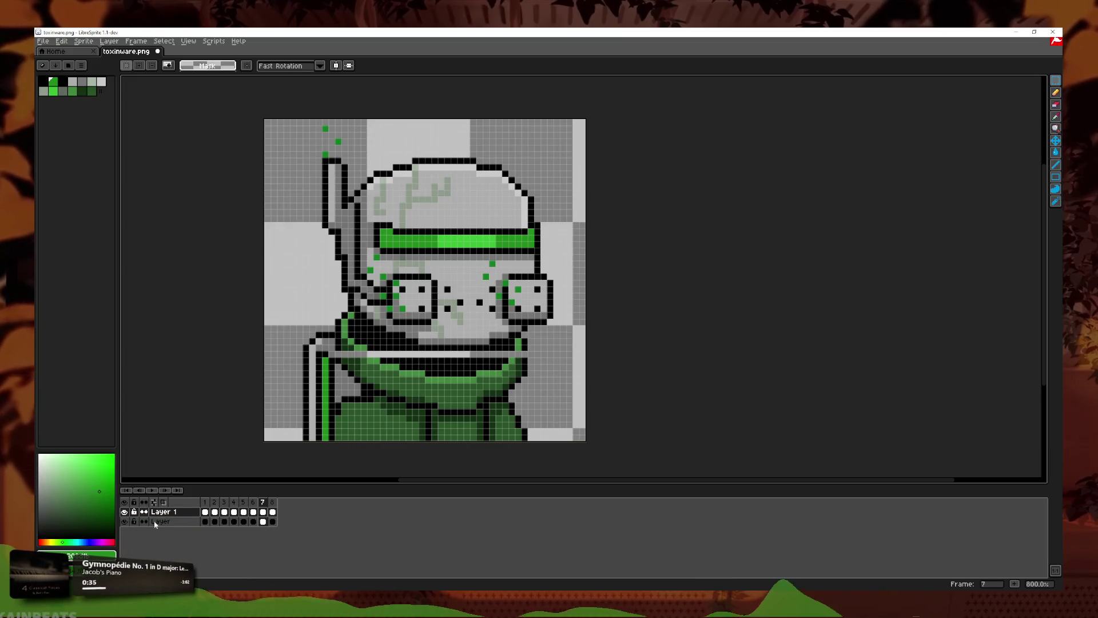
left_click(124, 512)
left_click(263, 521)
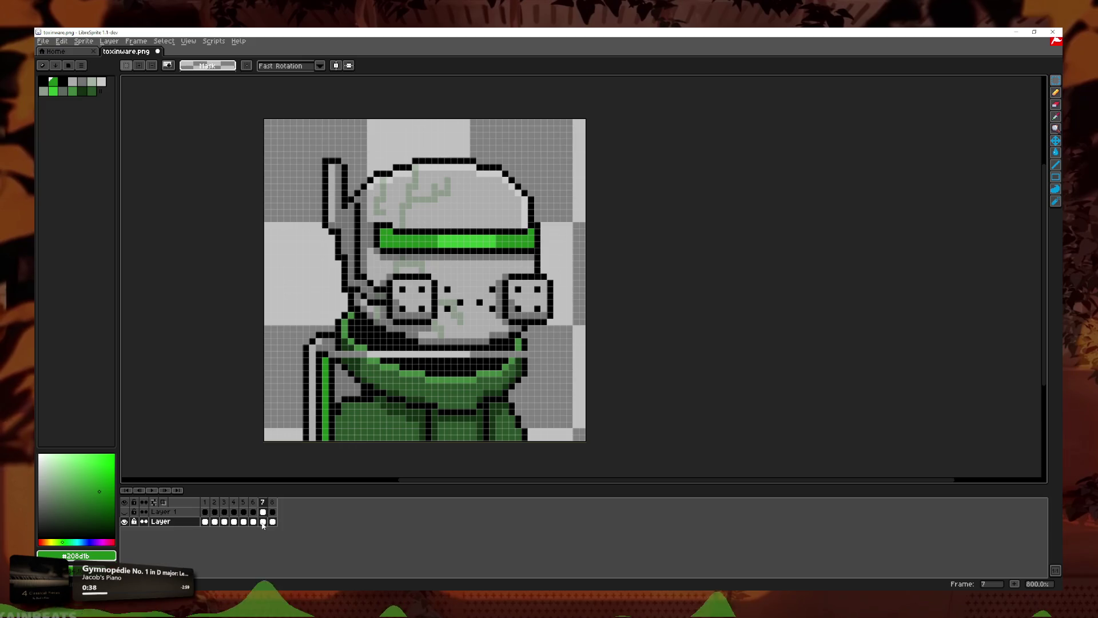
key("Left")
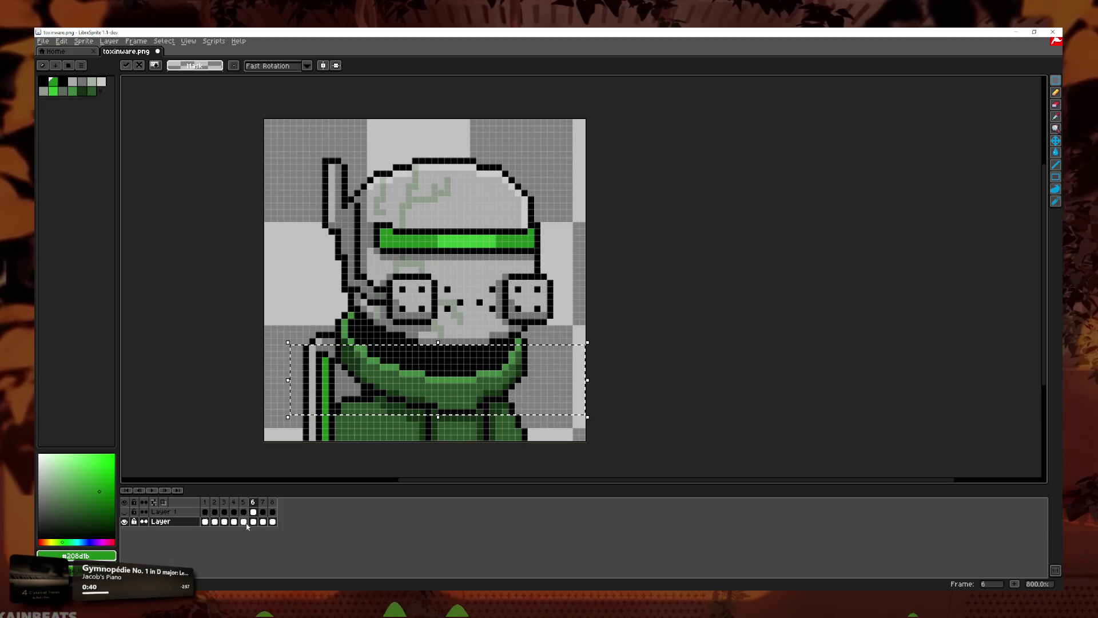
left_click(262, 521)
left_click(272, 521)
key("ctrl+v")
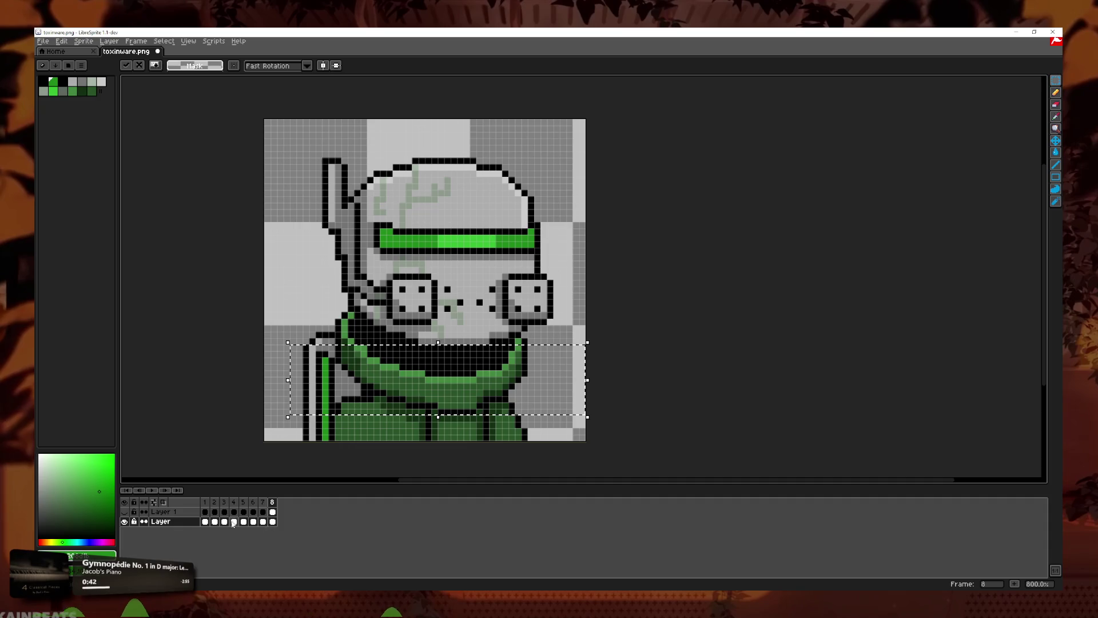
double_click(228, 522)
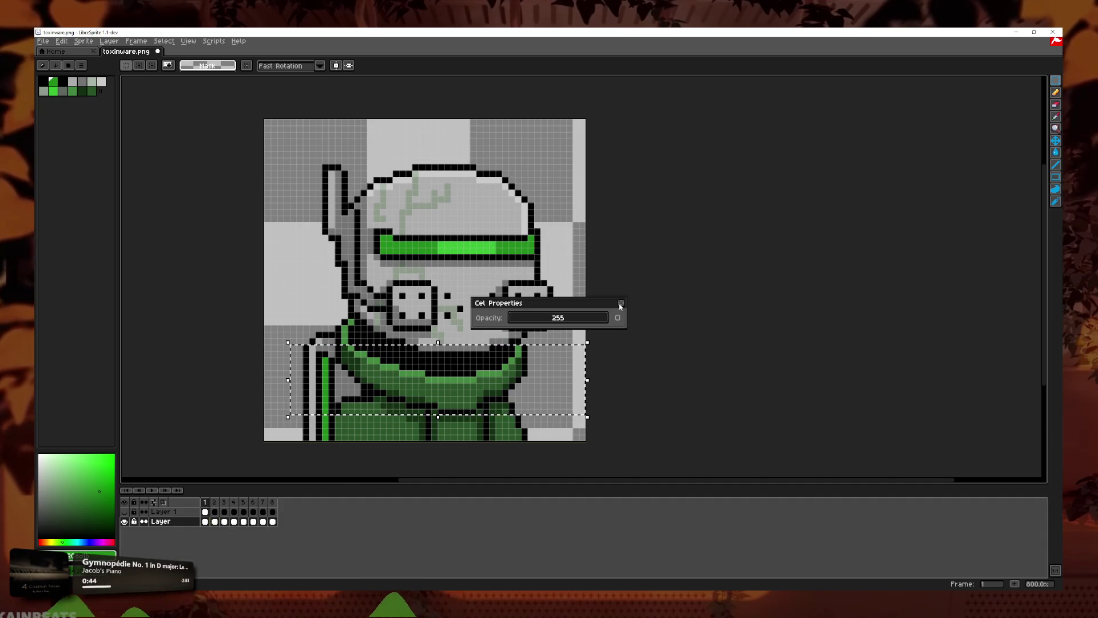
left_click(620, 305)
Step: Hide the character layer, show the green dots layer, and select the collar-line area on frame 6
left_click(124, 521)
left_click(124, 511)
left_click(243, 512)
double_click(254, 512)
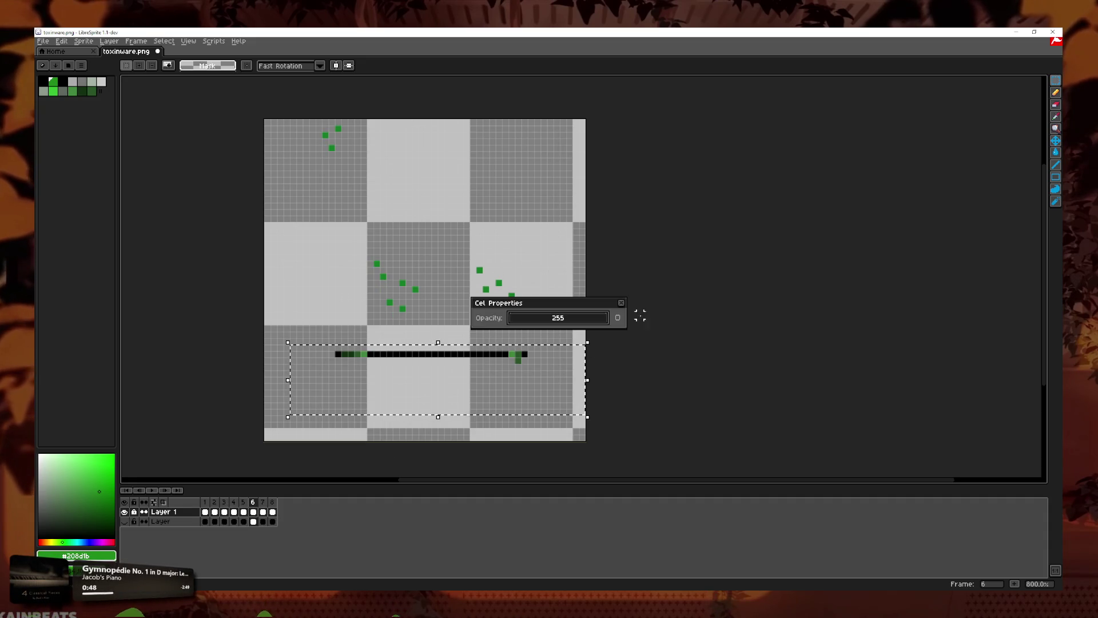
left_click(621, 303)
left_click_drag(255, 521, 262, 517)
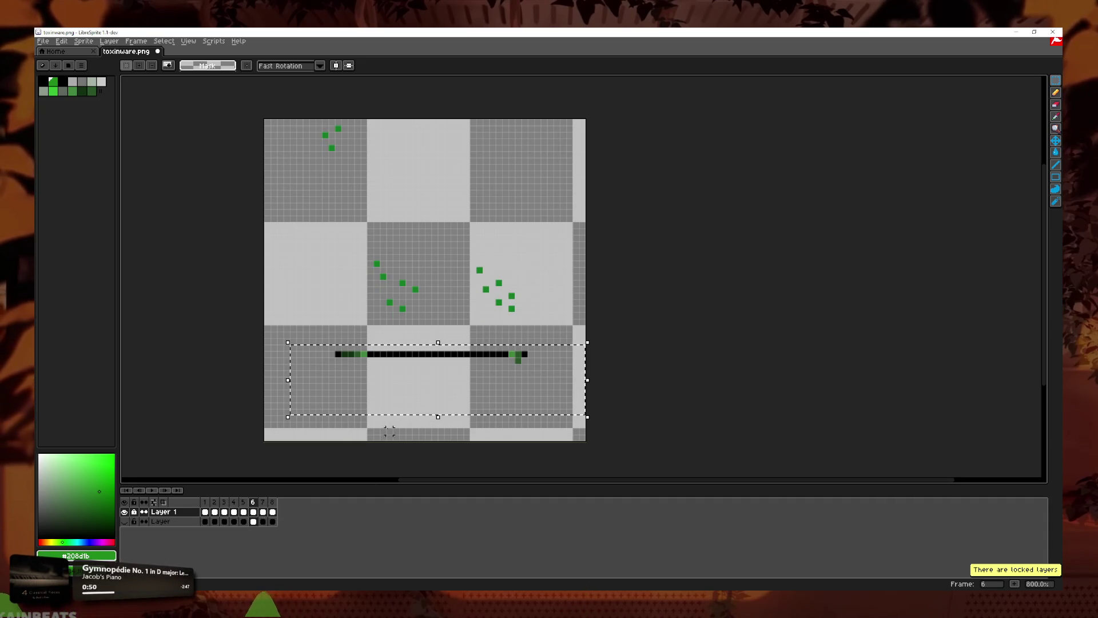
left_click_drag(574, 397, 300, 329)
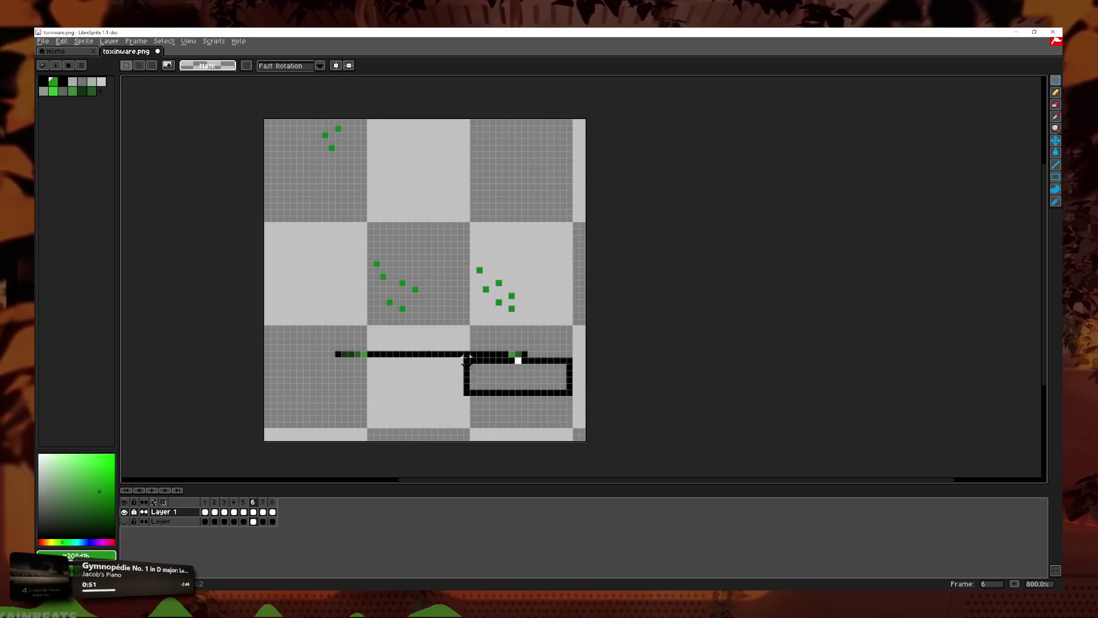
double_click(272, 513)
left_click(621, 303)
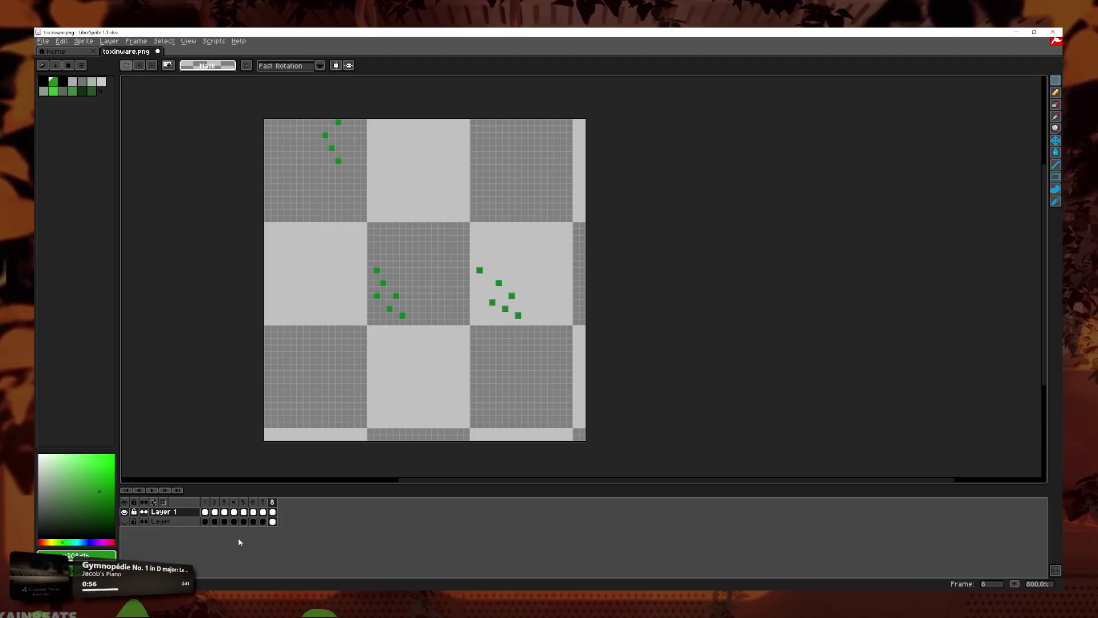
Step: Return to frame 1, show the character layer and start the animation playback
left_click(243, 512)
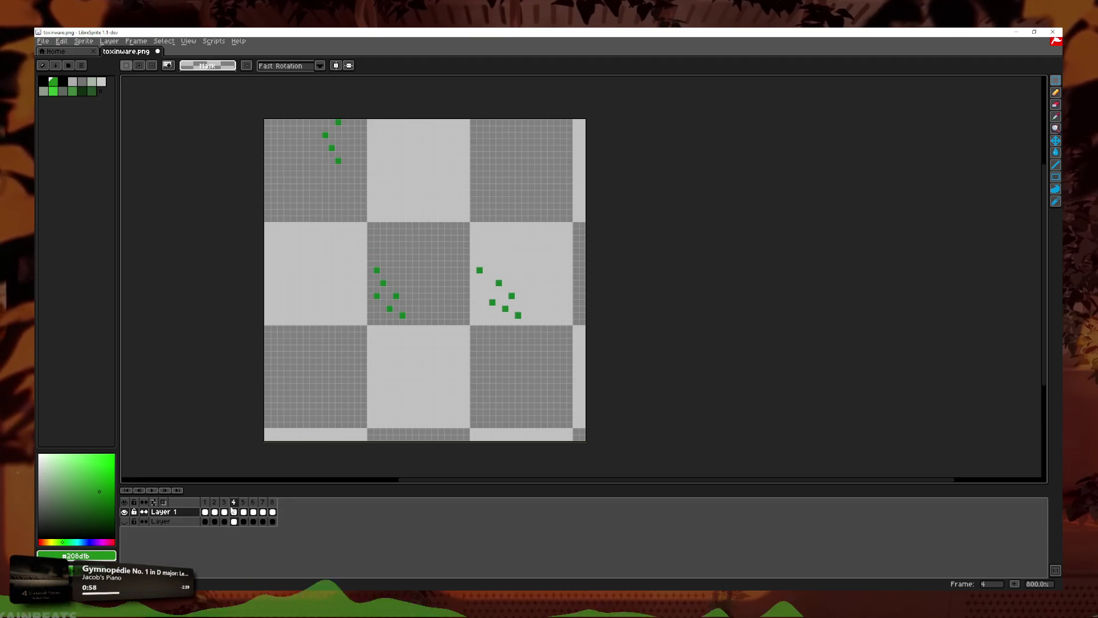
left_click(207, 503)
left_click(124, 522)
left_click(151, 490)
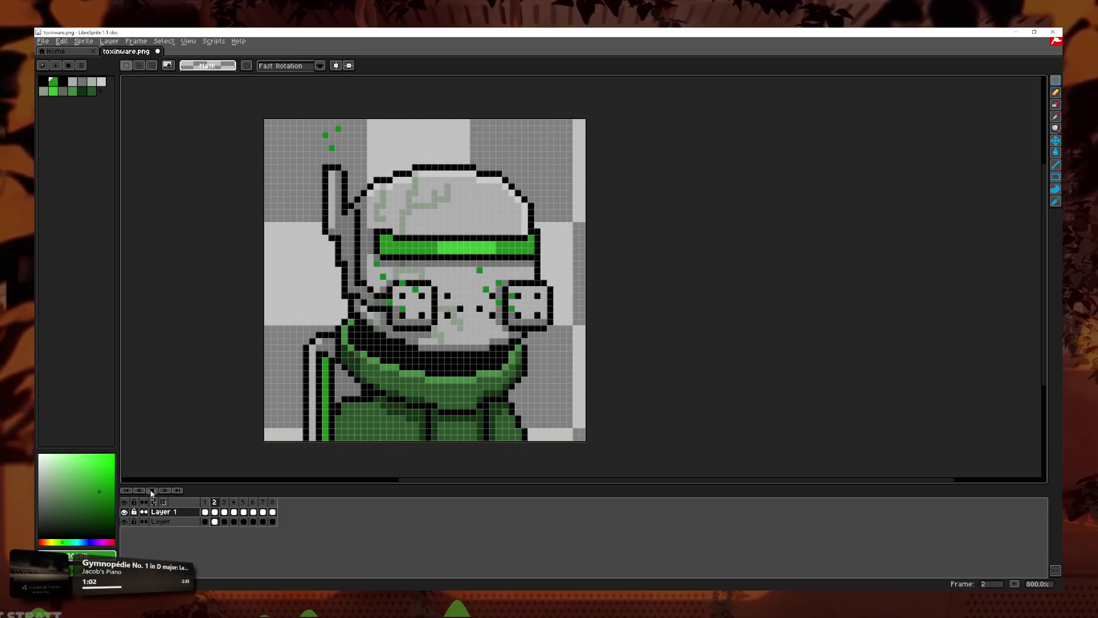
Step: Replay the eight-frame animation, then open frame 1's duration settings
scroll(361, 372, "up", 5)
scroll(275, 252, "down", 6)
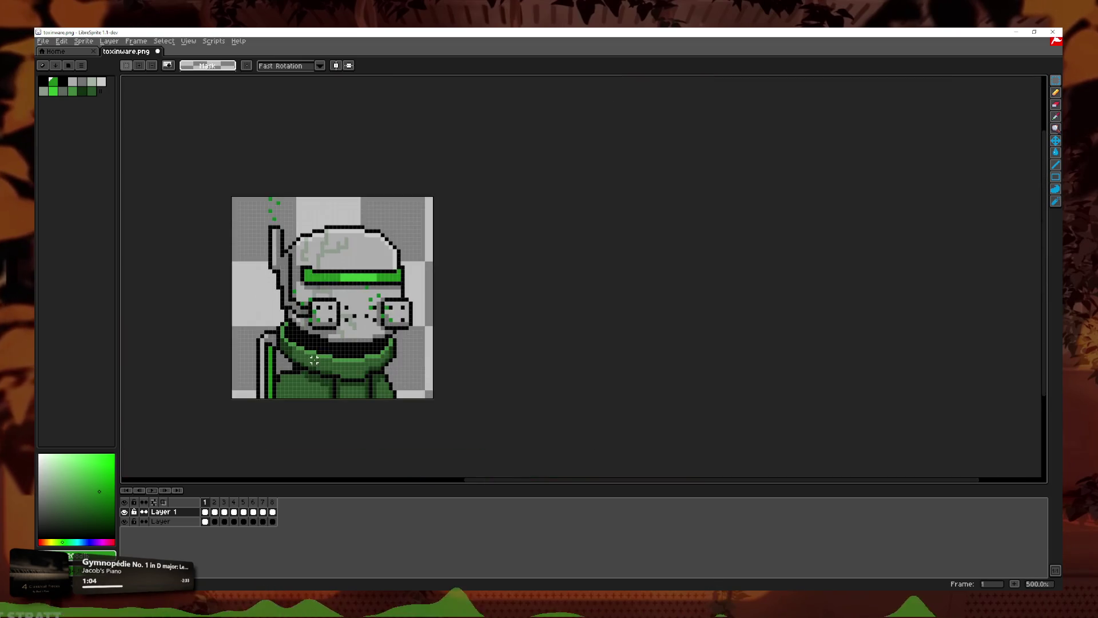
left_click(151, 491)
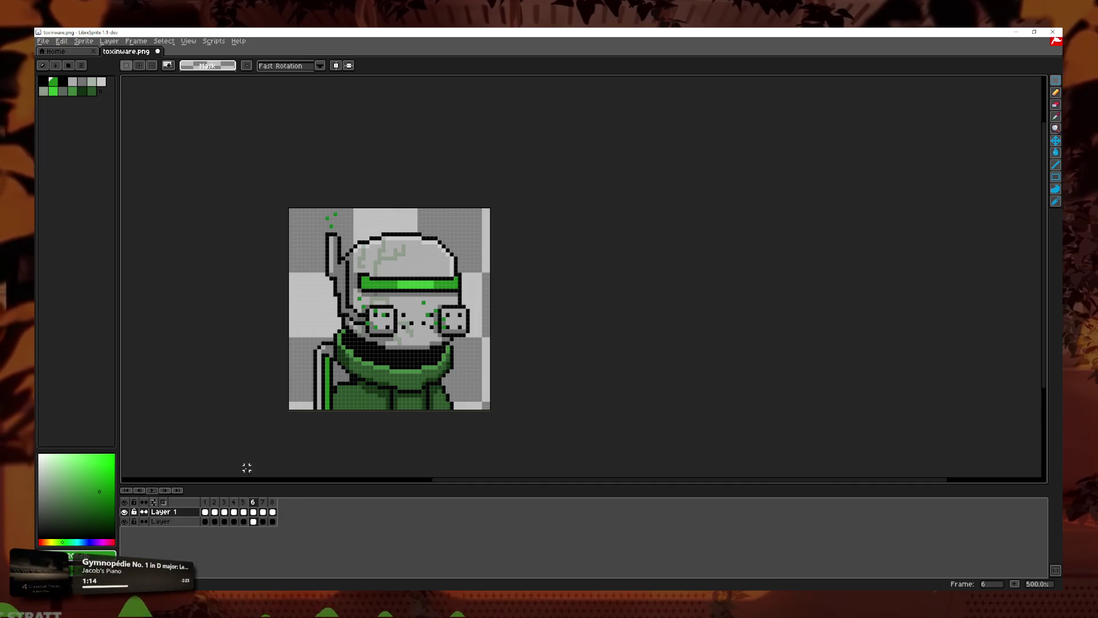
scroll(382, 383, "up", 1)
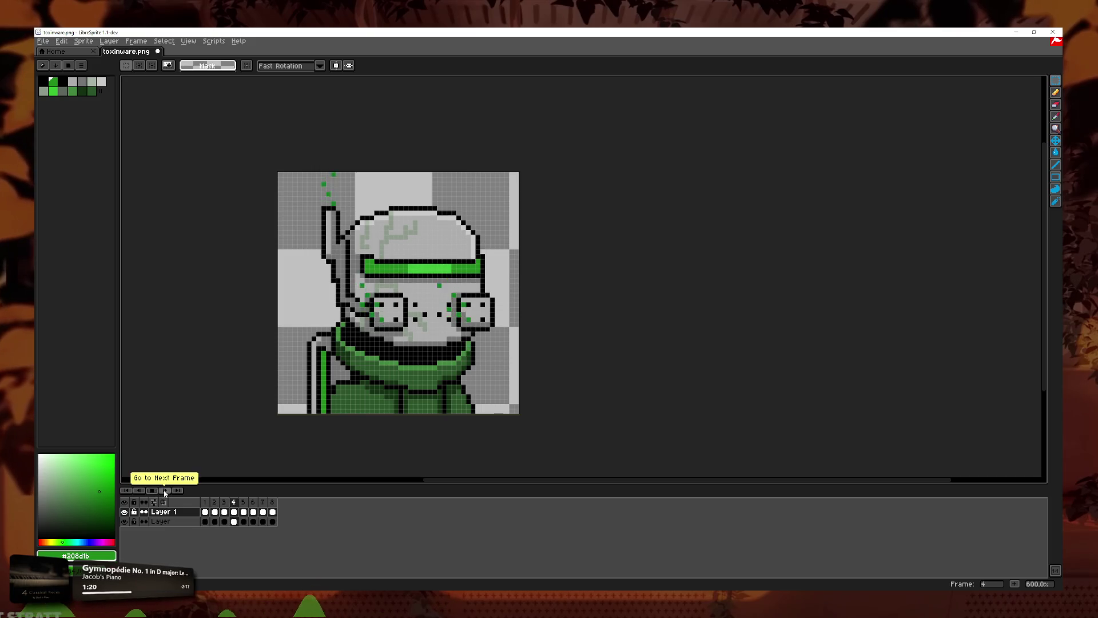
double_click(205, 501)
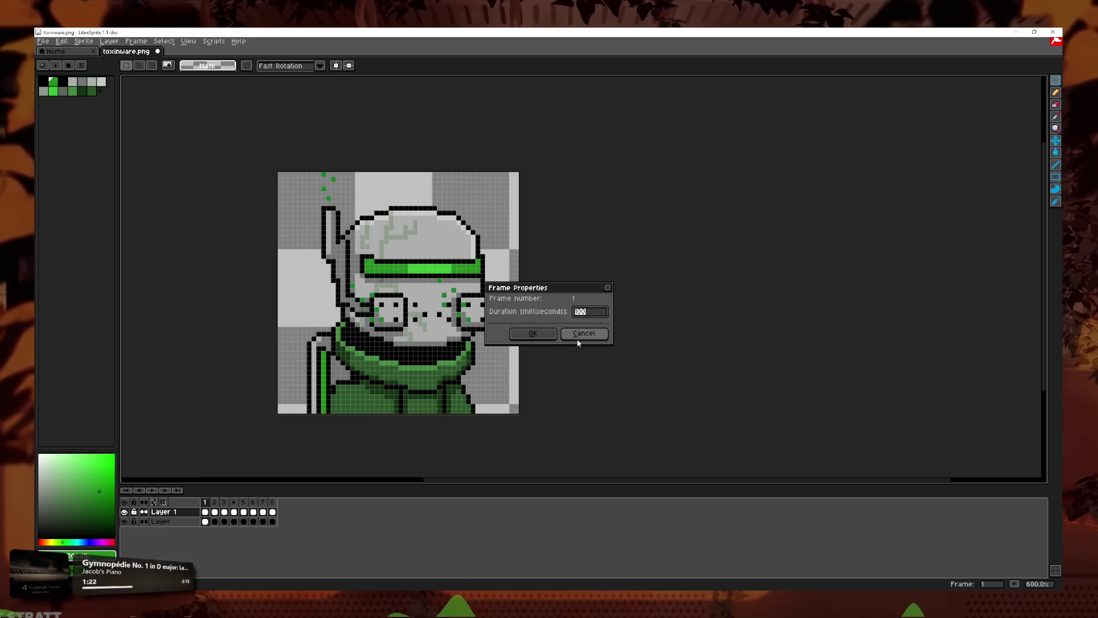
left_click(579, 337)
left_click(151, 491)
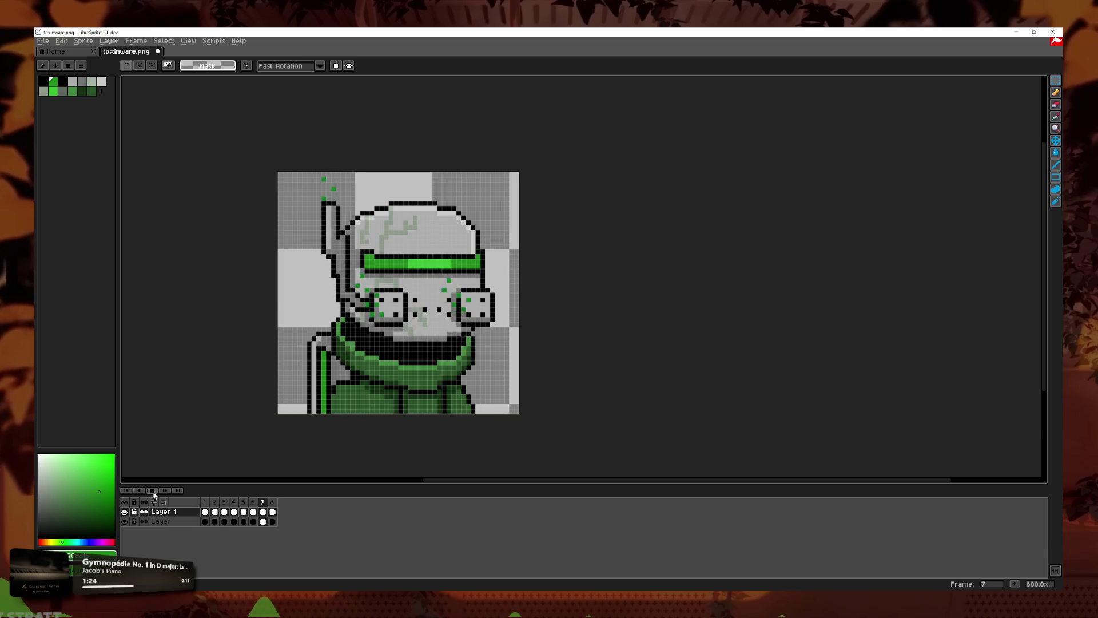
scroll(386, 398, "down", 3)
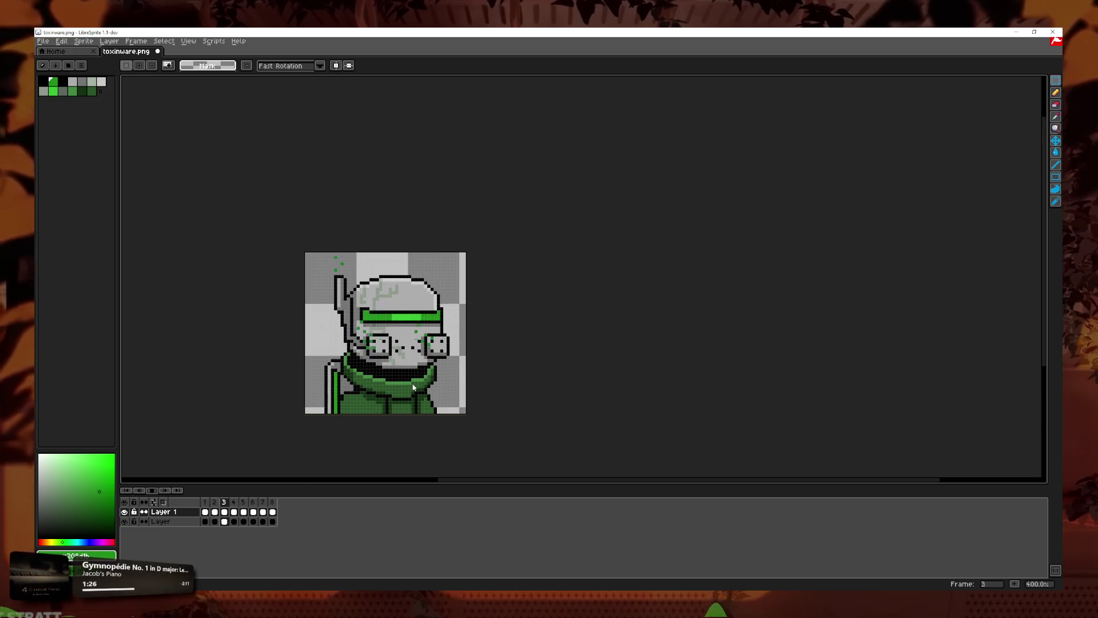
scroll(413, 386, "up", 2)
scroll(394, 390, "up", 1)
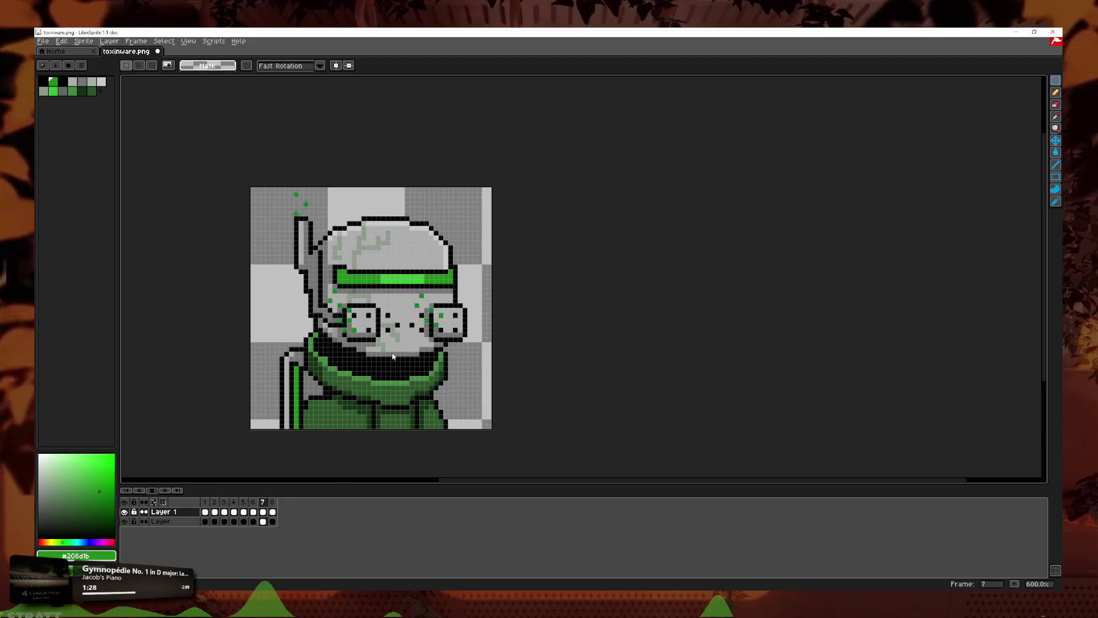
scroll(309, 404, "up", 4)
scroll(309, 404, "down", 1)
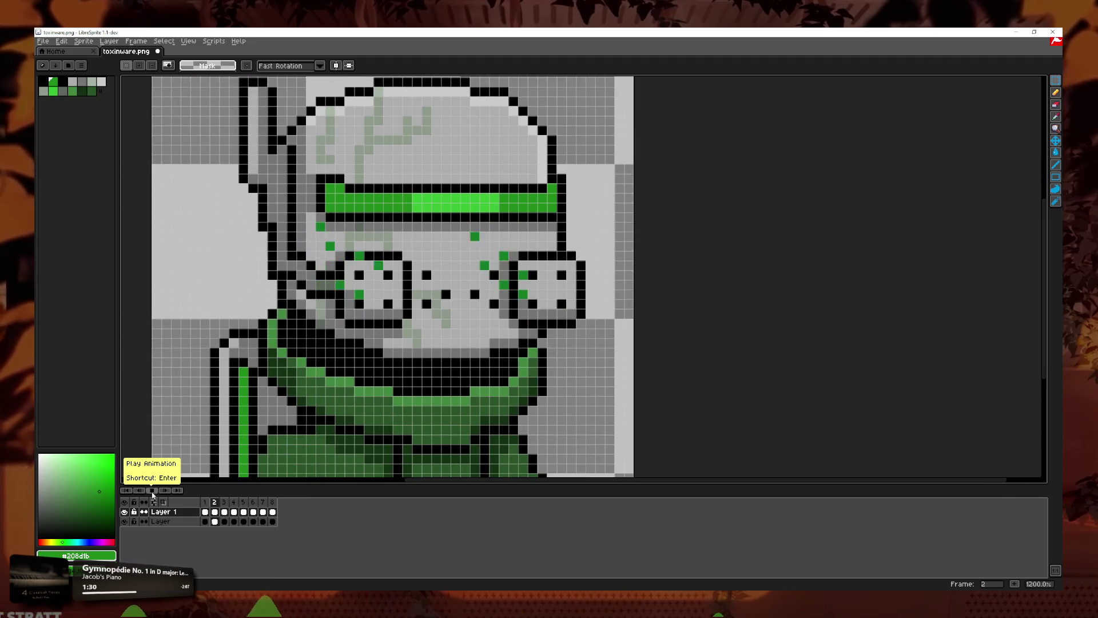
left_click(252, 502)
double_click(271, 503)
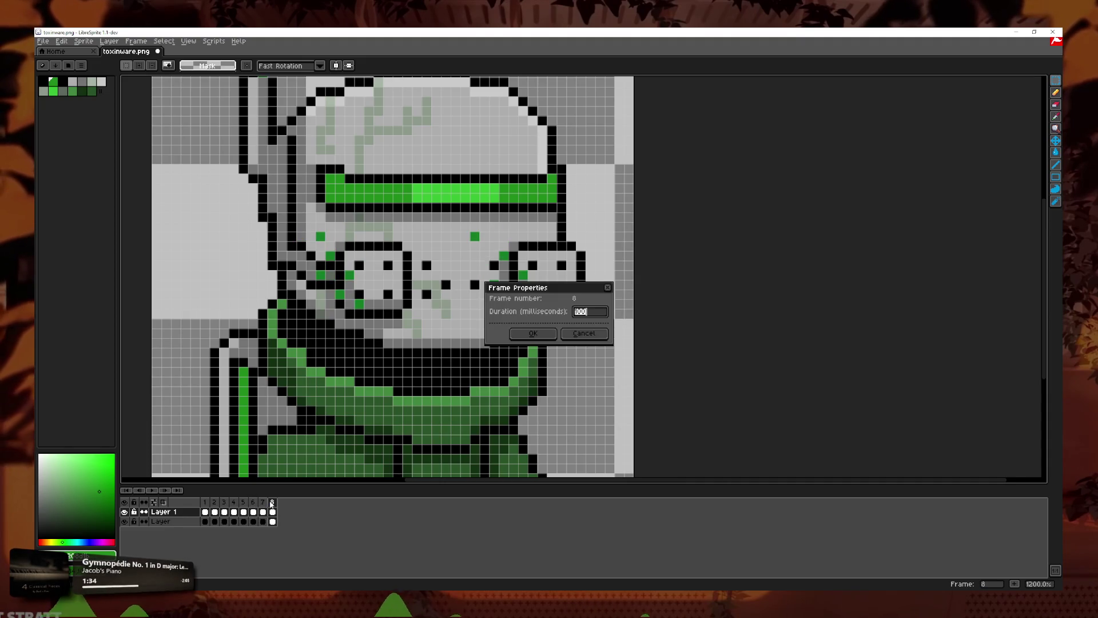
key("Return")
key("Left")
key("Left")
key("Left")
key("Right")
key("Right")
key("Right")
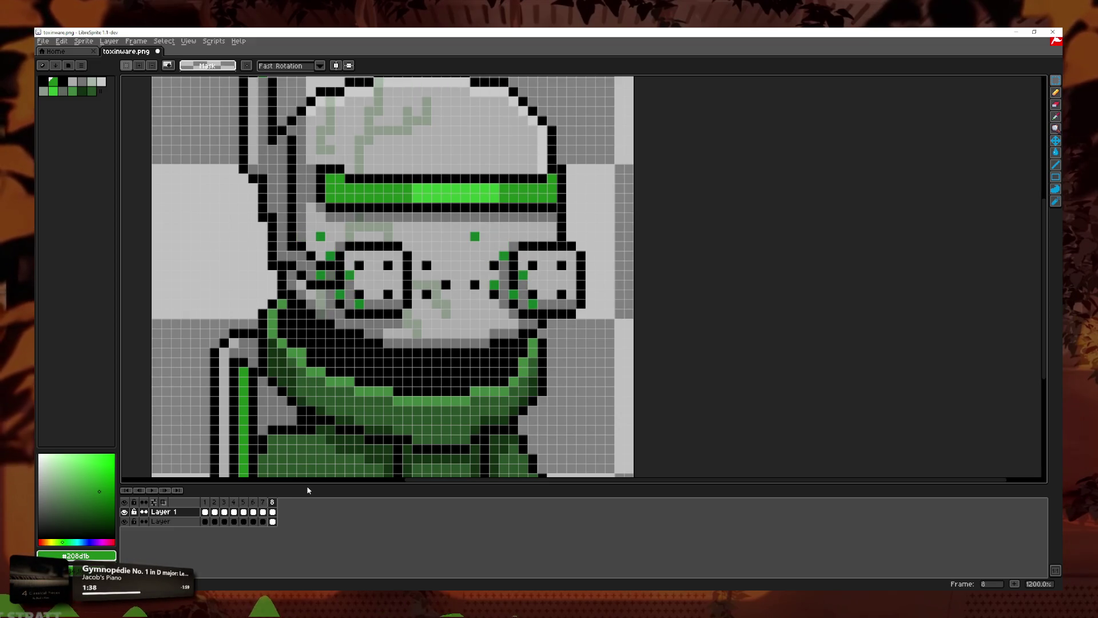
key("Left")
key("Left")
key("Left")
key("Left")
key("Left")
key("Left")
key("Right")
key("Right")
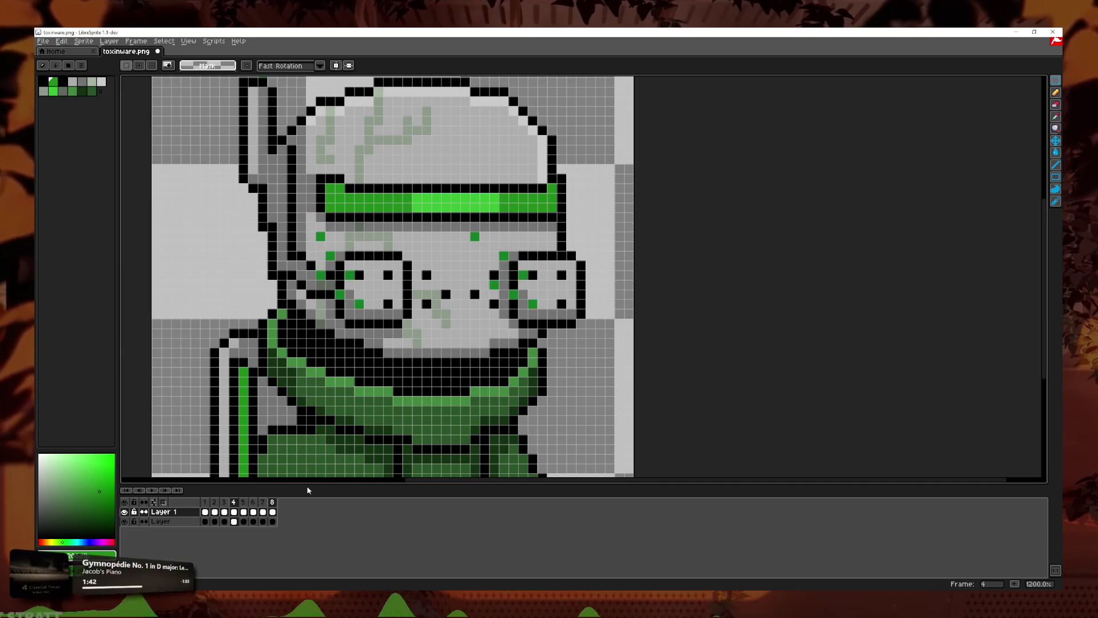
scroll(311, 421, "up", 1)
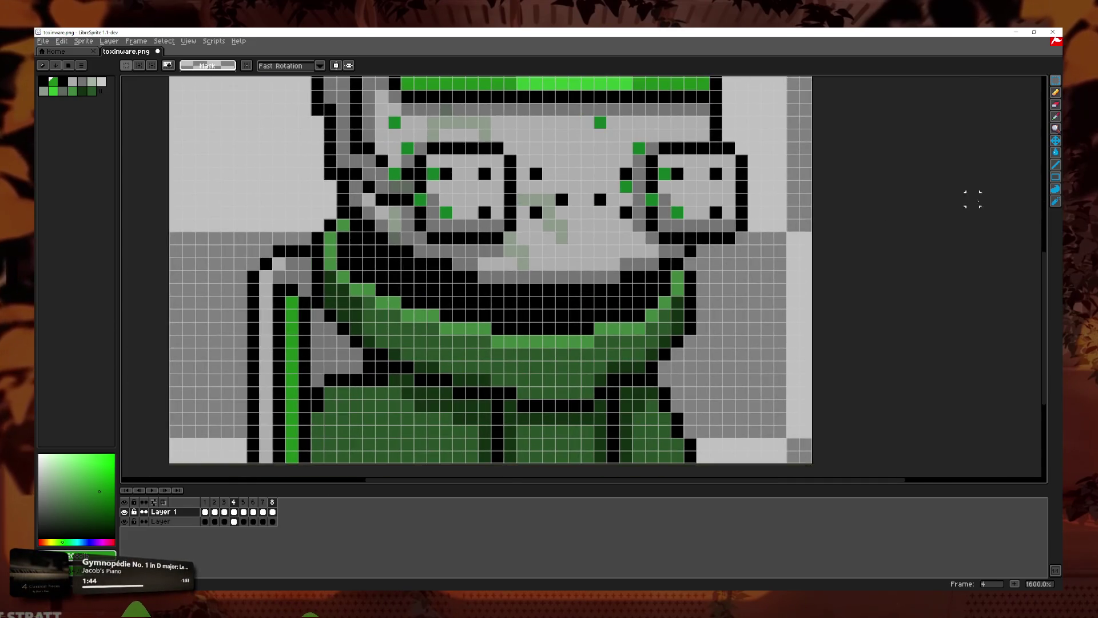
Step: Switch to the pencil, step between frames, and swap the drawing colour to black
key("i")
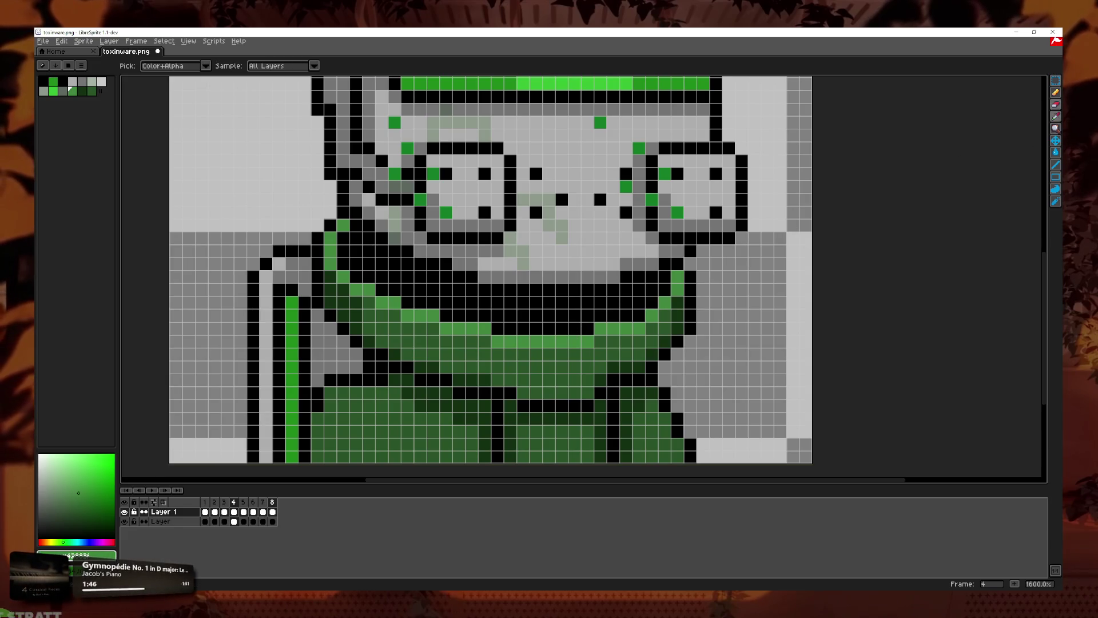
key("m")
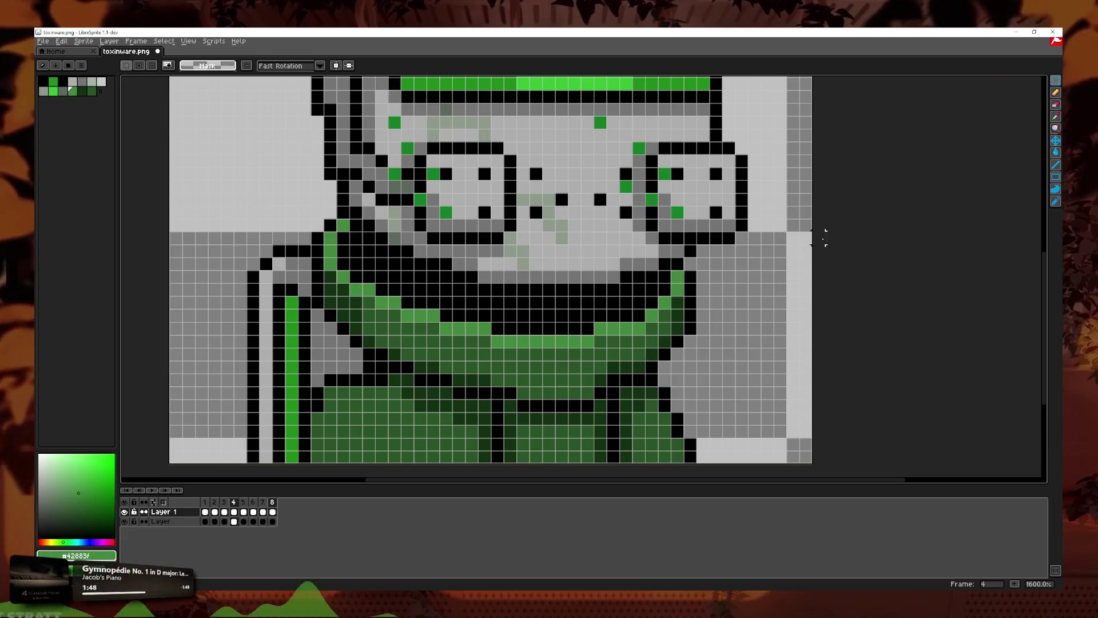
key("b")
key("comma")
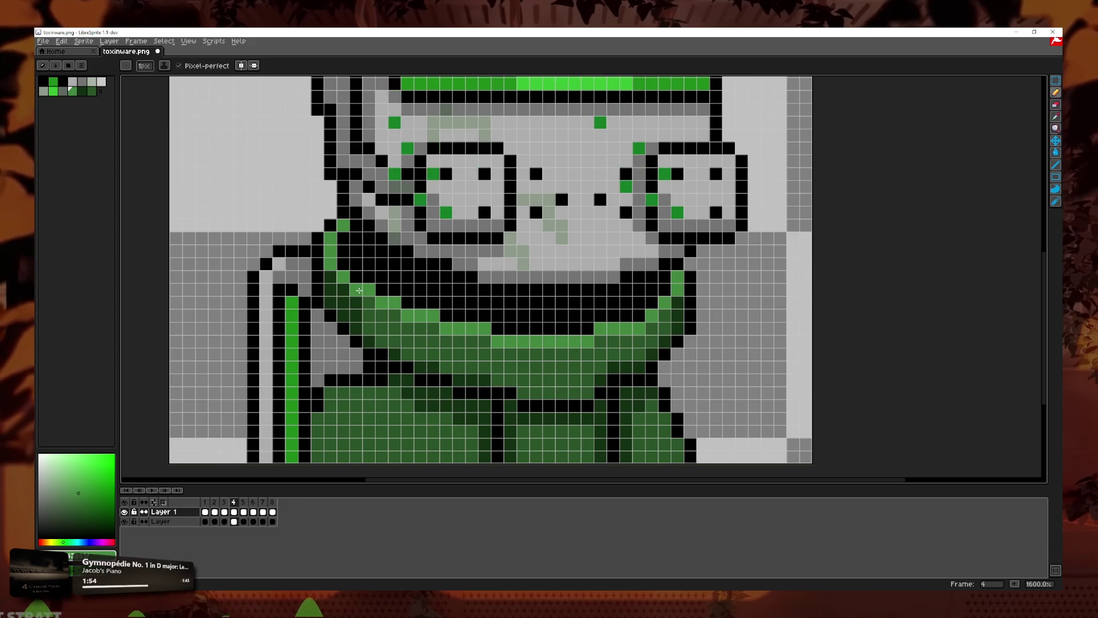
key("period")
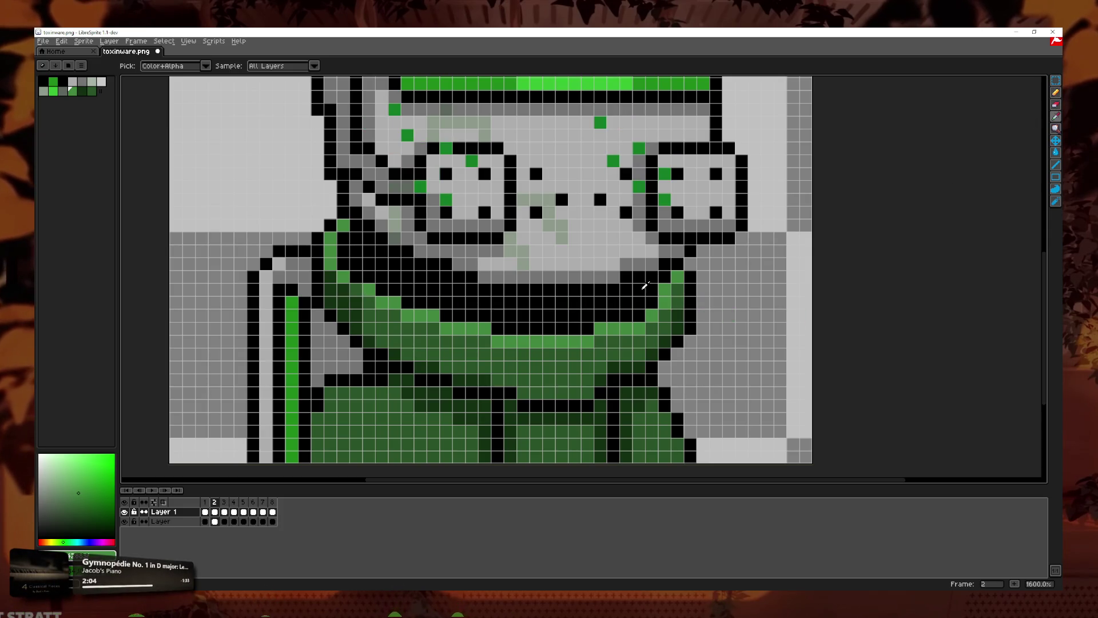
key("x")
mouse_move(1057, 95)
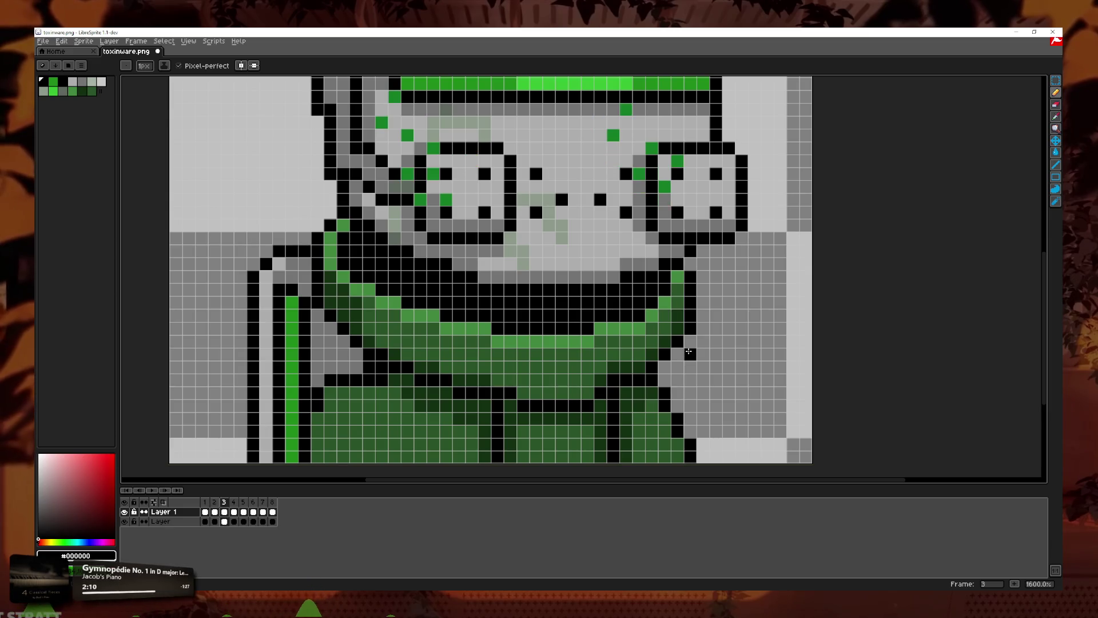
Step: Sample greens from the sprite, including dark green #133312, and paint green specks on the mask
key("i")
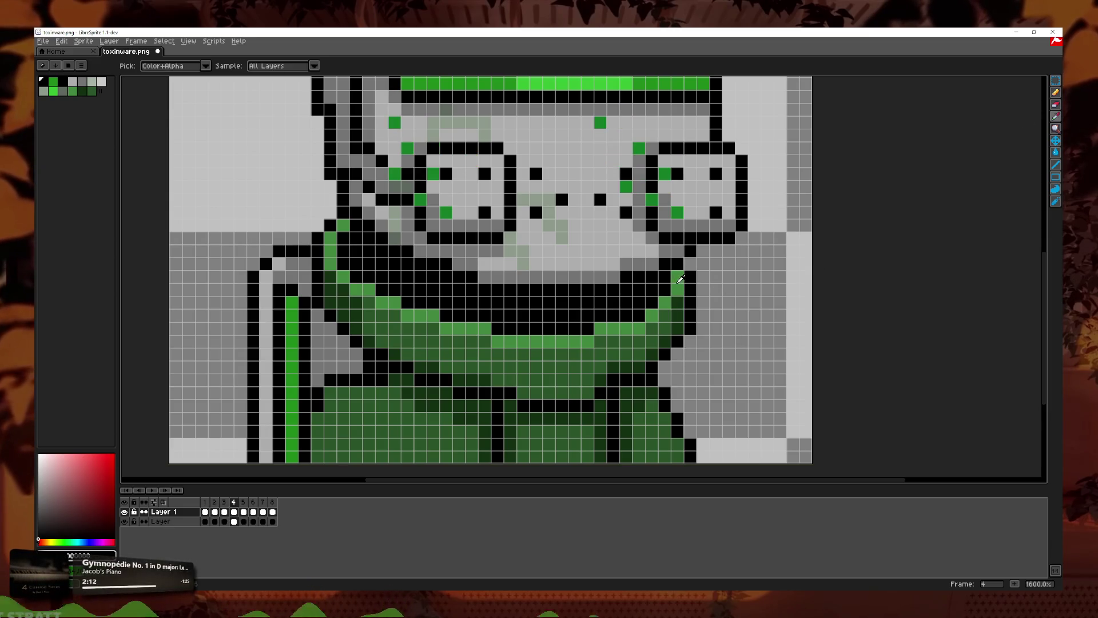
left_click(681, 279)
key("b")
left_click(725, 327)
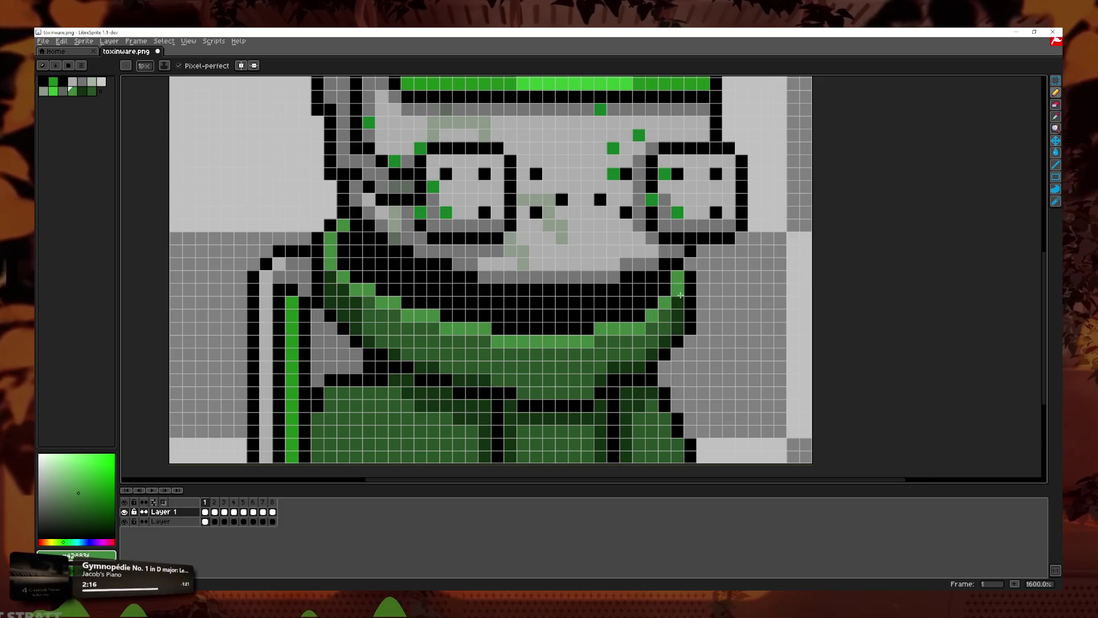
left_click(1057, 118)
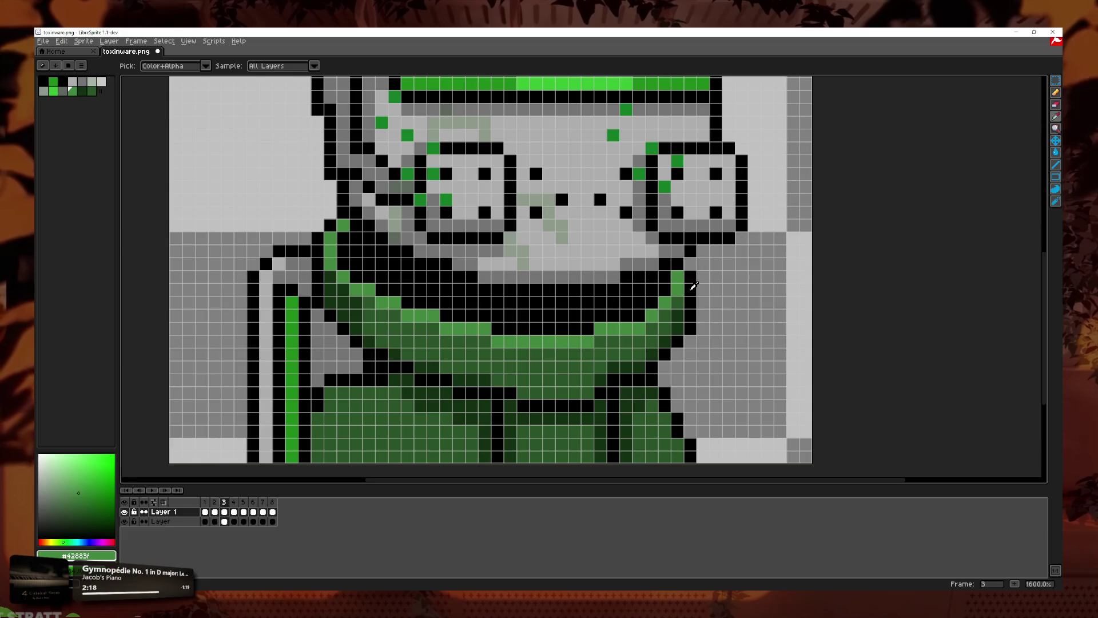
left_click(678, 320)
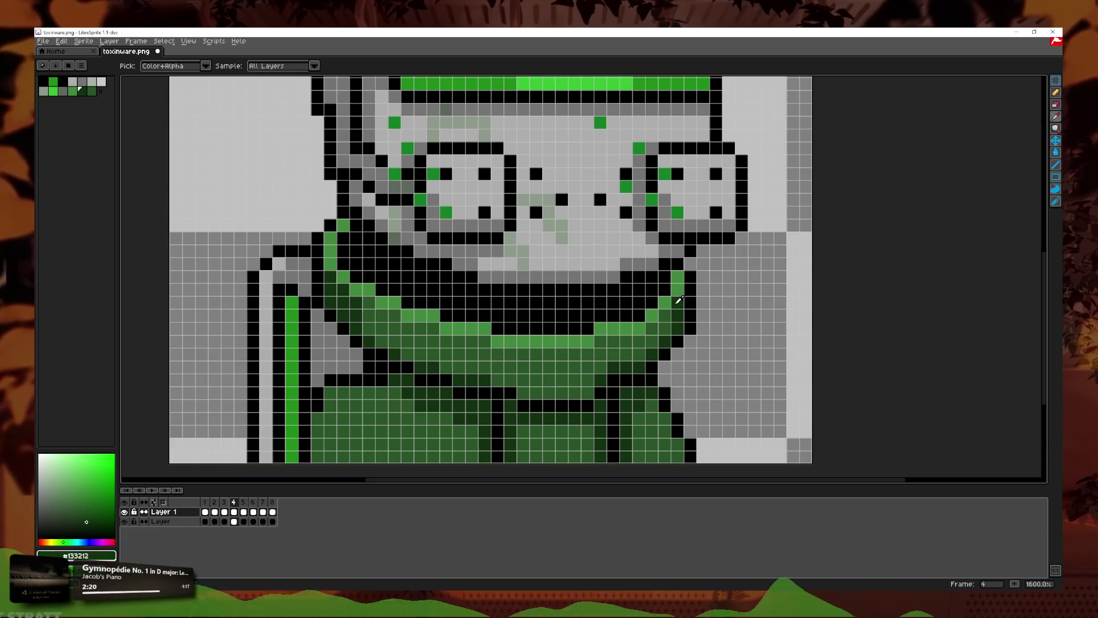
key("b")
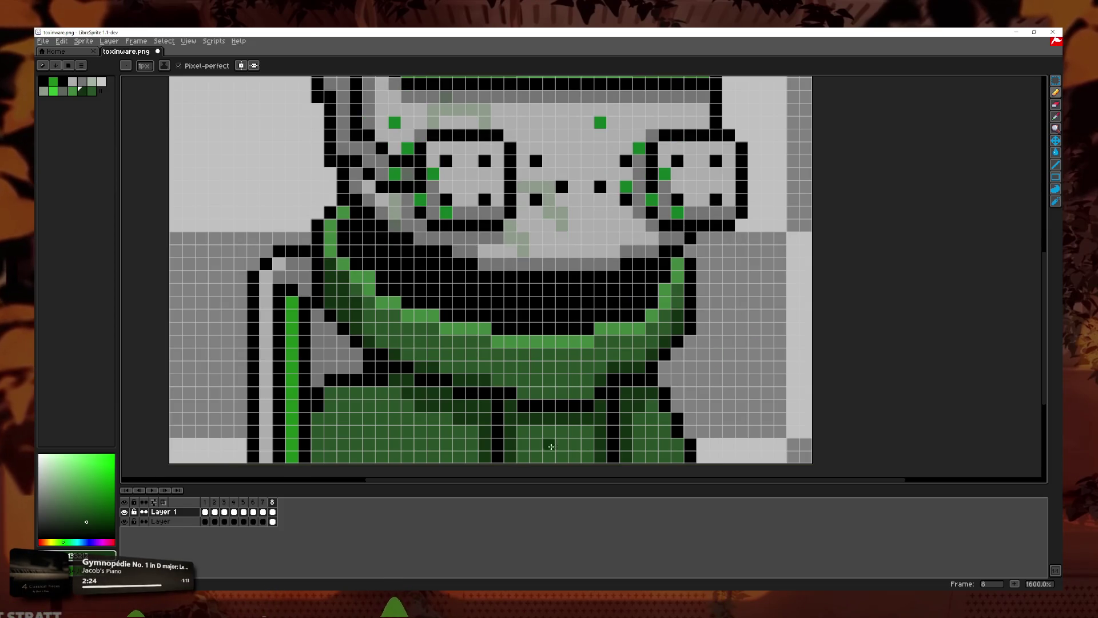
scroll(621, 382, "down", 4)
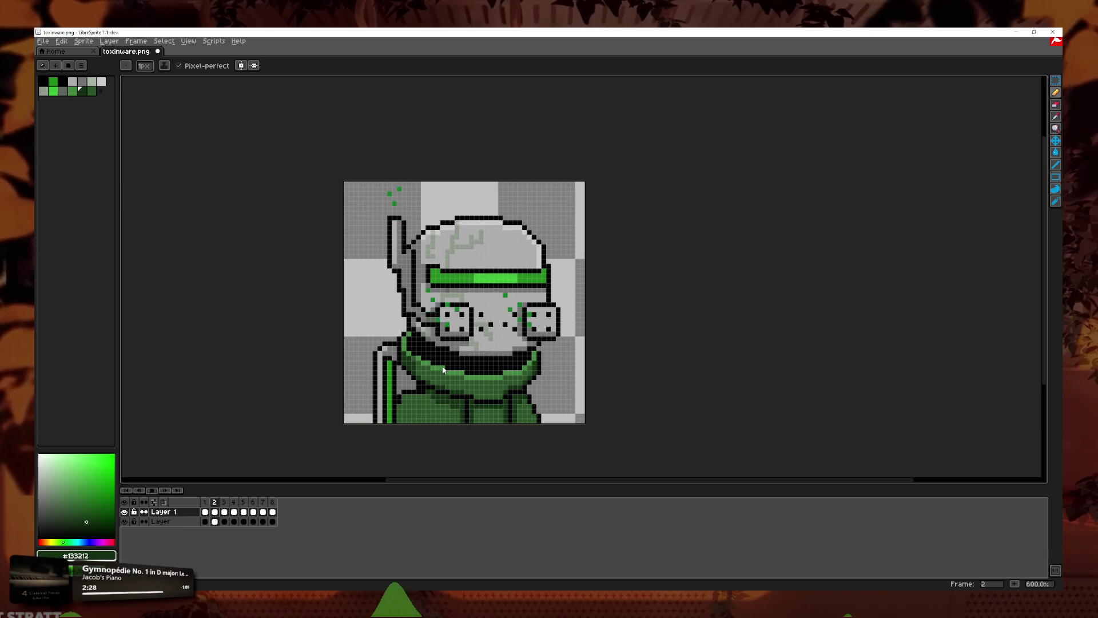
Step: Stop playback, sample a medium green from the sprite, and preview the specks
scroll(418, 359, "up", 4)
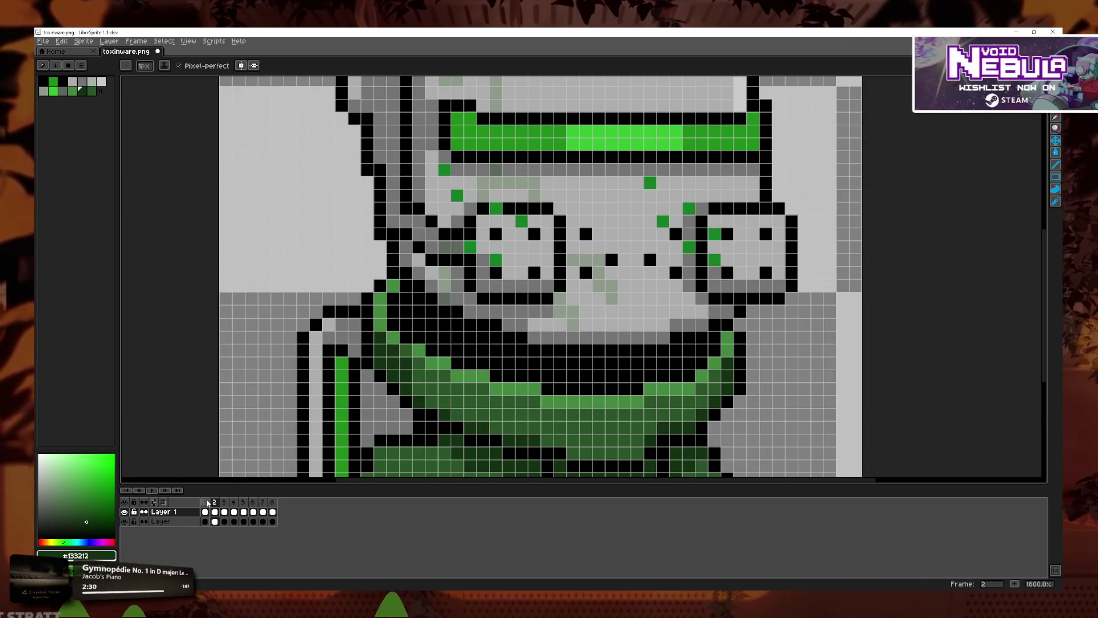
left_click(151, 491)
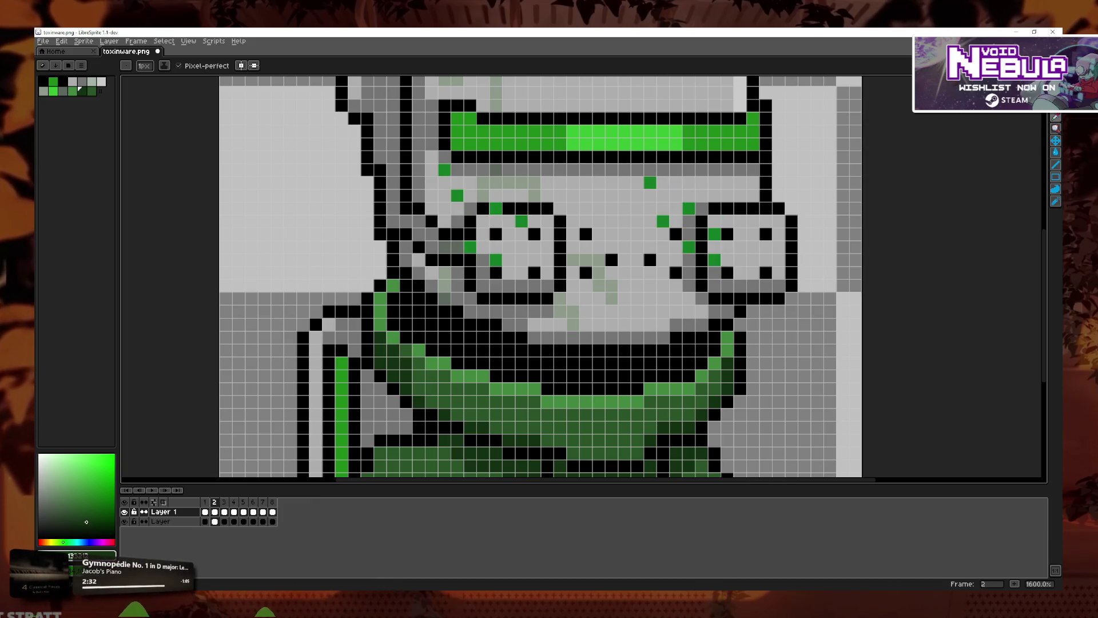
key("i")
left_click(592, 388)
key("b")
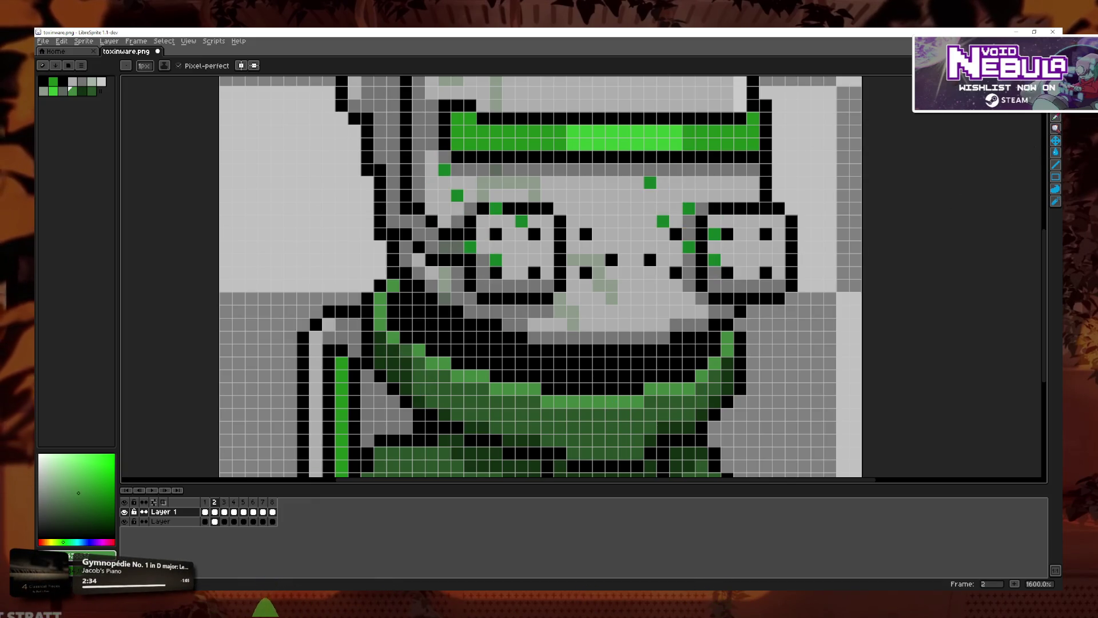
key("Return")
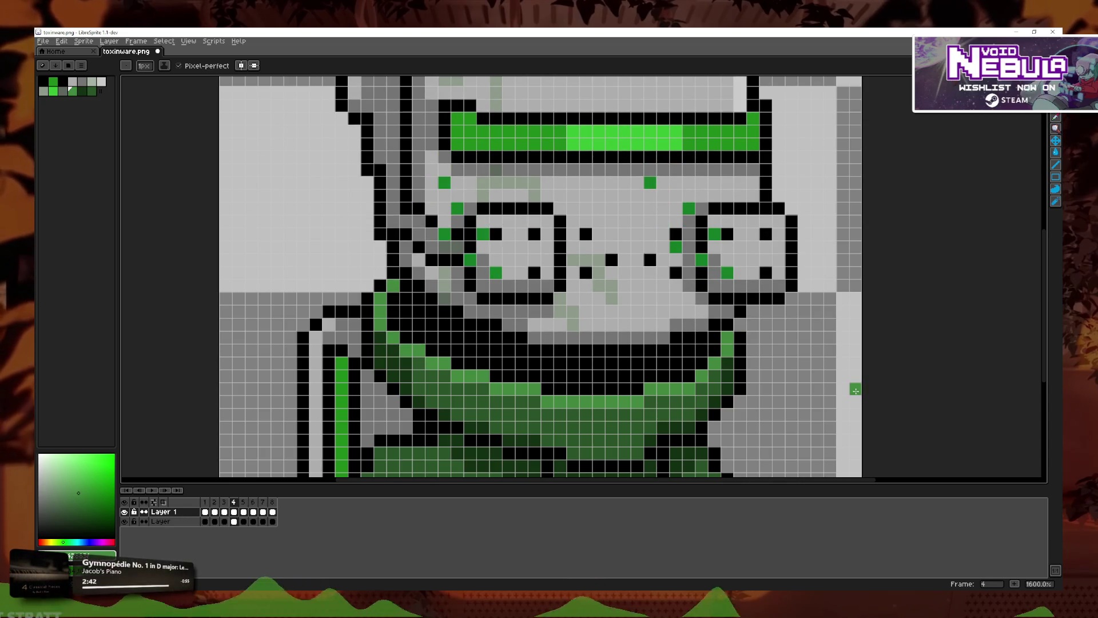
Step: Sample dark green #133212 and replay the animation, stopping on frame 4
left_click(1055, 117)
left_click(732, 372)
key("b")
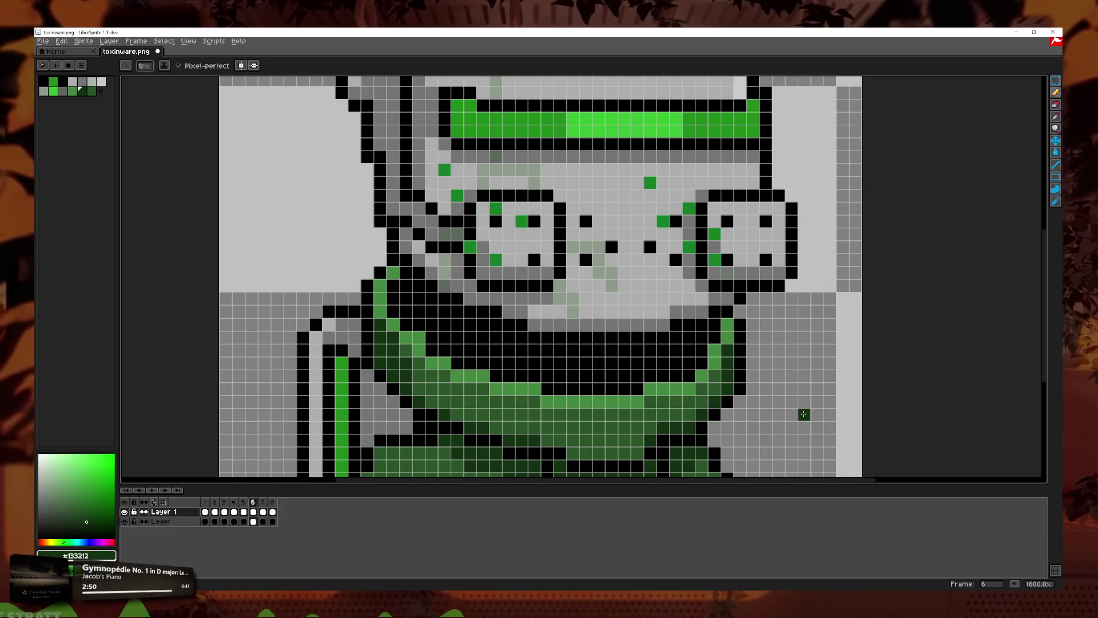
left_click(152, 490)
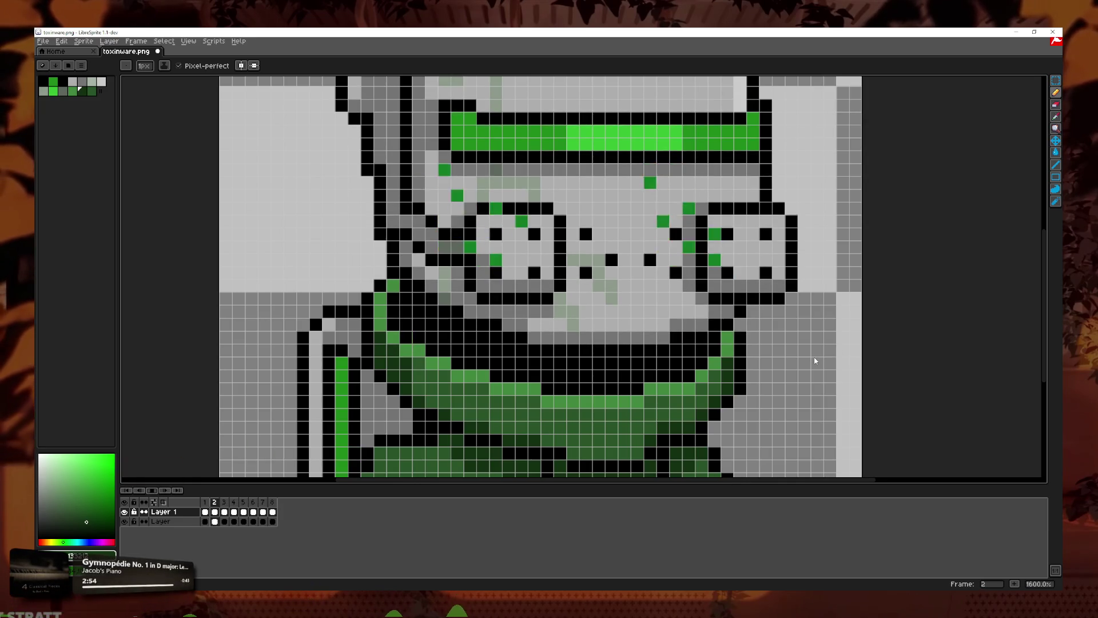
scroll(801, 361, "down", 5)
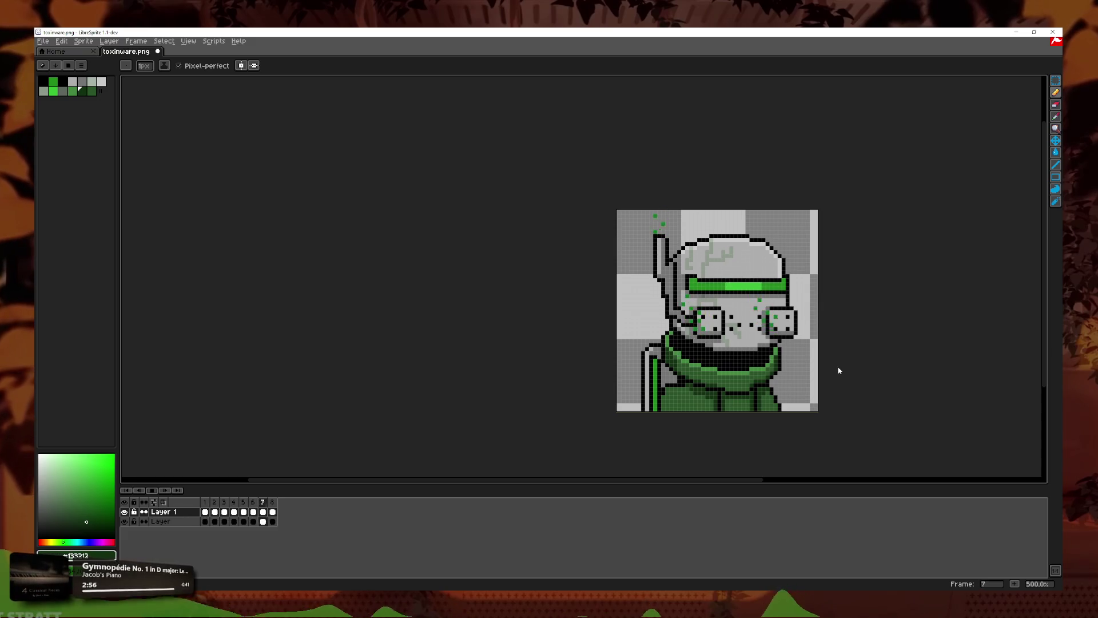
scroll(738, 361, "up", 2)
scroll(772, 367, "up", 3)
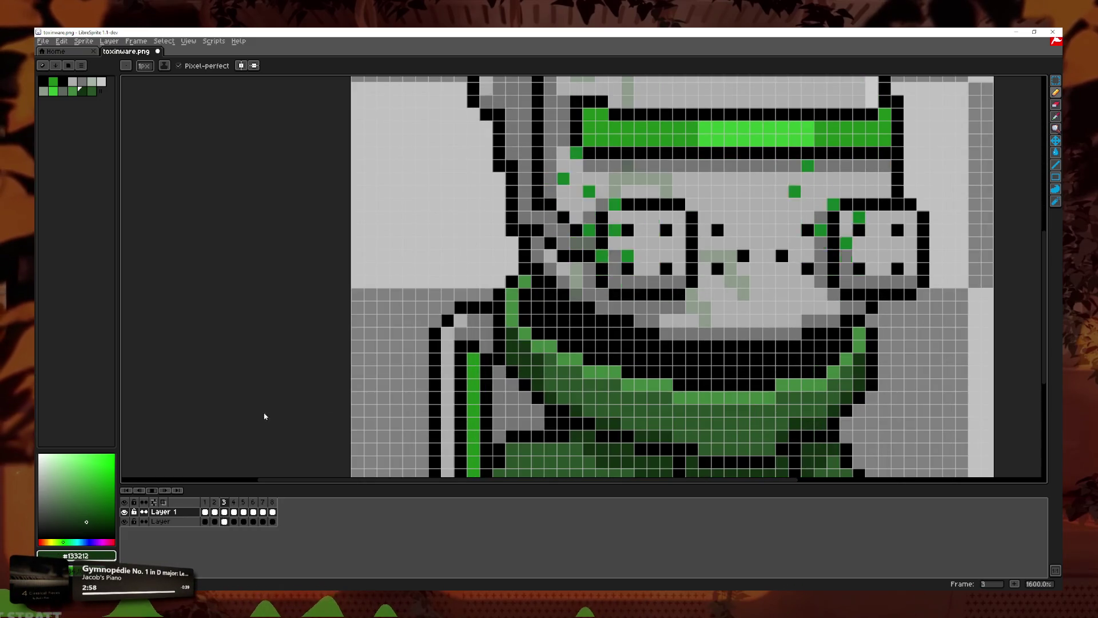
key("Return")
Step: Sample black from the outline and pencil-edit frames 5 through 7
left_click(245, 501)
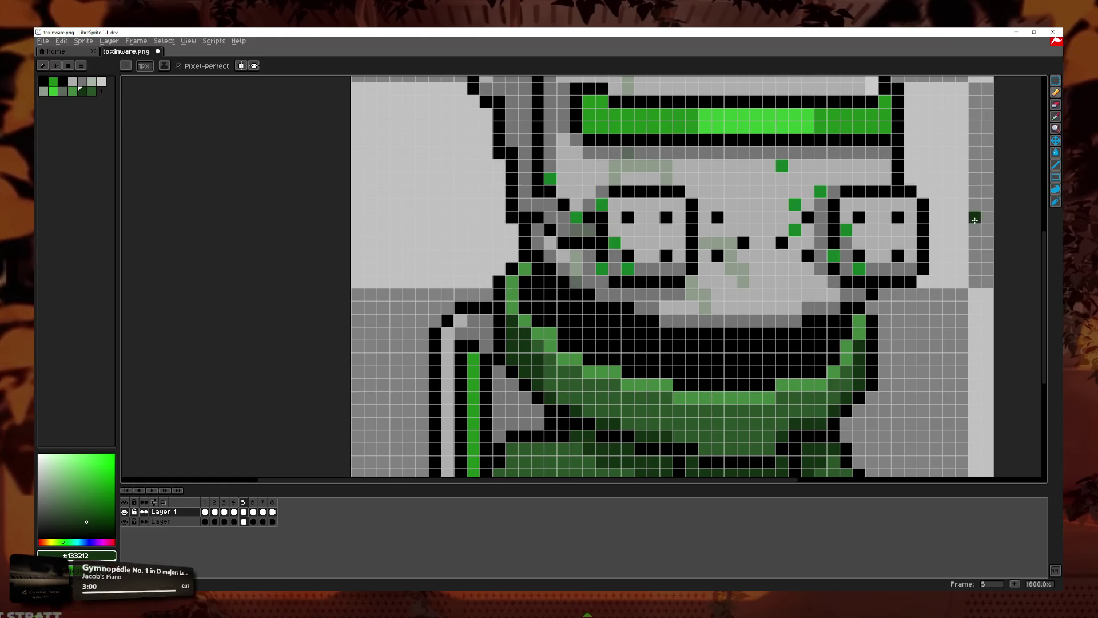
key("b")
left_click(1057, 116)
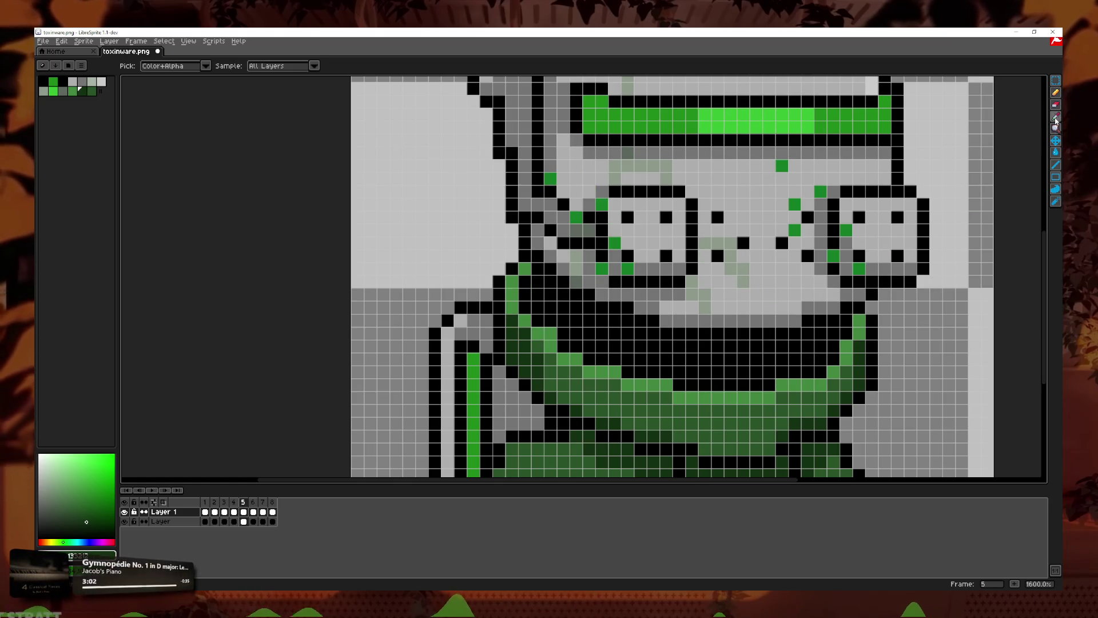
left_click(801, 341)
left_click(1058, 92)
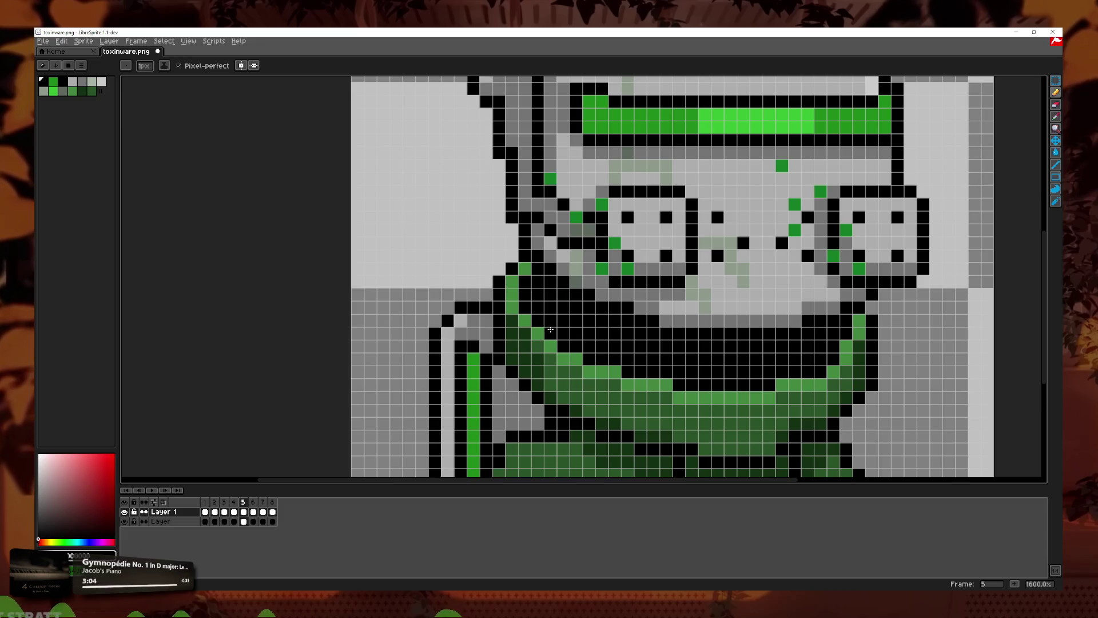
key("Right")
key("Right")
key("Right")
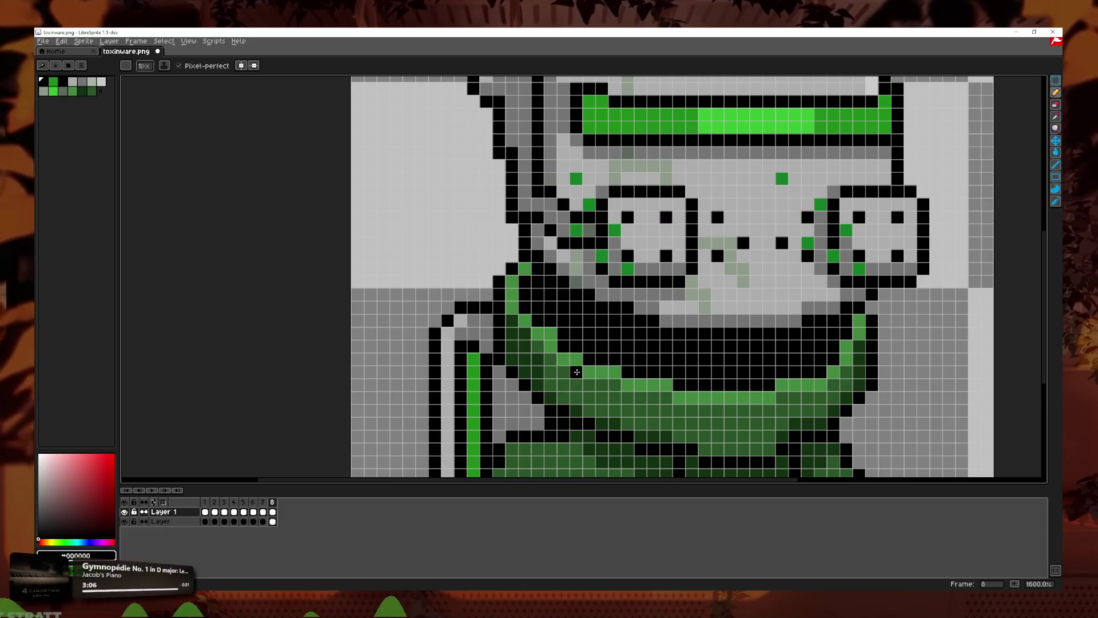
key("Left")
key("Left")
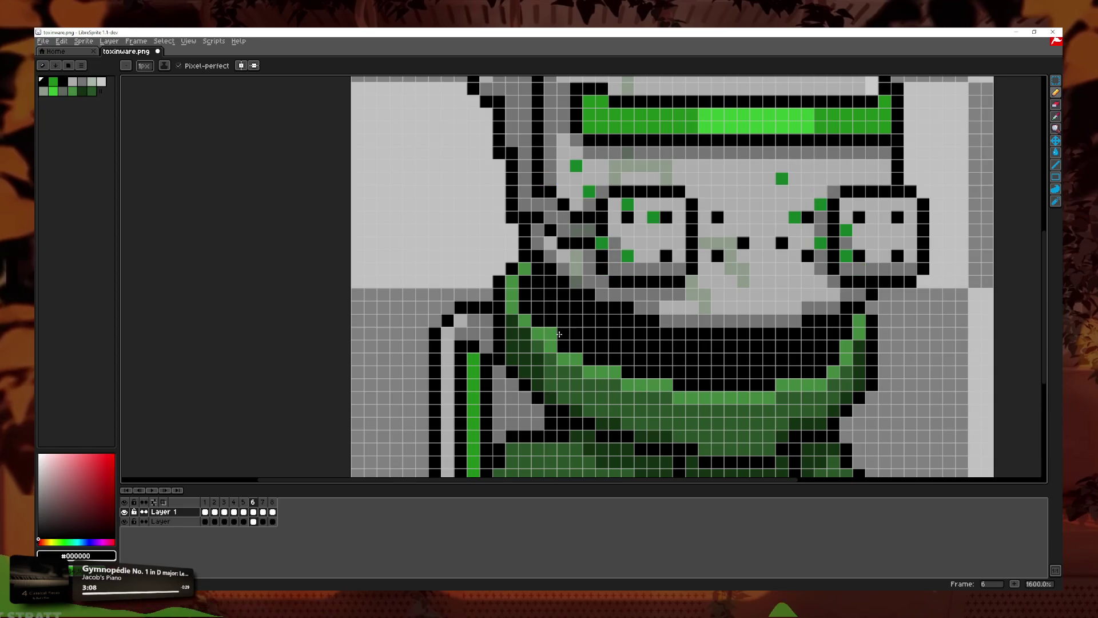
key("Right")
key("Right")
key("Right")
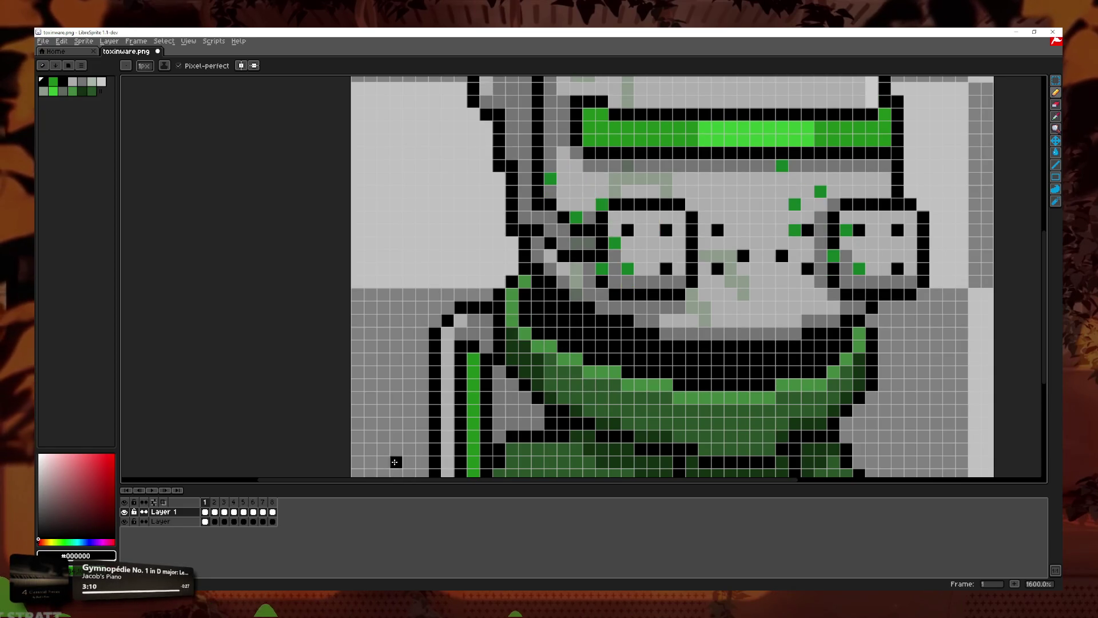
scroll(551, 386, "down", 4)
Step: Play the full eight-frame loop to review the smoothed specks
left_click(151, 490)
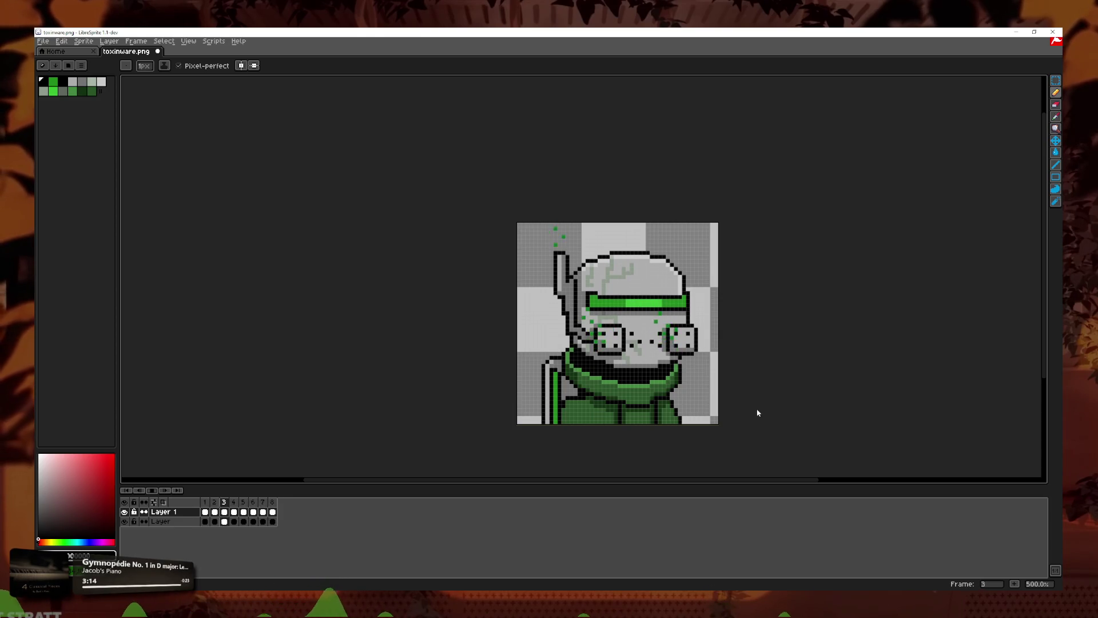
scroll(672, 381, "down", 1)
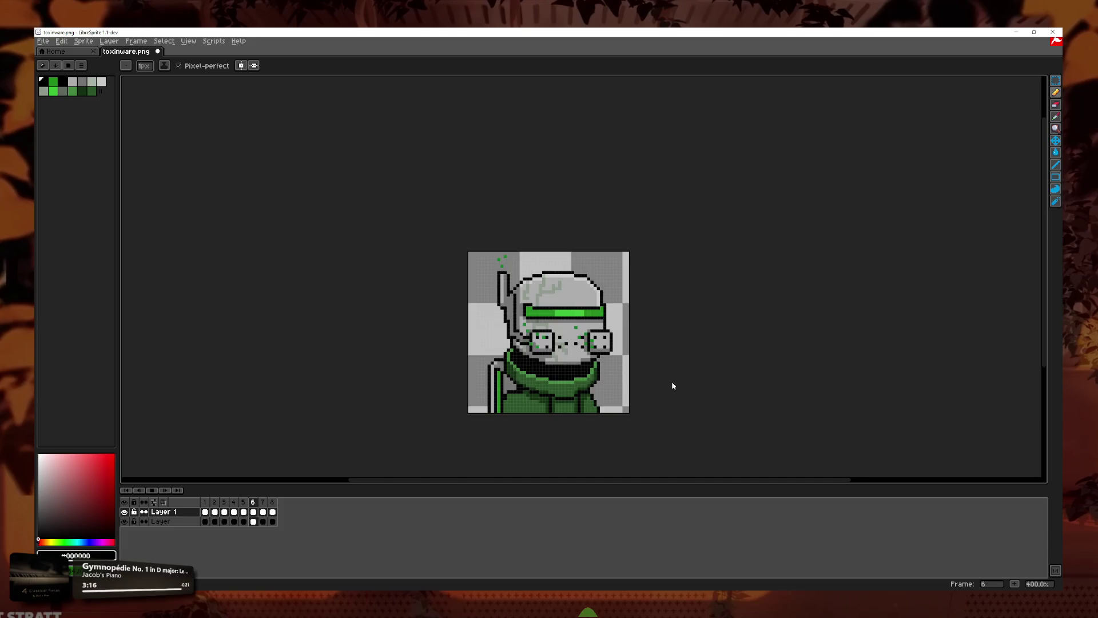
scroll(672, 381, "down", 2)
scroll(674, 384, "up", 4)
Step: Save a copy as toxinware PNG in a new toxinware folder, confirming the 8-file export
left_click(152, 490)
left_click(42, 41)
left_click(141, 92)
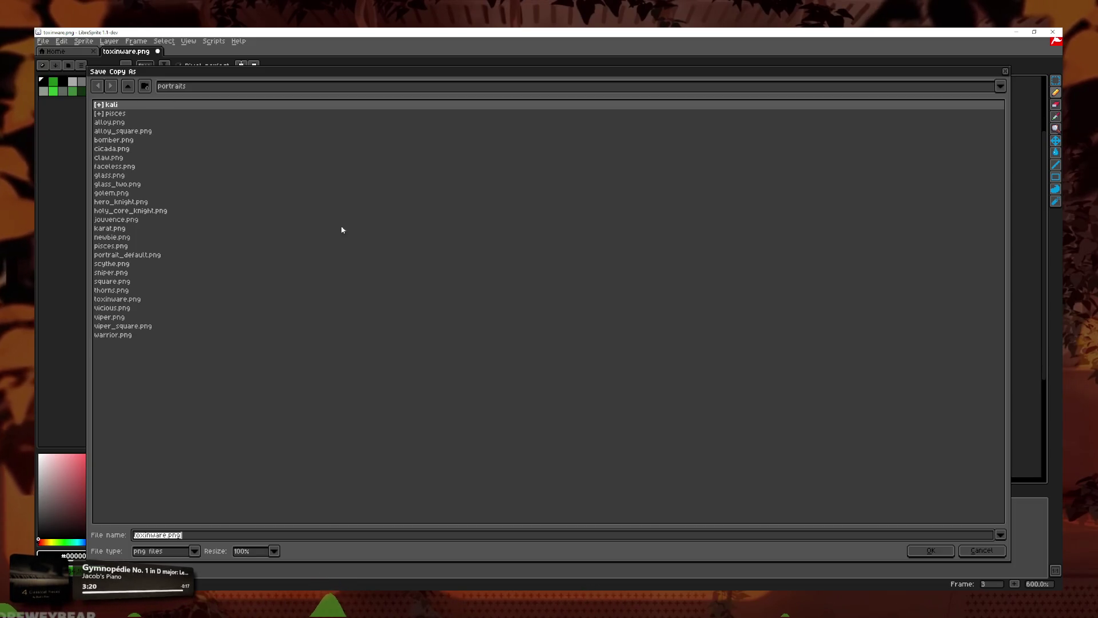
left_click(143, 89)
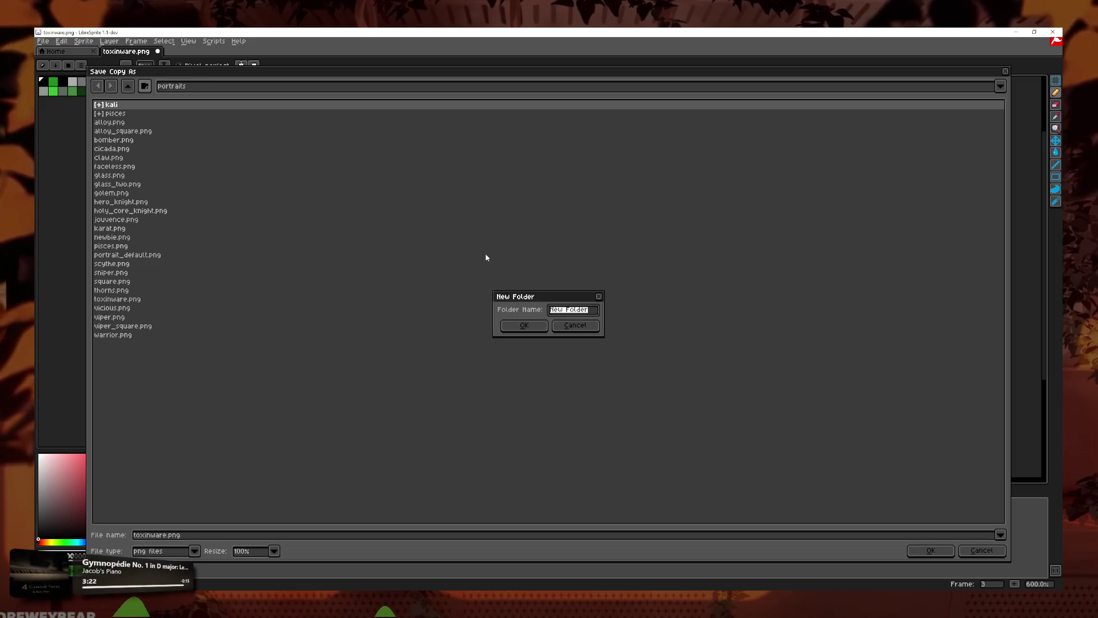
key("Return")
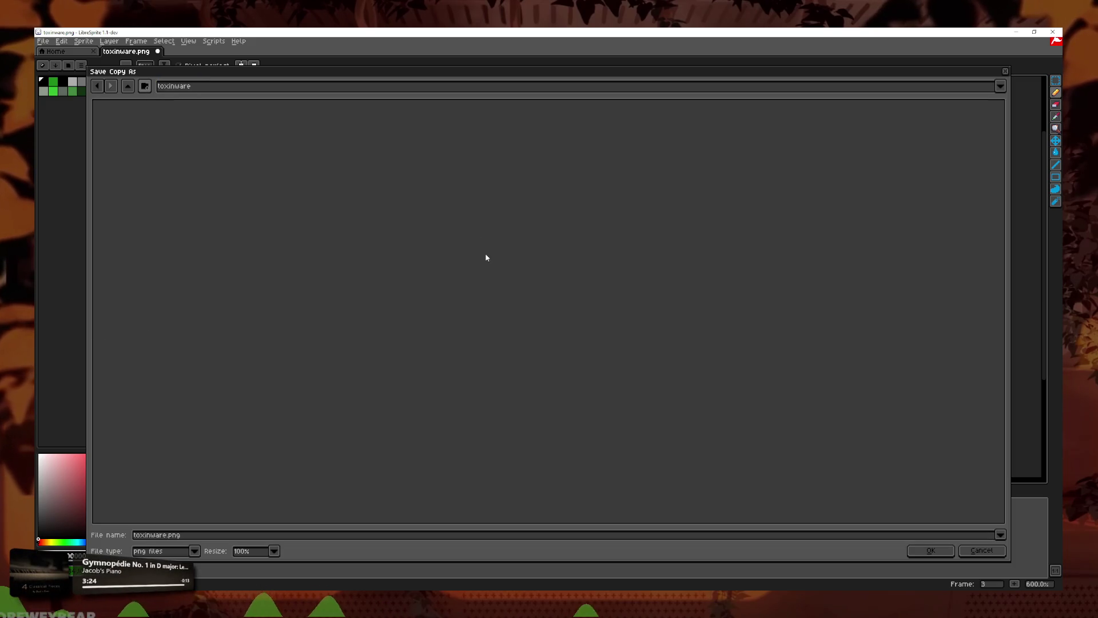
left_click(172, 535)
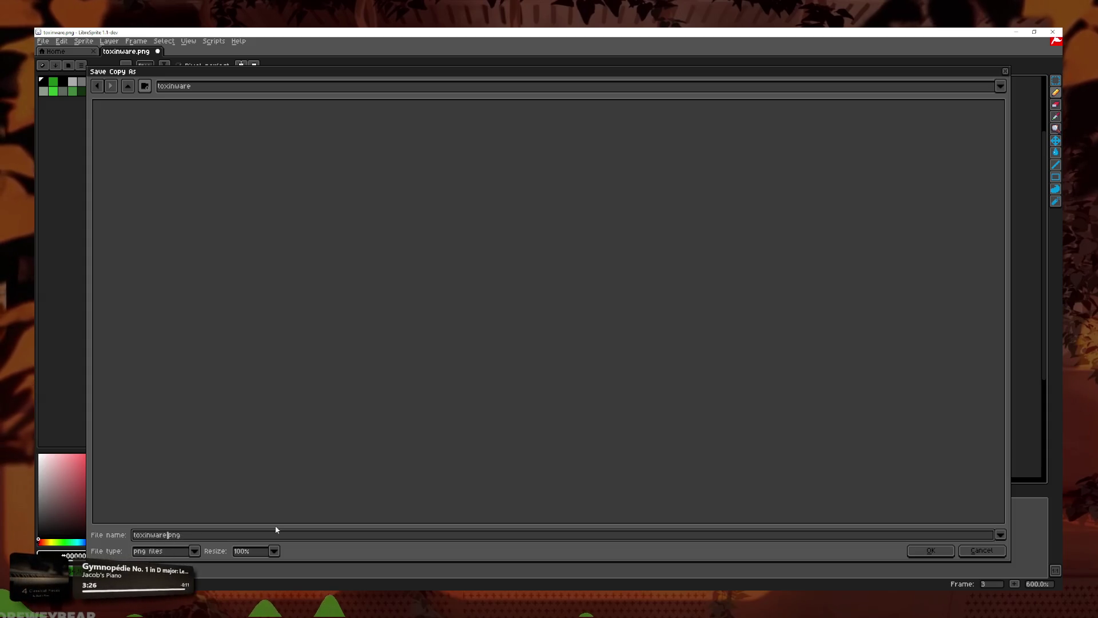
type("_1")
key("Return")
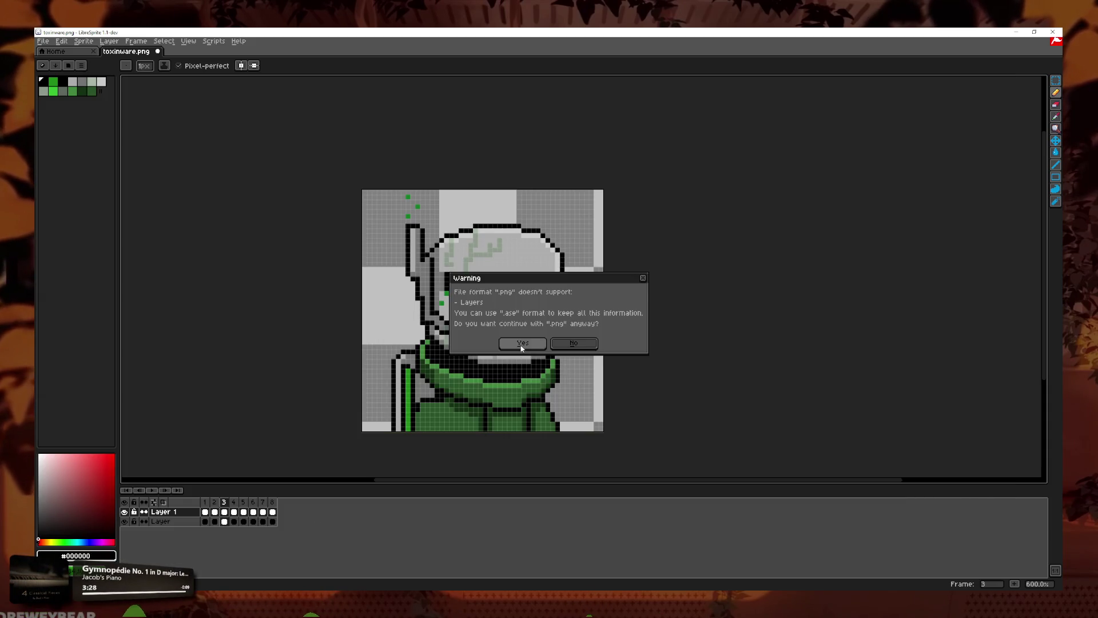
left_click(522, 343)
left_click(540, 336)
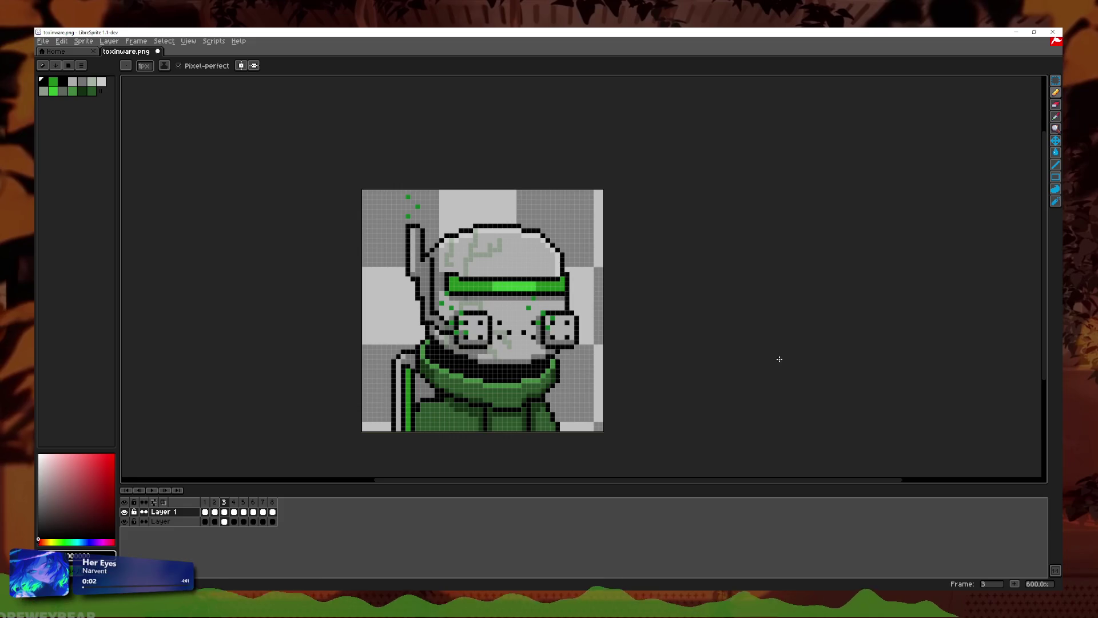
Step: Drop the exported toxinware_1.png from the file browser into LibreSprite
left_click_drag(779, 358, 762, 354)
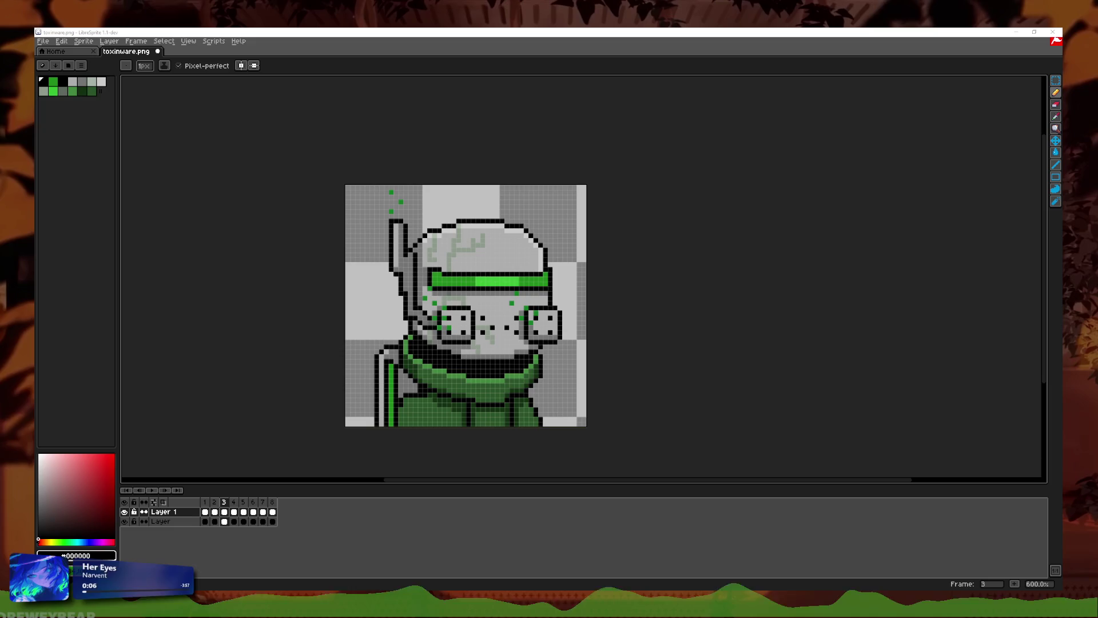
left_click_drag(261, 57, 262, 57)
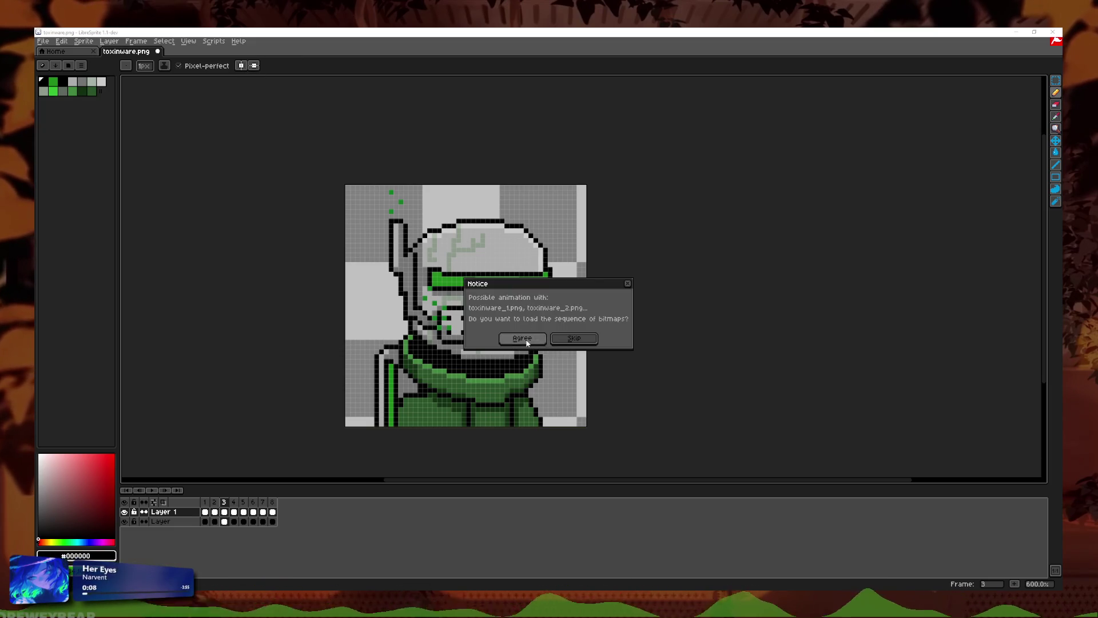
Step: Open toxinware_1.png as a single image instead of a frame sequence and zoom in
left_click(574, 338)
scroll(730, 404, "up", 4)
scroll(692, 304, "up", 2)
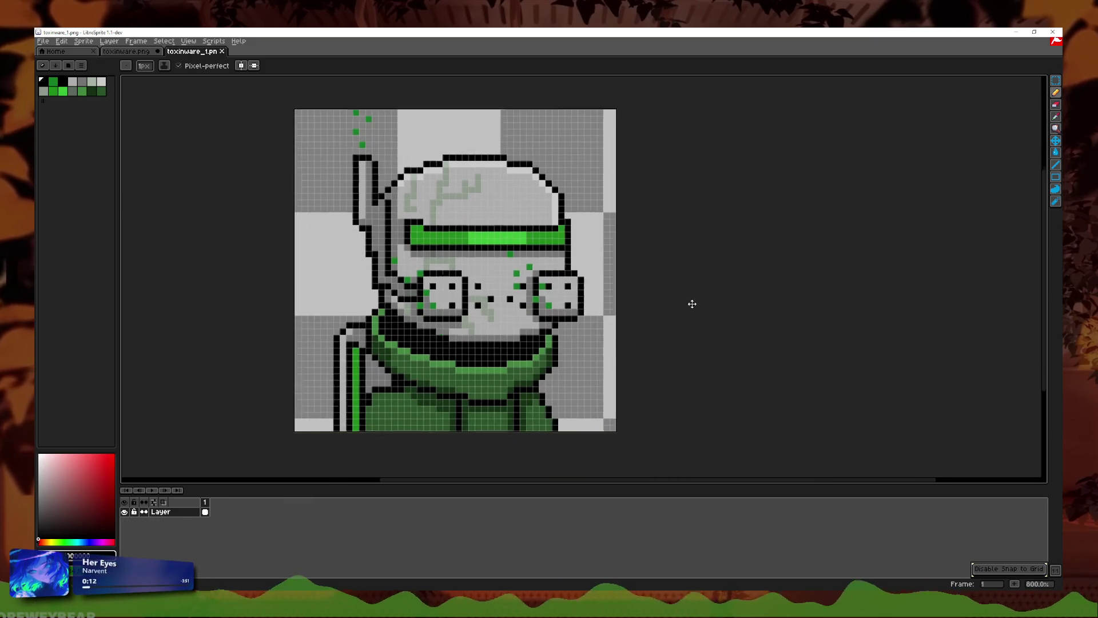
scroll(477, 214, "up", 1)
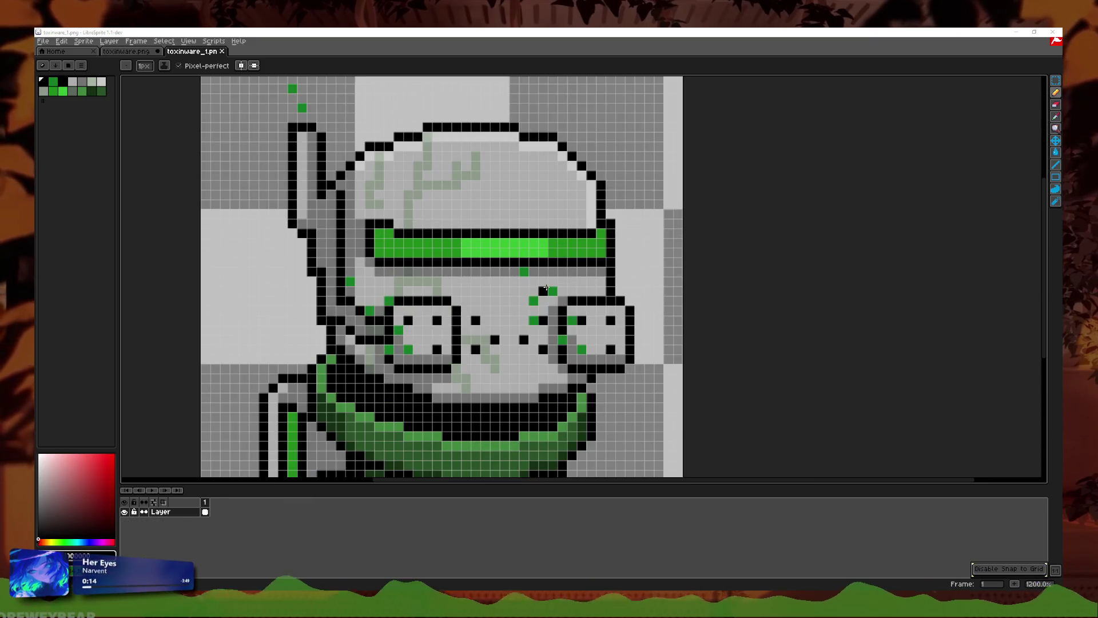
scroll(543, 289, "down", 1)
scroll(539, 240, "up", 3)
scroll(506, 258, "down", 3)
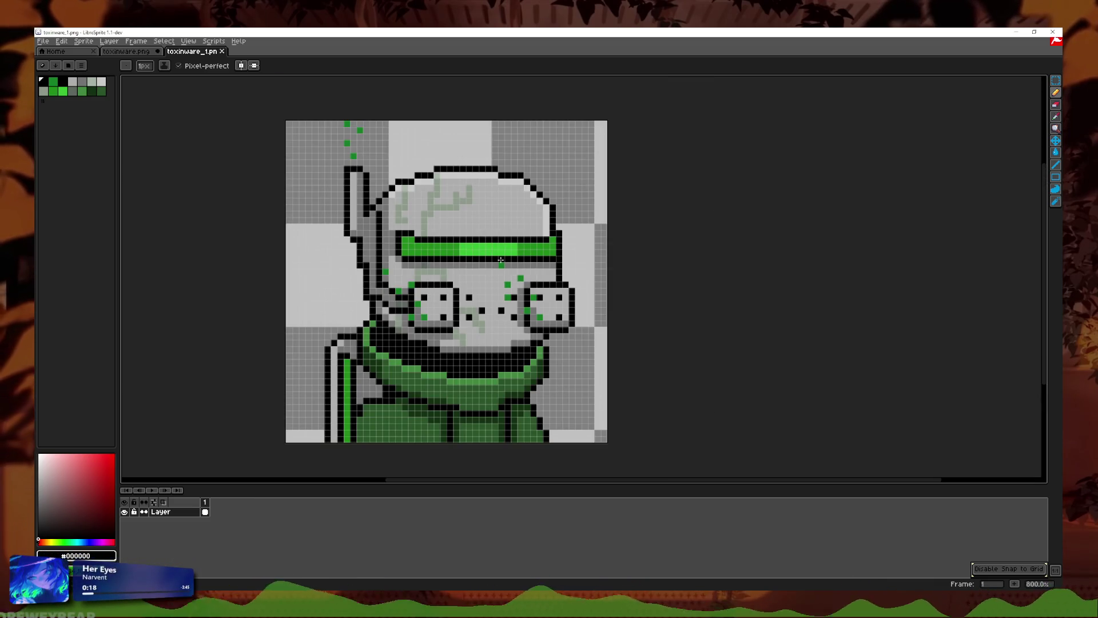
scroll(501, 262, "up", 2)
scroll(500, 269, "down", 1)
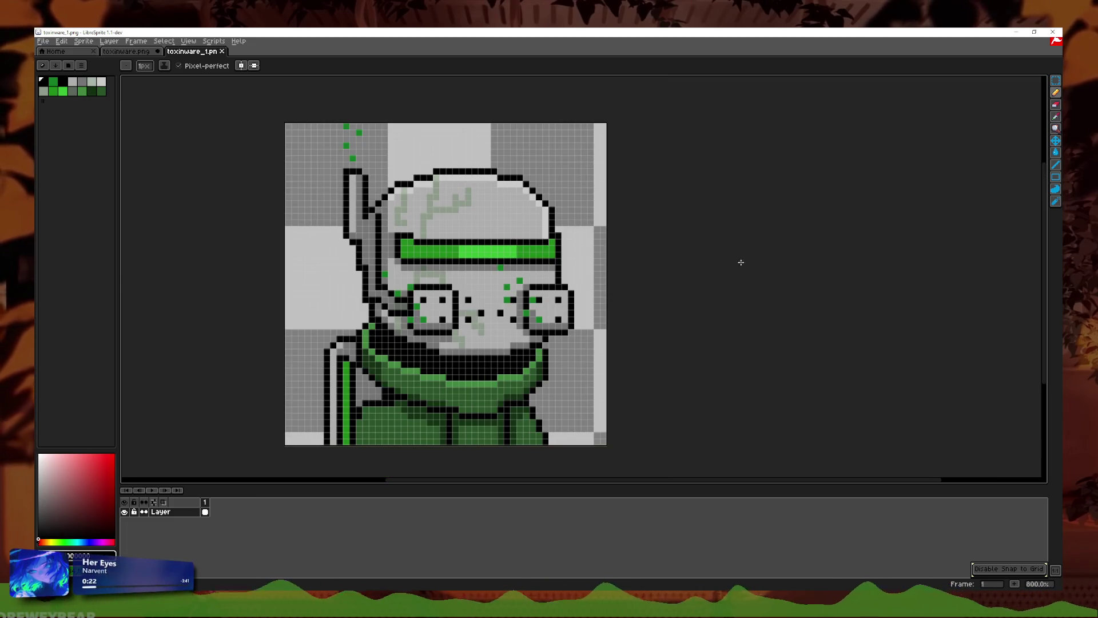
Step: Select everything and nudge the whole character one pixel down and one pixel left
key("m")
scroll(294, 212, "down", 1)
key("ctrl+a")
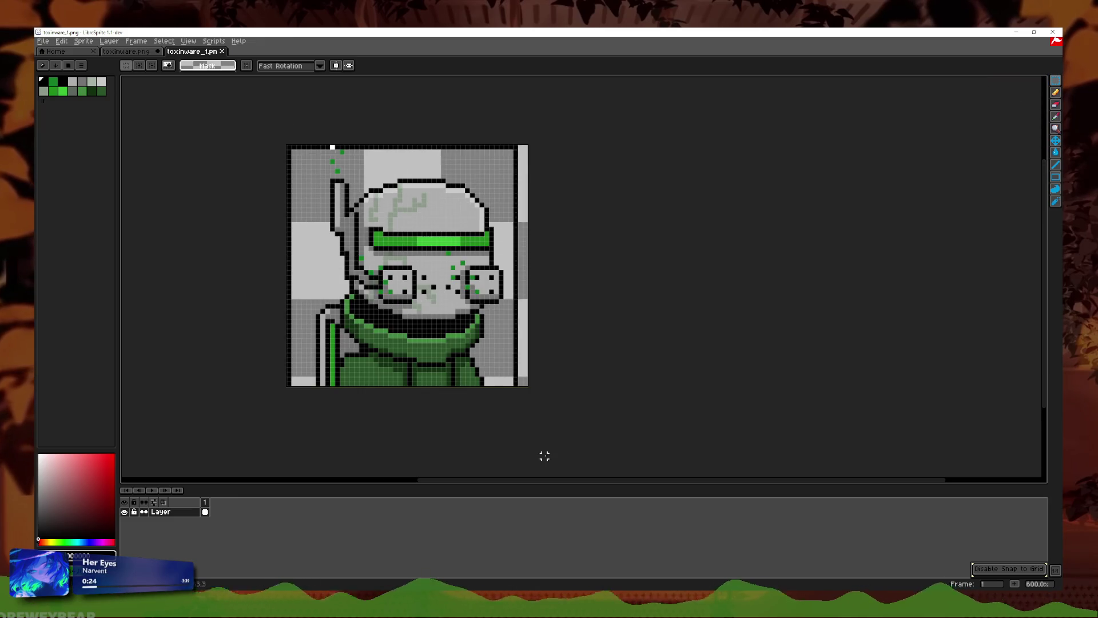
key("Down")
key("Left")
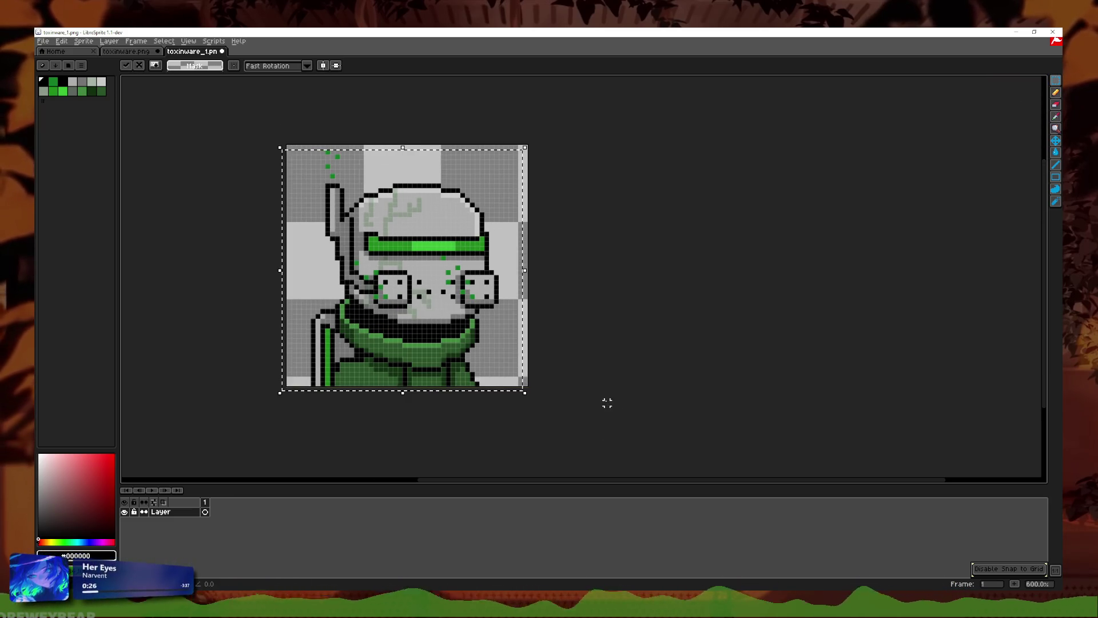
key("ctrl+d")
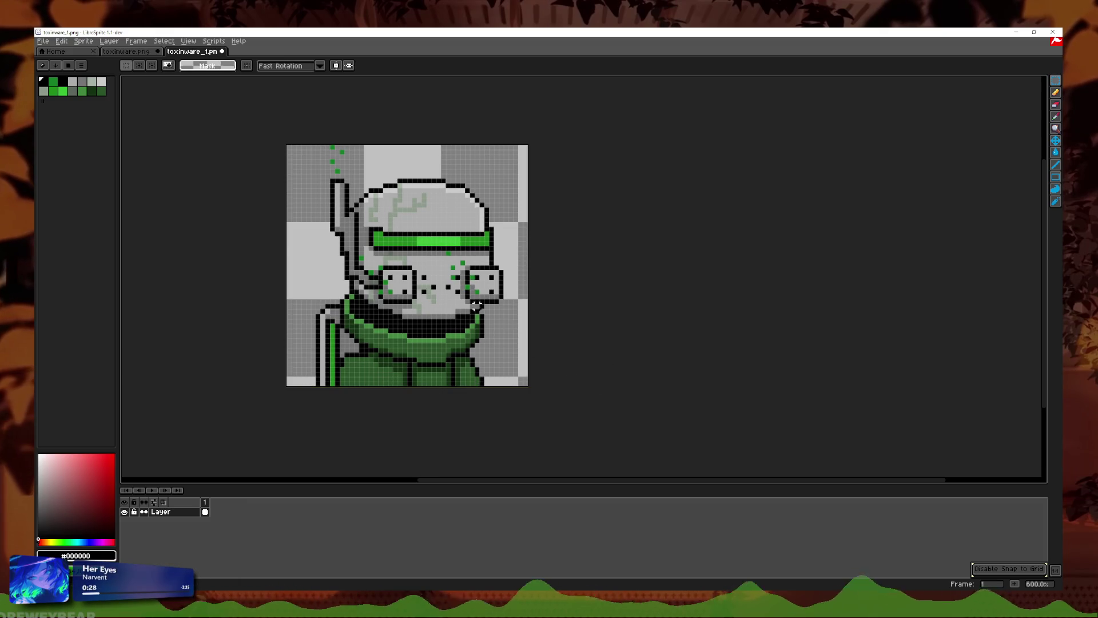
scroll(546, 338, "up", 3)
scroll(546, 338, "up", 1)
scroll(546, 338, "down", 1)
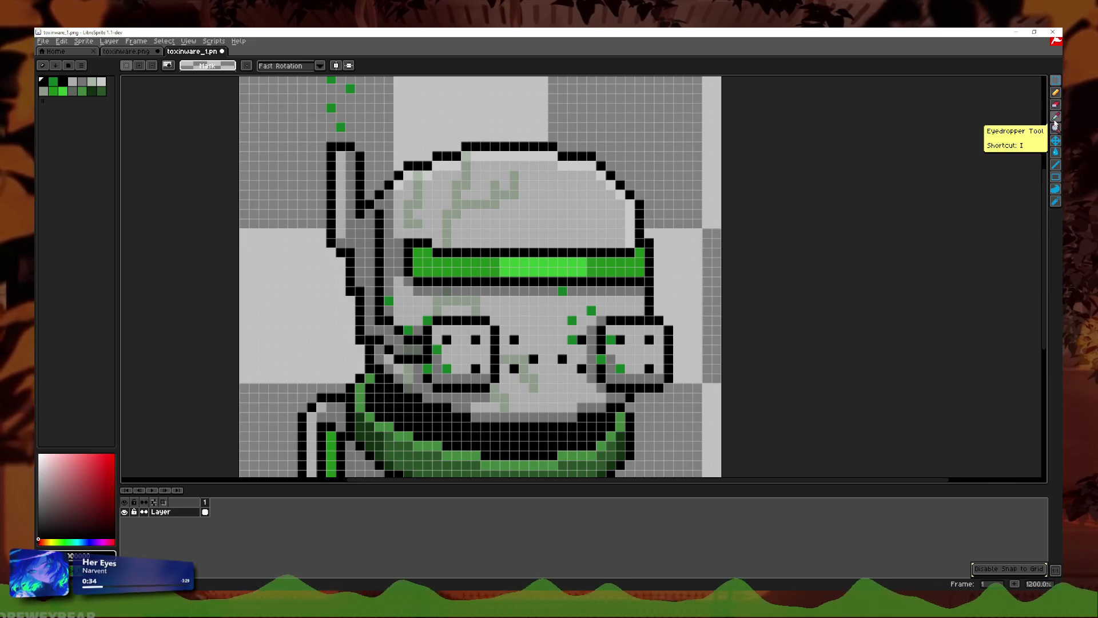
Step: Sample the mask colour and paint over a green speck beside the right goggle
scroll(710, 320, "down", 3)
scroll(709, 320, "up", 3)
scroll(709, 321, "up", 1)
scroll(710, 321, "up", 2)
scroll(715, 318, "down", 2)
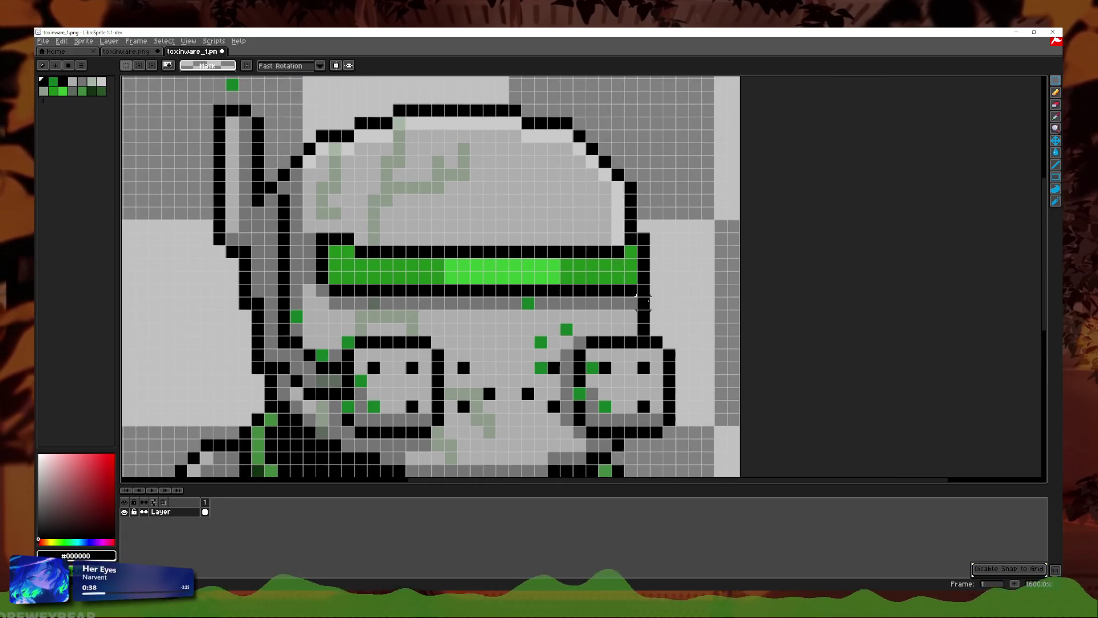
left_click(1056, 118)
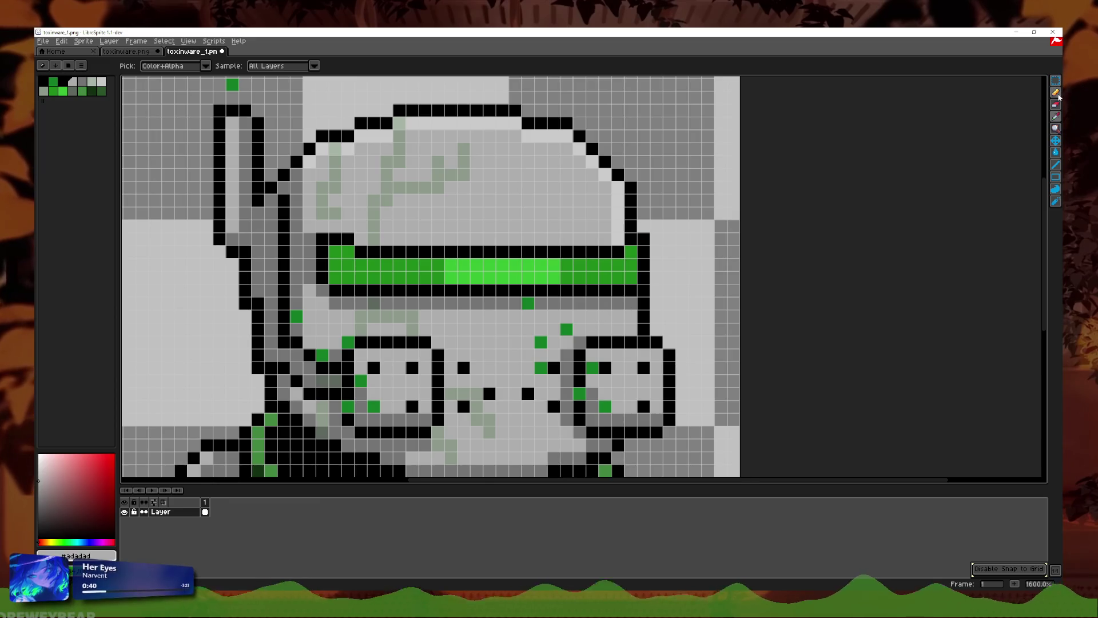
left_click(1057, 94)
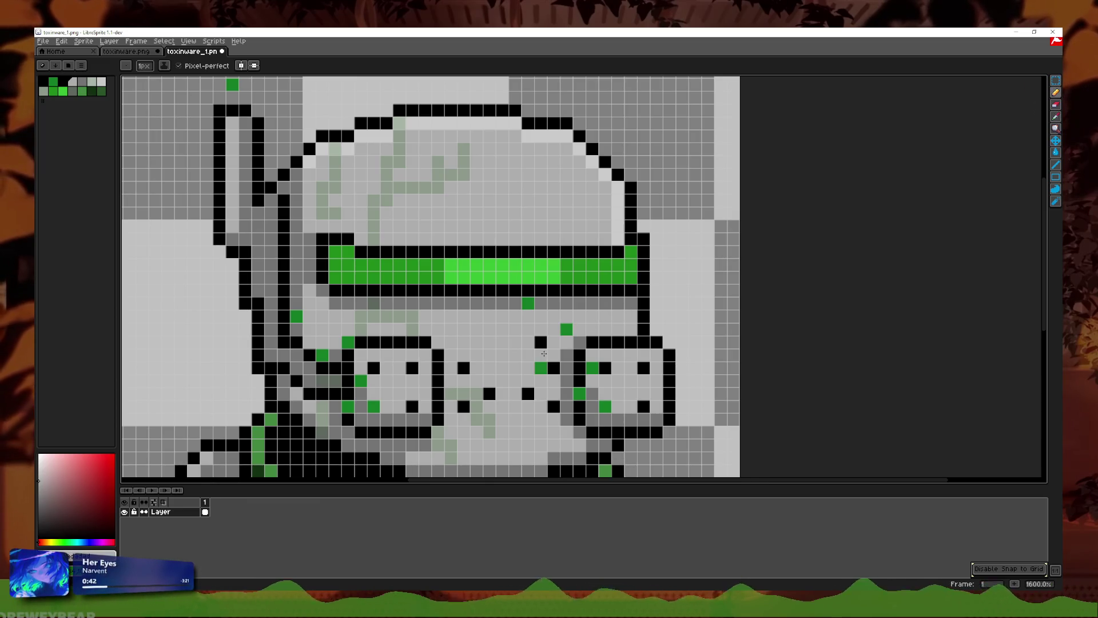
left_click(538, 368)
key("i")
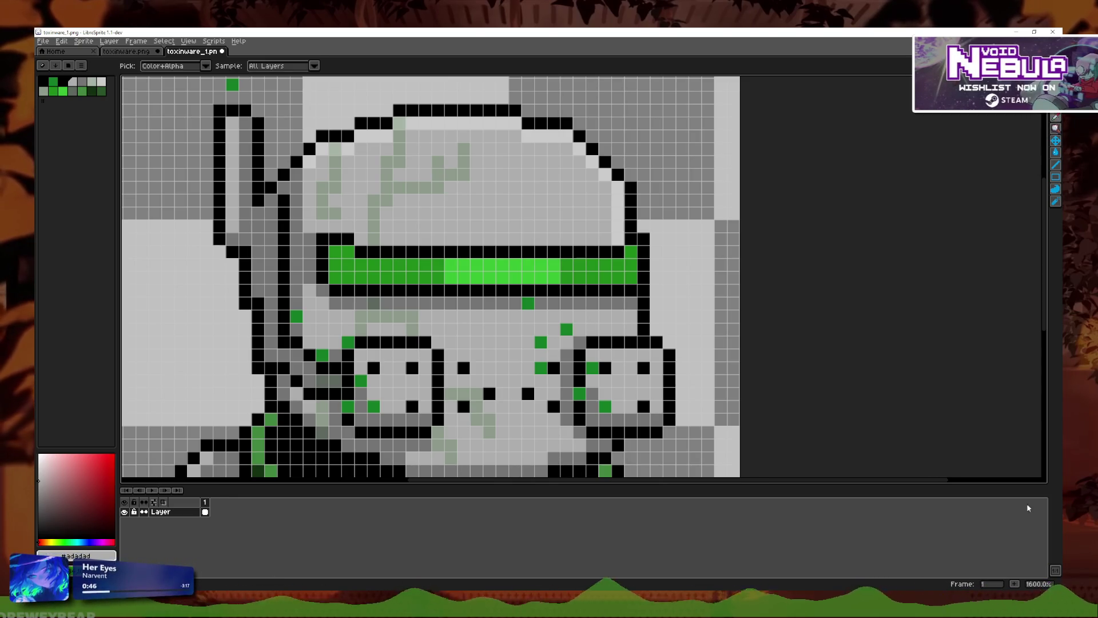
key("b")
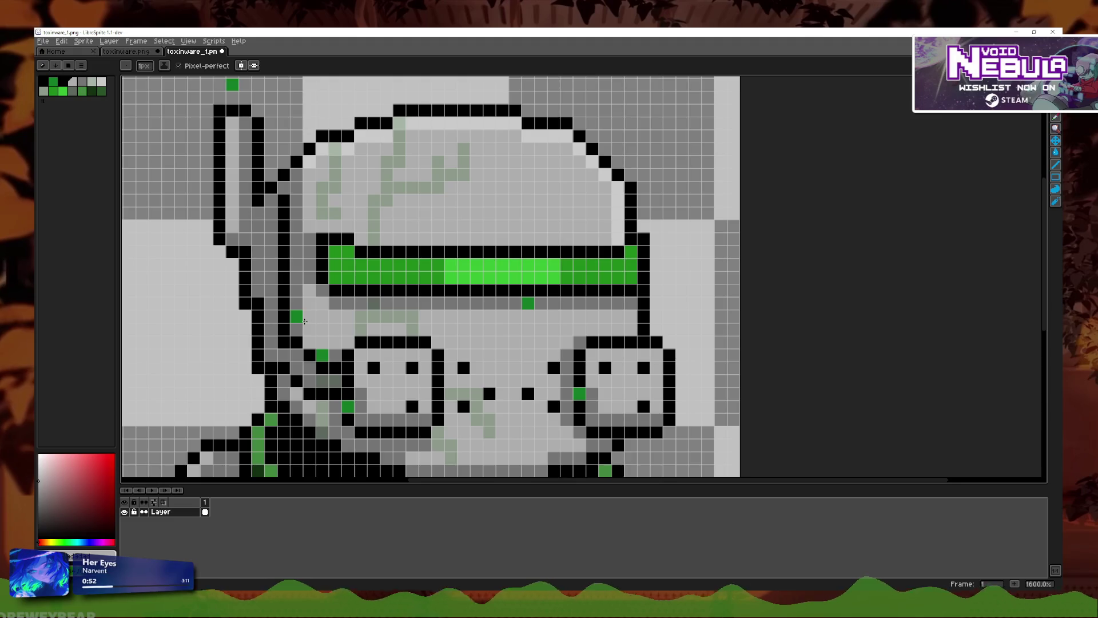
Step: Bring the goggles back into view, sample mid grey #747474, and cover more green specks
left_click_drag(256, 146, 443, 314)
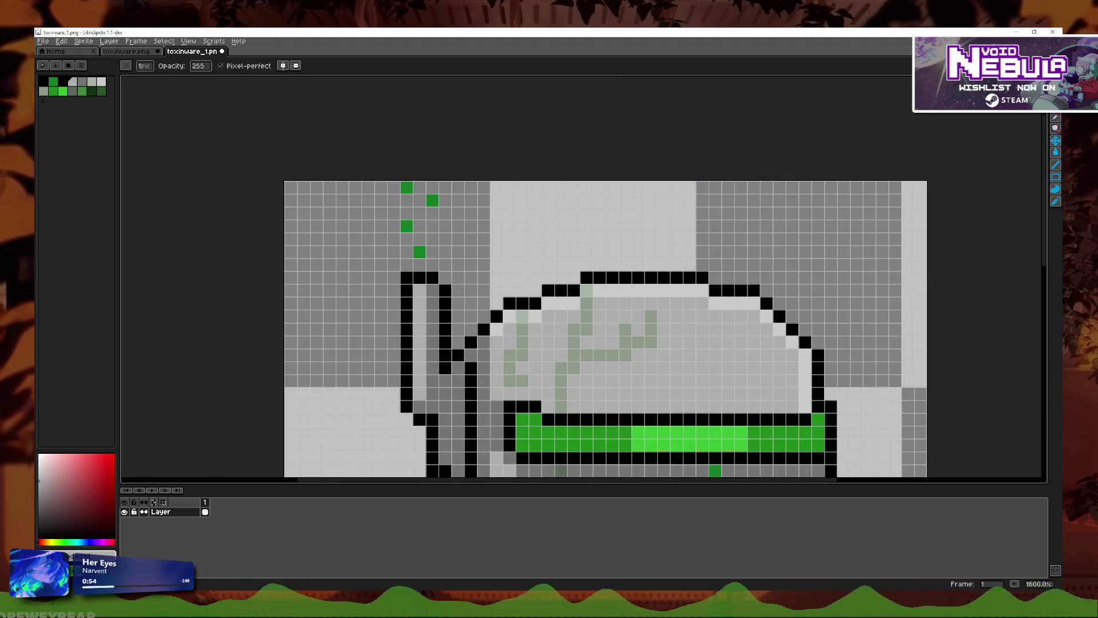
left_click_drag(934, 315, 822, 137)
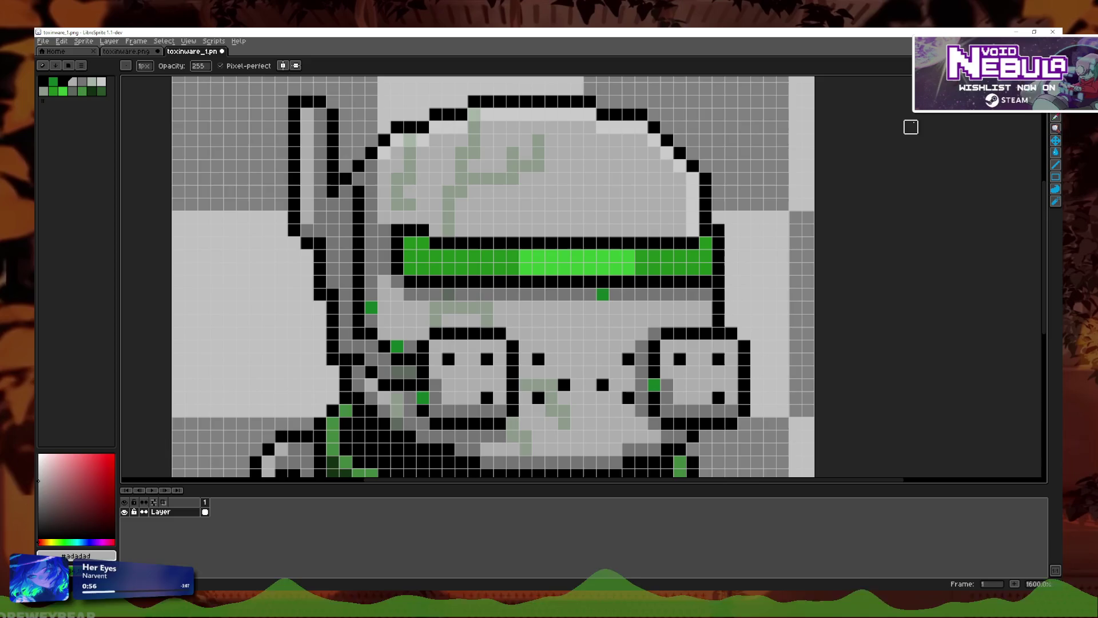
key("i")
left_click(665, 292)
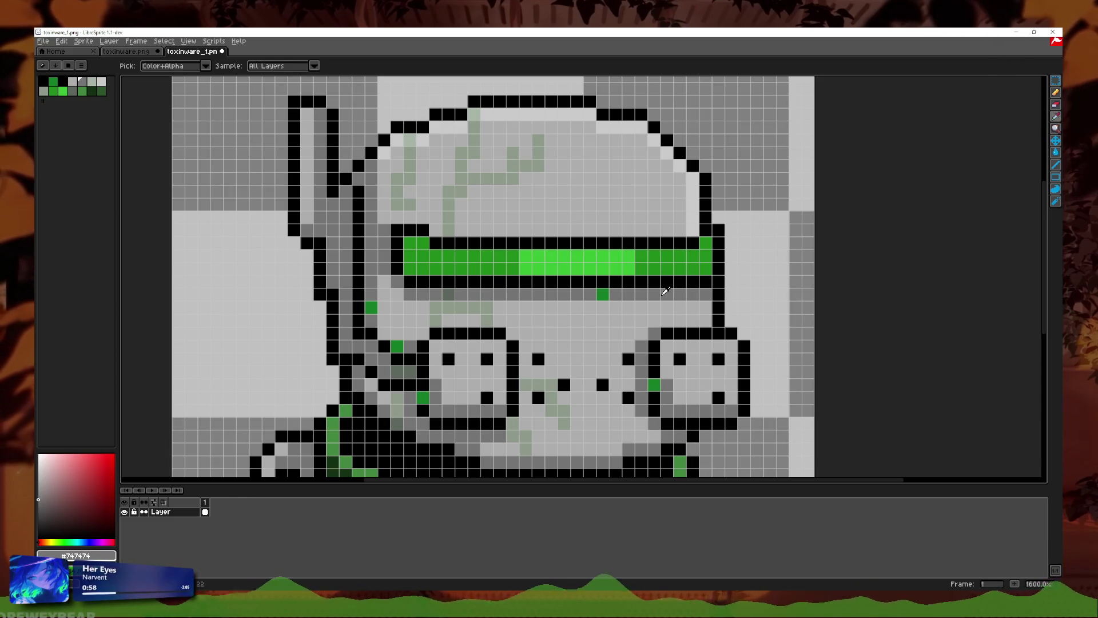
left_click(1057, 92)
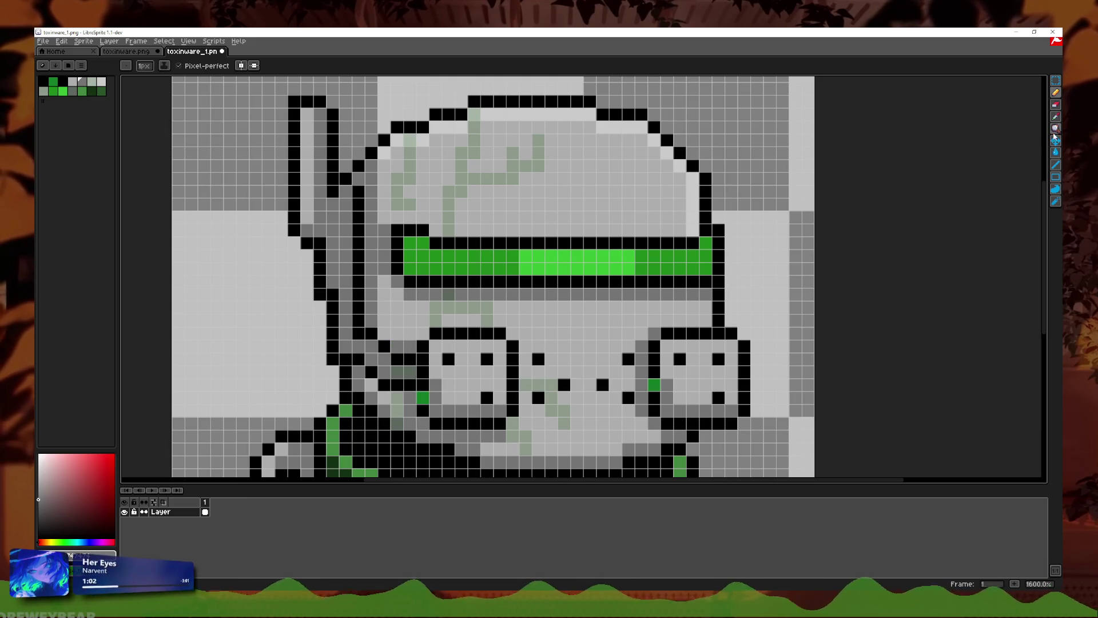
key("i")
left_click(1057, 94)
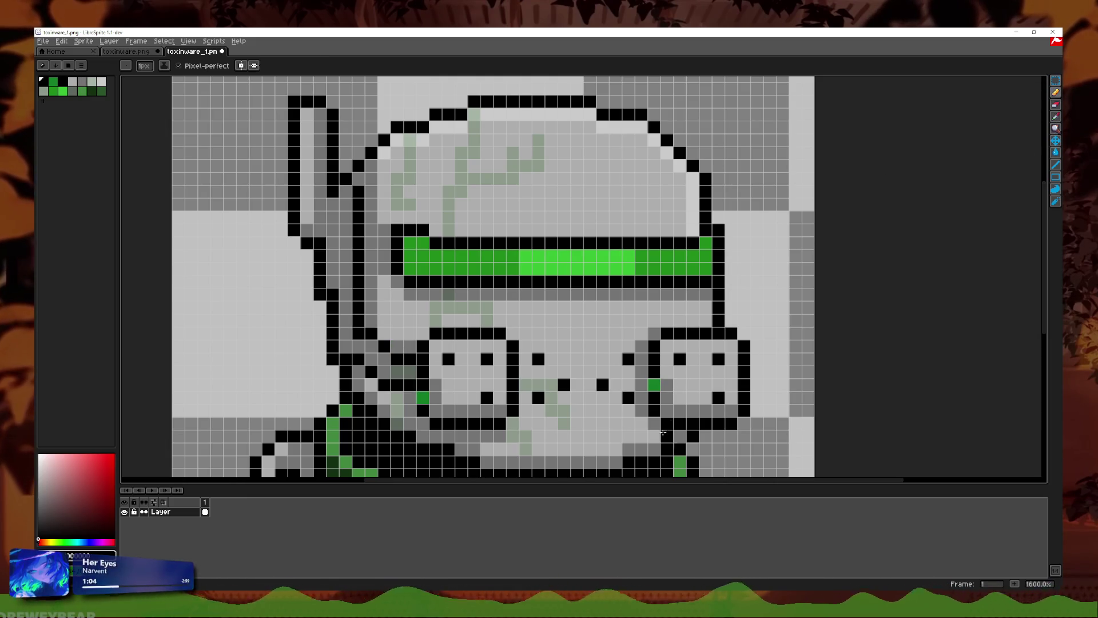
scroll(426, 397, "down", 3)
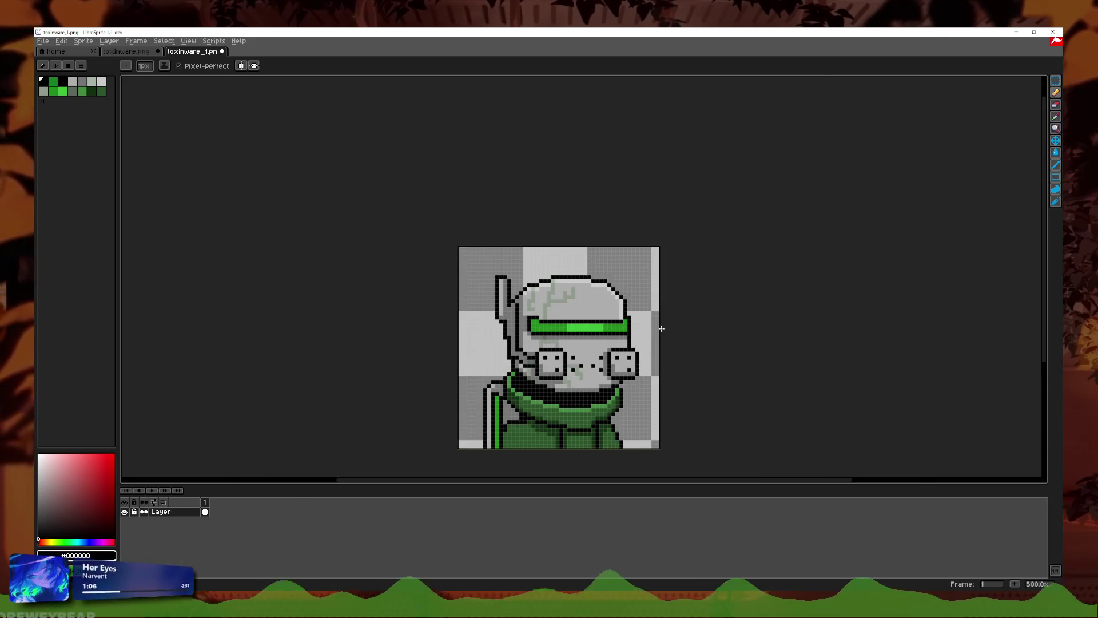
Step: Paint over the visor's bright middle section with dark green sampled from the visor
scroll(426, 398, "down", 2)
scroll(559, 353, "up", 3)
scroll(559, 353, "up", 2)
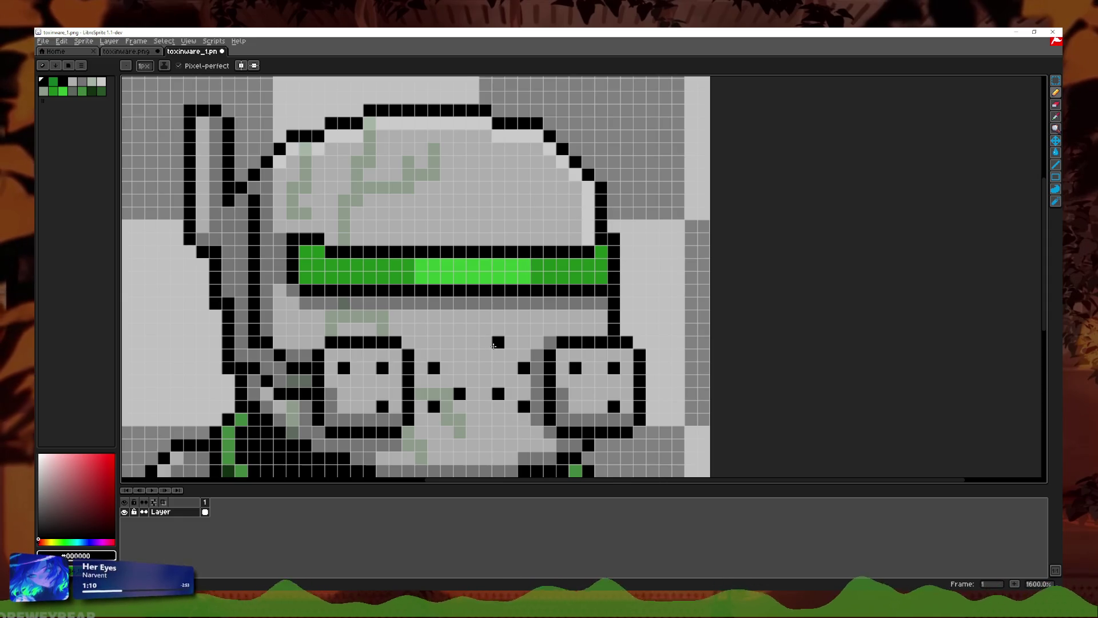
scroll(495, 346, "down", 1)
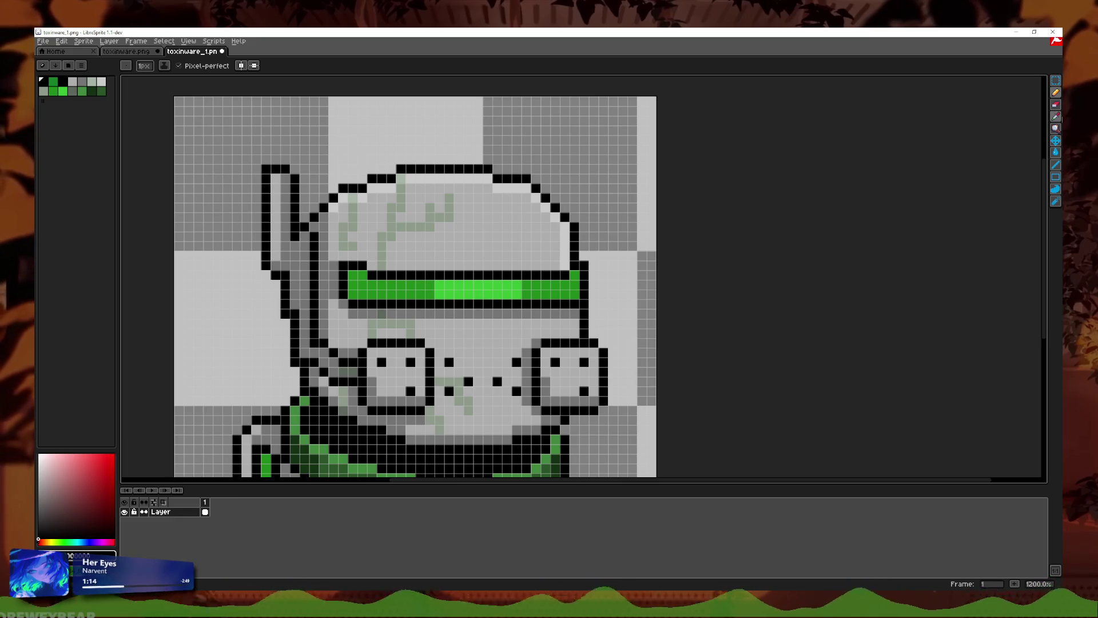
key("i")
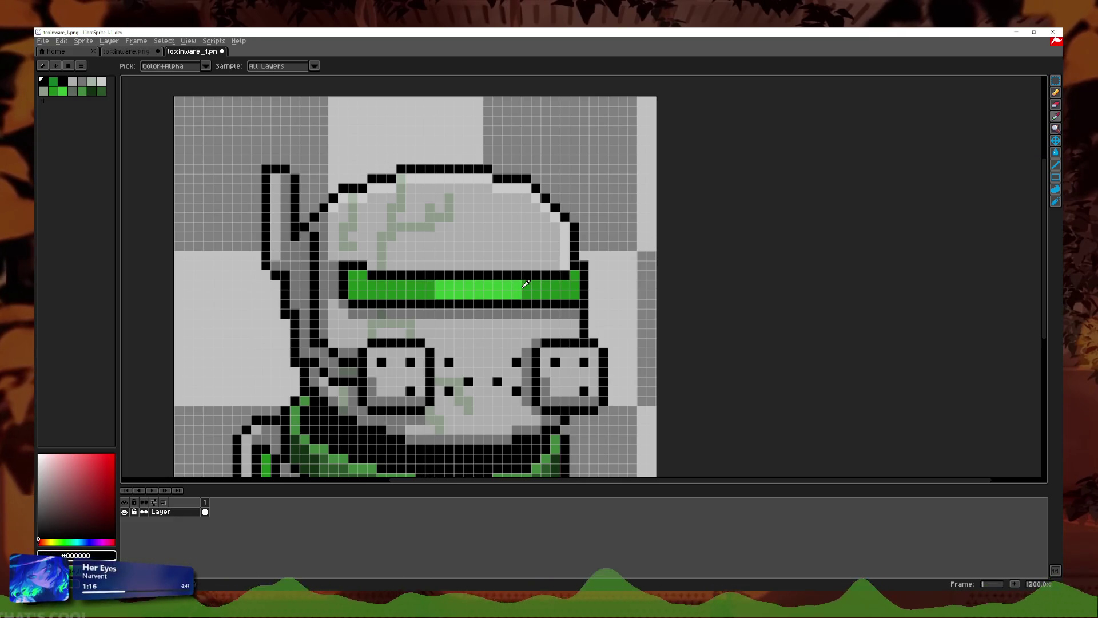
left_click(537, 290)
key("b")
left_click_drag(448, 285, 506, 294)
Step: Paint the visor's grey pixels green and repaint its middle a brighter green, #39c134
key("i")
scroll(611, 257, "up", 1)
left_click(1056, 94)
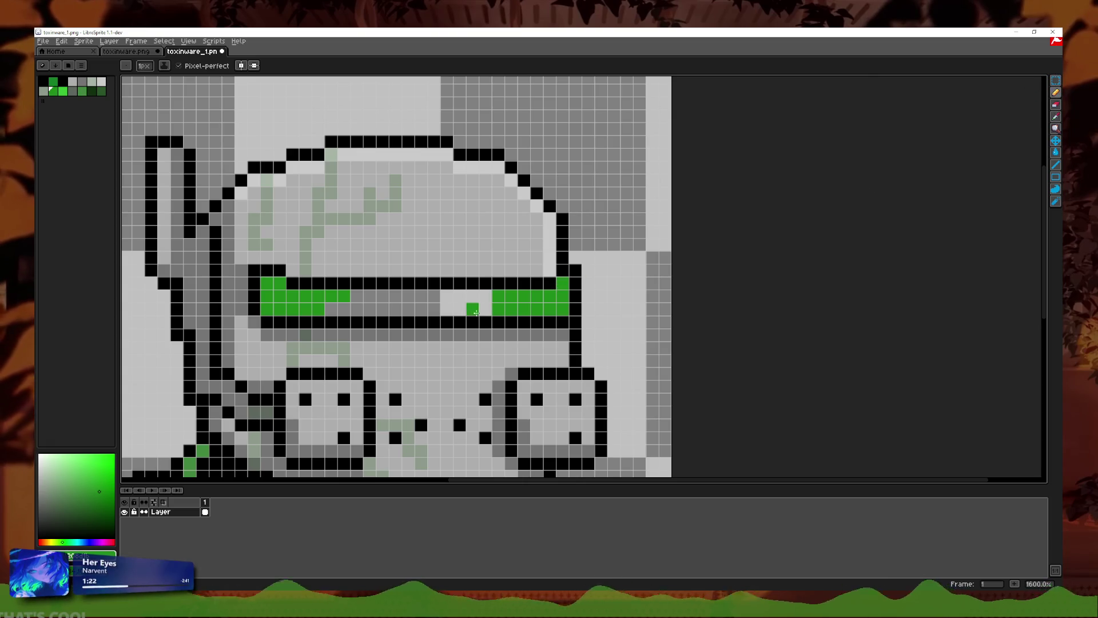
left_click_drag(472, 309, 489, 296)
left_click(330, 309)
scroll(440, 300, "down", 1)
scroll(439, 300, "down", 2)
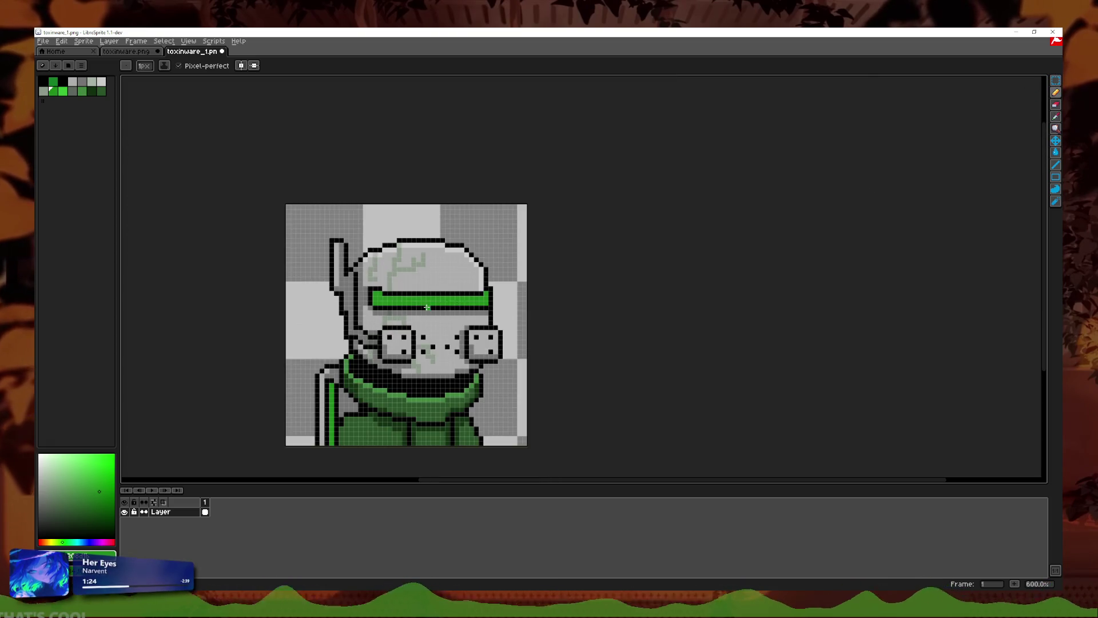
scroll(420, 311, "up", 3)
left_click_drag(401, 297, 516, 298)
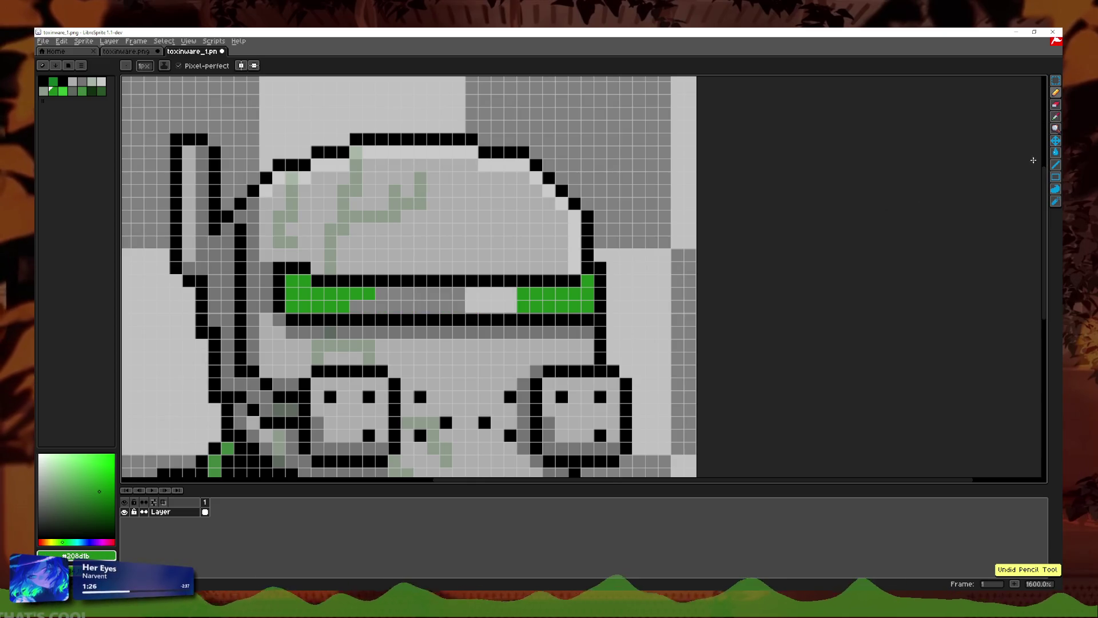
left_click(512, 296)
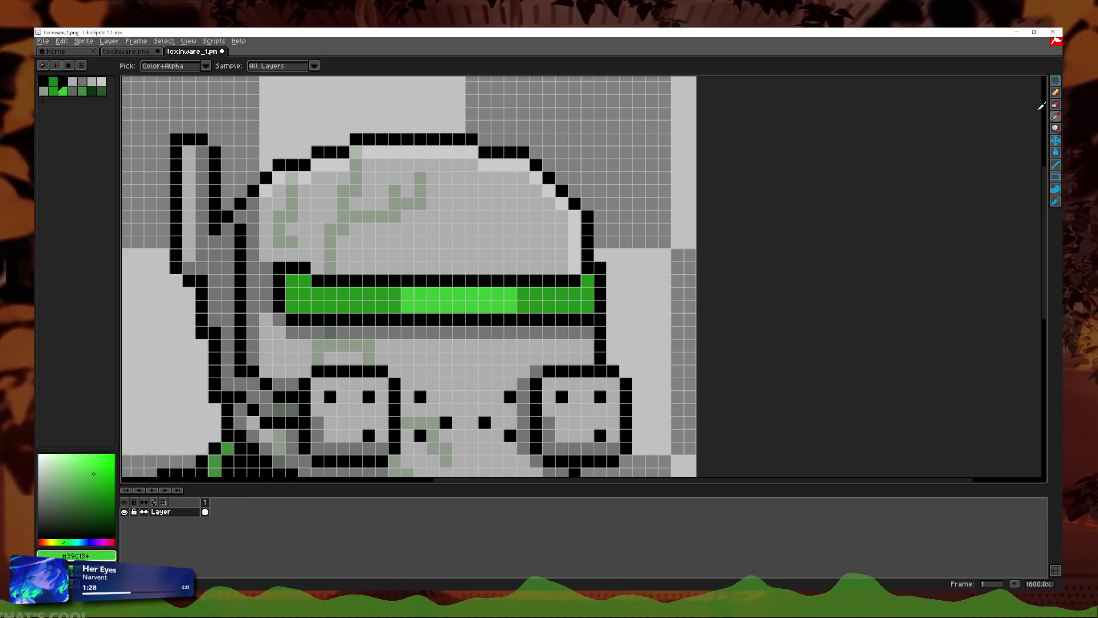
left_click(1055, 92)
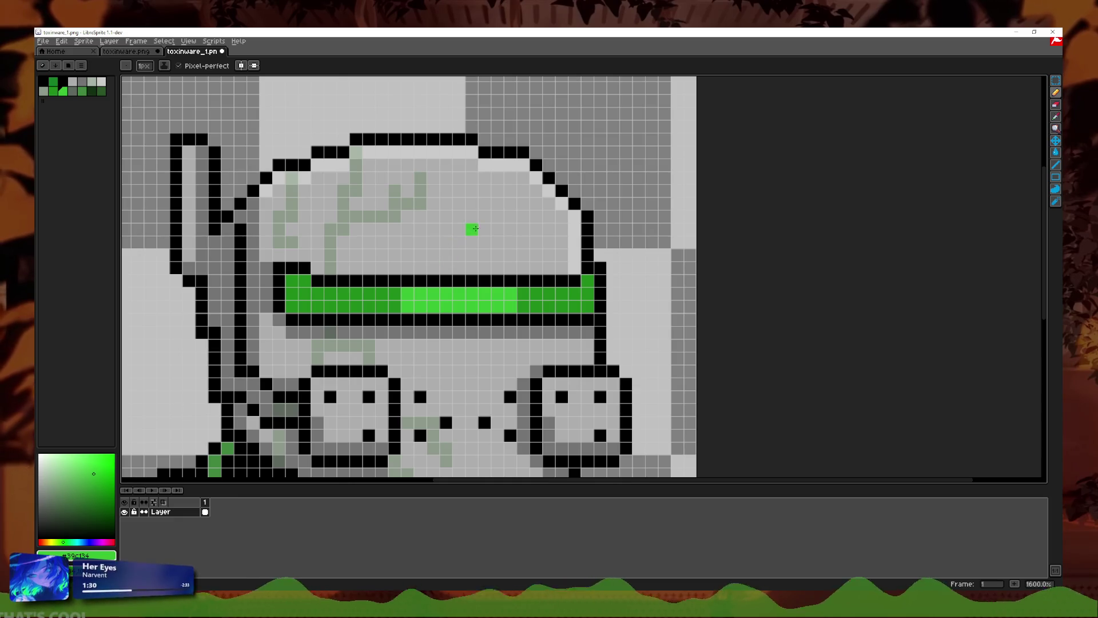
Step: Repaint the bright visor pixels darker green, then place a single bright-green pixel
left_click(1056, 119)
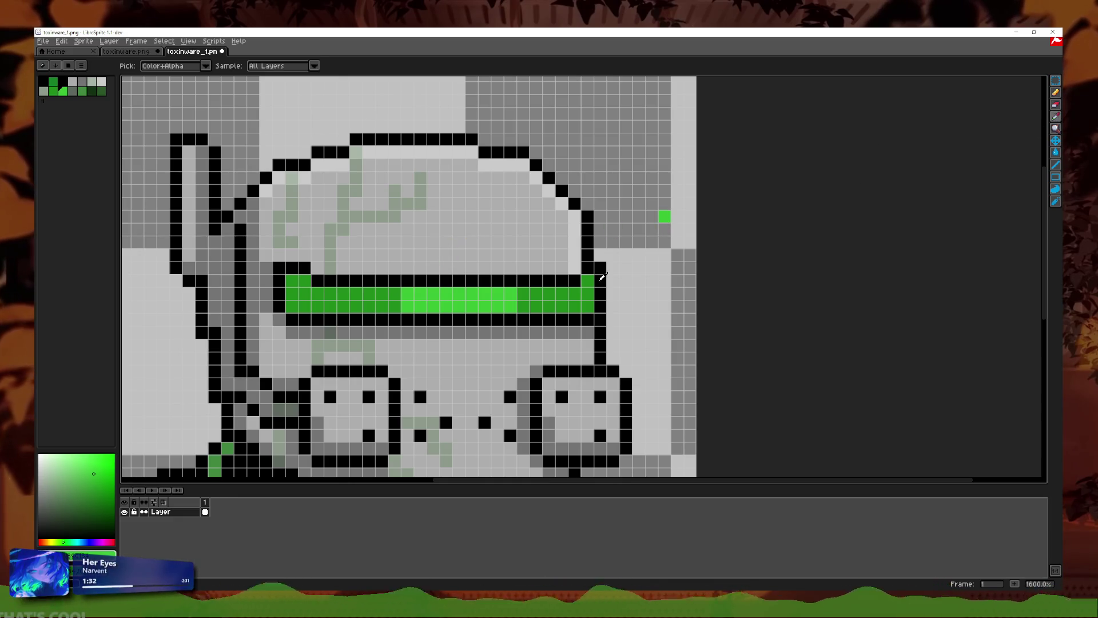
key("b")
left_click_drag(510, 293, 485, 307)
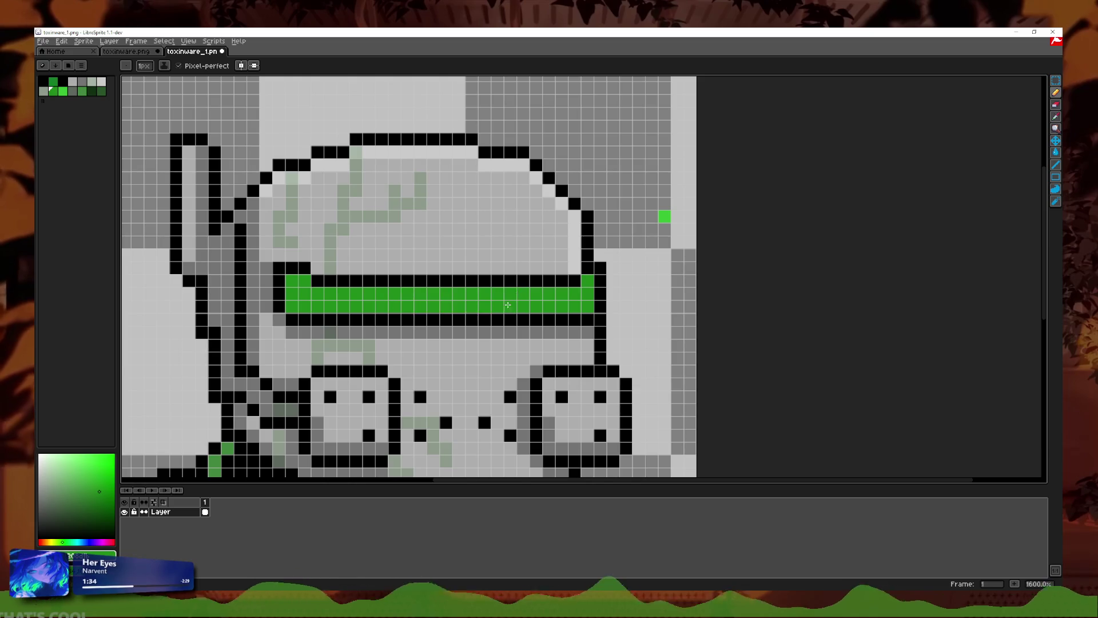
left_click(665, 216, "alt")
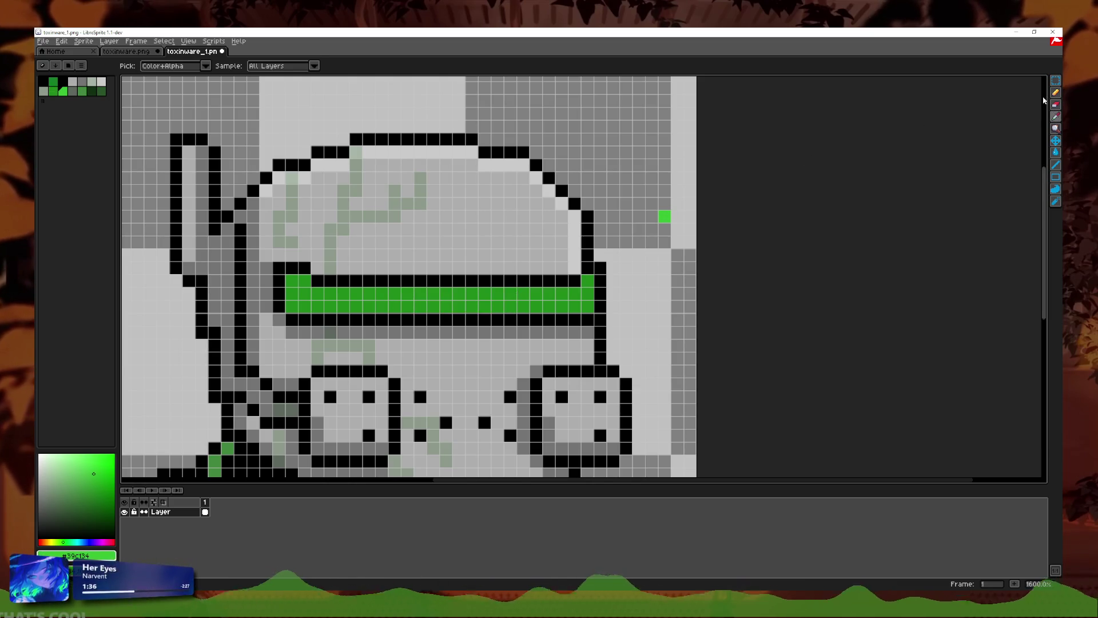
left_click(356, 331)
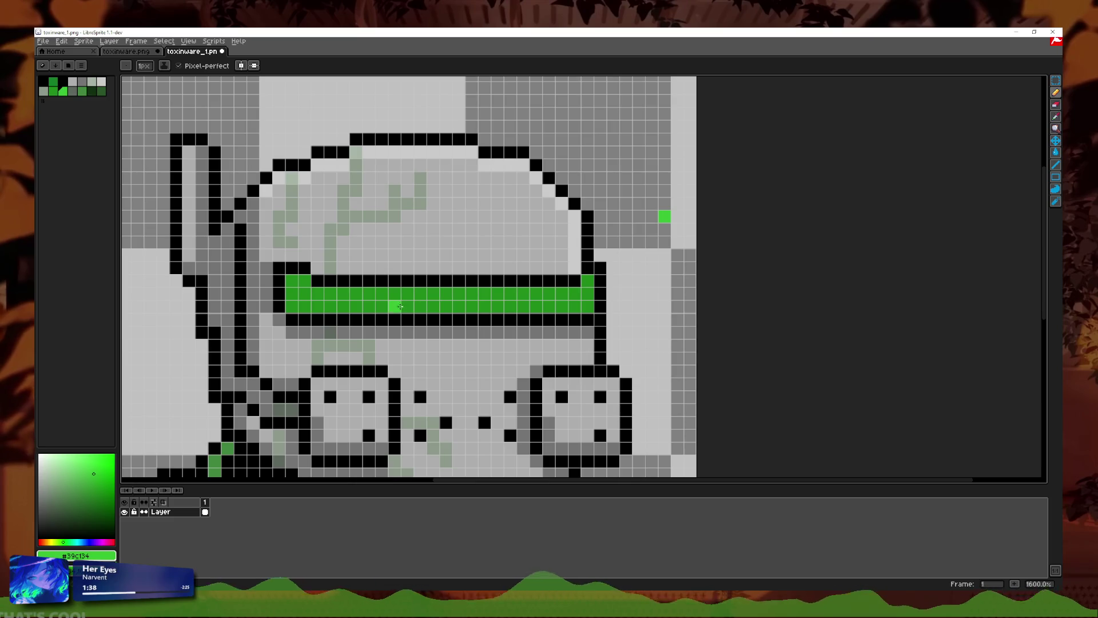
Step: Undo the lighter-green visor pixels and a trial bright-green highlight along the visor top
key("ctrl+z")
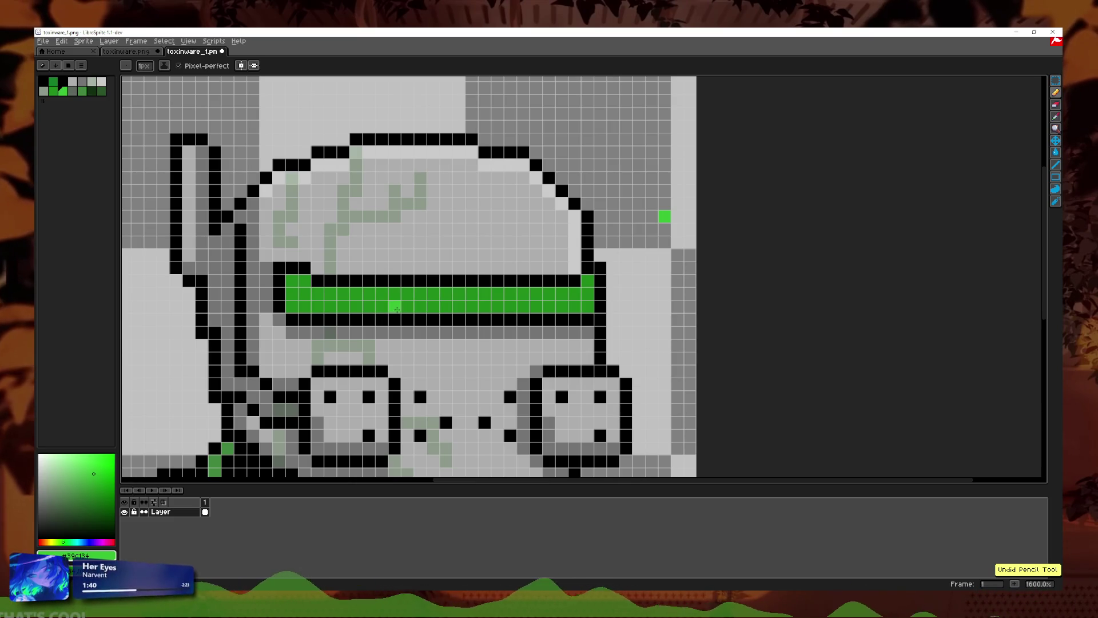
left_click_drag(427, 305, 500, 294)
key("ctrl+z")
scroll(487, 320, "down", 3)
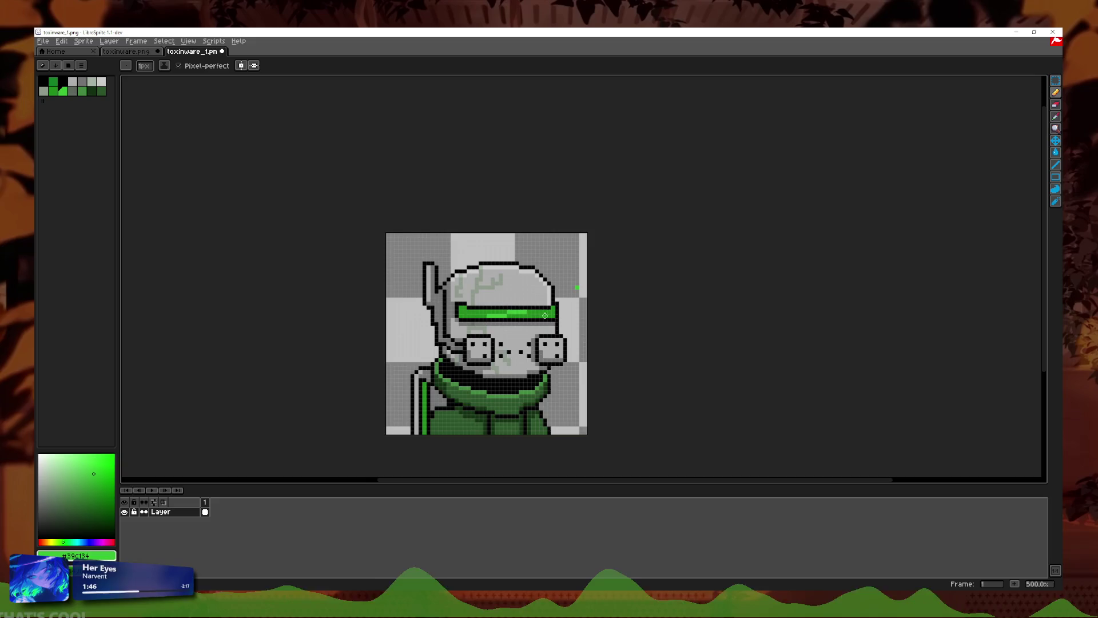
key("ctrl+z")
key("ctrl+z")
scroll(483, 324, "down", 1)
scroll(478, 332, "up", 4)
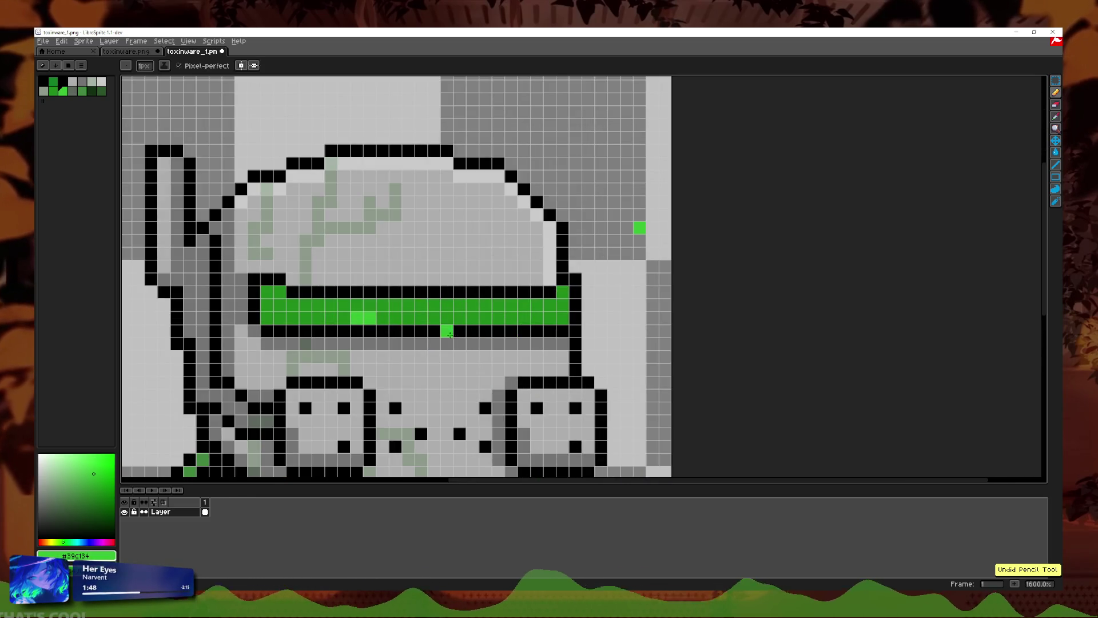
key("ctrl+z")
scroll(380, 321, "down", 3)
scroll(419, 327, "up", 2)
scroll(419, 327, "up", 3)
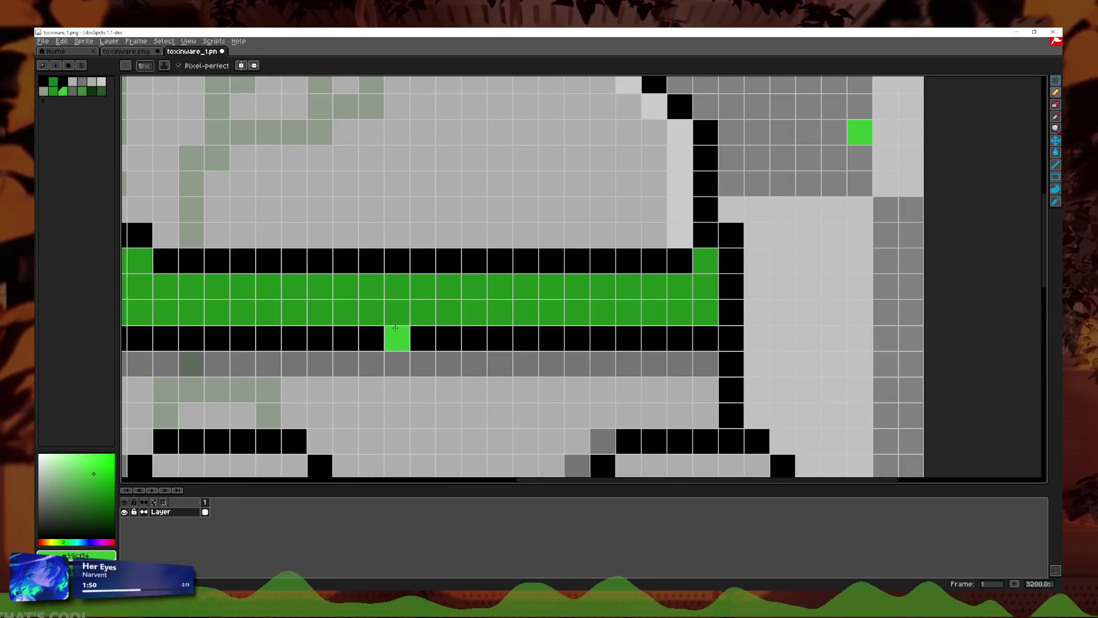
scroll(400, 329, "down", 3)
scroll(398, 326, "up", 1)
scroll(395, 324, "up", 2)
scroll(519, 303, "down", 1)
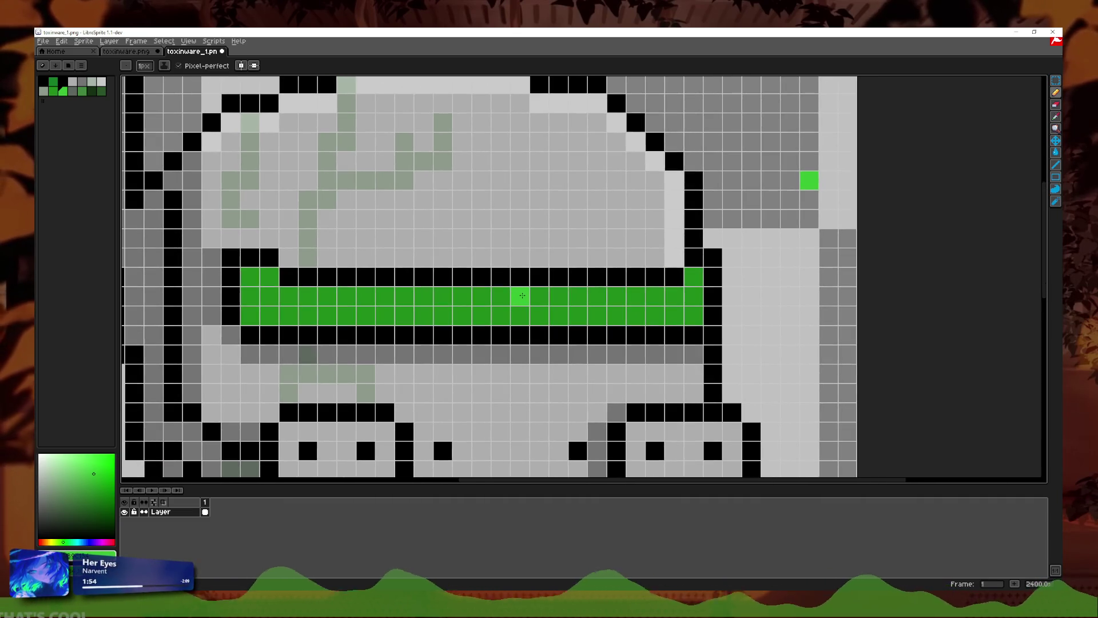
scroll(522, 295, "down", 5)
scroll(529, 315, "down", 1)
scroll(431, 303, "up", 6)
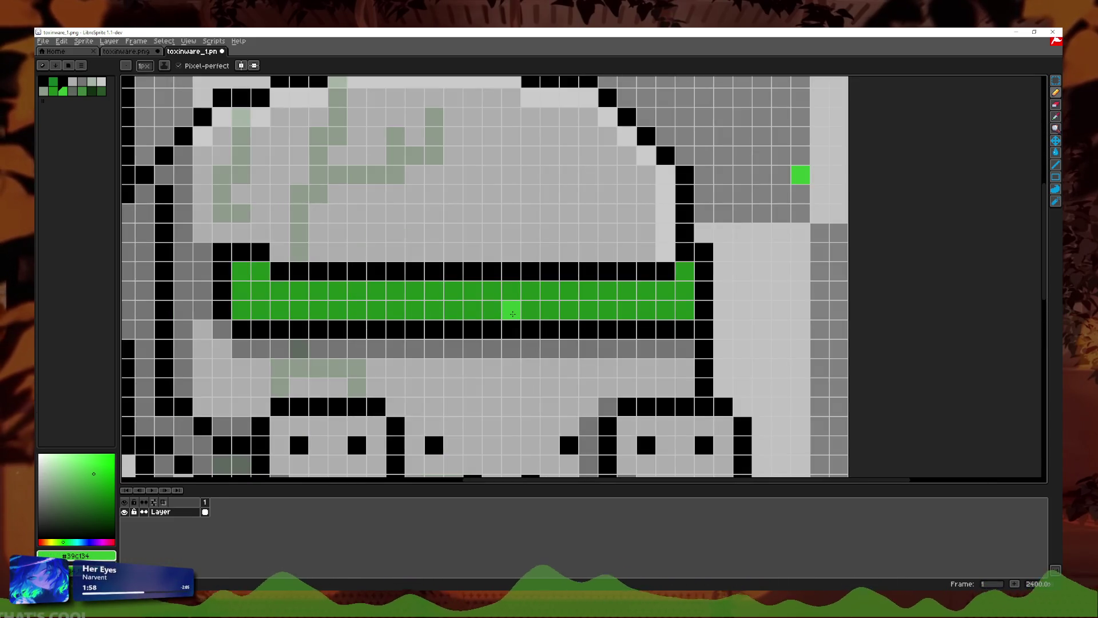
Step: Try a lighter-green highlight stroke along the visor top, then undo it
left_click_drag(414, 290, 569, 290)
scroll(595, 321, "down", 7)
scroll(599, 322, "down", 1)
scroll(599, 321, "up", 6)
key("ctrl+z")
scroll(595, 315, "down", 3)
scroll(589, 302, "down", 3)
scroll(589, 302, "up", 5)
scroll(589, 302, "up", 3)
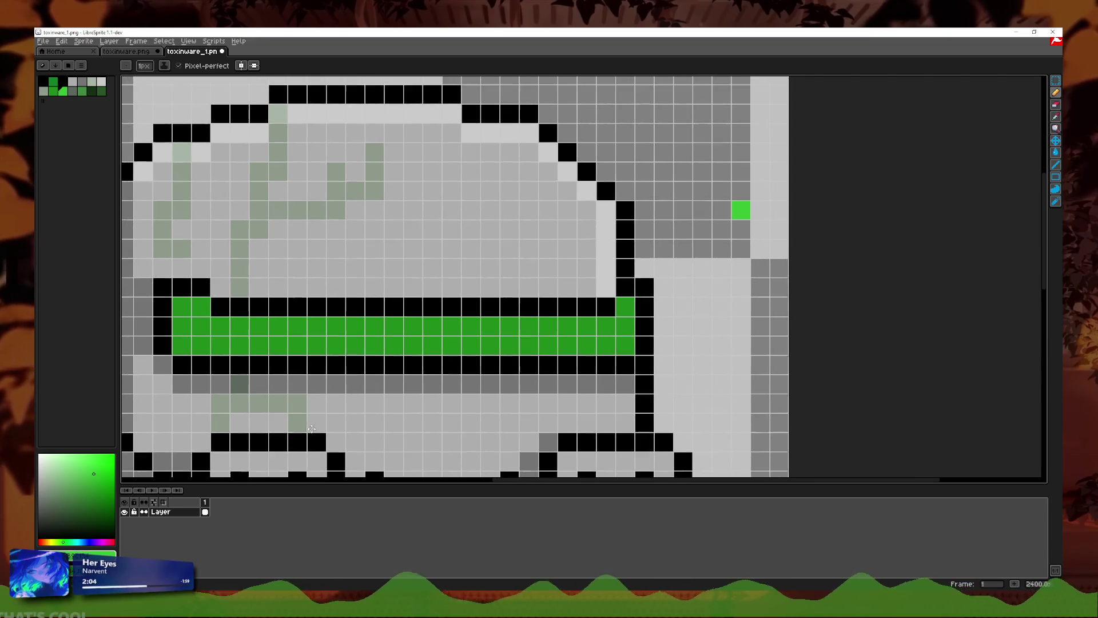
left_click(85, 542)
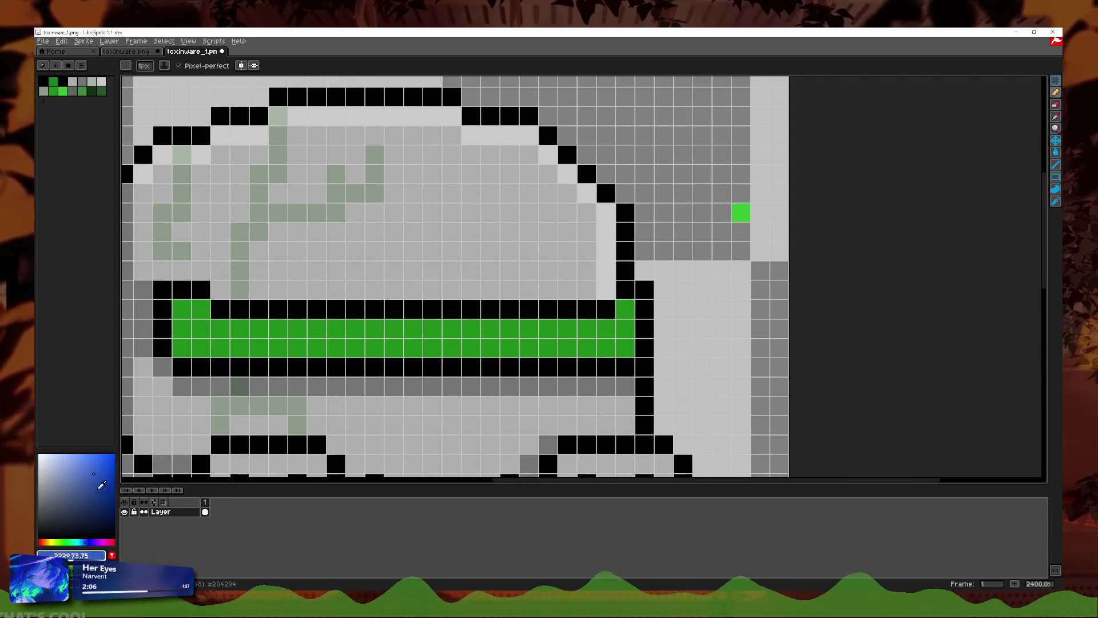
Step: Bucket-fill the green visor with a bright blue
left_click(87, 464)
left_click(1056, 153)
left_click(435, 330)
scroll(434, 330, "down", 3)
scroll(435, 330, "up", 3)
left_click(1056, 92)
Step: Refill the visor with a darker shade of blue
left_click(109, 469)
key("g")
left_click(541, 336)
scroll(542, 337, "down", 3)
scroll(541, 336, "up", 3)
left_click(1056, 92)
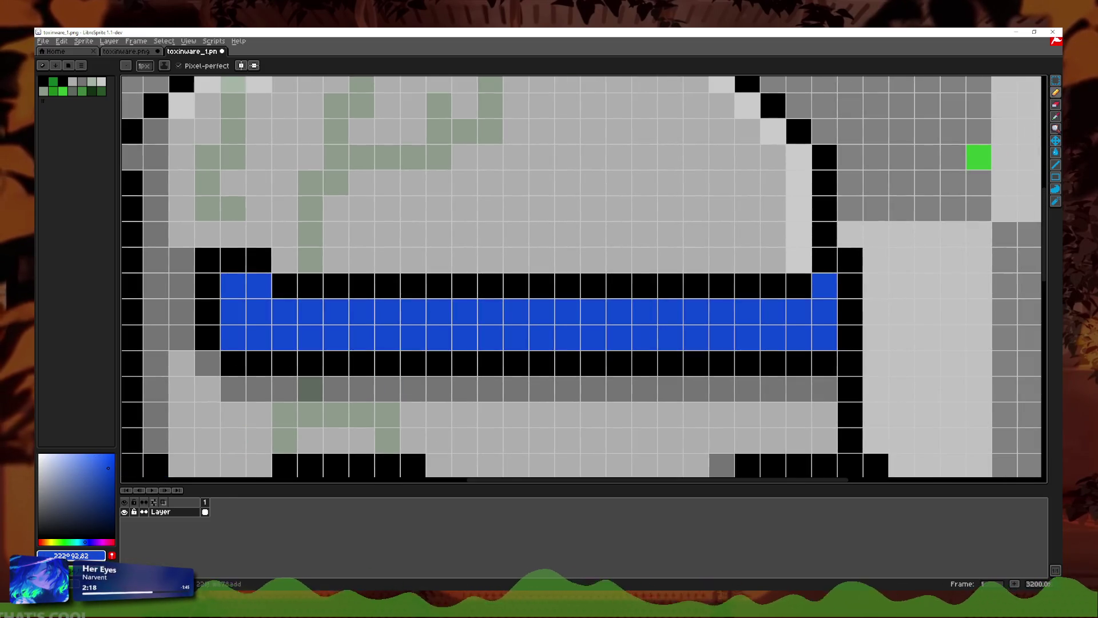
left_click(55, 453)
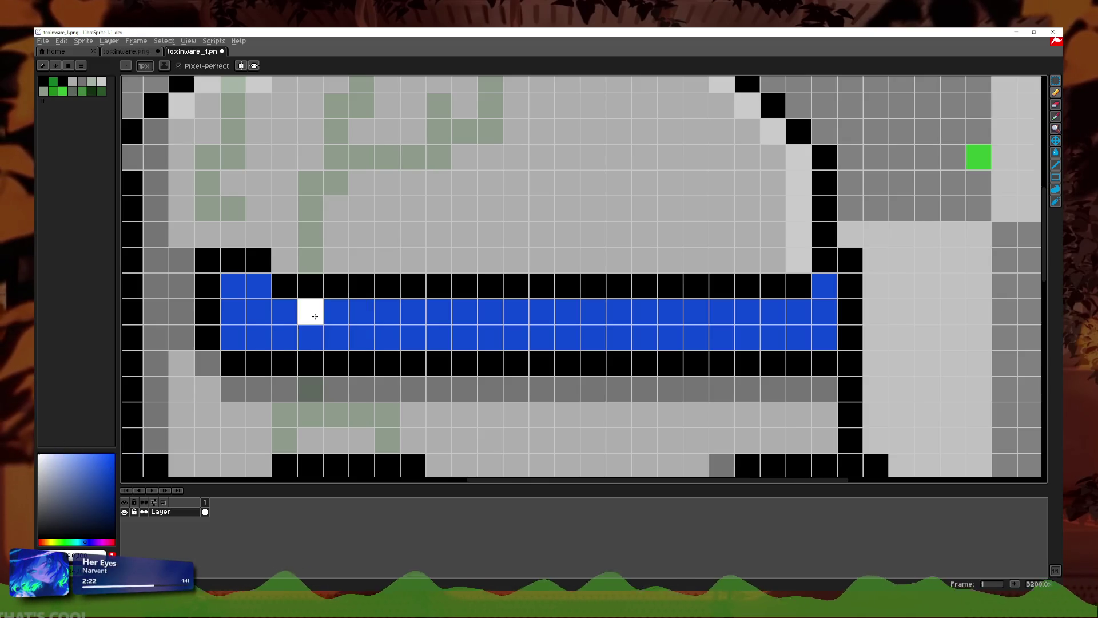
Step: Dot white pixels in a checker pattern across the left and middle of the visor
left_click_drag(310, 312, 310, 337)
left_click(369, 316)
left_click(388, 338)
left_click(464, 312)
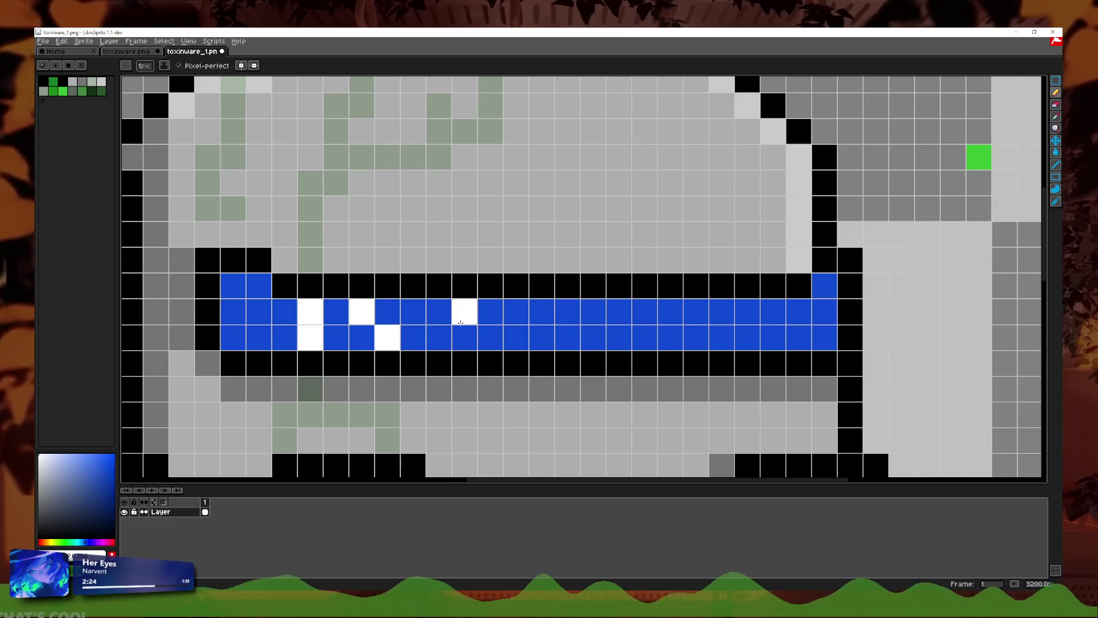
left_click(490, 338)
left_click(465, 338)
left_click(567, 312)
left_click(567, 337)
left_click(542, 312)
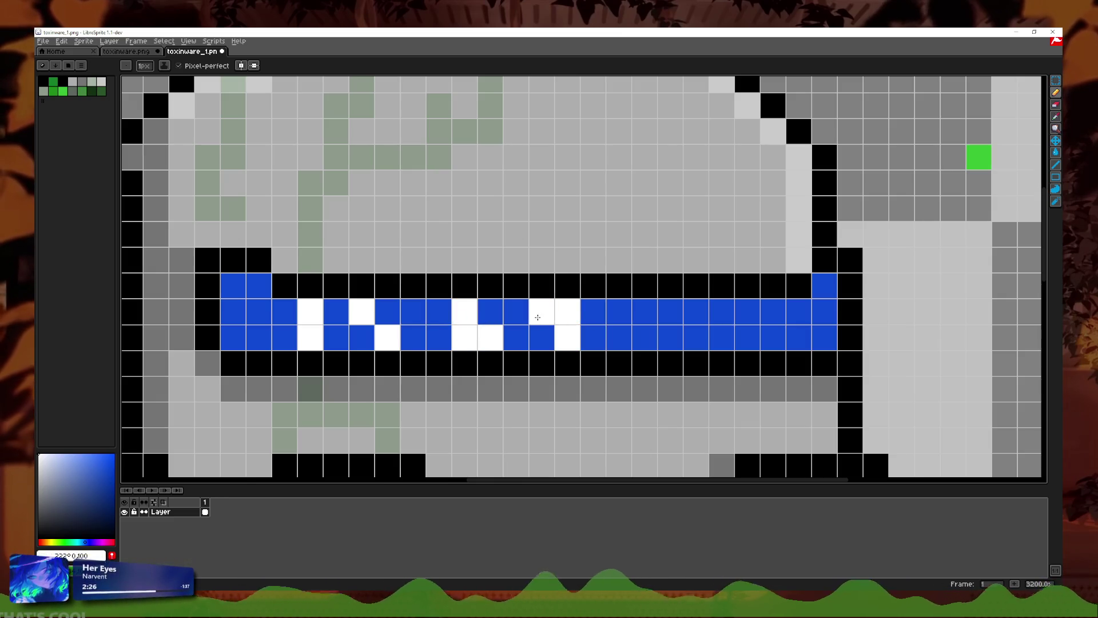
left_click(439, 338)
left_click(259, 311)
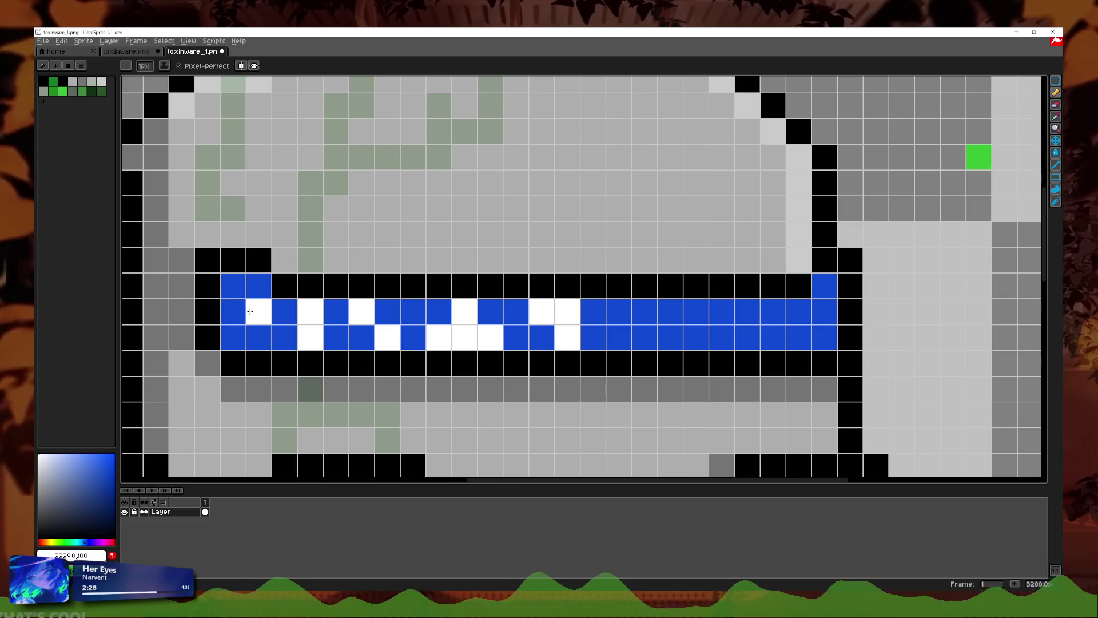
left_click(238, 292)
left_click(259, 338)
Step: Extend the white checker pixels to the visor's right end, undoing one stray pixel
left_click(645, 337)
left_click(645, 311)
left_click(670, 312)
left_click(593, 311)
key("ctrl+z")
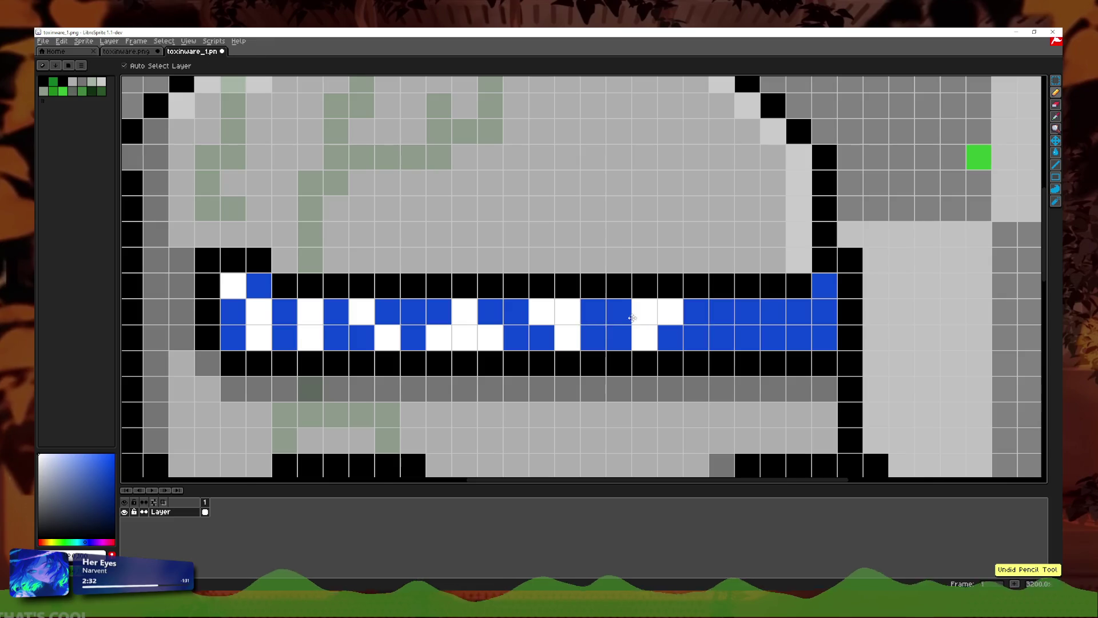
left_click(722, 338)
left_click(747, 312)
left_click(799, 338)
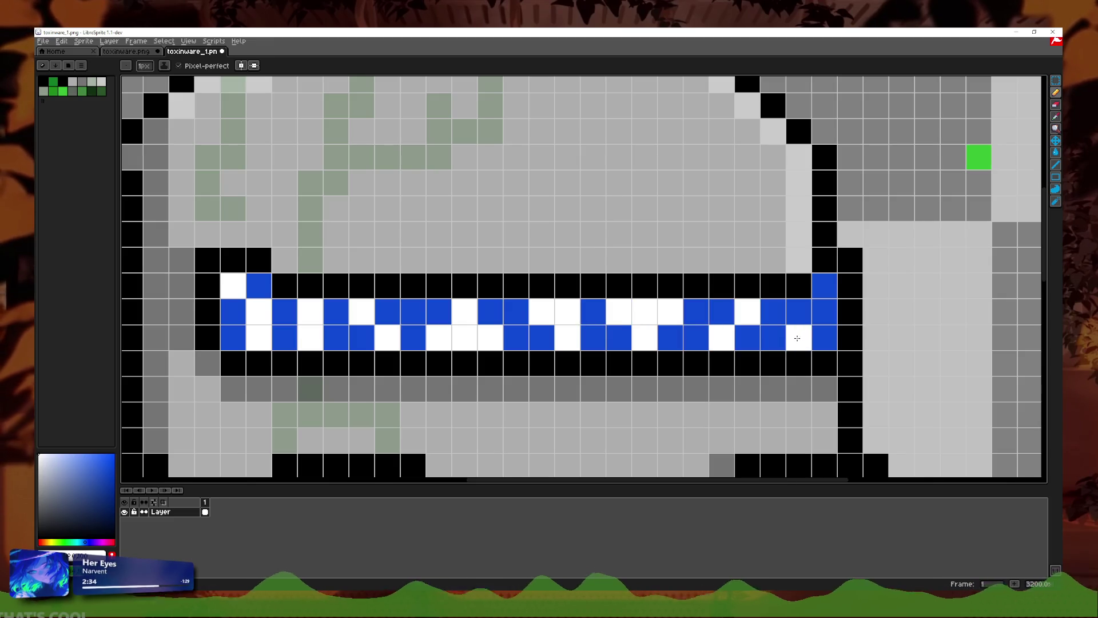
scroll(897, 306, "down", 2)
scroll(915, 294, "down", 4)
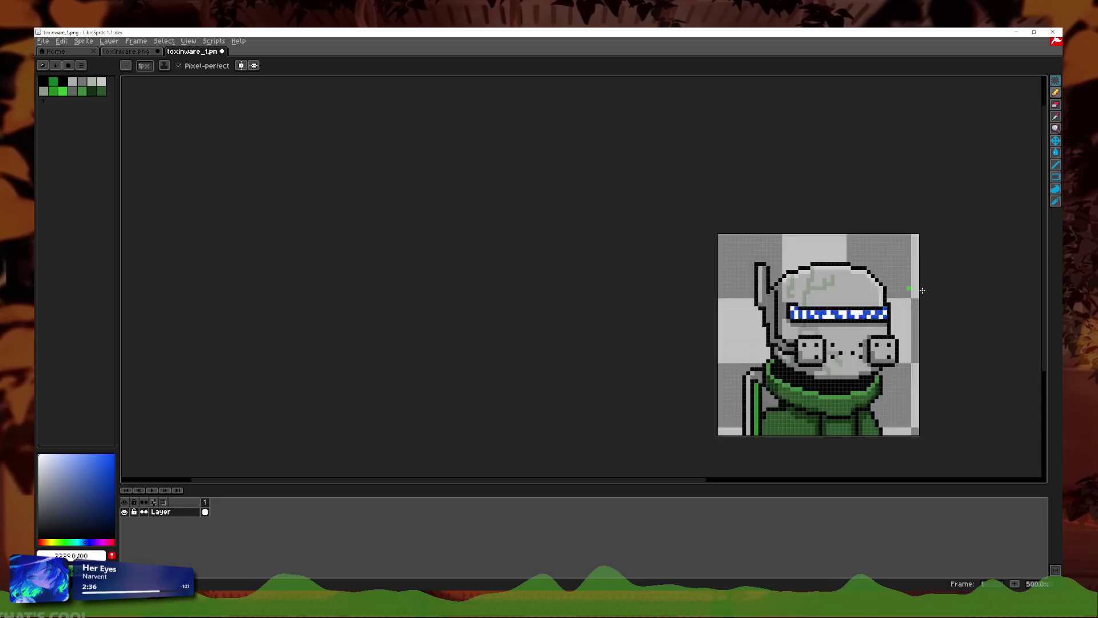
scroll(922, 308, "down", 1)
scroll(716, 319, "up", 2)
scroll(471, 372, "up", 4)
scroll(463, 362, "up", 1)
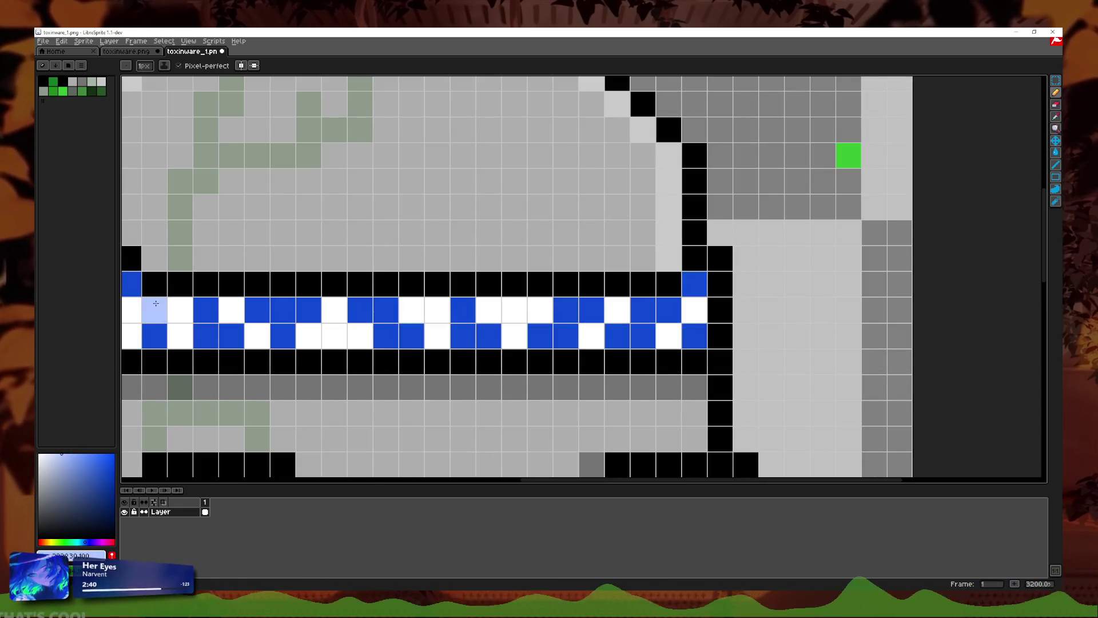
Step: Bucket-fill the visor's white checker cells with light blue
left_click_drag(196, 320, 282, 326)
scroll(282, 326, "down", 1)
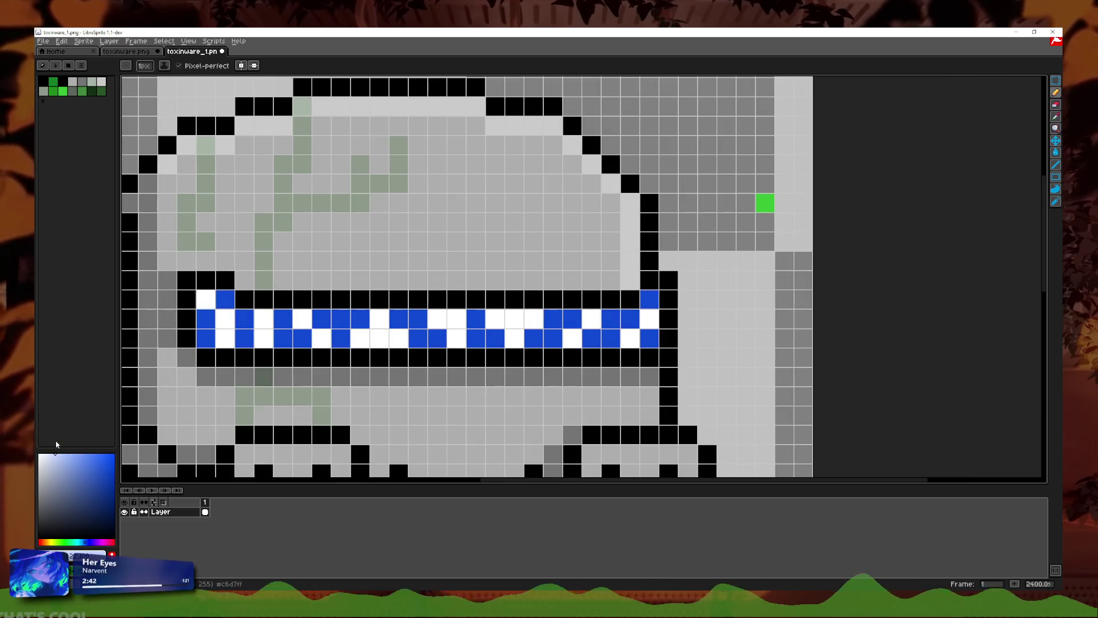
key("g")
left_click(630, 338)
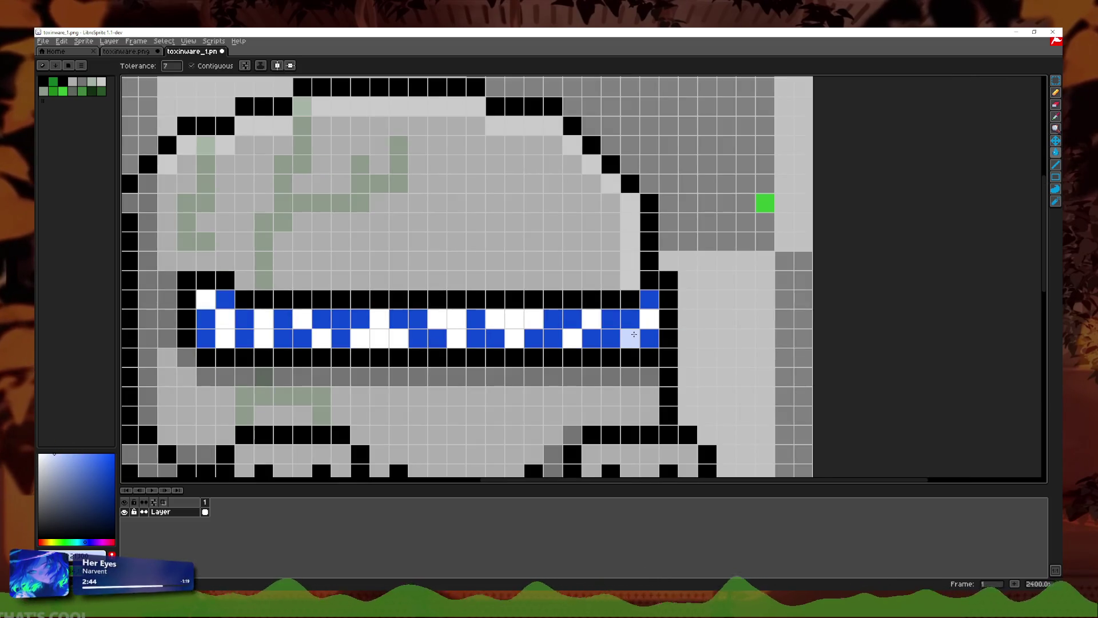
left_click(649, 319)
left_click(630, 319)
left_click(591, 319)
left_click(572, 337)
left_click(514, 318)
left_click(457, 319)
left_click(398, 338)
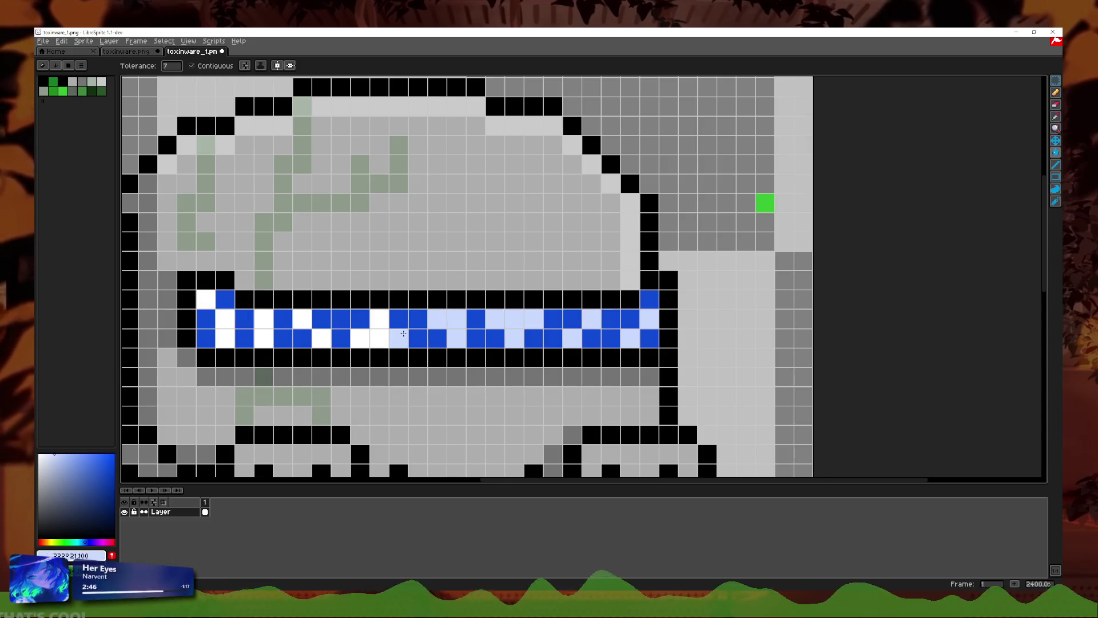
left_click(322, 337)
left_click(263, 318)
left_click(263, 337)
left_click(225, 338)
Step: Undo the light-blue and white visor edits, leaving a plain blue band, and reselect the Pencil
scroll(533, 306, "down", 3)
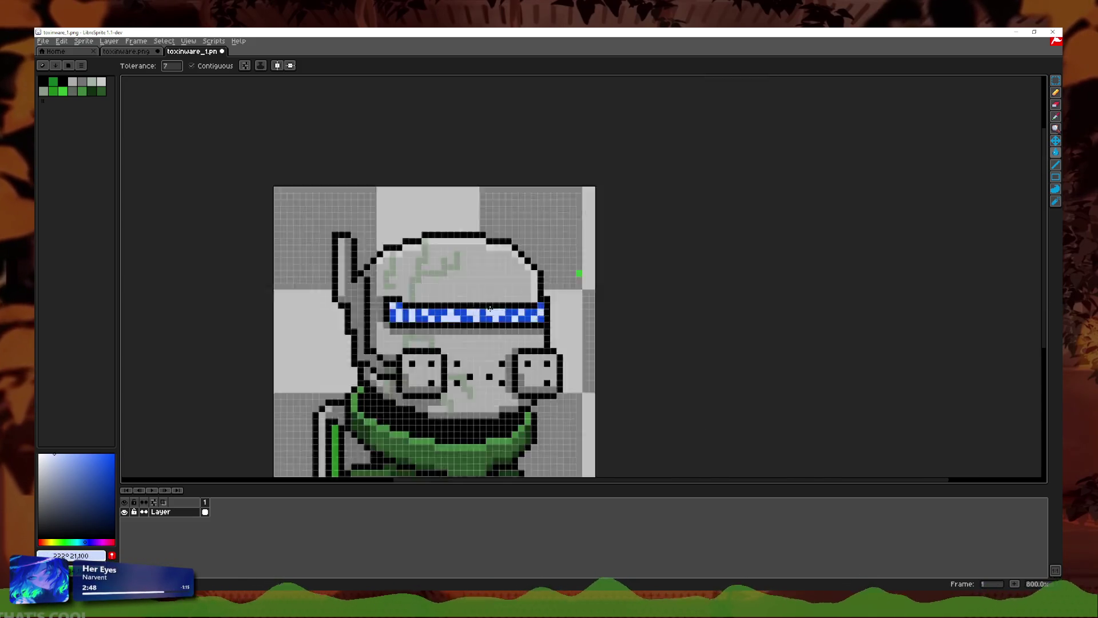
scroll(532, 306, "down", 3)
scroll(492, 325, "down", 2)
scroll(489, 327, "down", 1)
scroll(490, 328, "up", 4)
scroll(571, 290, "up", 3)
key("ctrl+z")
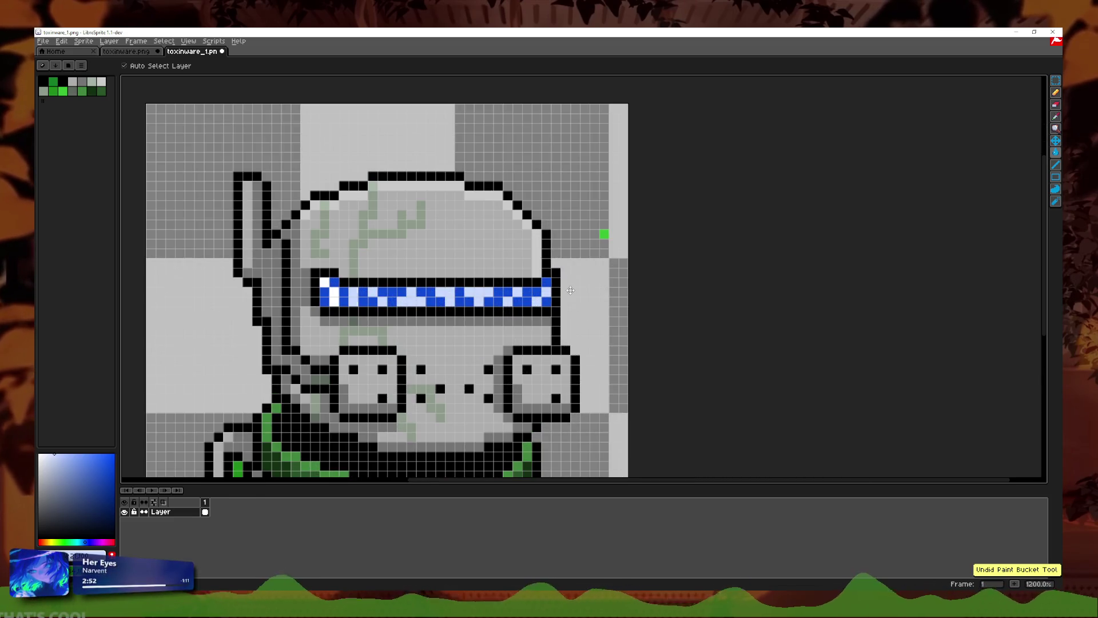
key("ctrl+z")
key("ctrl+z")
key("ctrl+z")
key("ctrl+z")
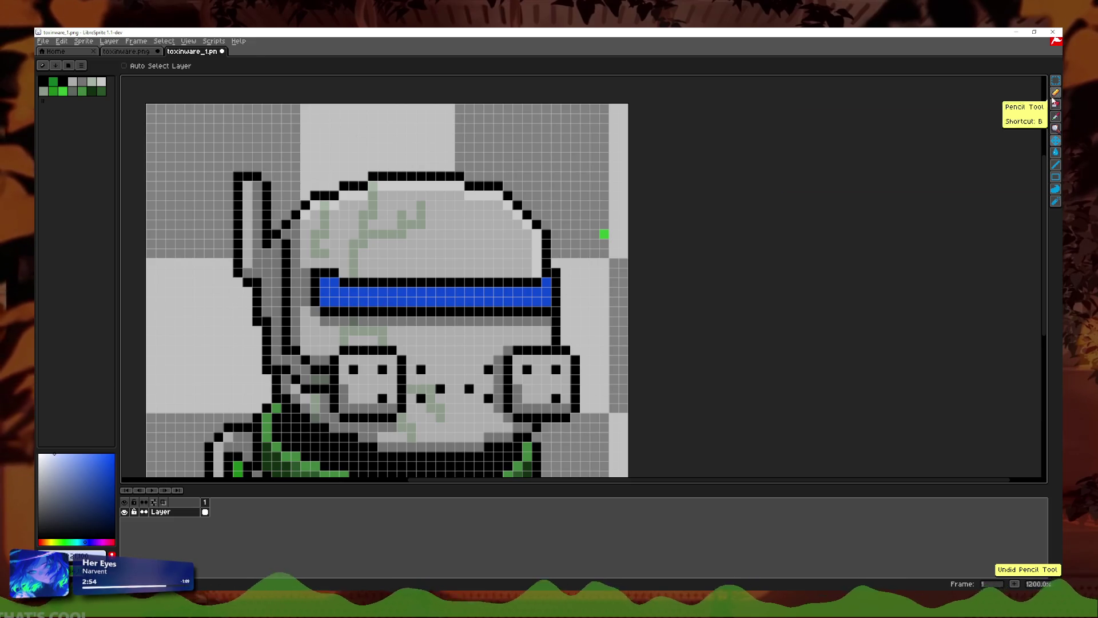
left_click(1055, 93)
Step: Pick blue and paint the gas mask visor's middle row solid bright blue
scroll(464, 308, "up", 3)
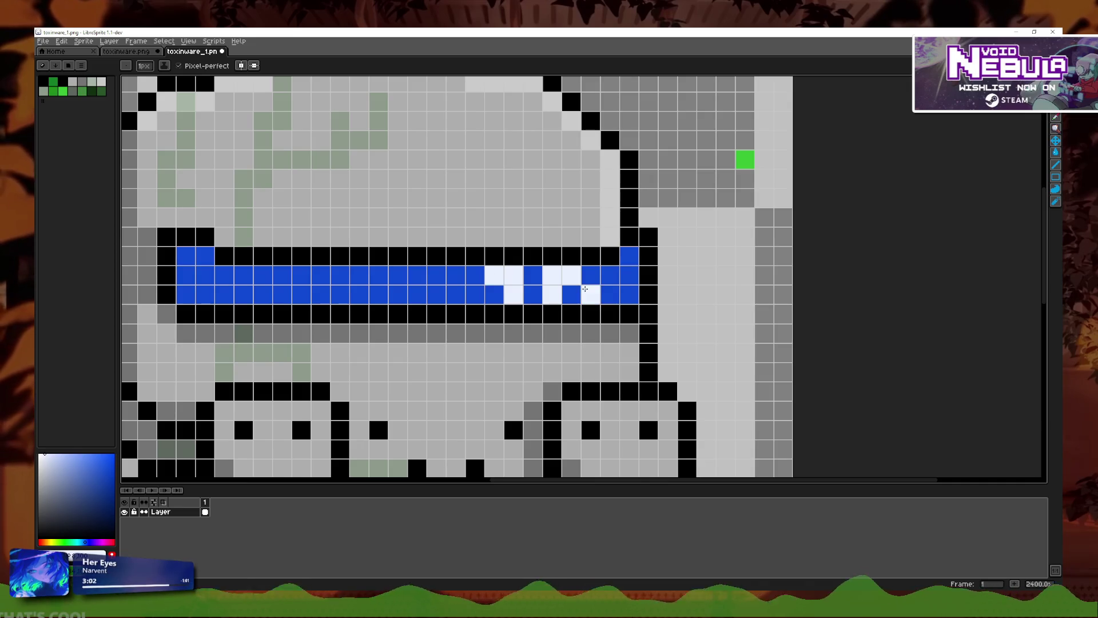
scroll(661, 300, "down", 6)
scroll(661, 300, "down", 3)
scroll(661, 300, "down", 2)
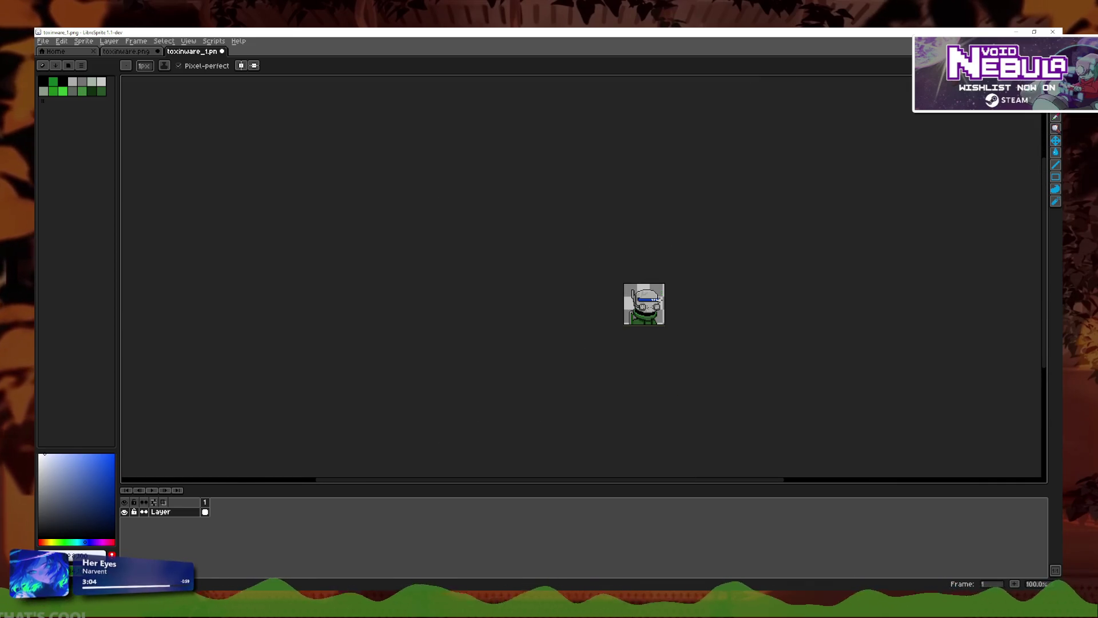
scroll(668, 303, "up", 4)
scroll(668, 303, "up", 2)
scroll(434, 278, "up", 3)
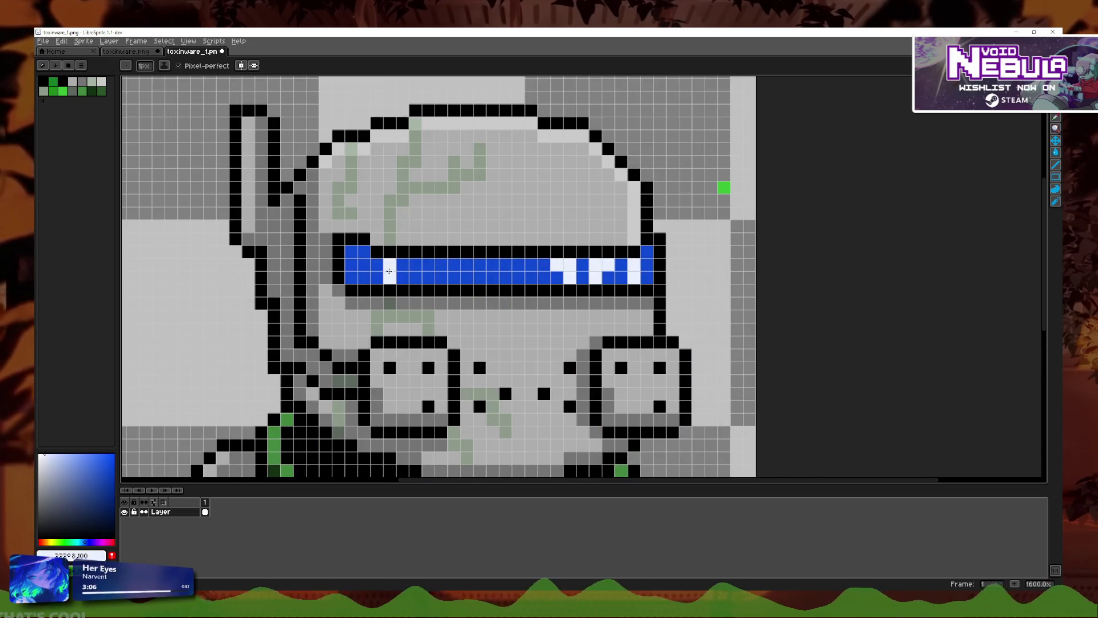
scroll(625, 309, "down", 3)
scroll(625, 309, "down", 2)
scroll(630, 312, "down", 1)
scroll(578, 322, "down", 1)
scroll(581, 324, "down", 2)
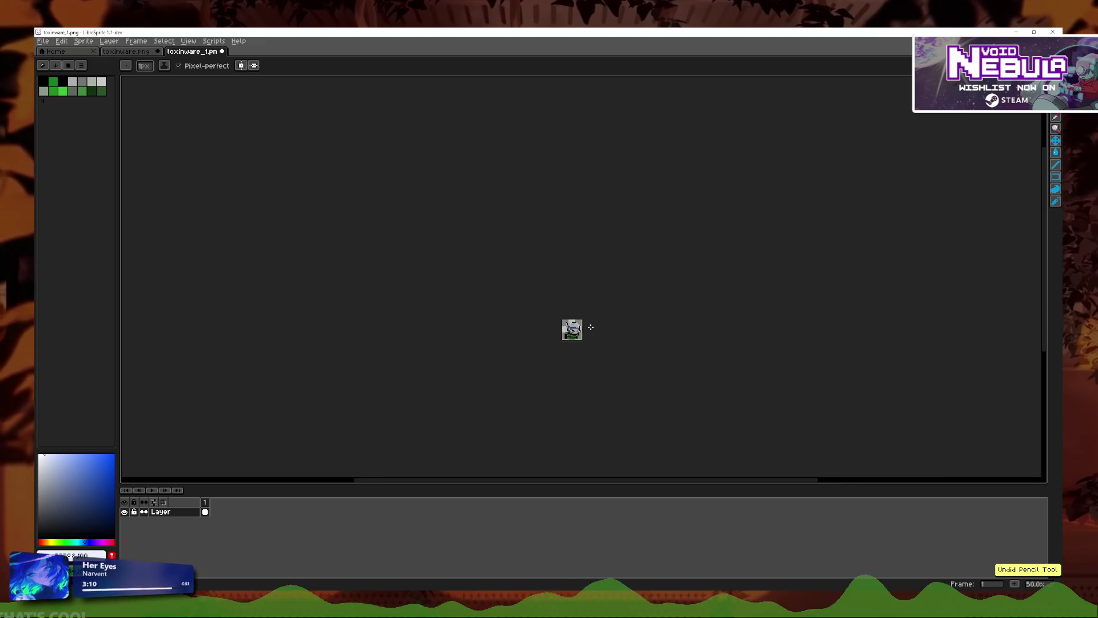
scroll(587, 328, "up", 3)
scroll(588, 329, "up", 3)
scroll(587, 328, "up", 3)
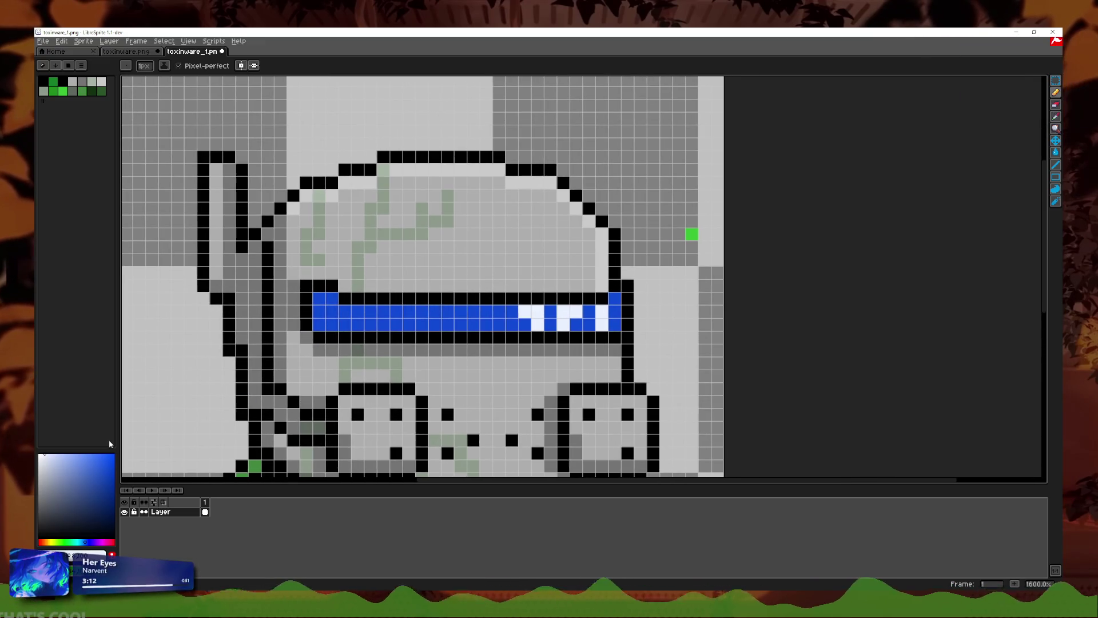
scroll(345, 336, "up", 1)
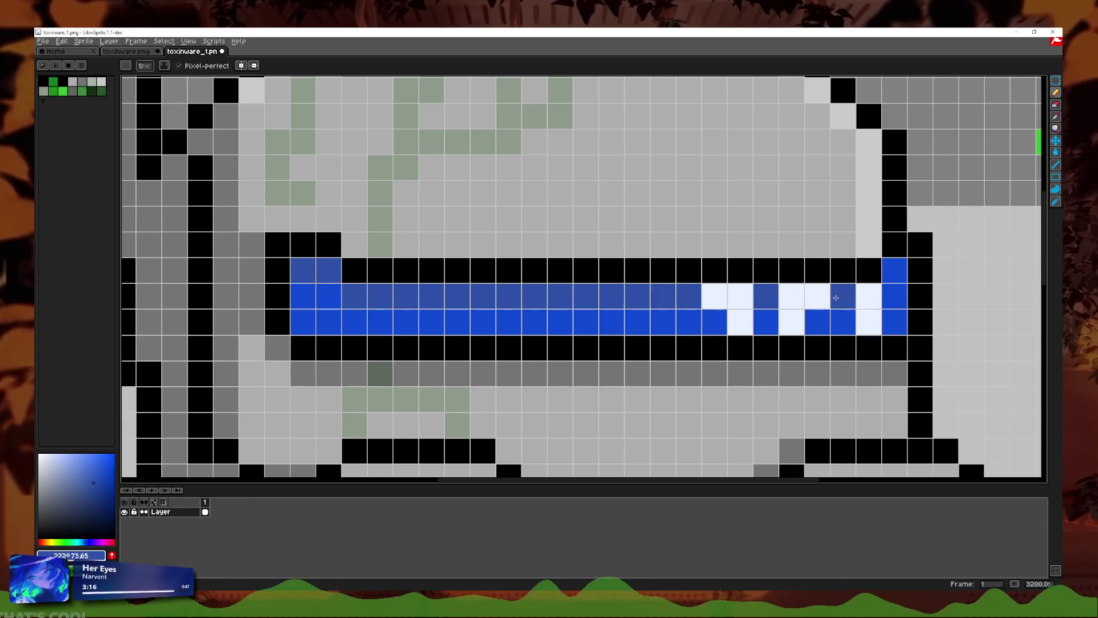
scroll(918, 293, "down", 5)
scroll(344, 400, "up", 3)
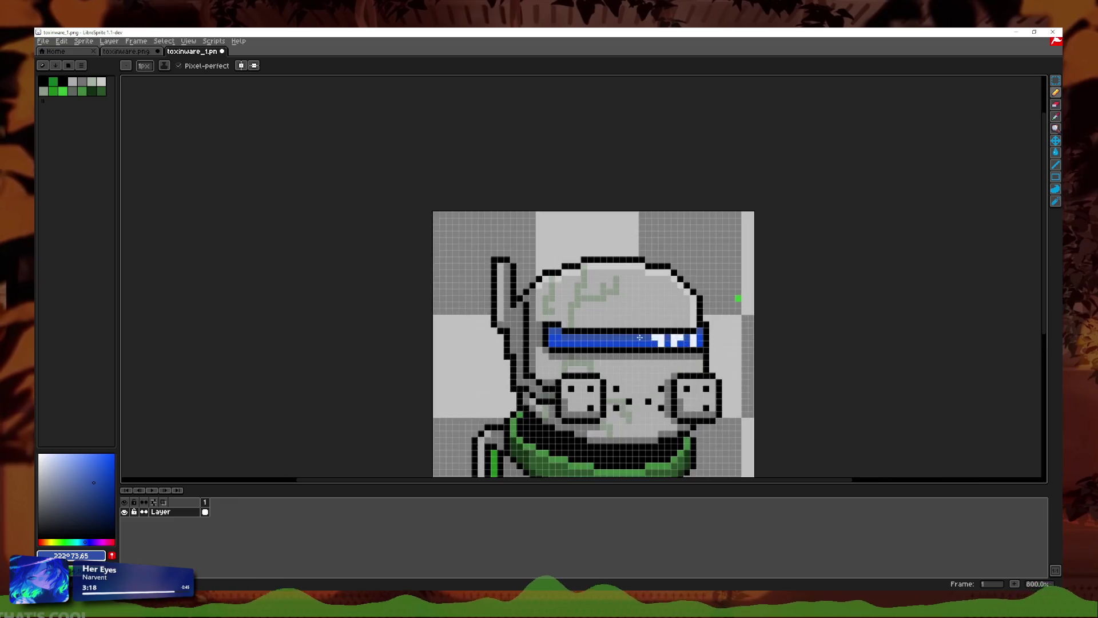
scroll(147, 472, "up", 3)
left_click(147, 472)
mouse_move(274, 313)
left_mouse_down()
mouse_move(520, 339)
mouse_move(670, 340)
mouse_move(324, 342)
left_mouse_up()
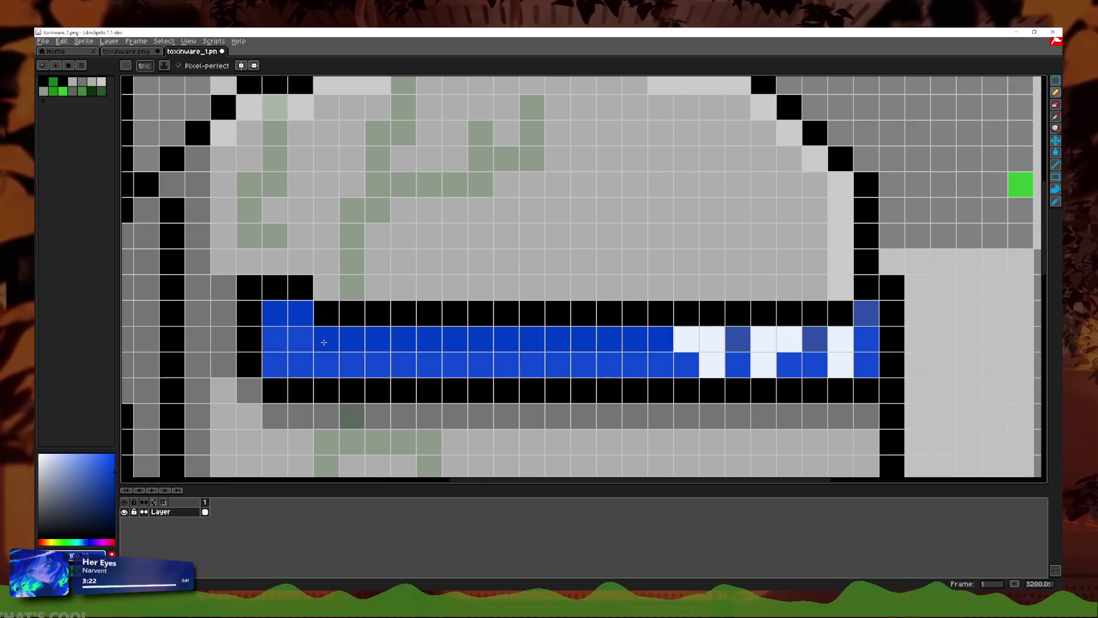
scroll(859, 314, "down", 4)
scroll(744, 344, "down", 3)
scroll(744, 343, "down", 2)
scroll(647, 387, "up", 4)
scroll(646, 387, "up", 2)
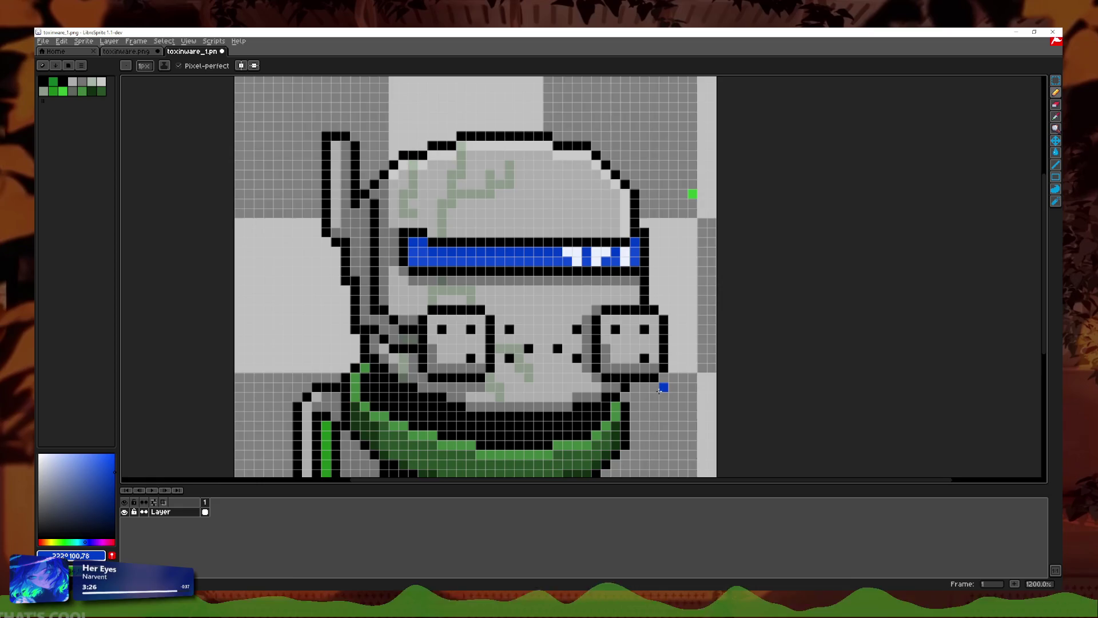
Step: Sample black from the sprite outline with the Eyedropper, then return to the Pencil
scroll(660, 390, "up", 1)
left_click(1057, 118)
left_click(636, 307)
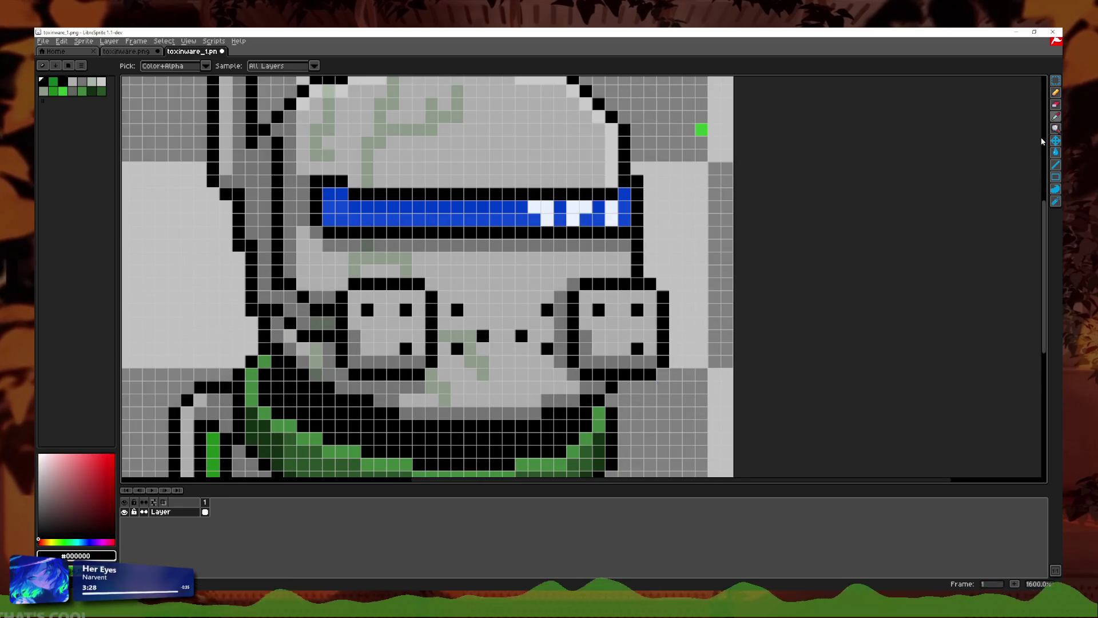
left_click(1056, 93)
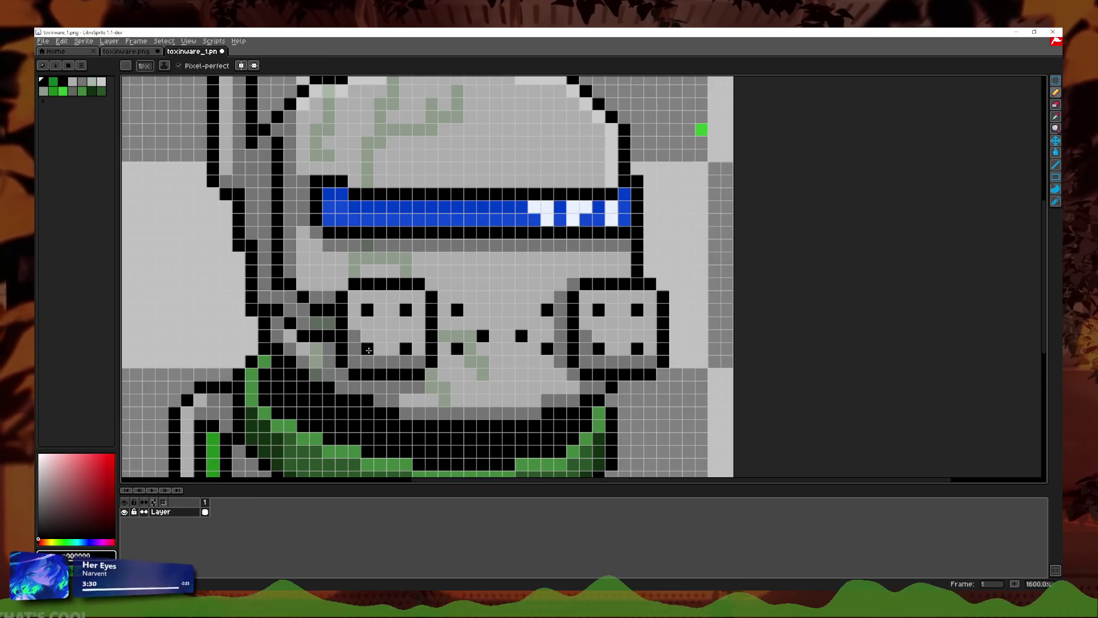
Step: Draw a short black diagonal line of pixels on the helmet's upper right
scroll(369, 350, "down", 5)
scroll(525, 347, "up", 4)
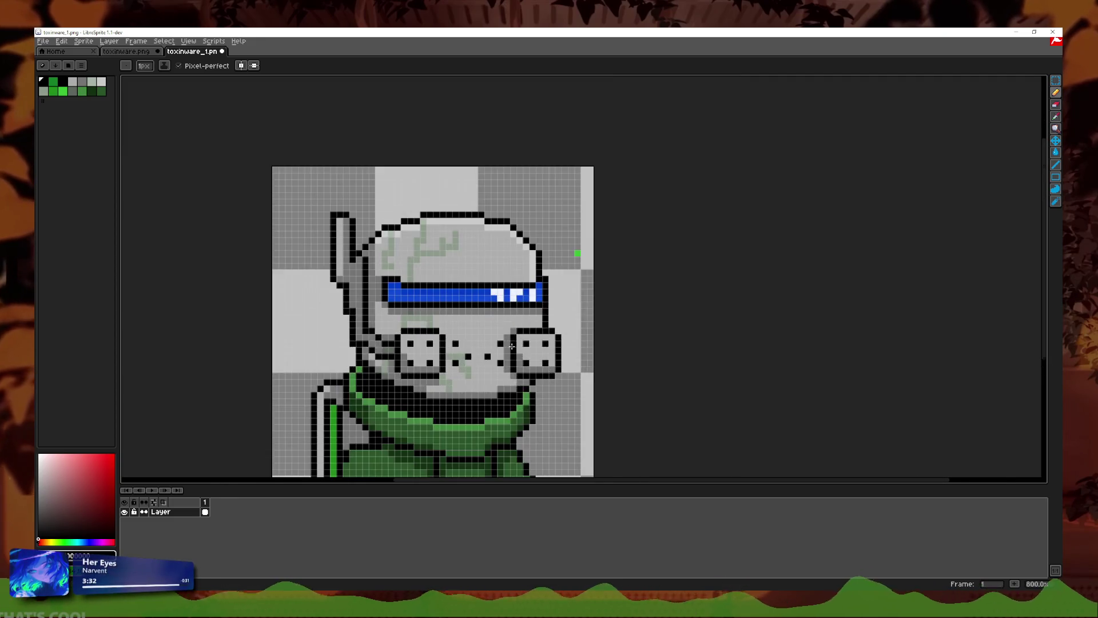
scroll(503, 342, "up", 2)
scroll(515, 280, "down", 5)
scroll(515, 280, "down", 2)
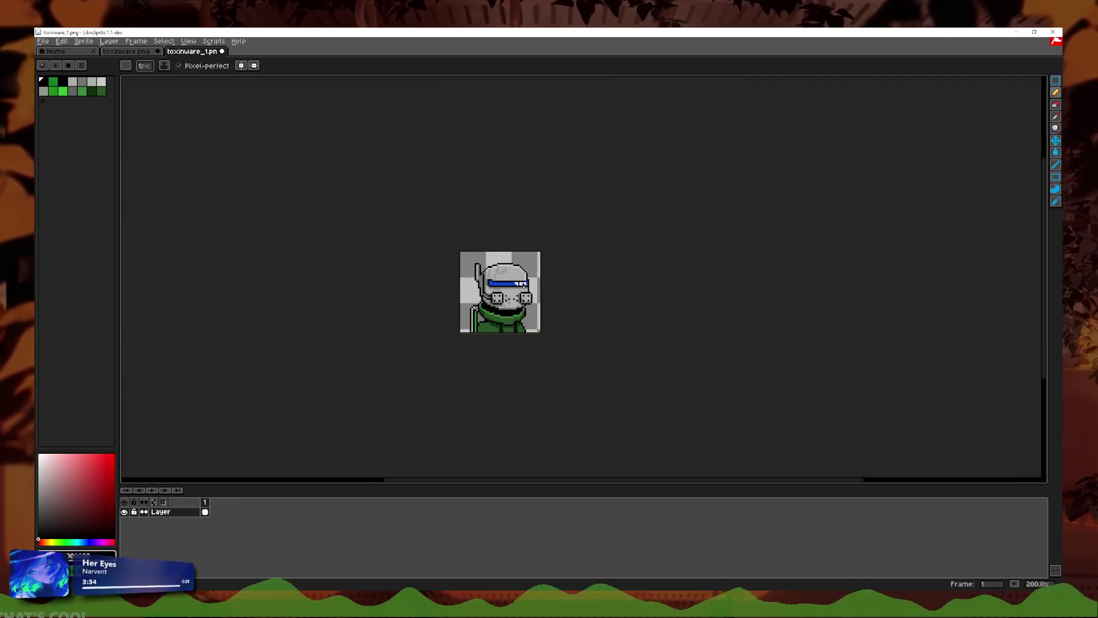
scroll(558, 321, "up", 4)
scroll(557, 321, "up", 1)
scroll(548, 305, "up", 1)
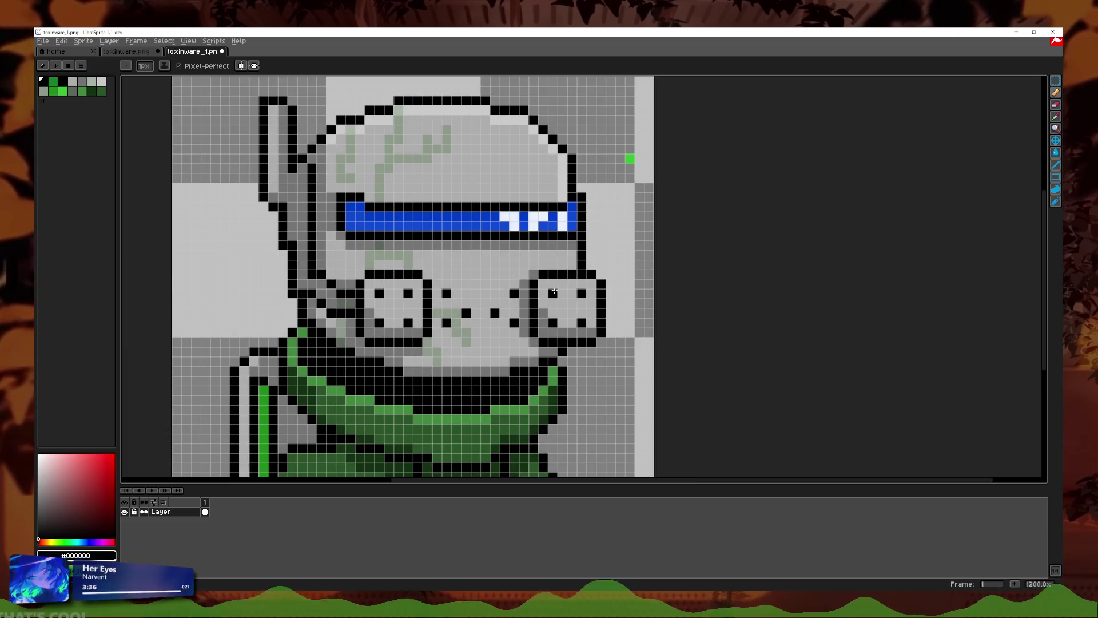
scroll(480, 340, "down", 1)
scroll(480, 340, "down", 2)
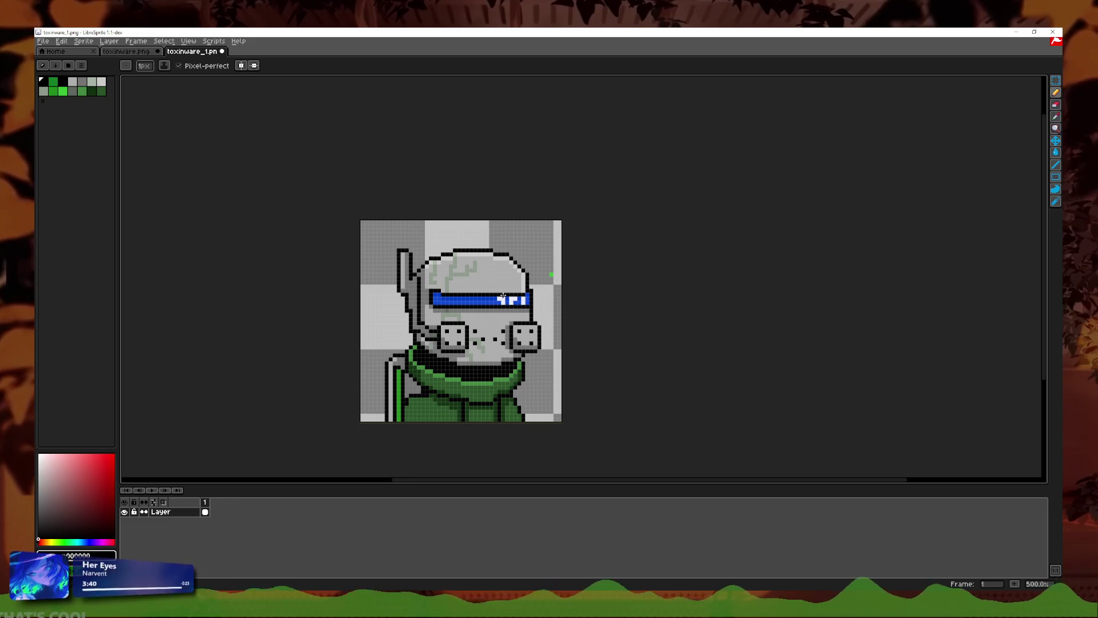
scroll(490, 284, "up", 6)
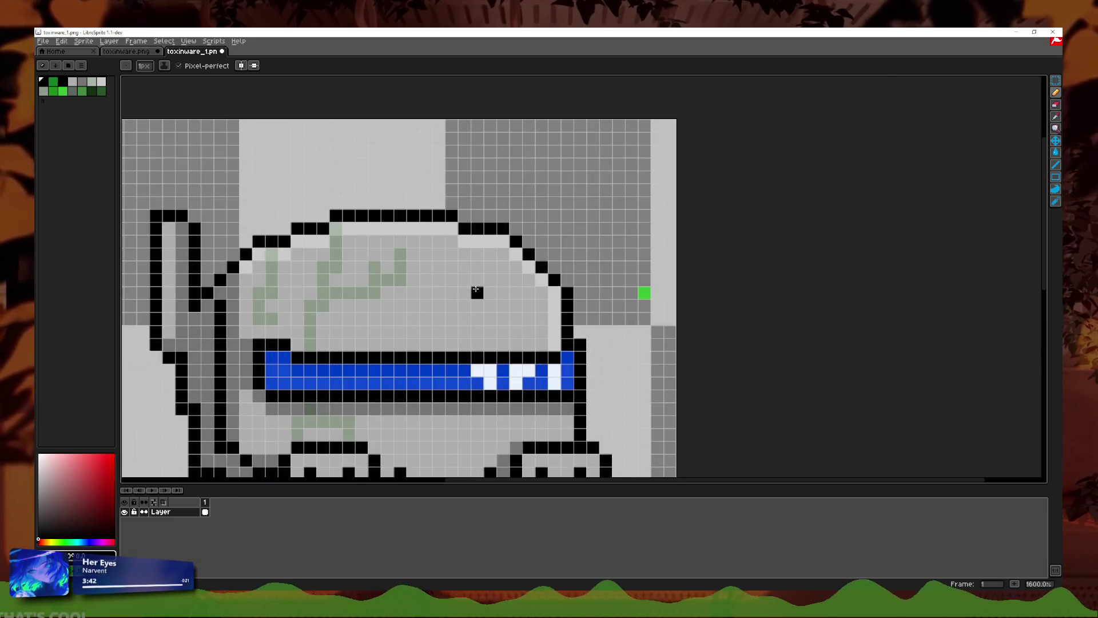
scroll(490, 284, "up", 3)
left_click(490, 283)
mouse_move(511, 246)
left_mouse_down()
mouse_move(447, 344)
mouse_move(514, 298)
left_mouse_up()
scroll(500, 334, "down", 5)
scroll(500, 334, "down", 1)
Step: Undo the last black stroke and add a new layer at 97 opacity with Multiply blending
key("v")
key("ctrl+z")
key("b")
key("shift+n")
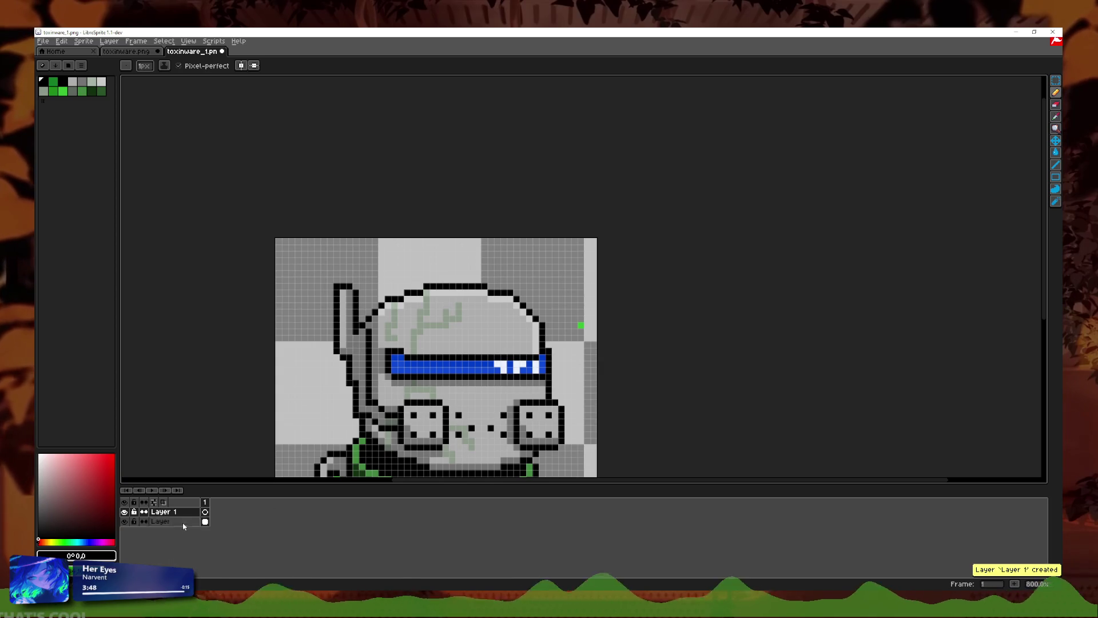
double_click(177, 512)
left_click(296, 244)
left_click(360, 227)
left_click(286, 243)
left_click(367, 198)
Step: Paint dark-grey pixels on the upper helmet, undoing the stray diagonal pixel
scroll(325, 251, "up", 4)
left_click_drag(325, 251, 518, 426)
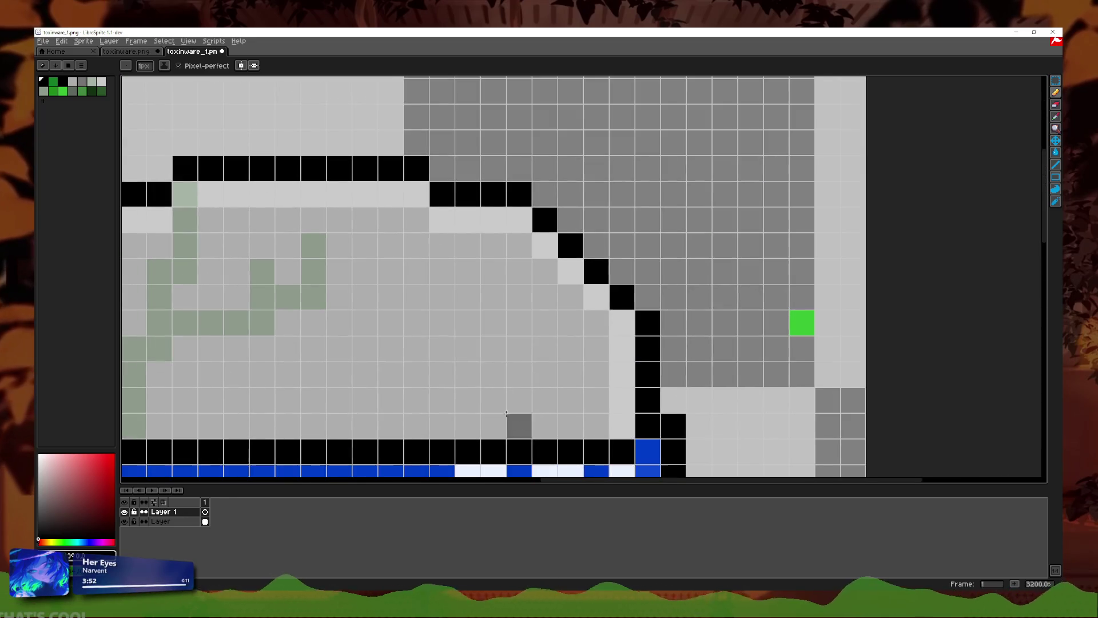
left_click(493, 323)
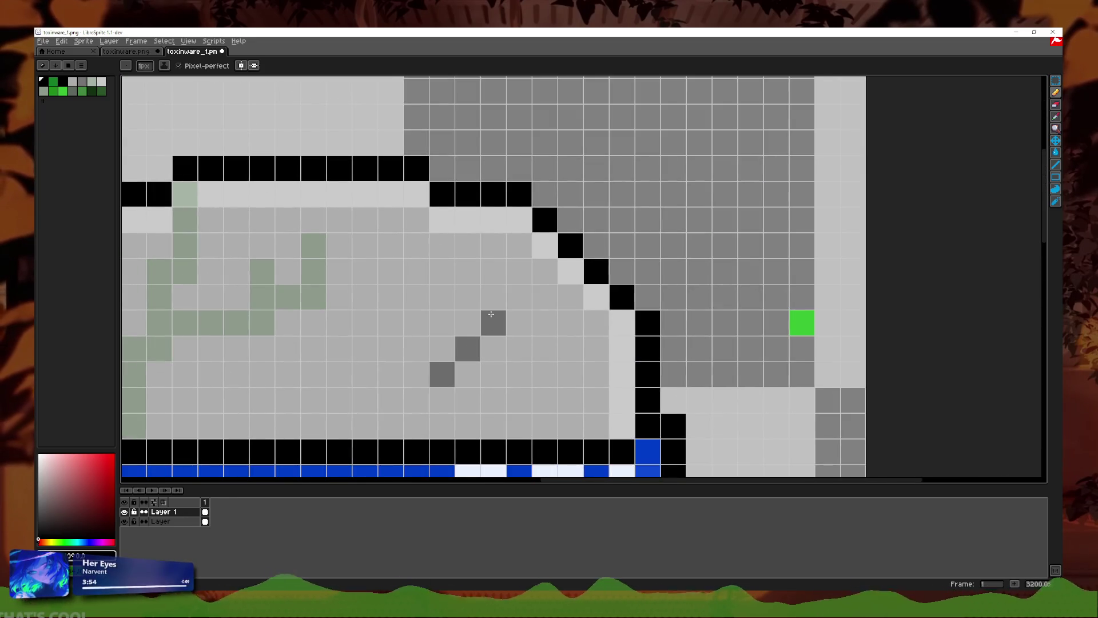
scroll(496, 373, "down", 3)
scroll(401, 350, "up", 3)
left_click(387, 338)
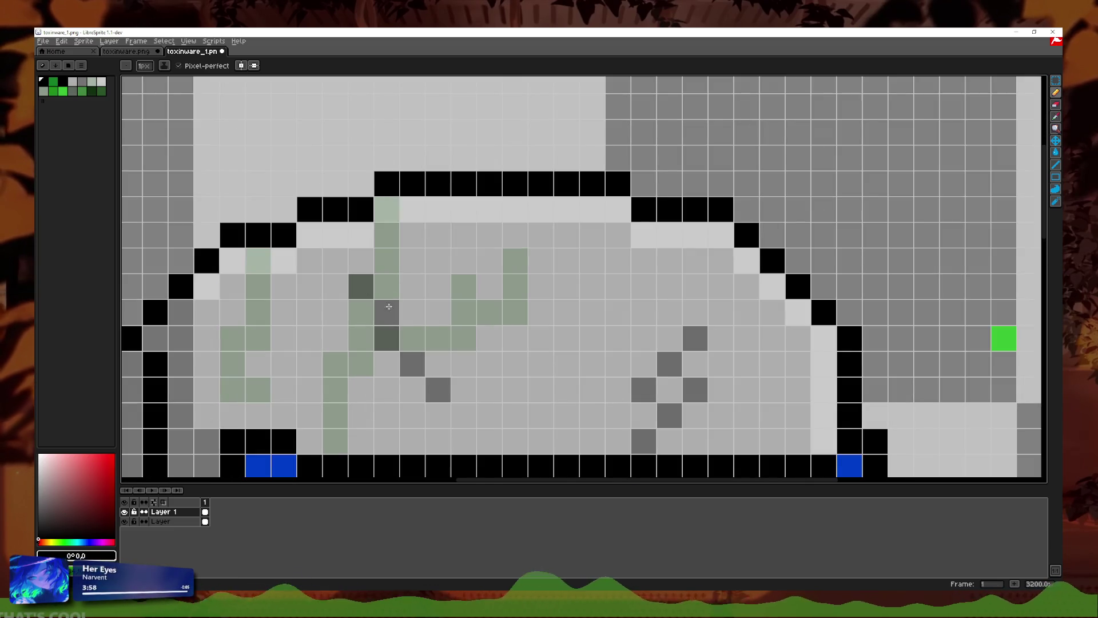
key("ctrl+z")
key("v")
key("b")
Step: Add more dark-grey helmet pixels and draw a short grey diagonal scratch, undoing misplaced pixels
left_click(389, 286)
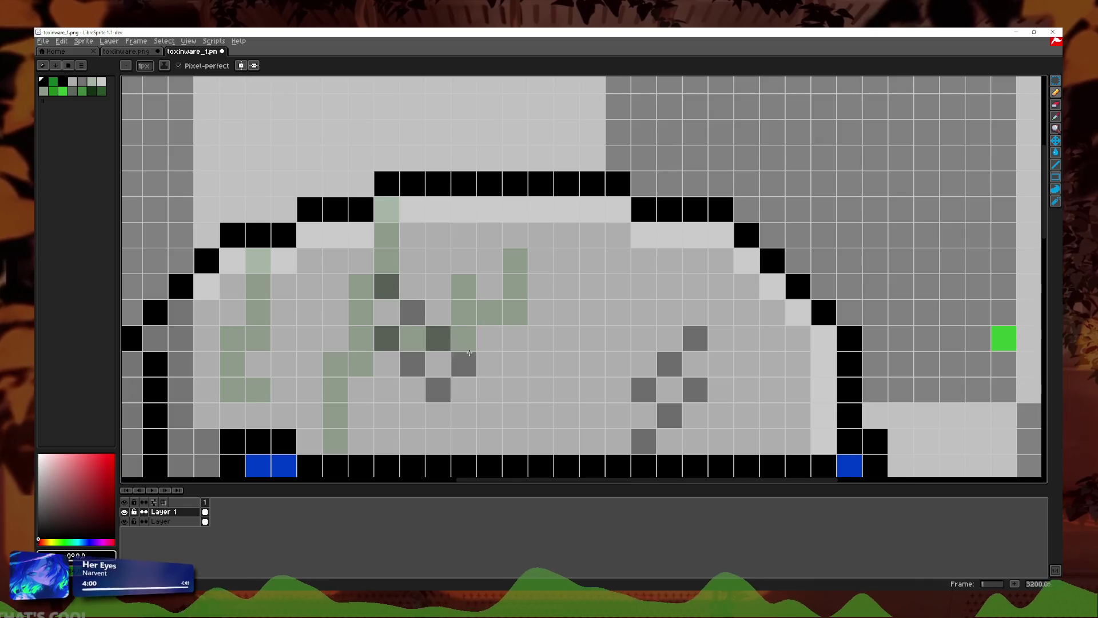
scroll(462, 347, "down", 5)
scroll(535, 338, "up", 4)
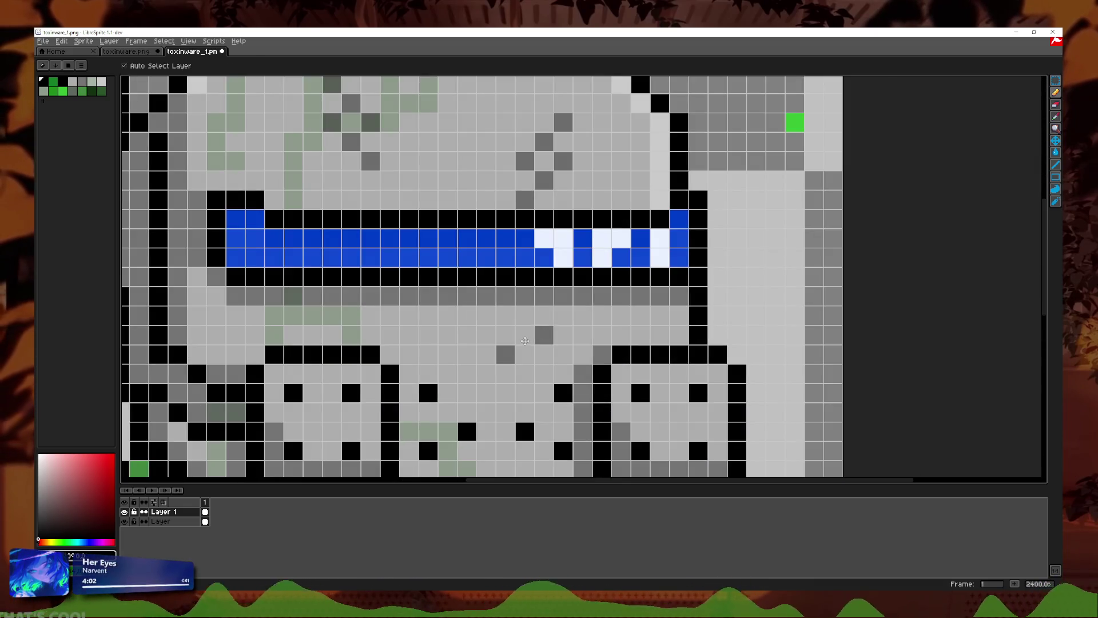
left_click(505, 314)
key("ctrl+z")
left_click(467, 373)
key("ctrl+z")
left_click_drag(448, 373, 467, 354)
Step: Extend the grey diagonal scratch and draw a grey X scratch below the visor
scroll(485, 338, "down", 3)
scroll(485, 337, "down", 1)
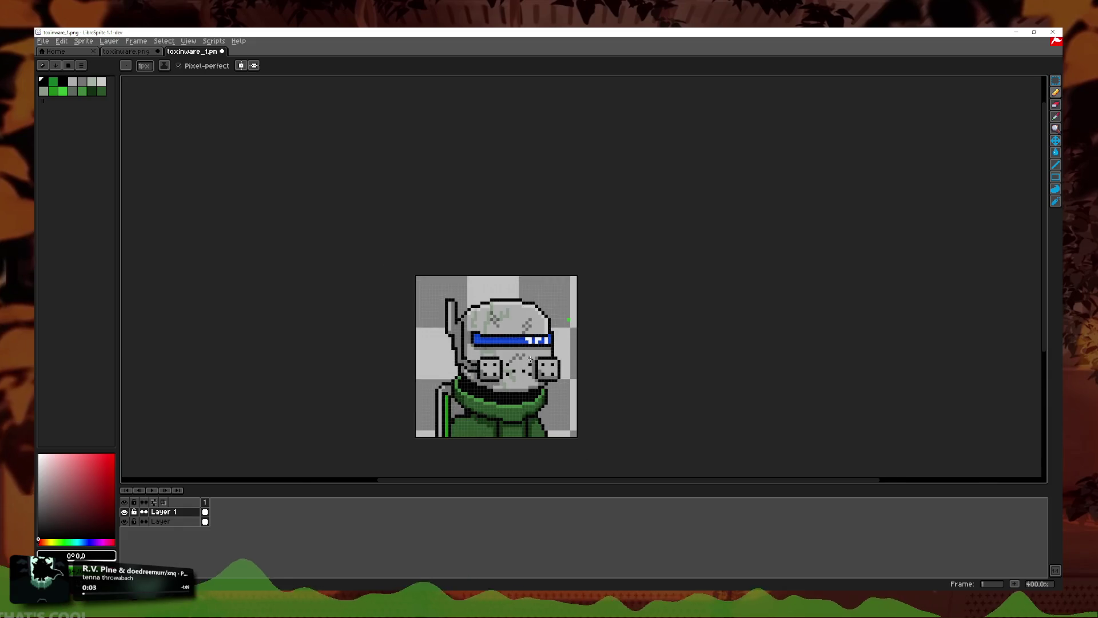
scroll(467, 353, "up", 3)
key("v")
key("b")
left_click_drag(467, 354, 482, 342)
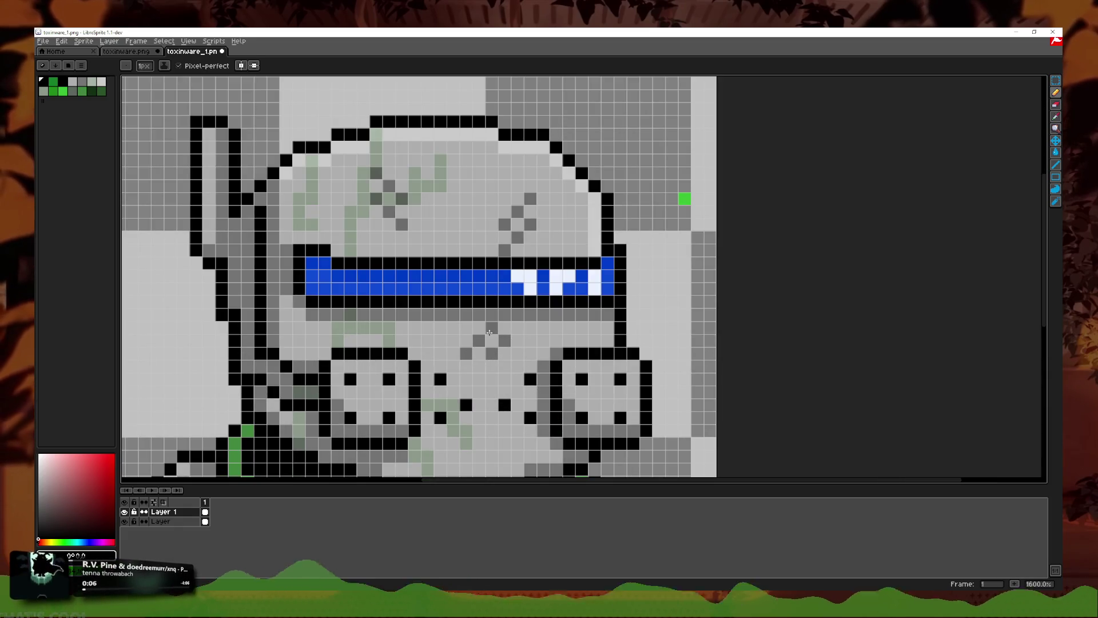
scroll(472, 399, "down", 3)
scroll(472, 399, "up", 3)
left_click_drag(504, 293, 530, 268)
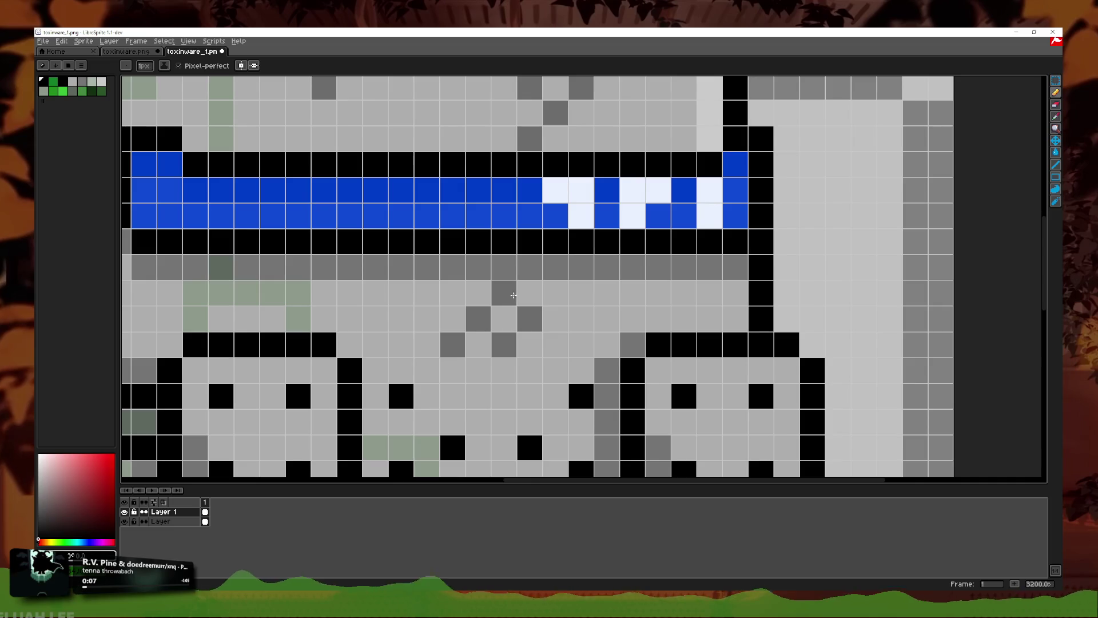
Step: Paint grey scratch pixels below the visor on Layer 1, touching up the base layer too
scroll(545, 353, "down", 1)
scroll(545, 354, "down", 2)
scroll(551, 377, "down", 1)
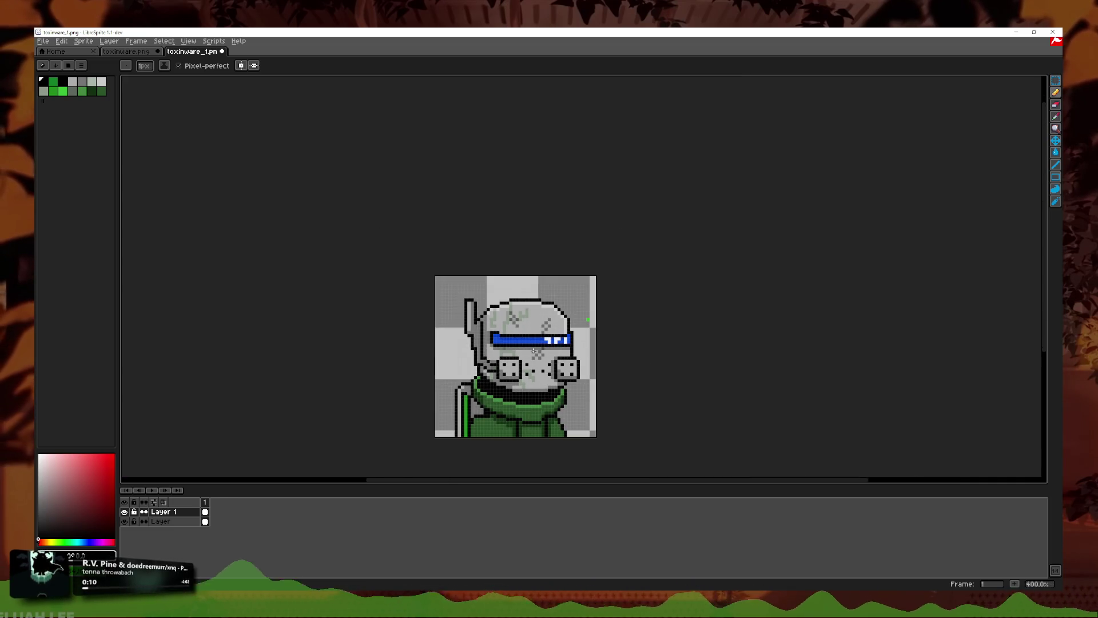
scroll(533, 351, "up", 2)
scroll(533, 351, "up", 6)
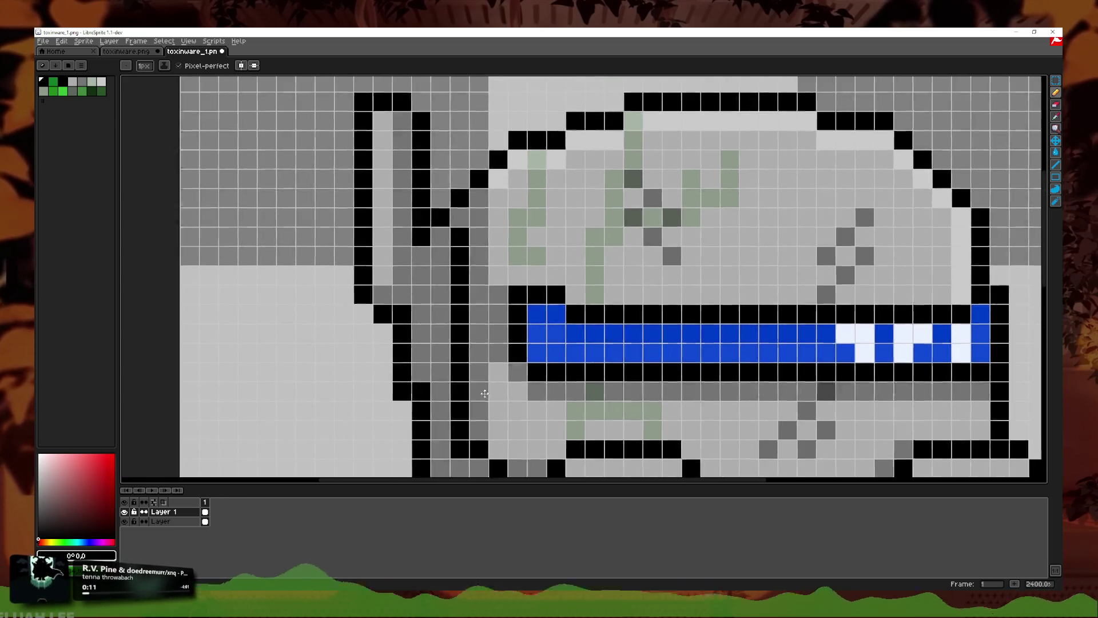
left_click(507, 416)
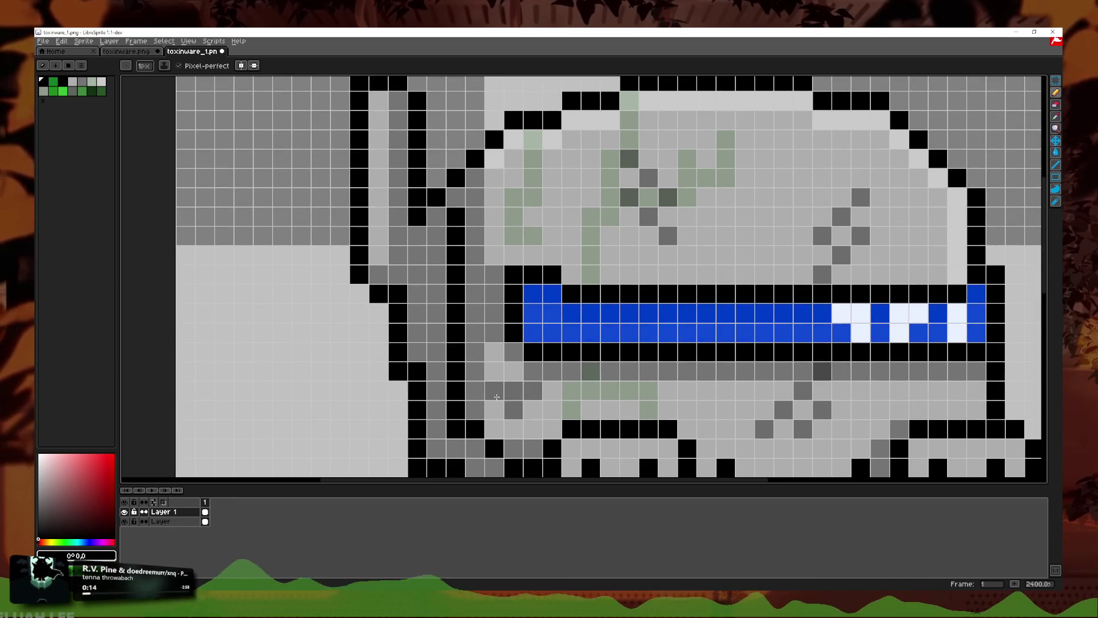
key("alt+Down")
left_click(496, 410)
key("alt+Up")
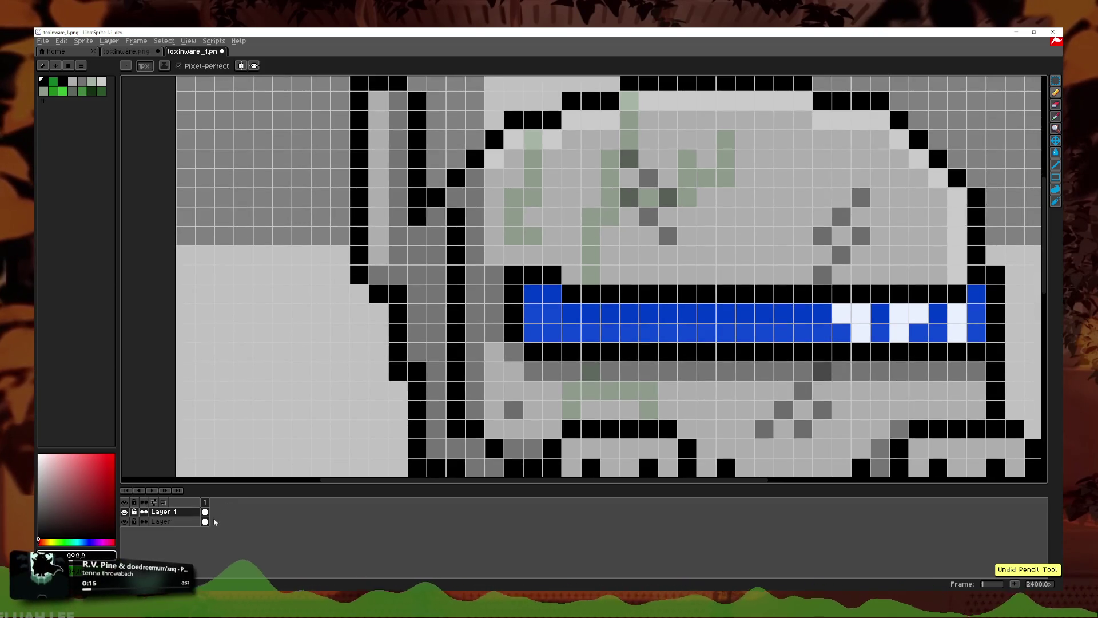
left_click(494, 391)
left_click_drag(494, 429, 521, 429)
Step: Add dark pixels to the helmet shading, undoing one stray pencil stroke
scroll(654, 415, "down", 8)
scroll(654, 414, "down", 1)
scroll(655, 415, "down", 1)
scroll(561, 382, "up", 1)
scroll(561, 383, "up", 4)
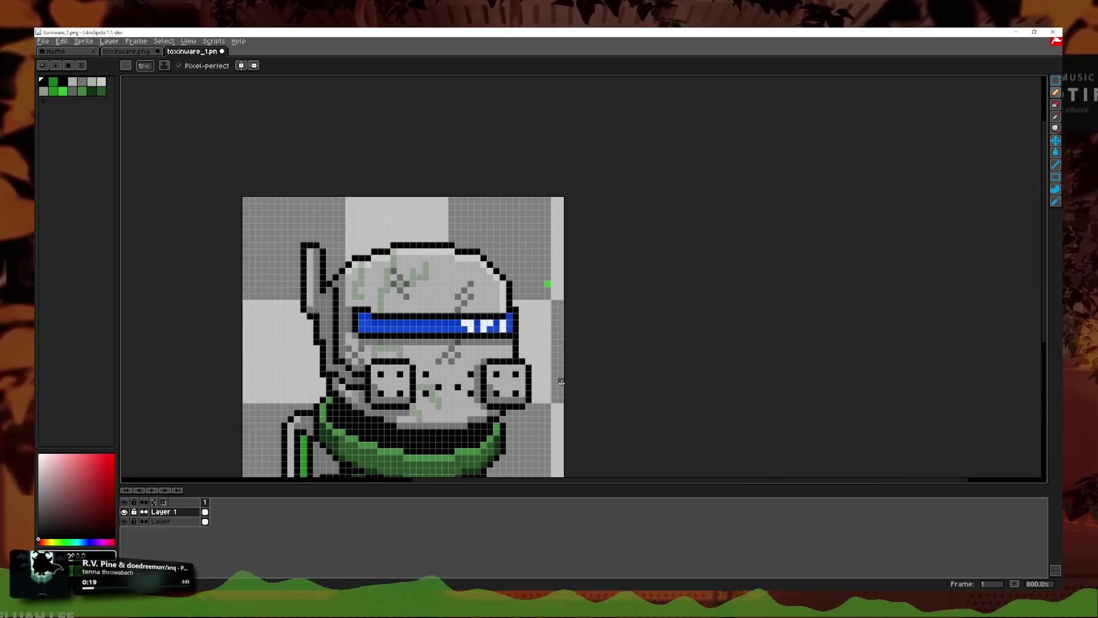
scroll(481, 388, "up", 3)
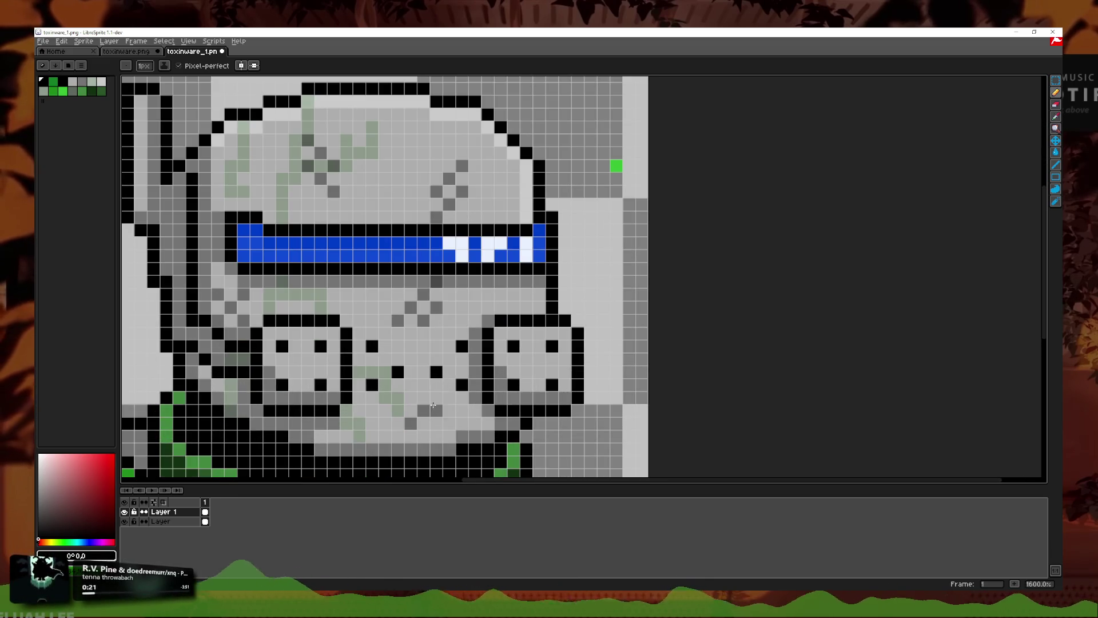
scroll(439, 420, "down", 4)
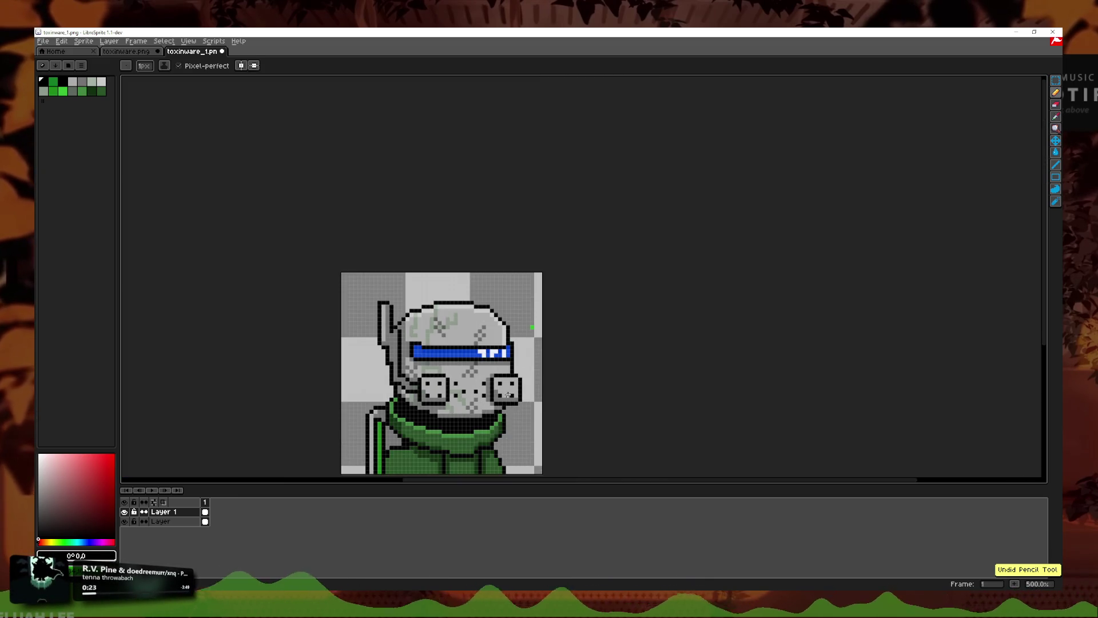
scroll(504, 322, "down", 3)
scroll(504, 322, "down", 1)
scroll(518, 314, "up", 4)
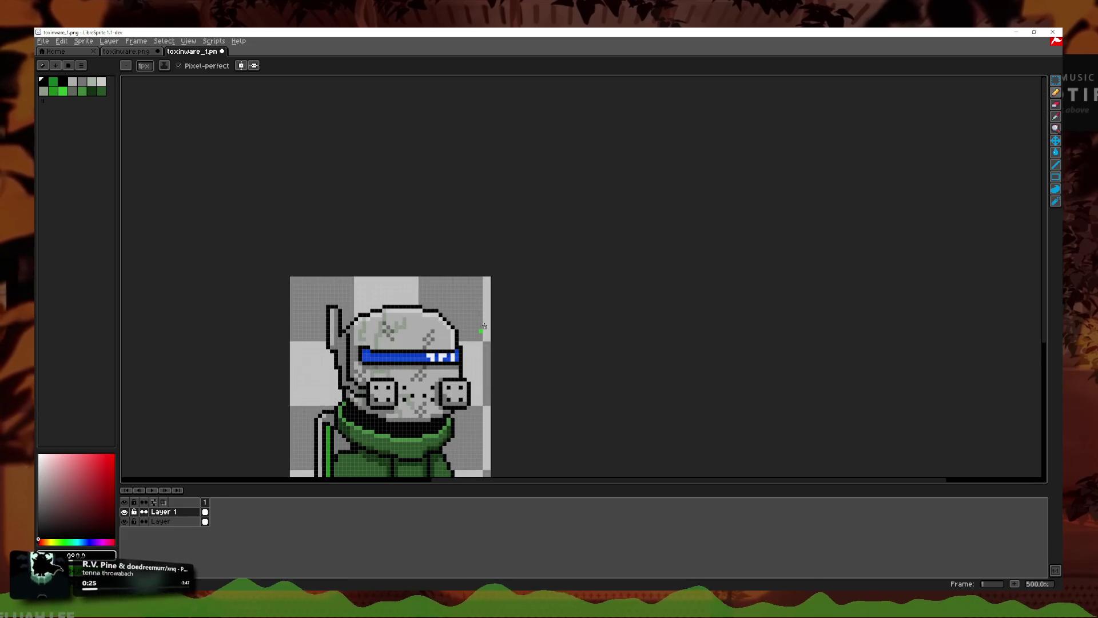
scroll(428, 326, "up", 5)
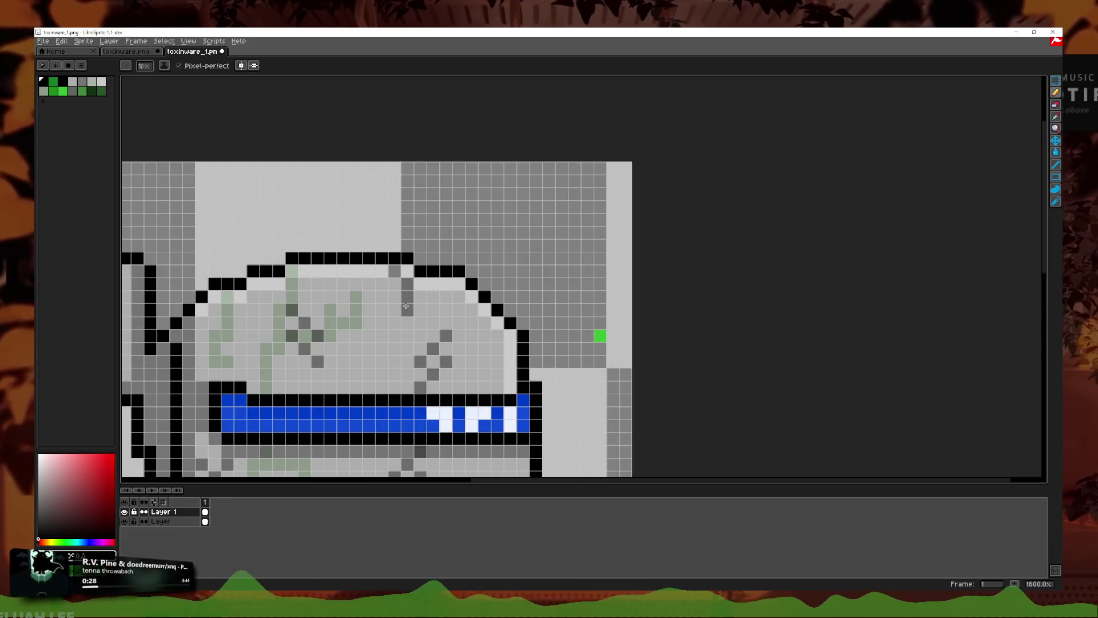
left_click_drag(406, 307, 389, 307)
key("ctrl+z")
left_click(378, 312)
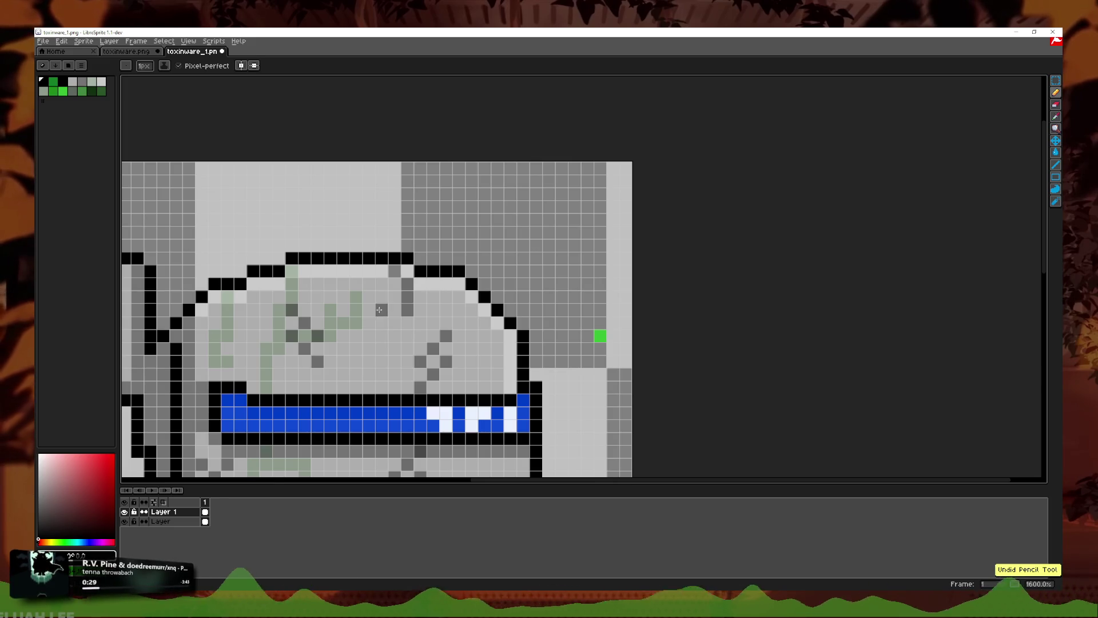
scroll(387, 323, "down", 4)
scroll(387, 323, "down", 2)
scroll(387, 323, "down", 1)
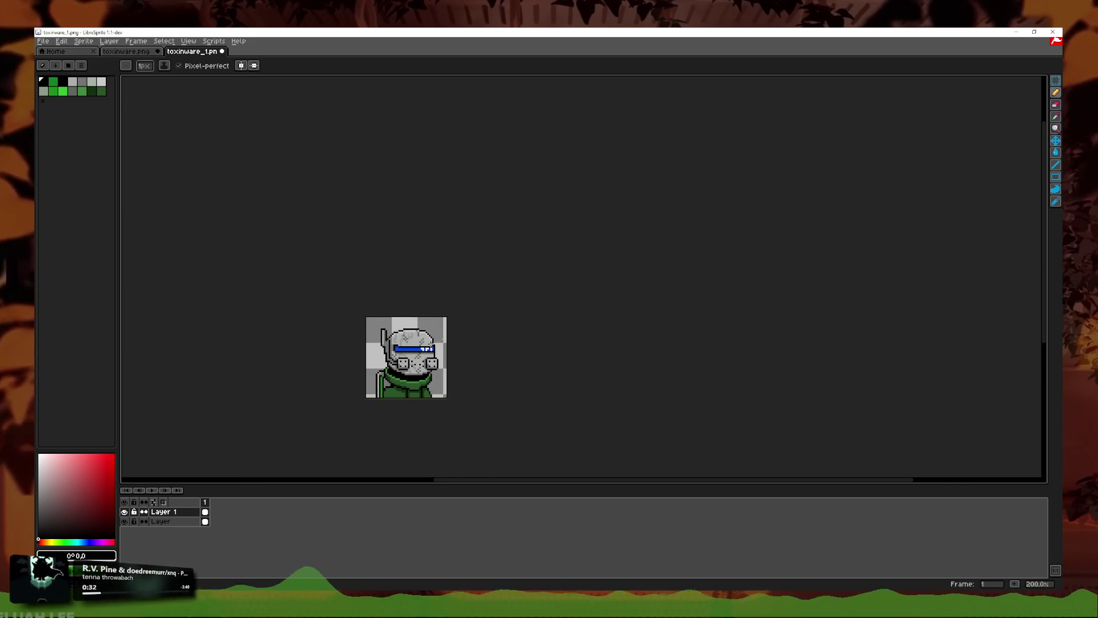
scroll(444, 340, "up", 6)
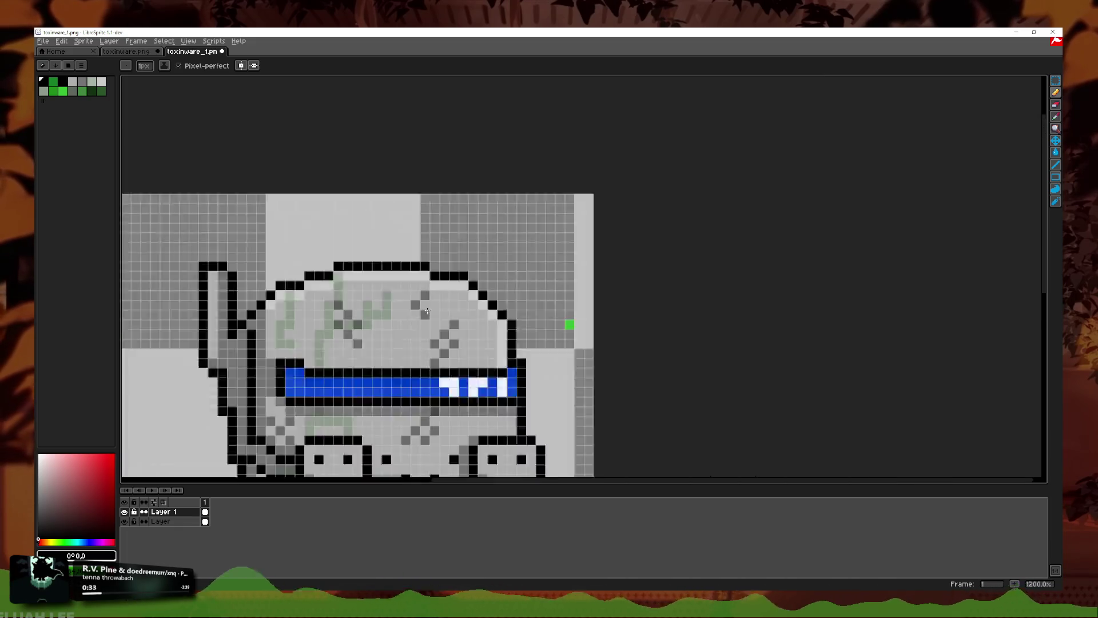
scroll(482, 321, "down", 5)
scroll(553, 321, "up", 1)
left_click(1056, 104)
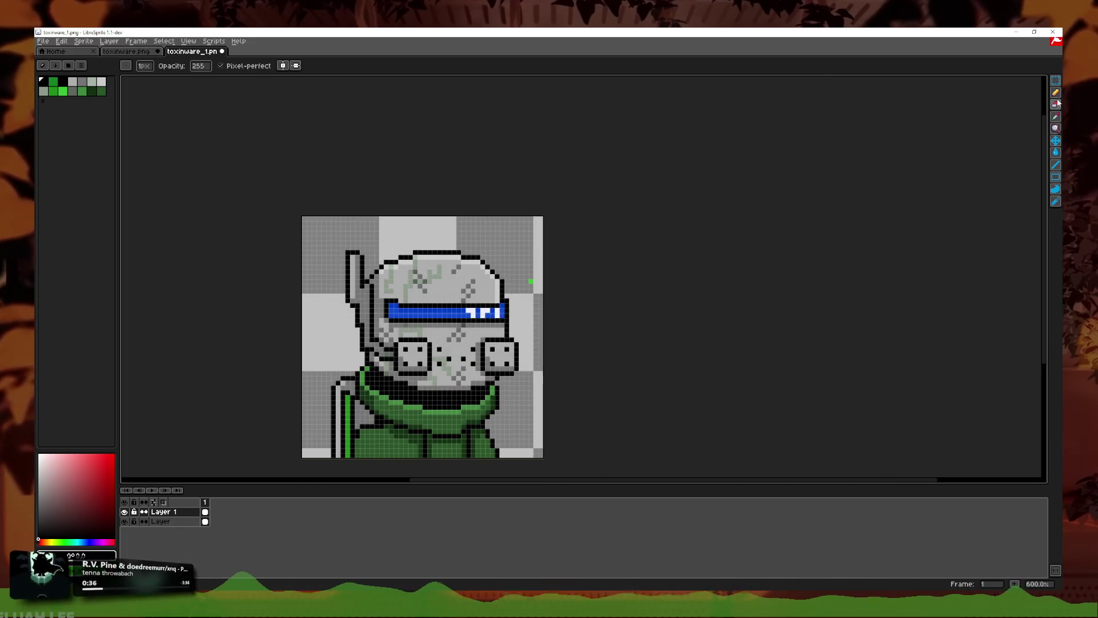
left_click(155, 521)
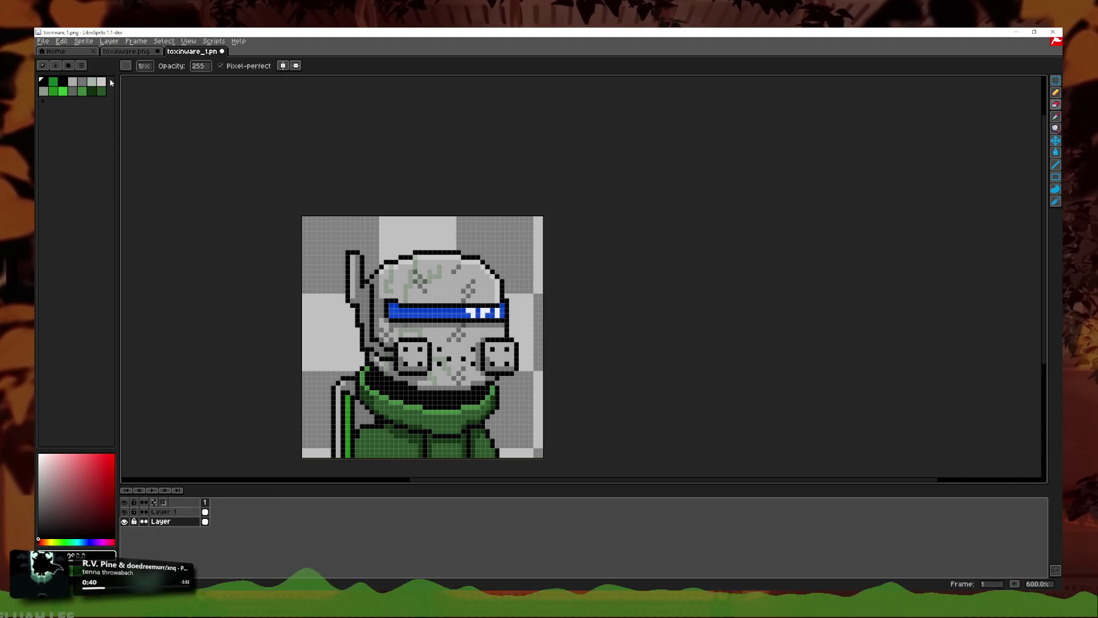
left_click(45, 43)
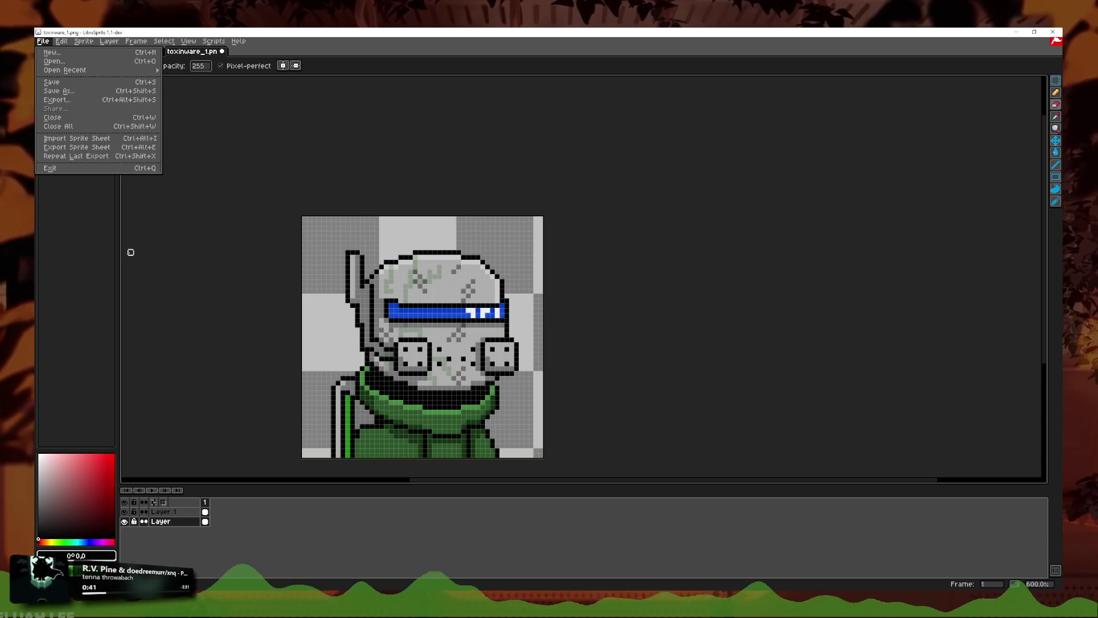
double_click(165, 512)
left_click(1056, 92)
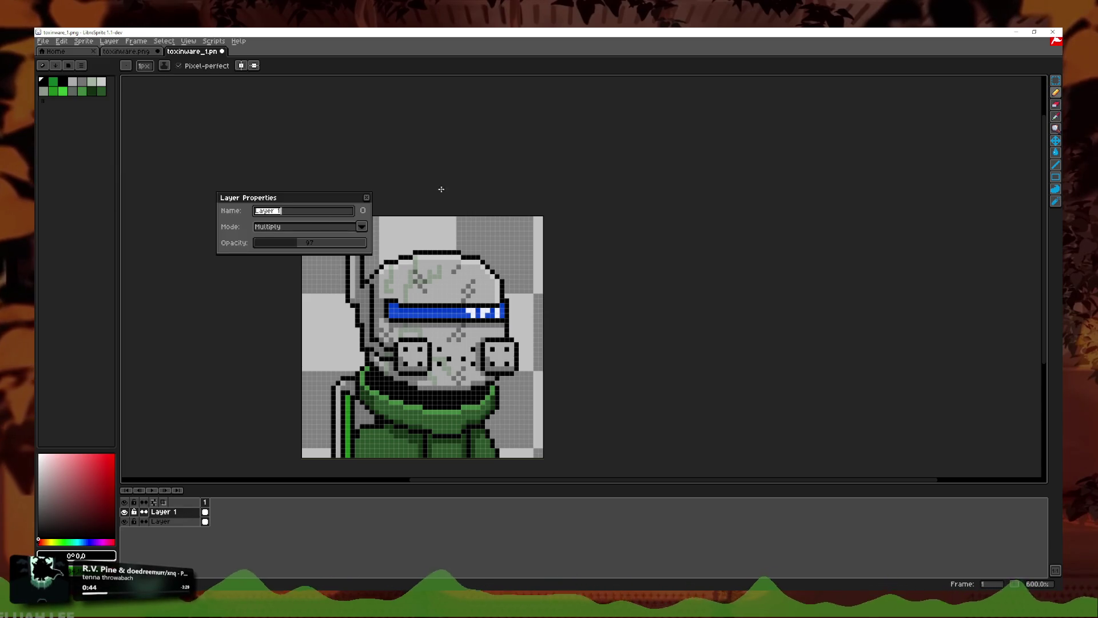
left_click(367, 198)
scroll(321, 398, "up", 3)
scroll(321, 399, "up", 2)
scroll(321, 398, "up", 1)
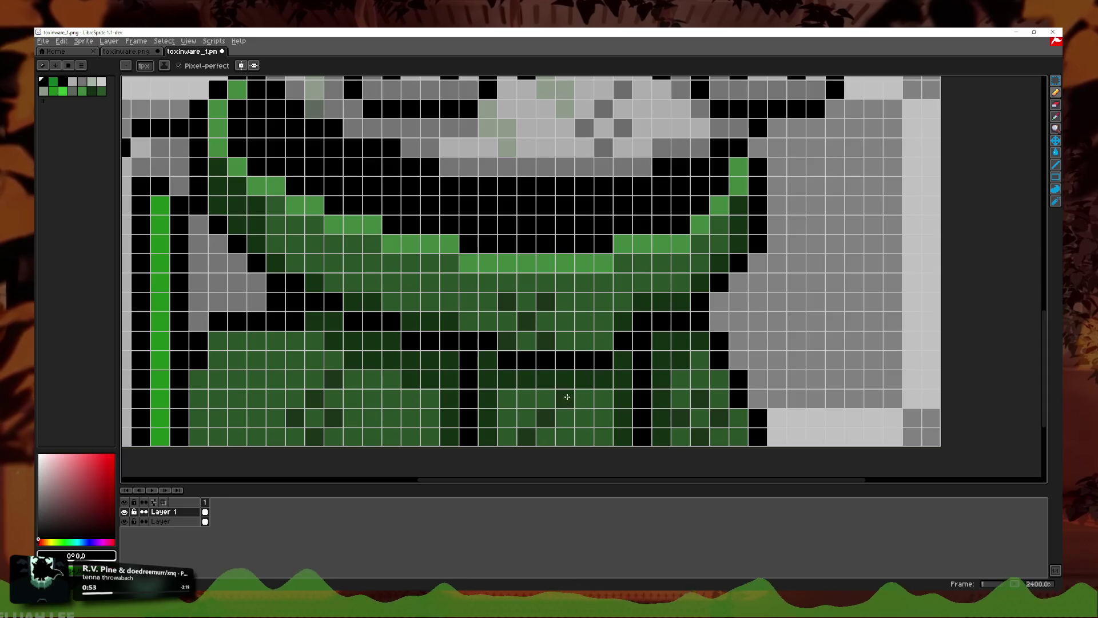
scroll(568, 396, "down", 5)
scroll(424, 449, "up", 5)
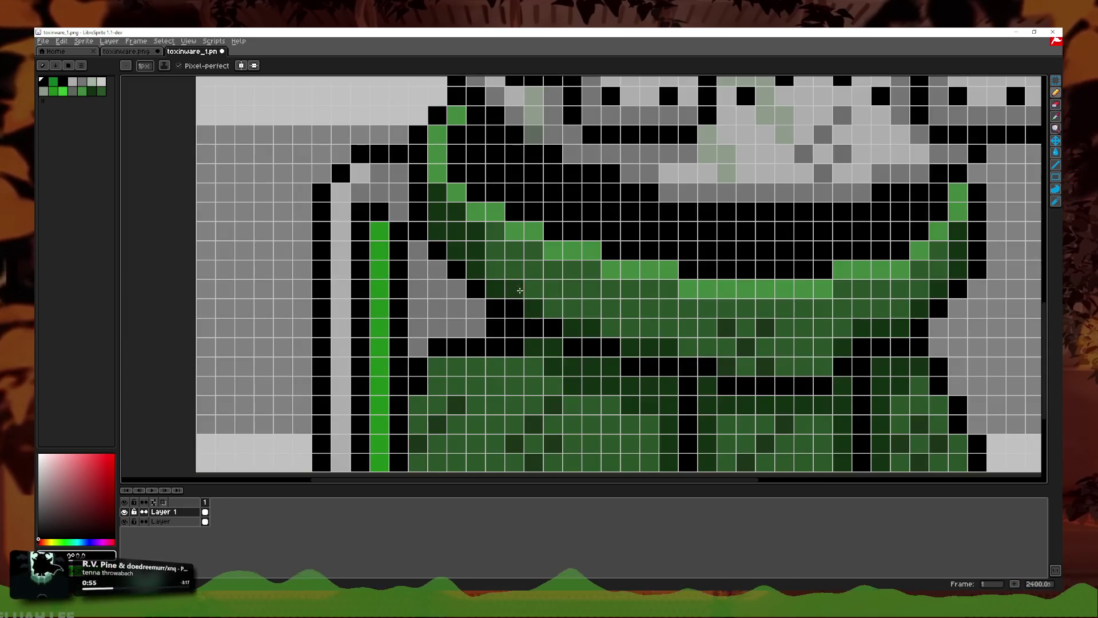
scroll(553, 252, "down", 4)
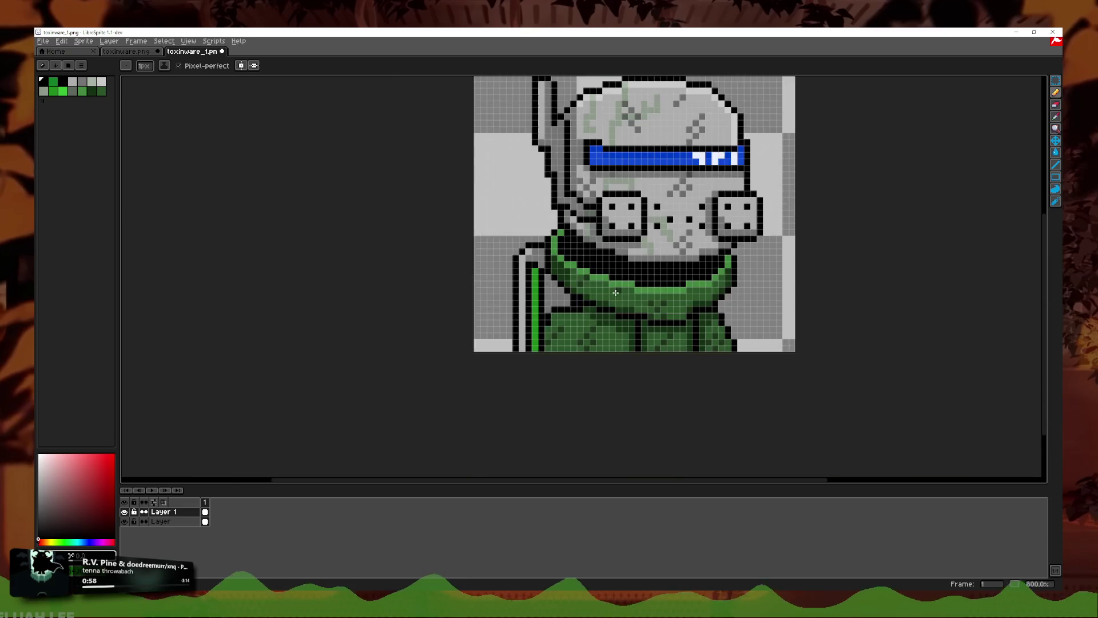
scroll(694, 296, "down", 2)
Step: Save a copy of the sprite as toxinware_hurt.png in the toxinware folder, dismissing the warning
left_click(44, 41)
left_click(74, 96)
left_click(137, 167)
left_click(178, 535)
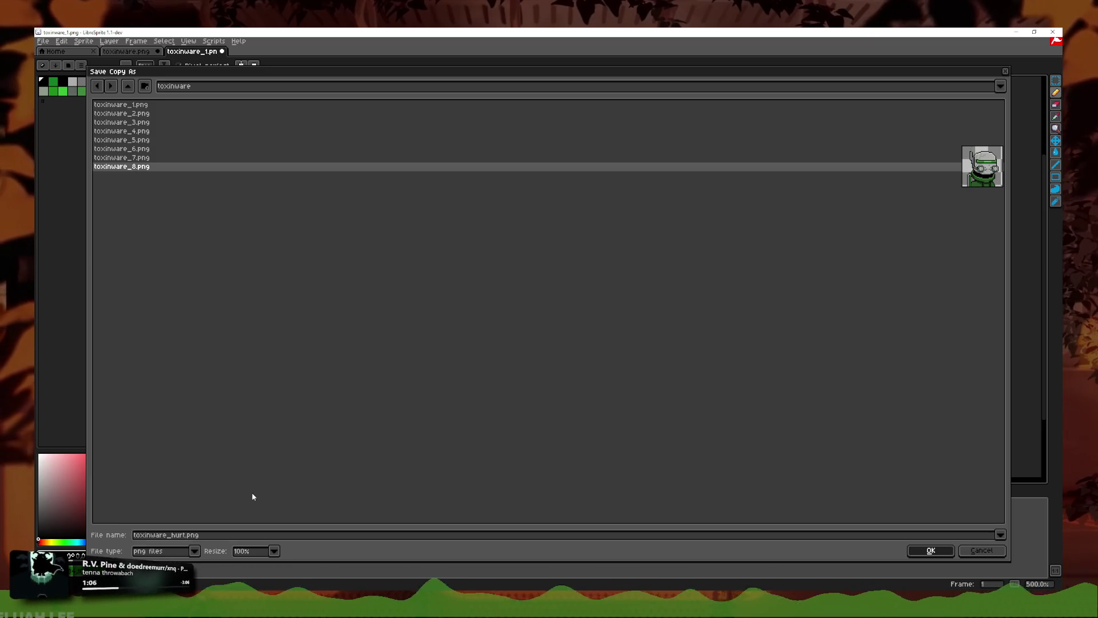
key("Return")
left_click(516, 347)
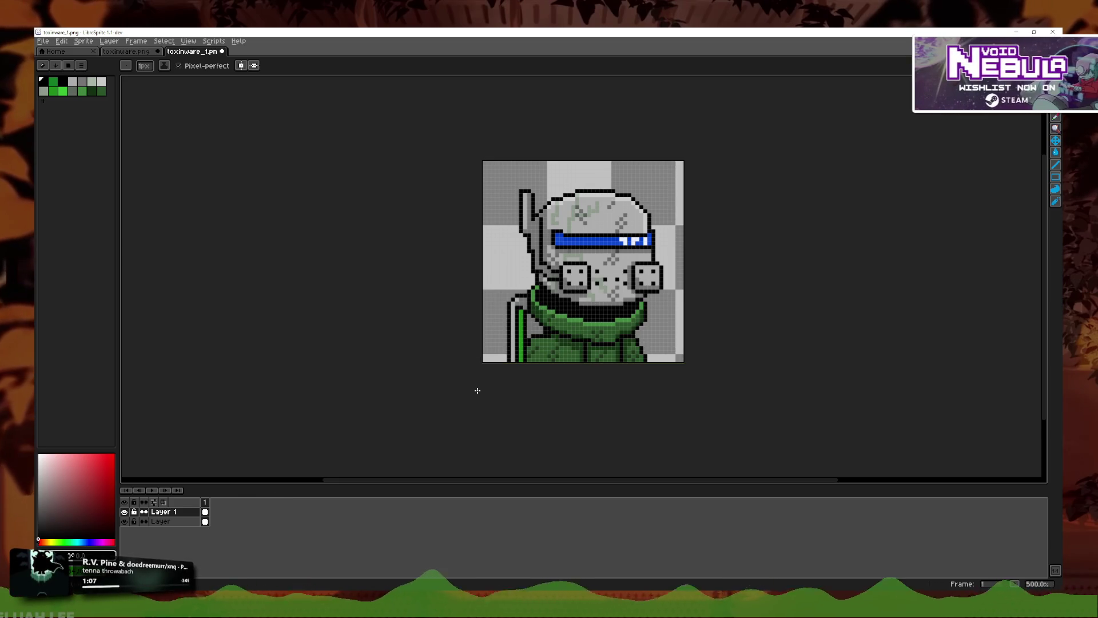
key("4")
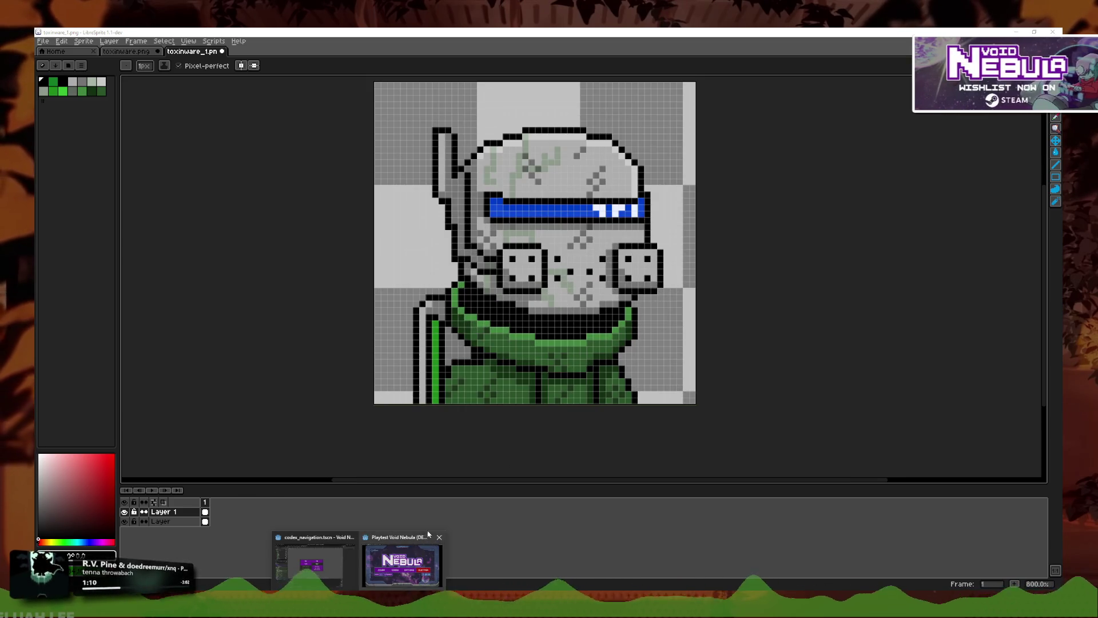
key("alt+Tab")
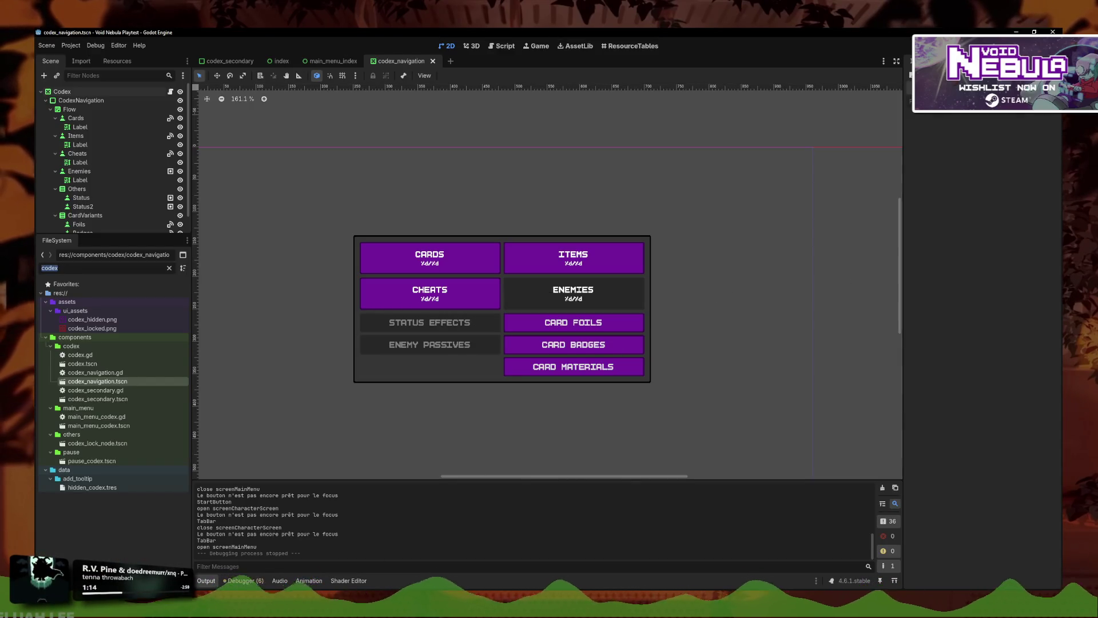
Step: Filter the FileSystem for 'toxin' and open the toxinware.tres player data
key("BackSpace")
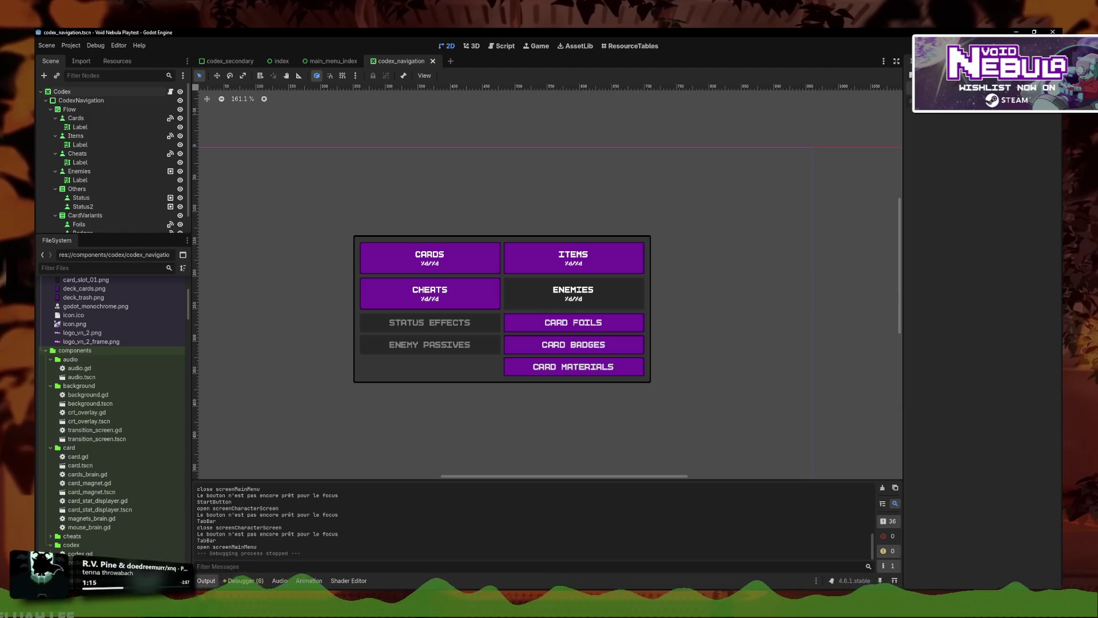
type("toxin")
left_click(94, 426)
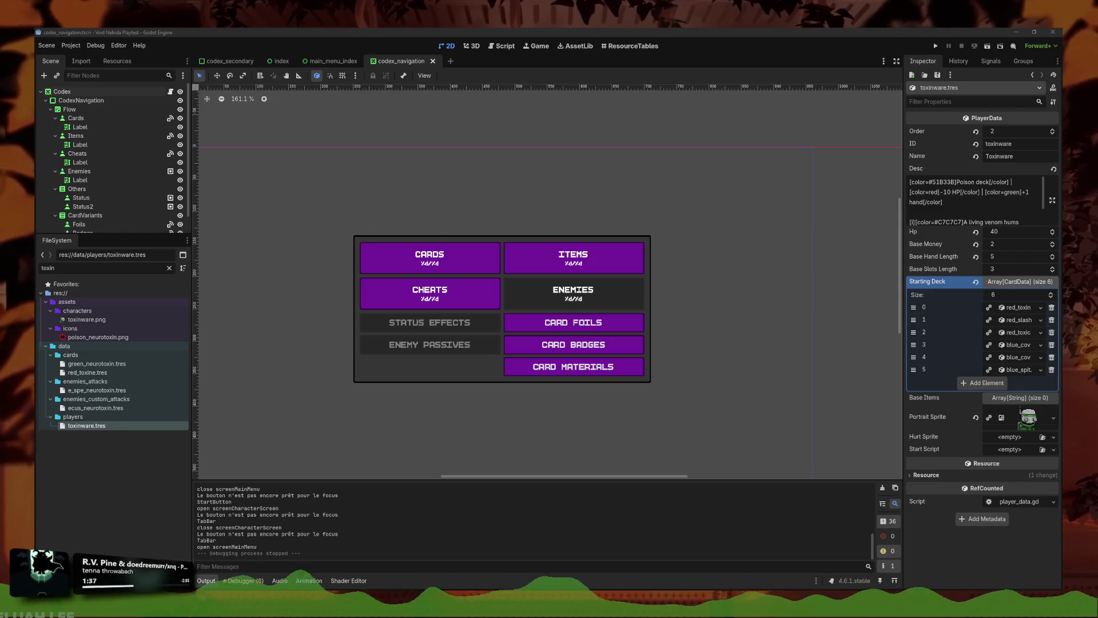
left_click(512, 152)
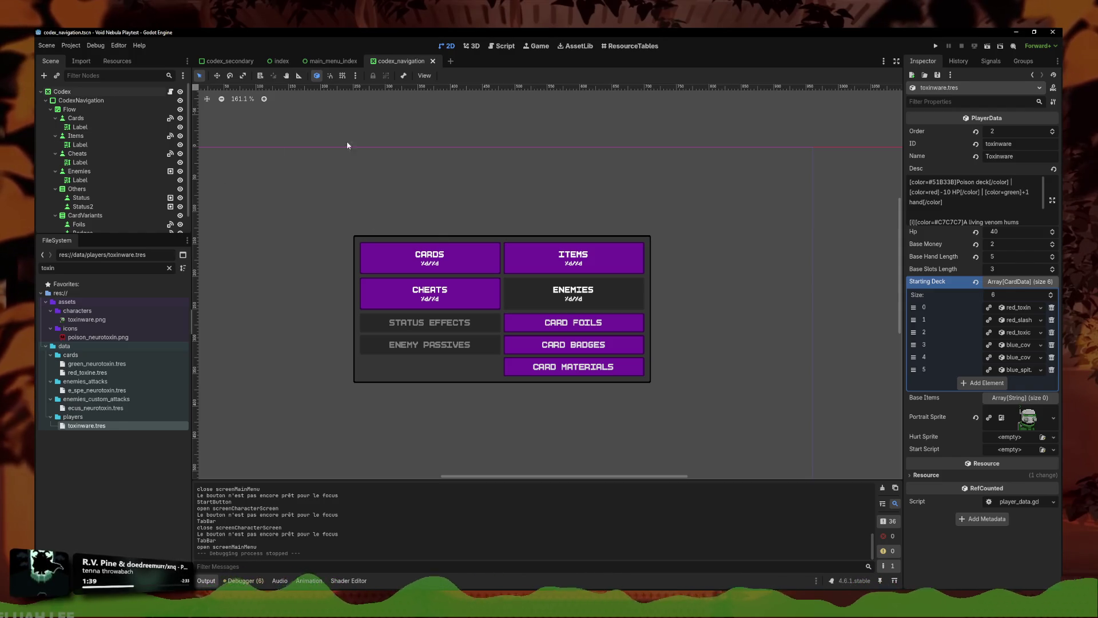
Step: Quick-load toxinware_hurt.png into the Hurt Sprite slot by searching 'hurt'
left_click(1053, 436)
left_click(990, 572)
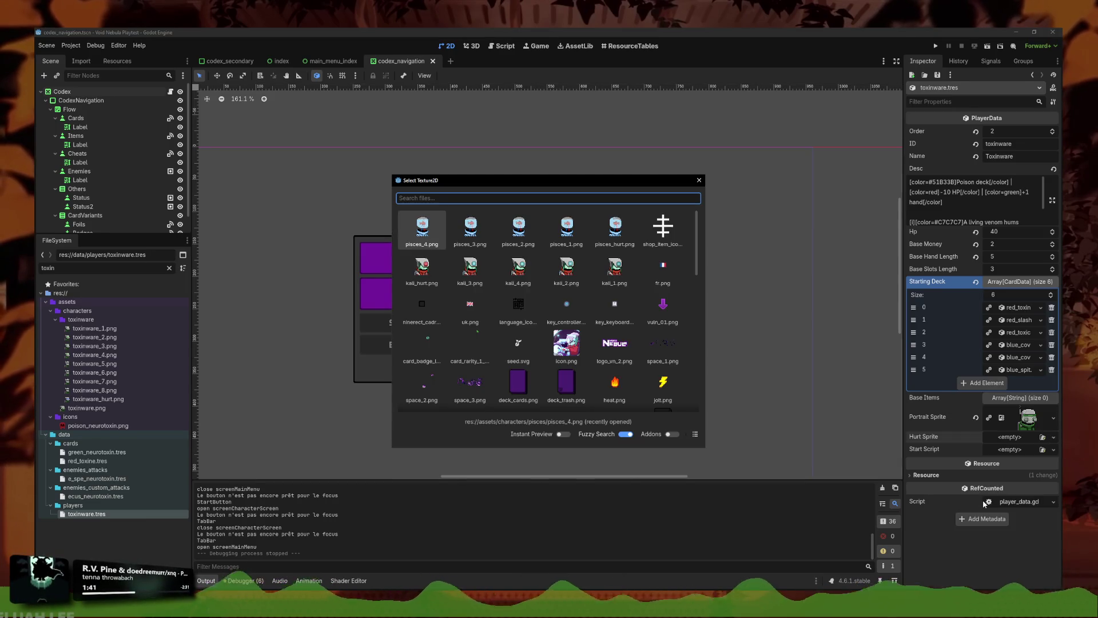
type("hurt")
key("Right")
key("Right")
key("Return")
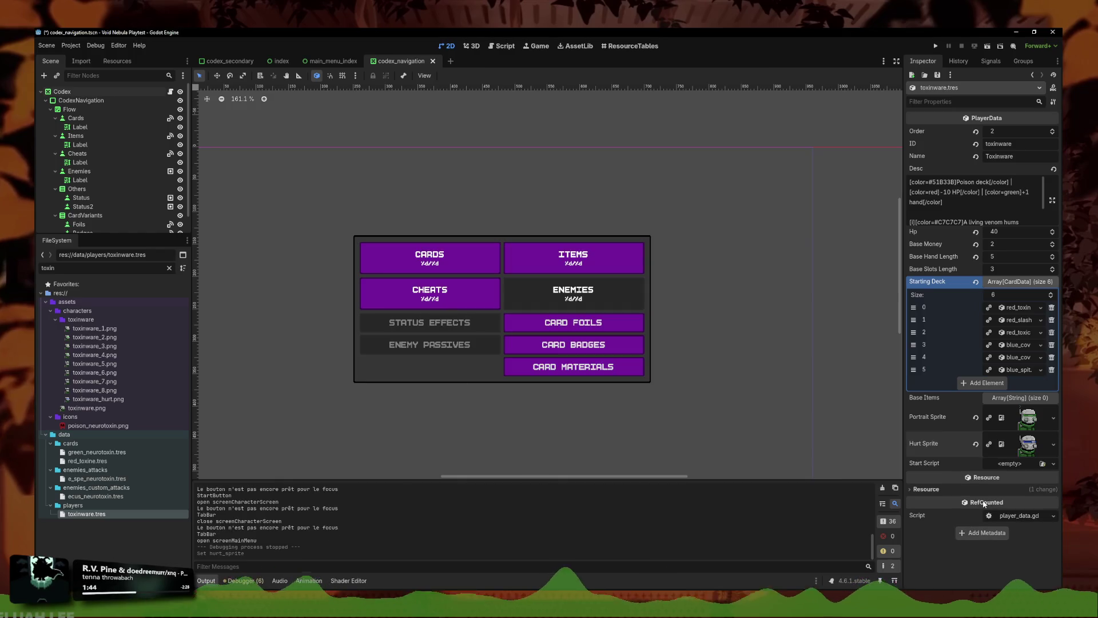
left_click(1053, 417)
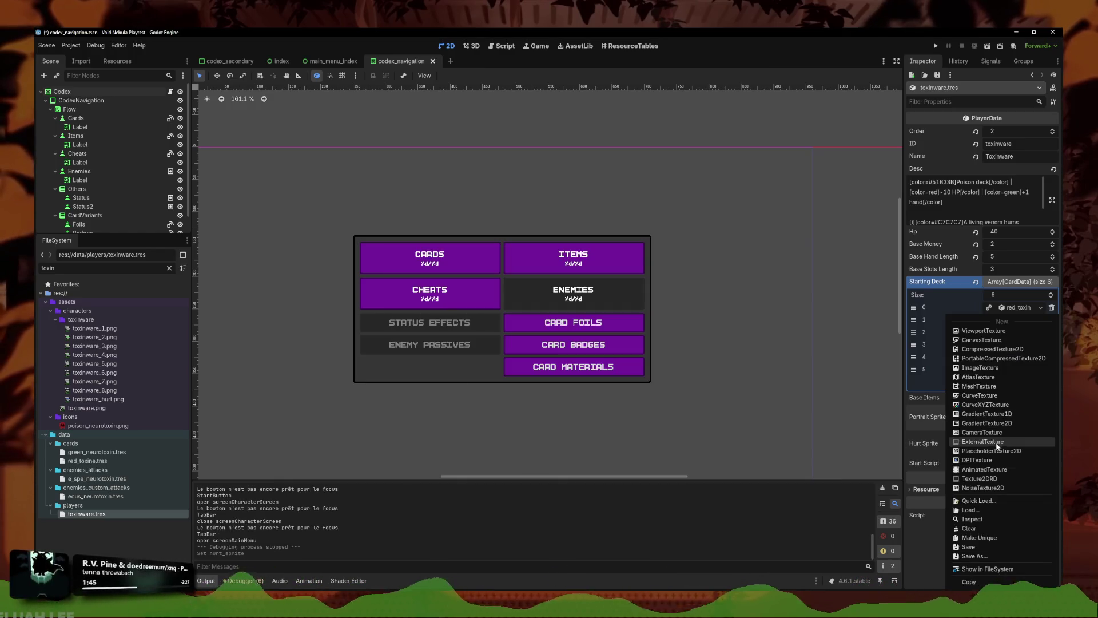
Step: Make the portrait a new AnimatedTexture with 8 frames
left_click(1007, 471)
left_click(1025, 411)
scroll(1019, 444, "down", 2)
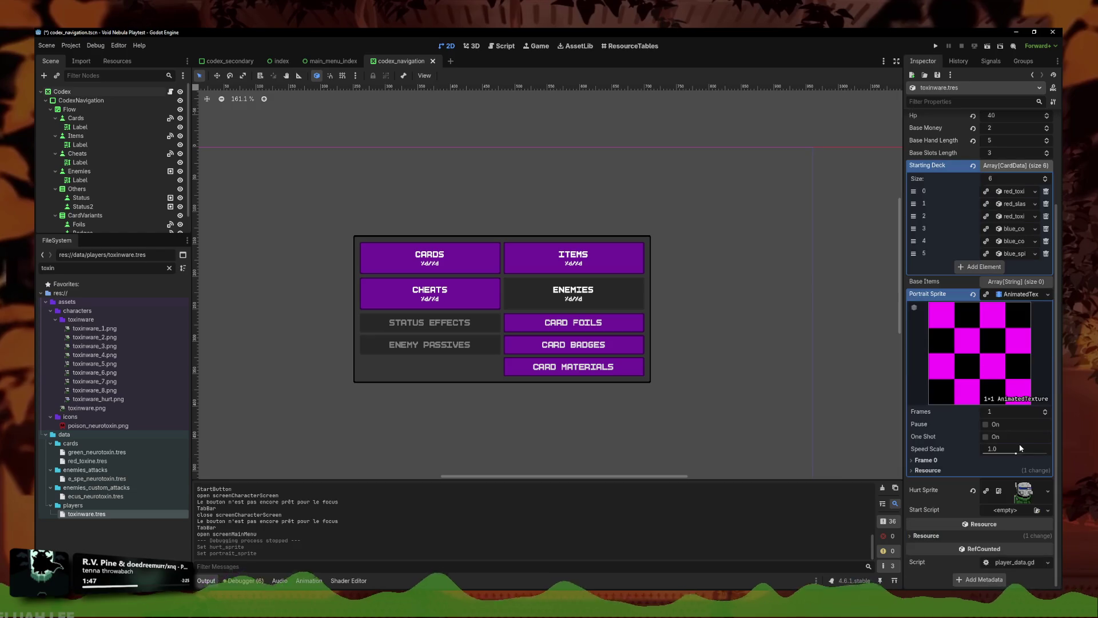
left_click(1040, 414)
type("8")
key("Return")
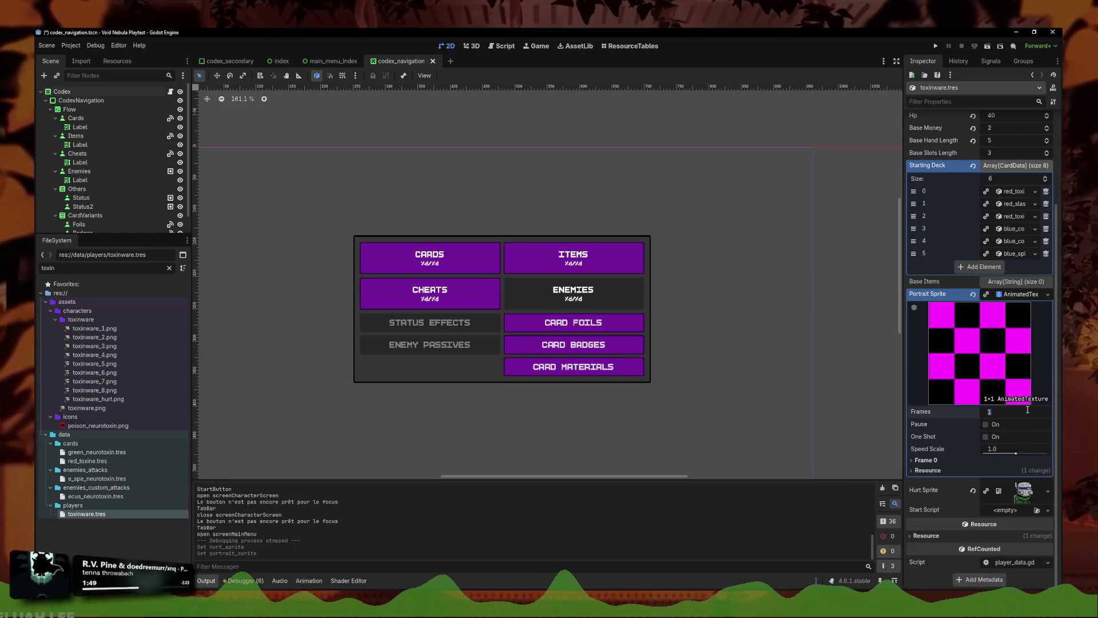
Step: Quick-load toxinware_1.png as Frame 0's texture
left_click(926, 460)
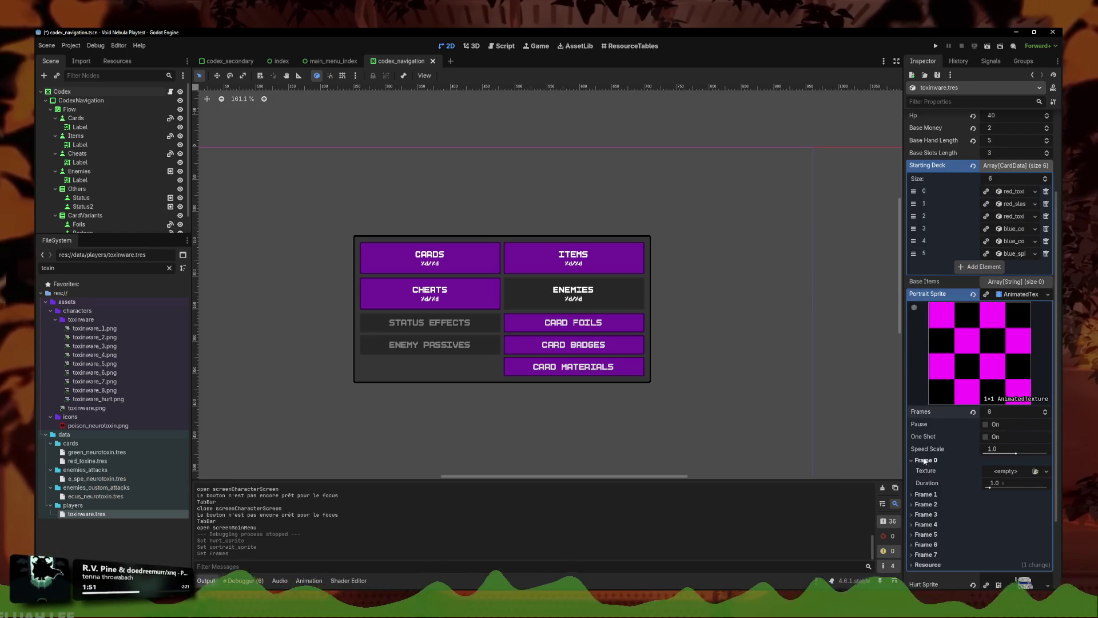
left_click(1000, 481)
type(".2")
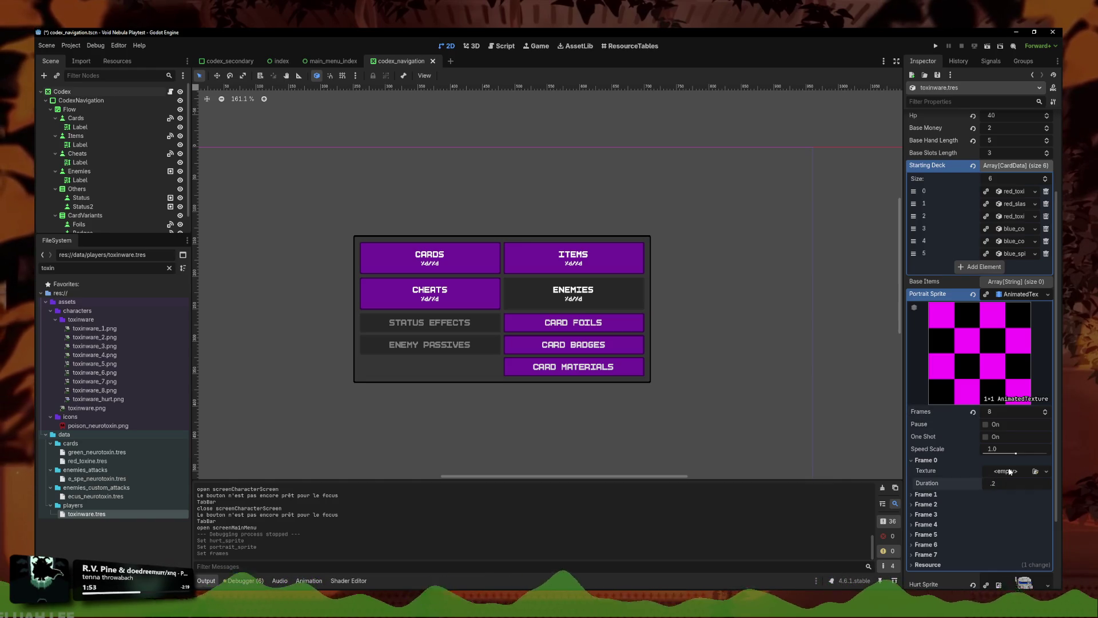
left_click(1006, 471)
left_click(971, 573)
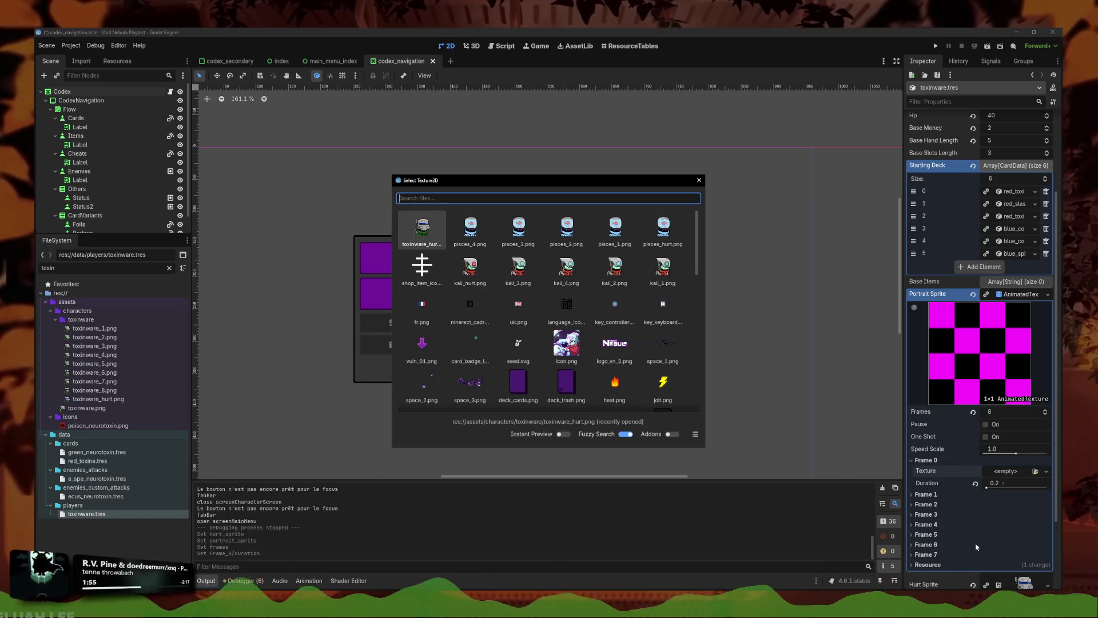
type("toxinware_")
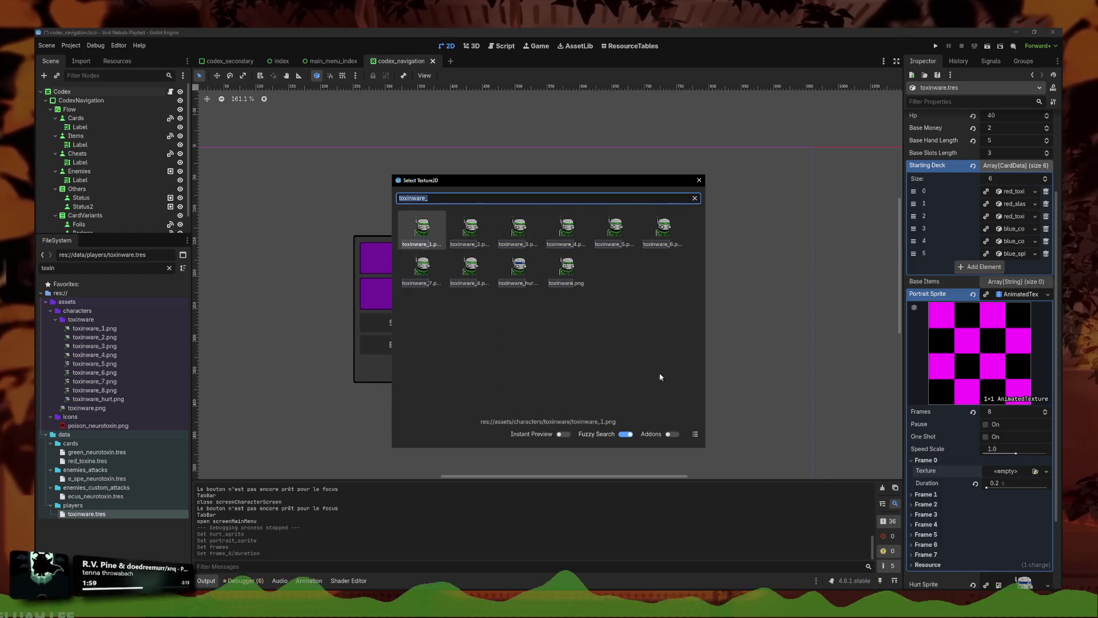
left_click(695, 434)
double_click(459, 226)
Step: Give Frame 1 a toxinware sprite and a 0.2 s duration
left_click(925, 508)
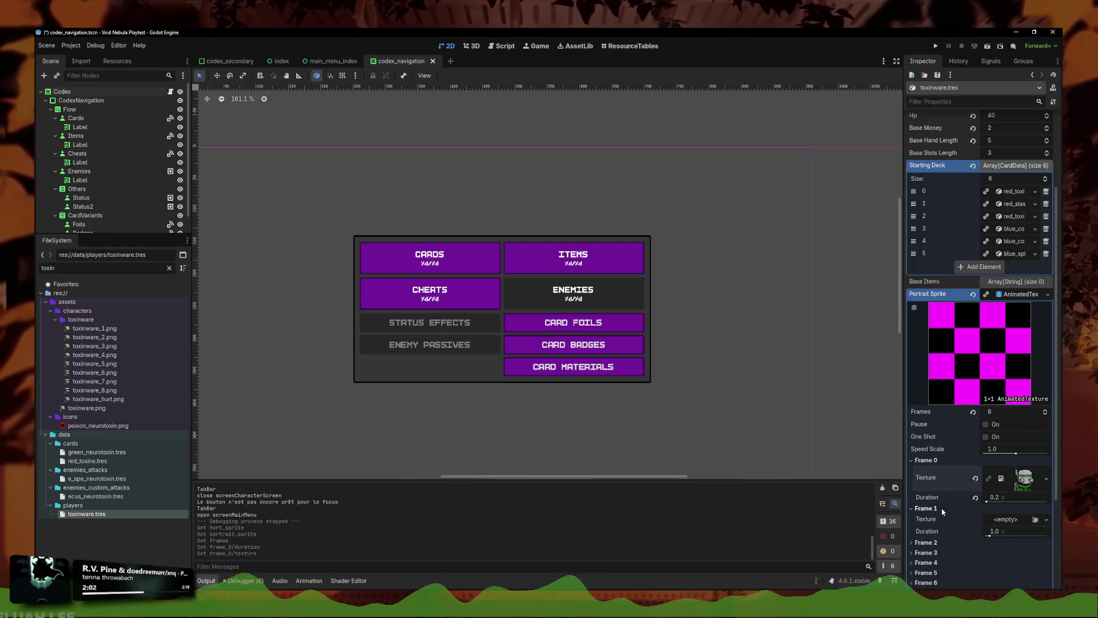
left_click(1047, 518)
left_click(1041, 572)
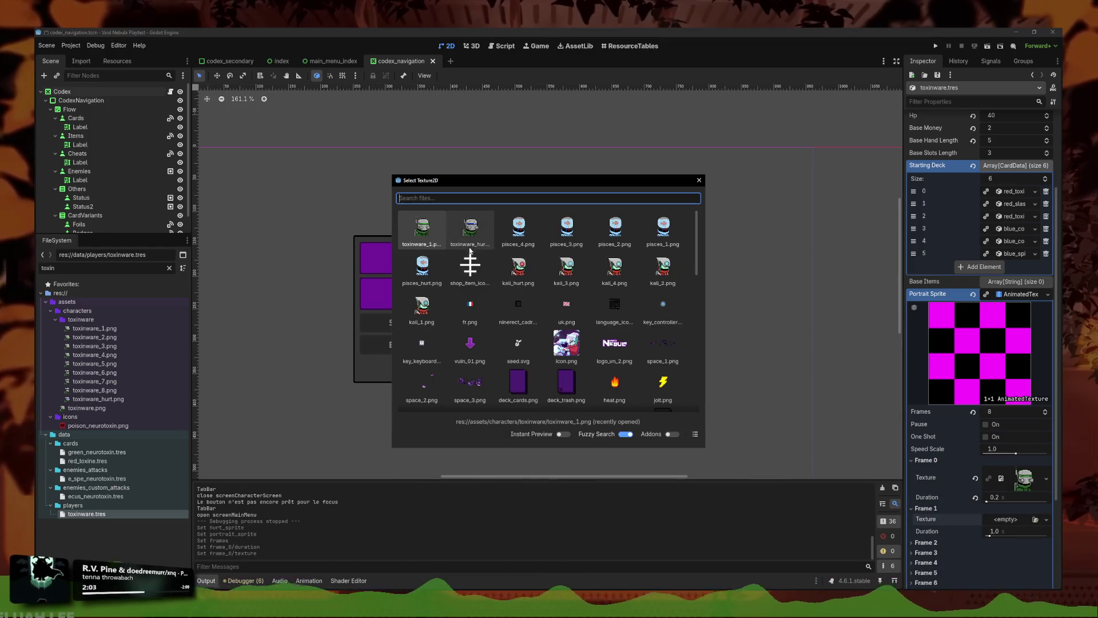
type("toxinware_")
double_click(464, 231)
scroll(994, 458, "down", 2)
left_click(1006, 486)
type(".2")
left_click(926, 497)
Step: Give Frame 2 a toxinware sprite and a 0.2 s duration
left_click(1046, 508)
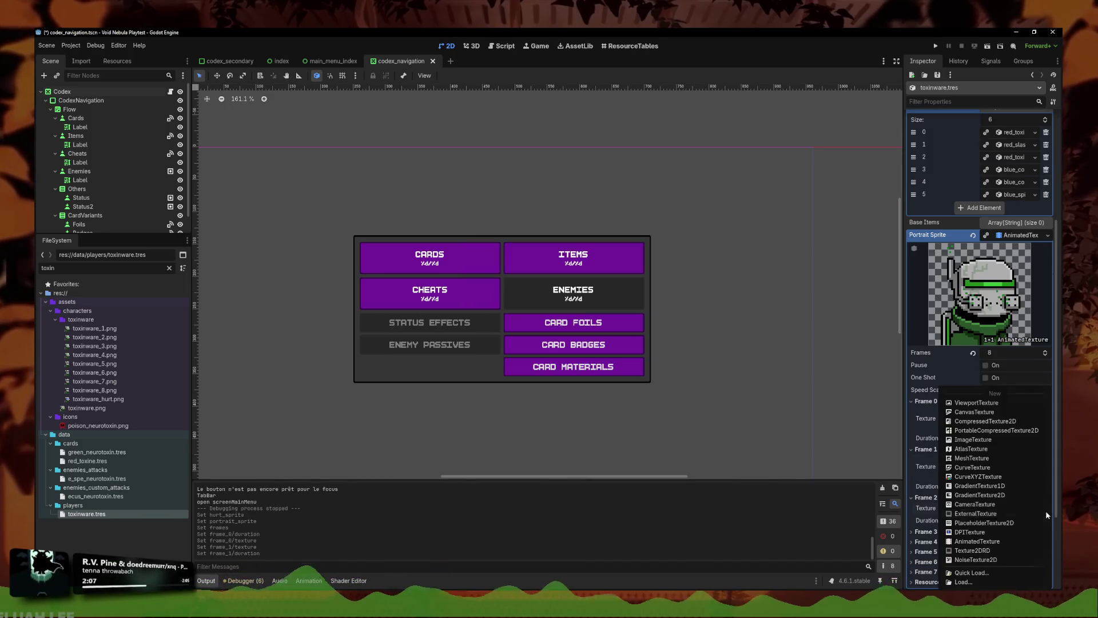
left_click(967, 573)
type("toxinware_")
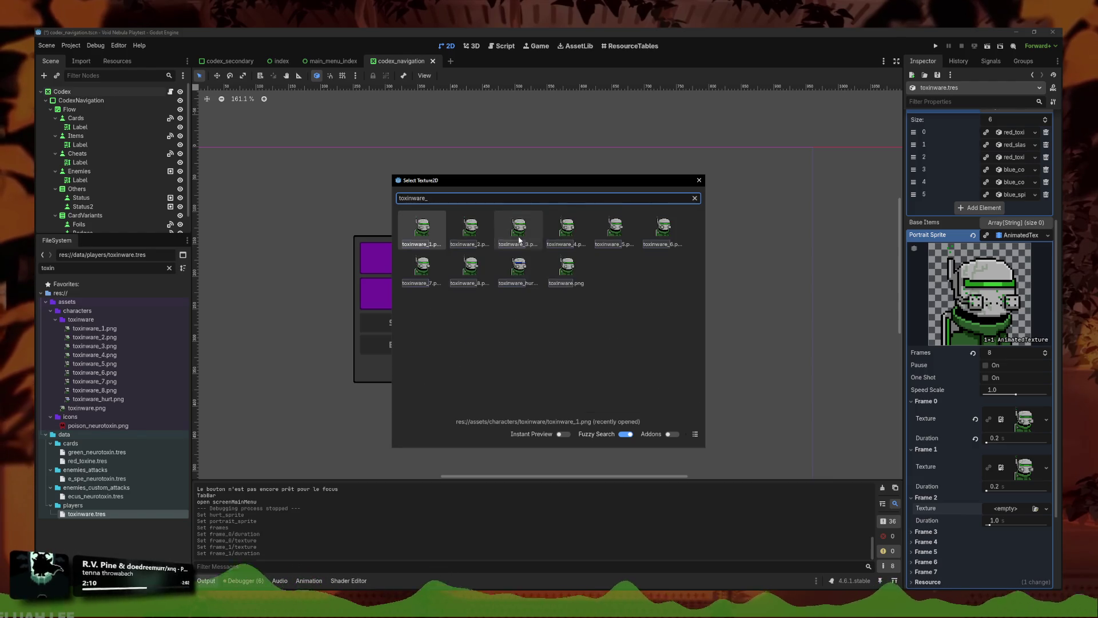
double_click(518, 229)
left_click(995, 535)
type(".2")
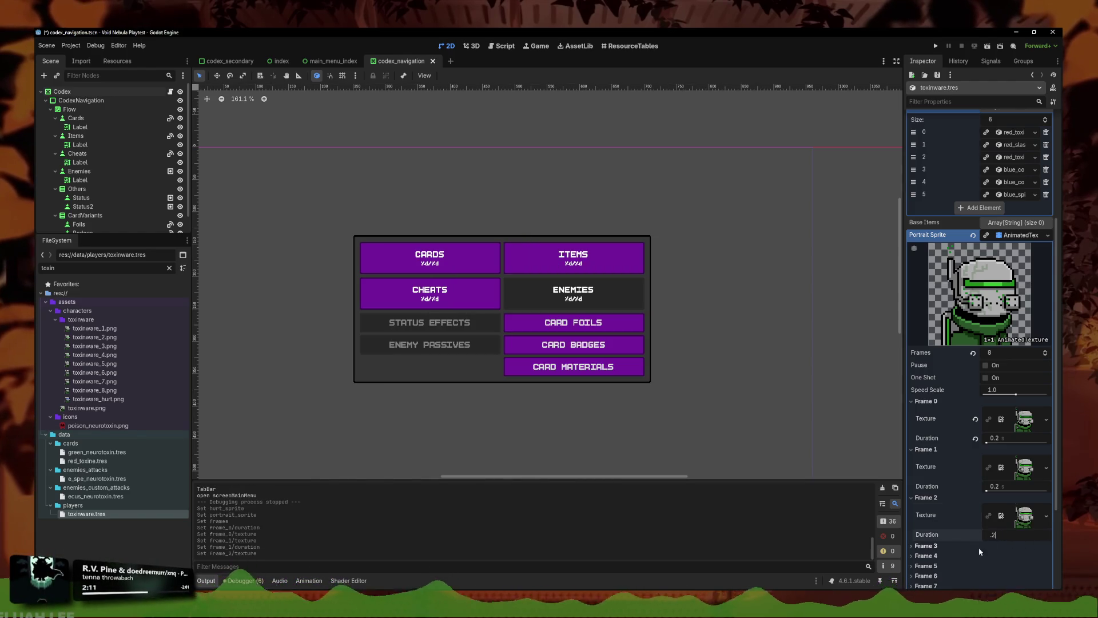
left_click(977, 546)
Step: Quick-load a toxinware_ sprite into Frame 3 and reselect toxinware.tres
left_click(1046, 557)
left_click(967, 574)
type("toxinware_")
double_click(566, 229)
left_click(366, 243)
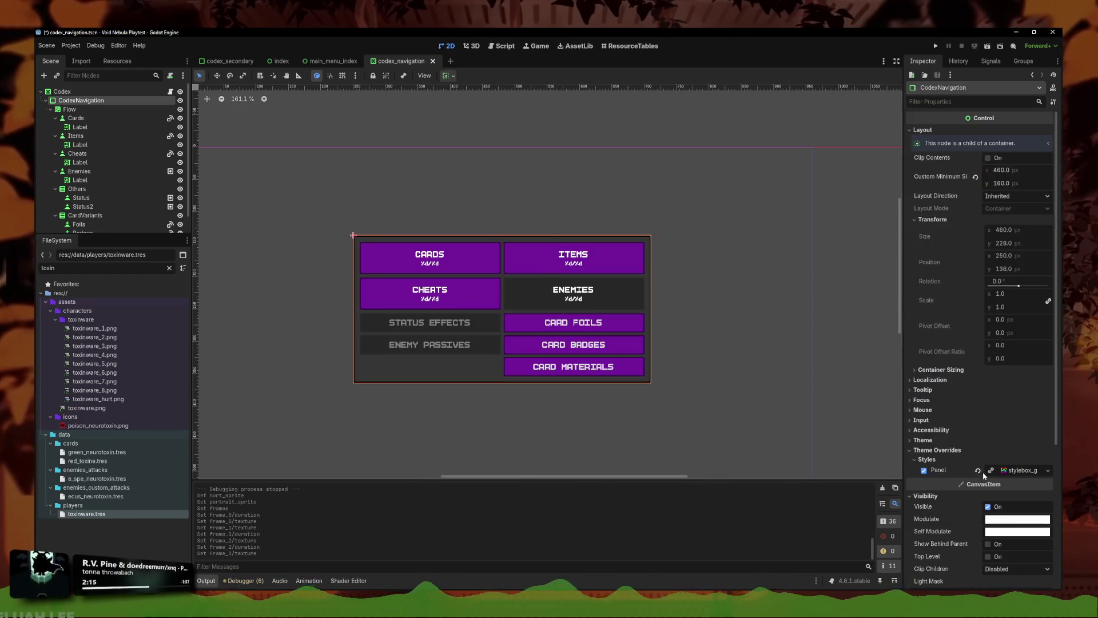
left_click(143, 514)
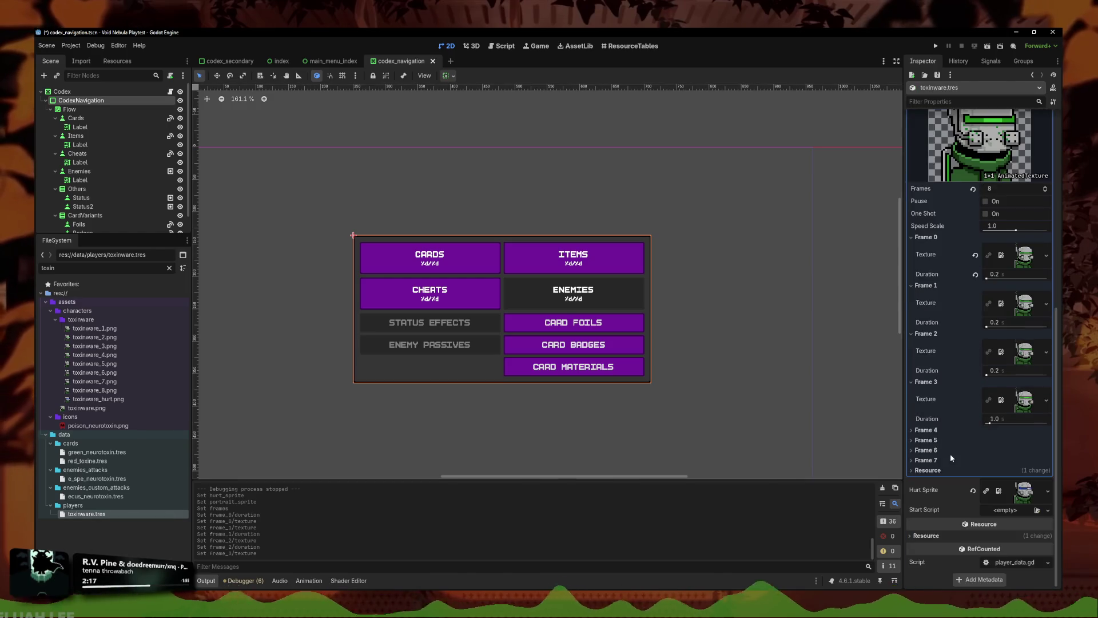
Step: Give Frame 4 a toxinware sprite and set 0.2 s durations for frames 3 and 4
left_click(927, 429)
left_click(1046, 441)
left_click(973, 575)
type("toxinware_")
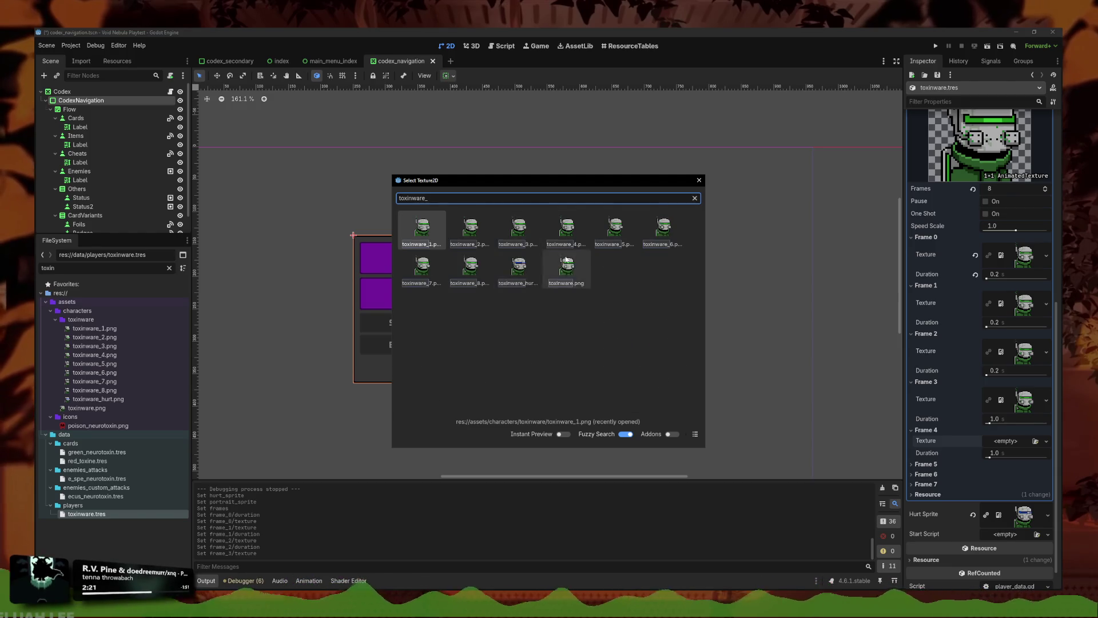
double_click(567, 228)
left_click(993, 467)
type(".2")
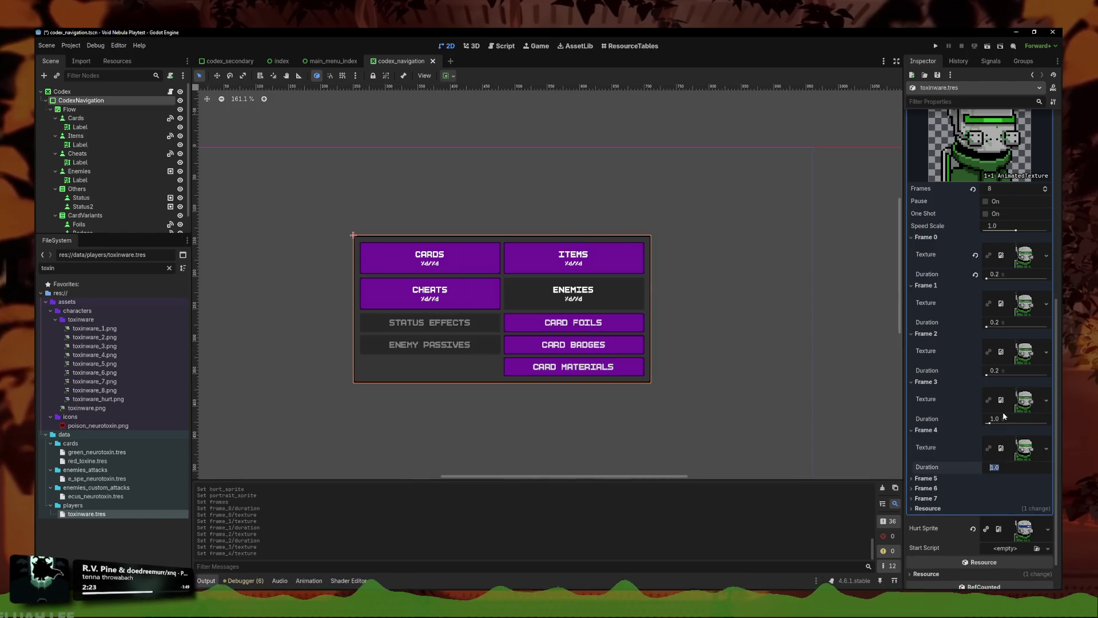
key("shift+Tab")
type(".2")
left_click(991, 479)
Step: Quick-load a toxinware_ sprite into Frame 5 and set its duration
left_click(1046, 490)
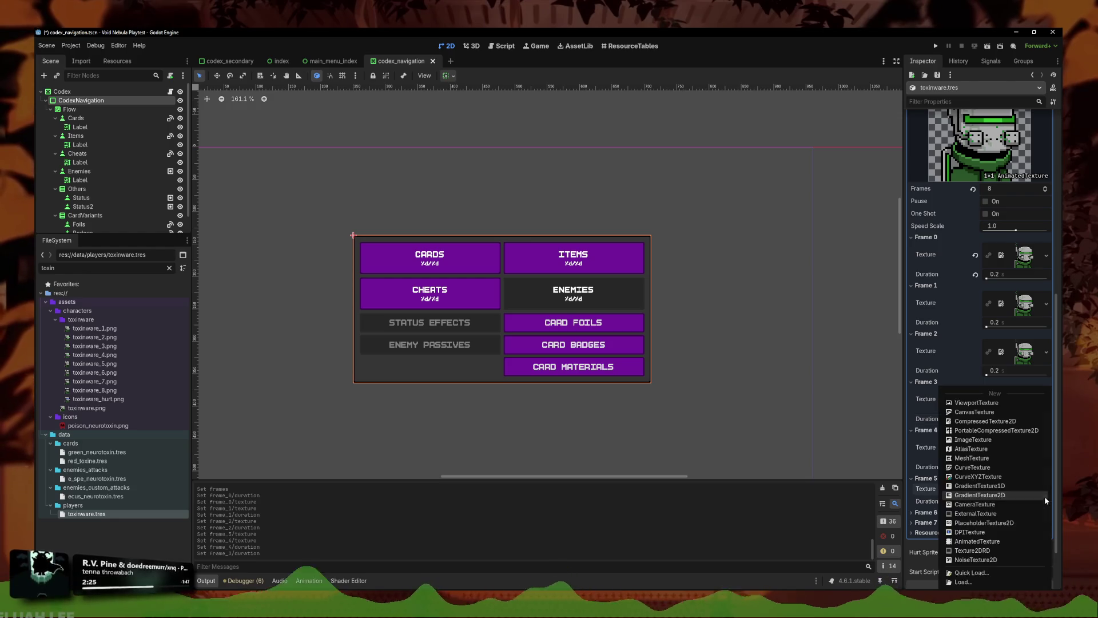
left_click(984, 566)
type("toxinware_")
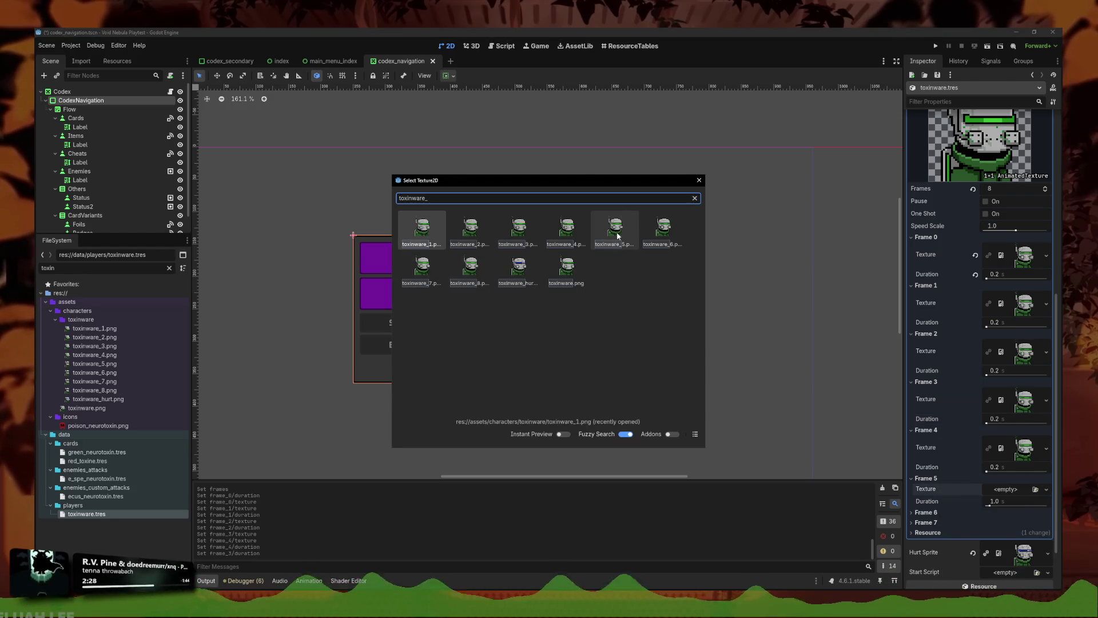
double_click(608, 229)
left_click(1020, 514)
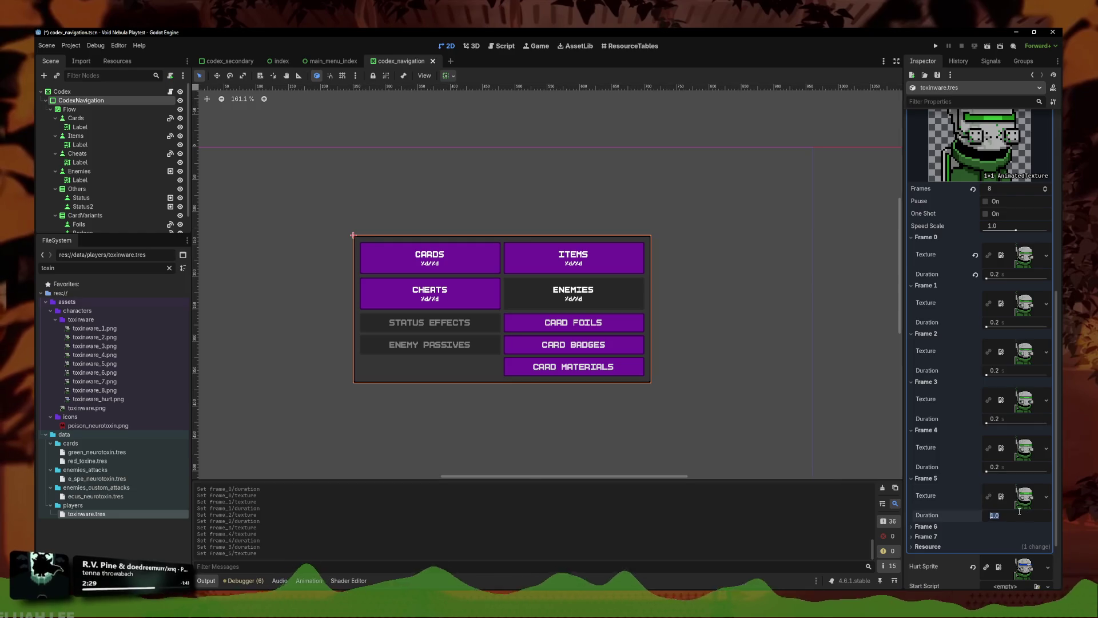
type(".2")
left_click(925, 527)
Step: Give Frame 6 a toxinware sprite with 0.2 s duration, and texture Frame 7
left_click(1007, 537)
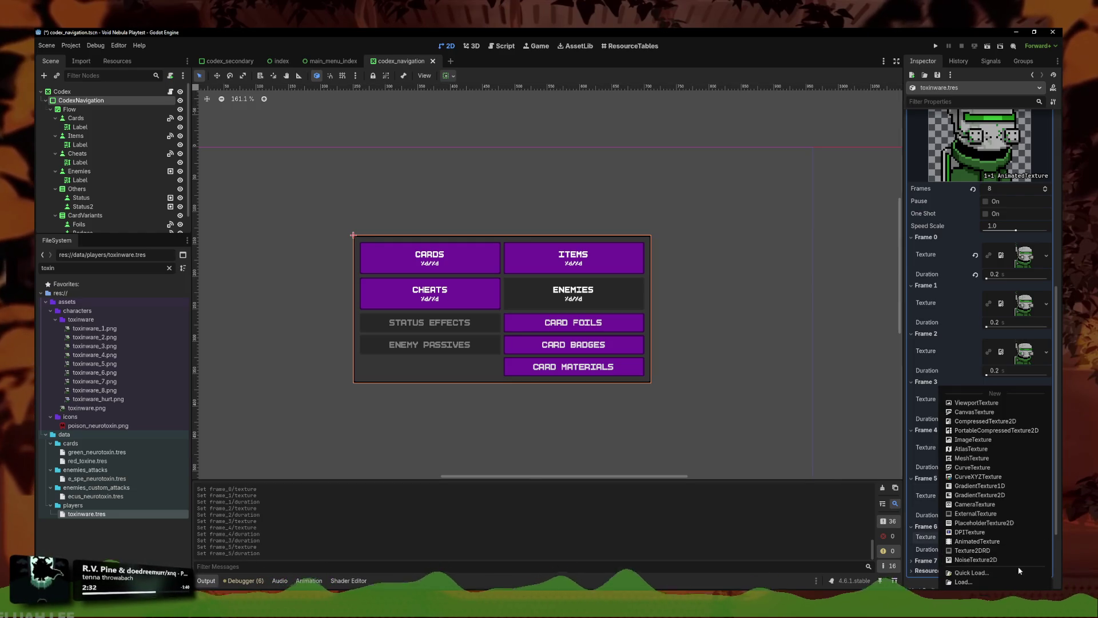
left_click(938, 560)
type("toxinware")
double_click(657, 235)
scroll(973, 344, "down", 4)
left_click(1001, 451)
type("0.2")
left_click(990, 459)
left_click(1048, 471)
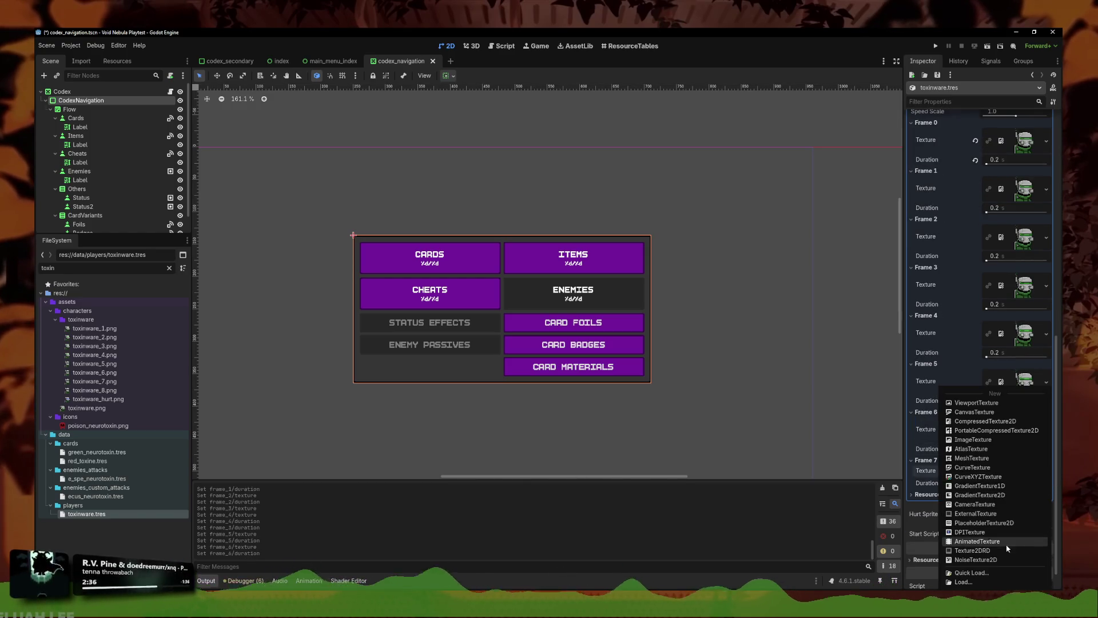
left_click(995, 574)
type("toxinware_")
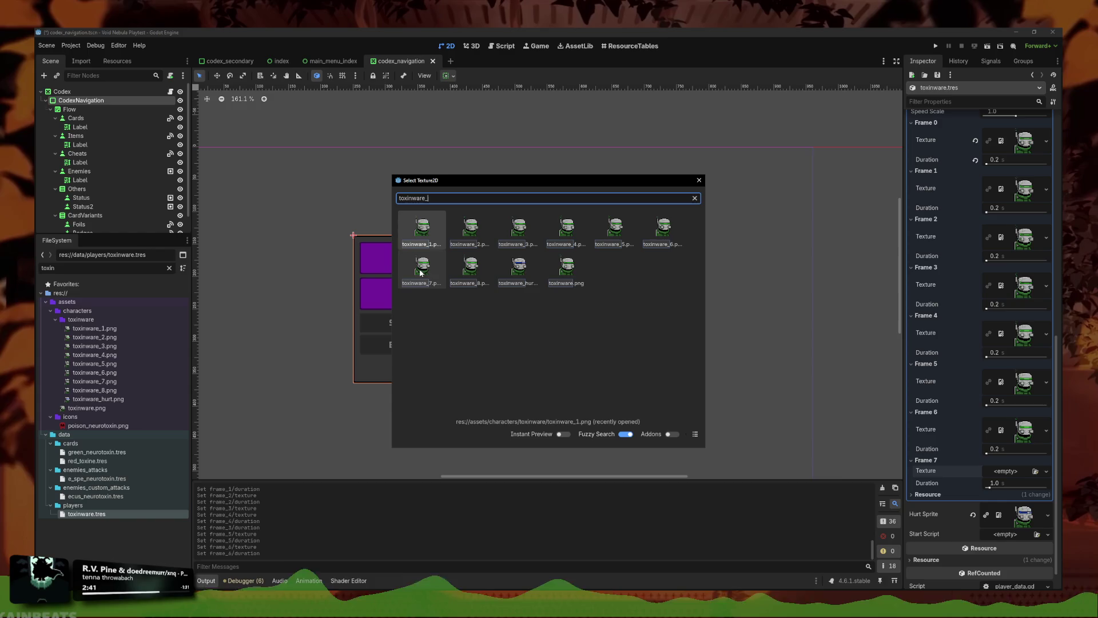
double_click(473, 275)
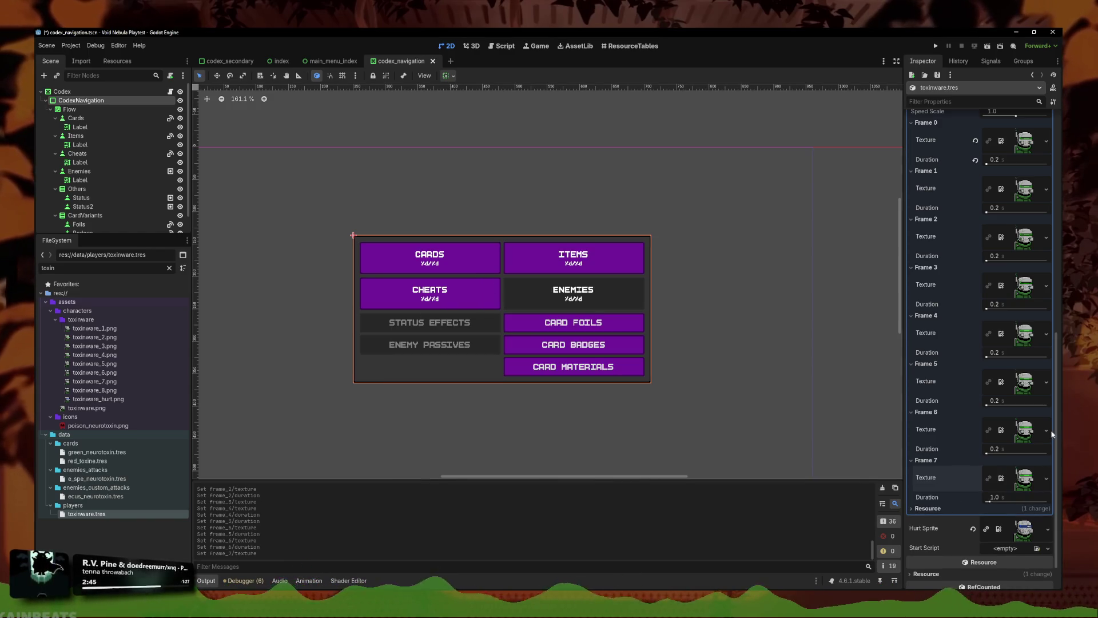
Step: Replace Frame 6's sprite and set Frame 5 to toxinware_5
left_click(1048, 431)
left_click(972, 500)
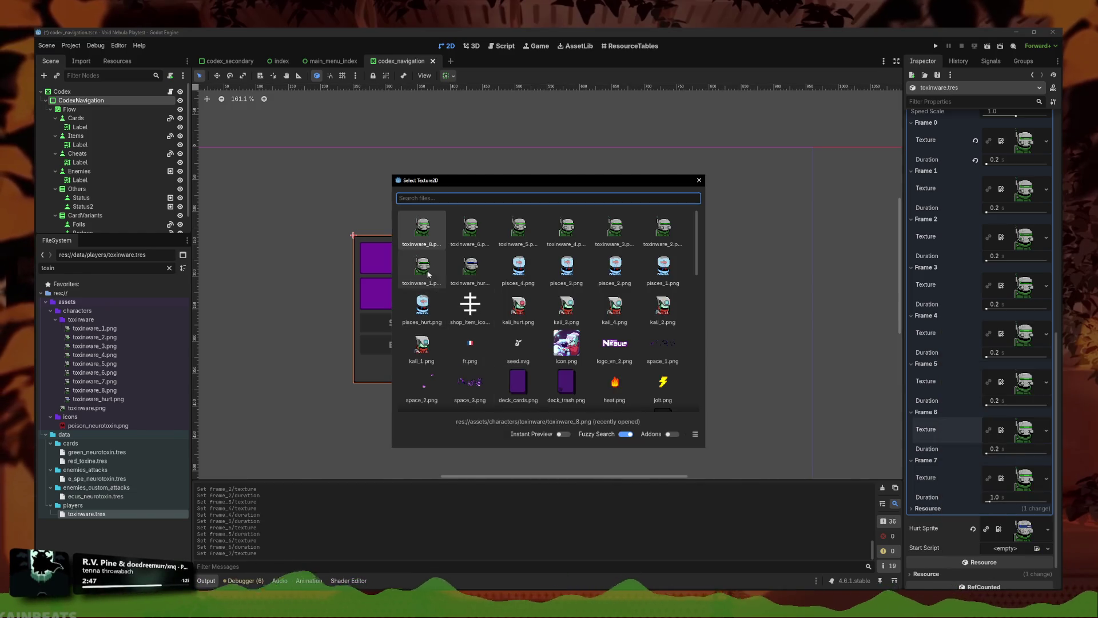
type("toxinware_")
double_click(454, 304)
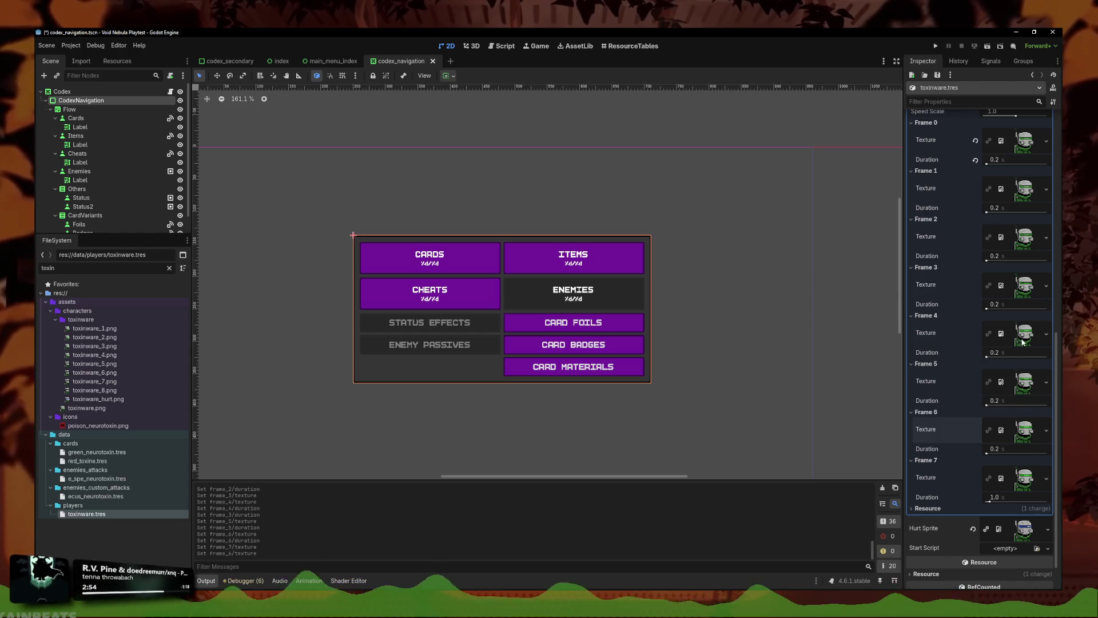
left_click(1046, 382)
left_click(995, 501)
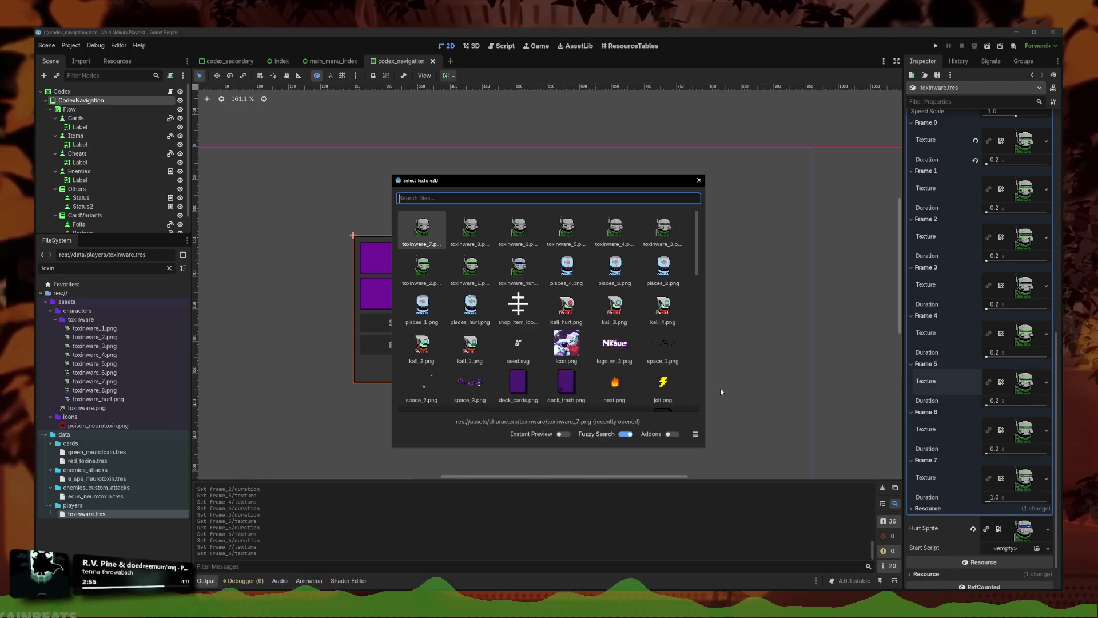
type("toxinware_")
double_click(635, 248)
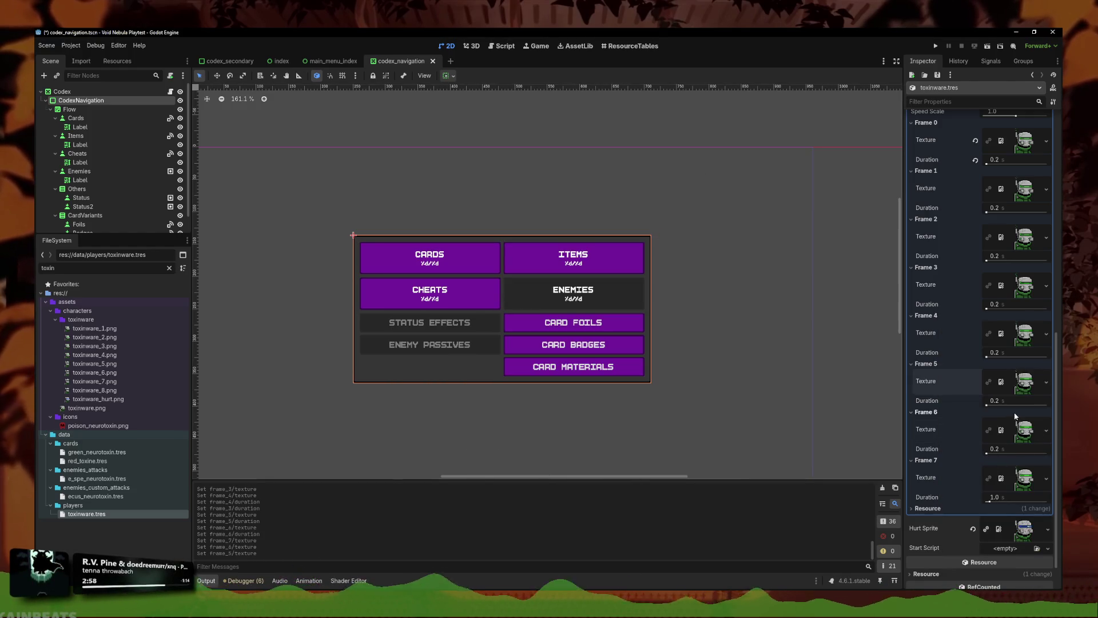
Step: Confirm Frame 7's duration, save the Toxinware resource, and launch the game with F5
left_click(1007, 498)
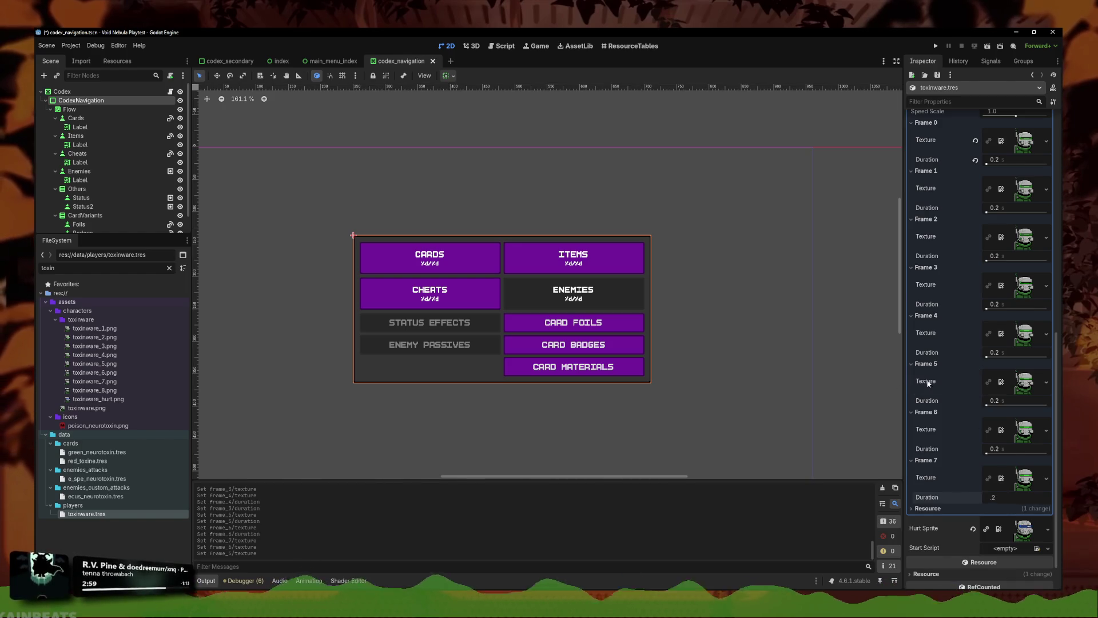
key("Return")
key("ctrl+s")
key("ctrl+s")
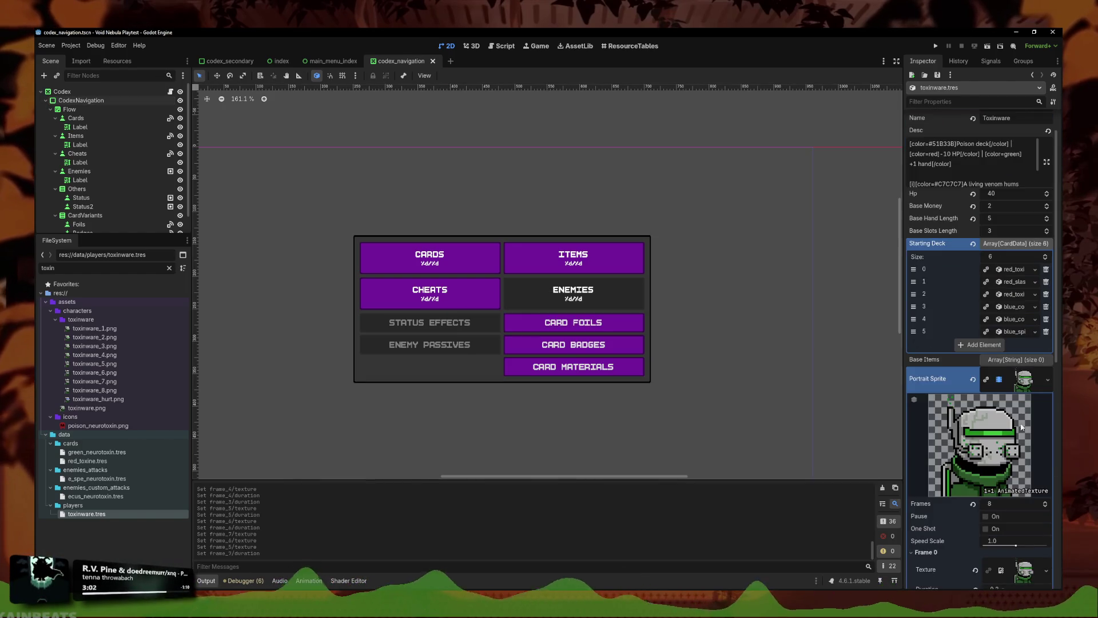
scroll(1012, 470, "down", 3)
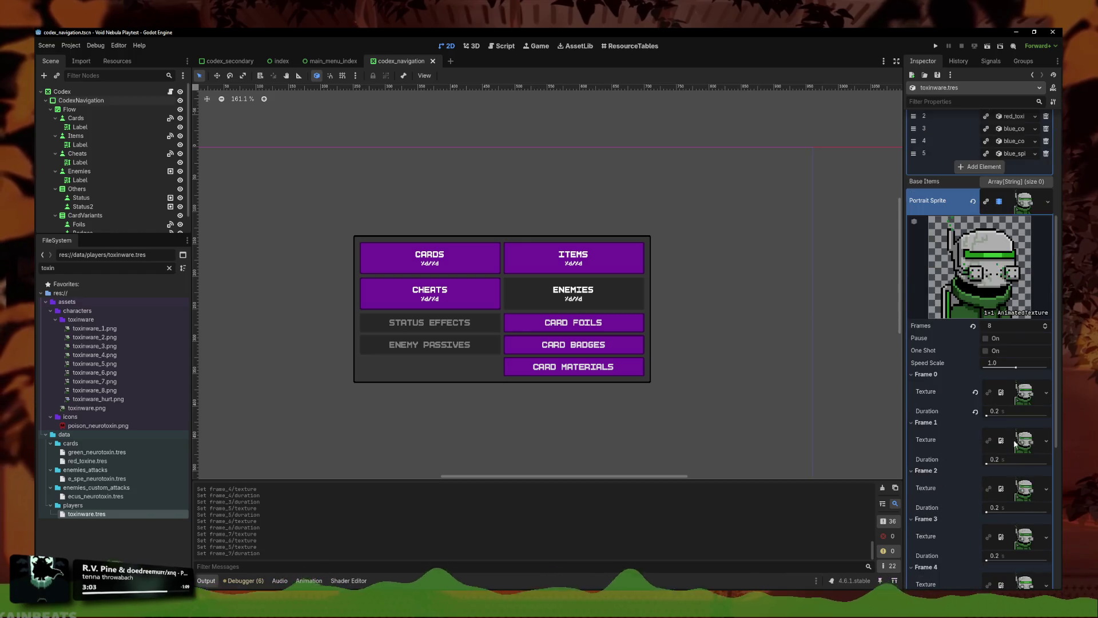
key("F5")
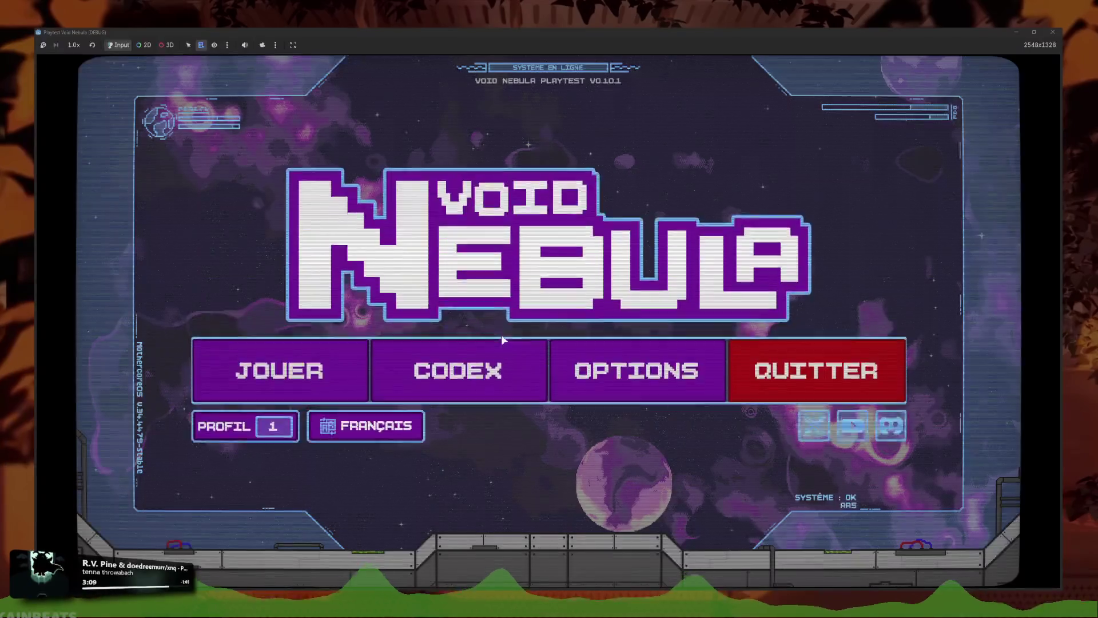
Step: Start a new run as Toxinware, end the first turn against Alloy, then stop the game
left_click(282, 372)
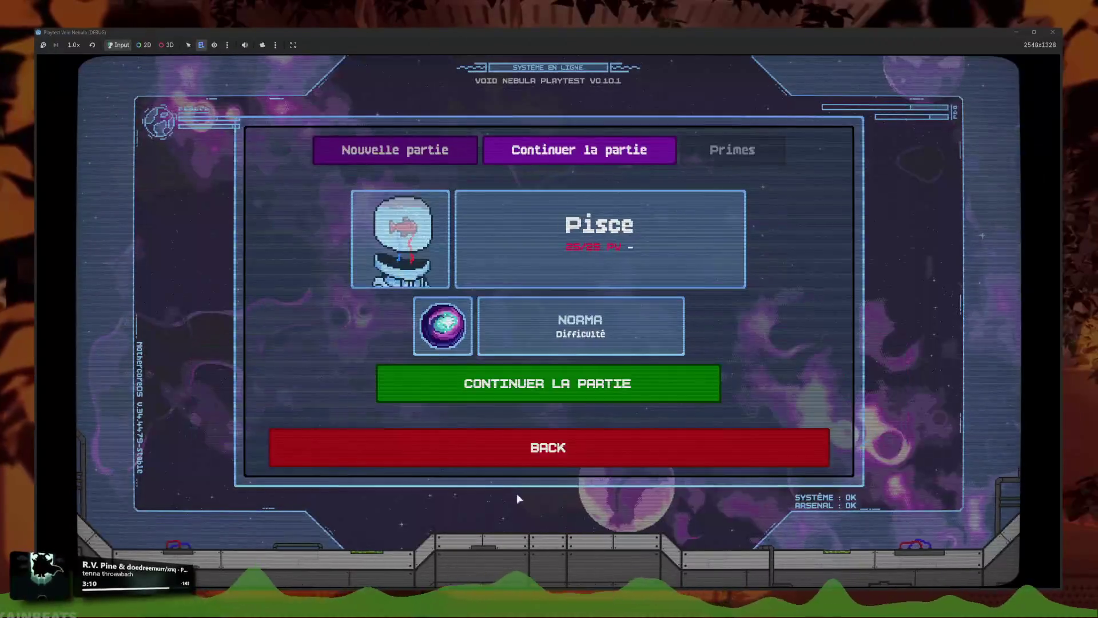
left_click(404, 150)
left_click(531, 277)
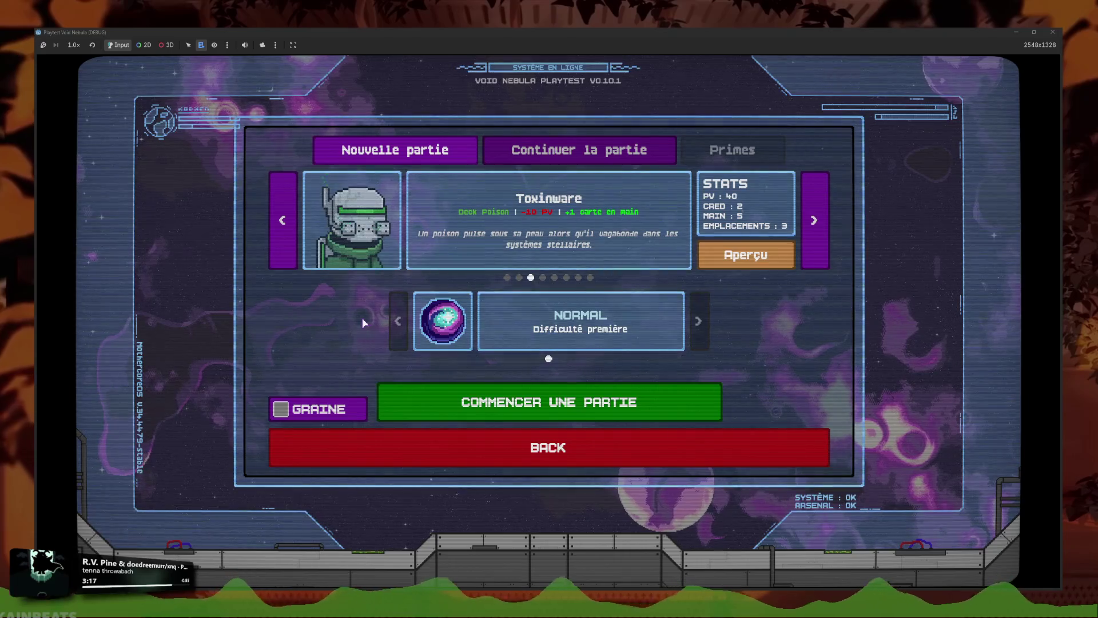
left_click(452, 395)
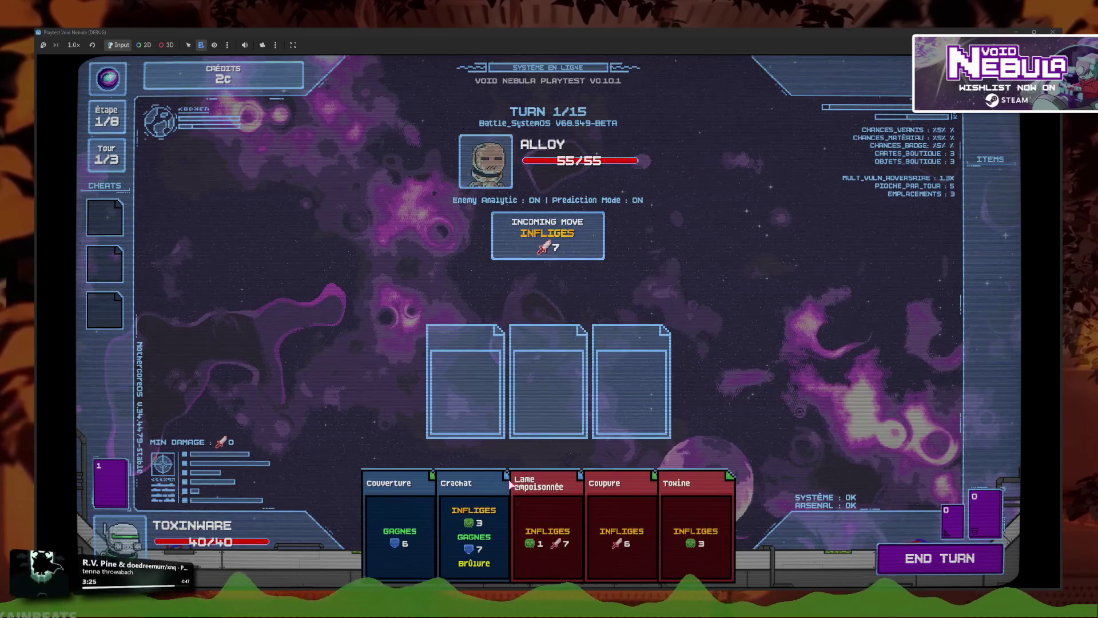
left_click(954, 569)
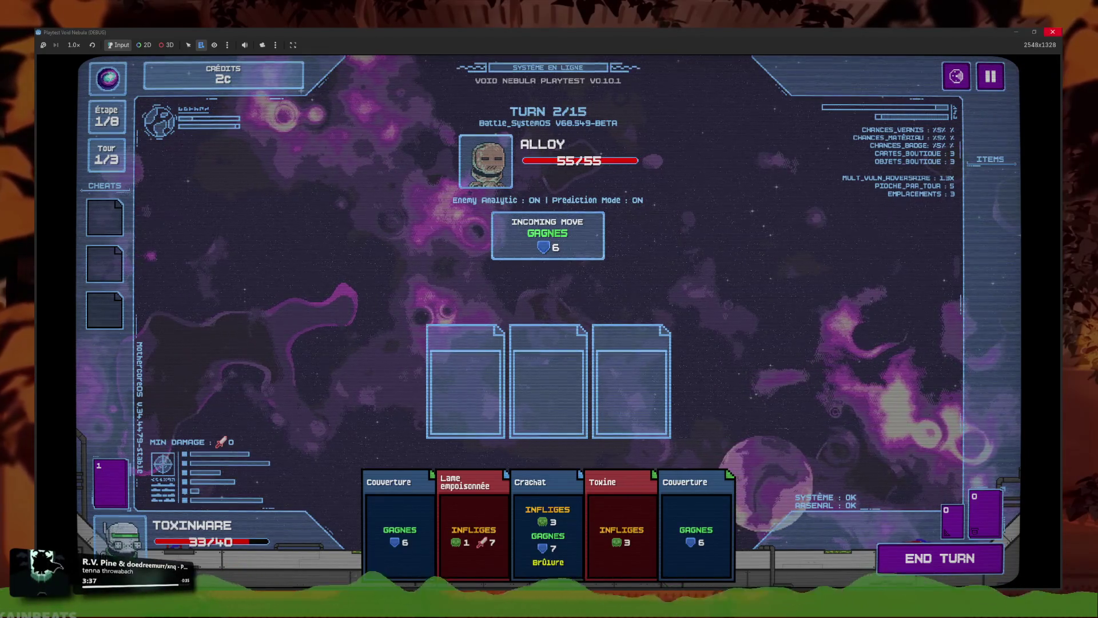
key("F8")
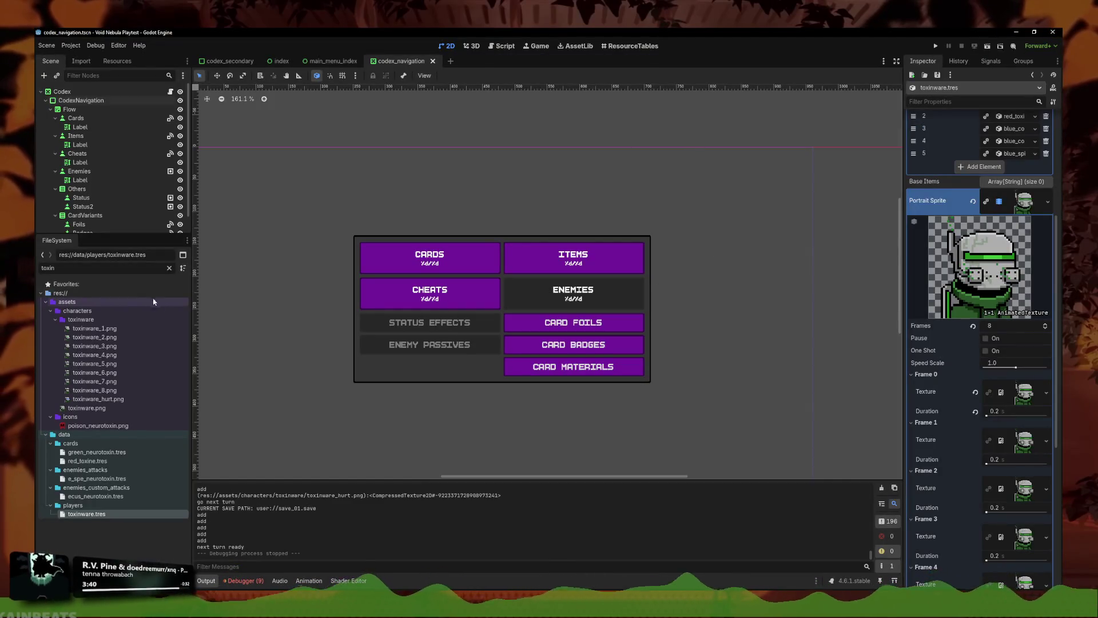
Step: Find hp_bar.tscn in the FileSystem filter and open it
type("hpbar")
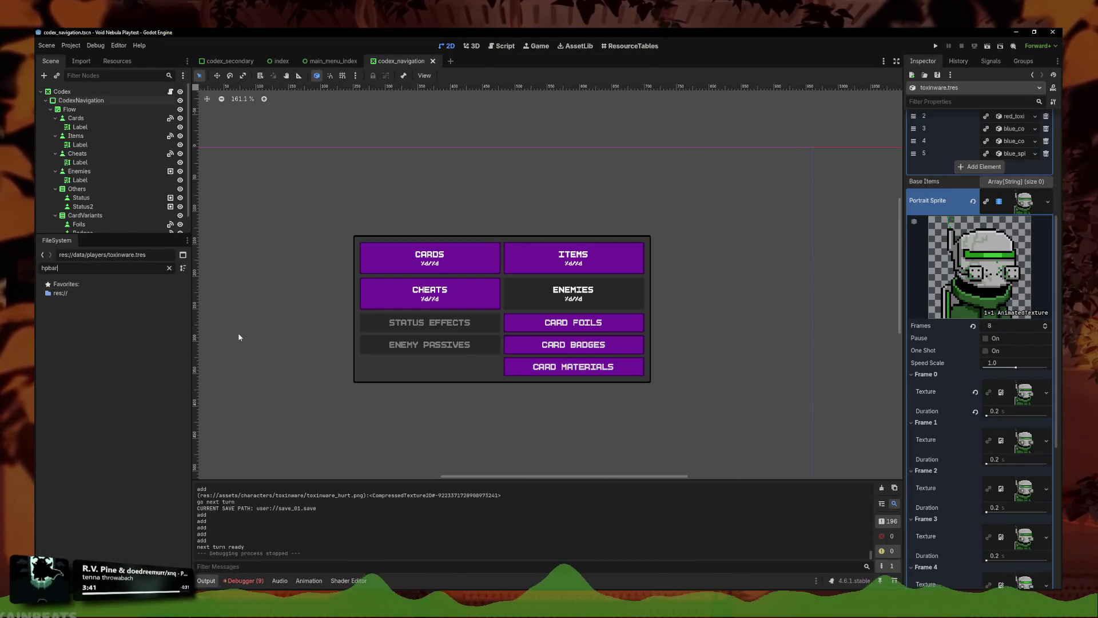
key("BackSpace")
key("BackSpace")
key("BackSpace")
type("_bar")
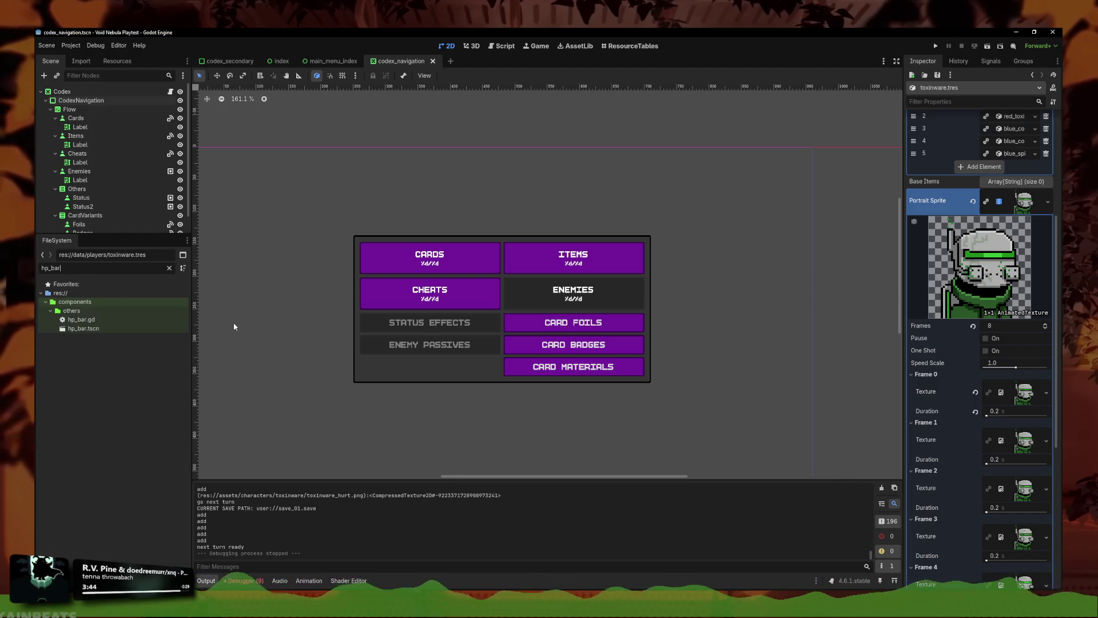
double_click(99, 327)
Step: Raise the Font Shadow Color alpha on LabelHP, Separator and LabelMaxHP to #00000081
scroll(399, 341, "up", 10)
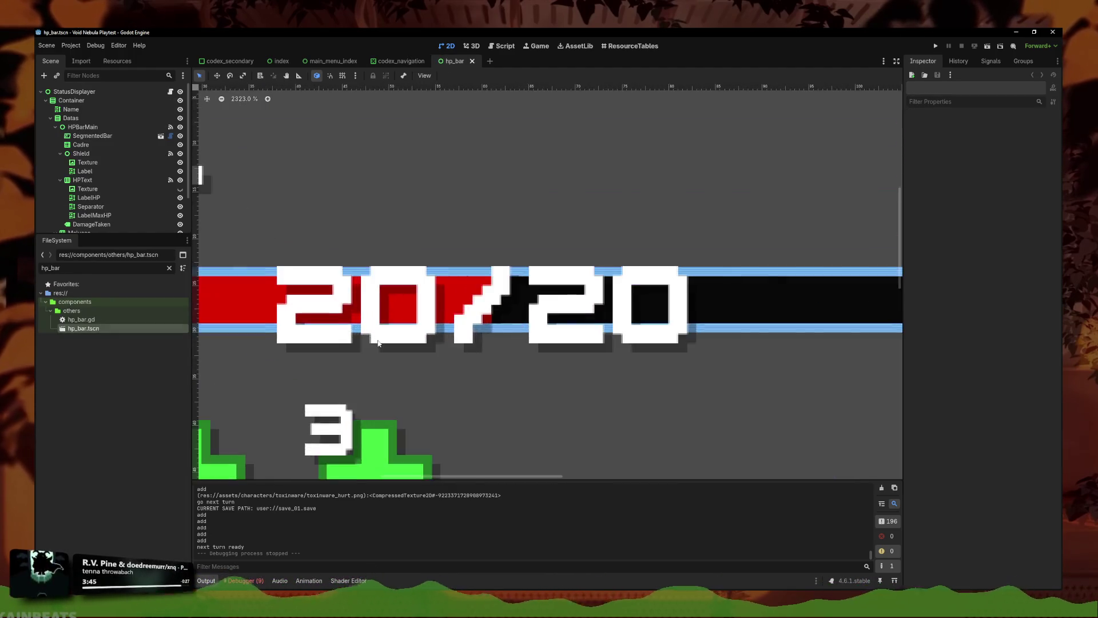
left_click(398, 341)
scroll(560, 332, "down", 8)
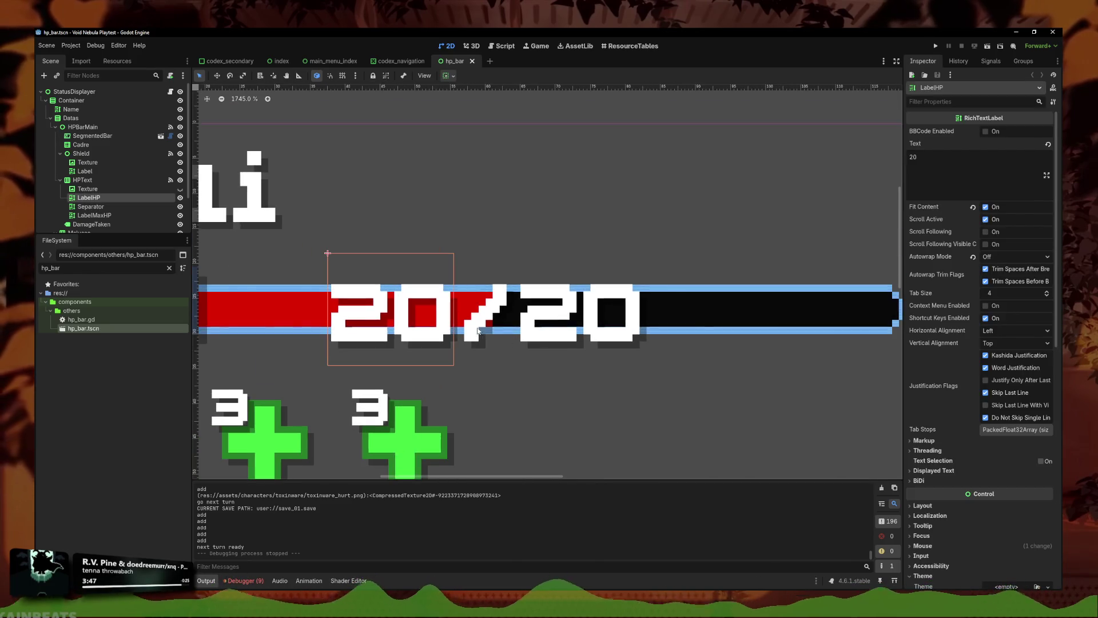
left_click(560, 332, "shift")
scroll(928, 488, "down", 5)
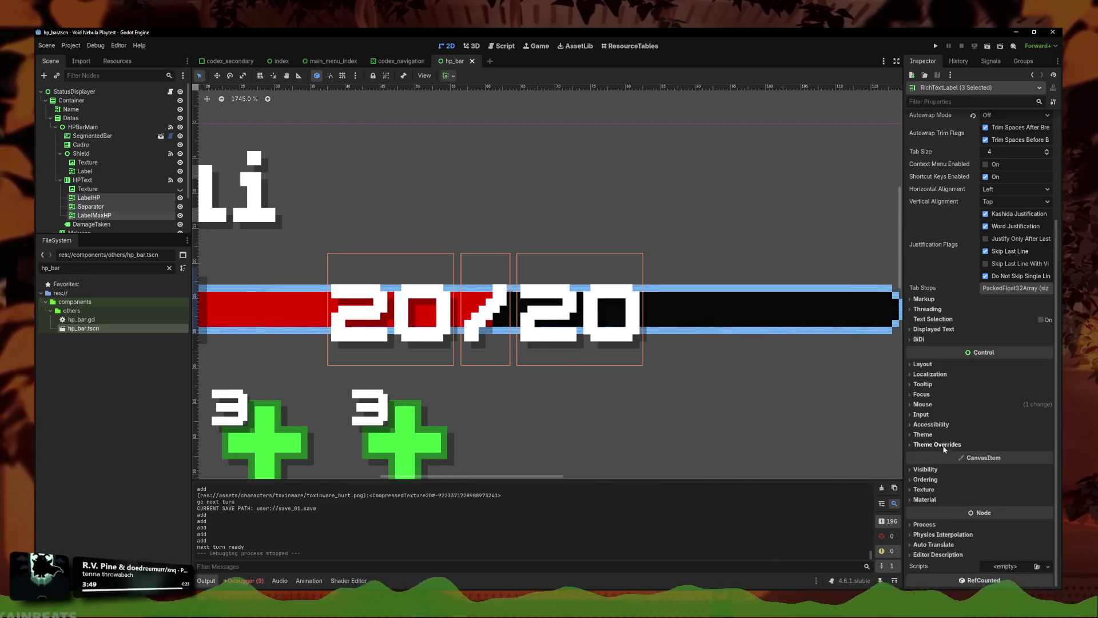
left_click(949, 435)
left_click(939, 469)
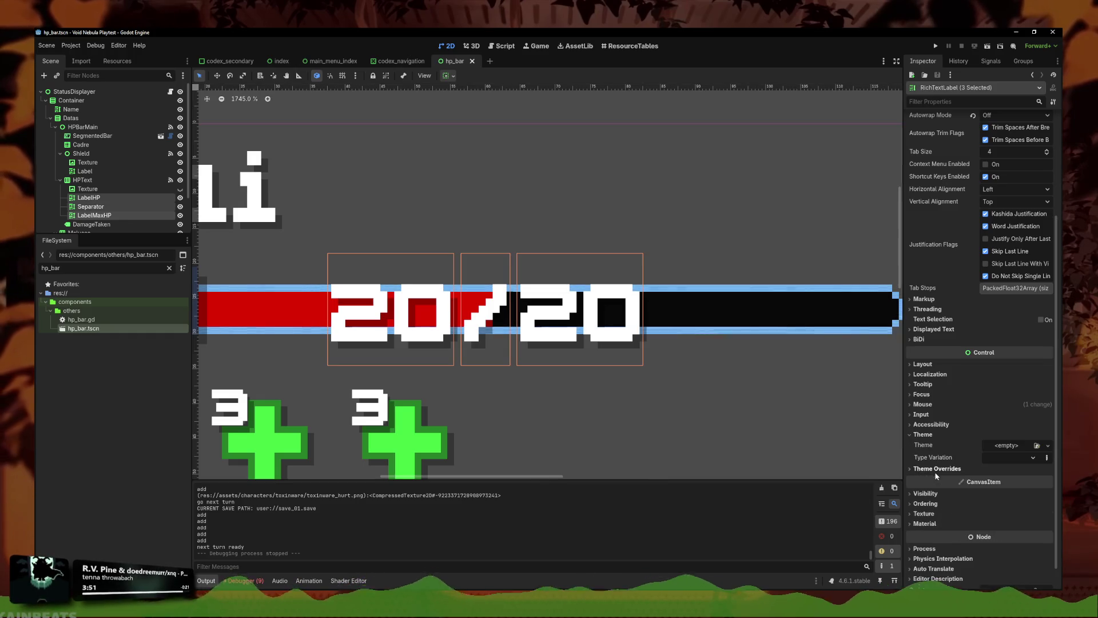
left_click(939, 479)
left_click(1016, 532)
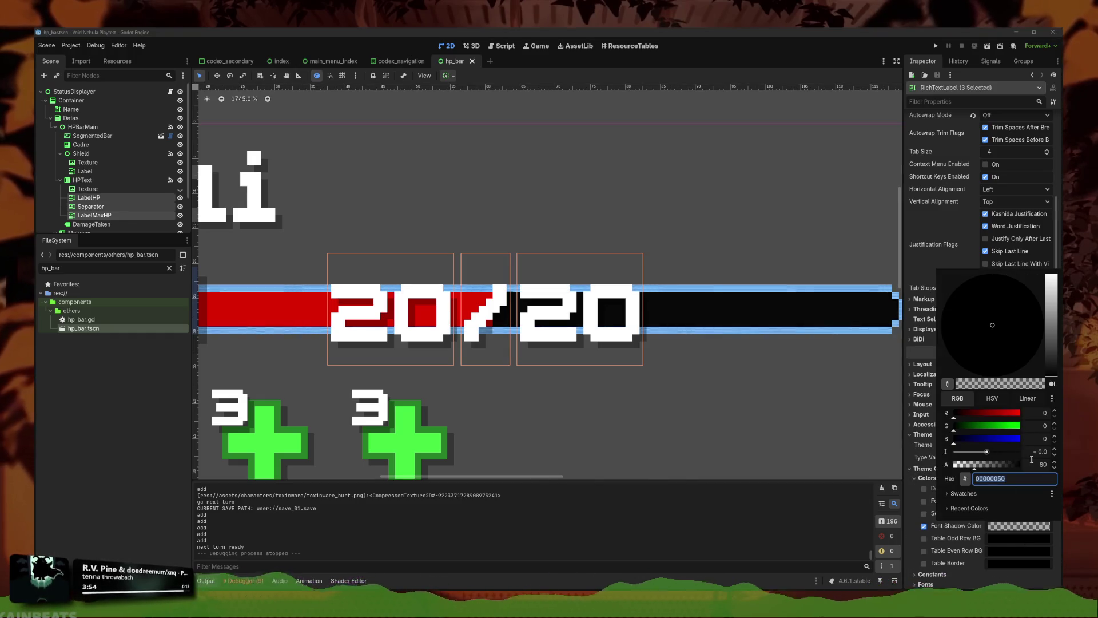
left_click_drag(976, 466, 988, 469)
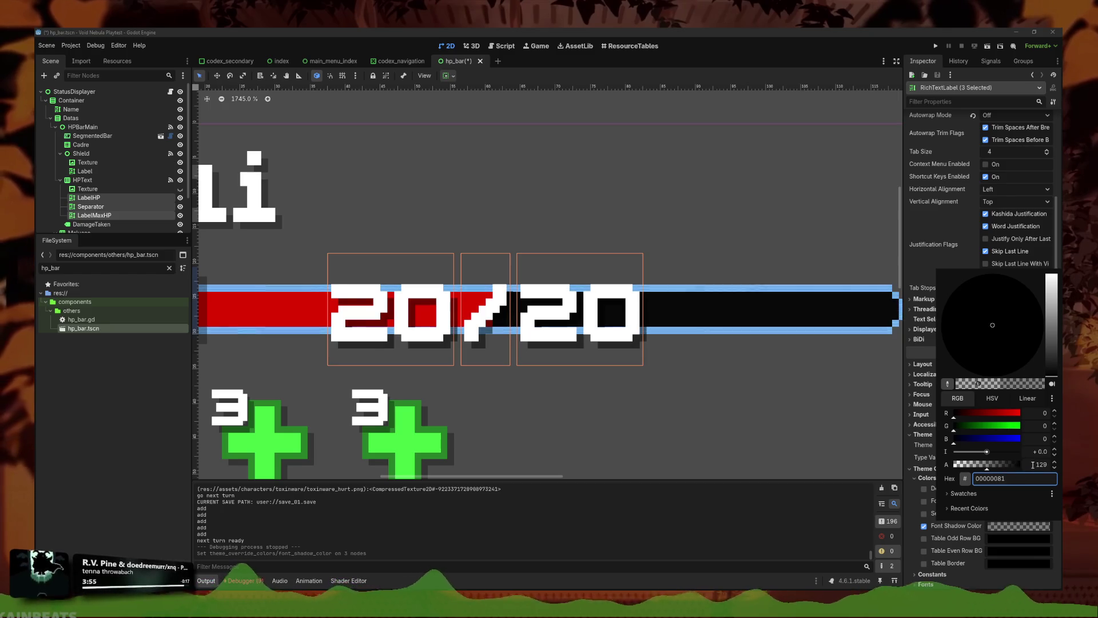
left_click(753, 451)
Step: Save the HP bar scene, clear the node selection, and run the project
key("ctrl+s")
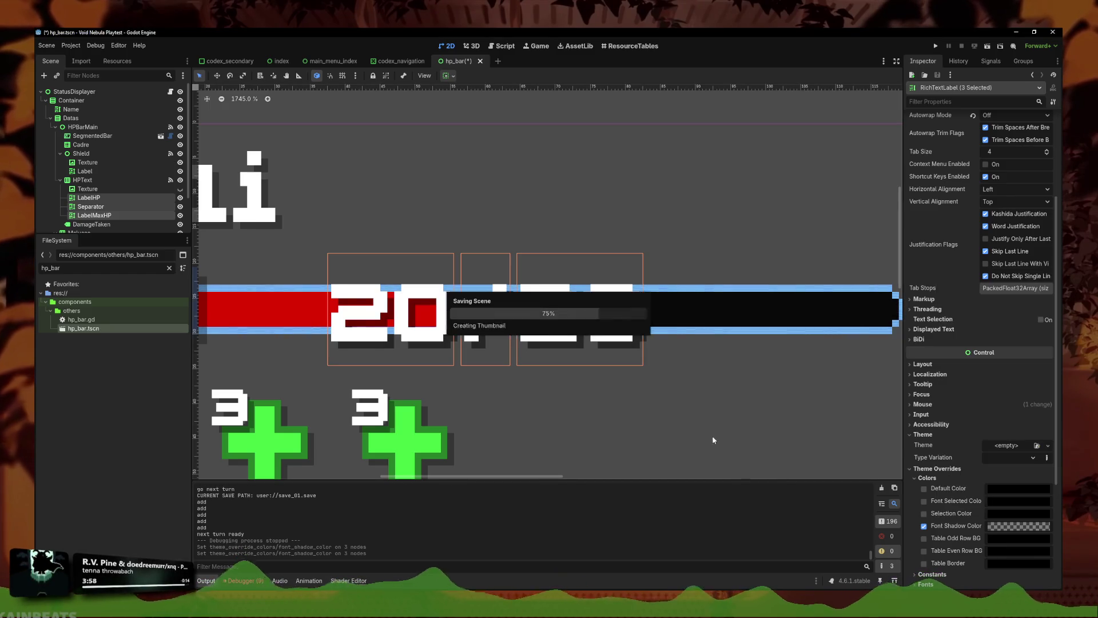
left_click(736, 204)
scroll(738, 201, "down", 3)
scroll(741, 345, "down", 4)
left_click(760, 387)
left_click(830, 147)
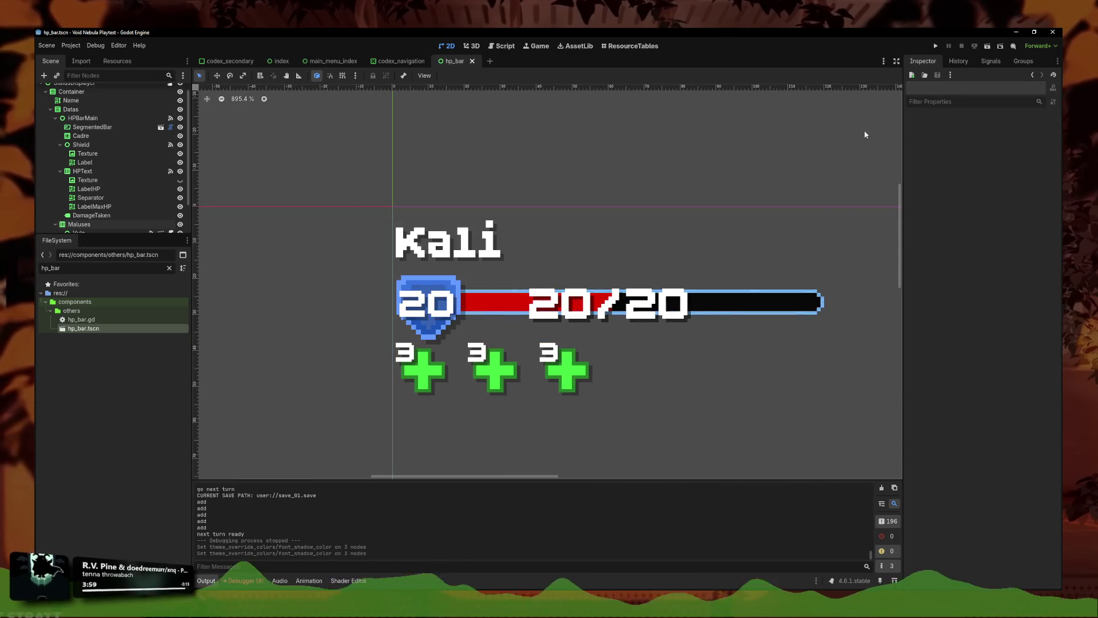
left_click(935, 47)
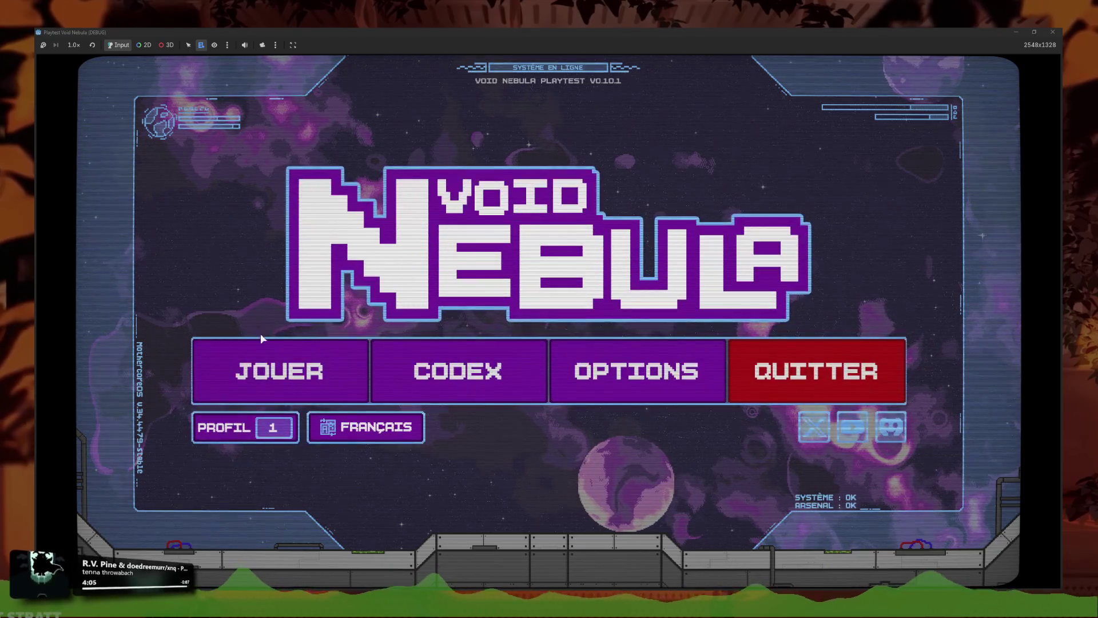
Step: Continue the saved run, inspect the ??? radar marker, then end the playtest
left_click(283, 369)
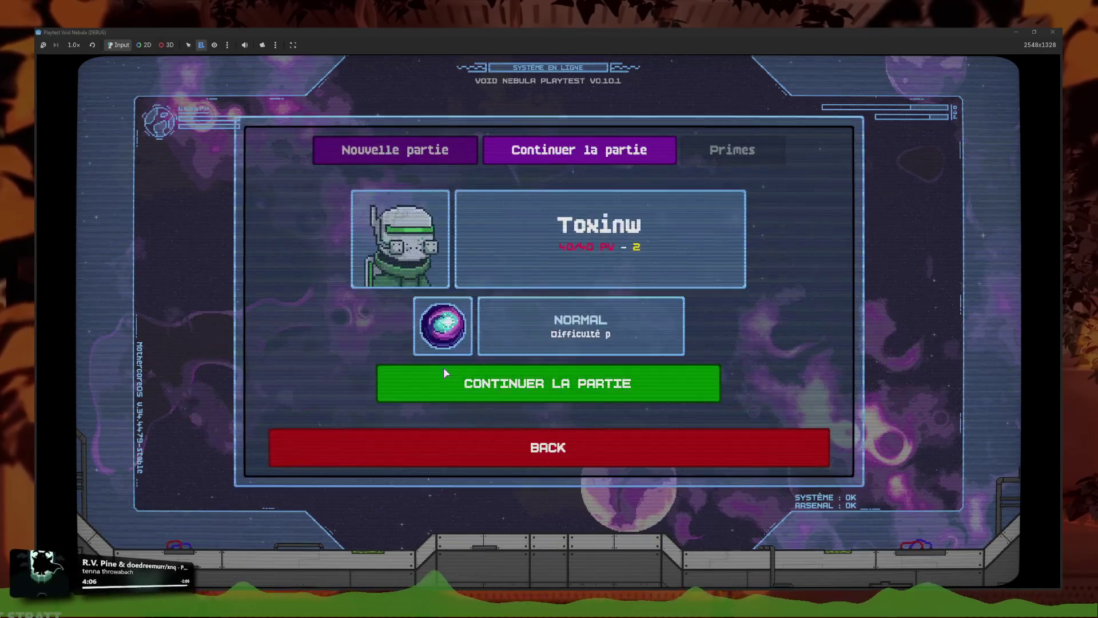
left_click(523, 384)
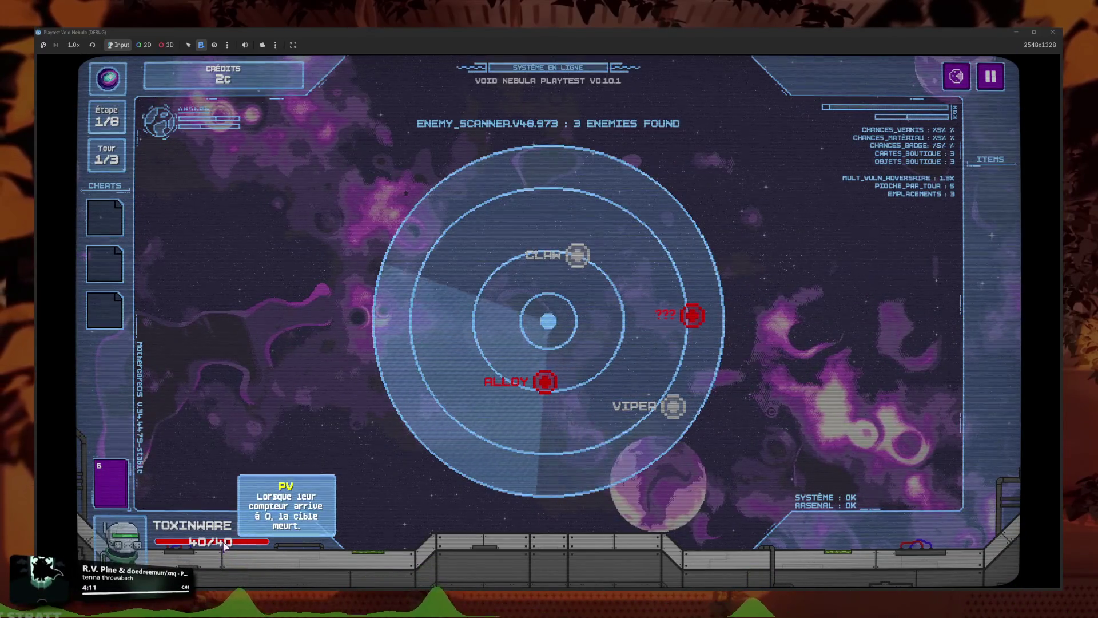
left_click(692, 315)
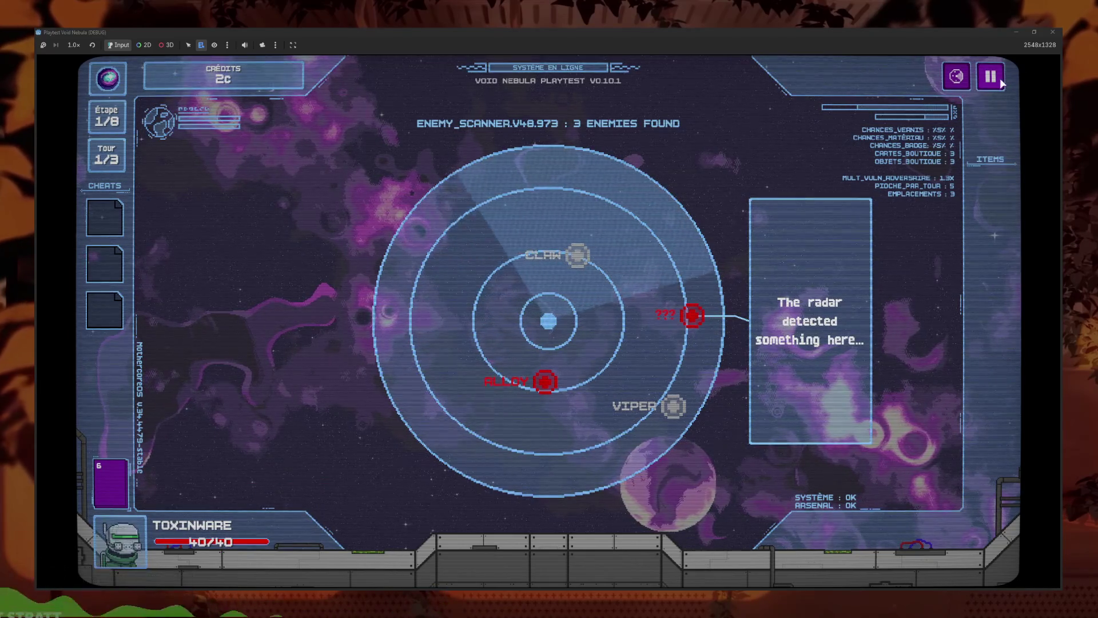
left_click(1053, 31)
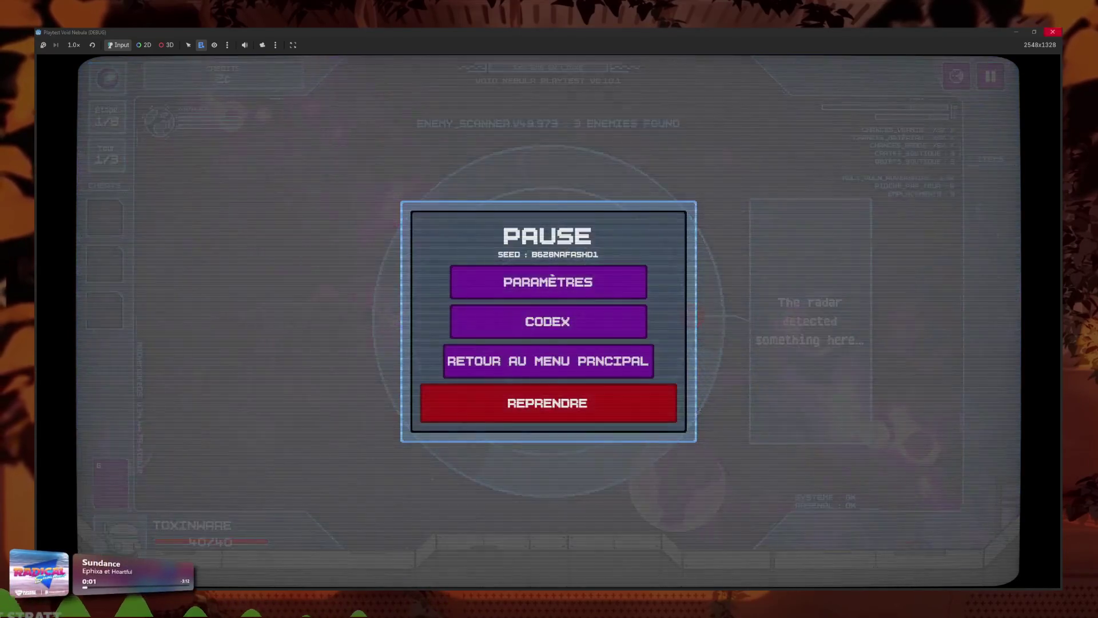
right_click(466, 289)
left_click(89, 279)
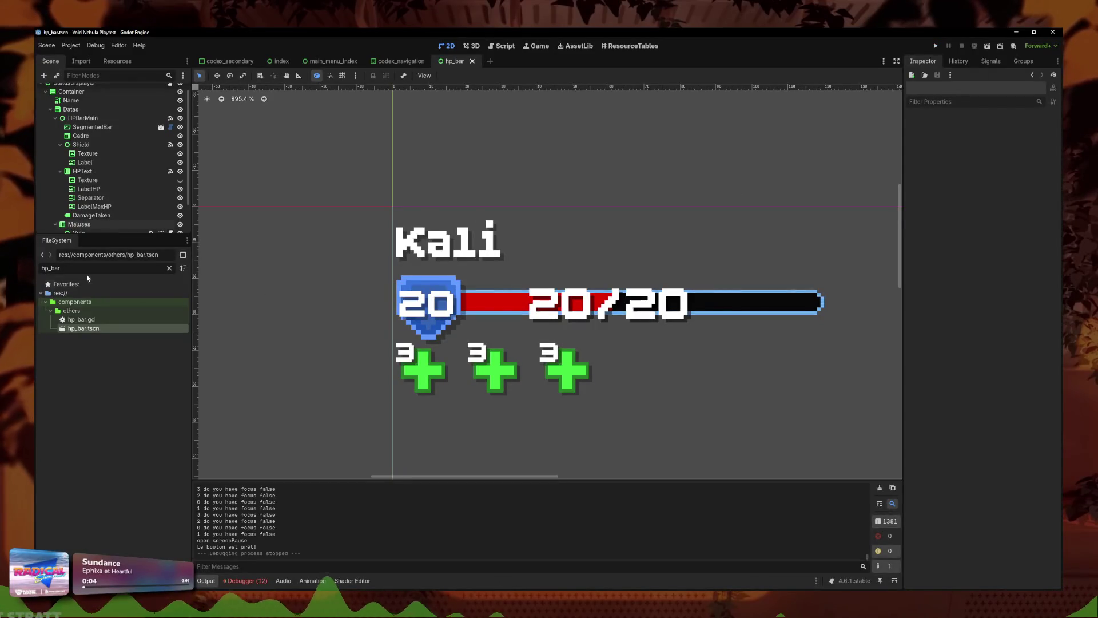
Step: Open transition_screen.tscn, try French loading text, undo back to 'LOADING SOFTWARE...', and save
type("trans")
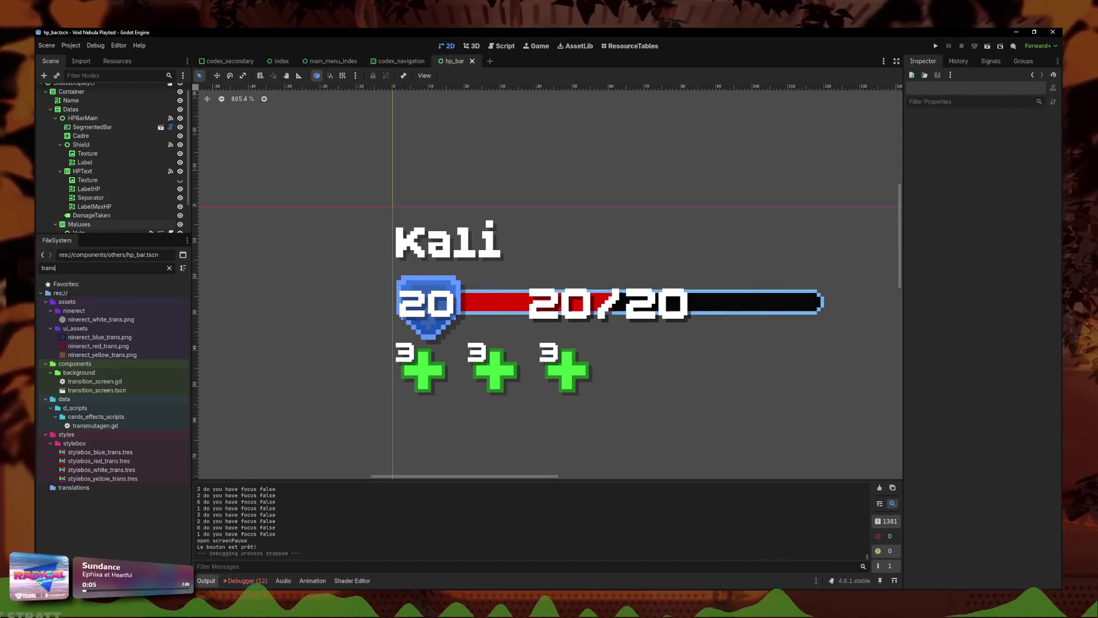
double_click(97, 391)
left_click(484, 274)
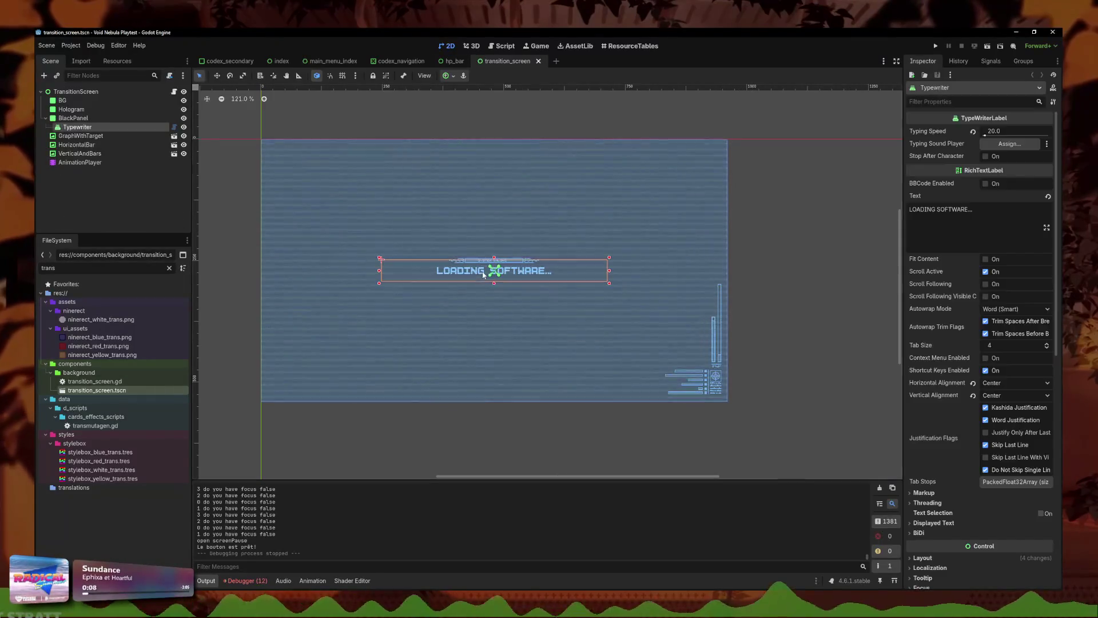
left_click(938, 227)
key("ctrl+a")
type("De")
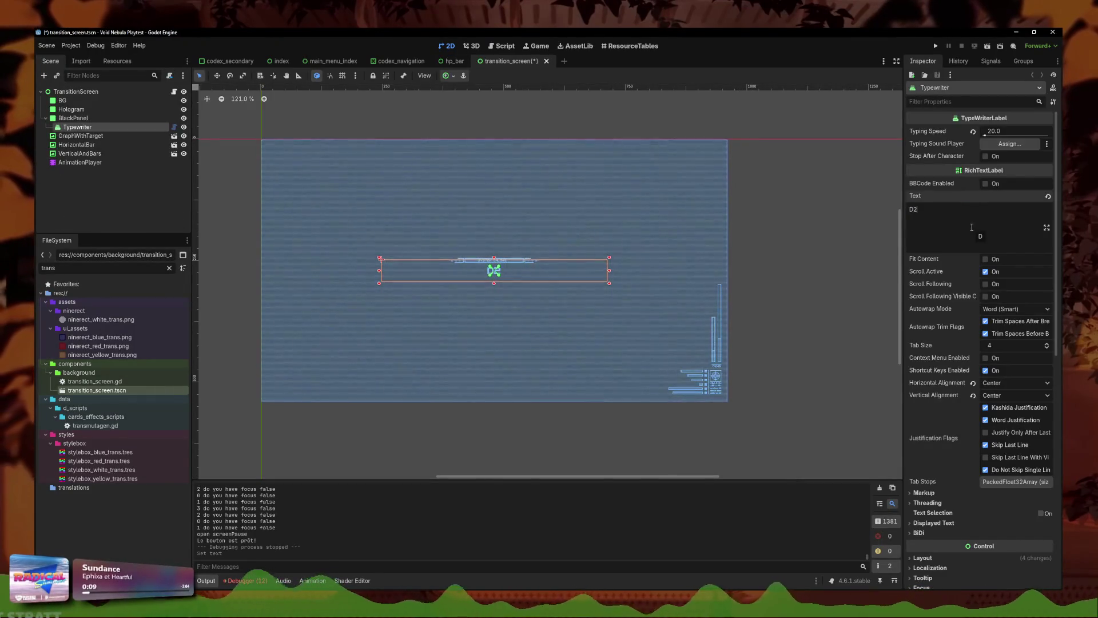
type("marrage ")
type("giciel")
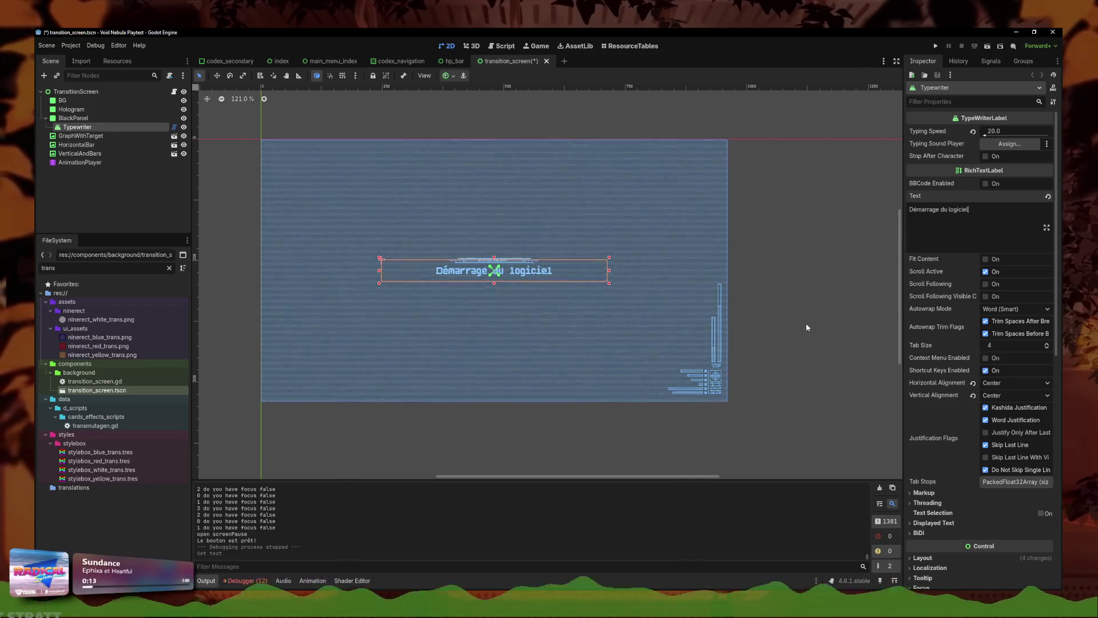
left_click(807, 327)
key("ctrl+z")
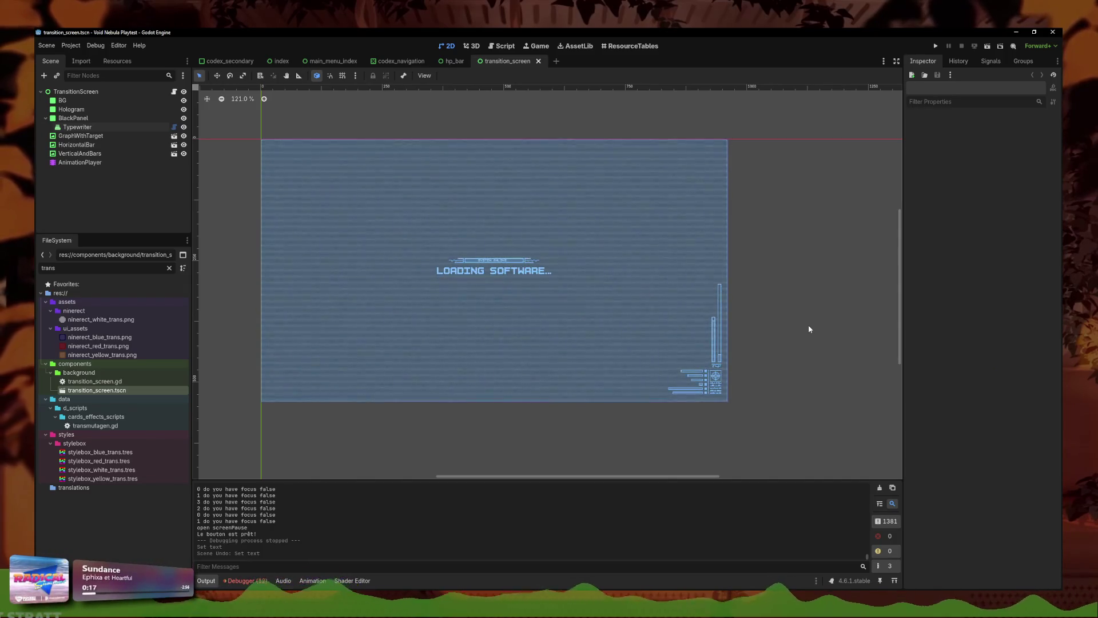
key("ctrl+s")
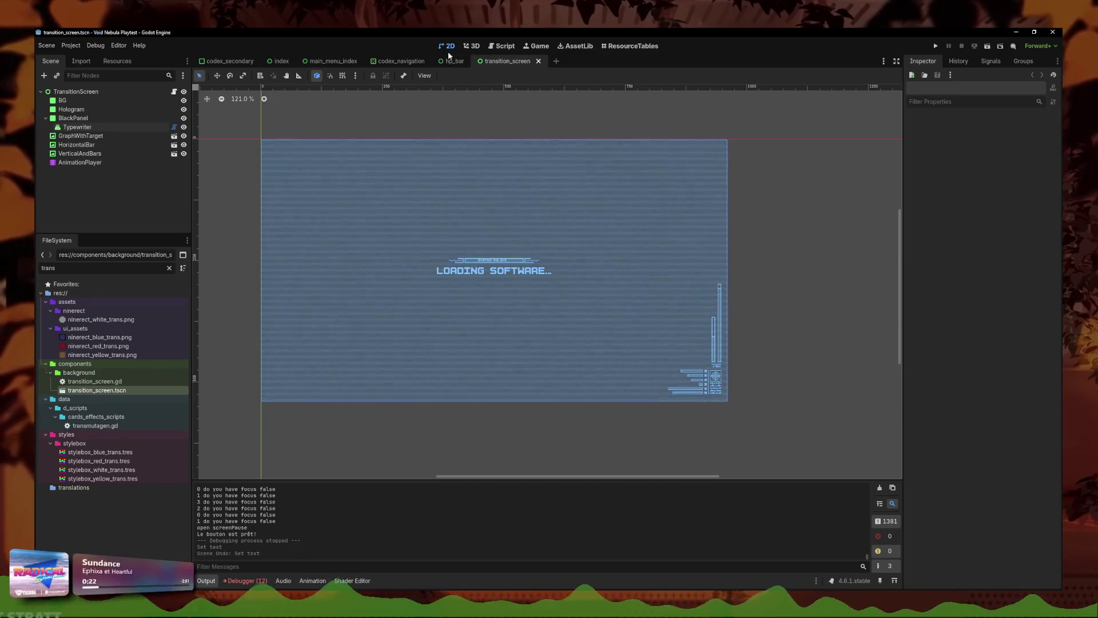
Step: Delete the FileSystem filter text so the full res:// tree is listed
scroll(595, 239, "down", 3)
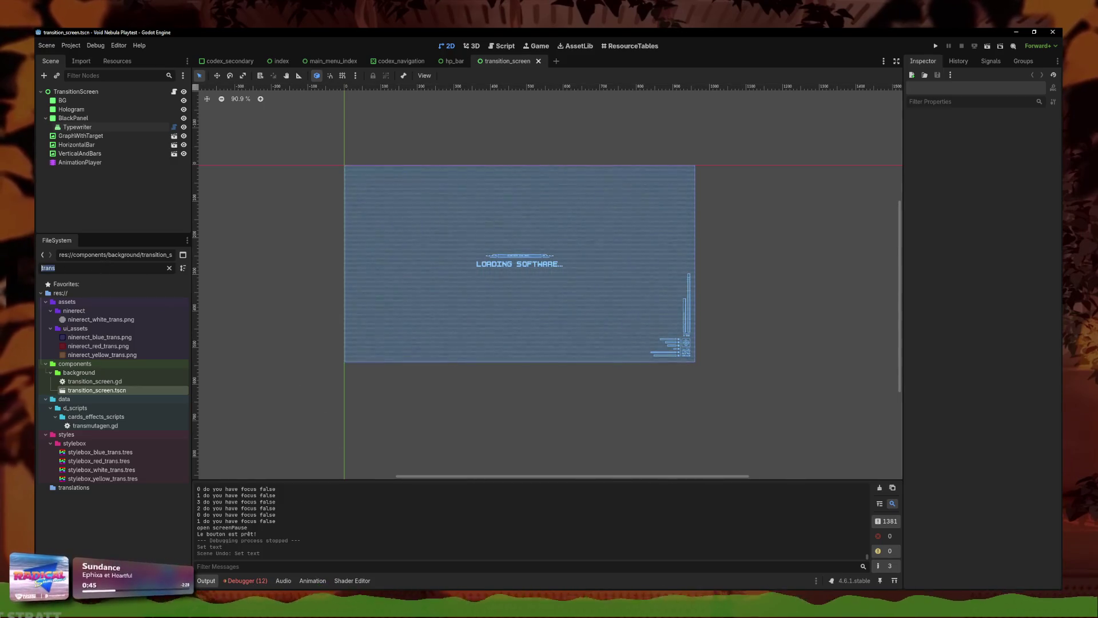
key("BackSpace")
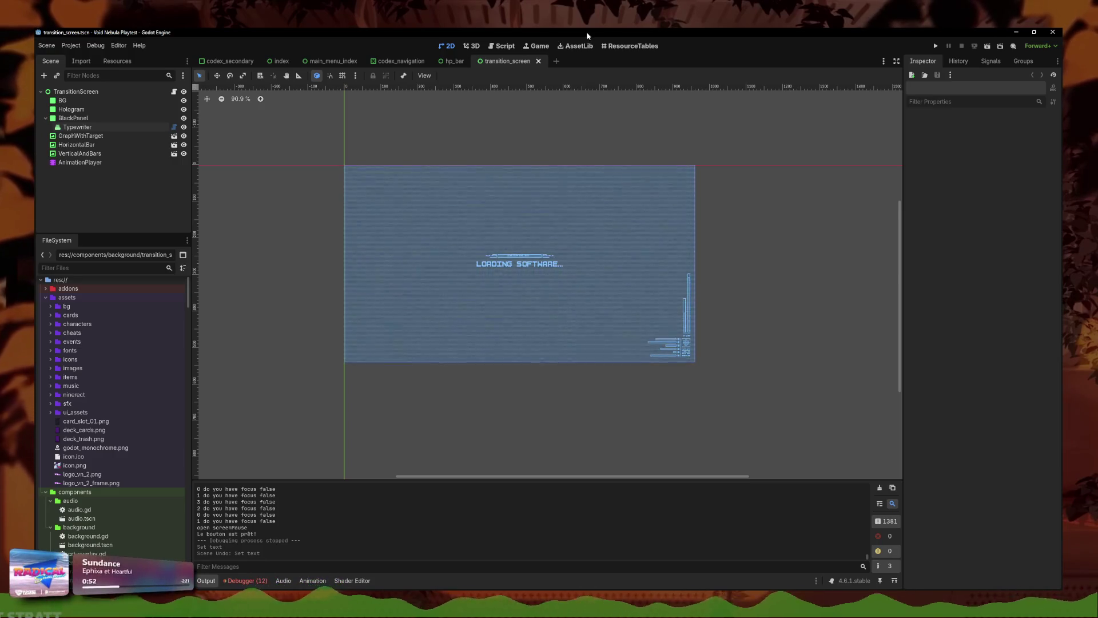
Step: Load res://data/enemies/ from Open Recent into the ResourceTables view
left_click(629, 46)
left_click(825, 91)
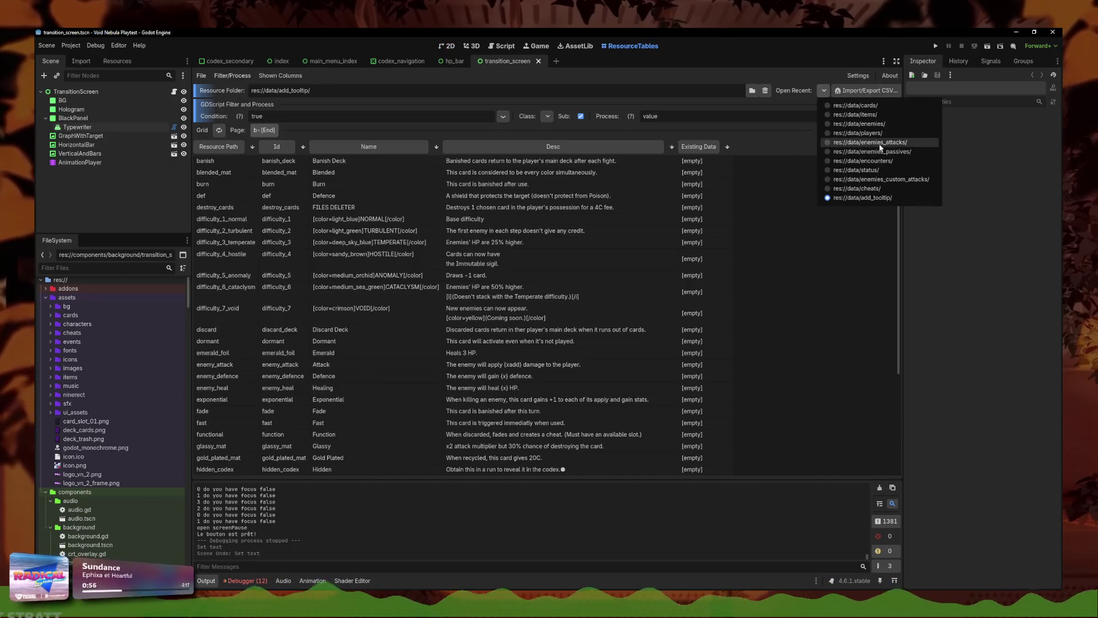
left_click(870, 142)
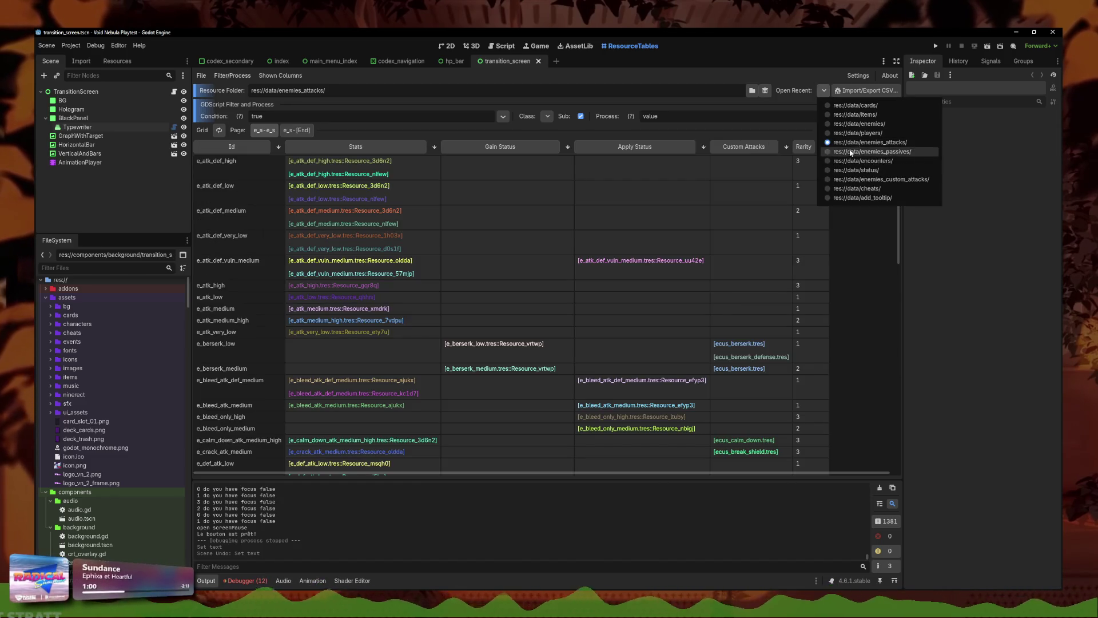
left_click(651, 261)
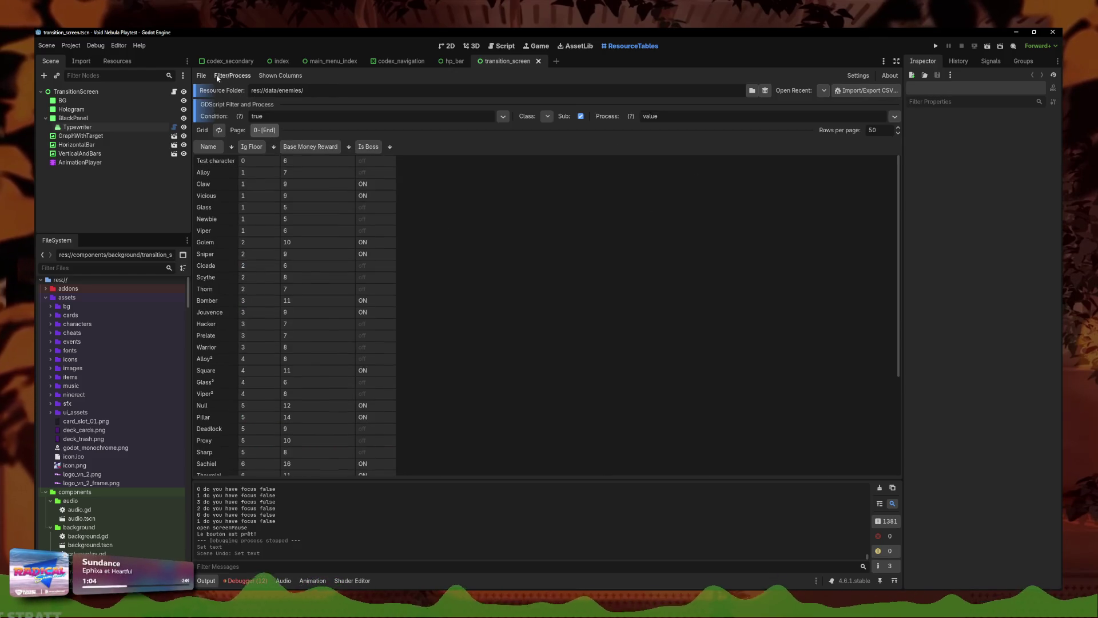
Step: Show the Portrait Sprite column, review every enemy's portrait, then switch to LibreSprite
left_click(277, 77)
left_click(287, 175)
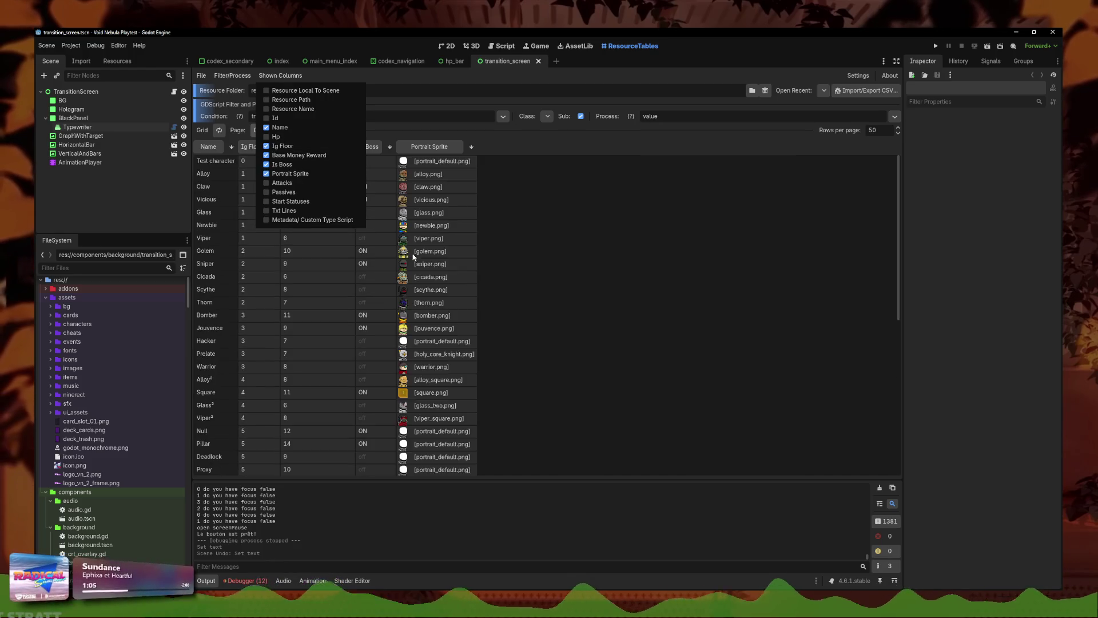
left_click(427, 191)
scroll(449, 355, "down", 1)
scroll(443, 286, "up", 1)
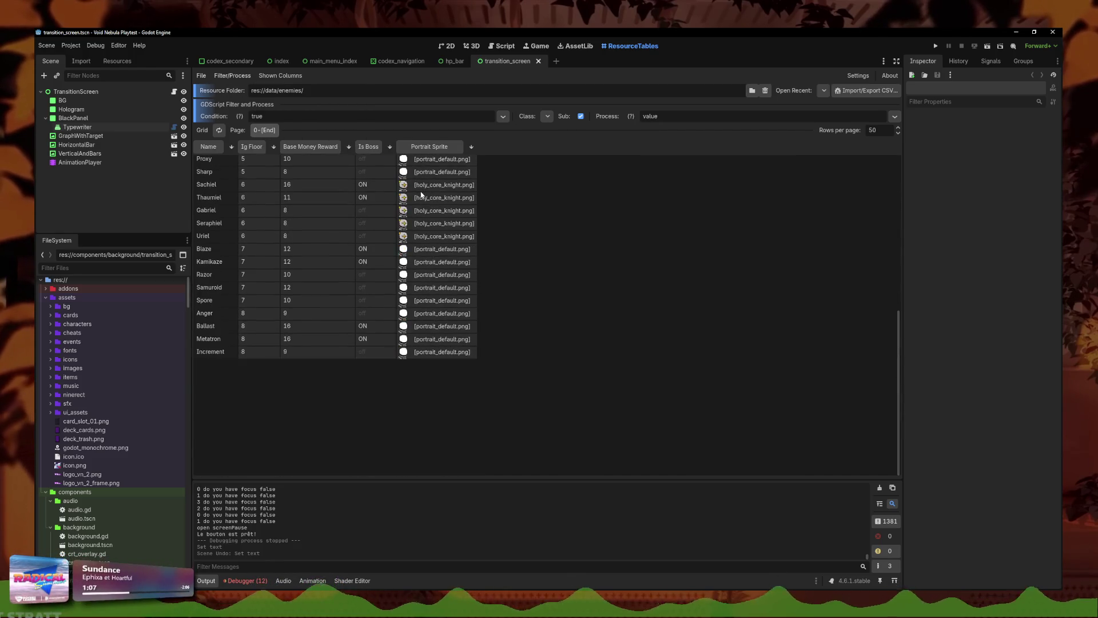
scroll(426, 259, "down", 2)
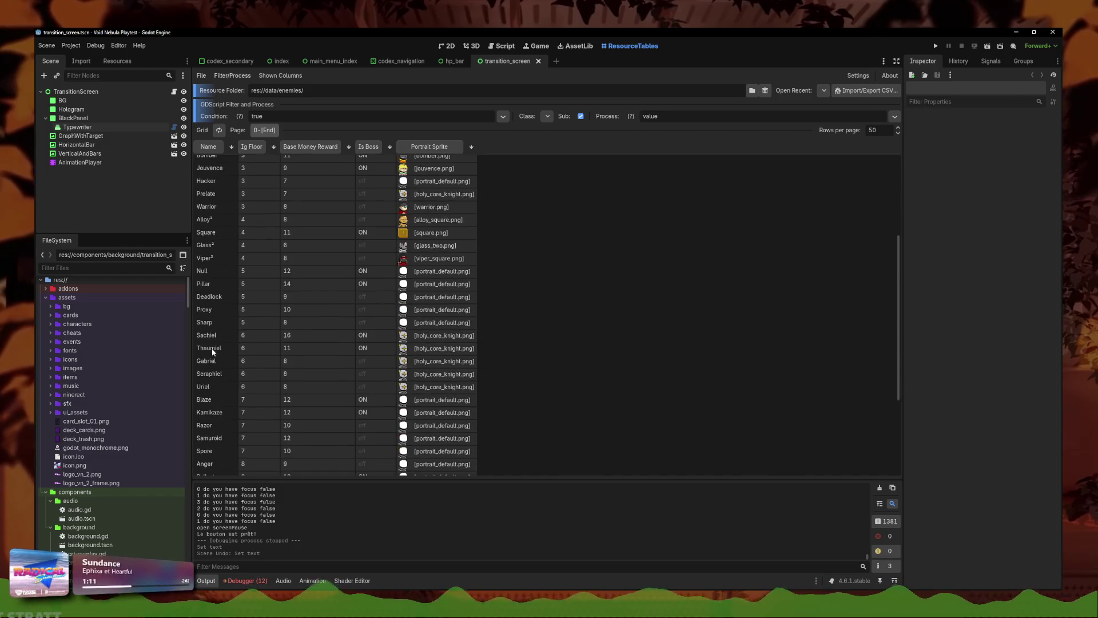
scroll(224, 442, "down", 4)
scroll(397, 409, "up", 3)
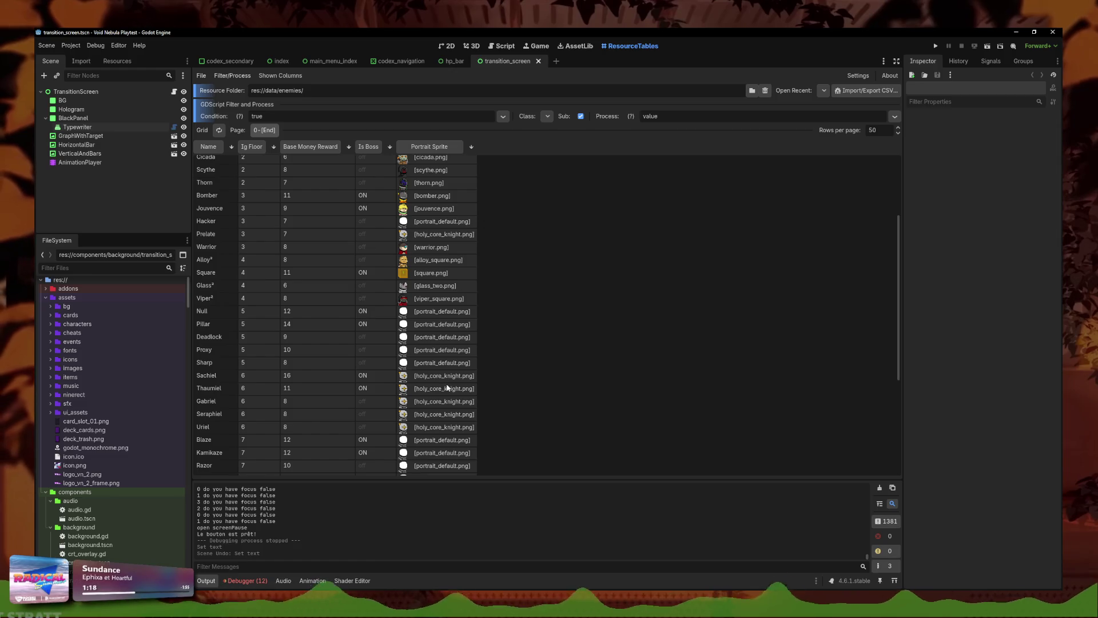
scroll(447, 386, "up", 5)
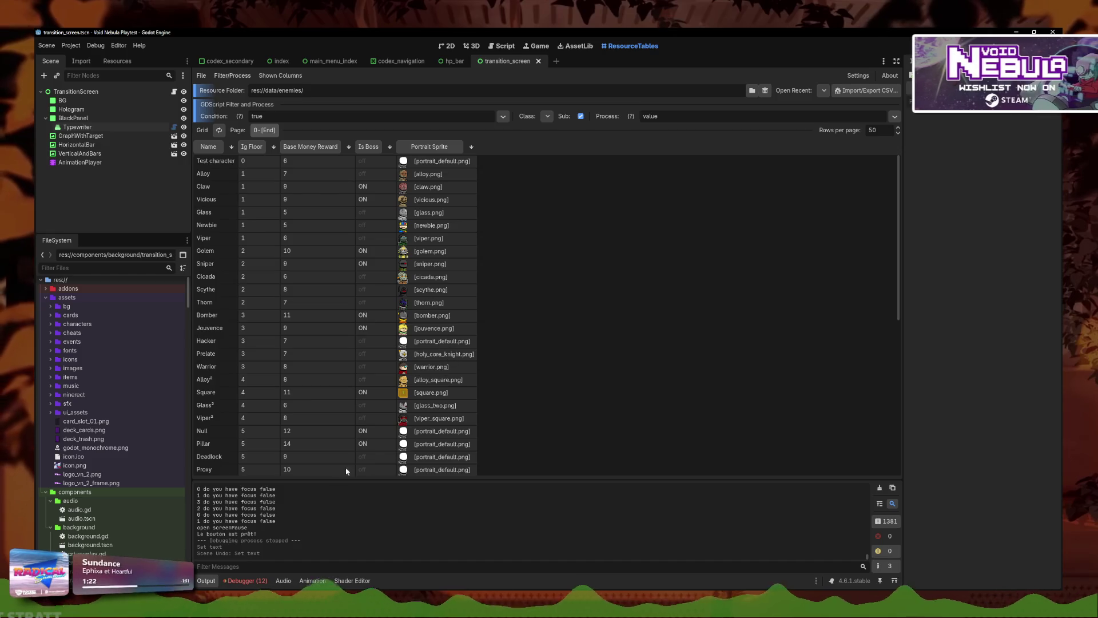
key("alt+Tab")
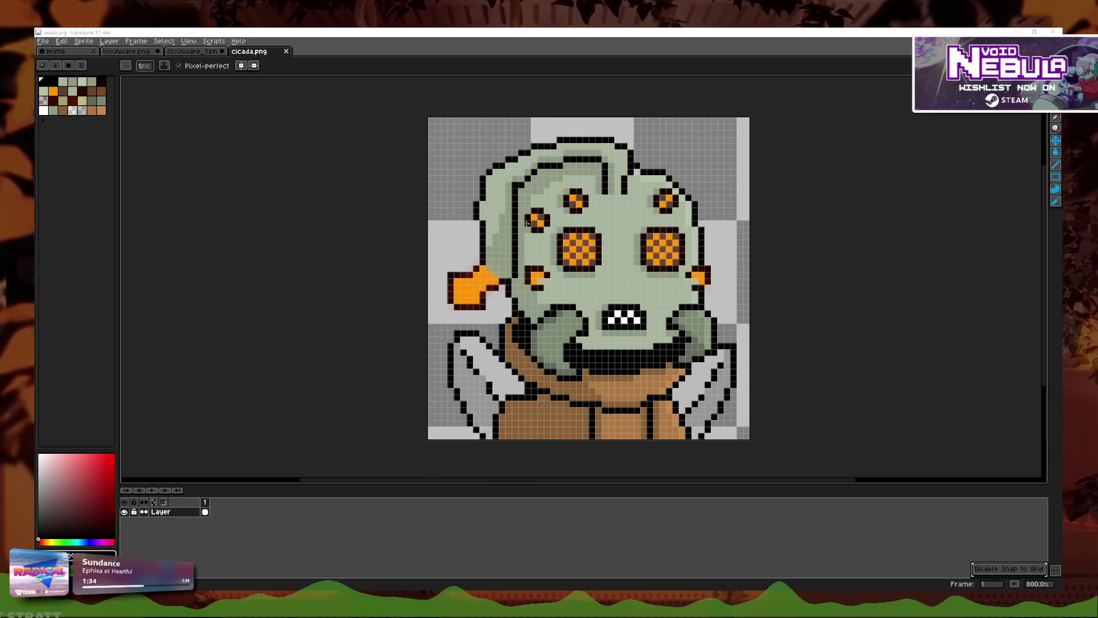
Step: Eyedrop black in cicada.png and pencil a short vertical line into the outline, undoing a stray pixel
scroll(610, 332, "up", 7)
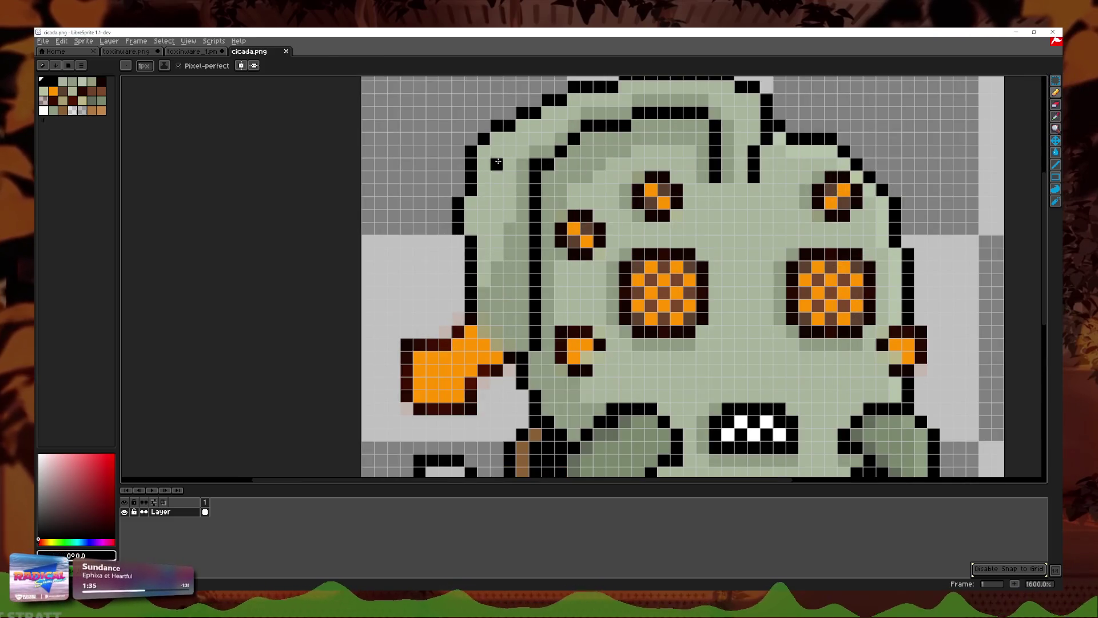
left_click(1056, 119)
left_click(856, 158)
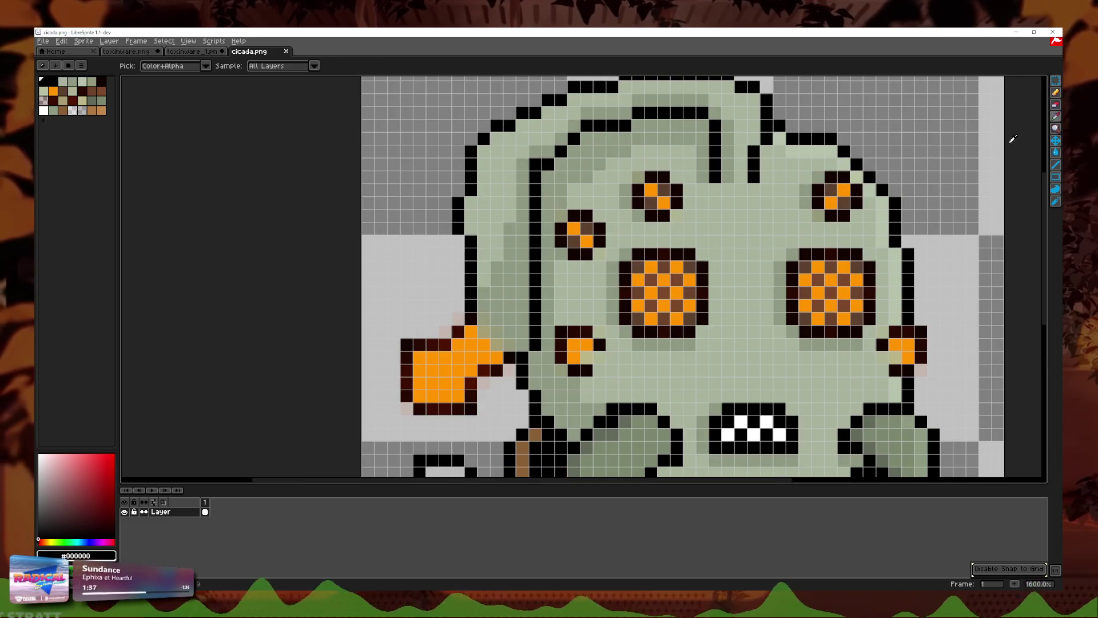
key("b")
left_click(368, 241)
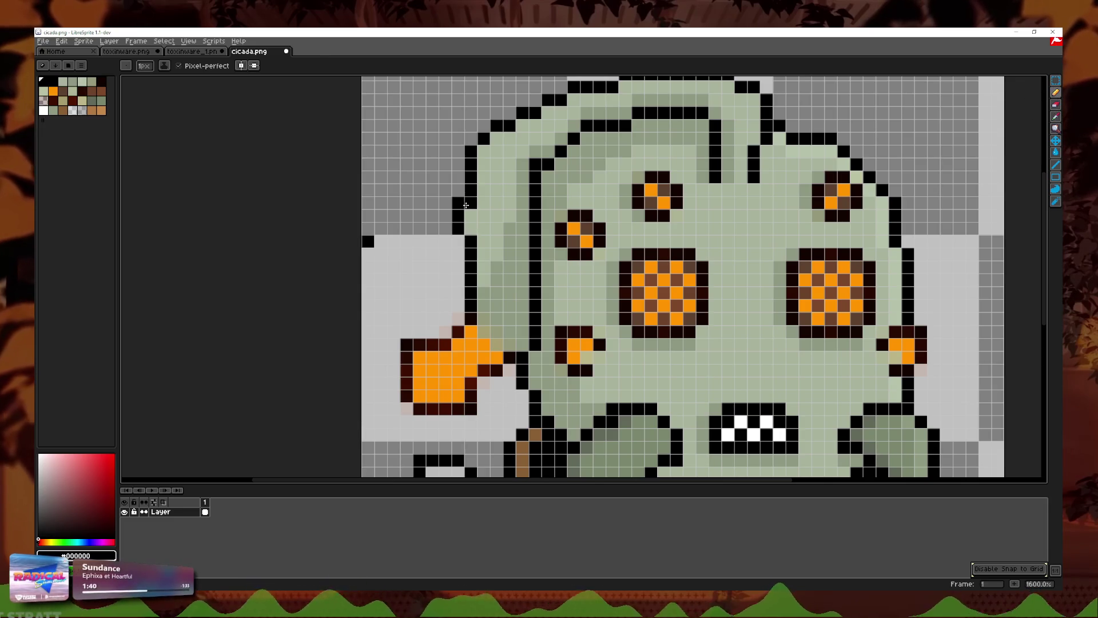
key("ctrl+z")
left_click_drag(471, 205, 471, 229)
key("i")
key("b")
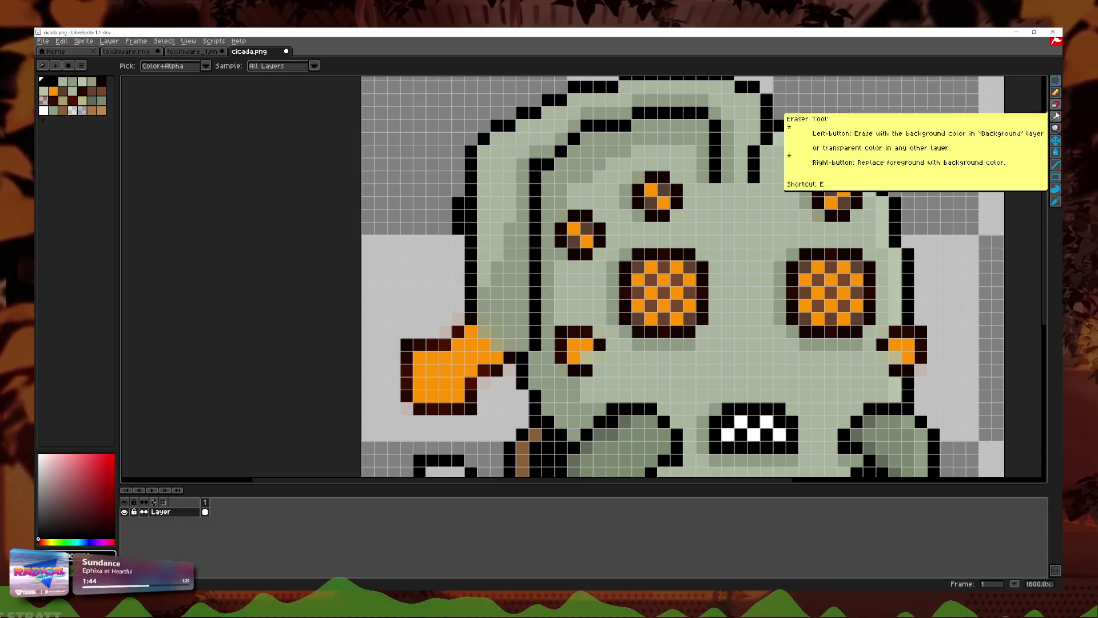
scroll(667, 245, "down", 3)
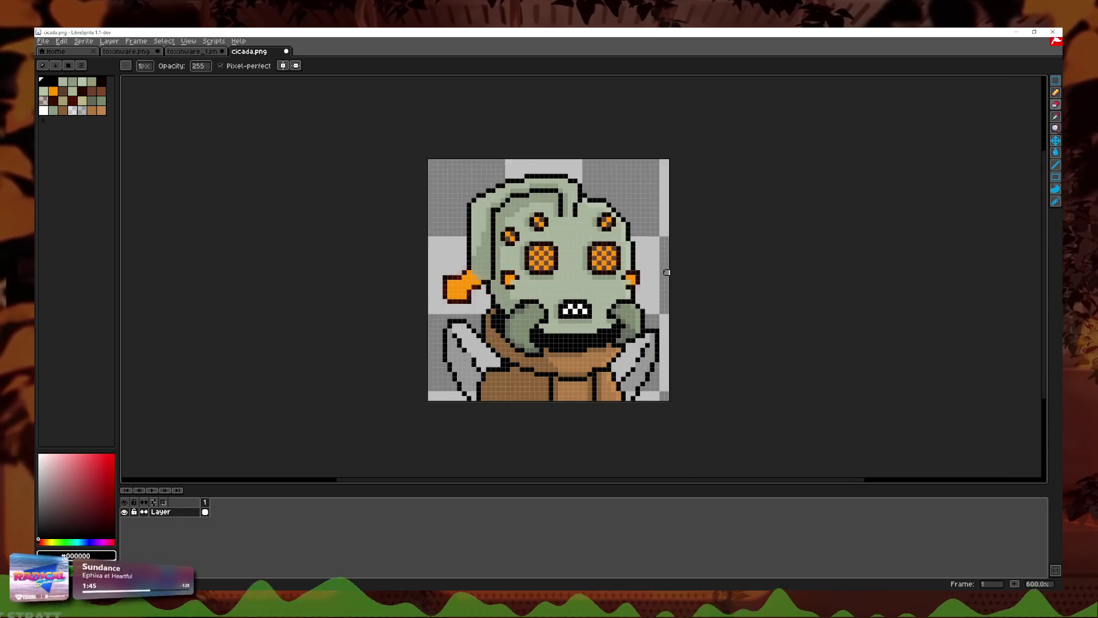
scroll(672, 260, "down", 2)
scroll(674, 263, "down", 2)
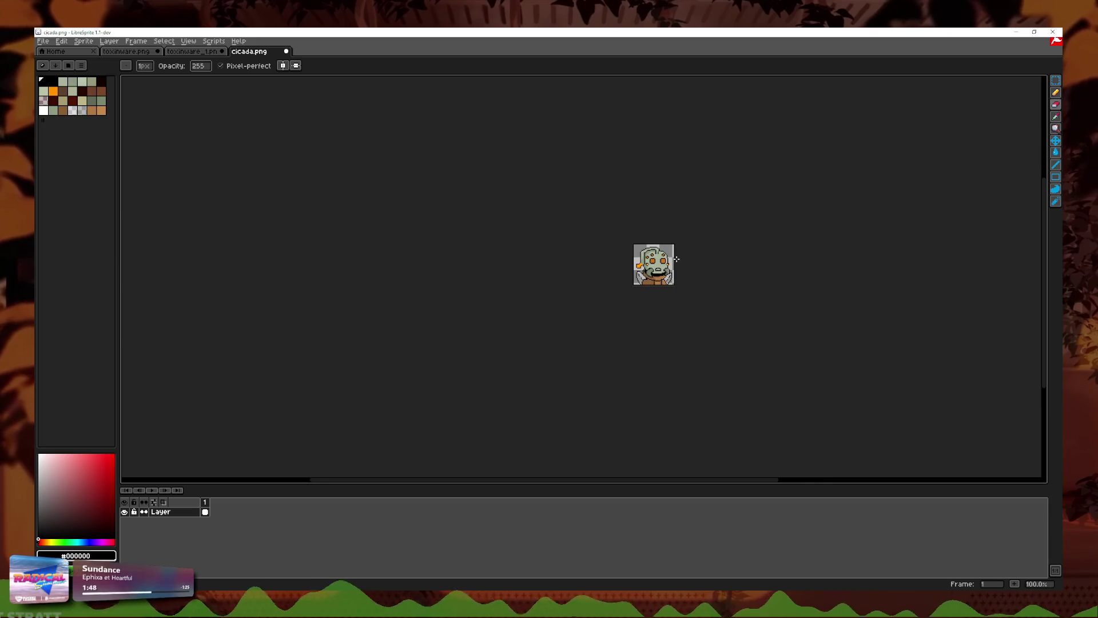
scroll(677, 259, "up", 4)
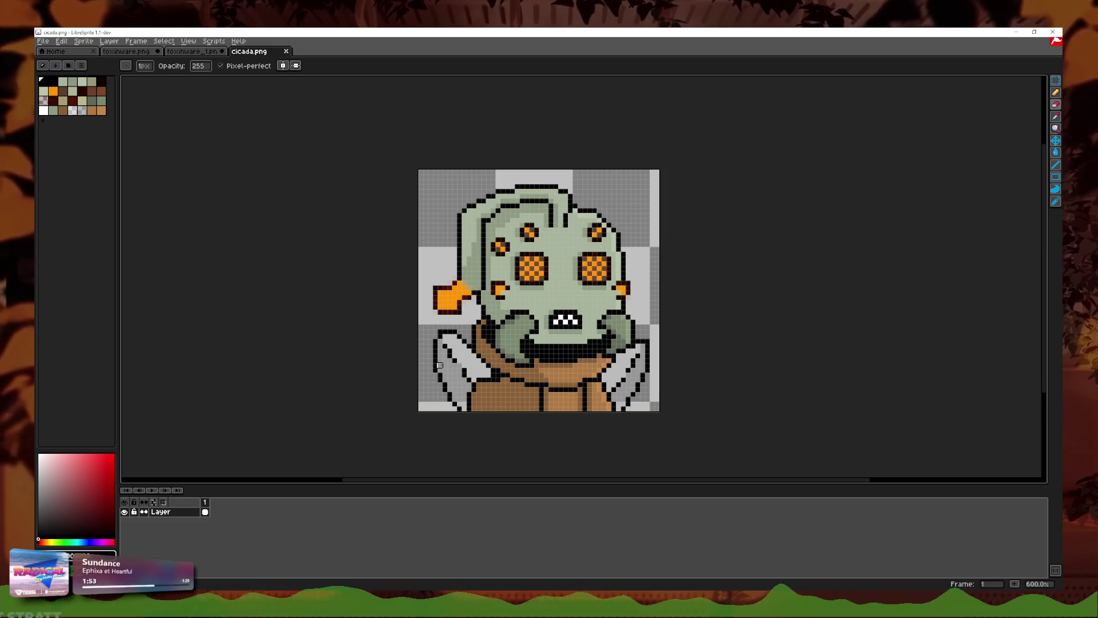
Step: Close the cicada, toxinware_1 and toxinware tabs, answering both save-changes prompts
left_click(286, 51)
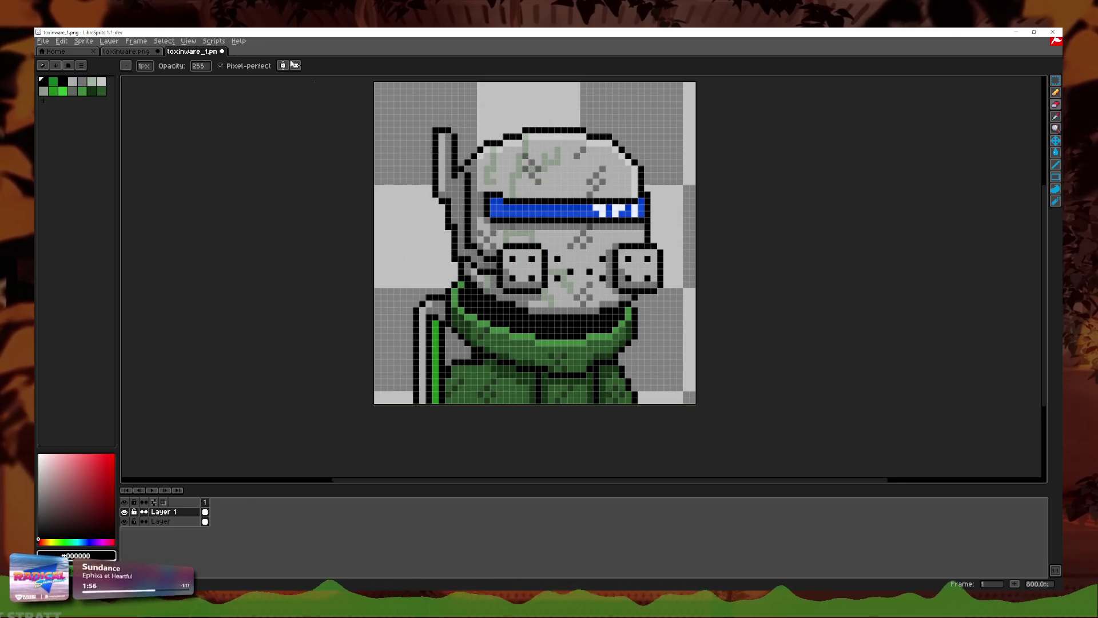
left_click(222, 51)
left_click(554, 329)
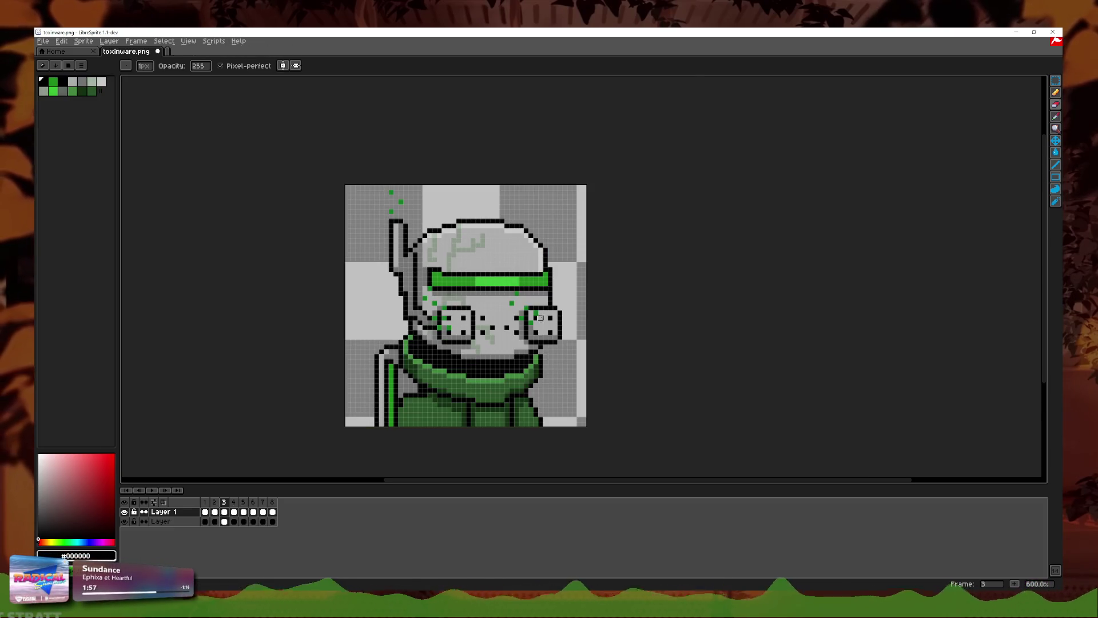
left_click(158, 51)
left_click(511, 331)
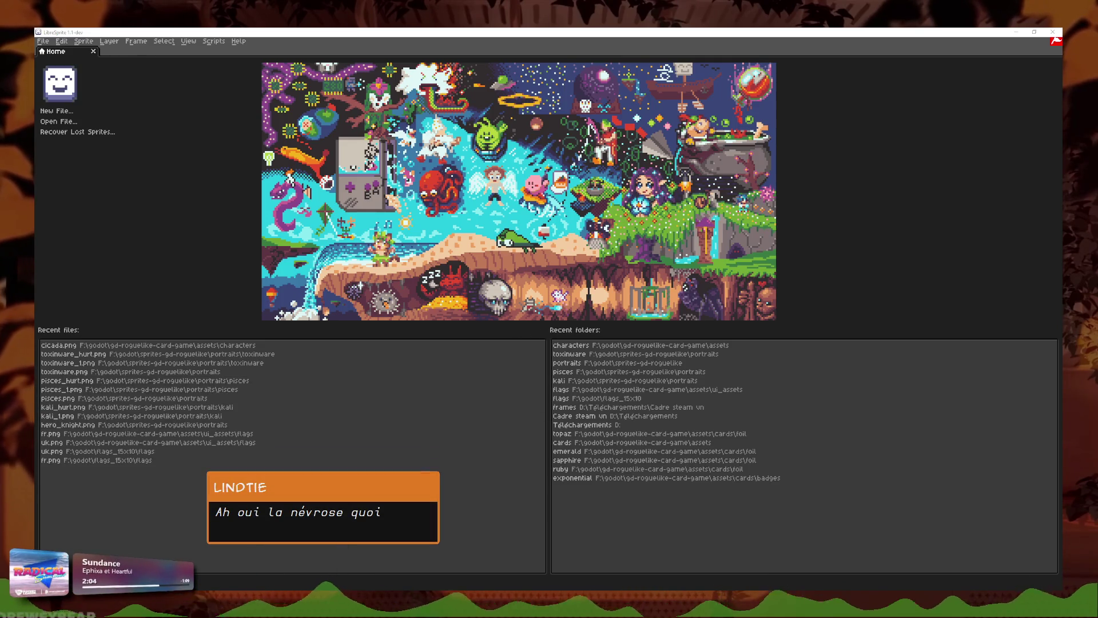
Step: Open portrait_default.png in LibreSprite and reposition it in view to inspect
left_click_drag(377, 270, 375, 262)
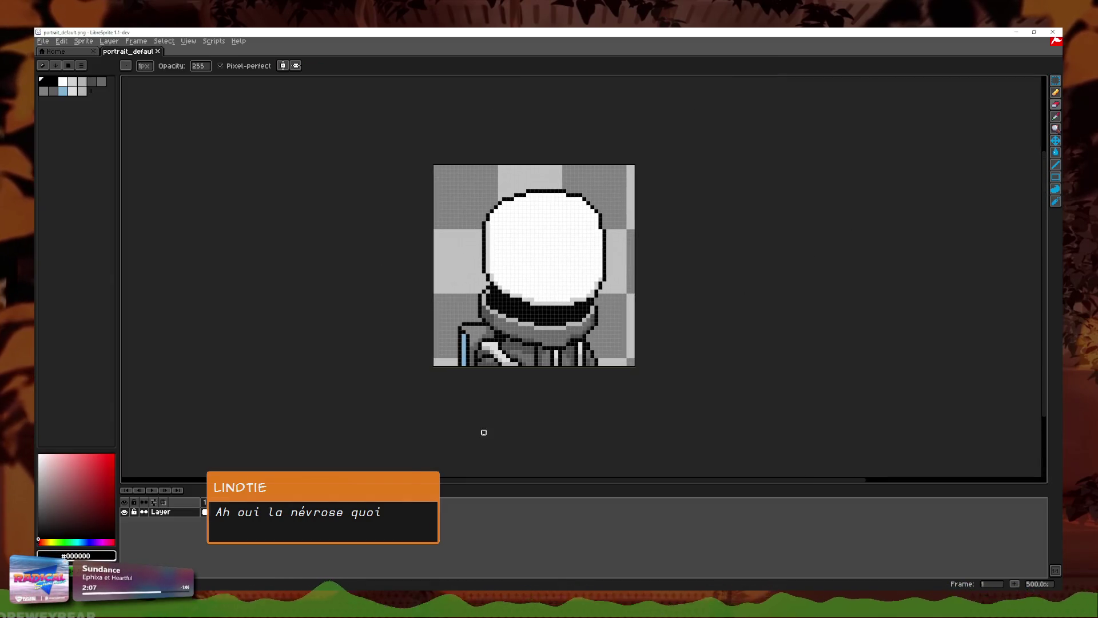
scroll(483, 432, "up", 1)
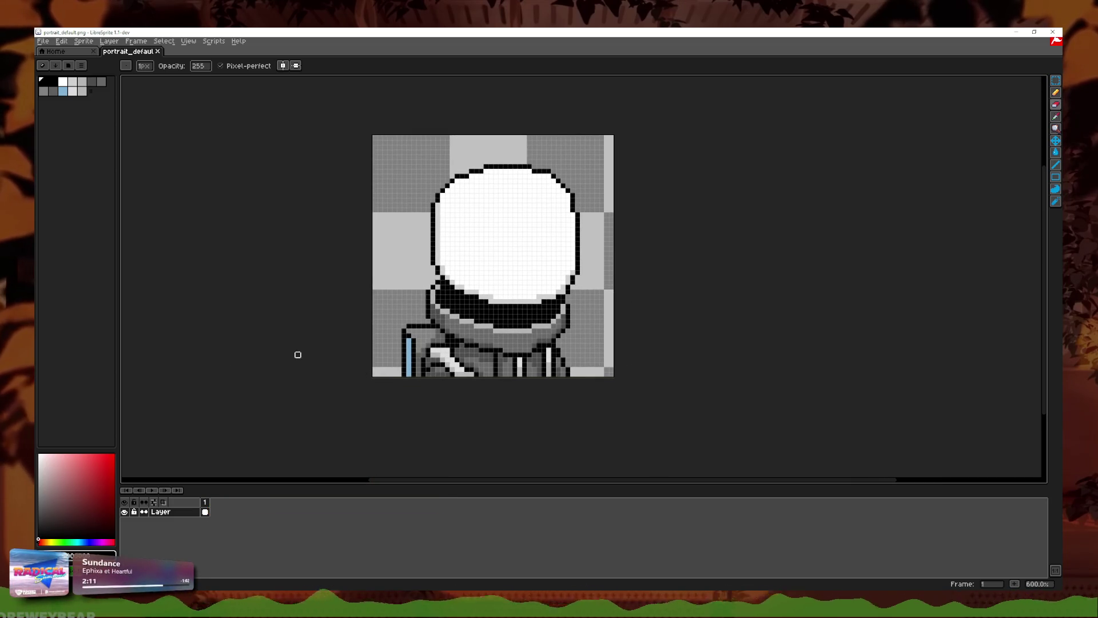
left_click_drag(283, 364, 301, 351)
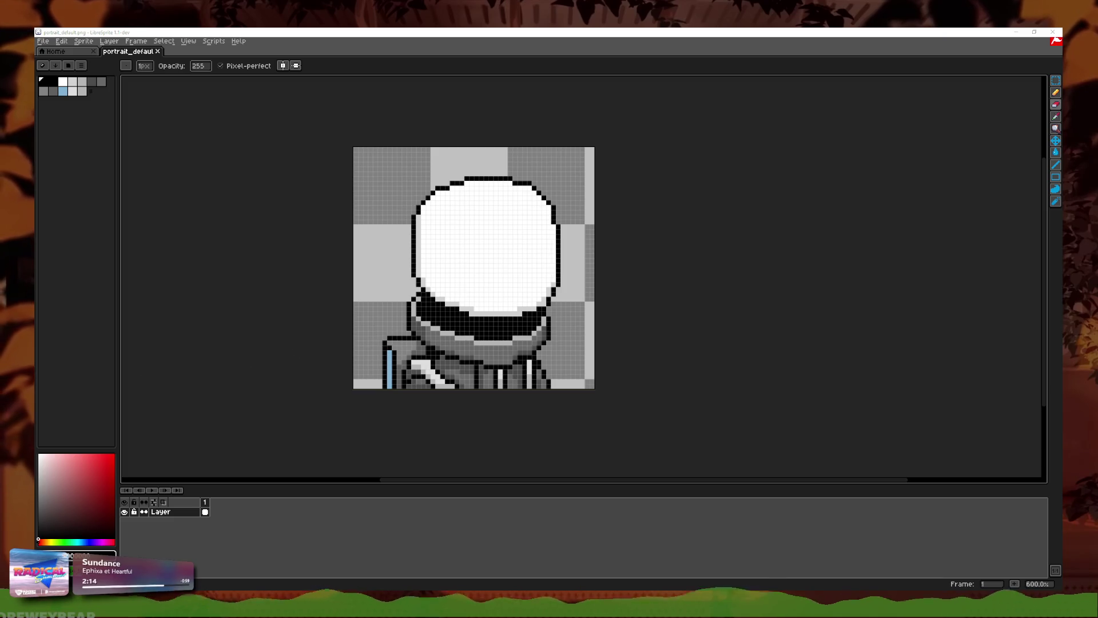
Step: Open and inspect savage.png, close its tab, and switch back to Godot
left_click_drag(232, 311, 549, 315)
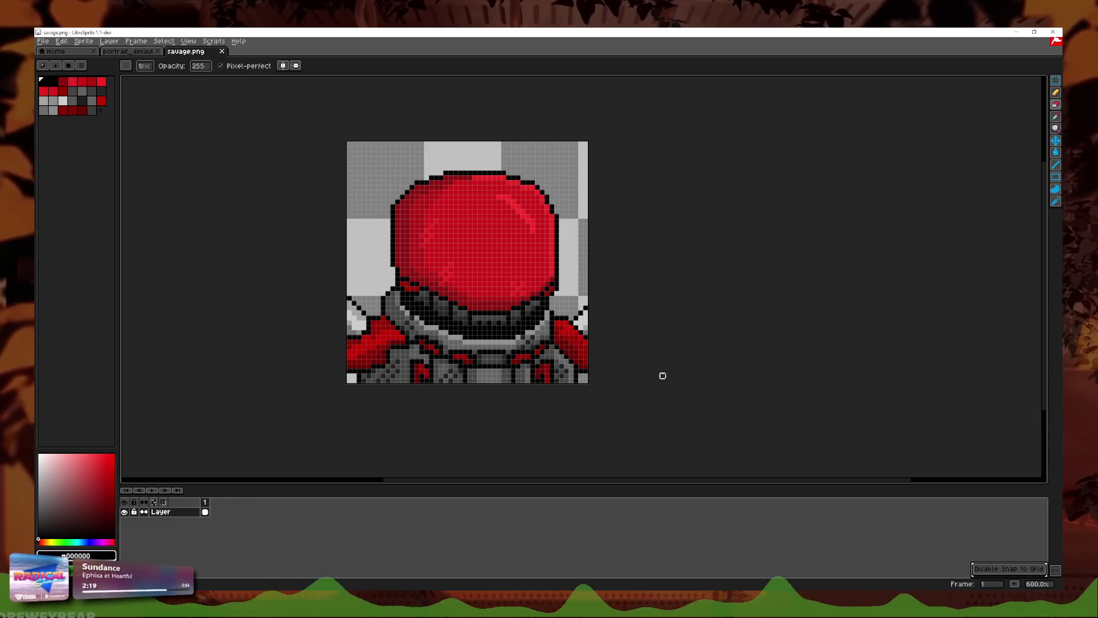
left_click_drag(667, 375, 674, 379)
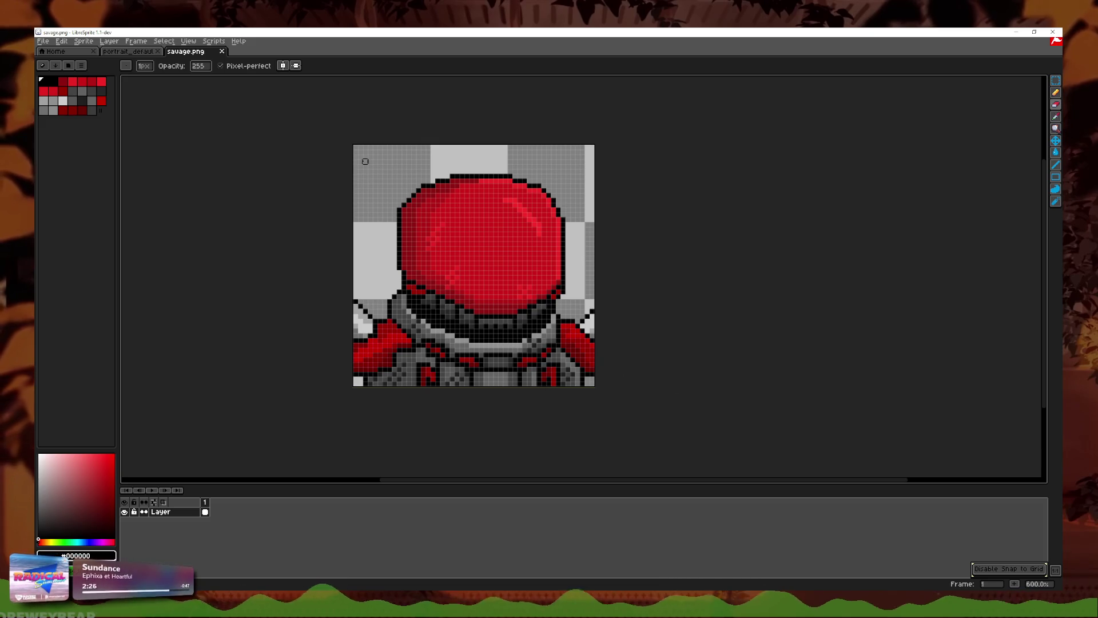
left_click(221, 51)
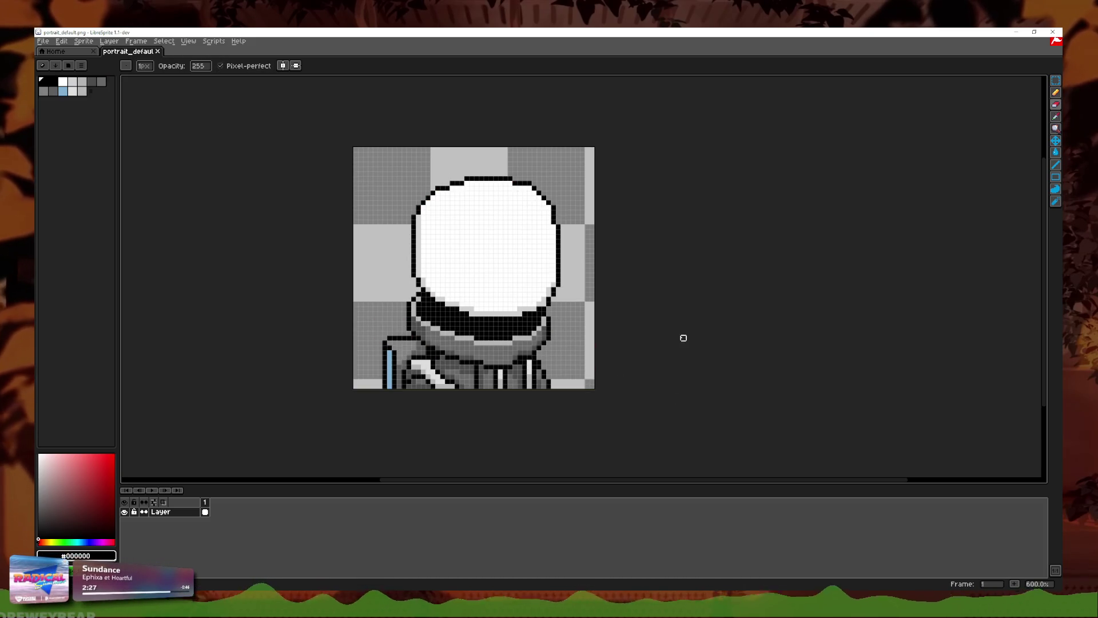
key("alt+Tab")
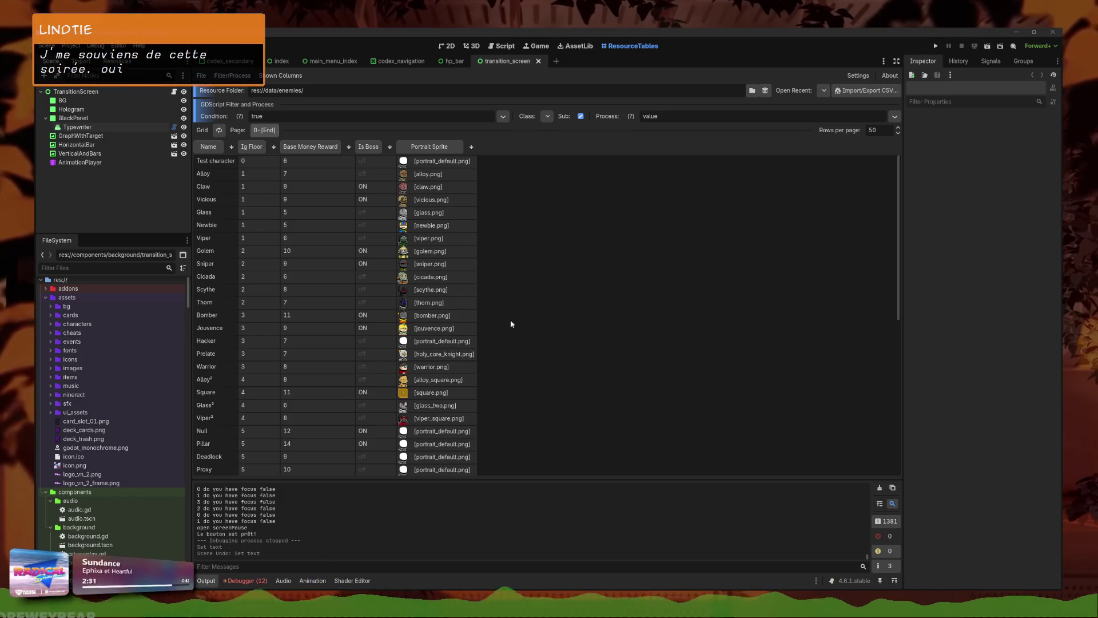
Step: Scroll the ResourceTables enemy list and select the Warrior's portrait cell
scroll(487, 326, "down", 3)
scroll(369, 266, "down", 2)
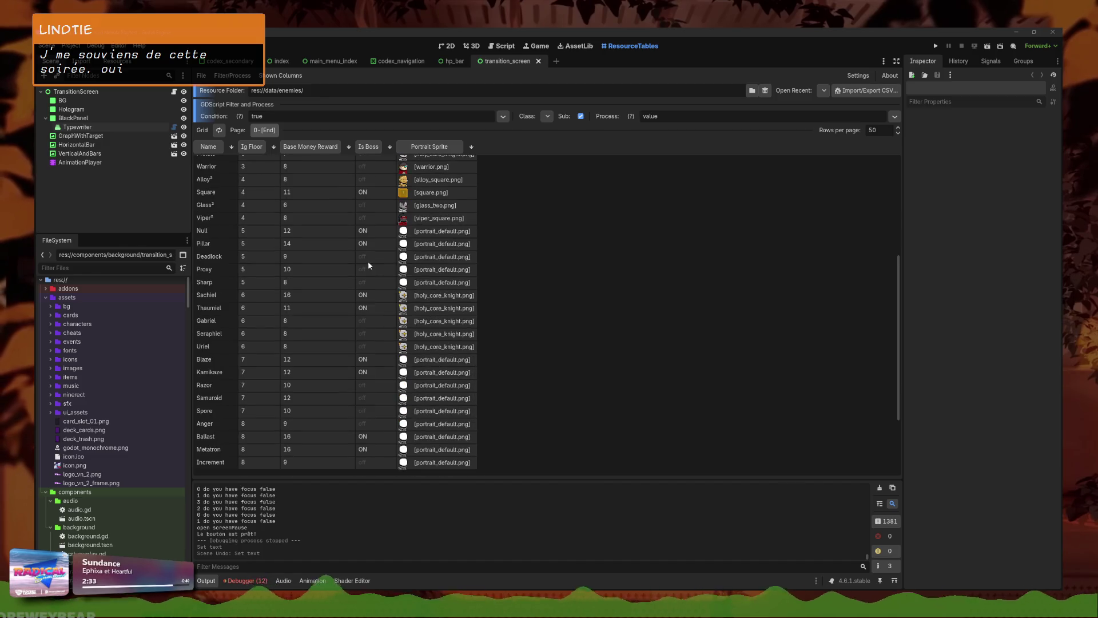
scroll(440, 252, "up", 4)
scroll(428, 345, "up", 1)
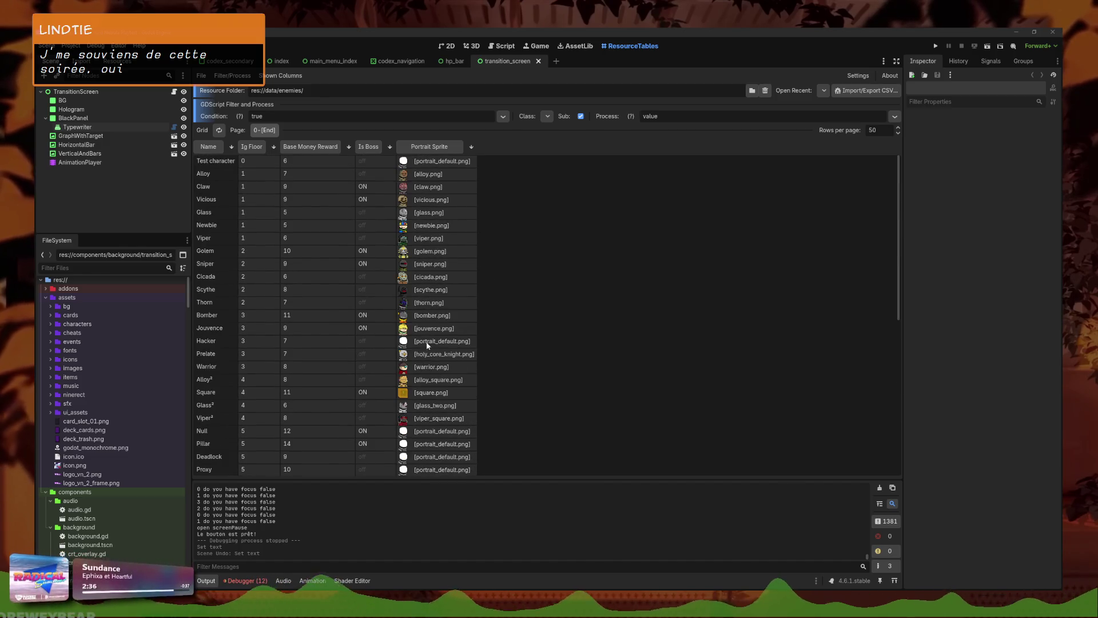
scroll(438, 420, "down", 1)
scroll(436, 409, "down", 1)
scroll(434, 360, "up", 1)
scroll(434, 359, "up", 1)
left_click(429, 367)
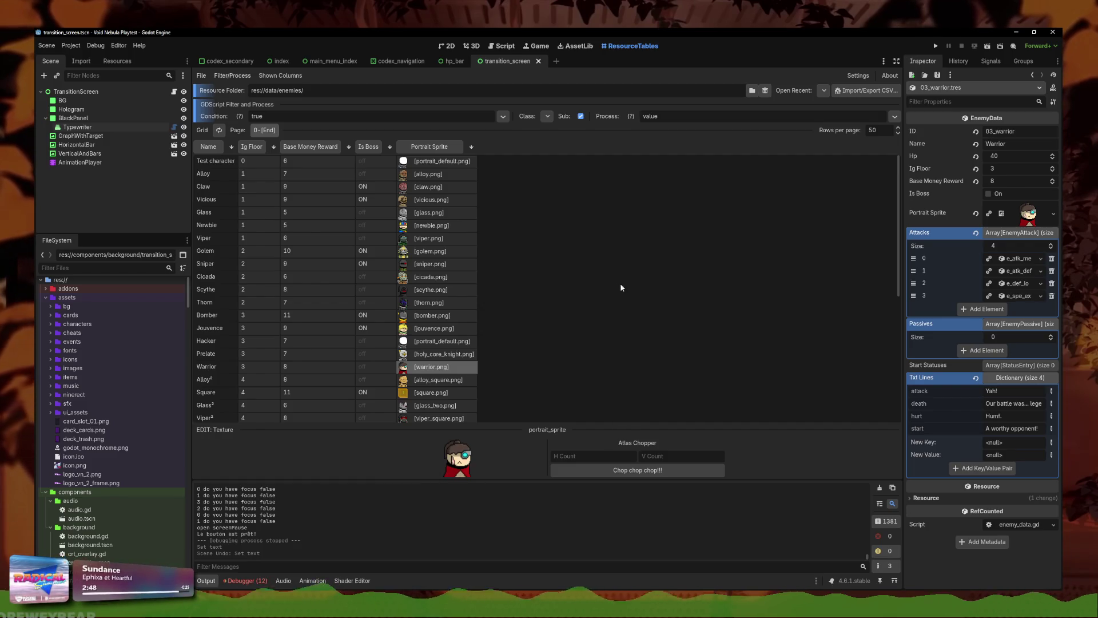
Step: Open the Null boss's 05_boss_null.tres, widen the Inspector, and expand then collapse attack 3
scroll(522, 282, "down", 2)
scroll(515, 289, "down", 2)
scroll(547, 269, "down", 2)
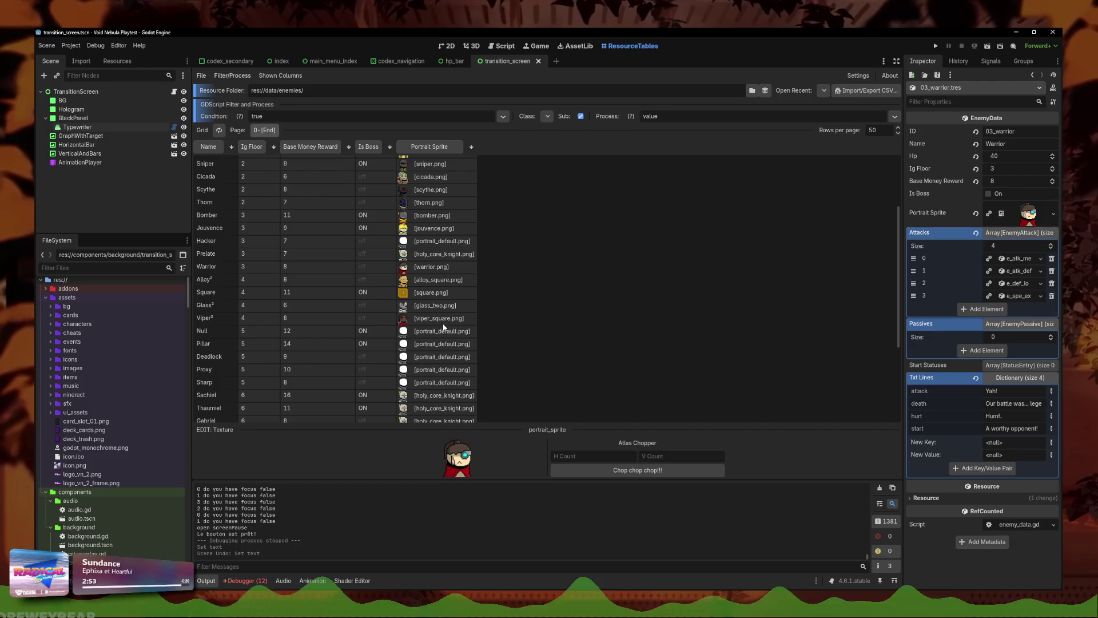
scroll(212, 337, "down", 2)
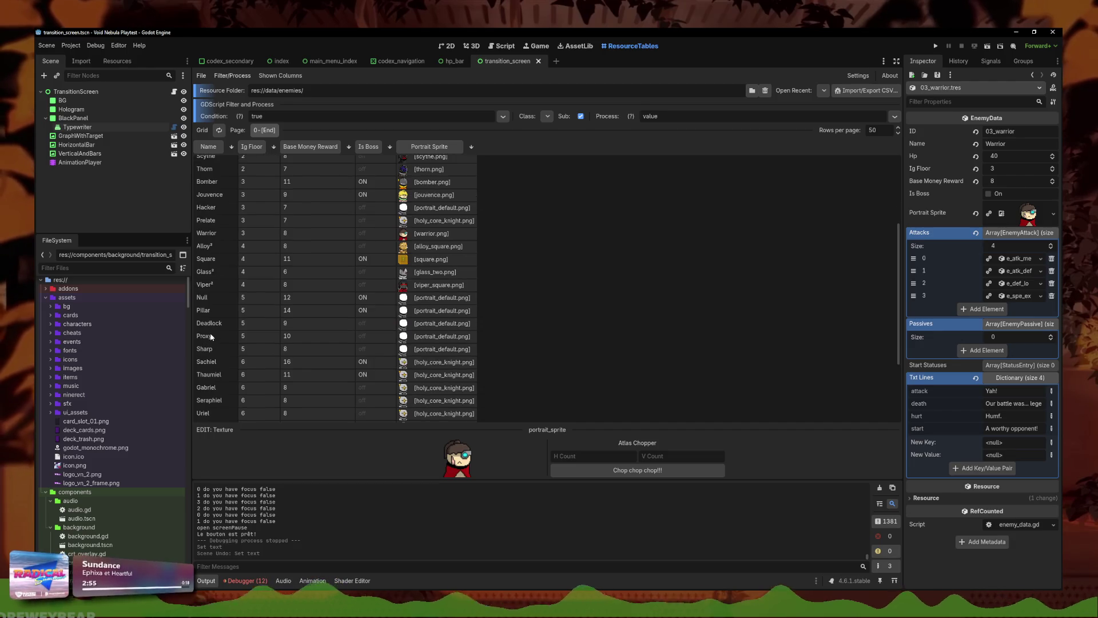
left_click(213, 298)
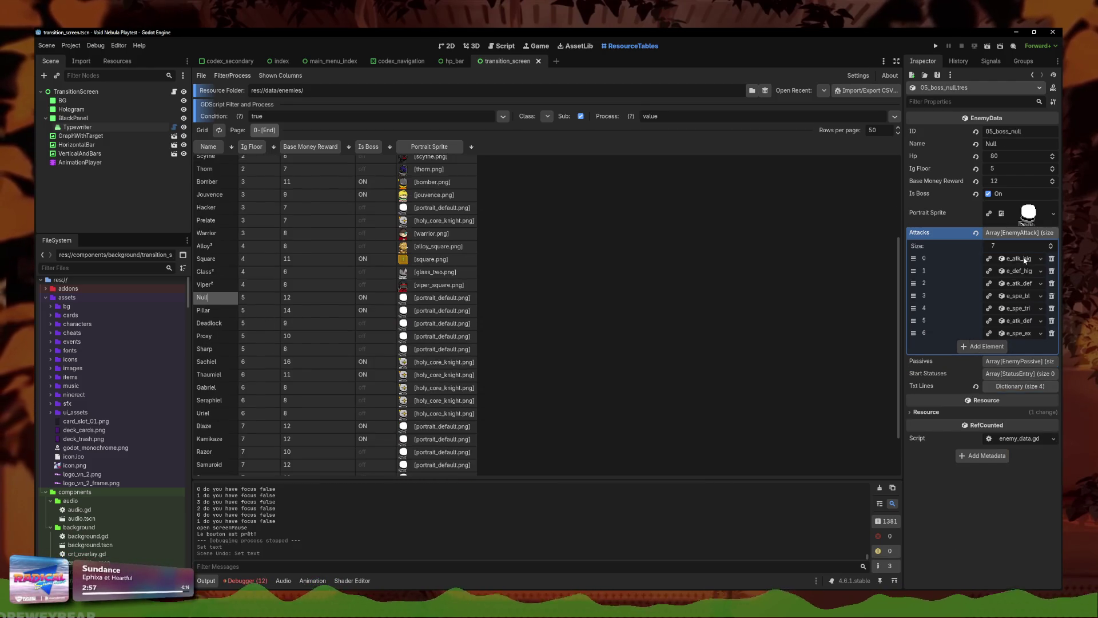
left_click_drag(904, 262, 767, 267)
left_click(995, 296)
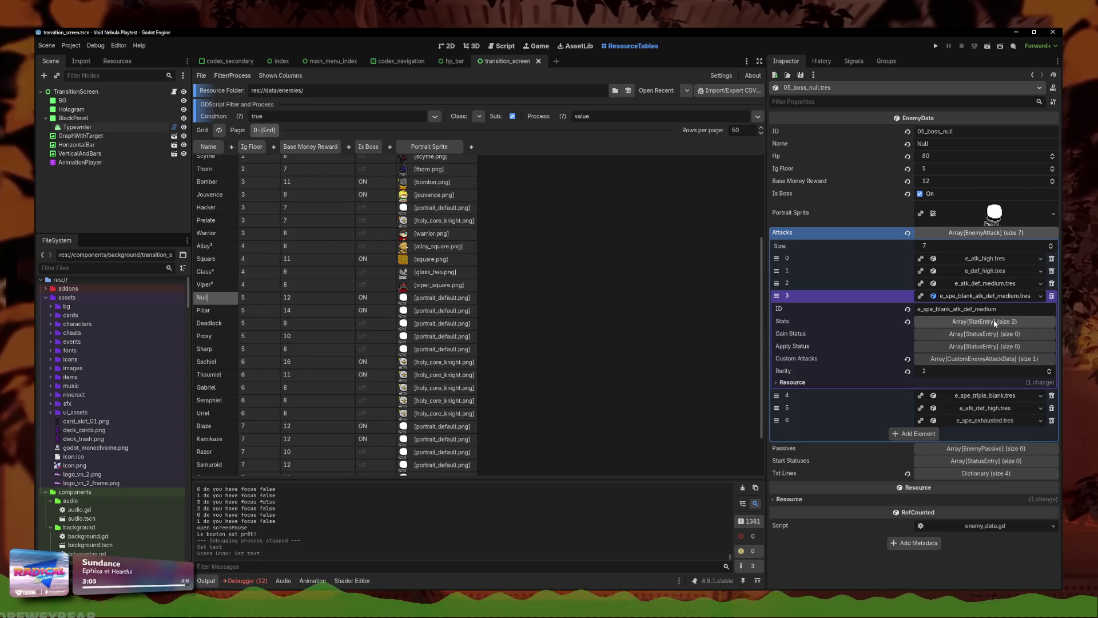
left_click(996, 297)
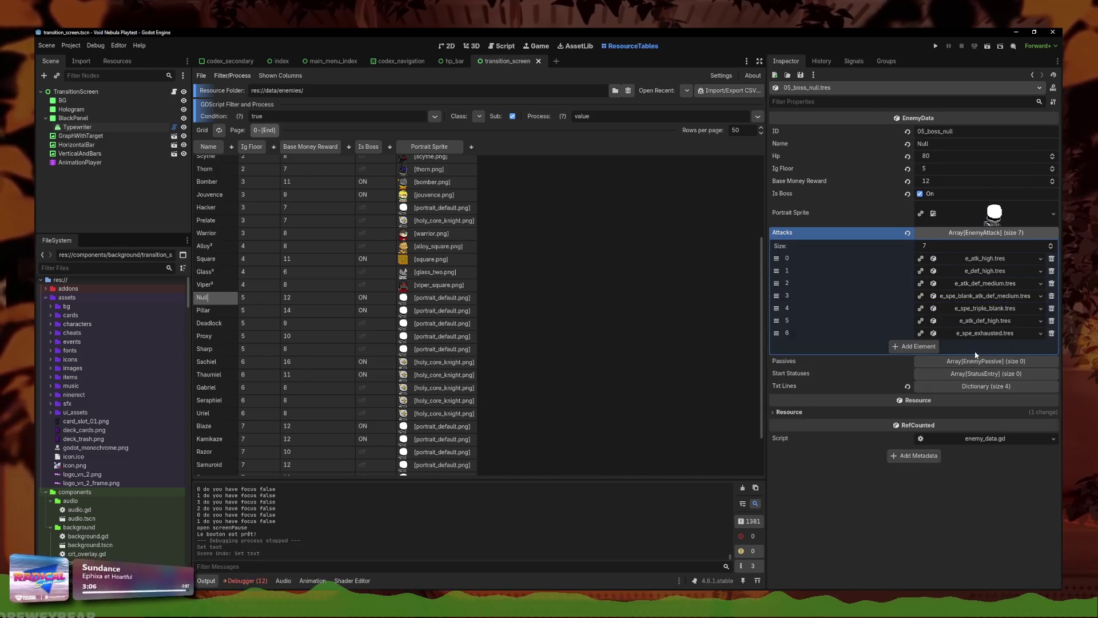
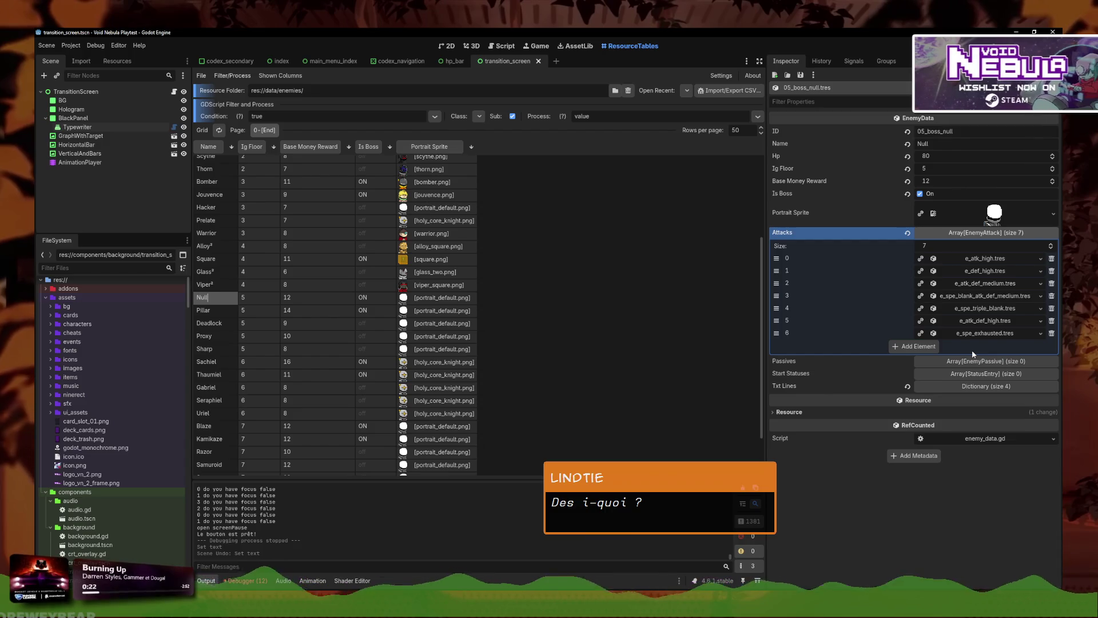
Step: Inspect the Portrait Sprite cells of Sharp and then Glass² in the ResourceTables grid
left_click(425, 351)
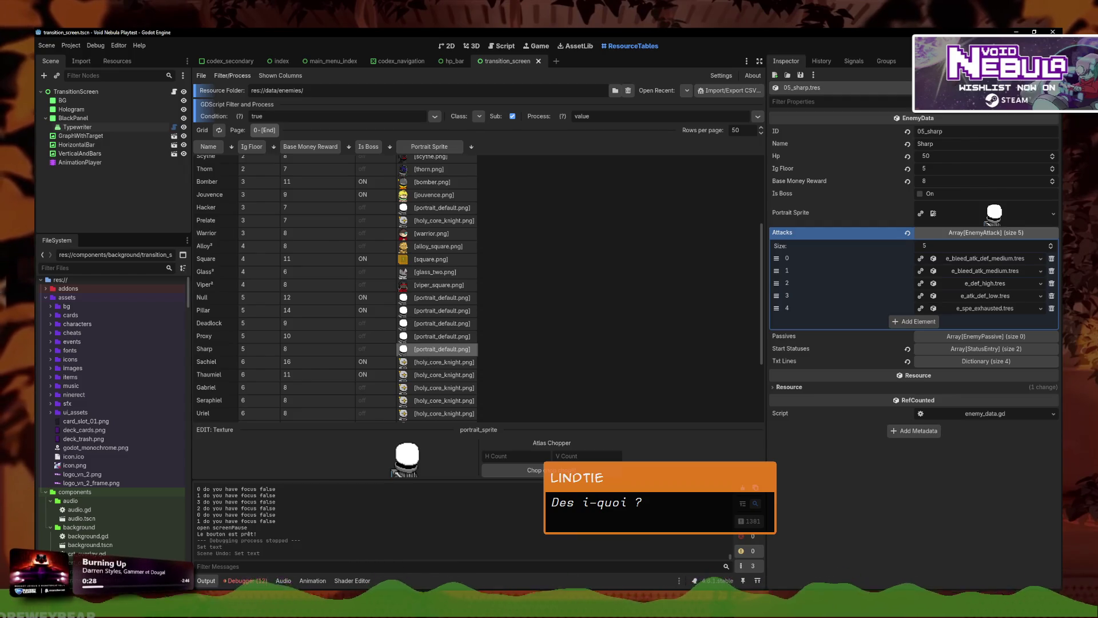
left_click(415, 272)
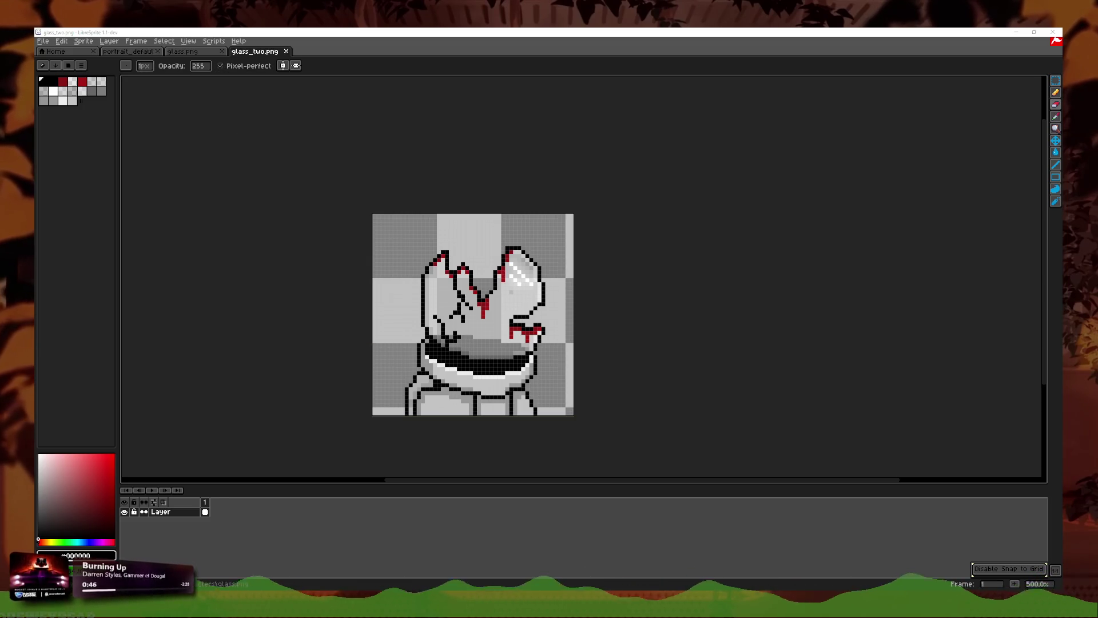
Step: Glance at glass.png, then bring up portrait_default.png zoomed in
key("ctrl+shift+Tab")
mouse_move(653, 184)
left_mouse_down()
mouse_move(636, 284)
mouse_move(608, 347)
left_mouse_up()
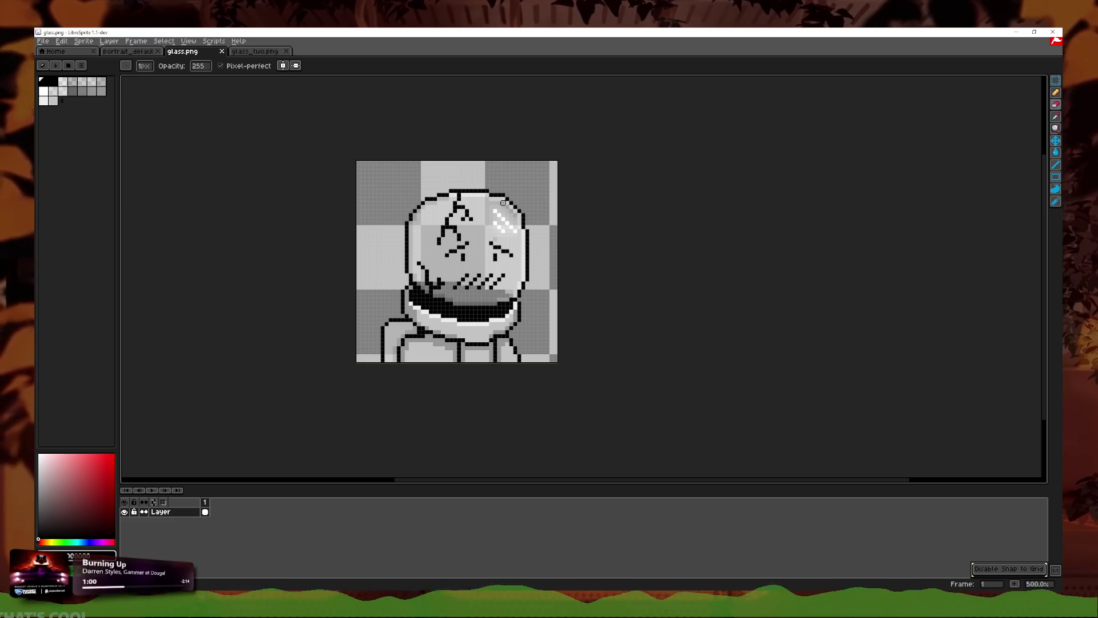
left_click(143, 51)
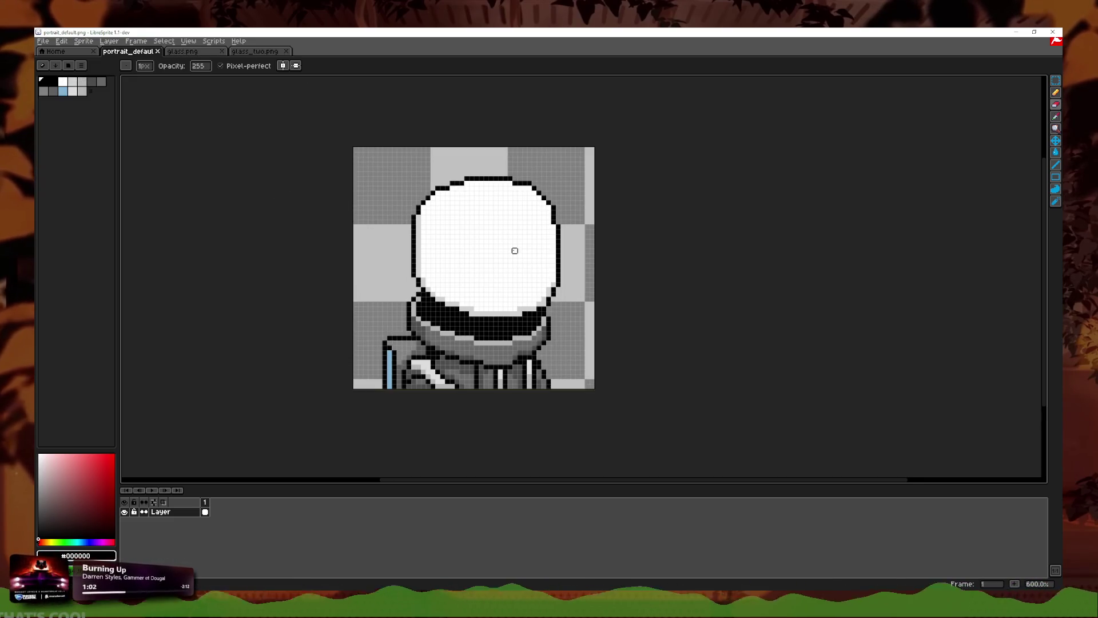
scroll(473, 244, "up", 1)
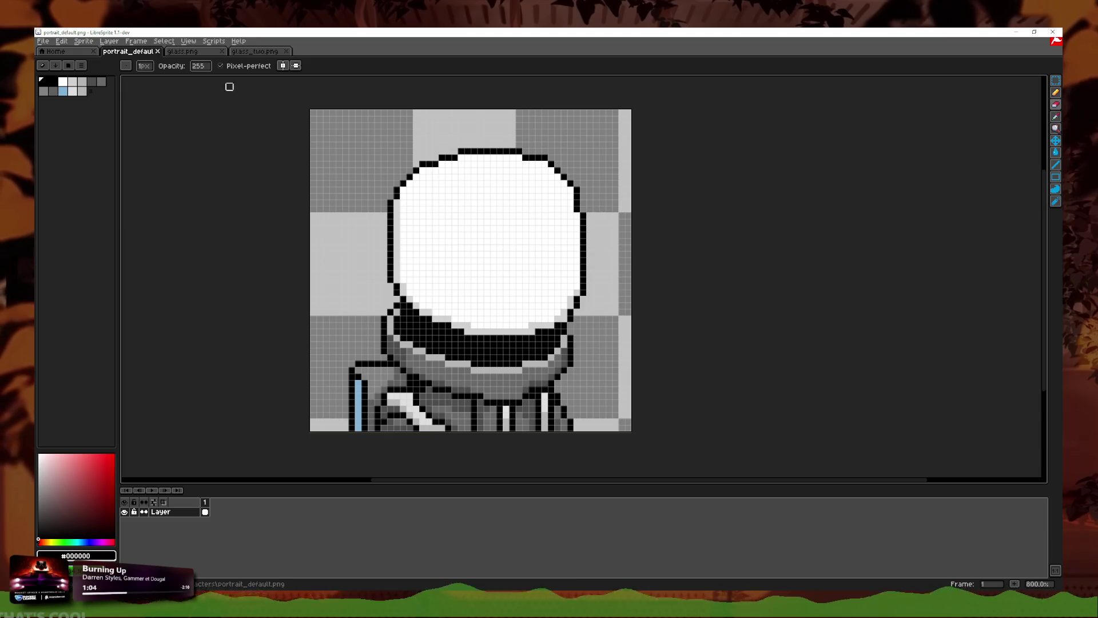
Step: Add a new layer above portrait_default's existing layer
right_click(184, 512)
left_click(197, 515)
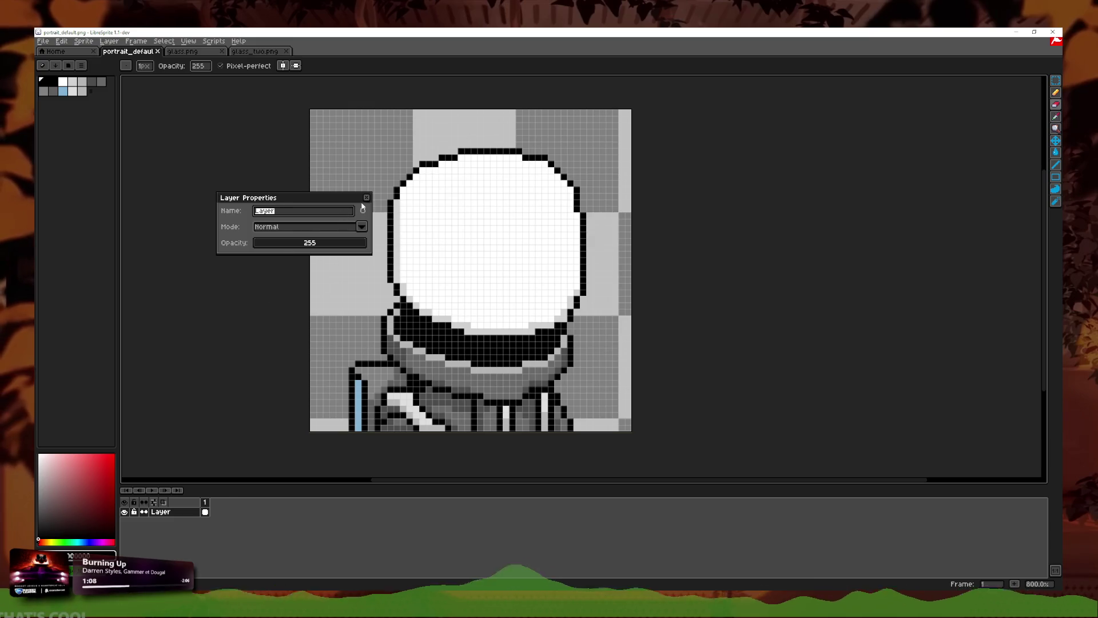
left_click(366, 198)
right_click(166, 511)
left_click(193, 521)
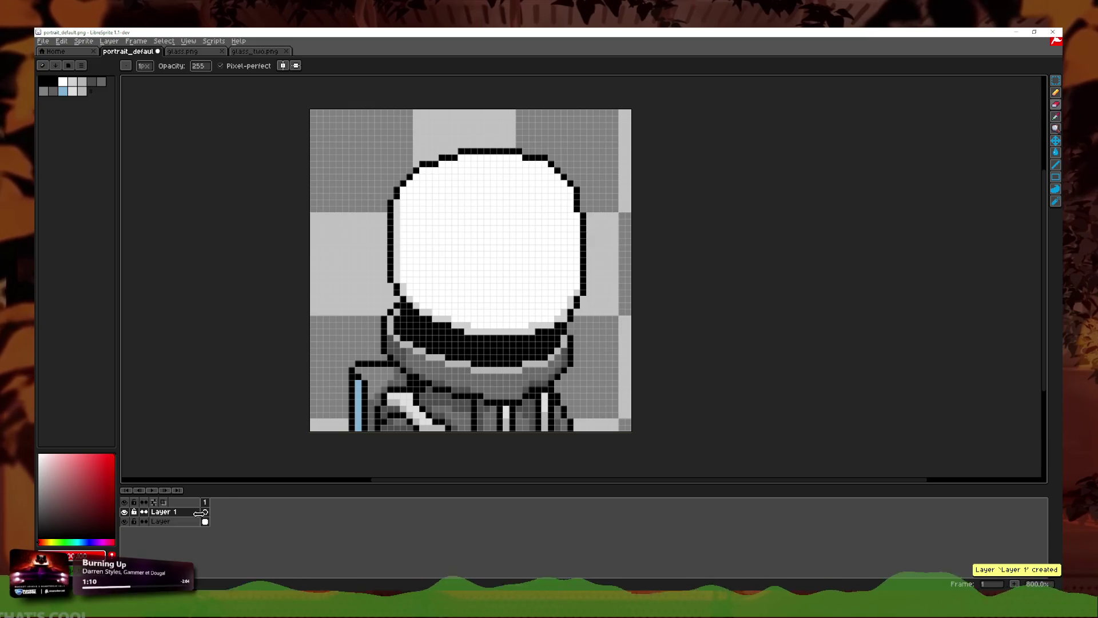
Step: With the red pencil, sketch guide strokes on the left shoulder, discarding false starts
left_click(1055, 92)
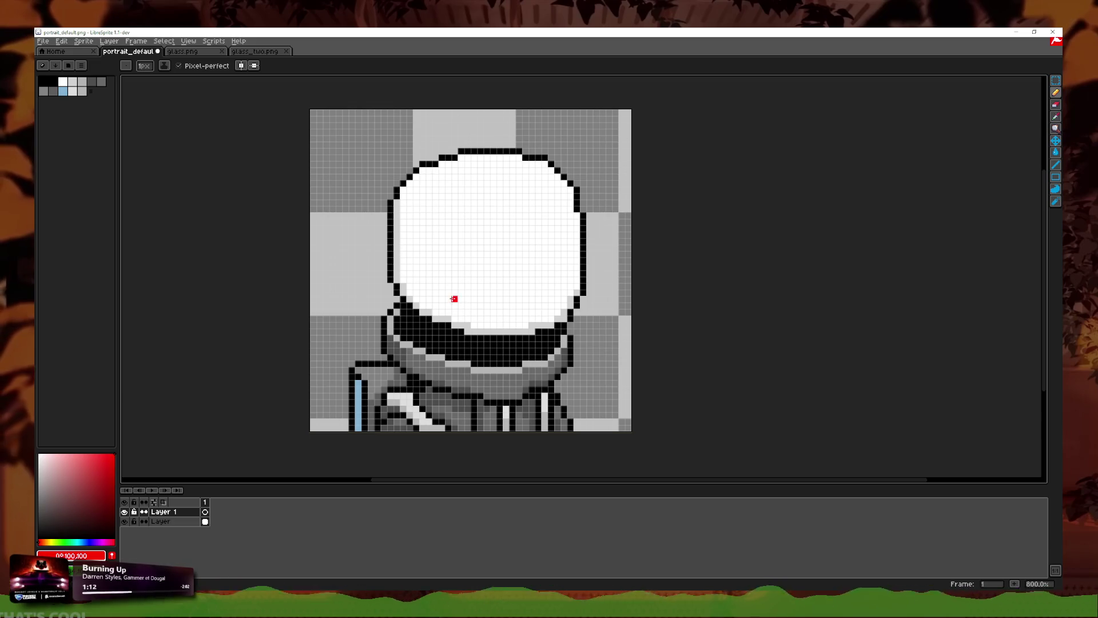
scroll(551, 385, "up", 2)
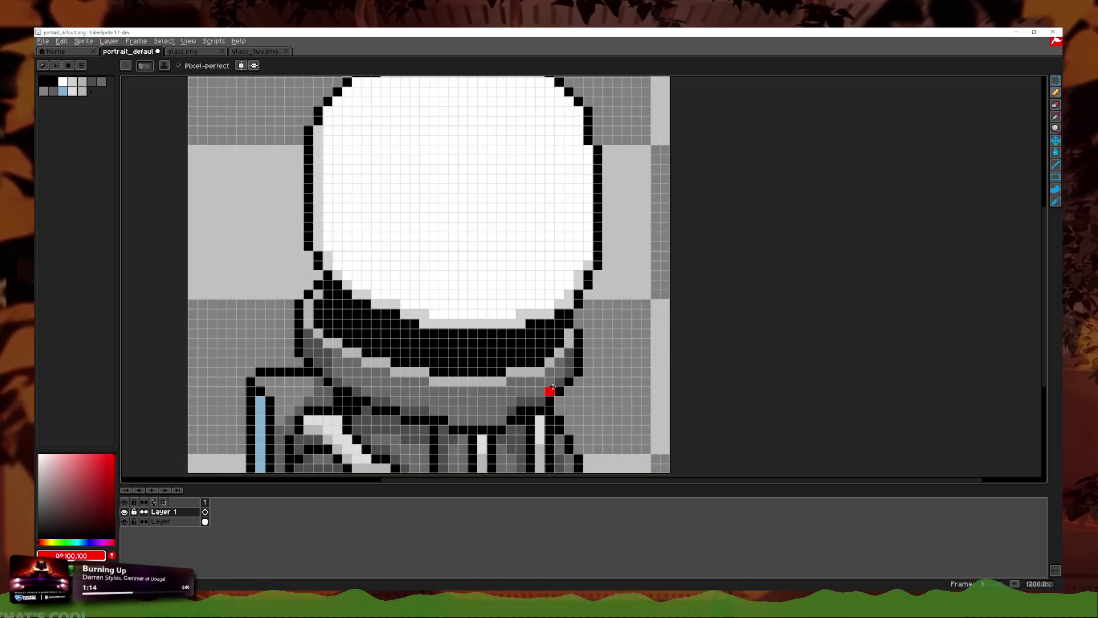
scroll(553, 388, "down", 2)
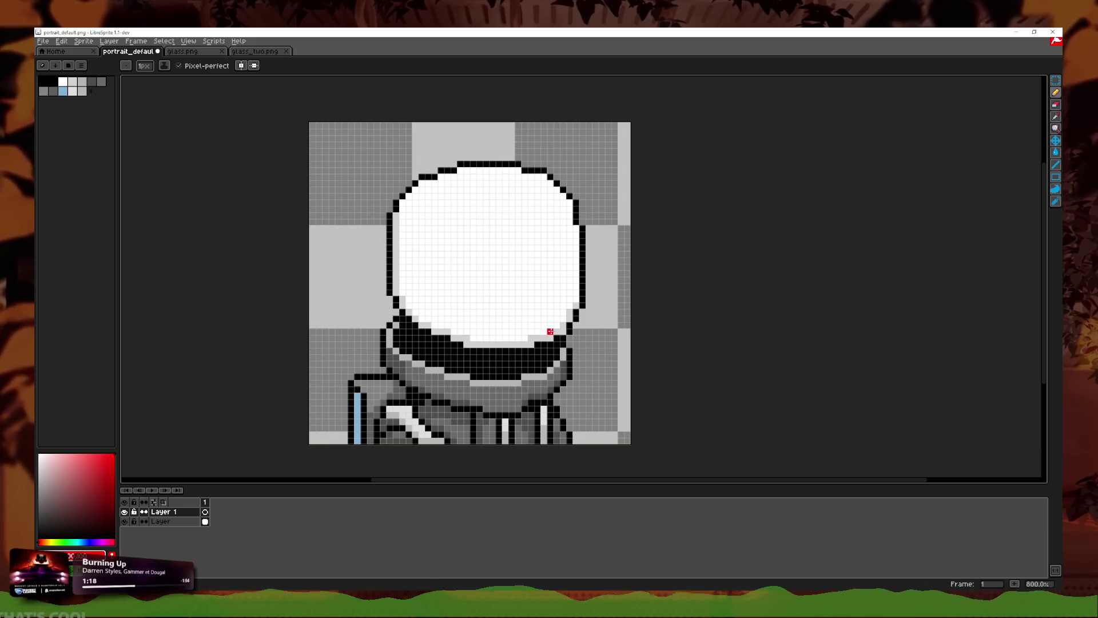
scroll(581, 418, "up", 2)
scroll(593, 397, "down", 2)
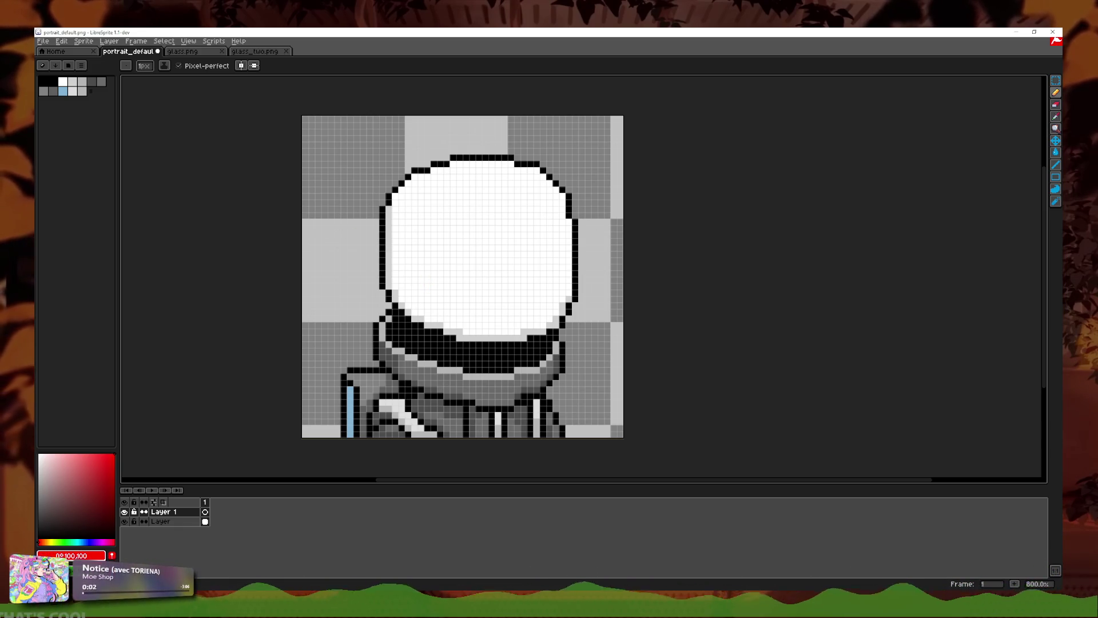
scroll(561, 284, "up", 2)
scroll(637, 277, "down", 2)
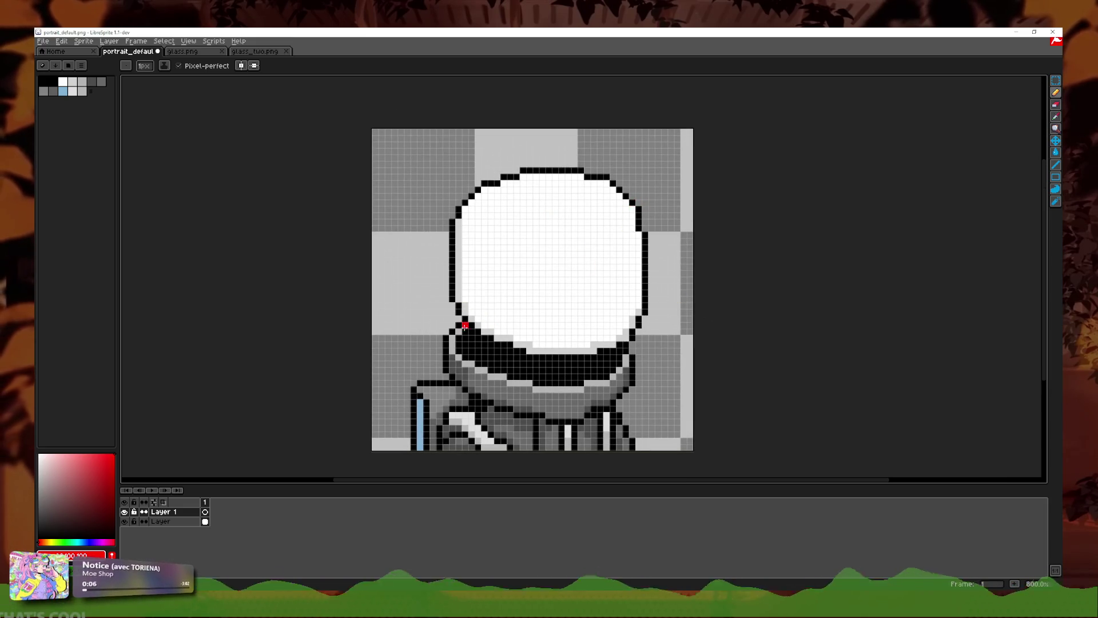
mouse_move(472, 324)
left_mouse_down()
mouse_move(431, 212)
mouse_move(467, 197)
mouse_move(466, 137)
mouse_move(486, 203)
mouse_move(523, 153)
left_mouse_up()
key("ctrl+z")
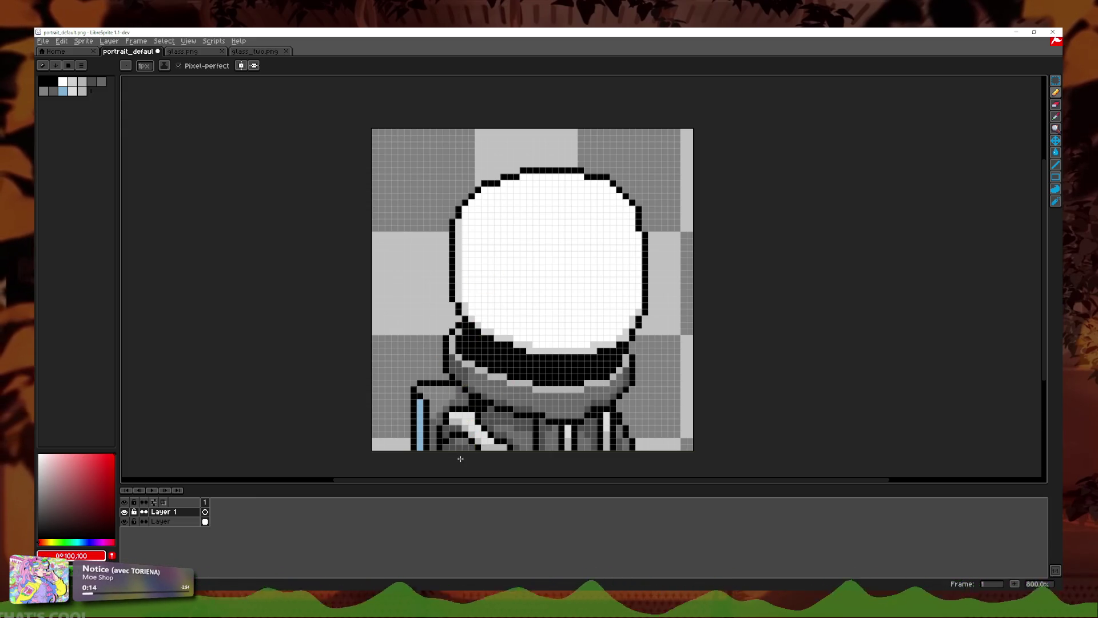
left_click_drag(407, 376, 490, 435)
key("ctrl+z")
mouse_move(413, 375)
left_mouse_down()
mouse_move(458, 446)
mouse_move(491, 422)
left_mouse_up()
Step: Mark the right shoulder with red pixels, drop the helmet strokes, and bring up glass.png
left_click(608, 447)
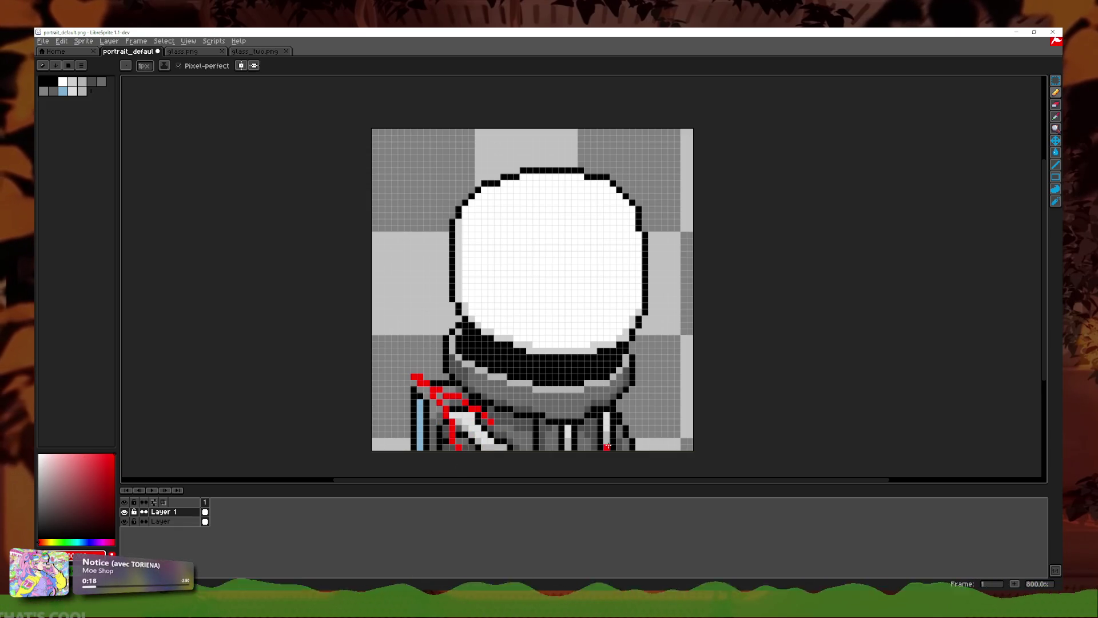
mouse_move(613, 428)
left_mouse_down()
mouse_move(657, 389)
mouse_move(641, 440)
left_mouse_up()
key("ctrl+z")
left_click(625, 422)
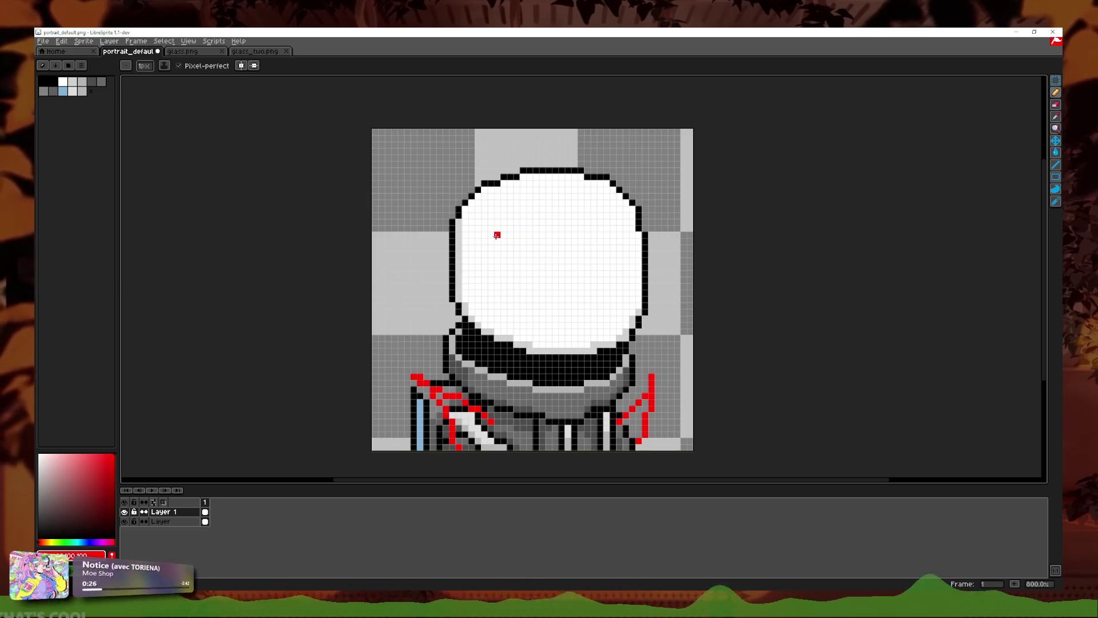
left_click_drag(497, 235, 512, 269)
key("ctrl+z")
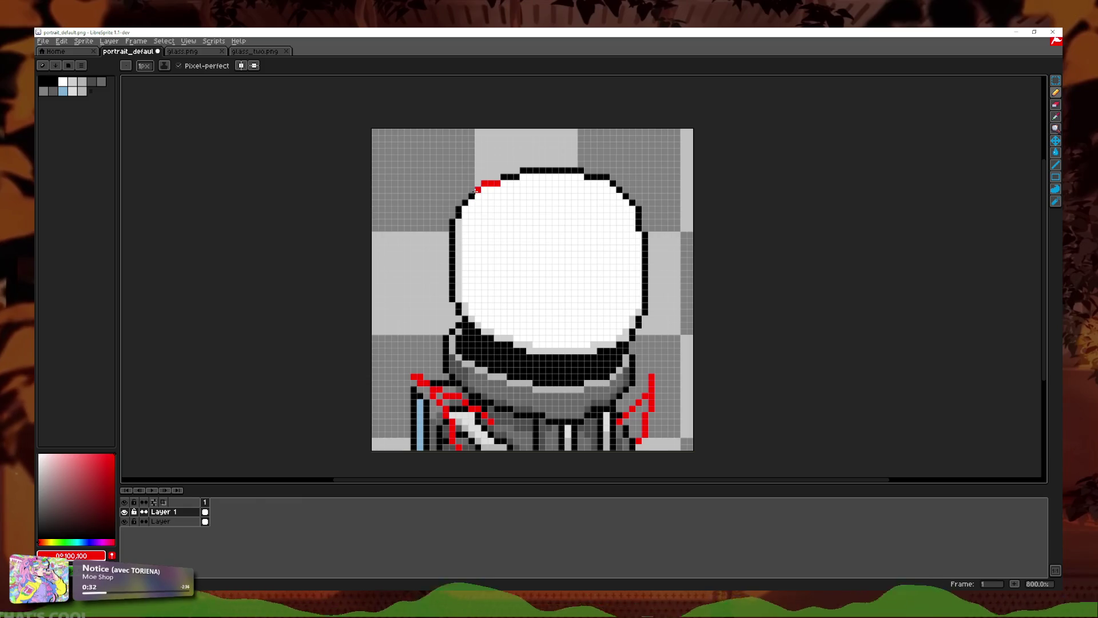
key("ctrl+z")
left_click(172, 56)
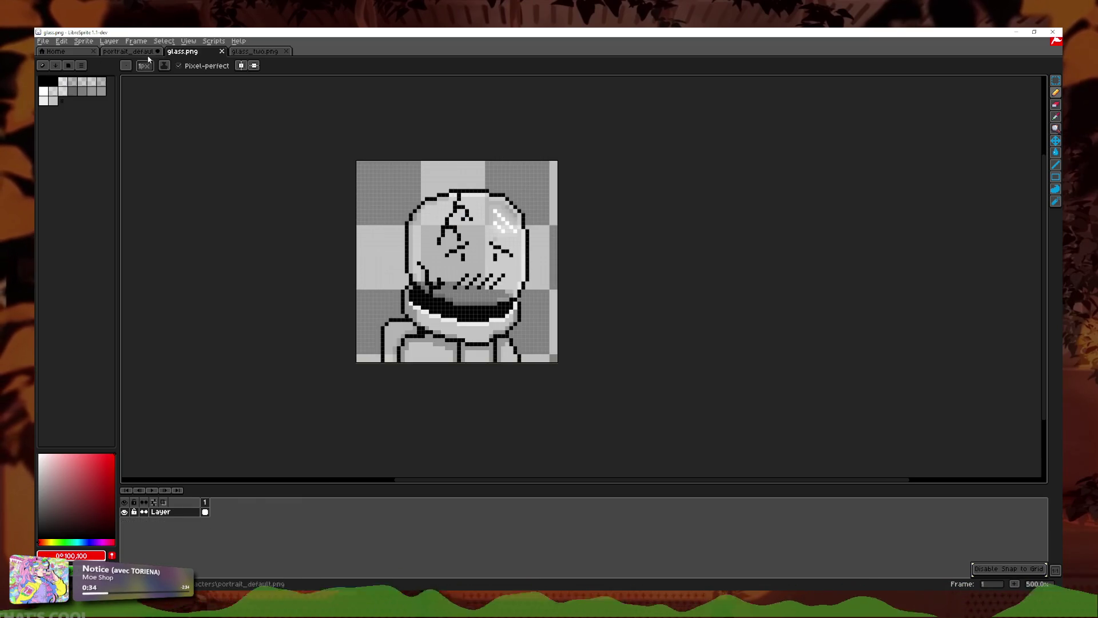
Step: After comparing with glass_two, sketch red flame spikes across the helmet top
left_click(129, 51)
left_click(255, 51)
left_click(129, 51)
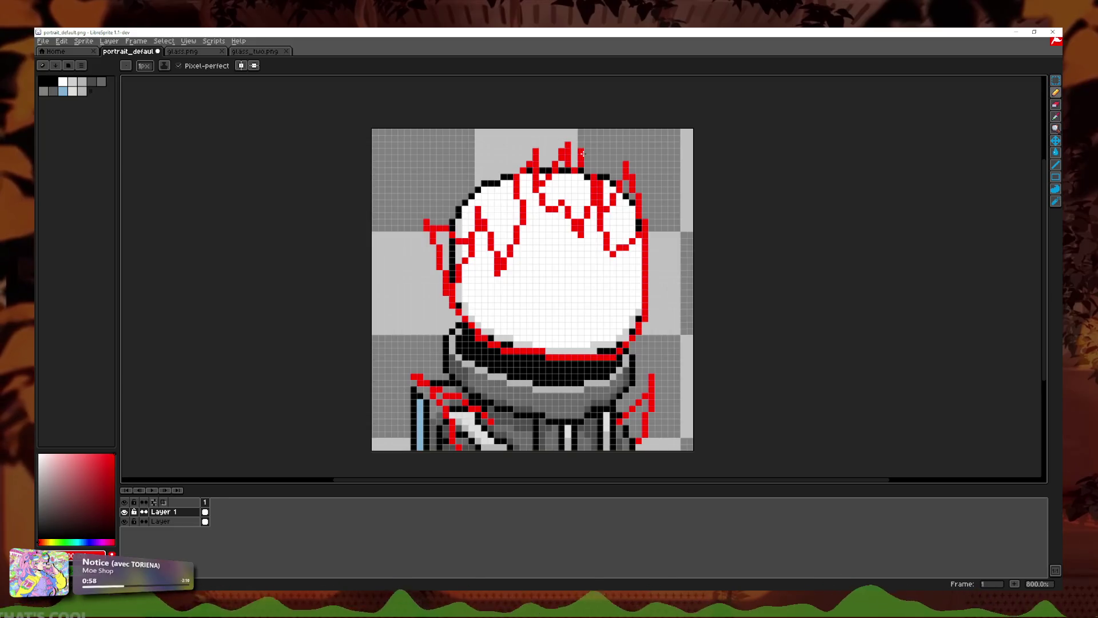
key("ctrl+z")
left_click_drag(540, 174, 568, 188)
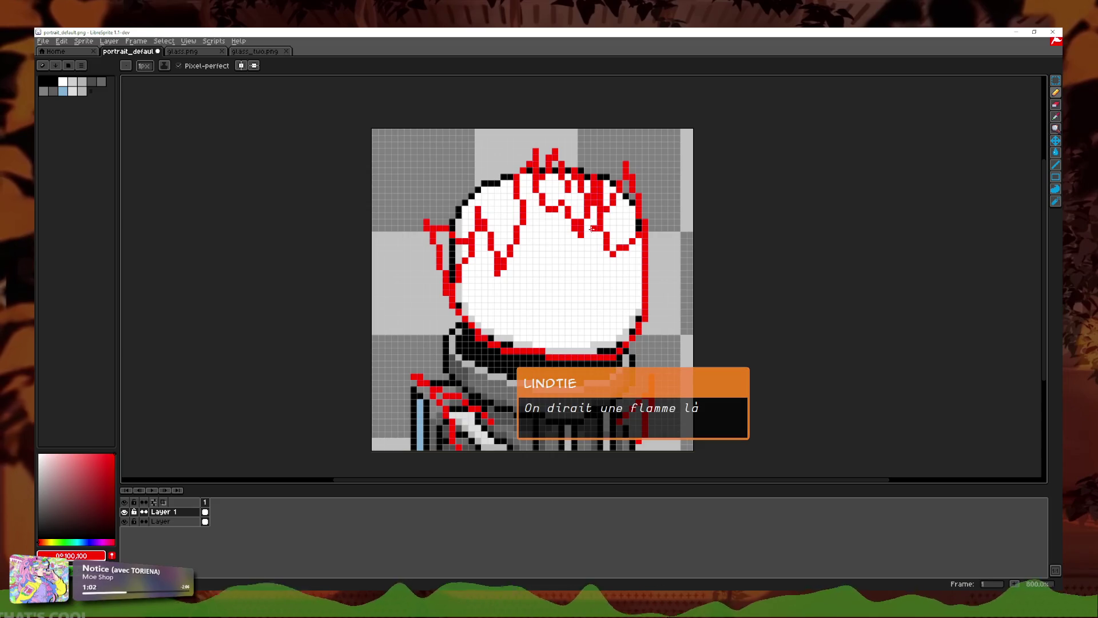
Step: Draw red flame strokes down the right side of the head
scroll(581, 220, "down", 1)
scroll(533, 201, "up", 1)
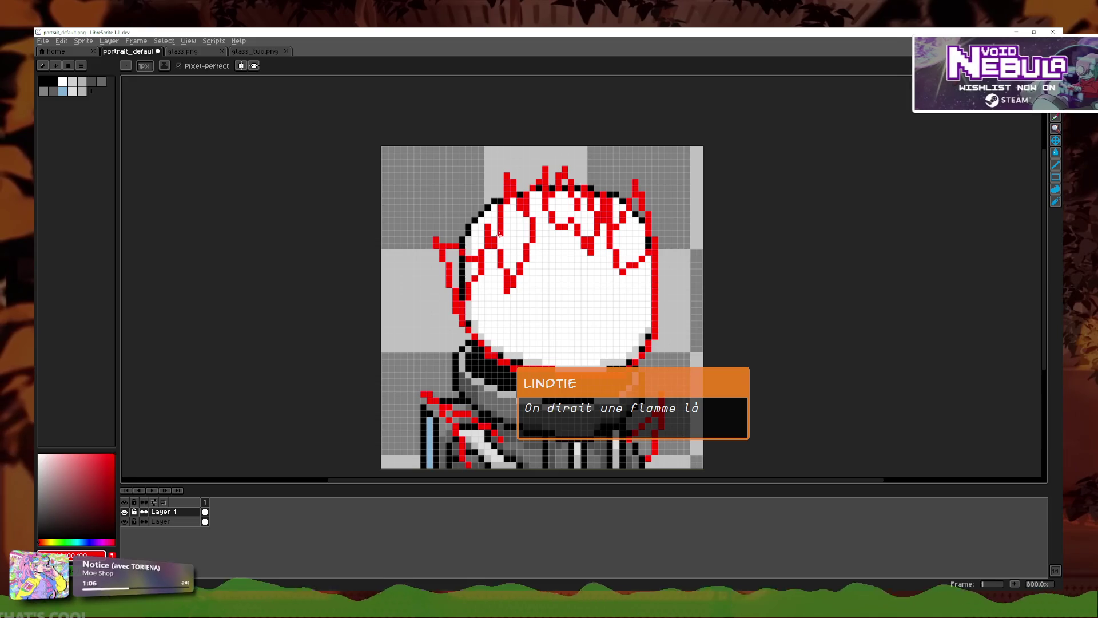
scroll(520, 246, "down", 2)
scroll(533, 227, "down", 2)
scroll(532, 226, "up", 4)
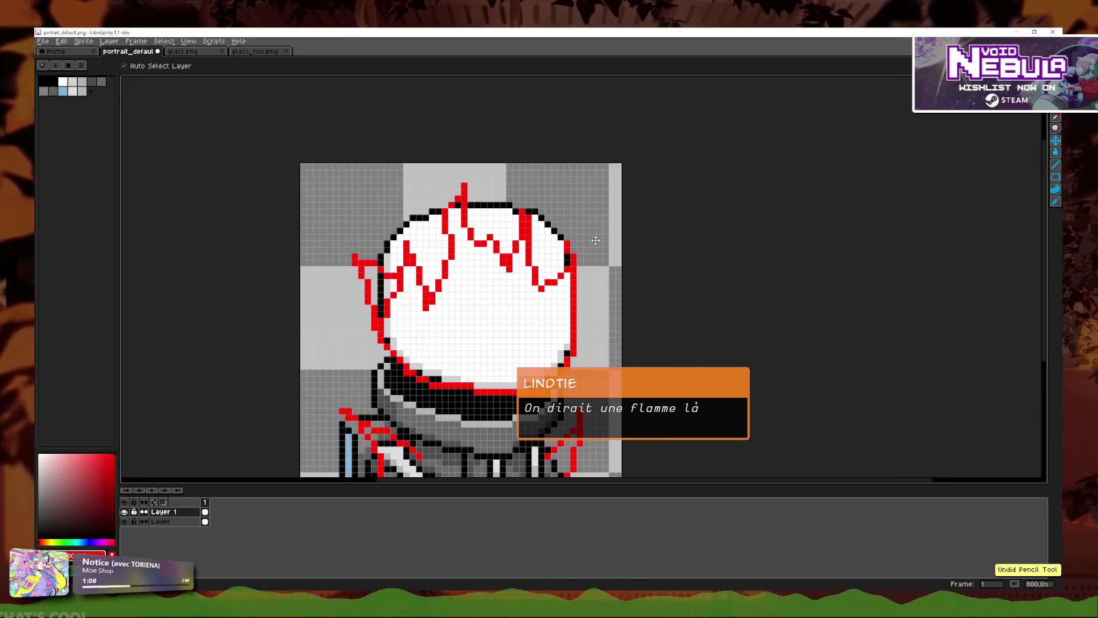
scroll(581, 236, "down", 1)
scroll(581, 237, "up", 1)
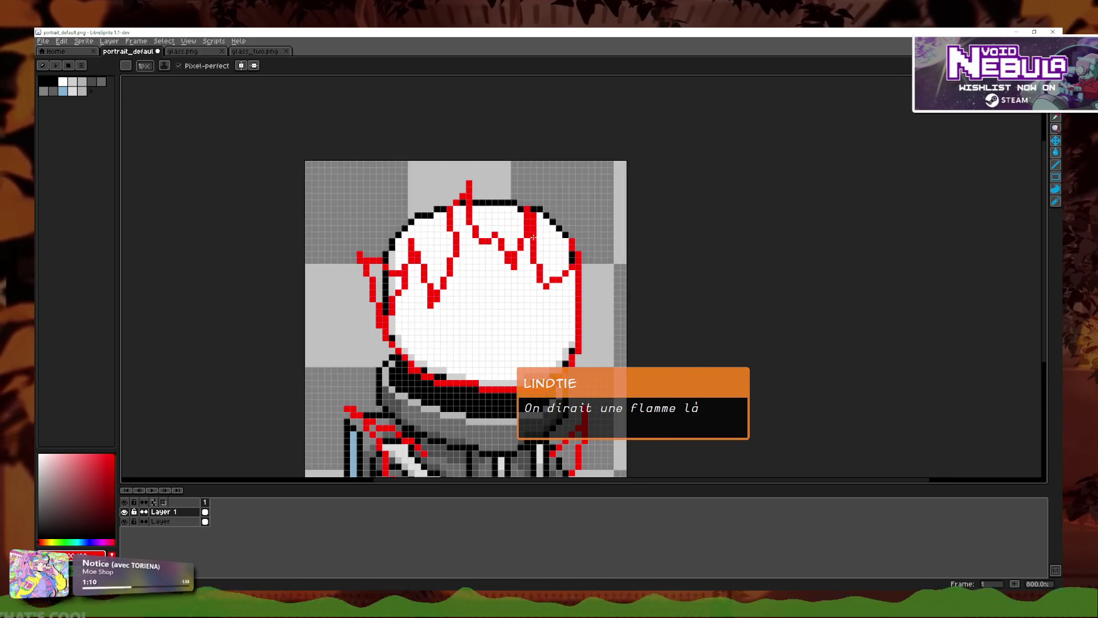
left_click_drag(584, 275, 582, 320)
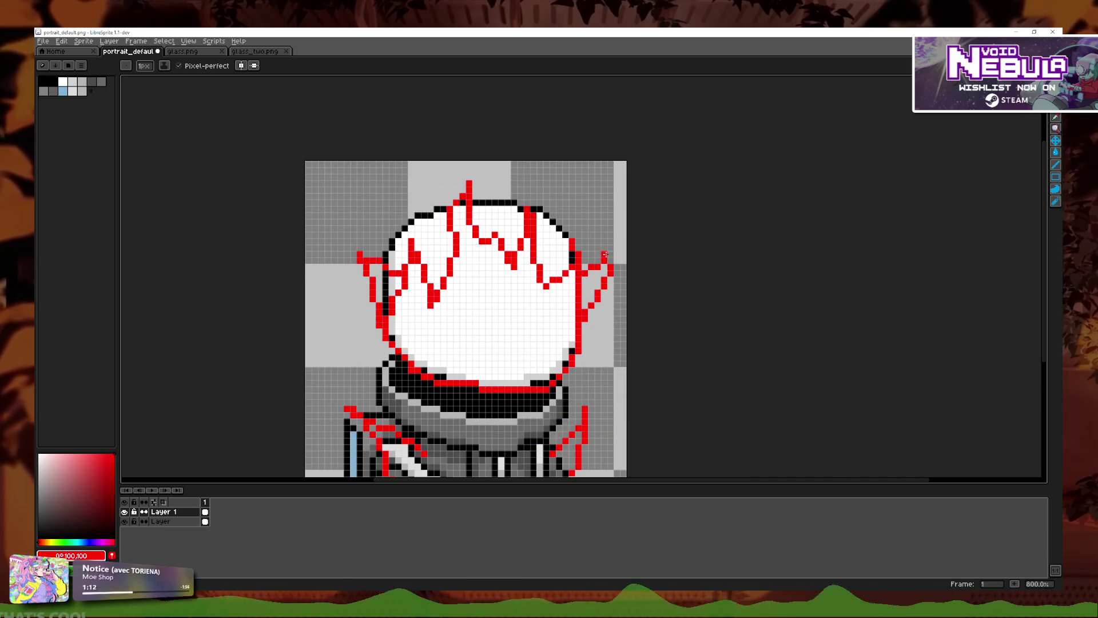
Step: Draw a red flame line running up the left side of the head
scroll(591, 285, "down", 3)
scroll(566, 295, "down", 2)
scroll(543, 303, "up", 4)
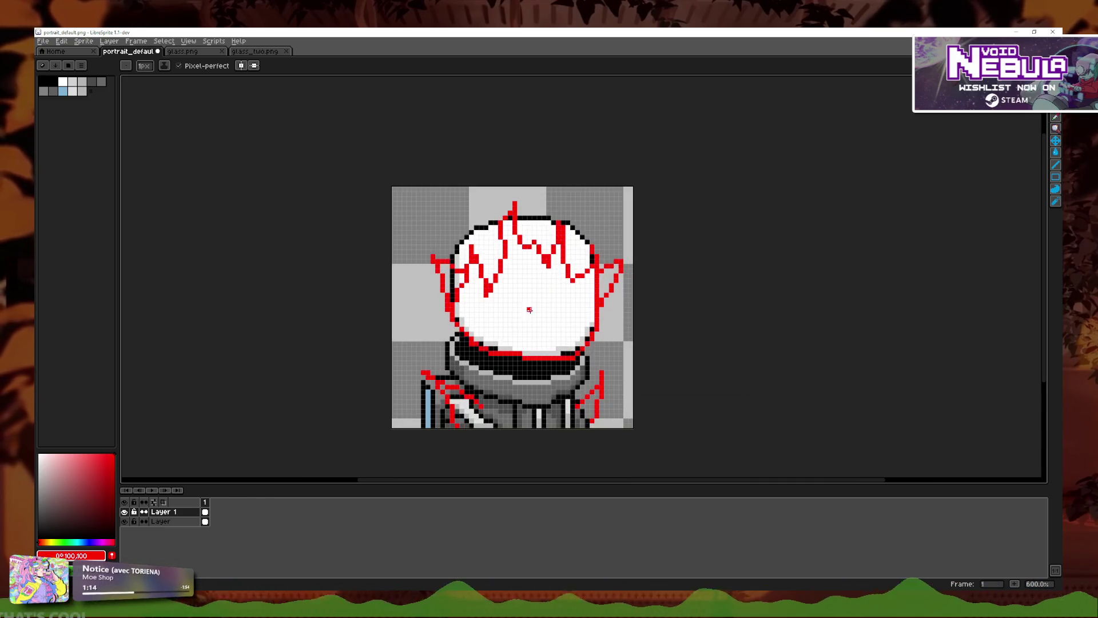
scroll(572, 350, "up", 1)
scroll(586, 353, "up", 2)
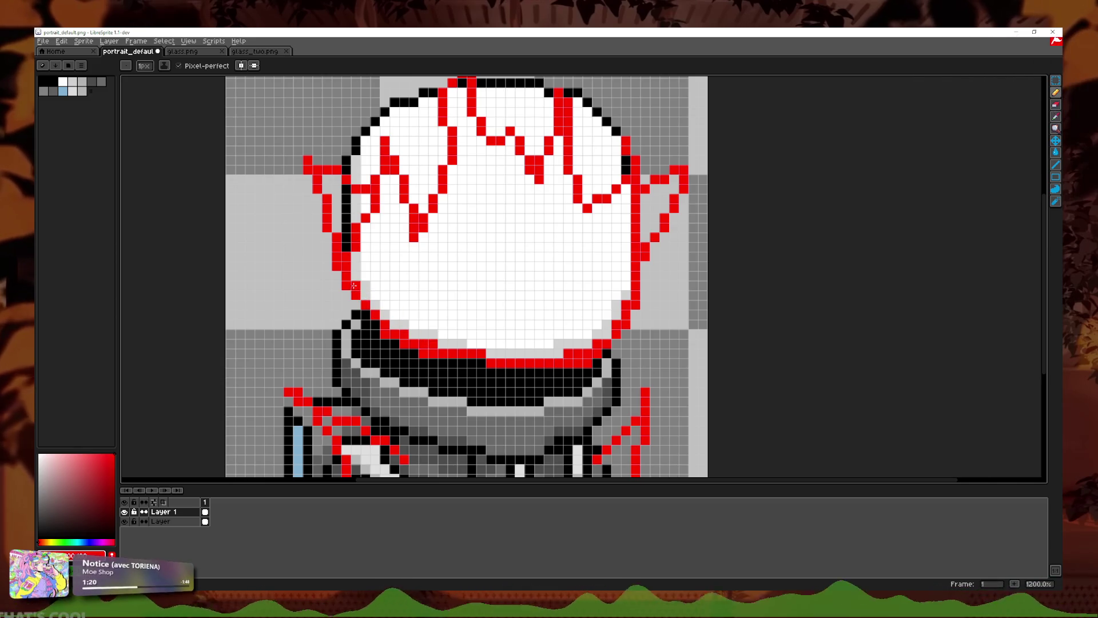
scroll(421, 321, "down", 4)
scroll(423, 297, "down", 3)
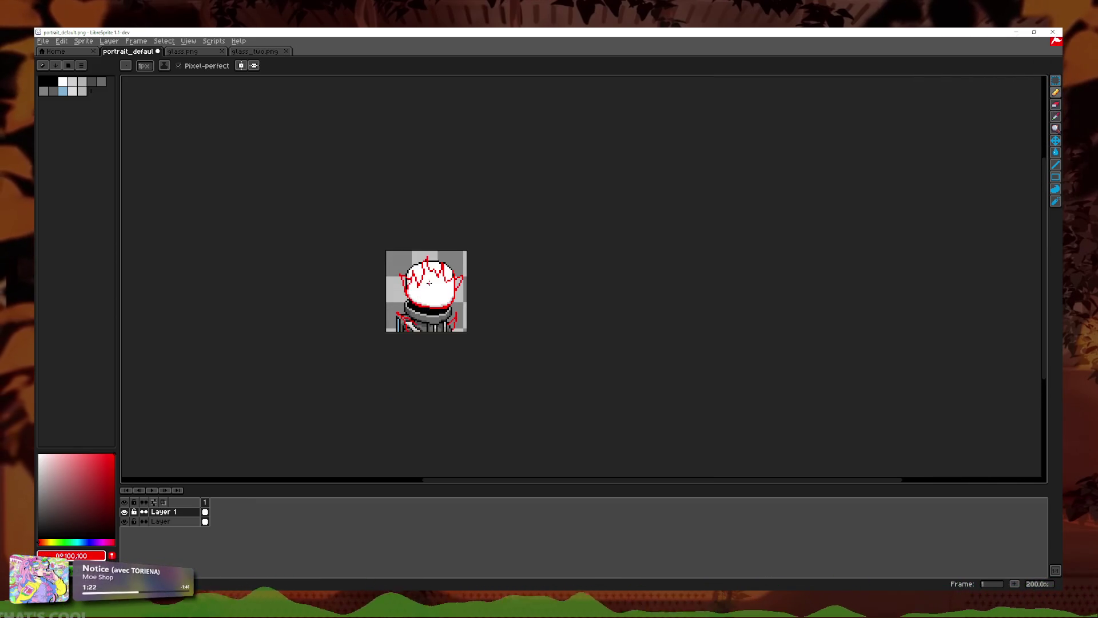
scroll(429, 283, "up", 3)
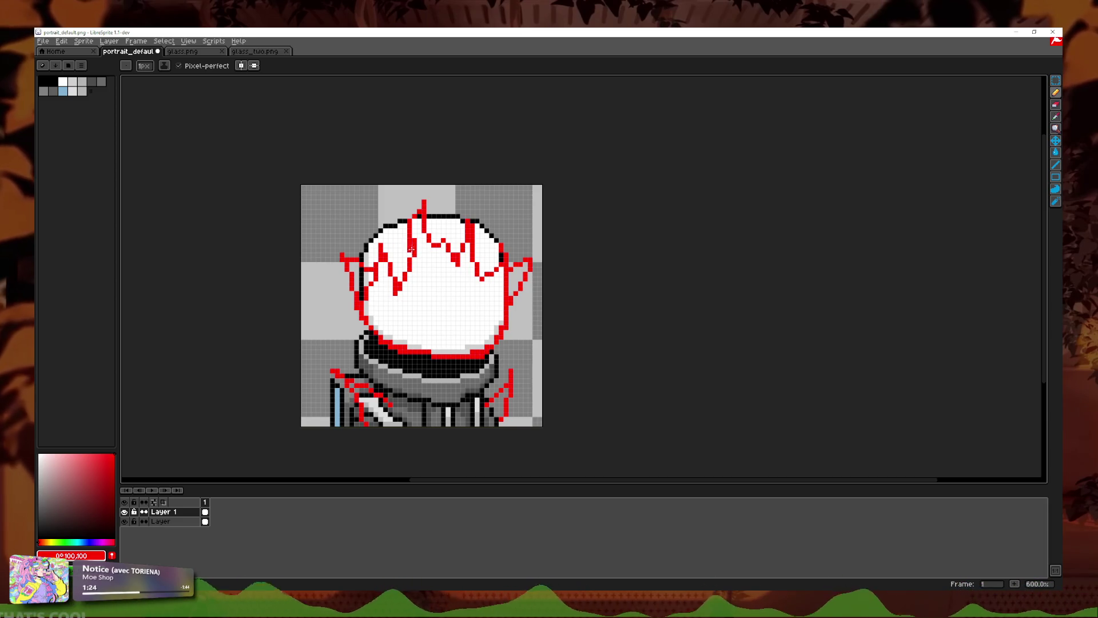
scroll(411, 248, "down", 2)
scroll(366, 289, "up", 3)
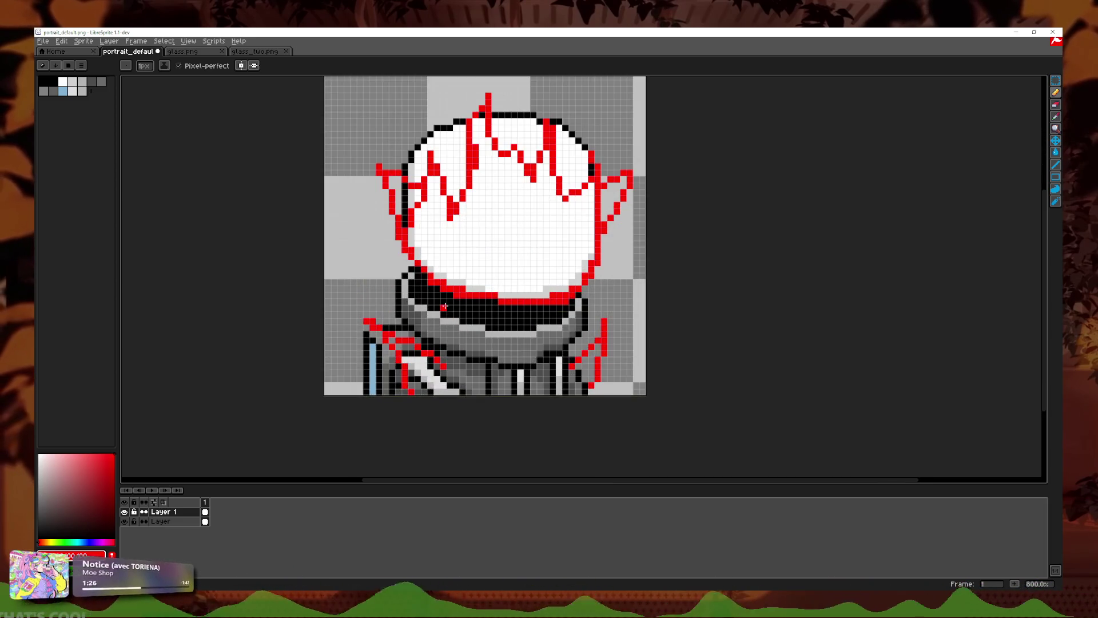
scroll(566, 240, "up", 2)
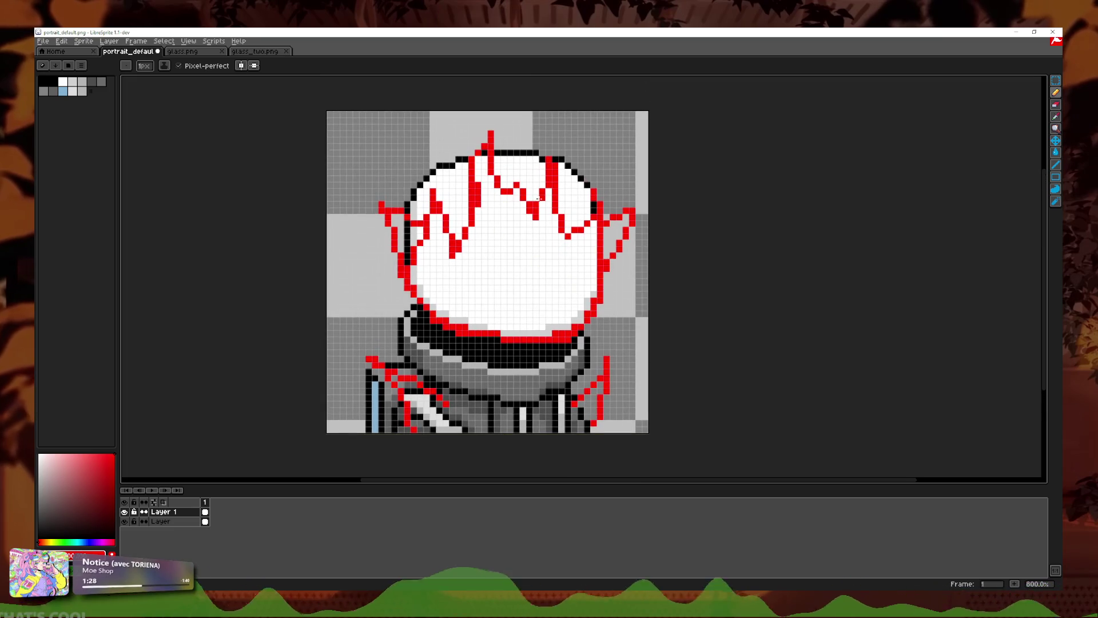
scroll(540, 198, "down", 3)
scroll(542, 214, "down", 1)
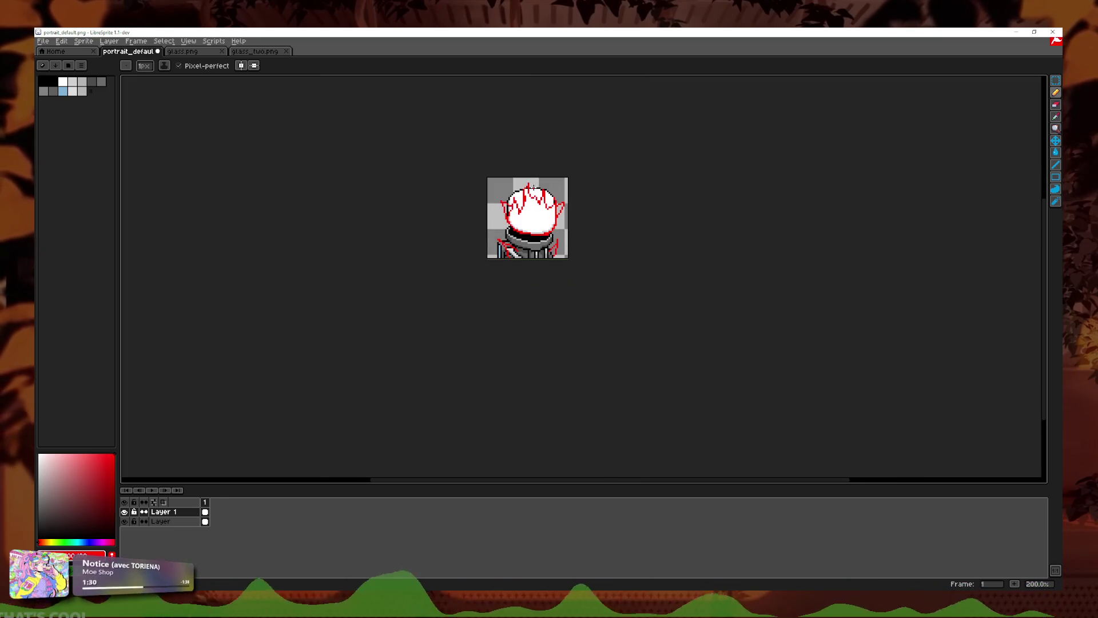
scroll(537, 194, "up", 2)
scroll(538, 194, "up", 1)
scroll(455, 248, "up", 4)
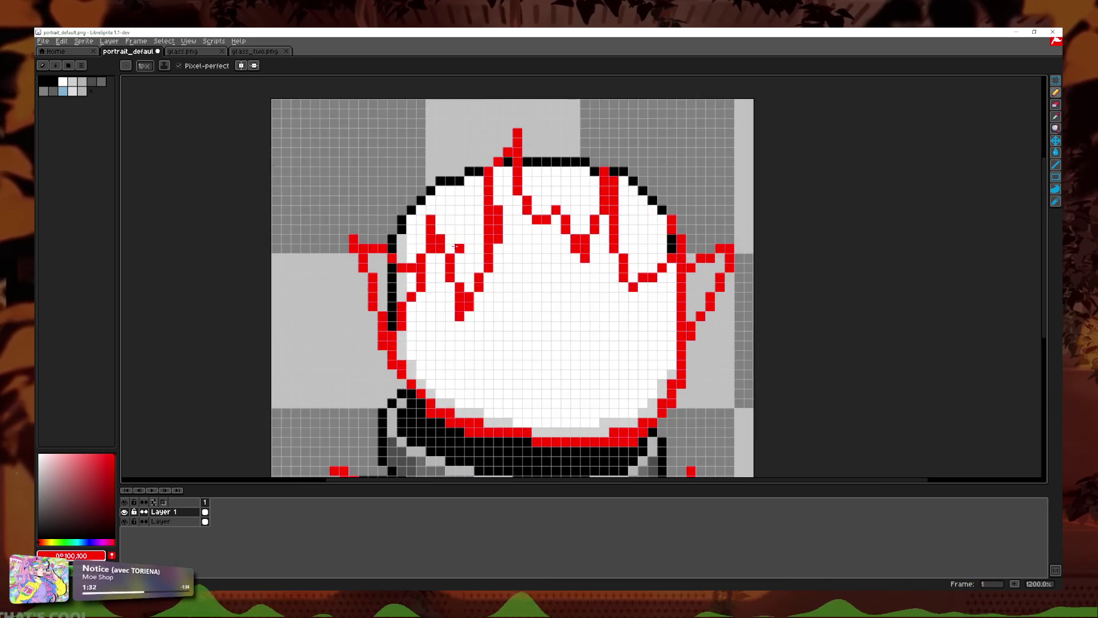
mouse_move(452, 245)
left_mouse_down()
mouse_move(459, 198)
mouse_move(477, 210)
left_mouse_up()
key("ctrl+z")
key("ctrl+y")
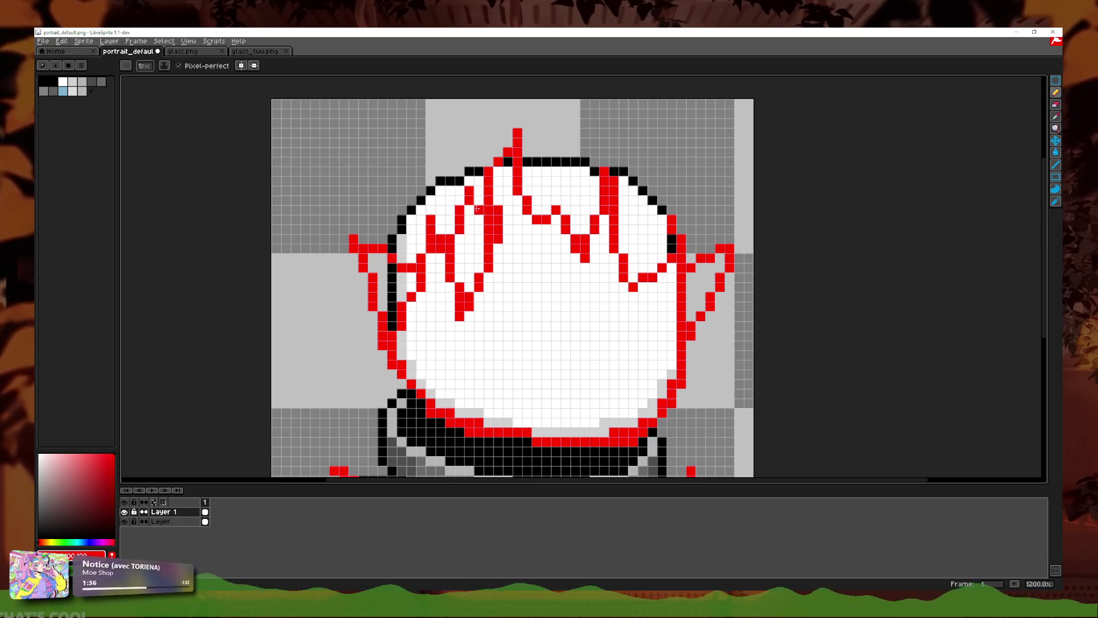
Step: Add a zigzag red flame line across the helmet's right side
left_click_drag(532, 166, 667, 240)
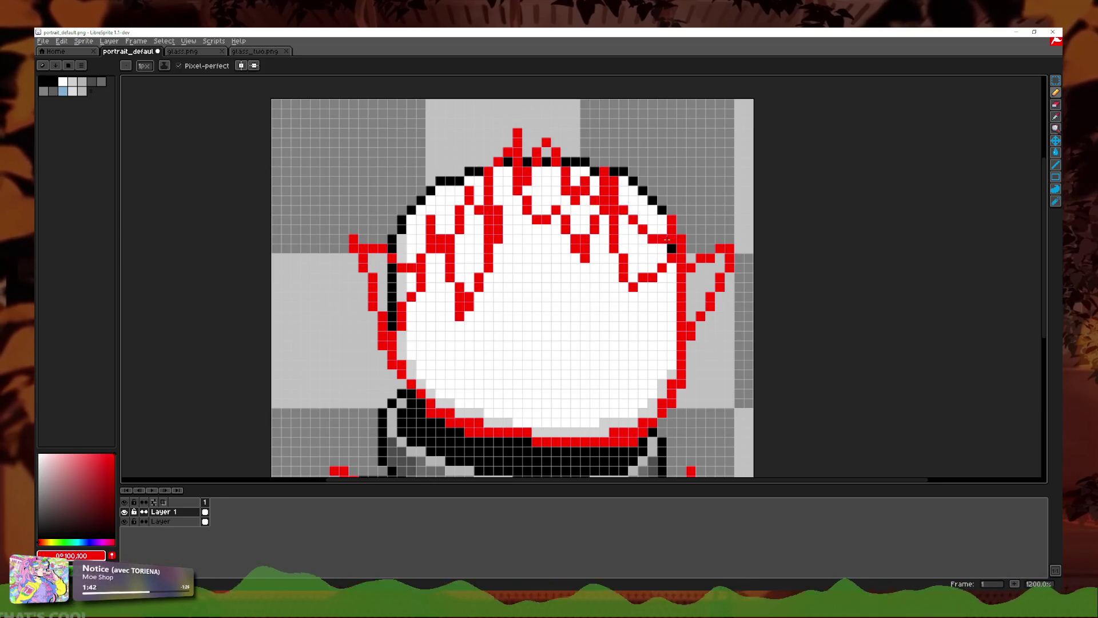
scroll(667, 239, "down", 2)
scroll(695, 262, "down", 3)
scroll(695, 262, "down", 1)
scroll(695, 262, "down", 1)
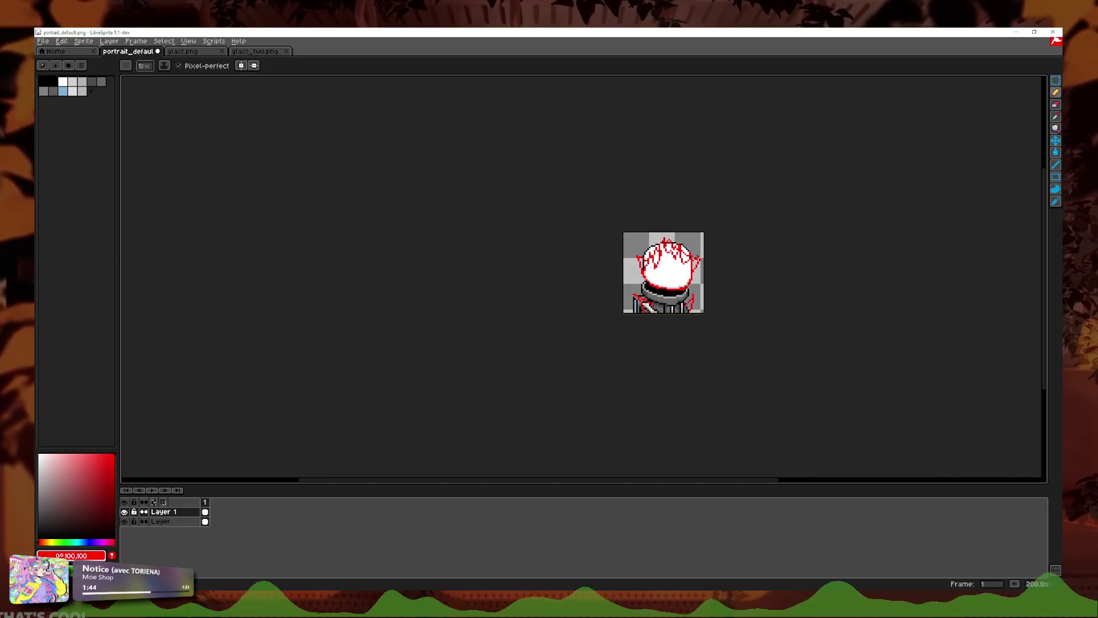
scroll(693, 251, "down", 1)
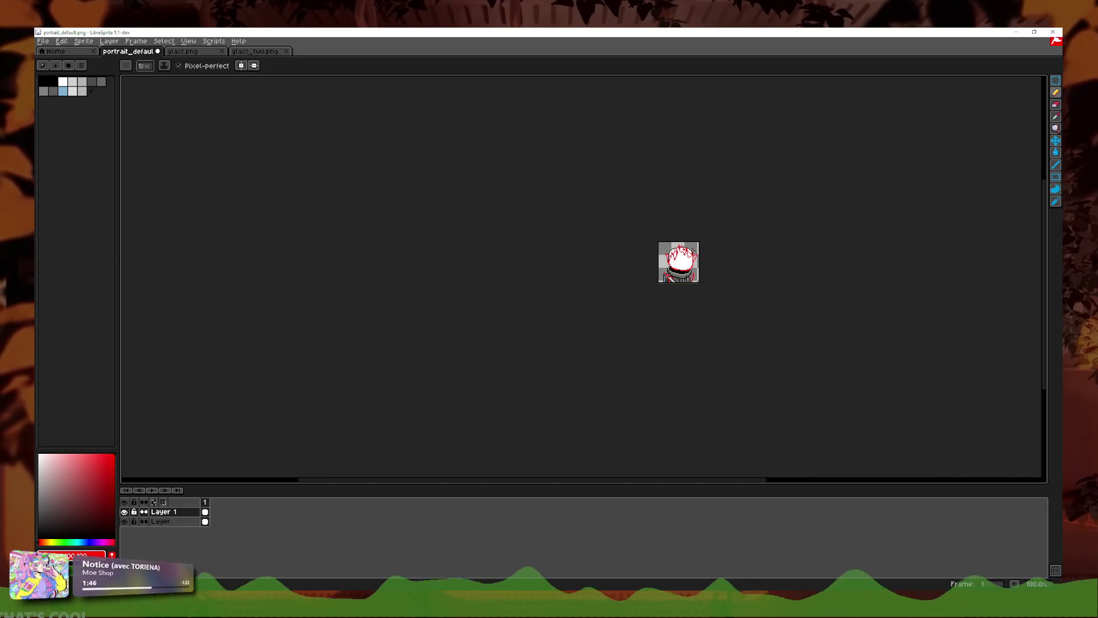
scroll(691, 253, "up", 1)
scroll(692, 255, "up", 3)
scroll(612, 271, "up", 4)
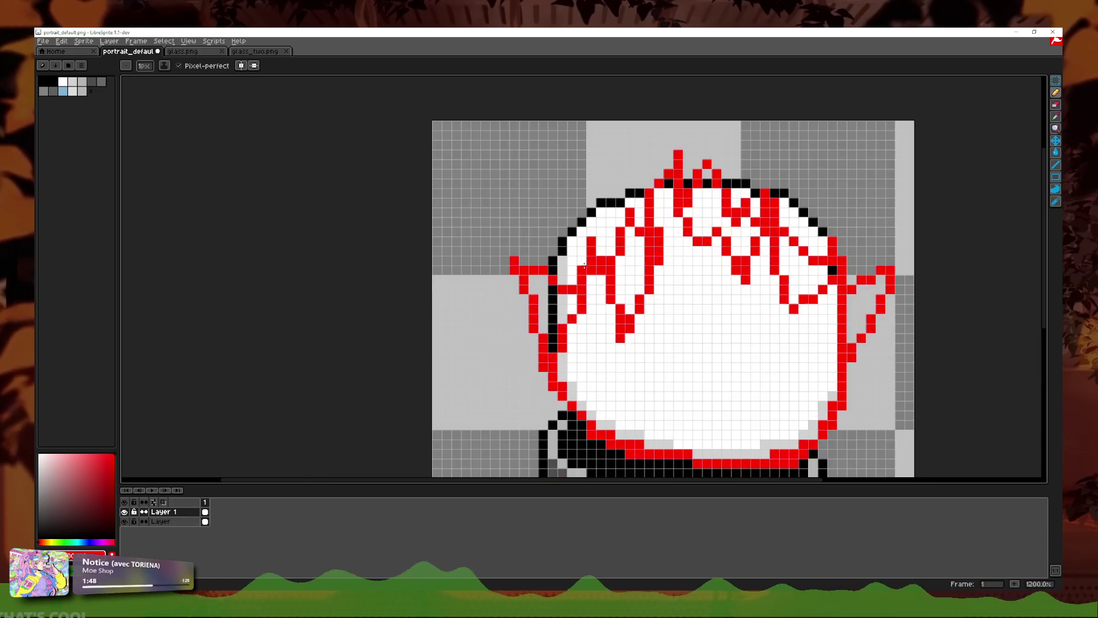
scroll(579, 278, "down", 2)
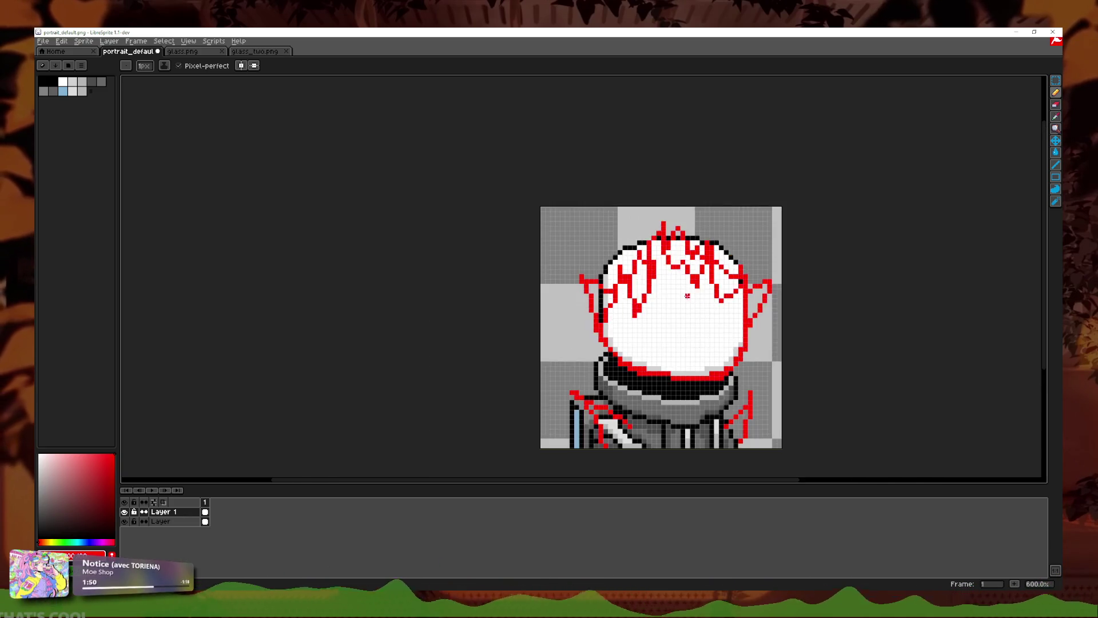
scroll(609, 305, "up", 1)
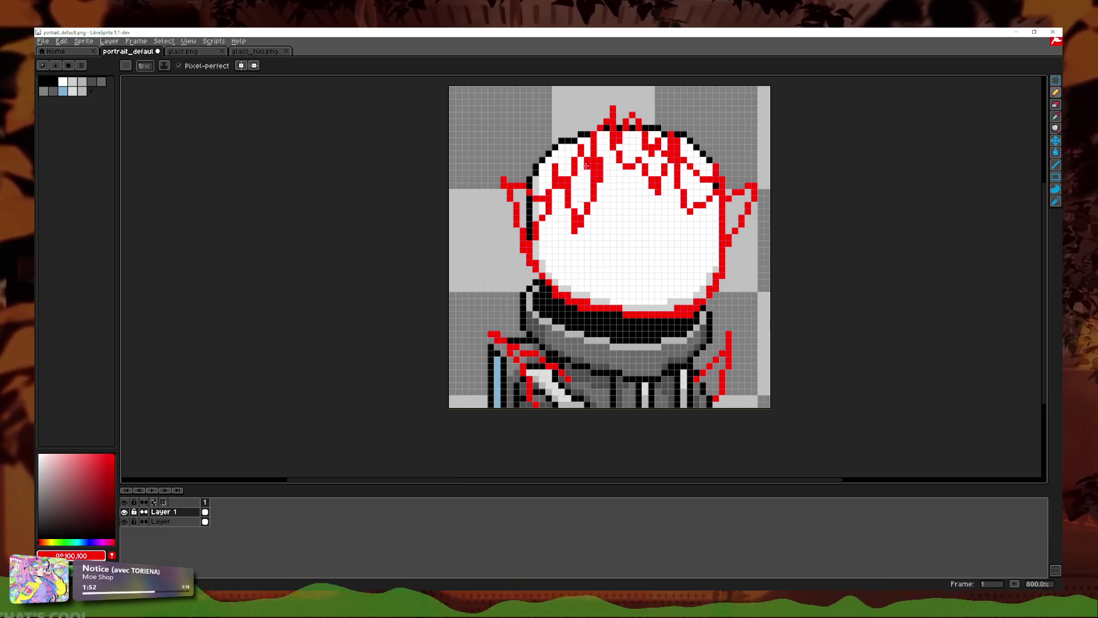
scroll(550, 163, "up", 2)
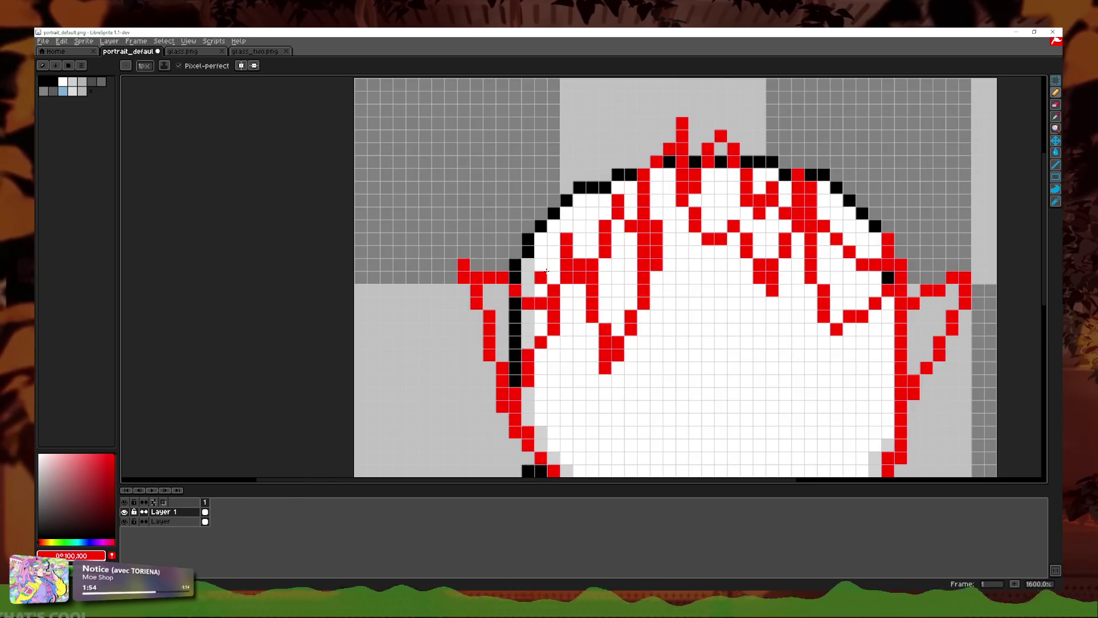
scroll(552, 178, "up", 1)
scroll(558, 275, "down", 1)
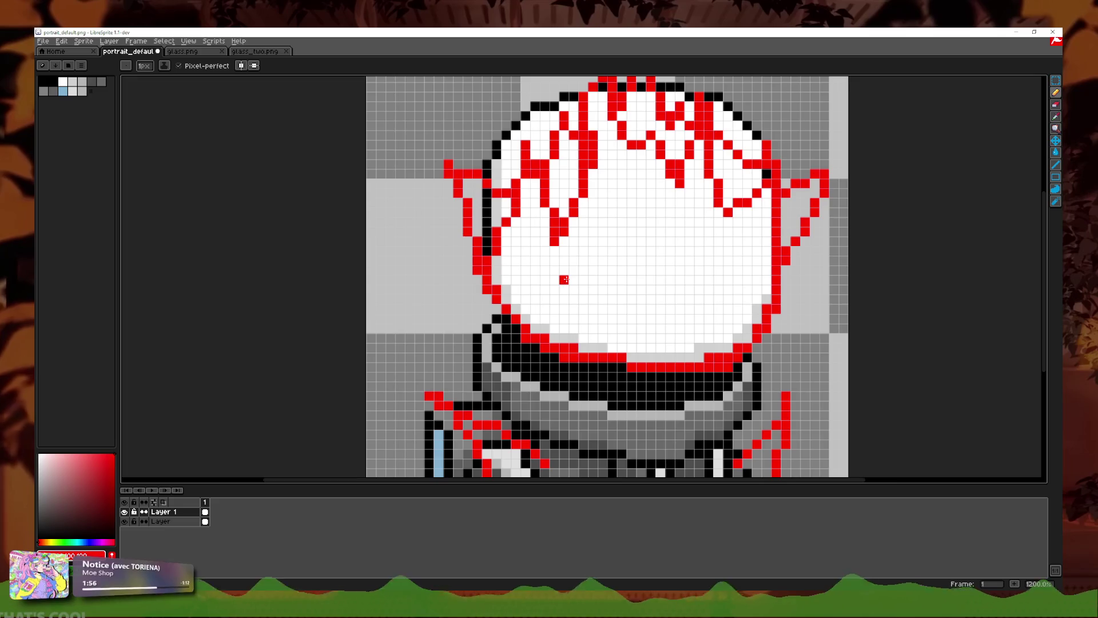
Step: Paint red lines across the lower face and along its left edge and neckline
left_click_drag(557, 272, 573, 267)
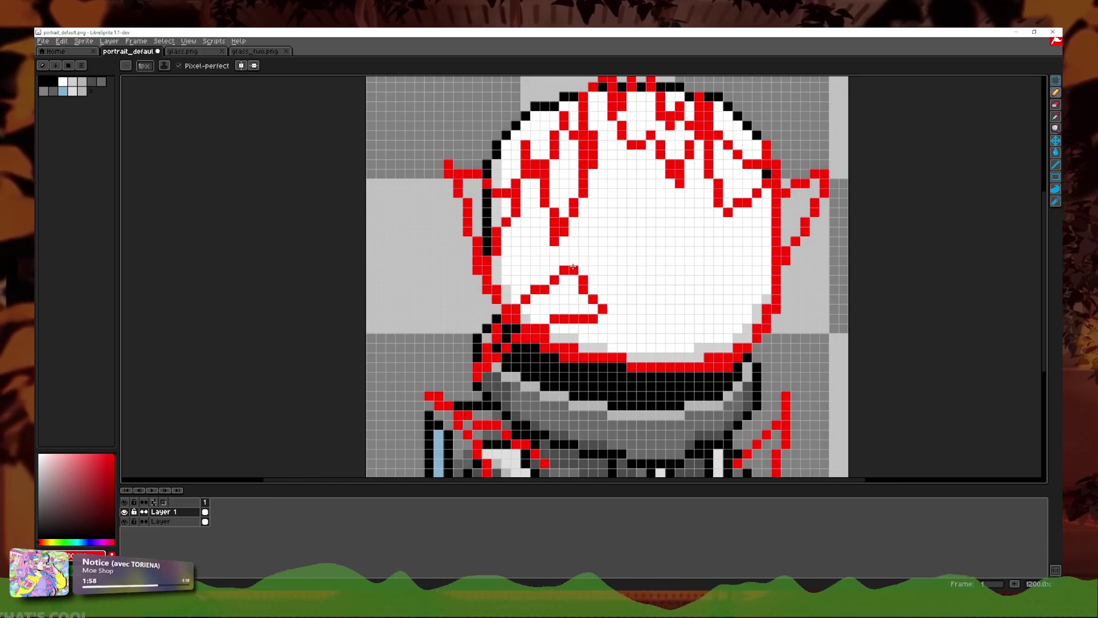
scroll(756, 308, "down", 2)
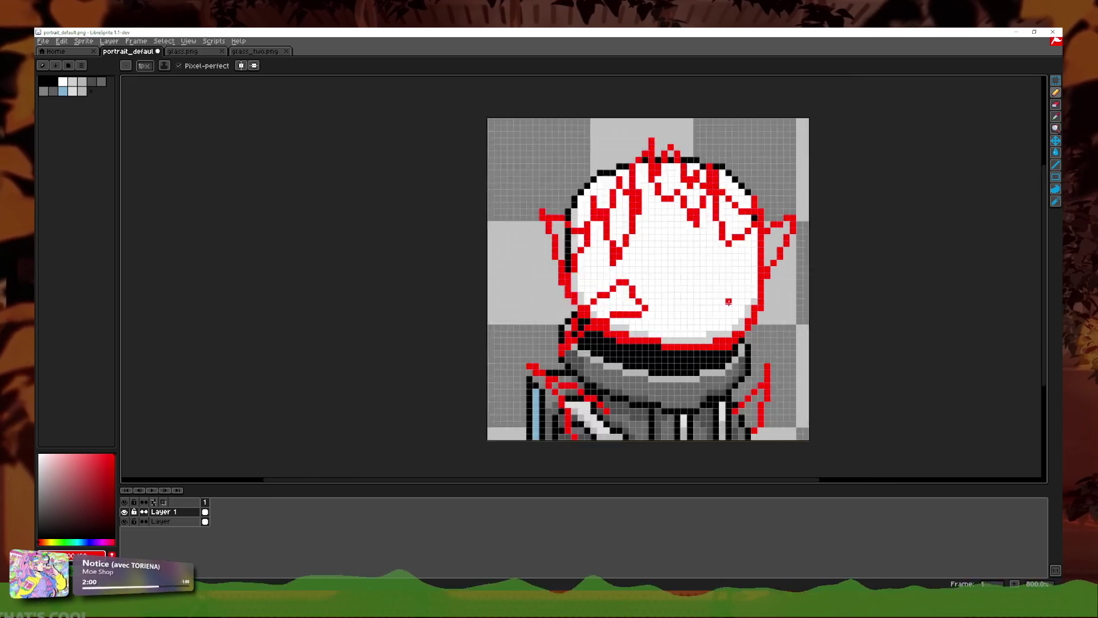
scroll(645, 261, "up", 2)
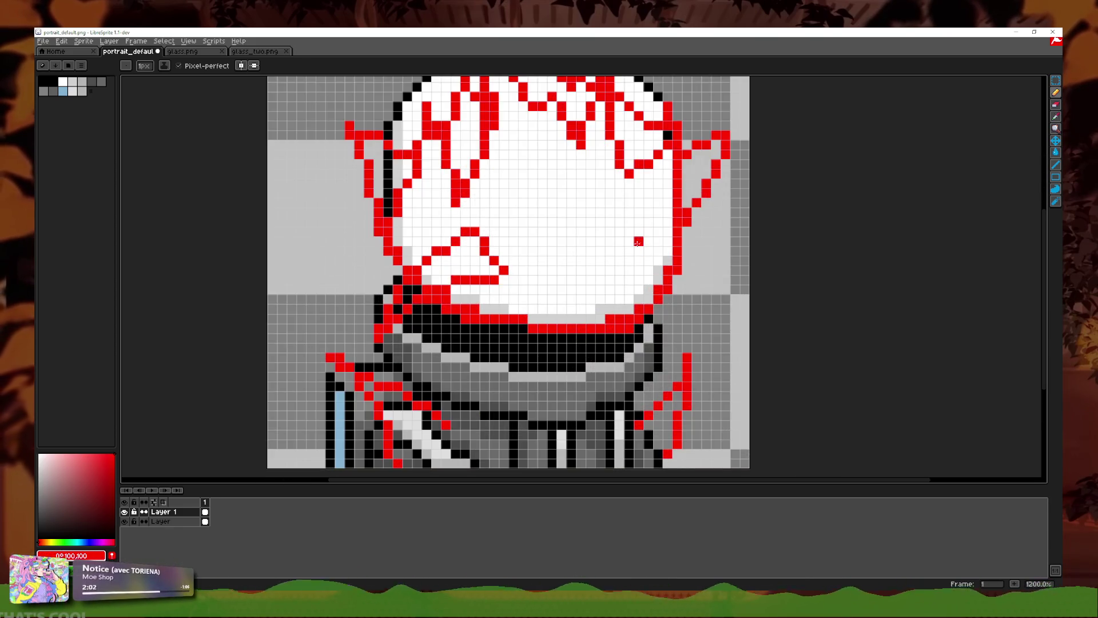
left_click_drag(597, 282, 592, 315)
scroll(592, 315, "down", 6)
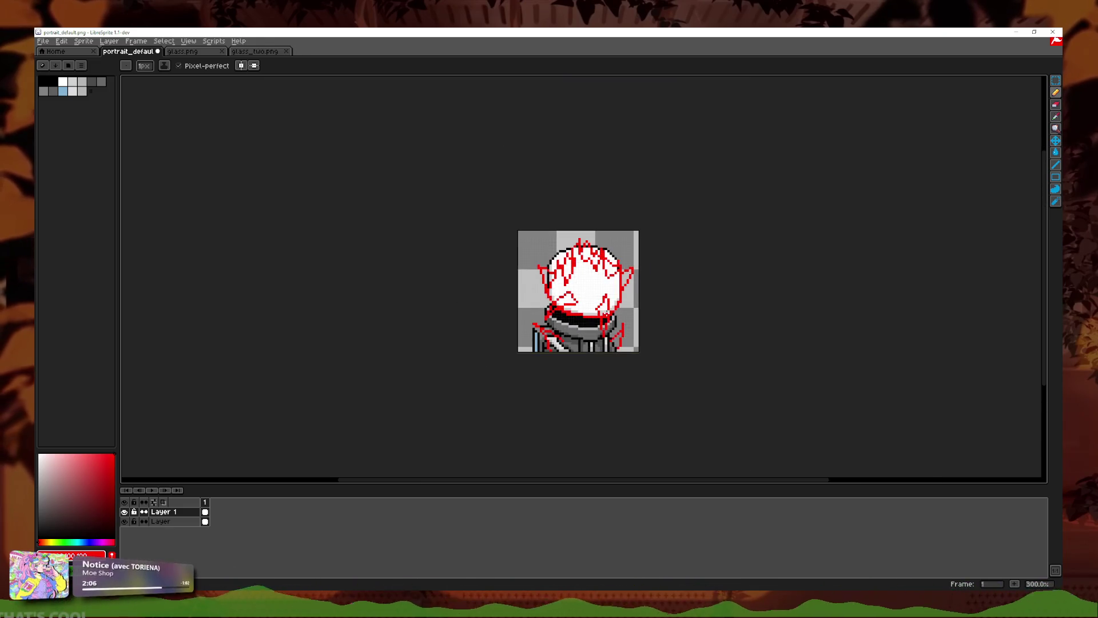
key("ctrl+z")
key("ctrl+z")
key("ctrl+z")
scroll(472, 267, "up", 5)
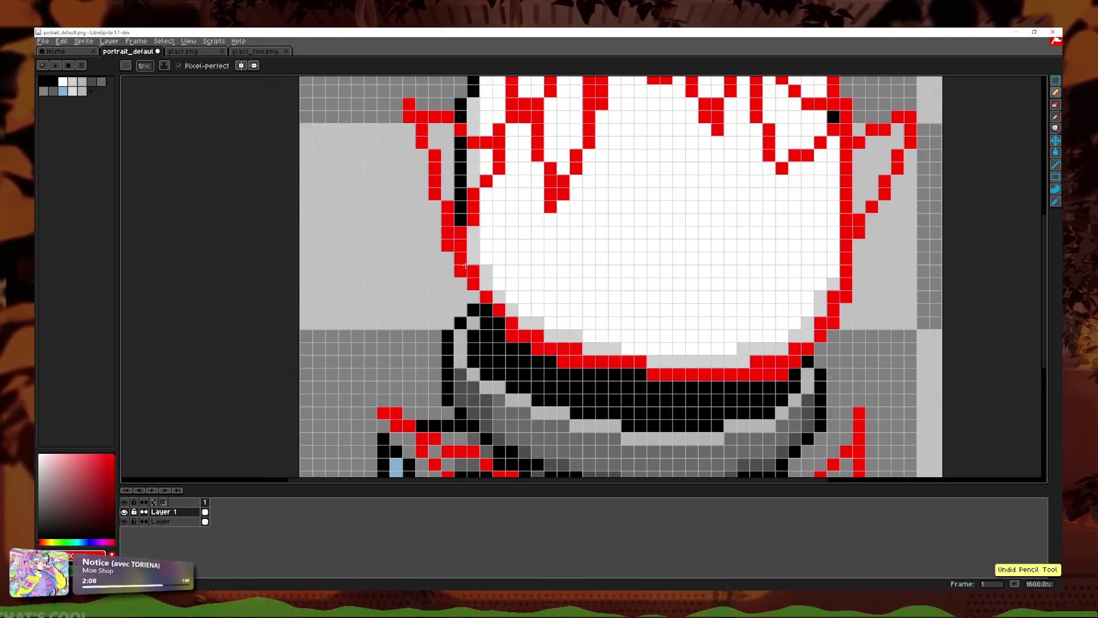
left_click_drag(458, 245, 537, 322)
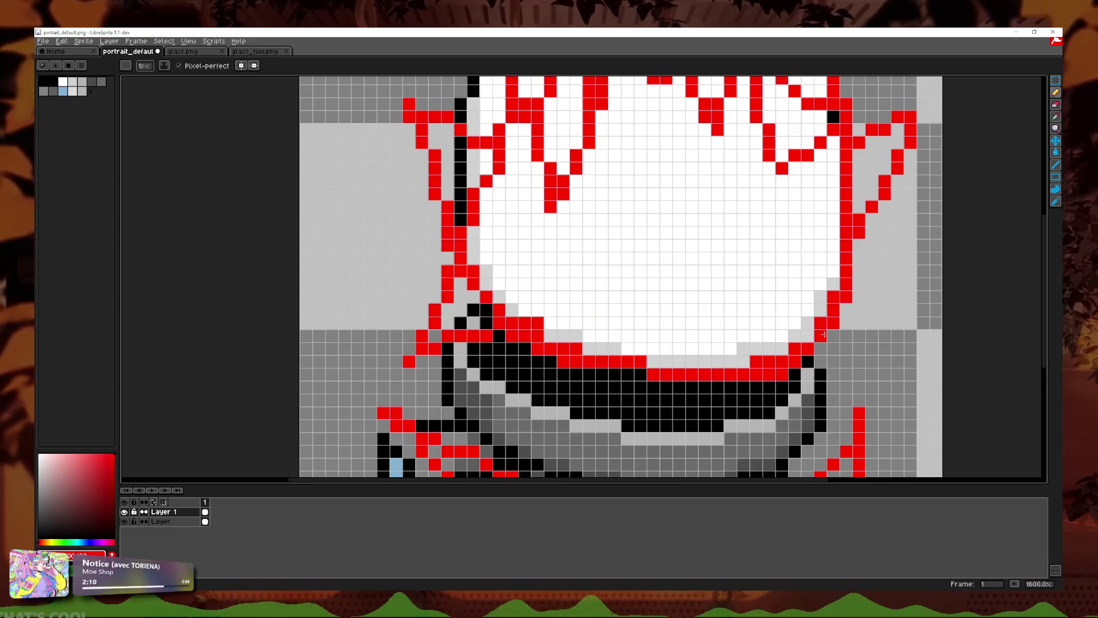
left_click_drag(847, 276, 730, 322)
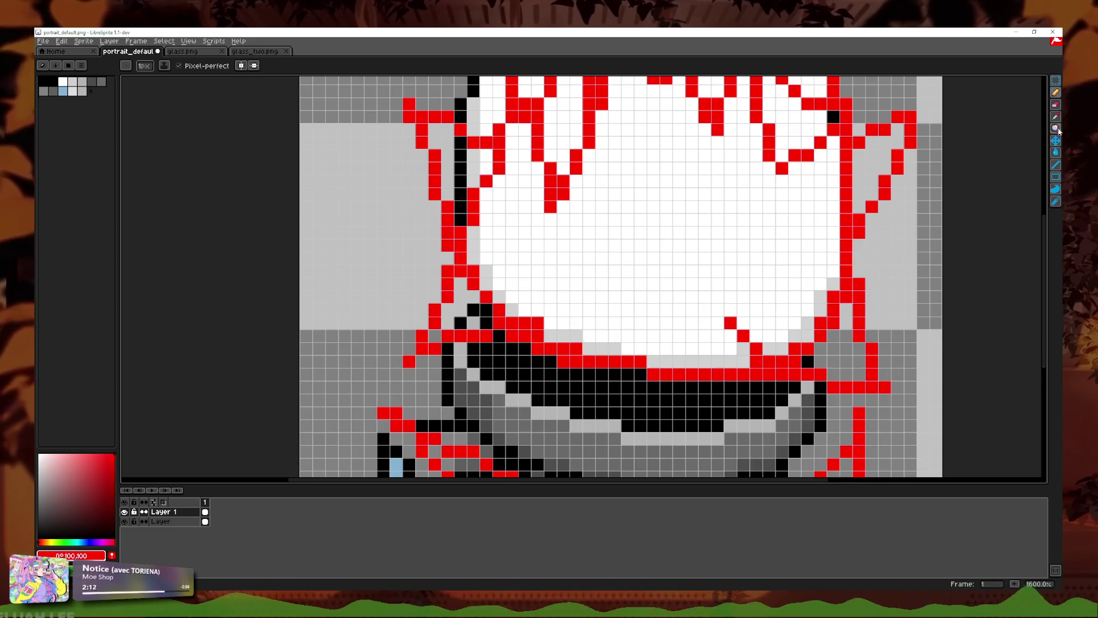
Step: Repaint the red pixels along both neckline edges black
left_click_drag(820, 336, 755, 361)
left_click_drag(730, 323, 743, 336)
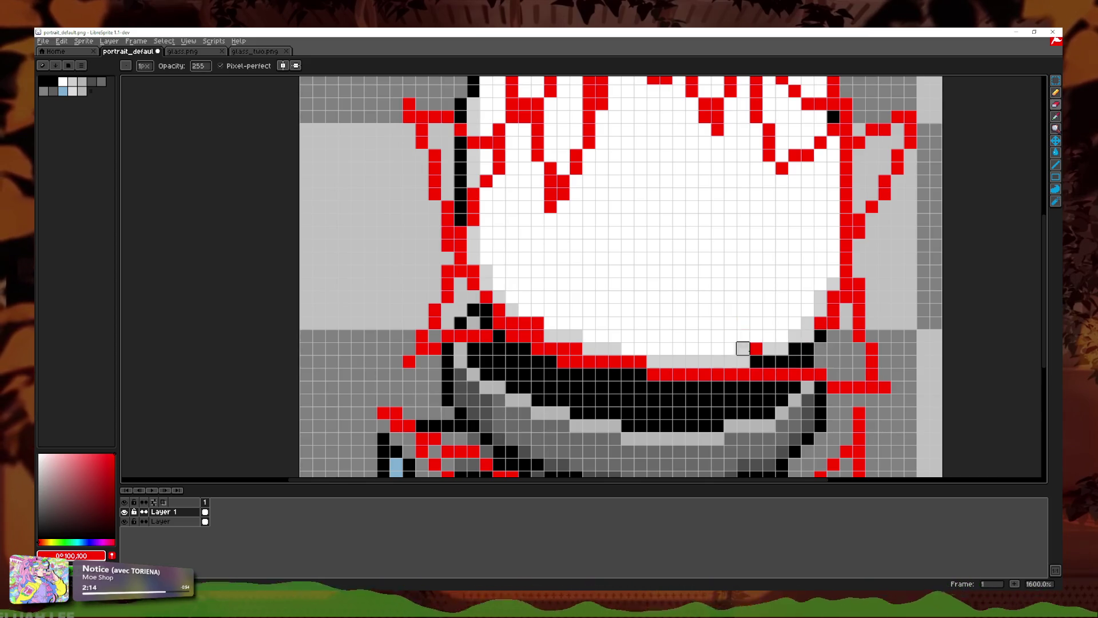
left_click_drag(820, 322, 846, 283)
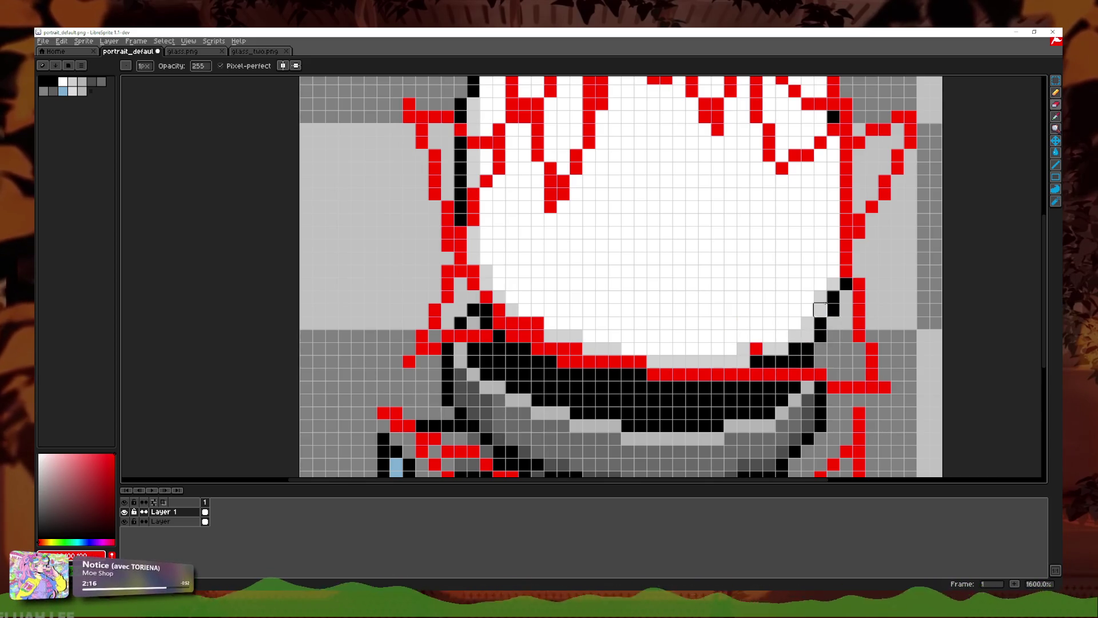
left_click_drag(511, 322, 473, 270)
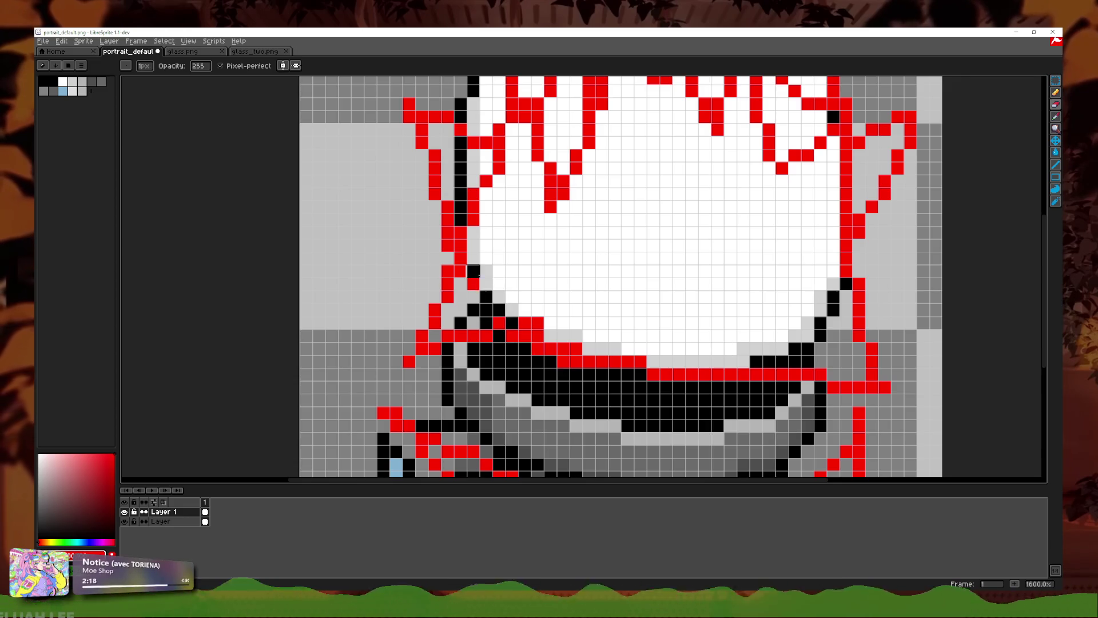
scroll(573, 323, "down", 3)
scroll(540, 335, "down", 2)
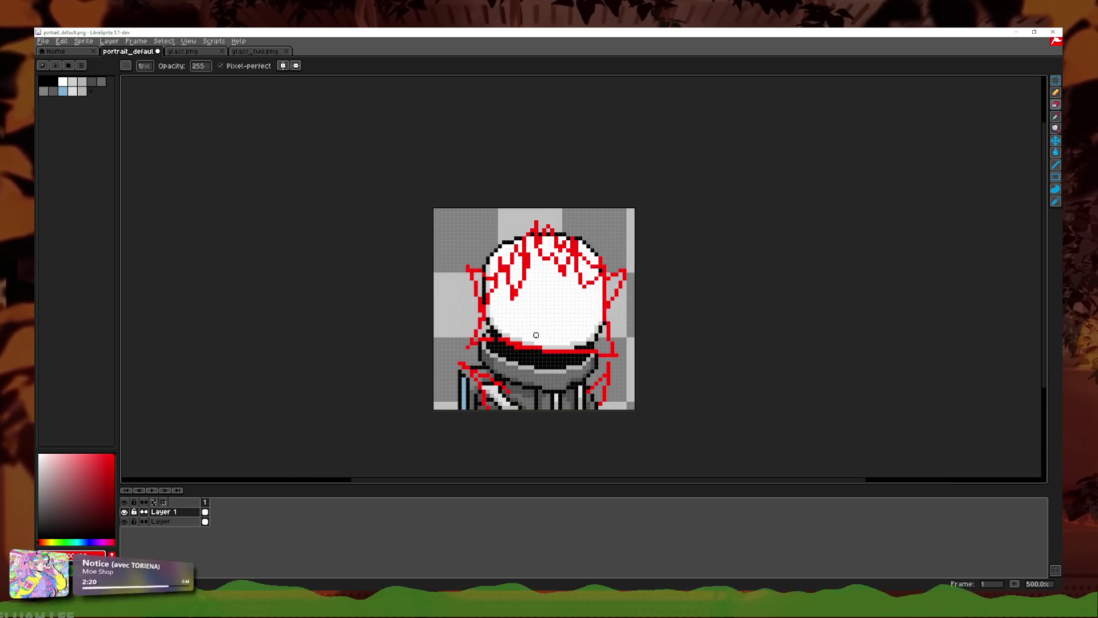
scroll(540, 335, "up", 3)
scroll(540, 335, "up", 2)
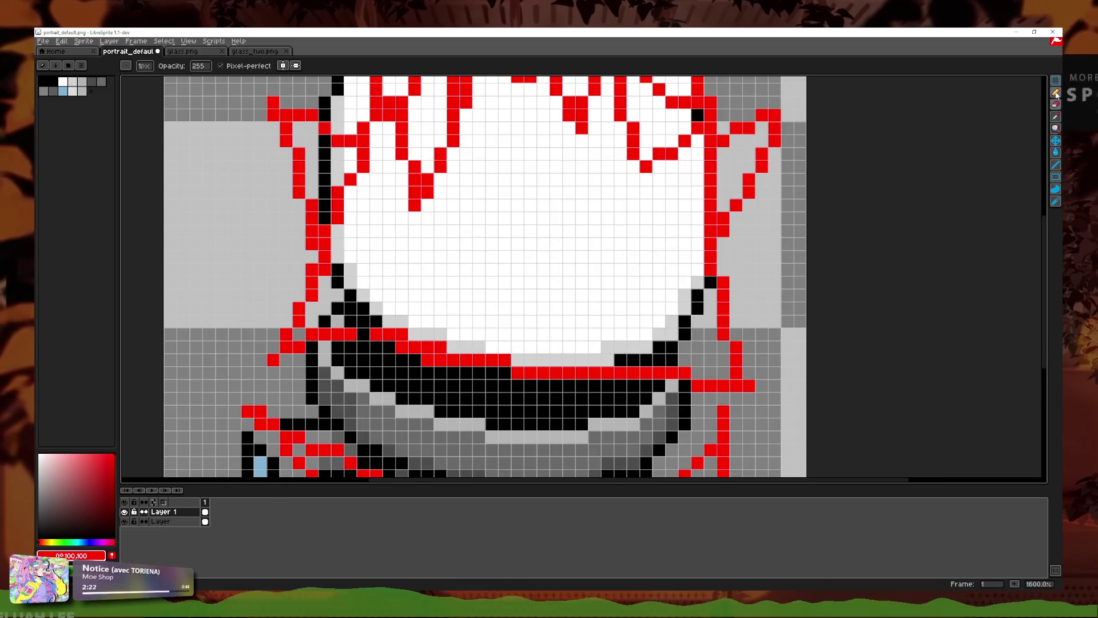
left_click_drag(633, 361, 642, 358)
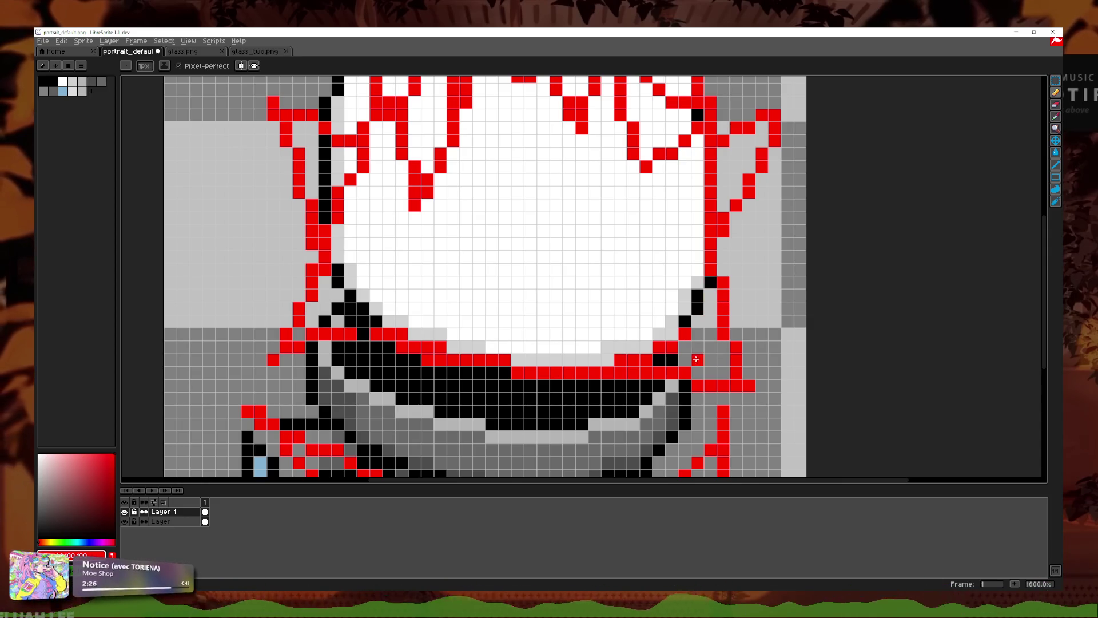
key("ctrl+z")
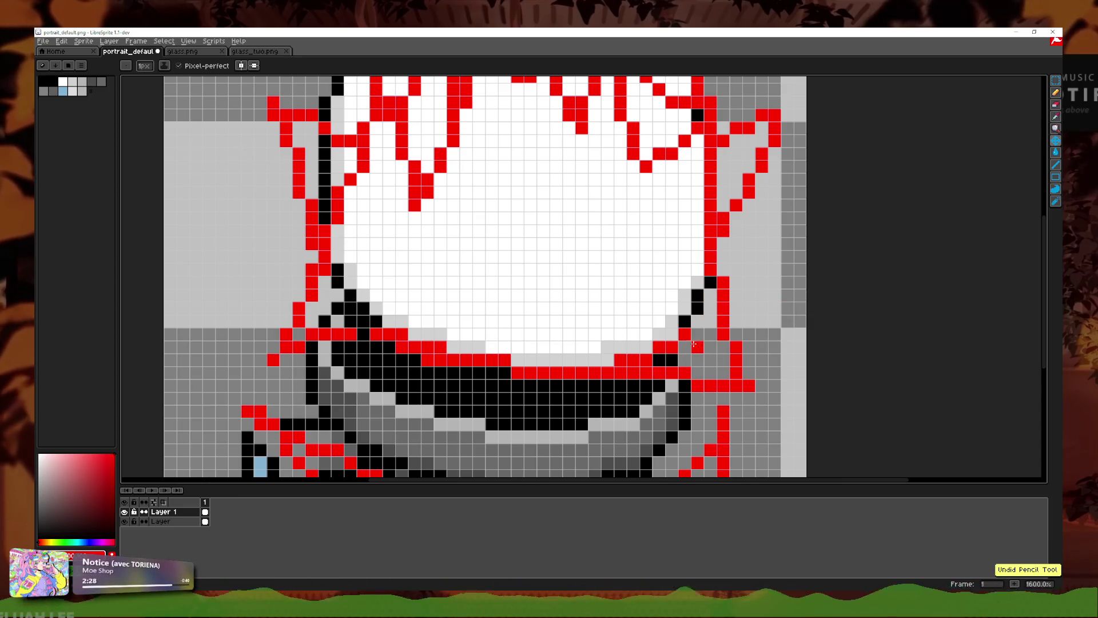
Step: Erase a few stray red pixels beside the right neckline
key("e")
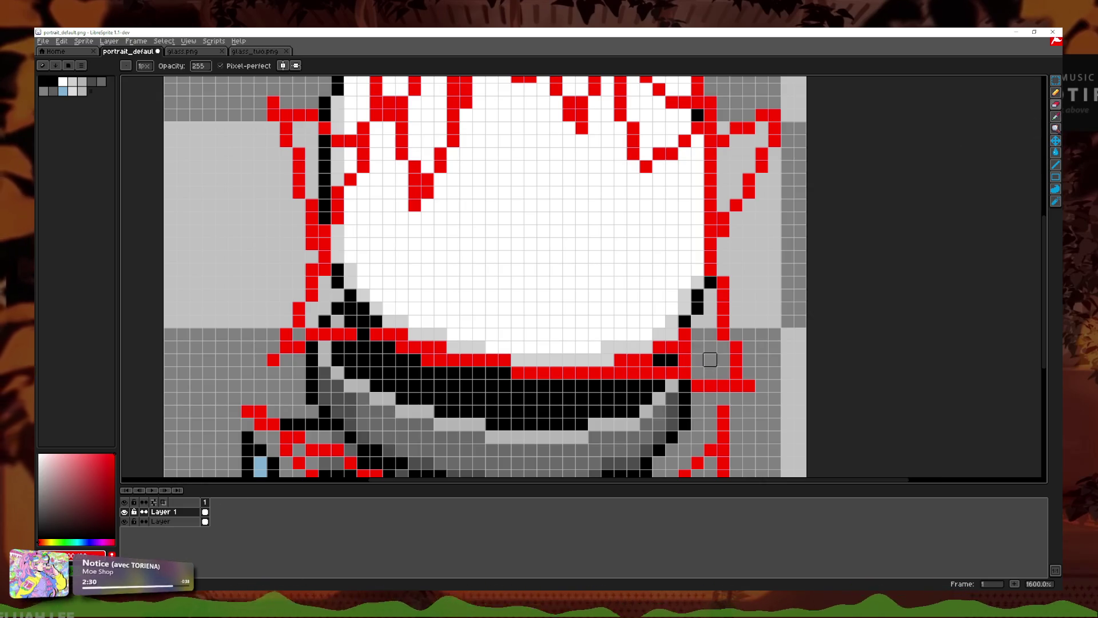
scroll(755, 360, "down", 1)
scroll(753, 344, "down", 4)
scroll(752, 339, "down", 1)
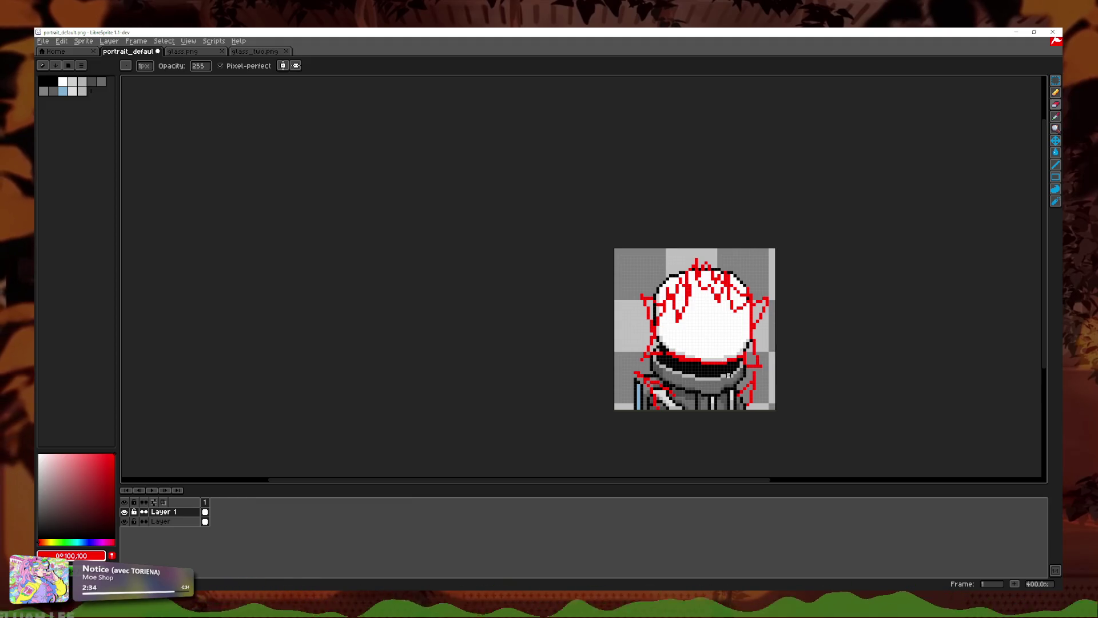
scroll(722, 369, "up", 3)
scroll(797, 380, "up", 3)
left_click_drag(771, 327, 771, 354)
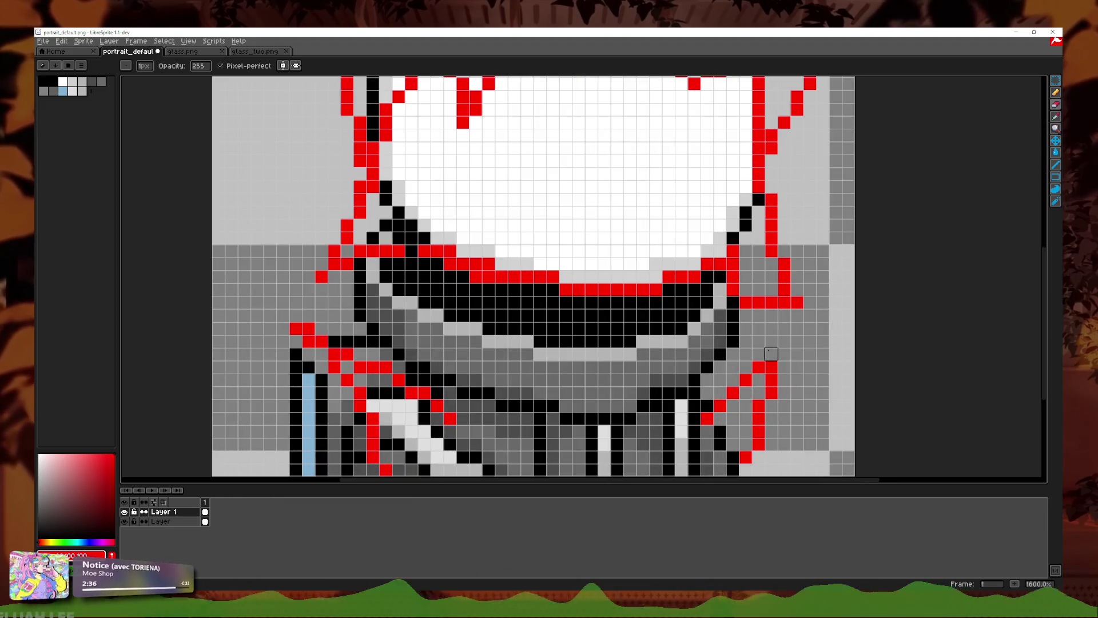
Step: Erase a stray red pixel on the right and draw a diagonal red line at the lower left
scroll(629, 389, "down", 2)
scroll(629, 389, "left", 2)
left_click(751, 371)
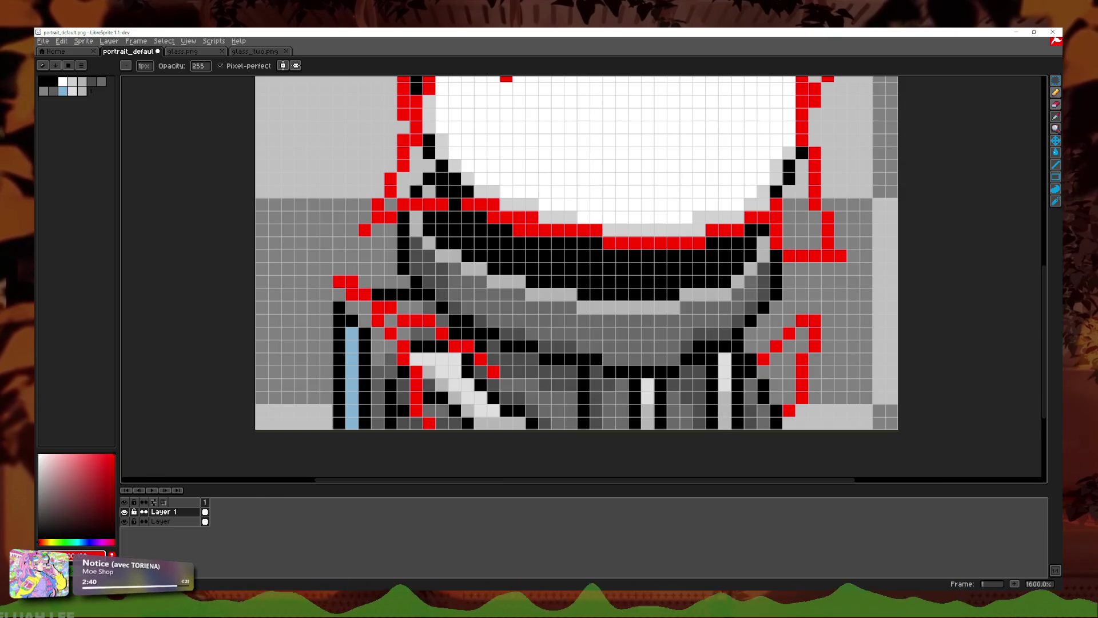
key("b")
left_click_drag(494, 385, 431, 422)
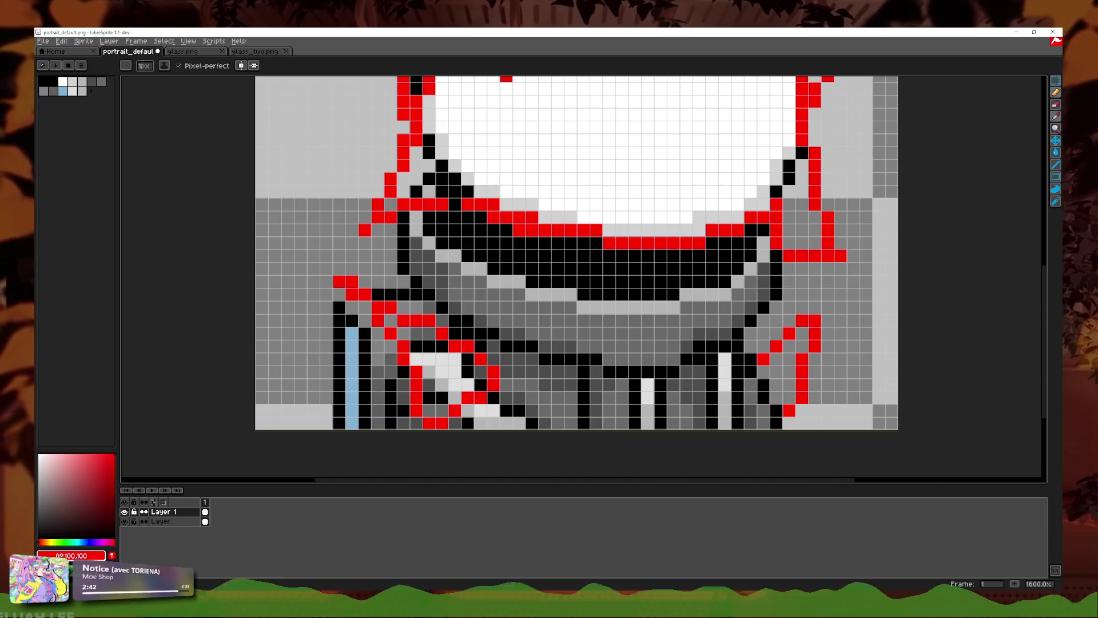
Step: Erase four stray red pixels along the lower-left edge and turn one red pixel black
key("e")
left_click(339, 282)
left_click(351, 294)
left_click(352, 281)
right_click(365, 294)
left_click(403, 319)
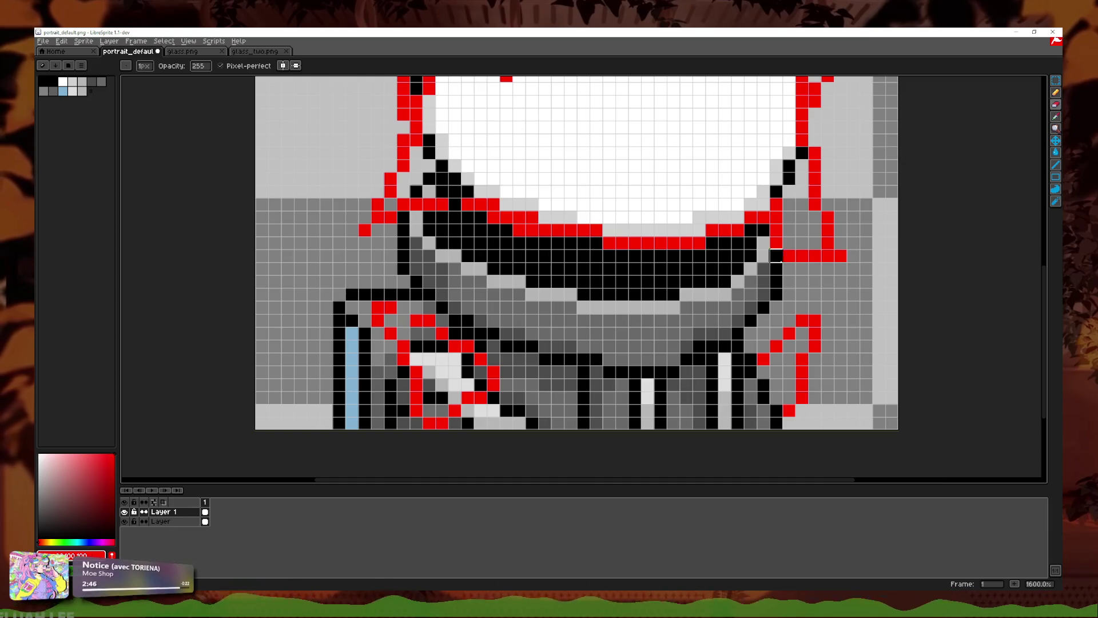
Step: Erase the remaining stray red pixels at the lower left, including the lone one
key("b")
scroll(601, 317, "down", 4)
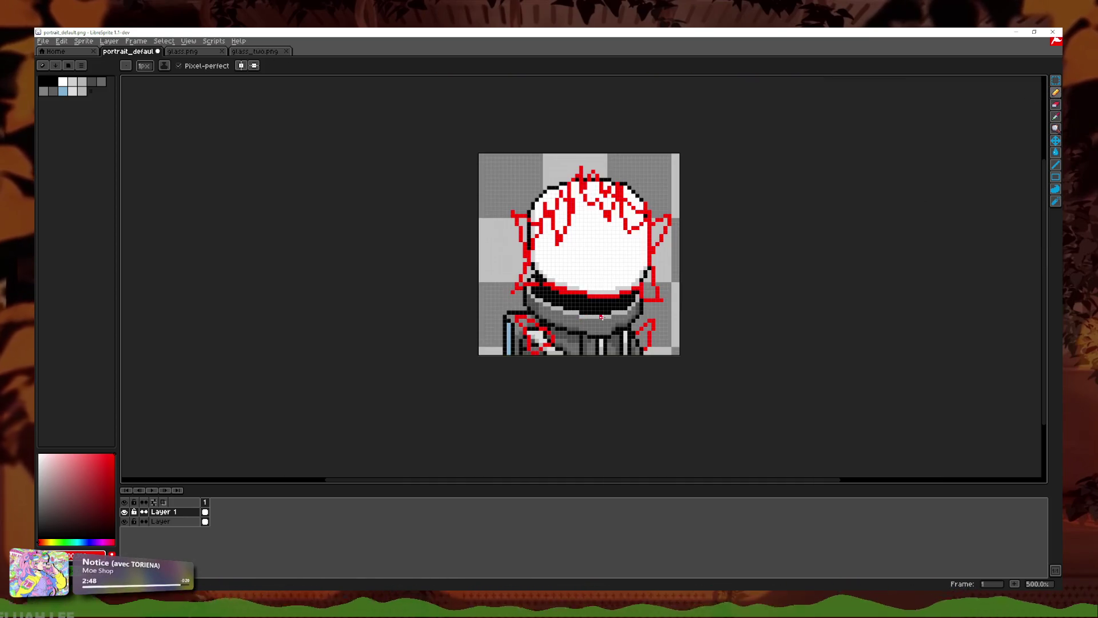
scroll(605, 289, "up", 4)
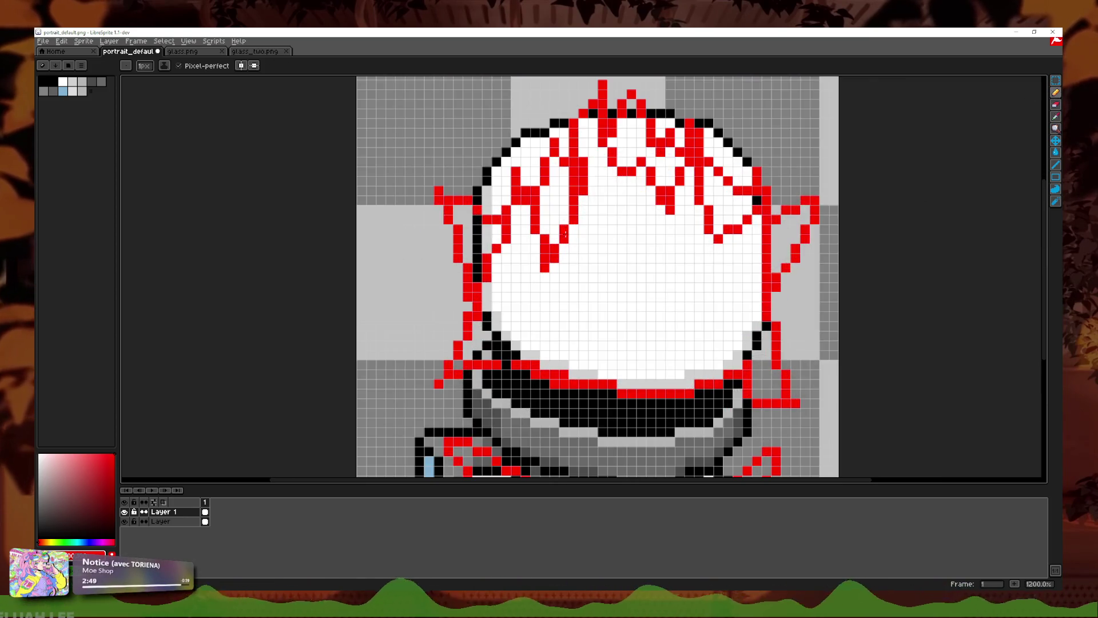
left_click(1058, 117)
scroll(447, 372, "up", 3)
left_click_drag(437, 369, 456, 349)
left_click(418, 407)
Step: Try drawing a red line down the left edge, undoing the column and a stray pixel
left_click(1057, 92)
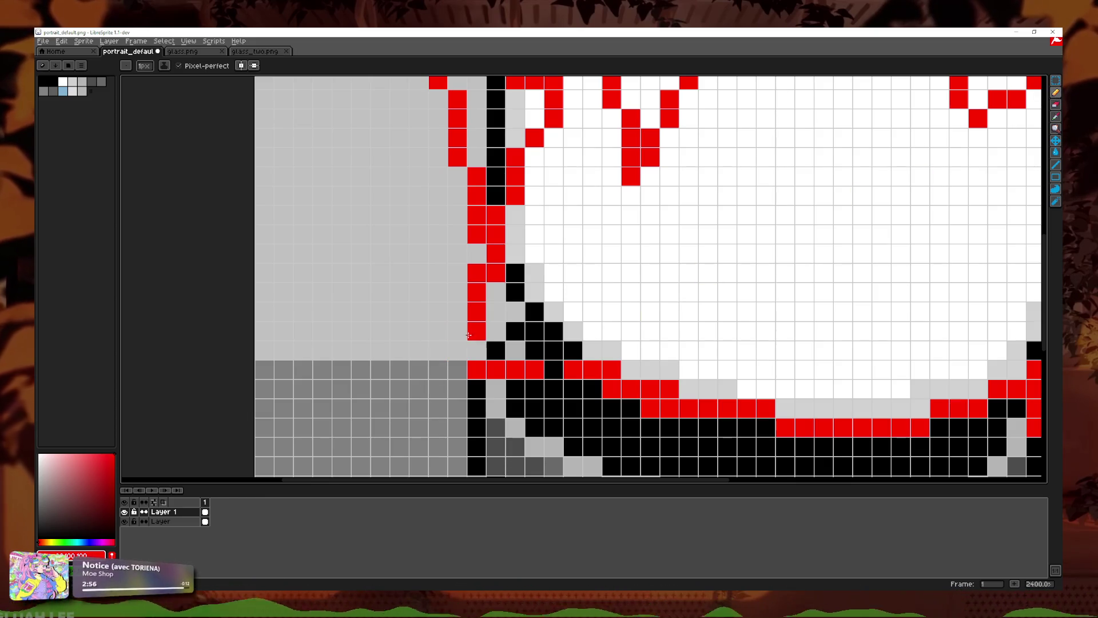
left_click(461, 313)
left_click_drag(463, 315, 458, 370)
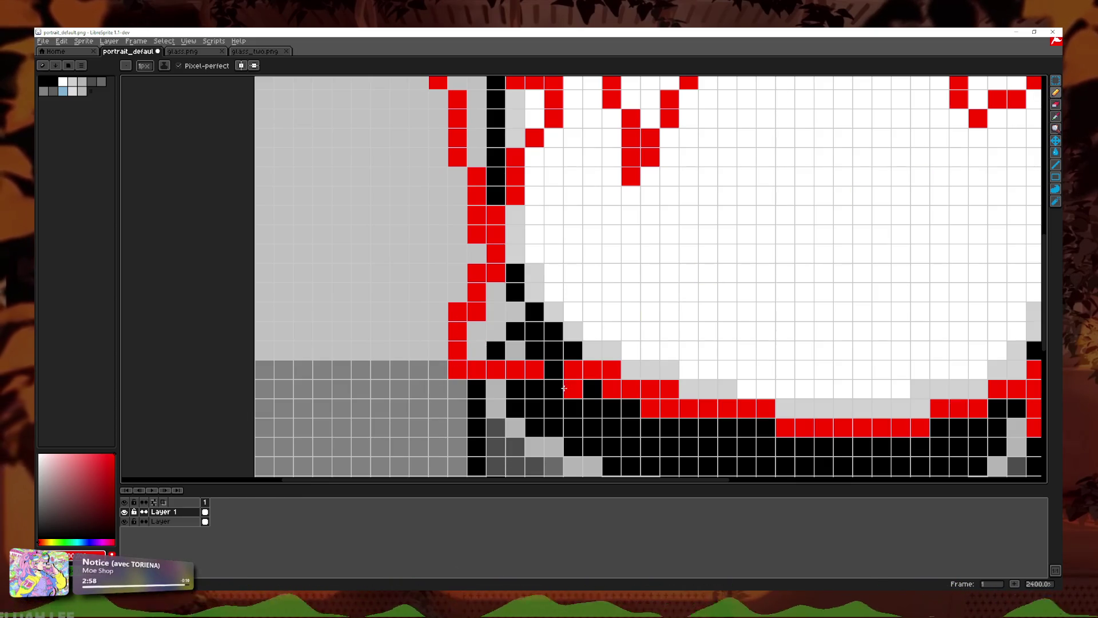
scroll(621, 358, "down", 6)
scroll(646, 349, "up", 4)
key("ctrl+z")
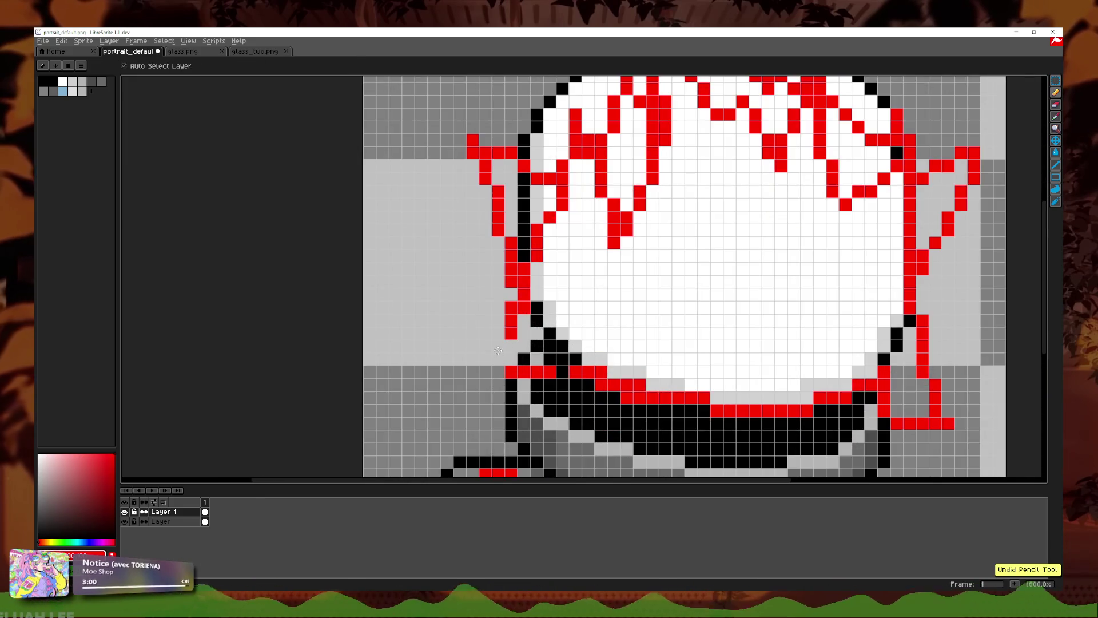
left_click(485, 359)
key("ctrl+z")
Step: Turn one black outline pixel red, then erase right-side red pixels and undo that erase
scroll(549, 367, "down", 3)
scroll(549, 367, "up", 5)
left_click(548, 367)
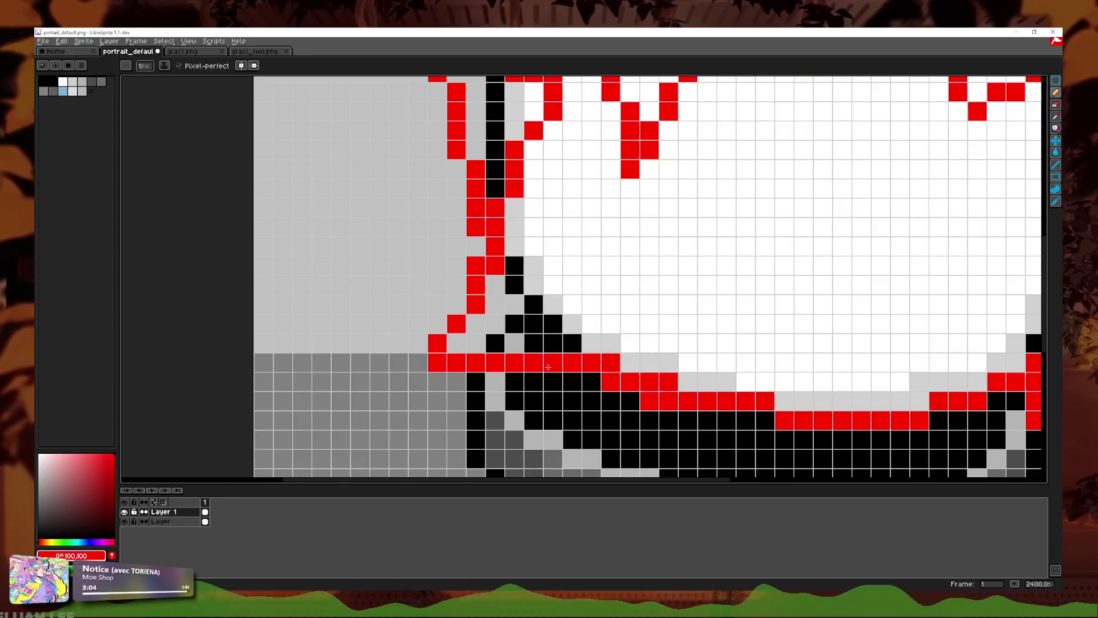
scroll(548, 366, "down", 4)
scroll(548, 366, "down", 1)
scroll(775, 427, "up", 3)
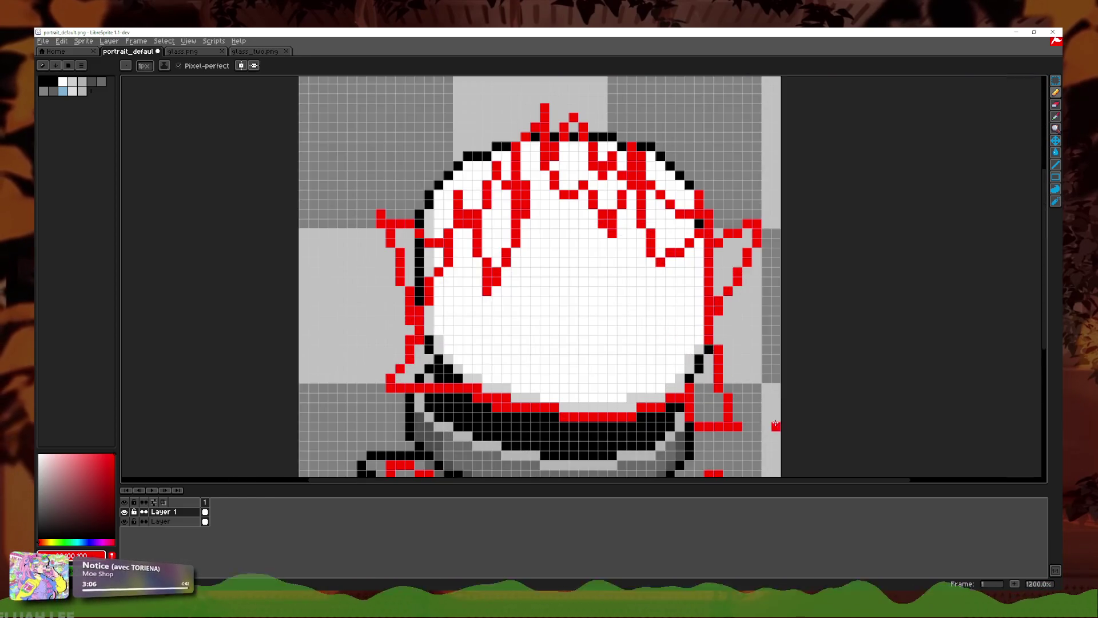
key("e")
left_click_drag(728, 426, 718, 380)
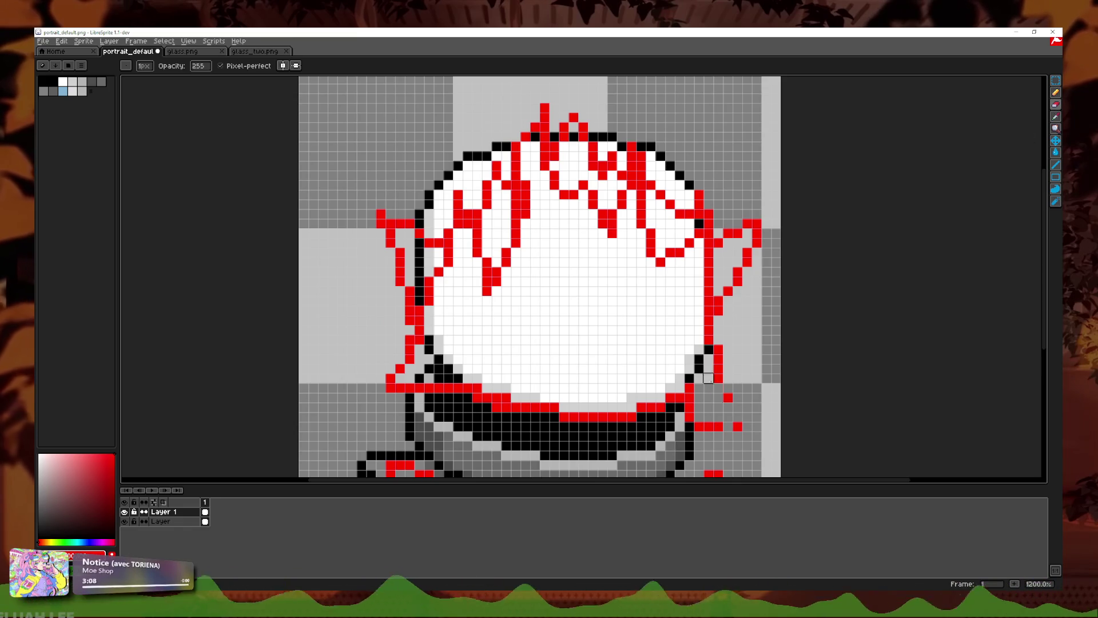
key("ctrl+z")
Step: Erase the vertical run of red sketch pixels inside the white fill
scroll(468, 263, "up", 1)
scroll(468, 263, "up", 1)
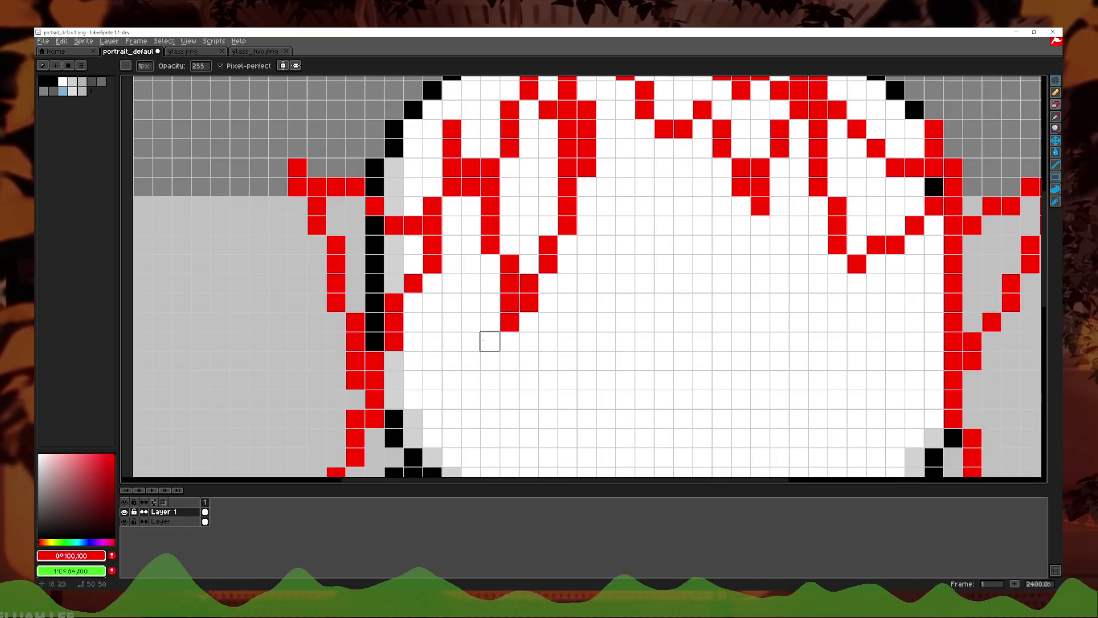
left_click_drag(509, 283, 509, 321)
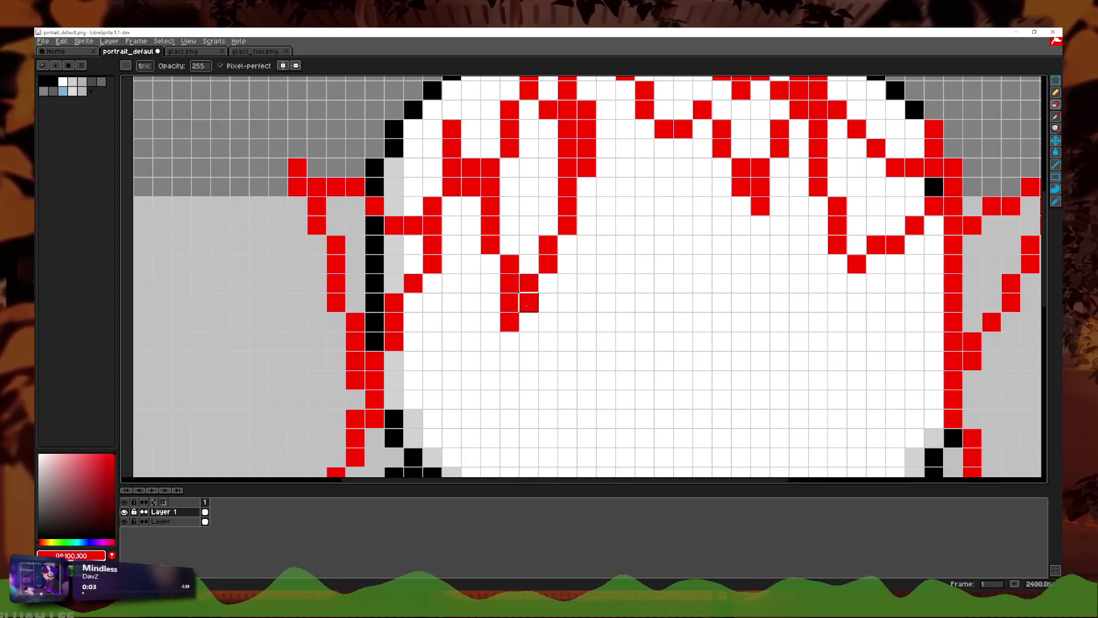
scroll(527, 324, "down", 3)
scroll(527, 324, "up", 1)
scroll(486, 328, "up", 2)
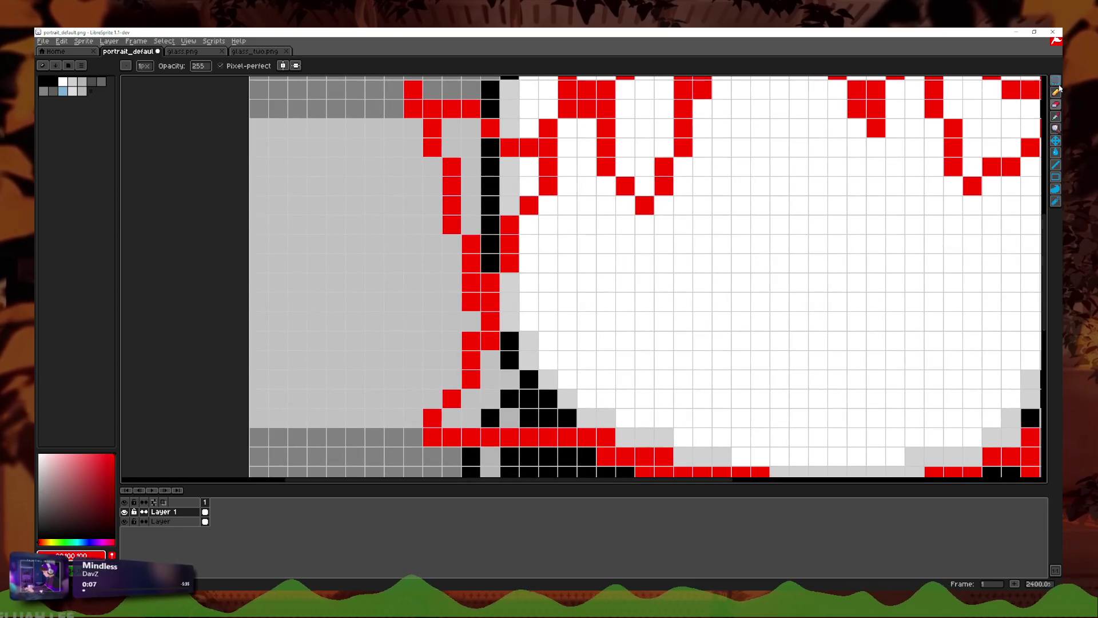
Step: Adjust the left flame line: add one red pixel, remove one, and erase two left of the outline
left_click(1055, 92)
left_click(626, 205)
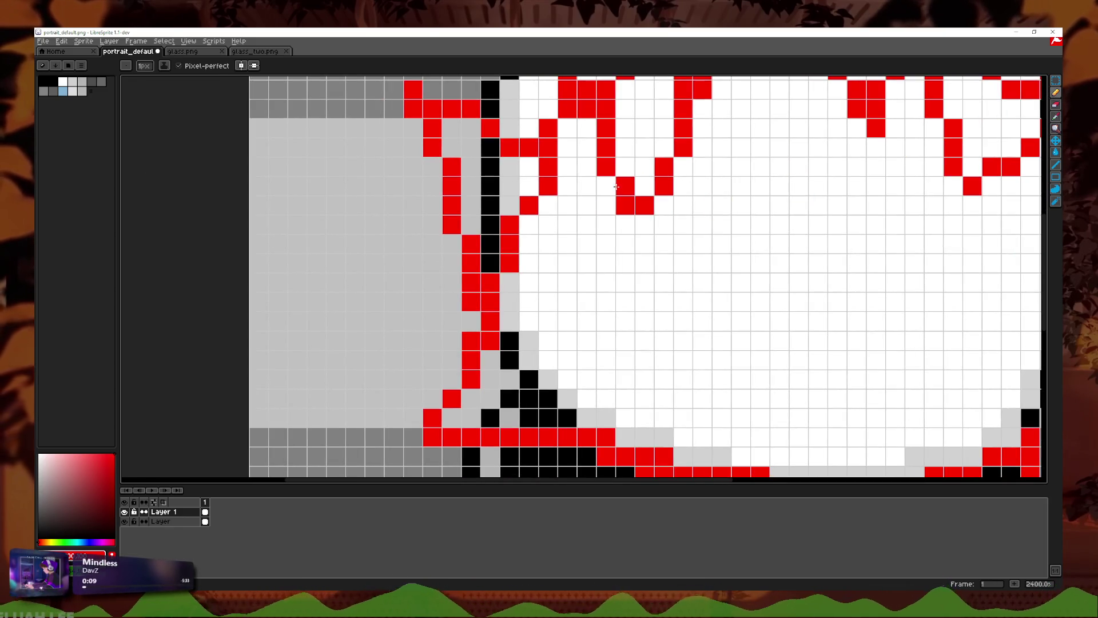
left_click(1056, 105)
left_click(625, 186)
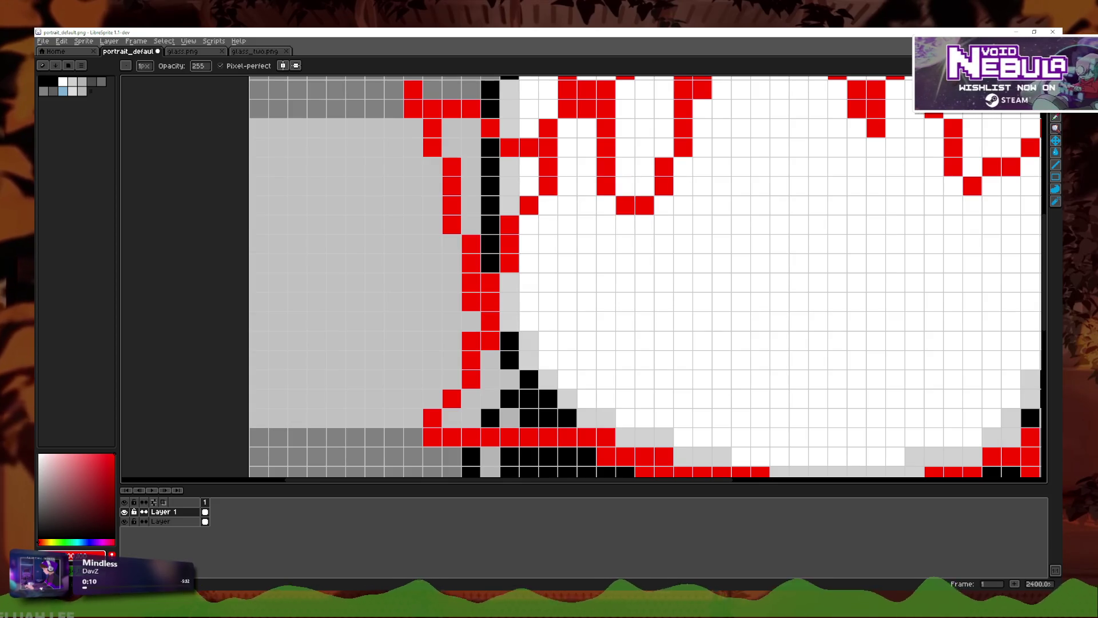
left_click(1055, 81)
left_click(1055, 104)
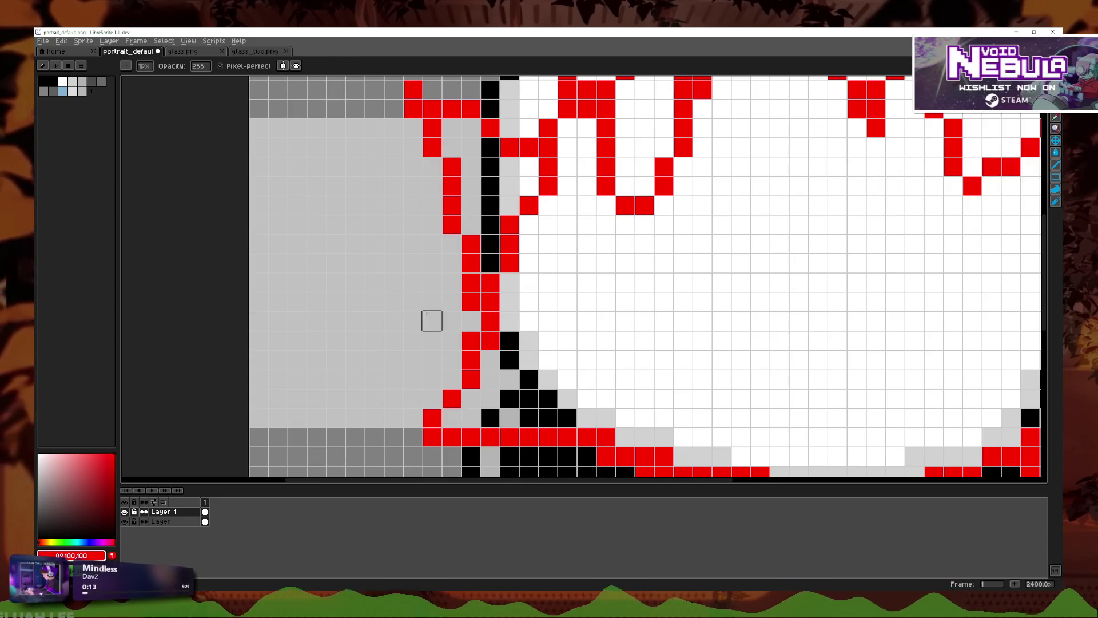
left_click_drag(471, 302, 471, 282)
scroll(470, 283, "down", 4)
scroll(549, 290, "up", 2)
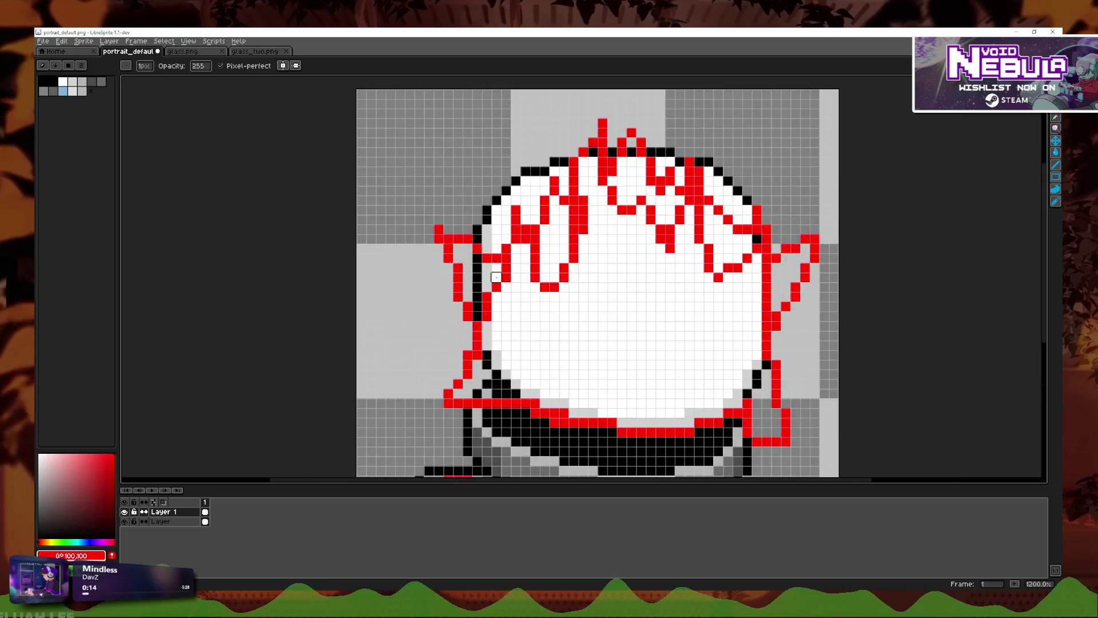
Step: Attempt to redraw the red flame line on the upper left, undoing both strokes
scroll(408, 199, "up", 1)
scroll(488, 276, "down", 3)
scroll(488, 276, "down", 1)
scroll(488, 276, "up", 2)
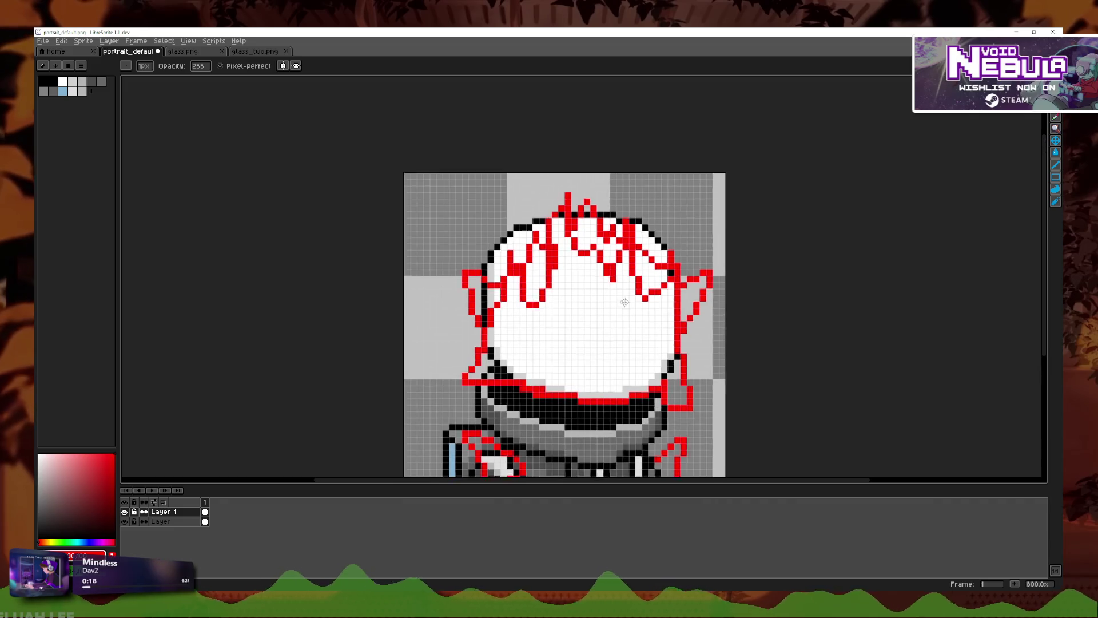
scroll(544, 262, "up", 2)
mouse_move(467, 262)
left_mouse_down()
mouse_move(467, 314)
mouse_move(479, 300)
mouse_move(468, 246)
mouse_move(456, 297)
left_mouse_up()
left_click(1056, 92)
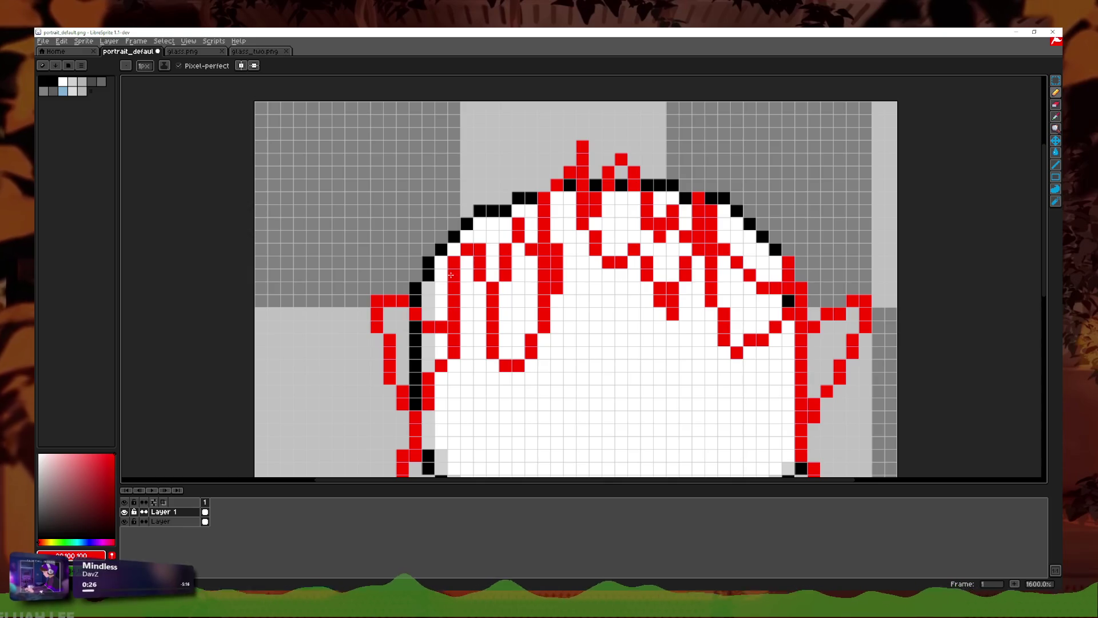
key("ctrl+z")
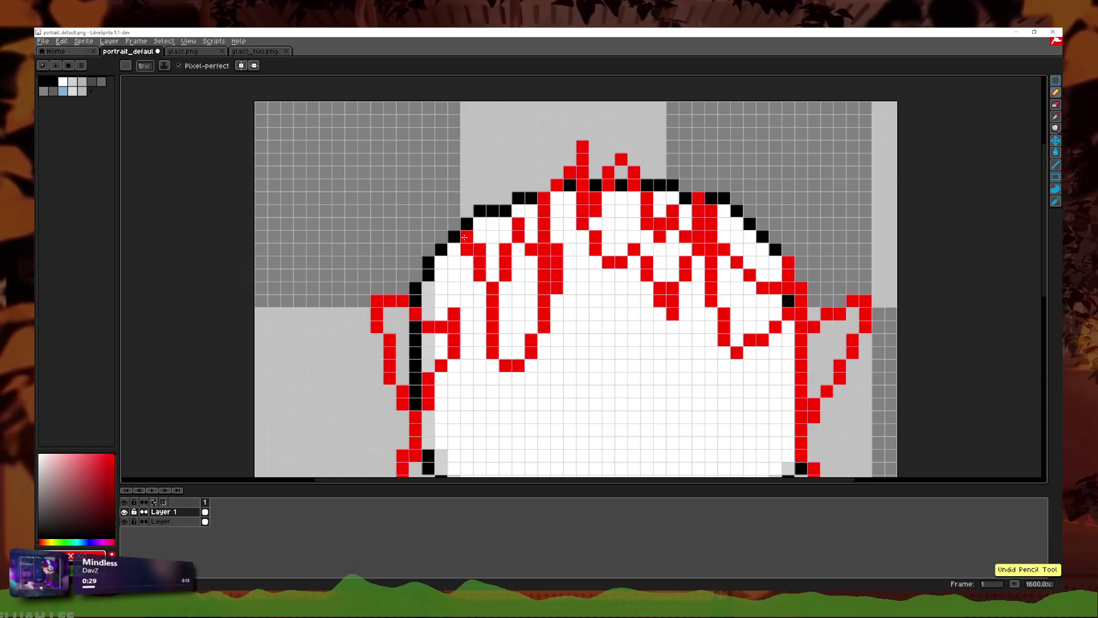
mouse_move(454, 224)
left_mouse_down()
mouse_move(451, 206)
mouse_move(444, 289)
left_mouse_up()
key("ctrl+z")
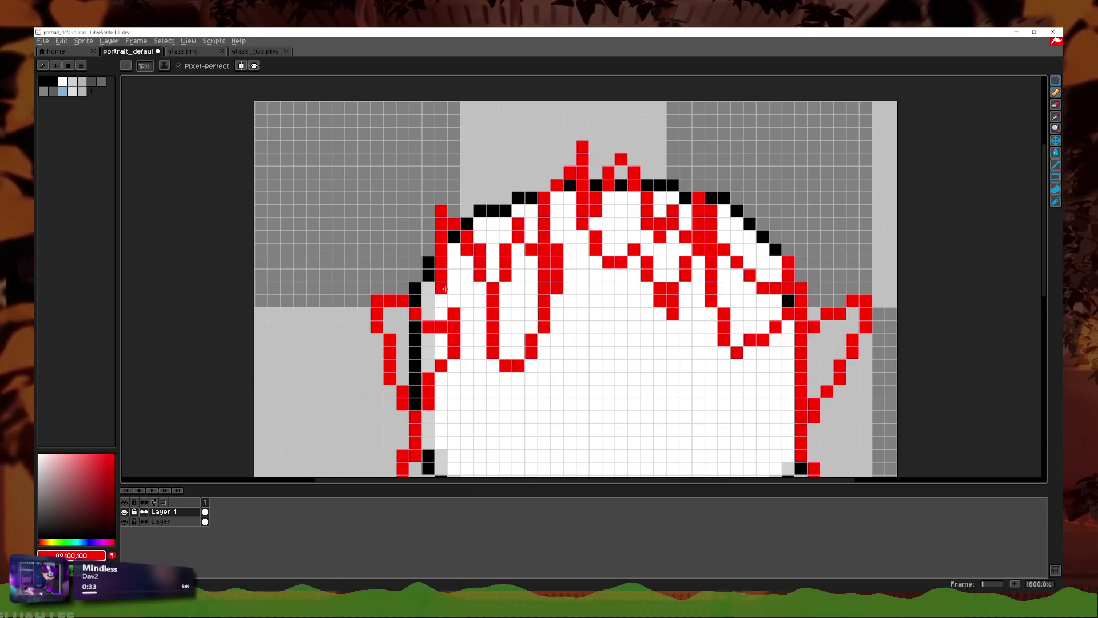
Step: Erase two red pixels inside the fill and clean red pixels near the top outline
scroll(490, 307, "down", 5)
scroll(637, 336, "down", 1)
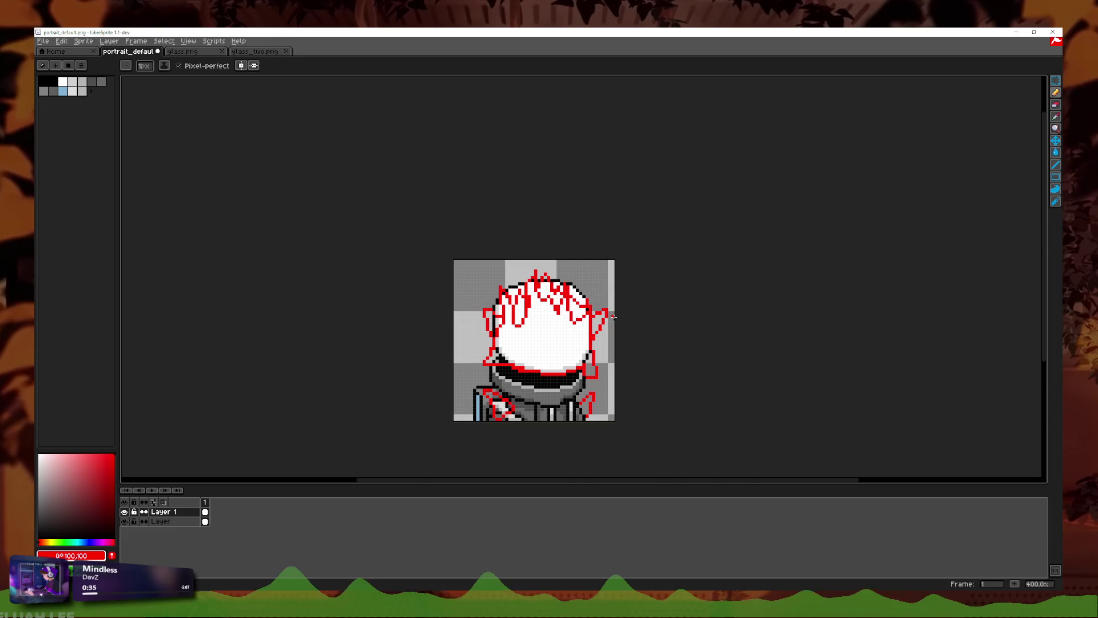
scroll(543, 338, "up", 2)
scroll(504, 338, "up", 1)
scroll(463, 334, "up", 3)
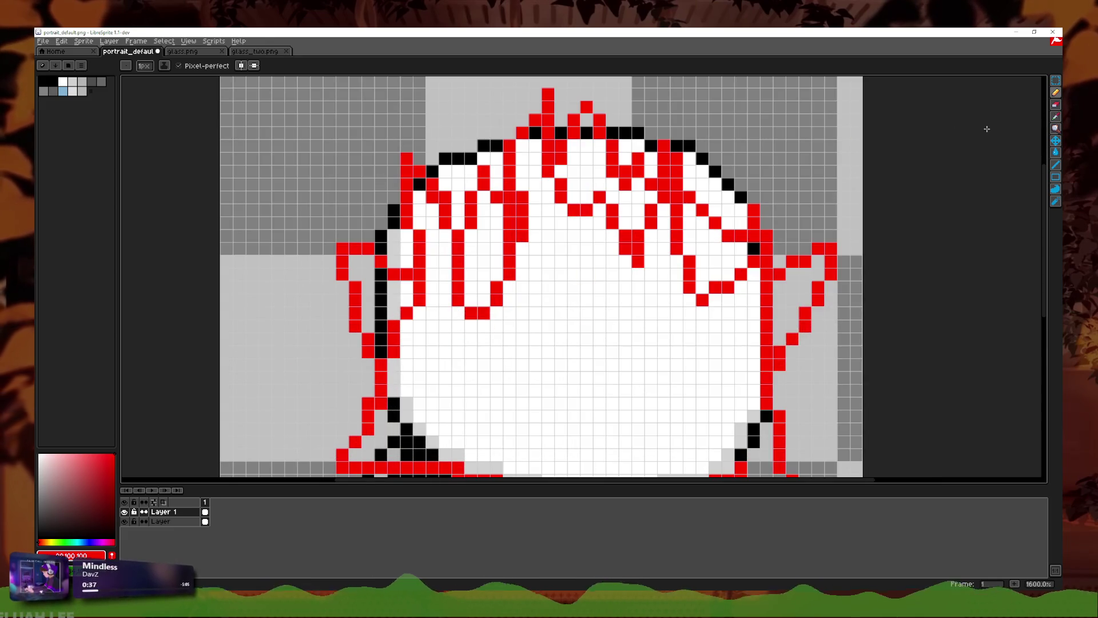
left_click(1057, 106)
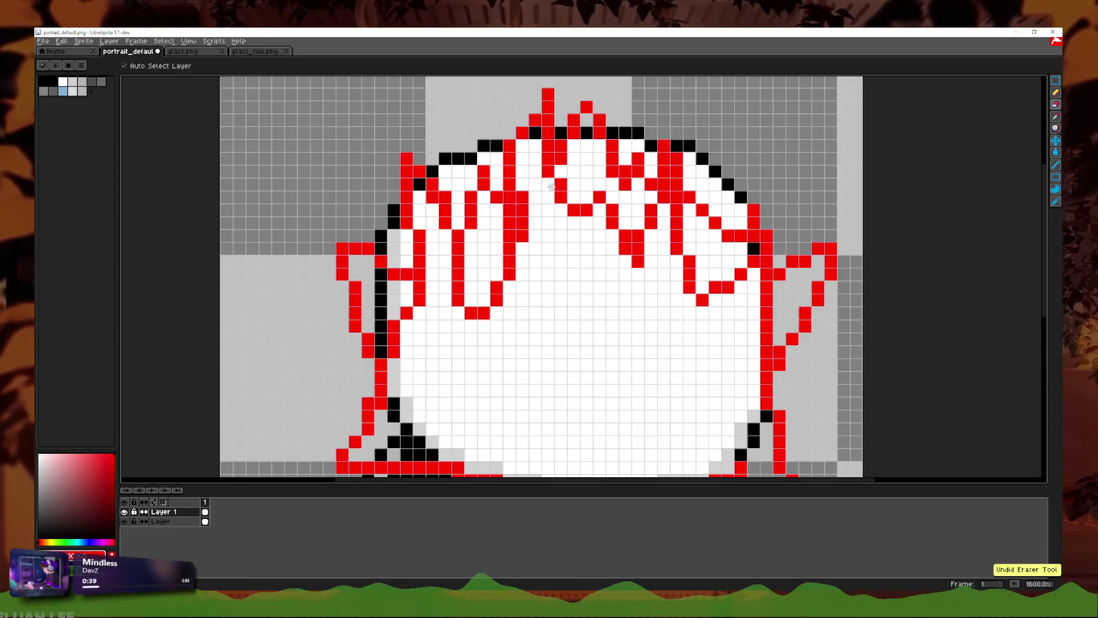
scroll(538, 159, "up", 2)
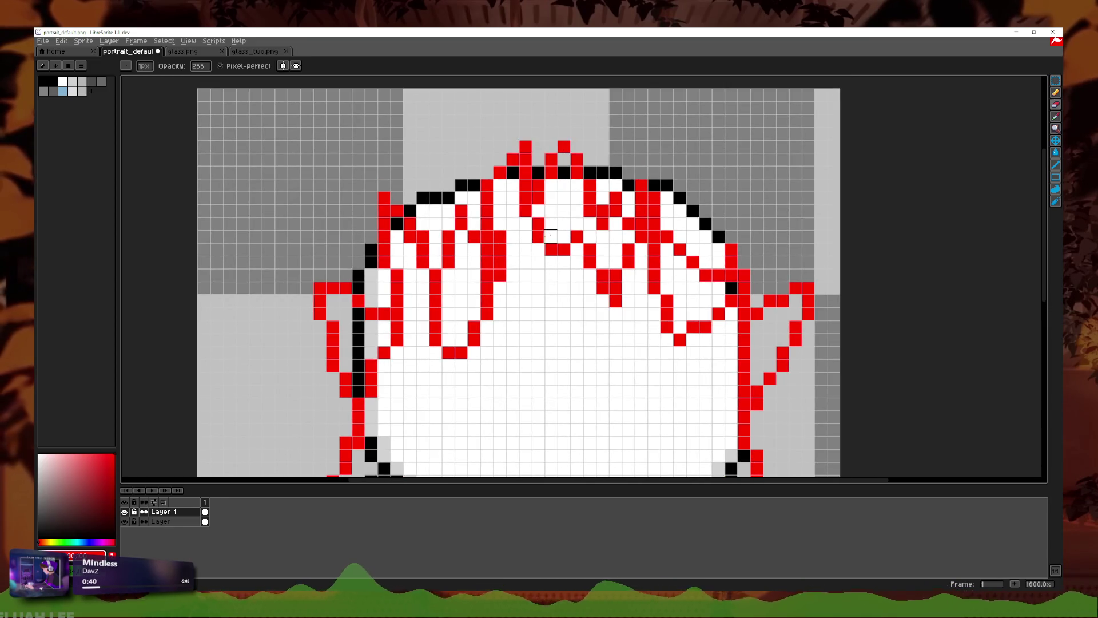
scroll(524, 314, "down", 5)
scroll(523, 313, "up", 3)
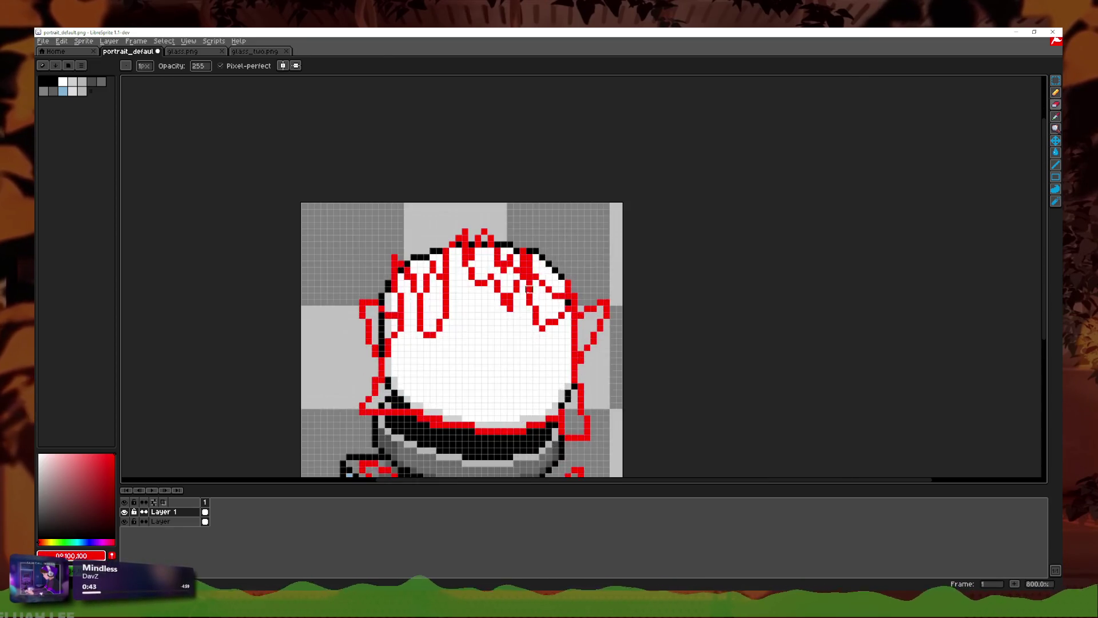
scroll(523, 314, "up", 5)
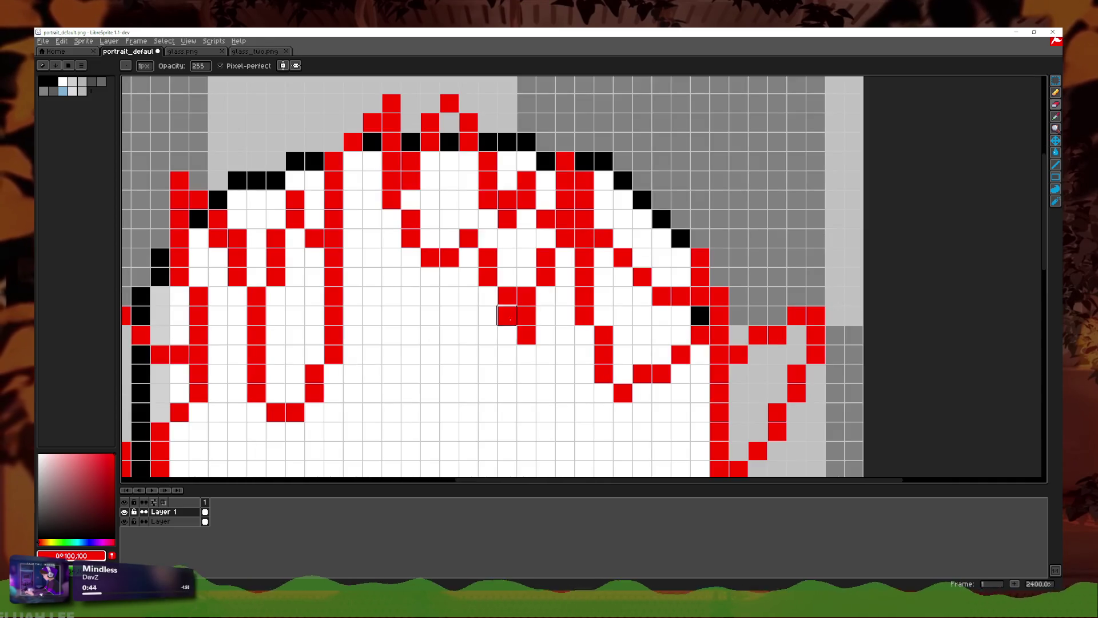
left_click_drag(507, 314, 526, 334)
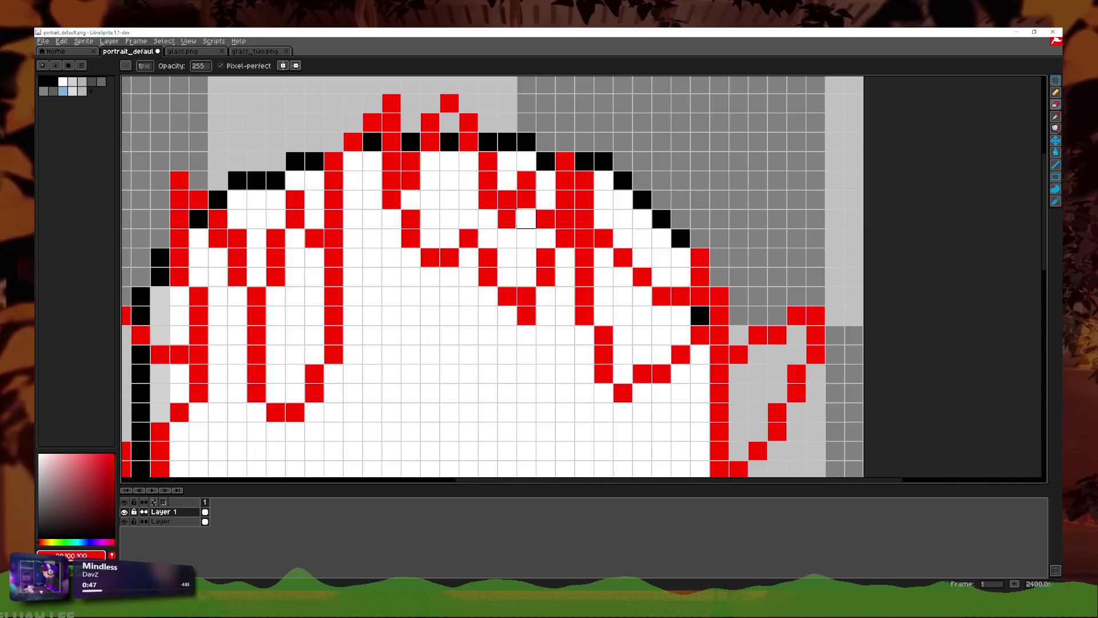
left_click_drag(583, 170, 584, 186)
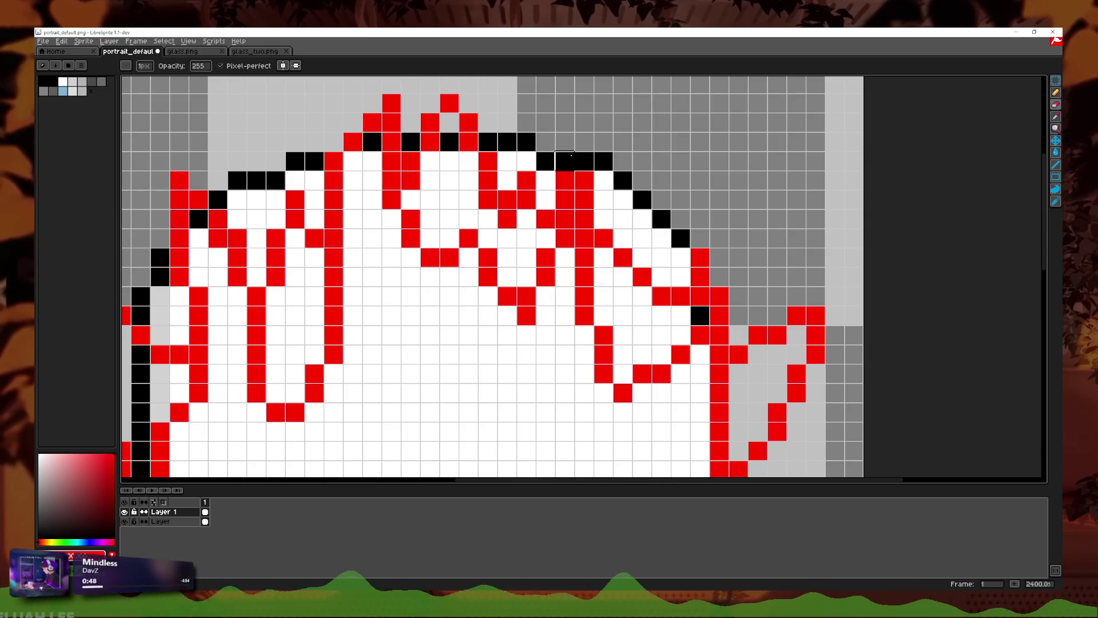
Step: Erase red pixels inside the fill, then undo the strokes covering the right outline and upper fill
scroll(565, 199, "down", 2)
scroll(608, 210, "down", 1)
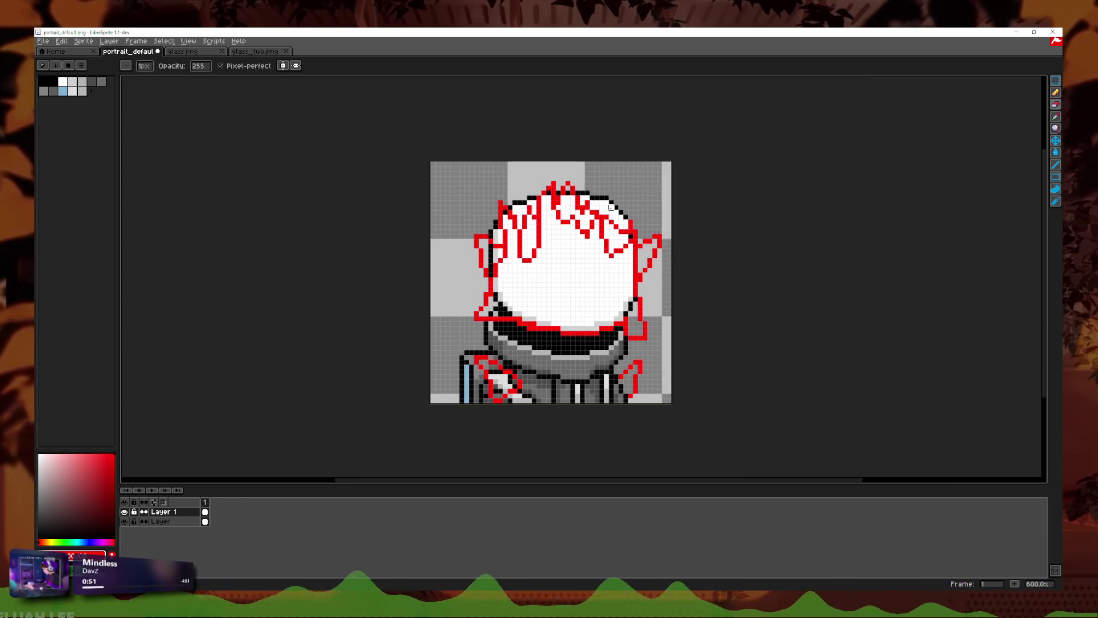
scroll(608, 210, "up", 3)
left_click(590, 241)
left_click_drag(590, 261, 667, 261)
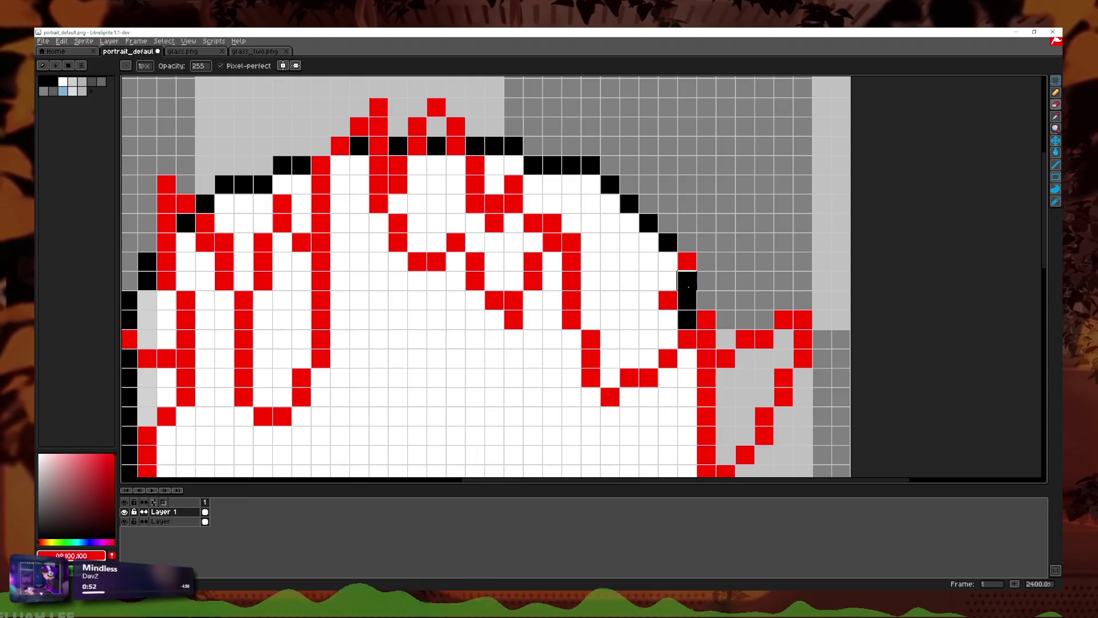
left_click_drag(514, 185, 552, 222)
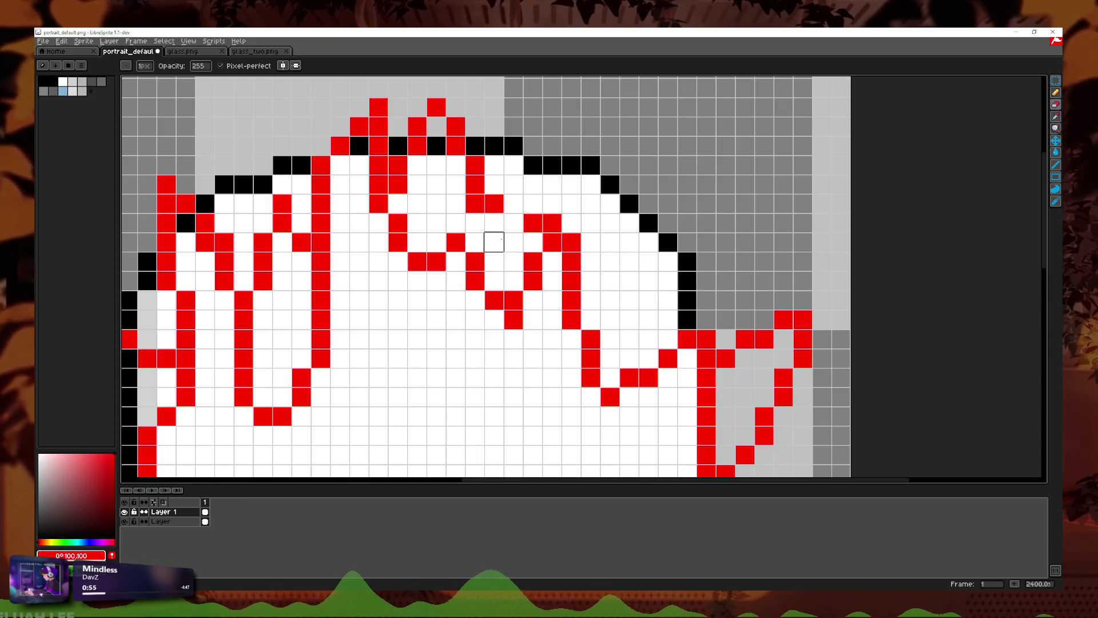
key("ctrl+z")
key("v")
key("e")
Step: Erase a red pixel inside the fill and a stray pixel on the flame sketch
scroll(529, 216, "down", 2)
scroll(504, 218, "up", 2)
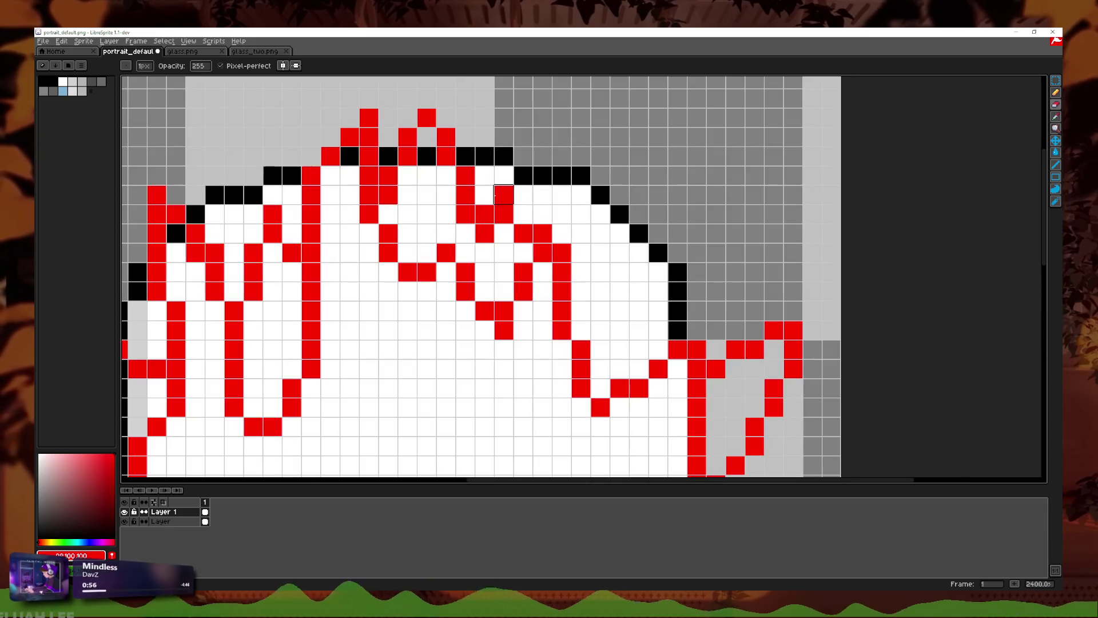
left_click(504, 214)
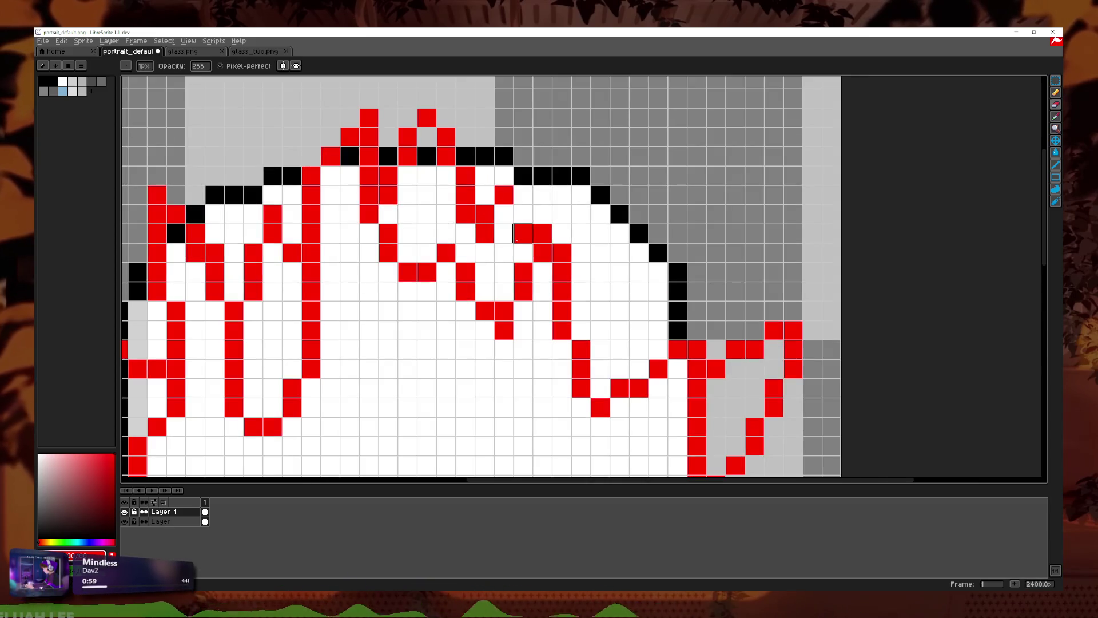
left_click(466, 214)
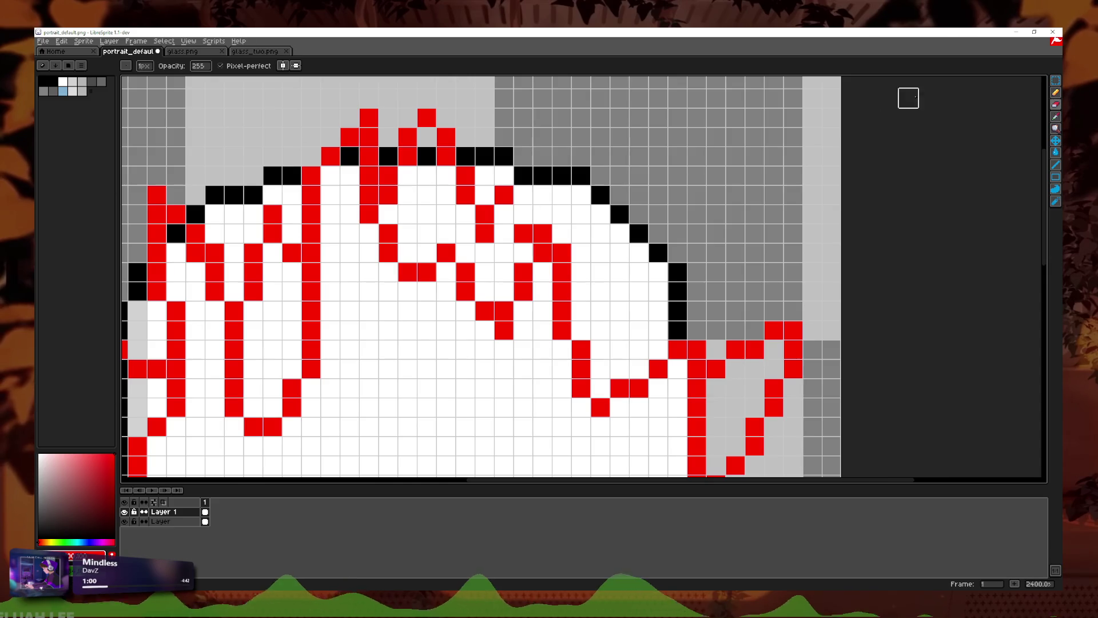
Step: Draw a horizontal red flame spike jutting from the head's right side
left_click(1056, 93)
scroll(647, 241, "down", 2)
scroll(647, 241, "down", 2)
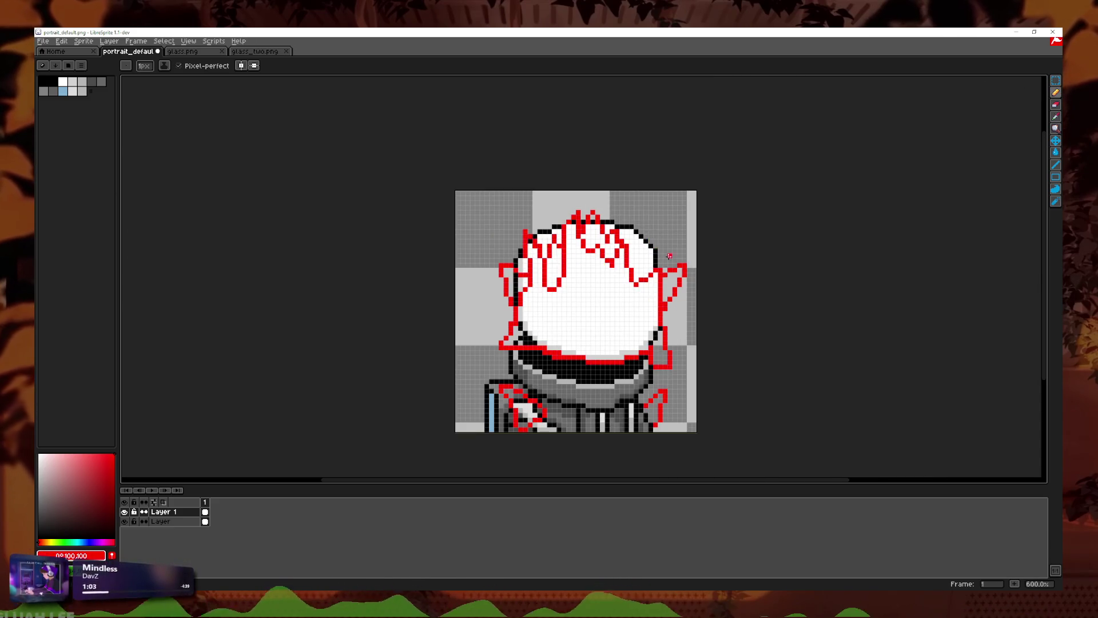
scroll(665, 257, "up", 3)
scroll(666, 260, "down", 3)
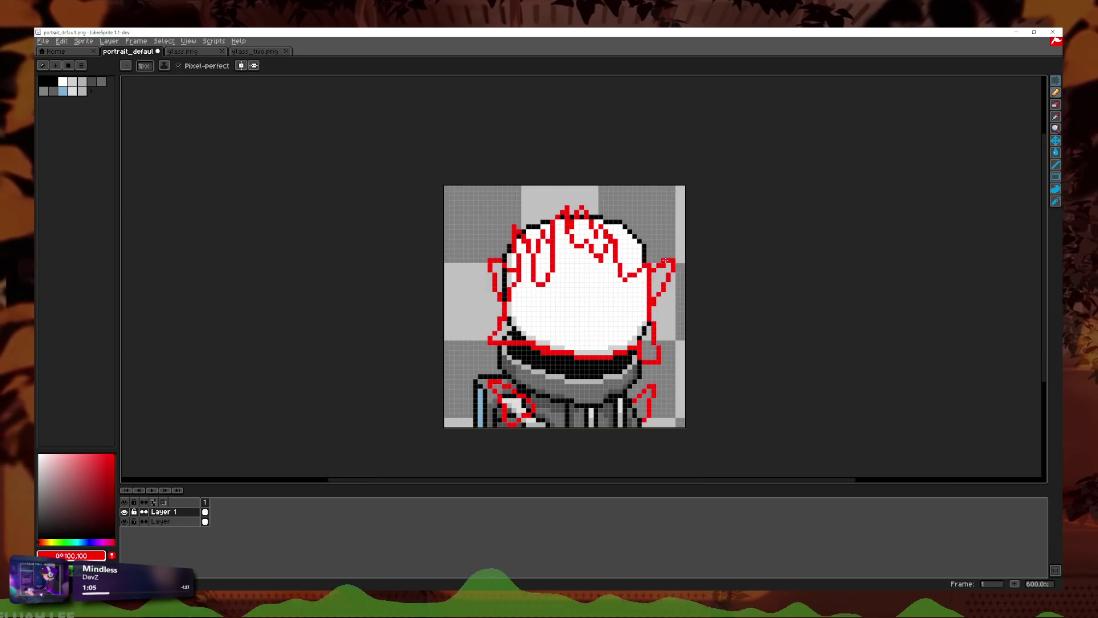
scroll(665, 260, "up", 3)
scroll(614, 262, "up", 1)
mouse_move(547, 247)
left_mouse_down()
mouse_move(629, 169)
mouse_move(623, 247)
left_mouse_up()
scroll(696, 222, "down", 4)
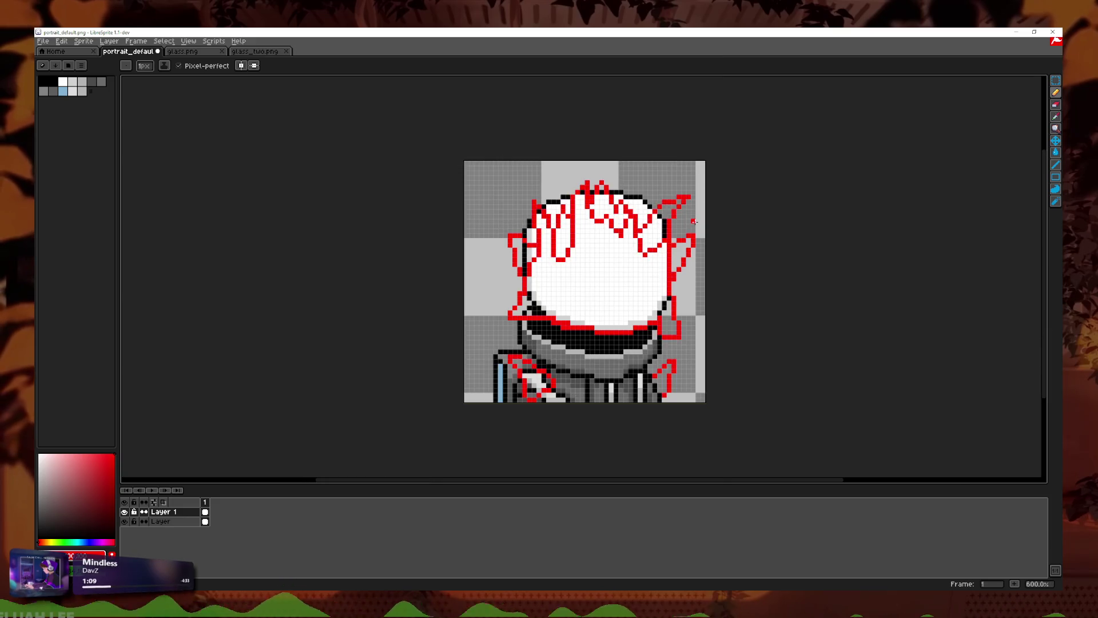
scroll(688, 216, "up", 5)
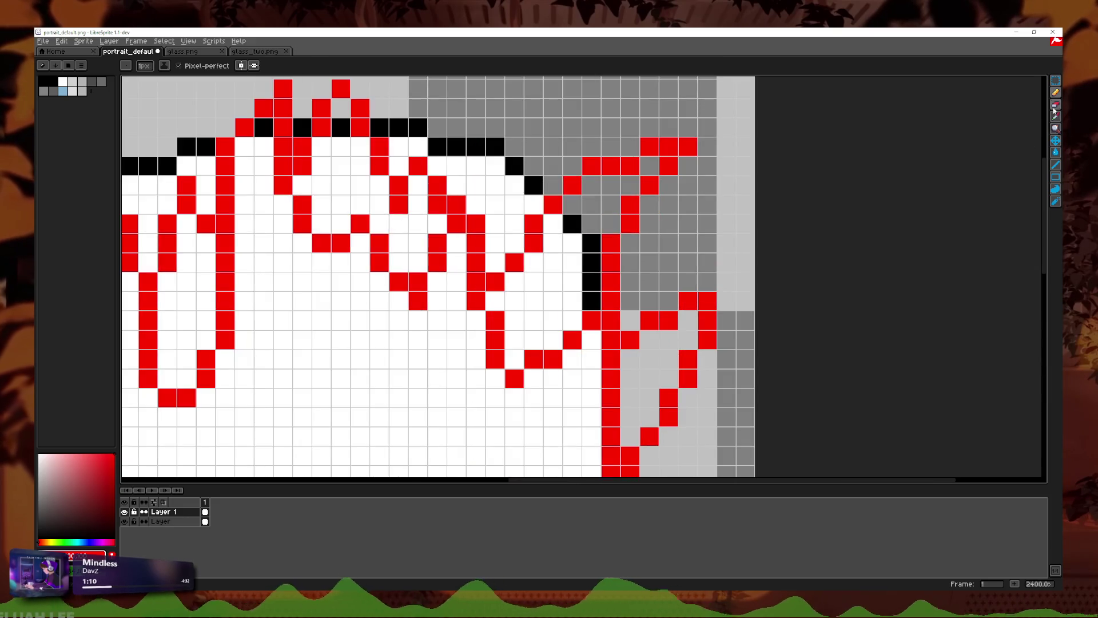
Step: Erase one red pixel on the right flame and add a red pixel just above it with the plain pencil
left_click(1055, 110)
left_click(630, 166)
left_click(1056, 93)
left_click(1057, 94)
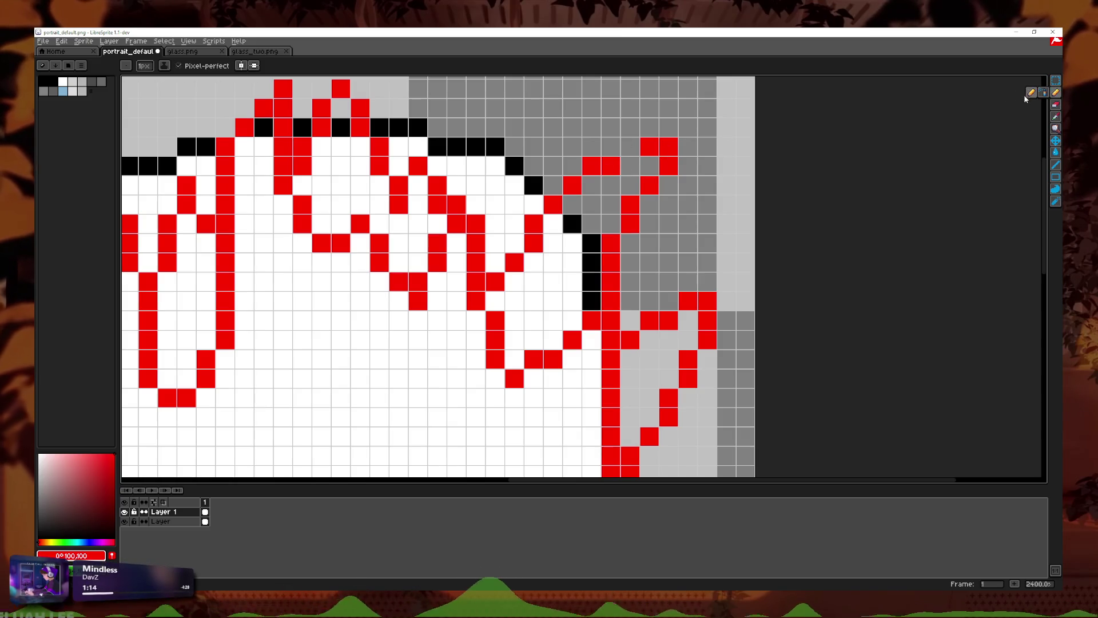
left_click(1032, 92)
left_click(629, 146)
Step: Remove a red pixel from the curve's bottom row and draw two vertical red strands down the right side
scroll(642, 292, "down", 3)
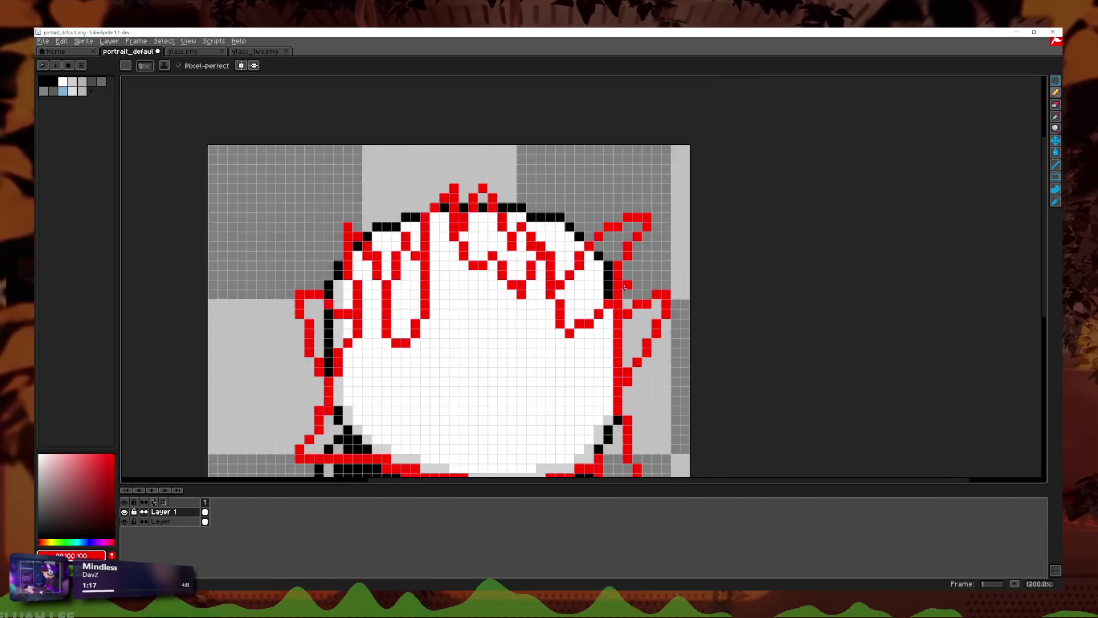
scroll(642, 292, "up", 3)
left_click(1056, 105)
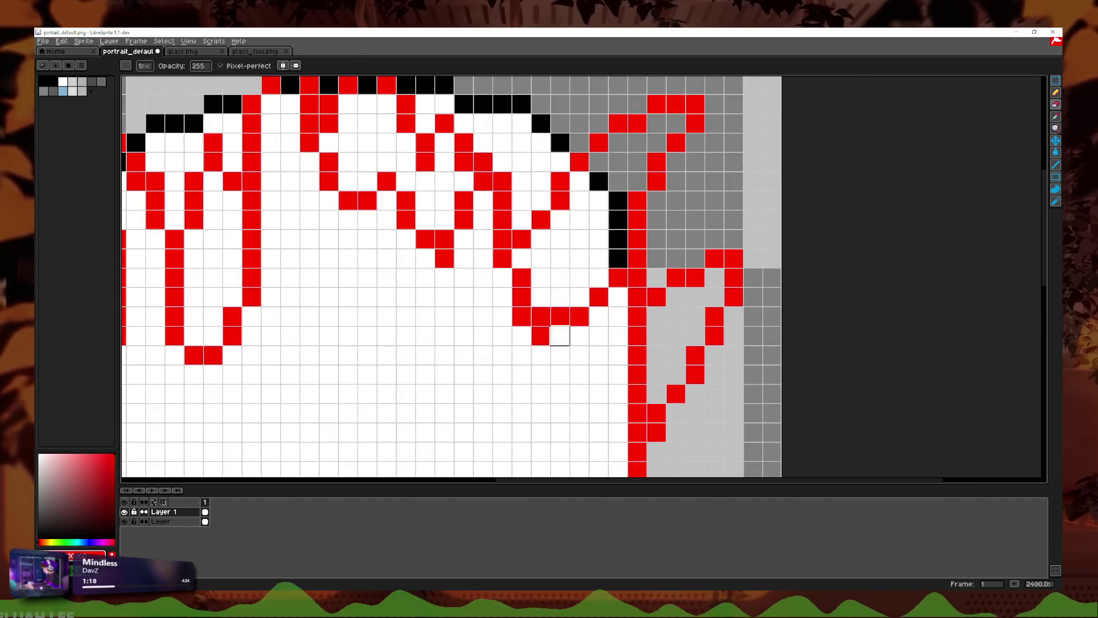
left_click(555, 322)
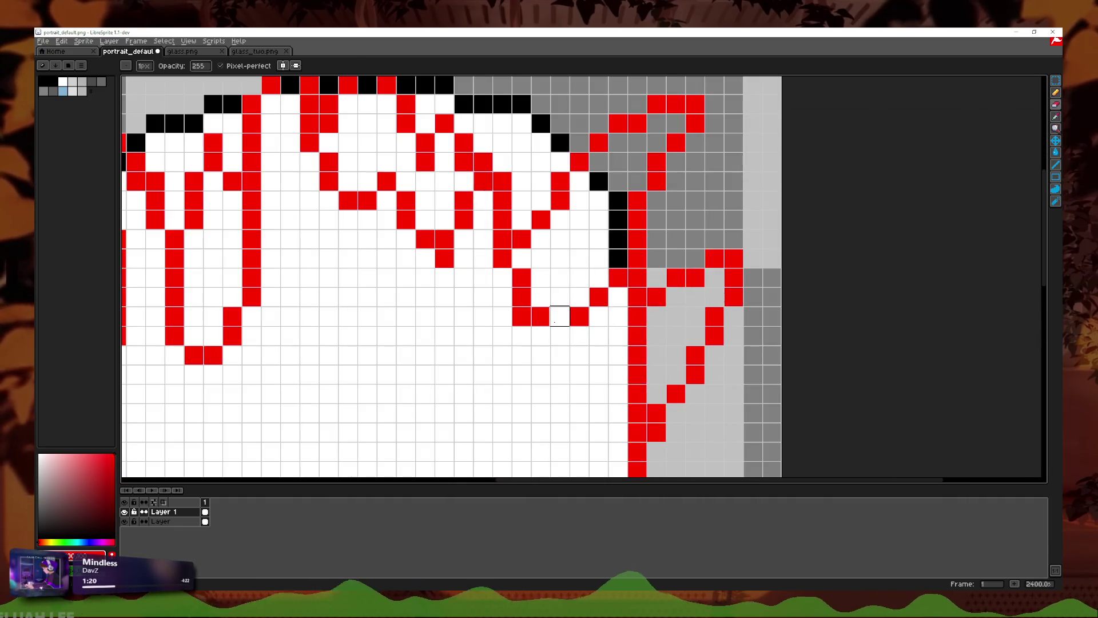
left_click(1056, 93)
mouse_move(580, 335)
left_mouse_down()
mouse_move(580, 384)
mouse_move(556, 434)
left_mouse_up()
left_click_drag(520, 396, 521, 473)
Step: Add a red pixel at the bottom of the right-side strand
scroll(527, 473, "down", 3)
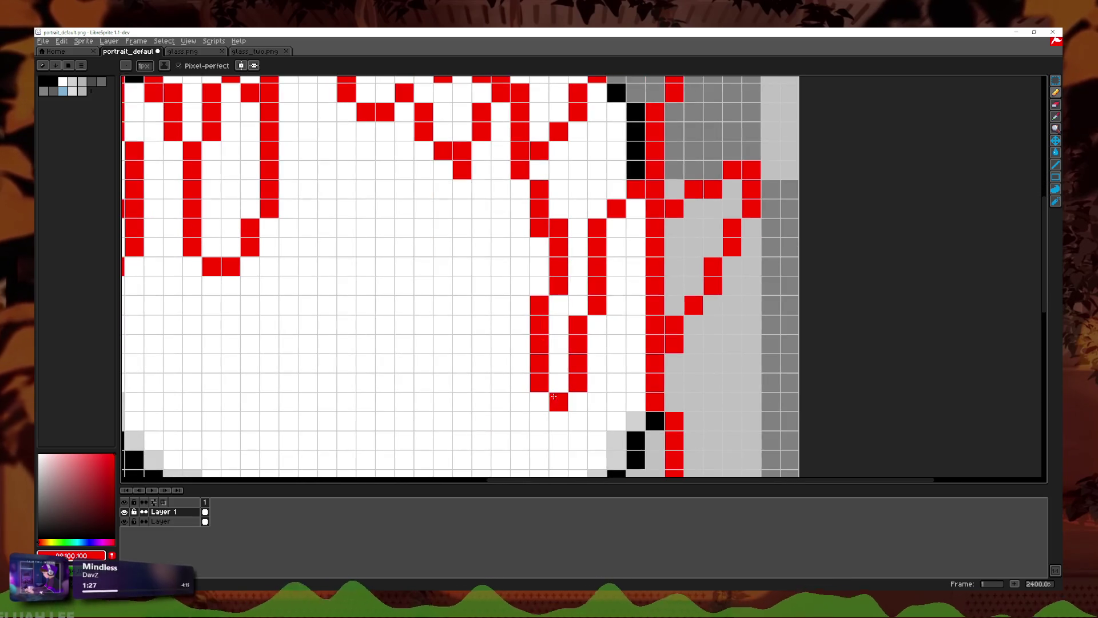
scroll(562, 399, "down", 3)
scroll(573, 394, "down", 3)
scroll(595, 383, "down", 2)
scroll(613, 375, "up", 1)
scroll(613, 375, "up", 5)
scroll(549, 412, "up", 2)
left_click(543, 418)
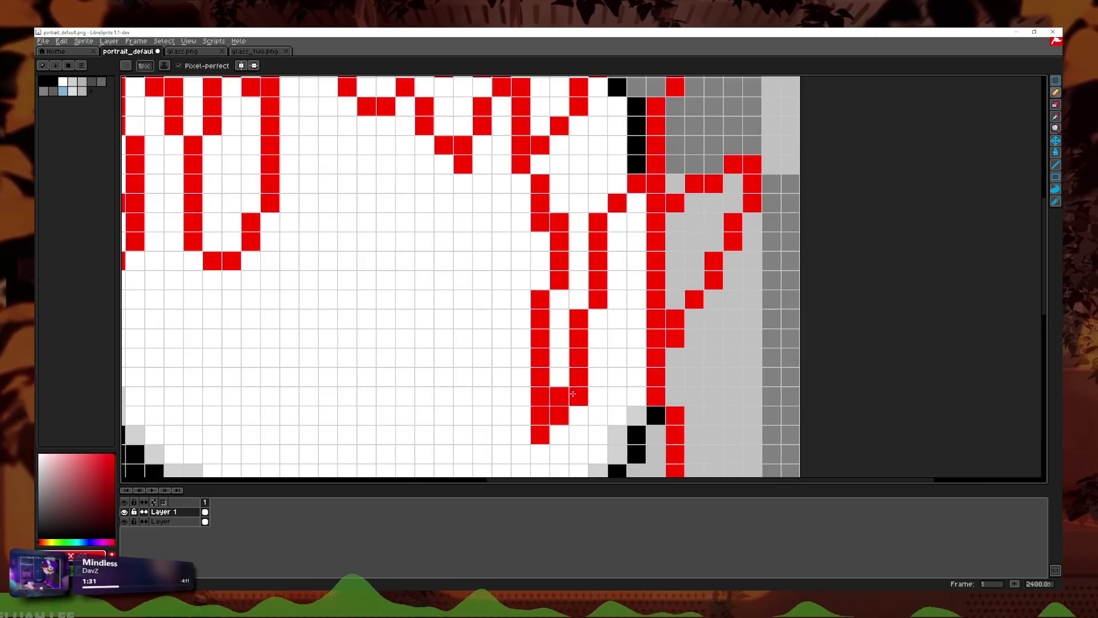
Step: Zoom around the finished red flame sketch to review it, ending with the pencil selected
scroll(667, 378, "down", 6)
scroll(667, 378, "down", 3)
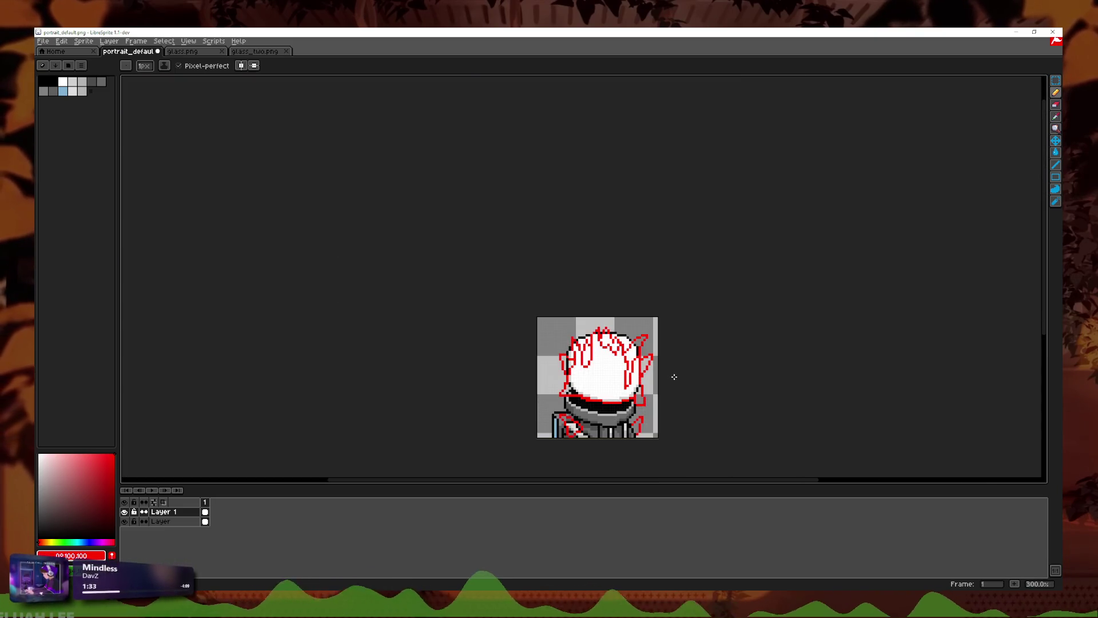
scroll(667, 377, "up", 2)
scroll(656, 365, "up", 2)
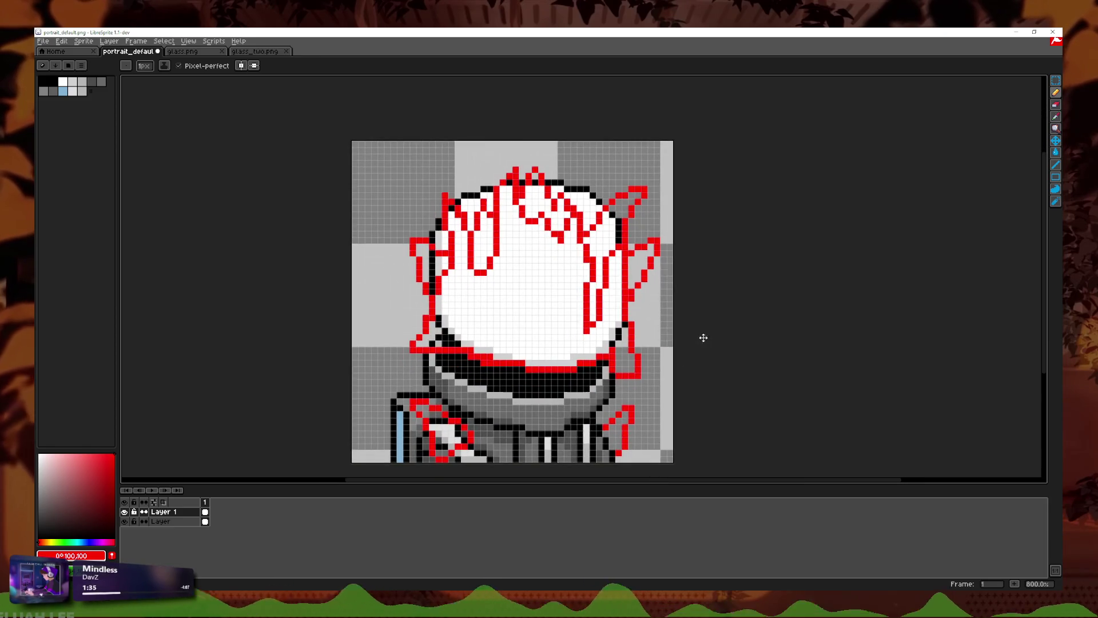
scroll(645, 305, "up", 1)
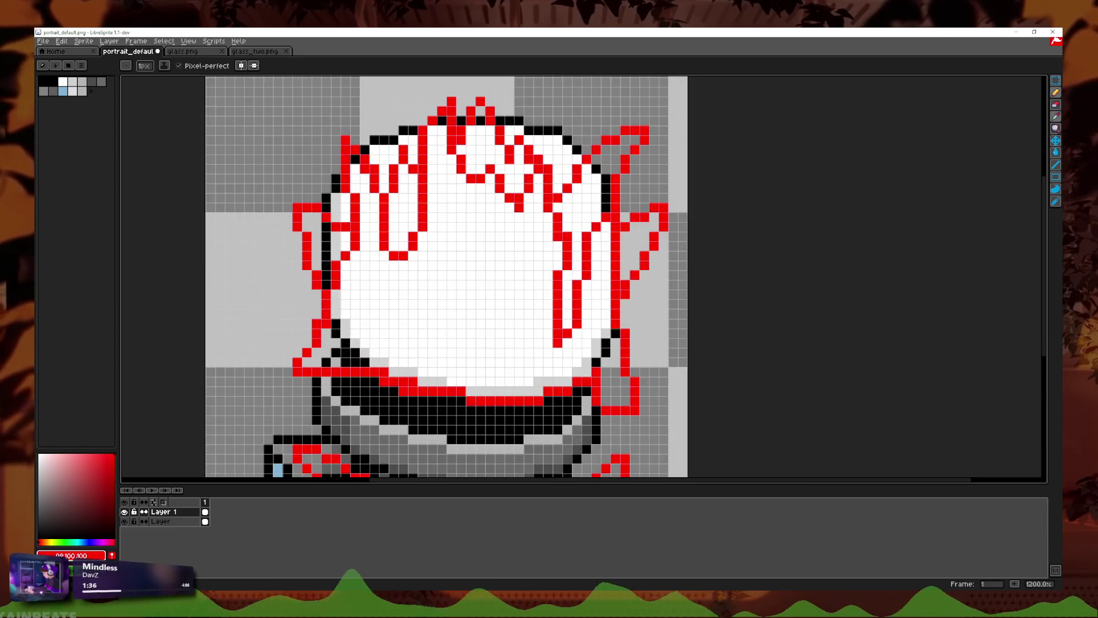
left_click(1056, 105)
scroll(670, 304, "up", 3)
scroll(553, 304, "down", 1)
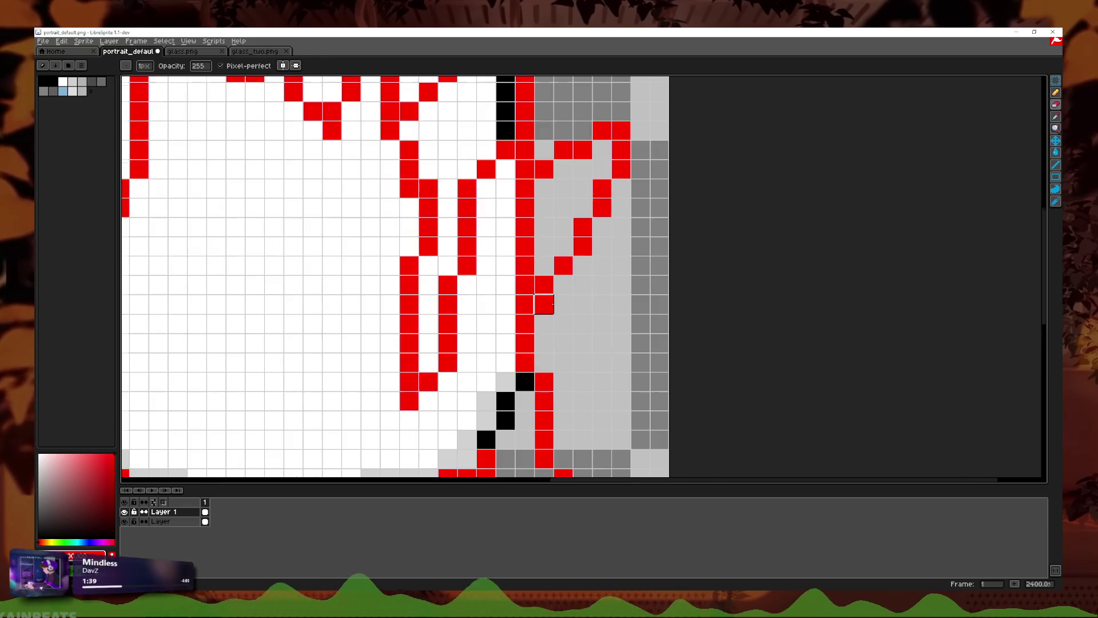
scroll(544, 189, "down", 3)
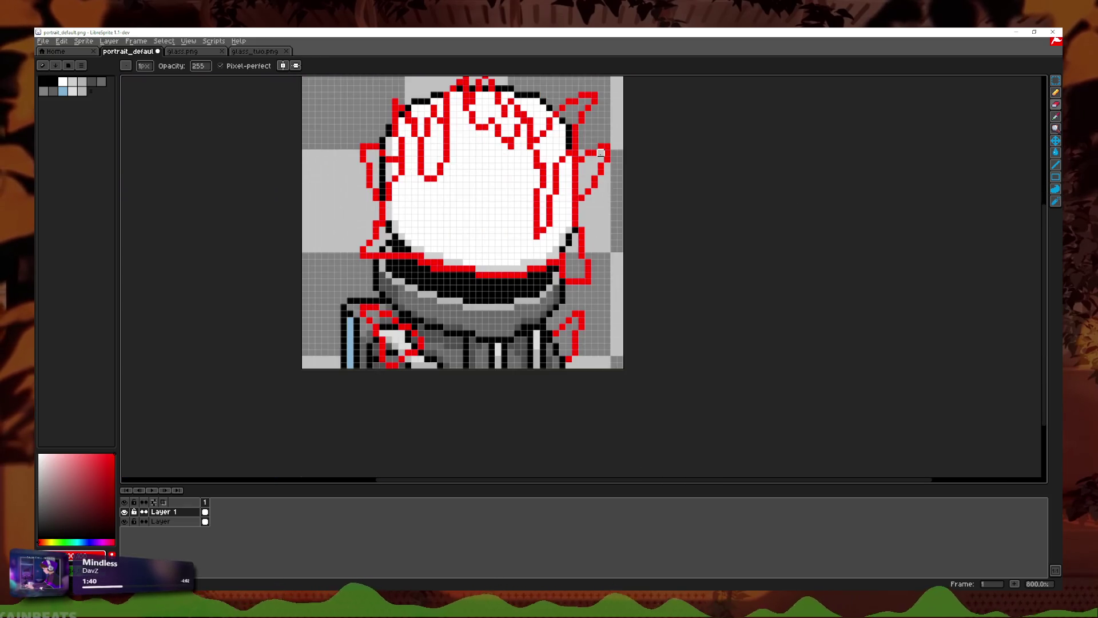
scroll(612, 291, "up", 2)
scroll(612, 291, "down", 2)
scroll(613, 290, "down", 1)
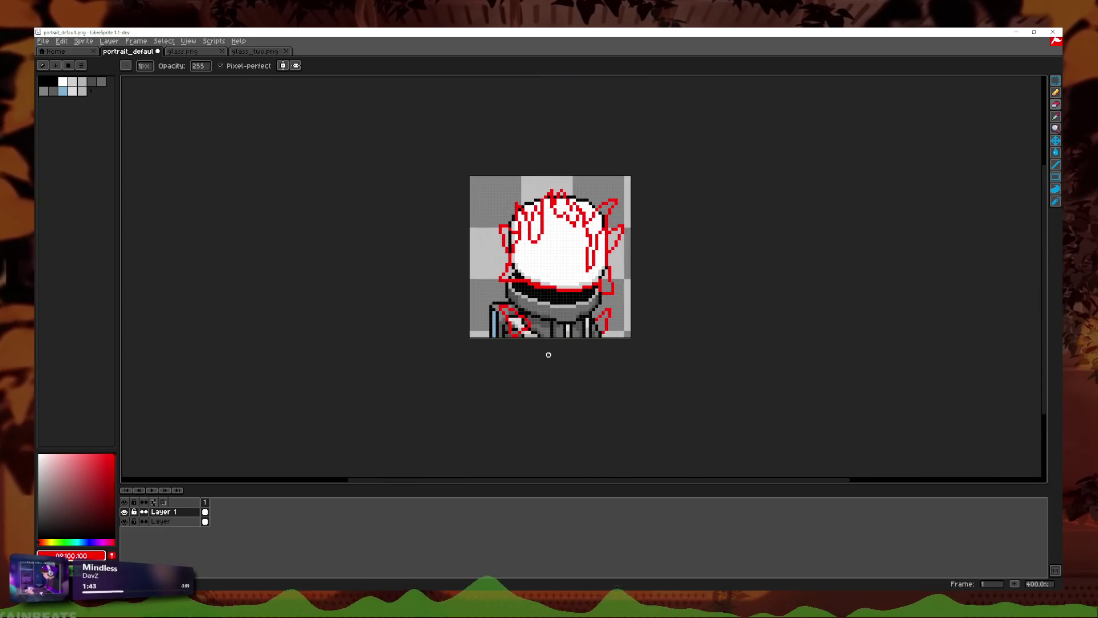
scroll(613, 245, "up", 3)
scroll(744, 228, "up", 1)
key("b")
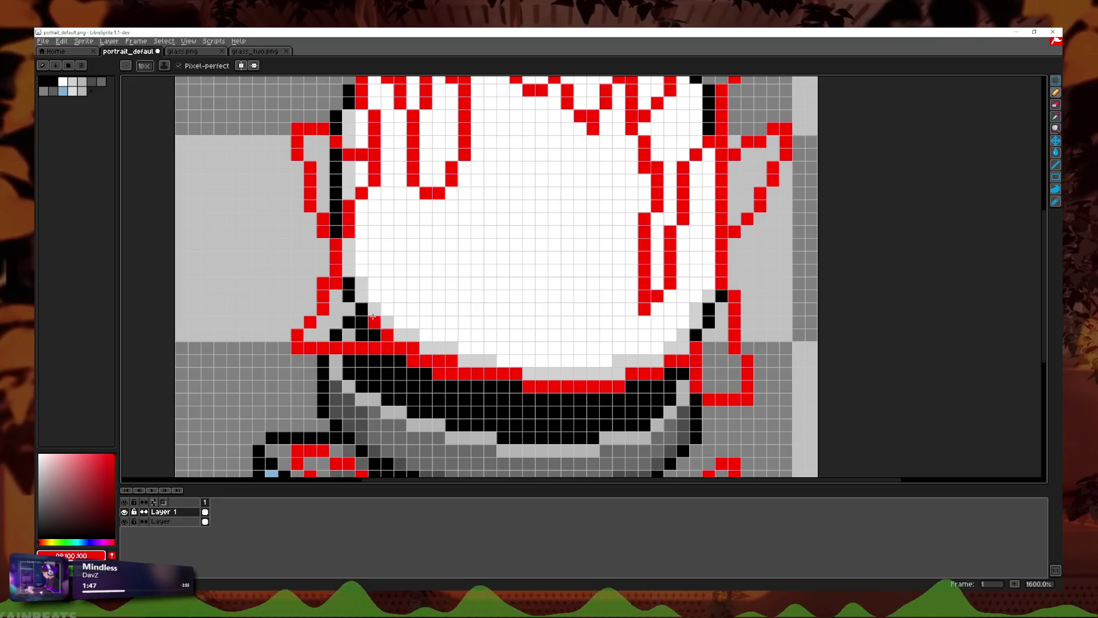
scroll(373, 316, "down", 3)
scroll(446, 298, "down", 2)
scroll(457, 290, "down", 1)
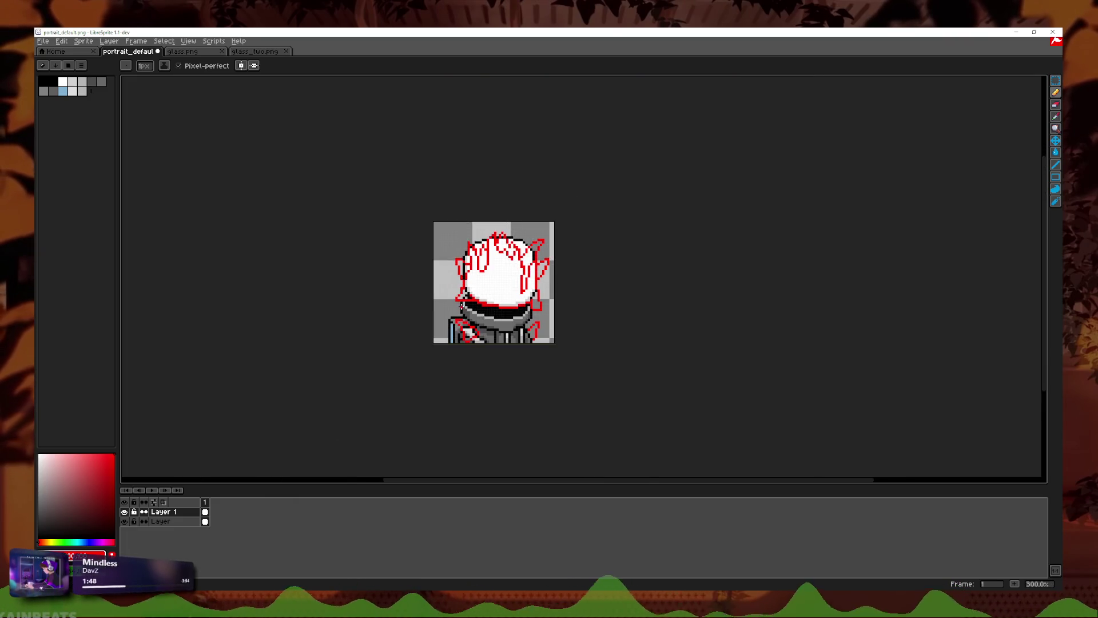
Step: Hide the base art layer, then erase and redraw red pixels to fix the bottom line's right corner
left_click(124, 522)
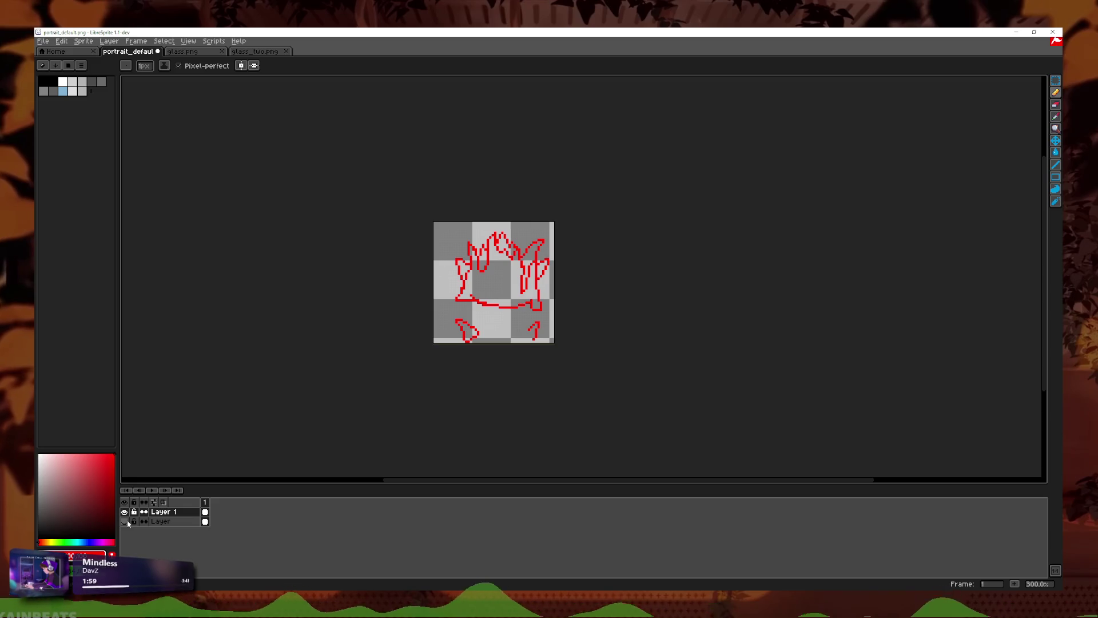
scroll(510, 338, "up", 2)
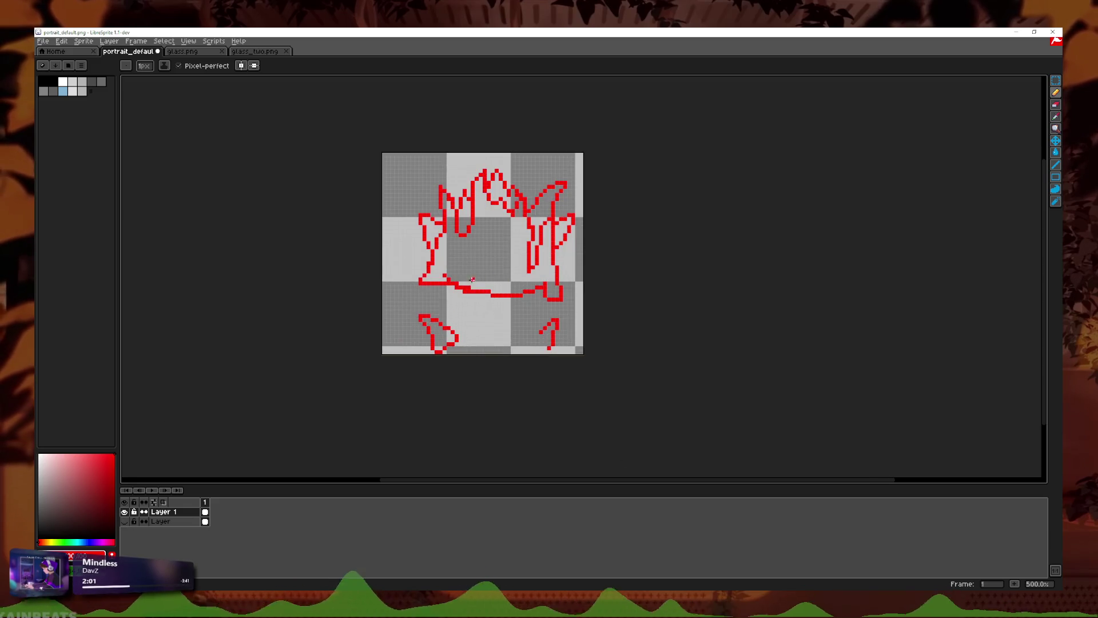
scroll(486, 320, "up", 2)
scroll(446, 284, "up", 3)
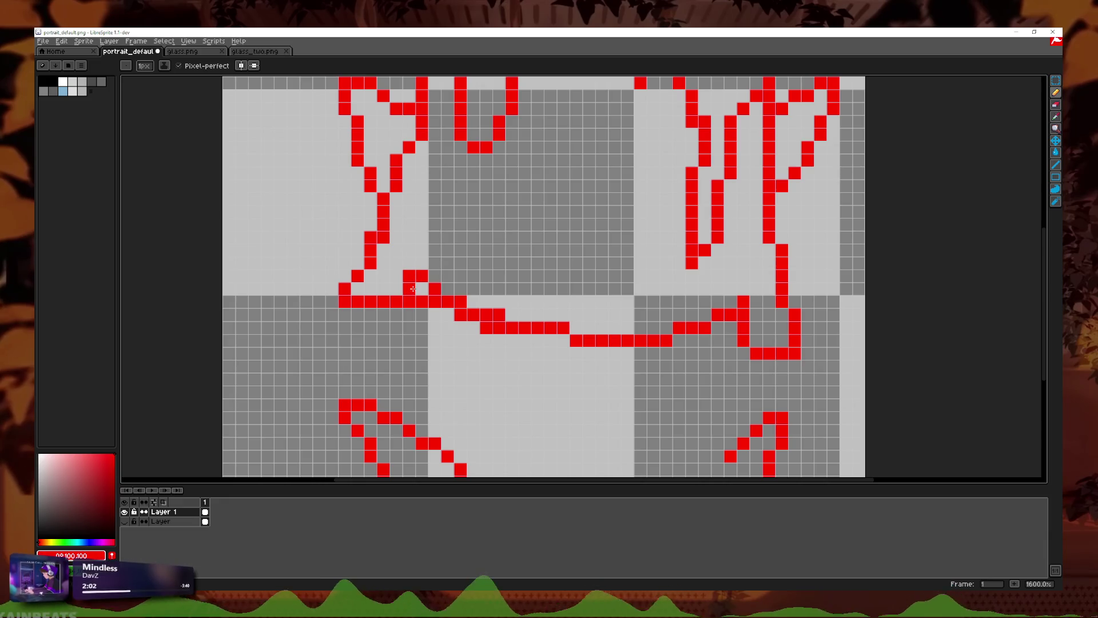
scroll(417, 305, "up", 1)
key("b")
left_click_drag(442, 303, 424, 305)
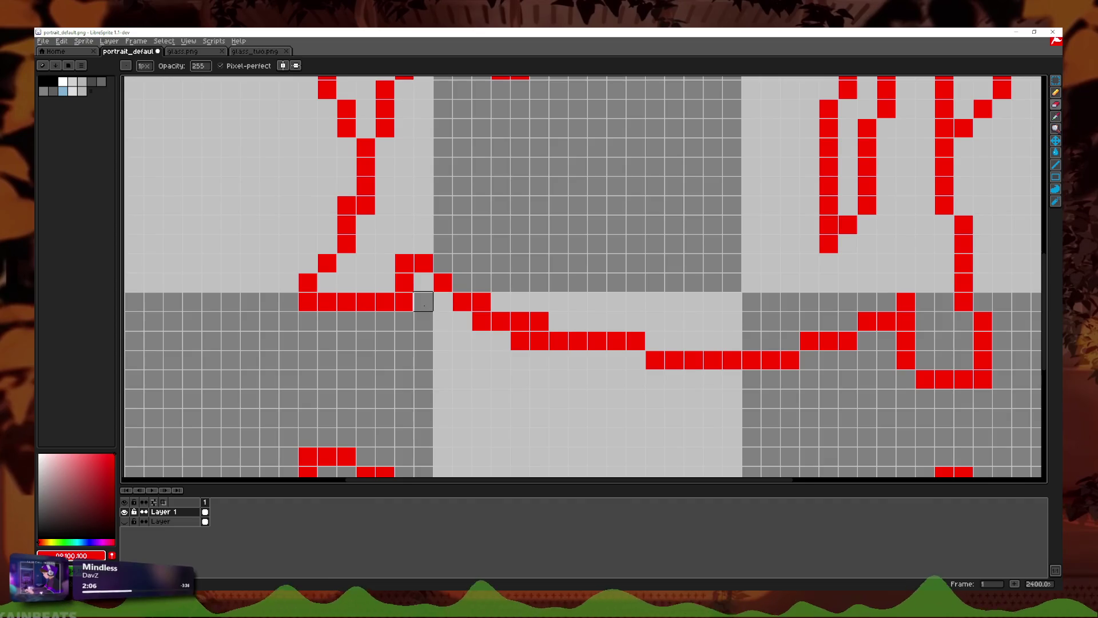
left_click(886, 321)
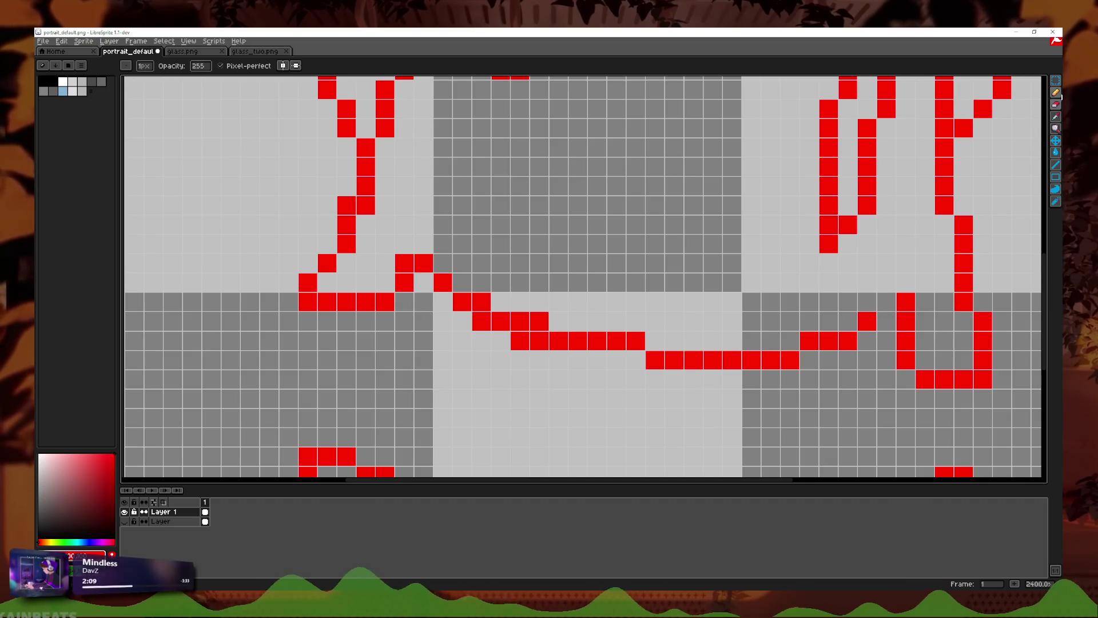
left_click(1056, 93)
left_click_drag(886, 302, 871, 300)
Step: Draw a red stroke along the lower-right shape of the sketch
scroll(870, 301, "down", 6)
scroll(915, 303, "up", 1)
scroll(944, 306, "up", 3)
scroll(961, 308, "down", 5)
scroll(961, 307, "up", 6)
scroll(848, 329, "up", 3)
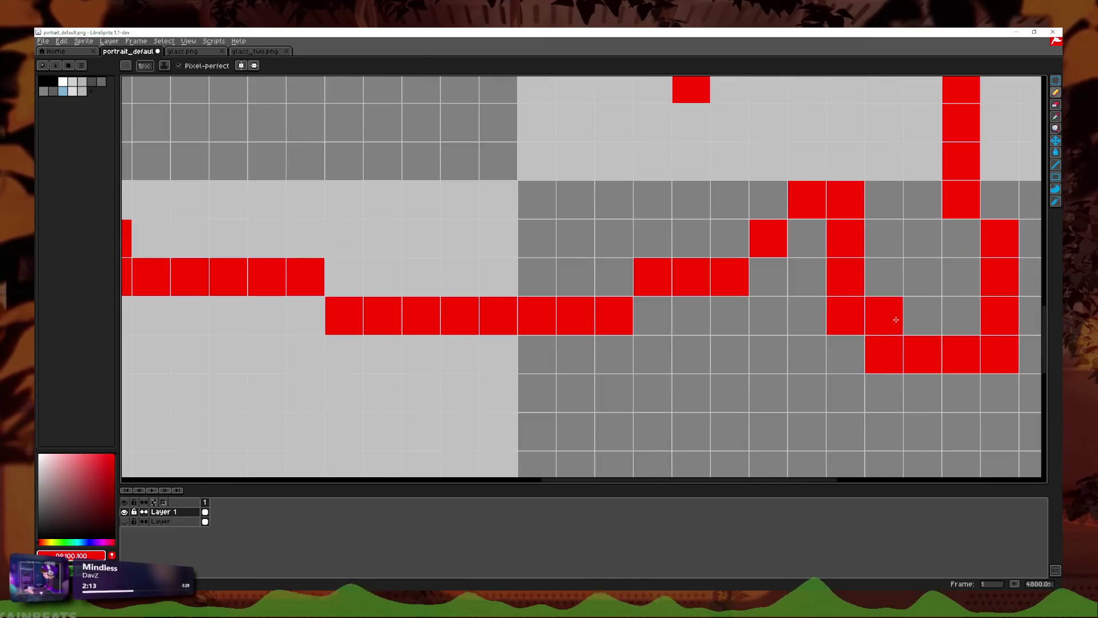
scroll(849, 329, "down", 4)
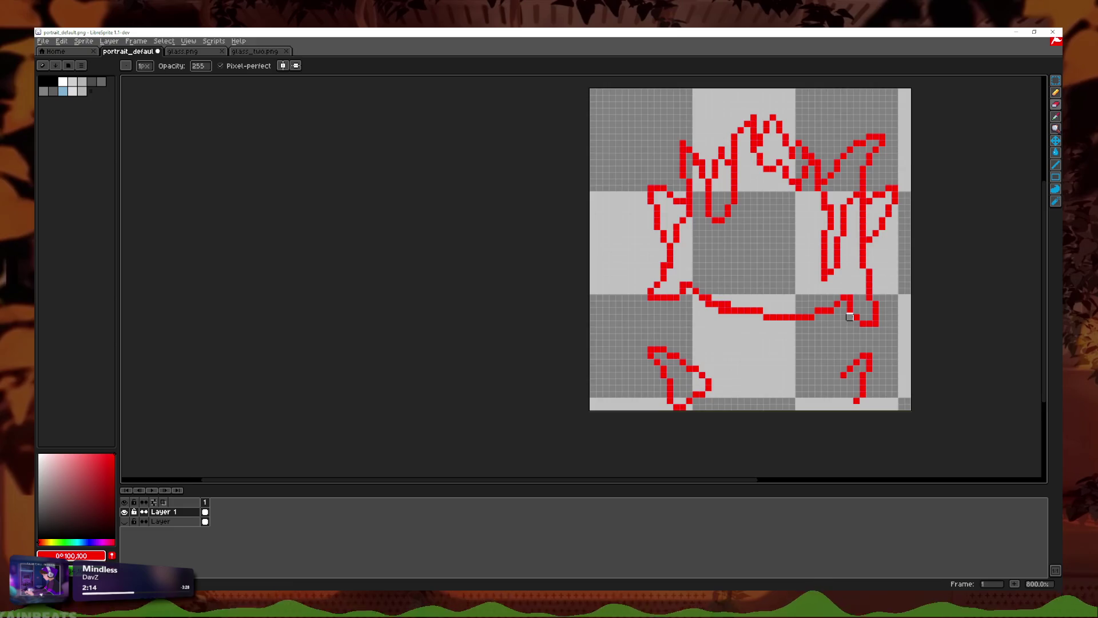
scroll(892, 311, "down", 1)
scroll(843, 325, "up", 3)
scroll(843, 325, "down", 6)
scroll(838, 321, "down", 1)
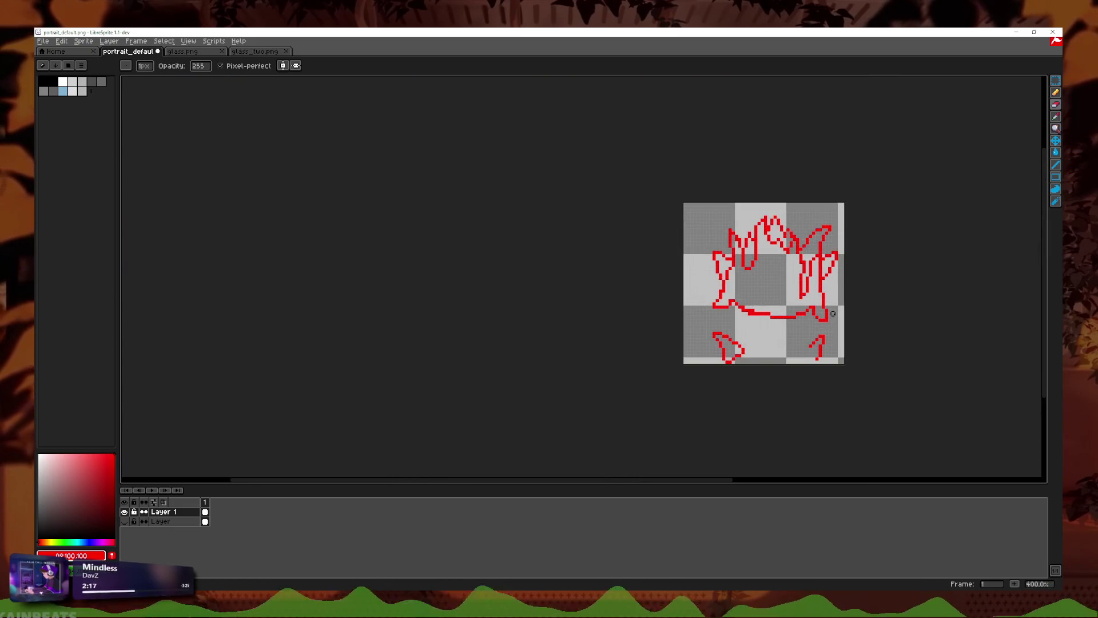
scroll(822, 312, "up", 6)
scroll(812, 277, "down", 3)
scroll(812, 277, "down", 2)
scroll(810, 280, "down", 1)
scroll(801, 286, "down", 1)
scroll(782, 303, "up", 2)
scroll(858, 281, "up", 2)
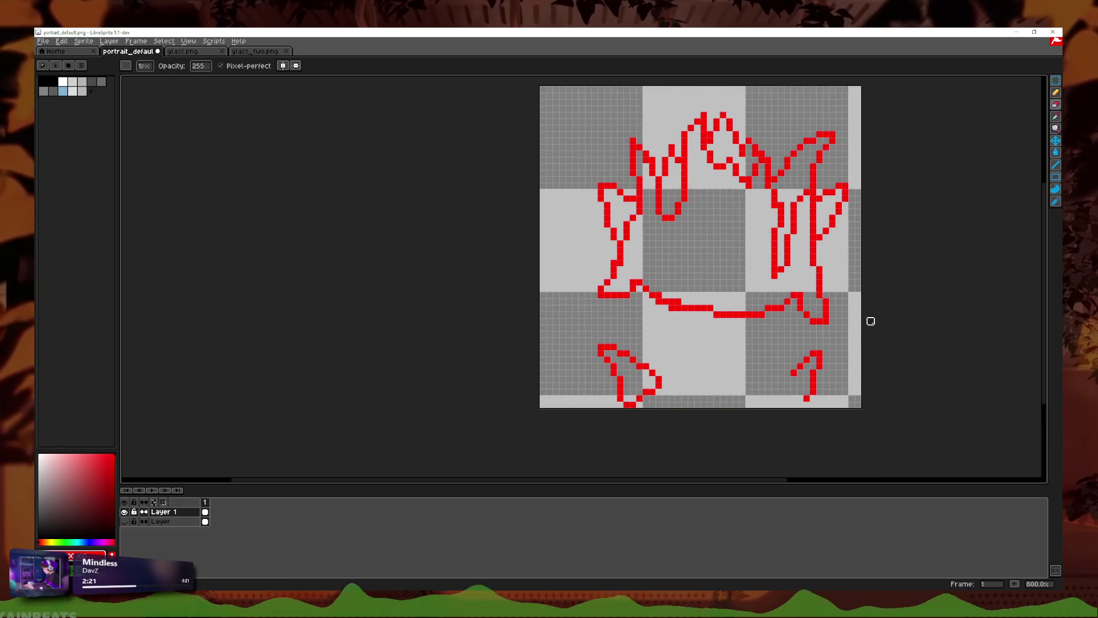
scroll(824, 372, "up", 5)
scroll(767, 343, "up", 1)
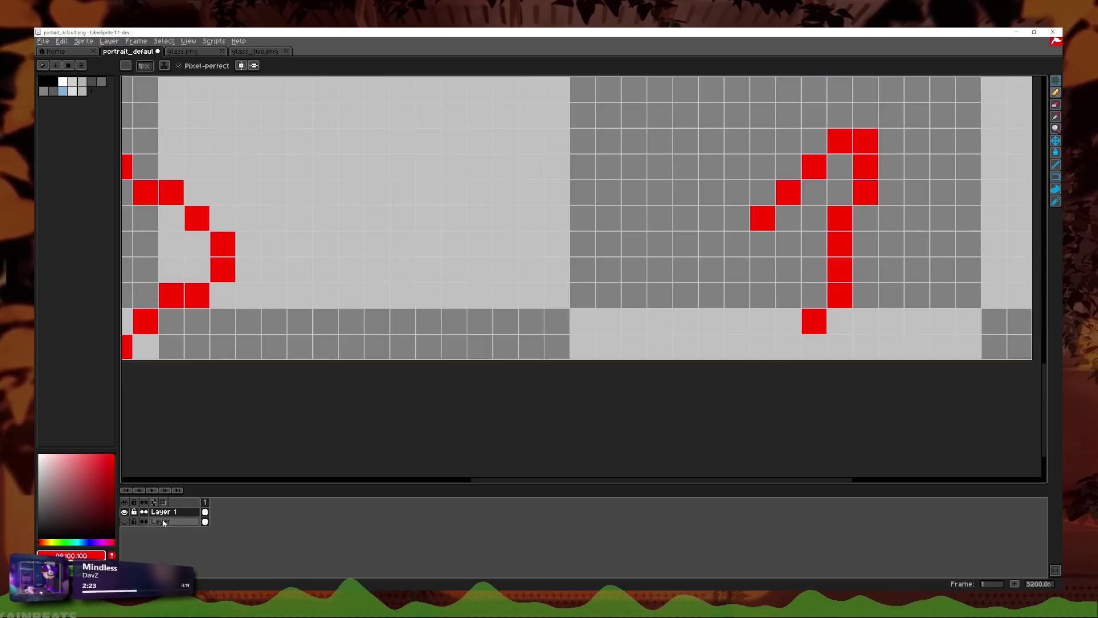
left_click_drag(742, 245, 814, 347)
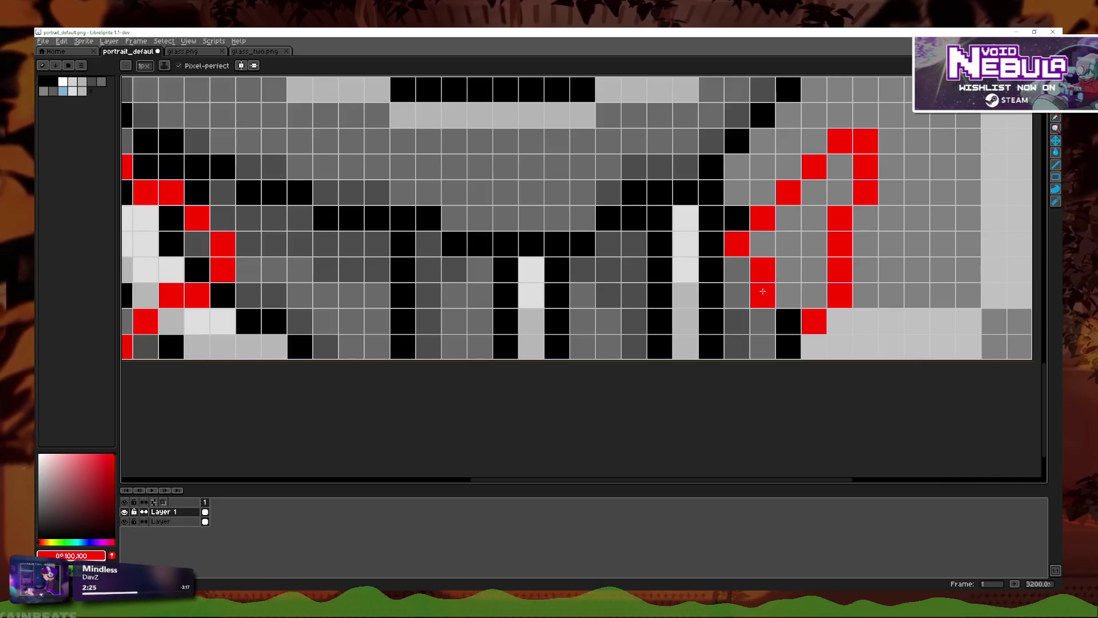
scroll(824, 346, "down", 4)
scroll(835, 343, "down", 1)
scroll(836, 343, "down", 1)
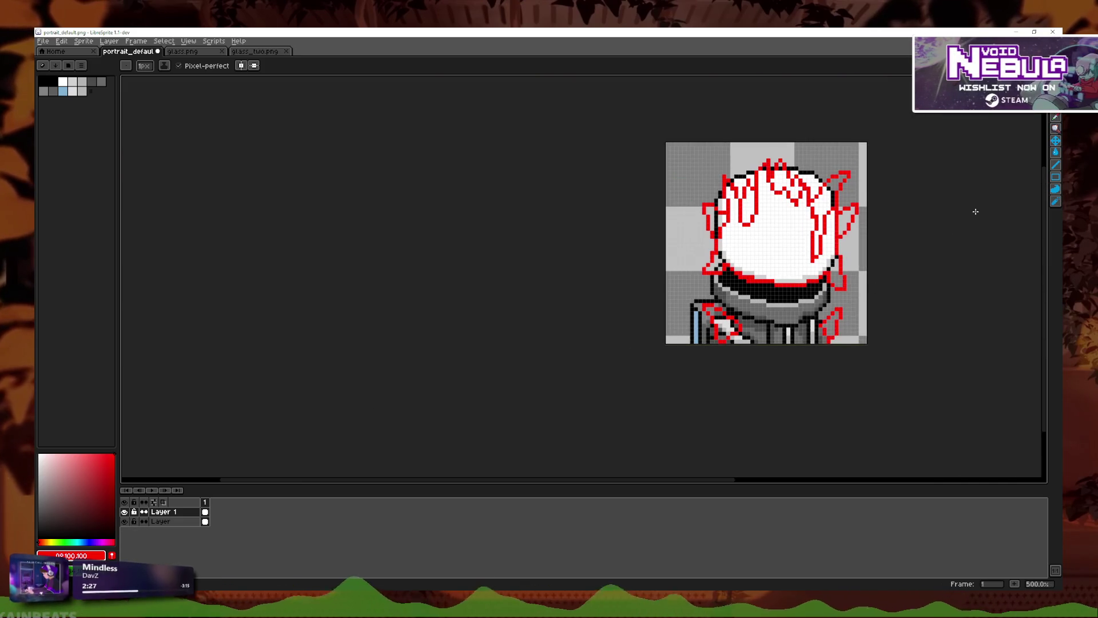
Step: Hide the reference layer and bucket-fill the lower red diagonal line with black
key("g")
scroll(779, 303, "up", 4)
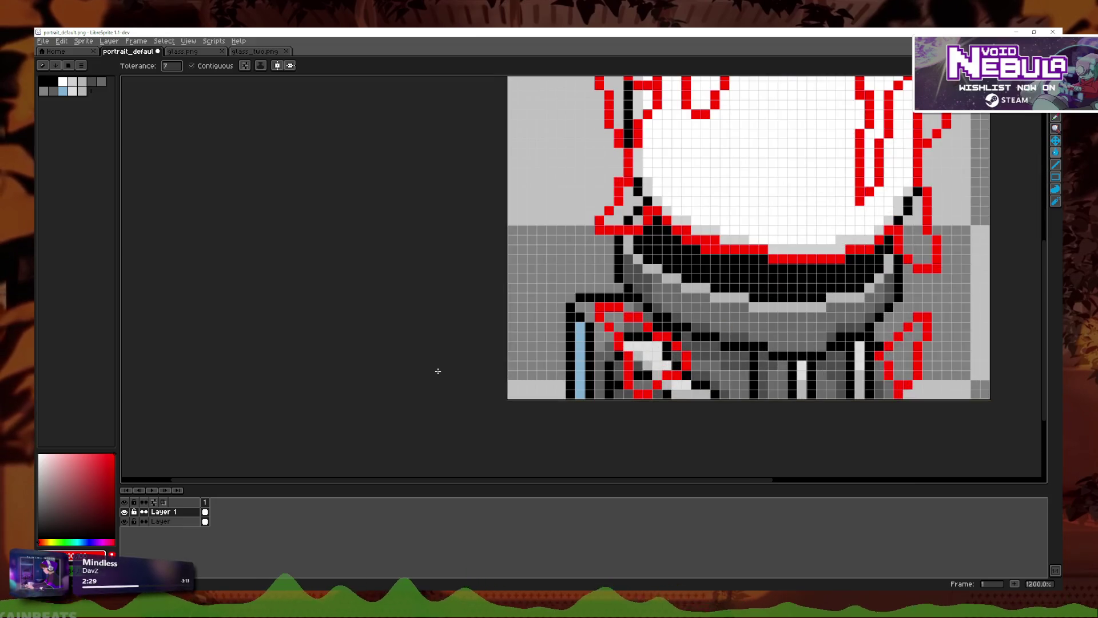
left_click(124, 521)
scroll(667, 297, "up", 2)
scroll(667, 297, "up", 1)
key("x")
mouse_move(400, 438)
left_mouse_down()
mouse_move(314, 345)
mouse_move(400, 456)
left_mouse_up()
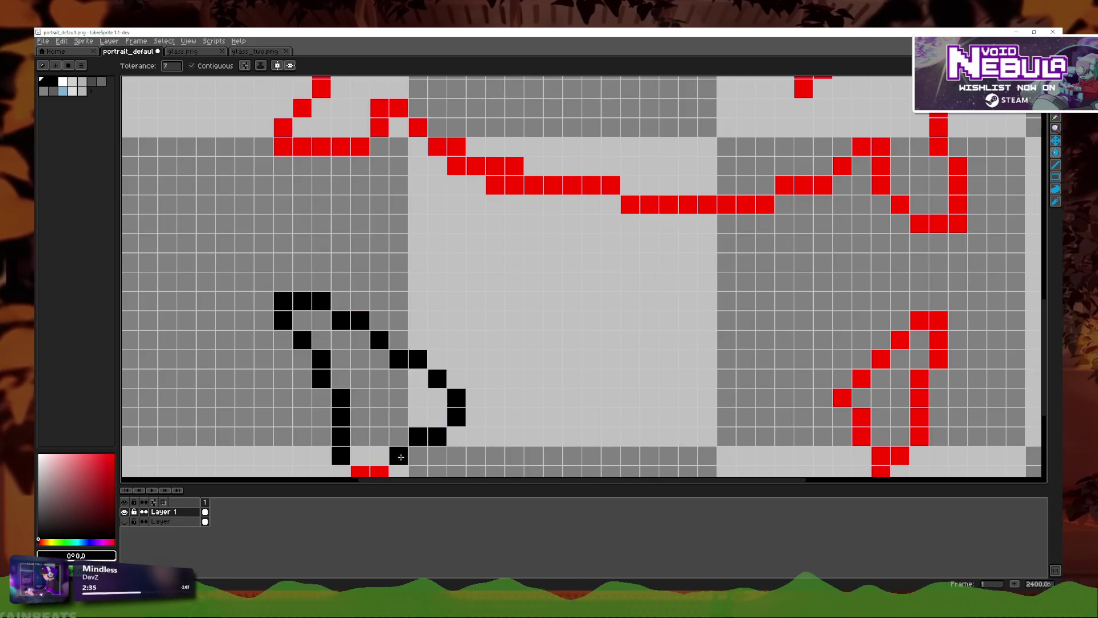
Step: Recolour the right diagonal, right segments and left outline black, undoing one mis-fill
scroll(389, 394, "down", 1)
scroll(625, 397, "up", 1)
mouse_move(607, 395)
left_mouse_down()
mouse_move(665, 338)
mouse_move(645, 469)
left_mouse_up()
scroll(671, 313, "down", 1)
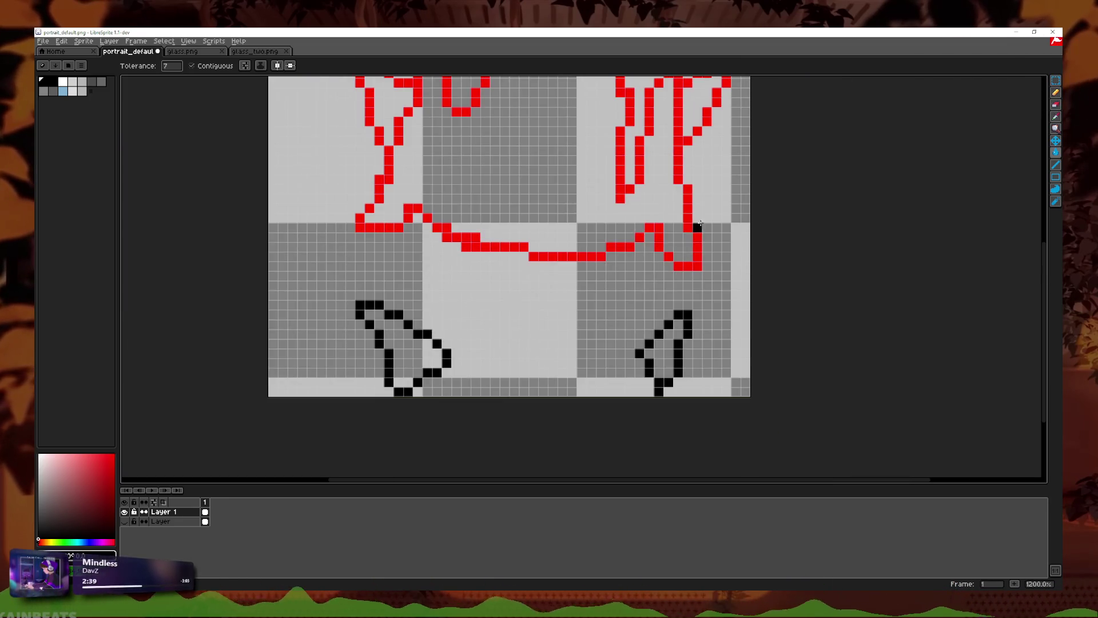
mouse_move(688, 197)
left_mouse_down()
mouse_move(665, 254)
mouse_move(408, 213)
left_mouse_up()
scroll(412, 217, "up", 1)
left_click_drag(400, 326, 387, 163)
left_click(360, 143)
left_click(395, 171)
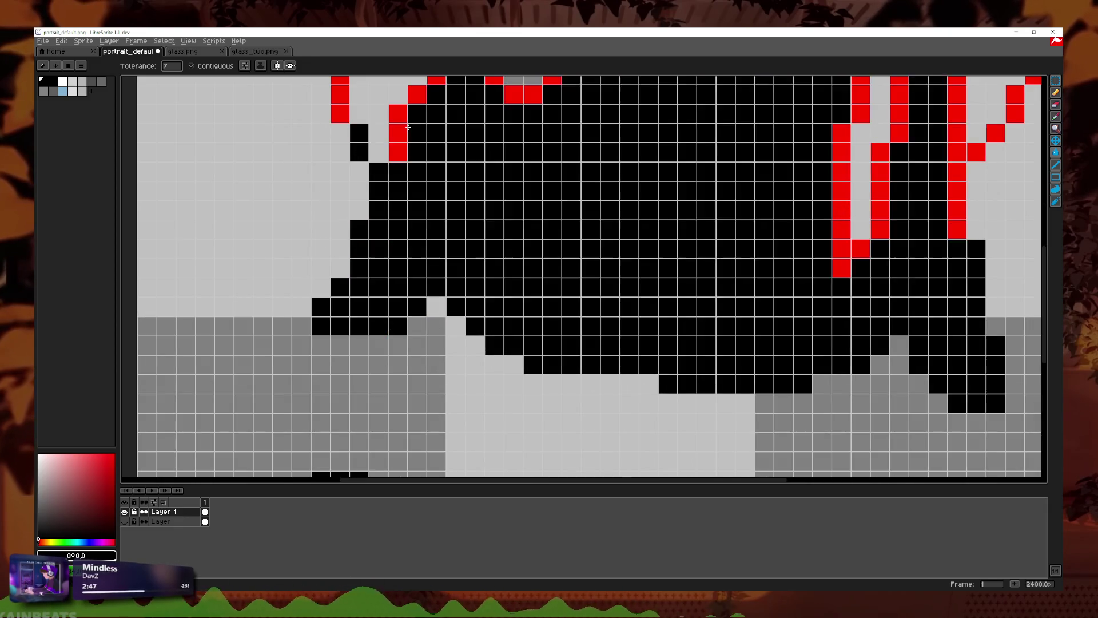
key("ctrl+z")
mouse_move(421, 383)
left_mouse_down()
mouse_move(421, 258)
mouse_move(343, 269)
left_mouse_up()
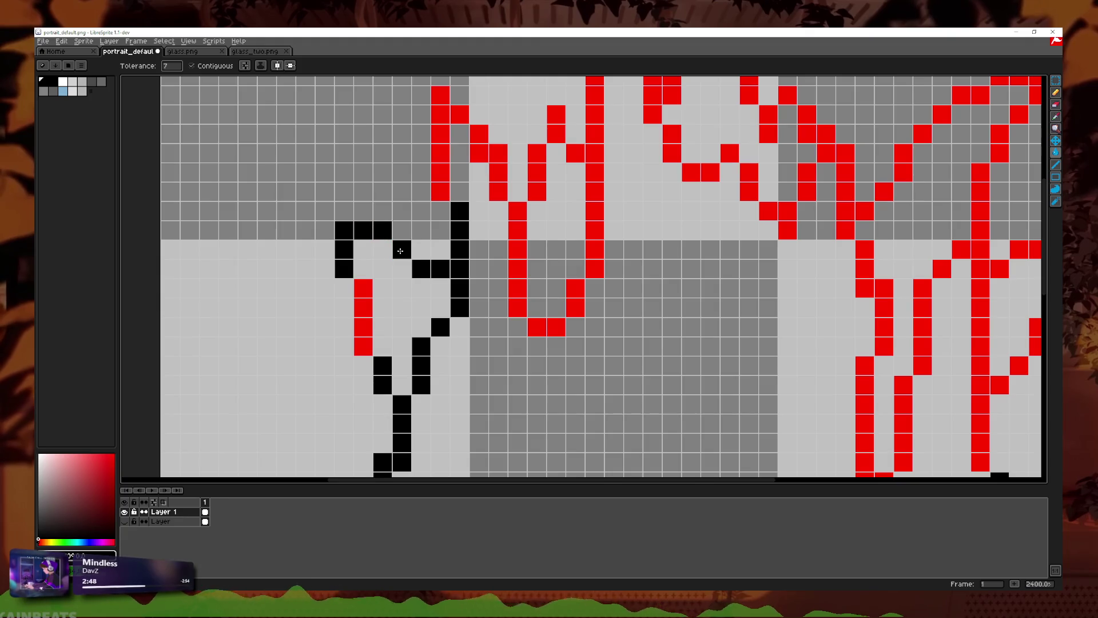
left_click(363, 318)
Step: Turn the top red columns and upper outline segments black, undoing accidental large fills
left_click(489, 143)
left_click(480, 134)
key("ctrl+z")
left_click(458, 117)
left_click(517, 231)
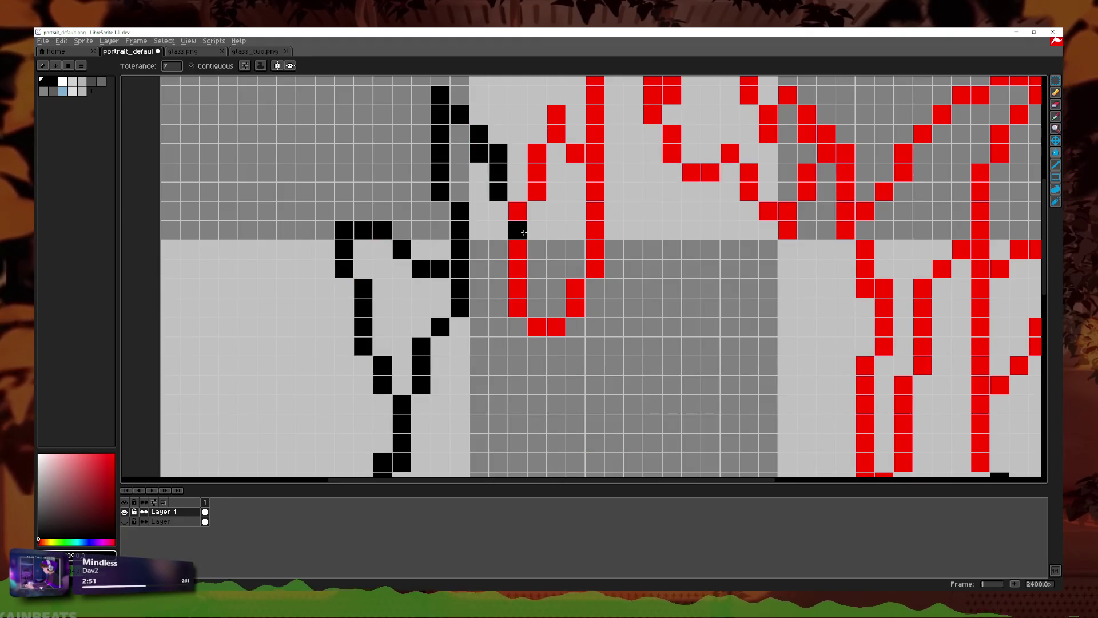
left_click(536, 172)
left_click(556, 123)
left_click(595, 172)
left_click(558, 336)
key("ctrl+z")
left_click(558, 329)
left_click(538, 327)
Step: Fill the remaining red pixels near the top and centre of the outline with black
left_click_drag(623, 118, 518, 180)
left_click(551, 183)
left_click(518, 180)
left_click(569, 271)
left_click(589, 185)
left_click(609, 240)
key("ctrl+z")
left_click(589, 165)
left_click(627, 174)
left_click(609, 146)
left_click(599, 300)
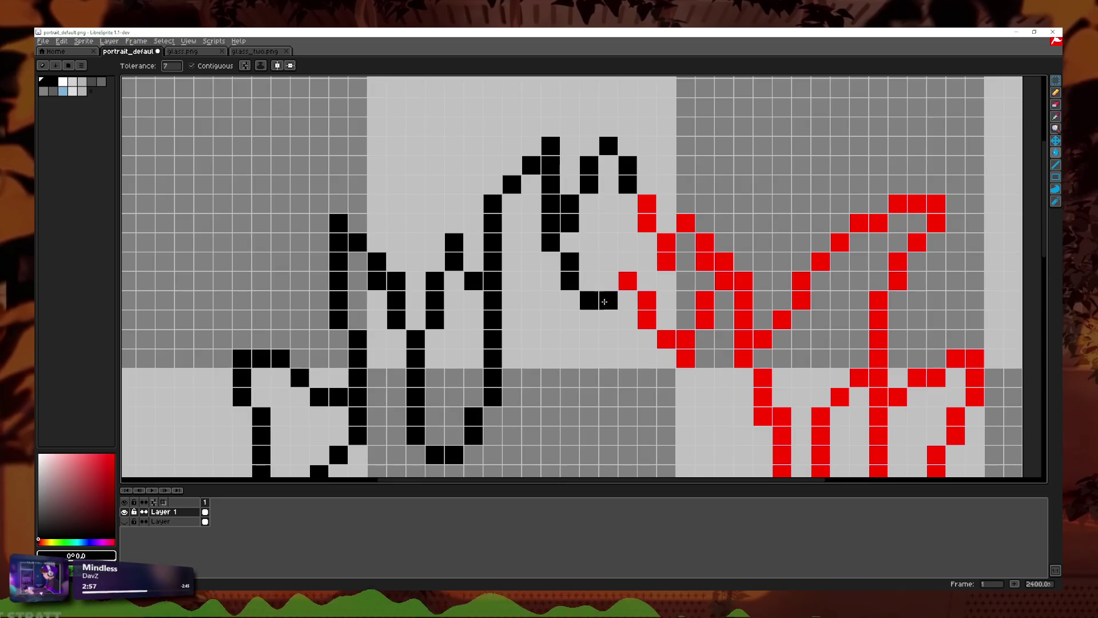
left_click(627, 280)
left_click(647, 213)
left_click(667, 251)
left_click(686, 223)
Step: Recolour the right-side red cells and the rising right outline black
left_click(705, 242)
left_click(656, 309)
key("ctrl+z")
left_click(646, 309)
left_click(666, 339)
left_click(762, 396)
left_click(782, 319)
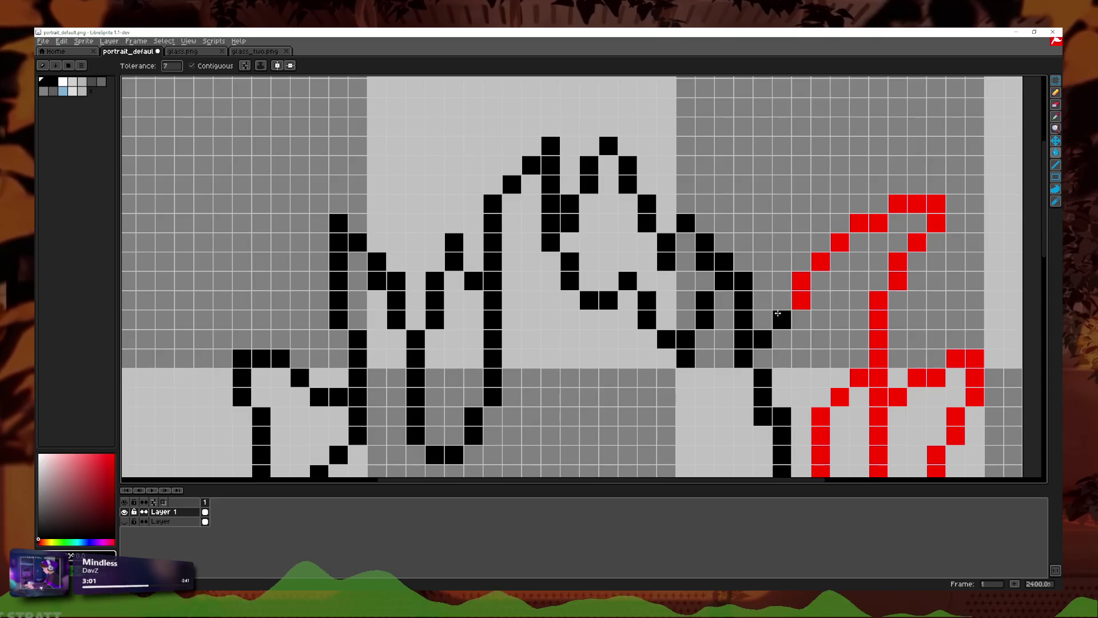
left_click(801, 291)
left_click(840, 242)
left_click(869, 224)
left_click(917, 203)
left_click(917, 242)
Step: Blacken the last red cells on the far right and the lower red column
left_click(898, 266)
left_click(888, 343)
key("ctrl+z")
left_click(878, 343)
left_click(927, 378)
left_click(972, 368)
left_click(956, 426)
left_click(933, 472)
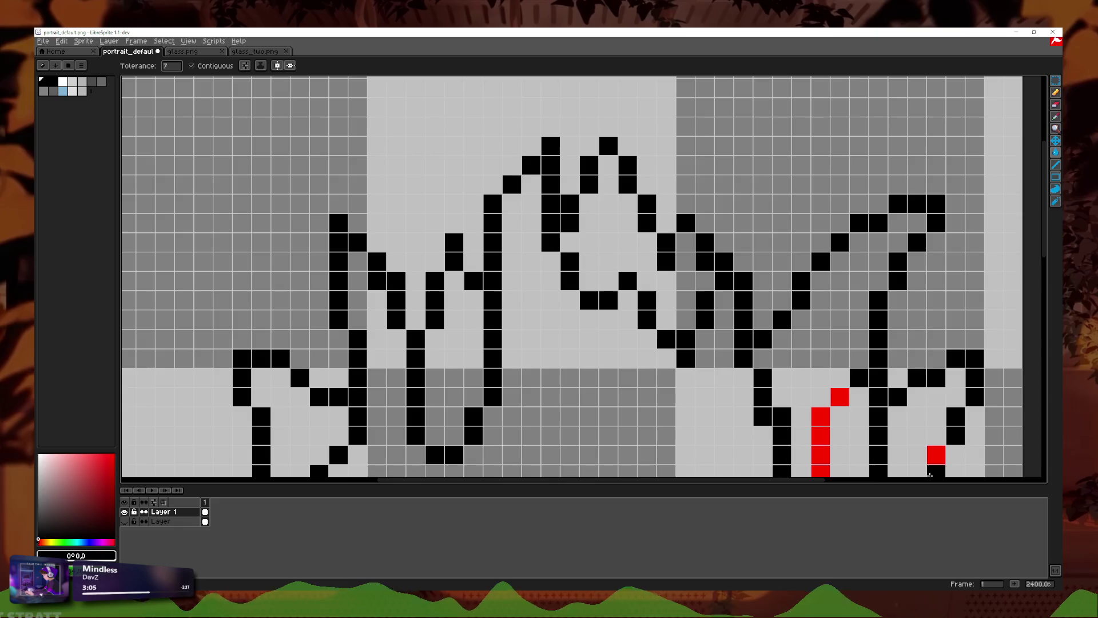
left_click(821, 441)
Step: Recolour the final revealed red cell and remaining red columns black, completing the black outline
scroll(821, 440, "down", 5)
scroll(821, 441, "right", 3)
left_click(806, 325)
left_click(710, 364)
key("ctrl+z")
left_click(690, 401)
left_click(651, 401)
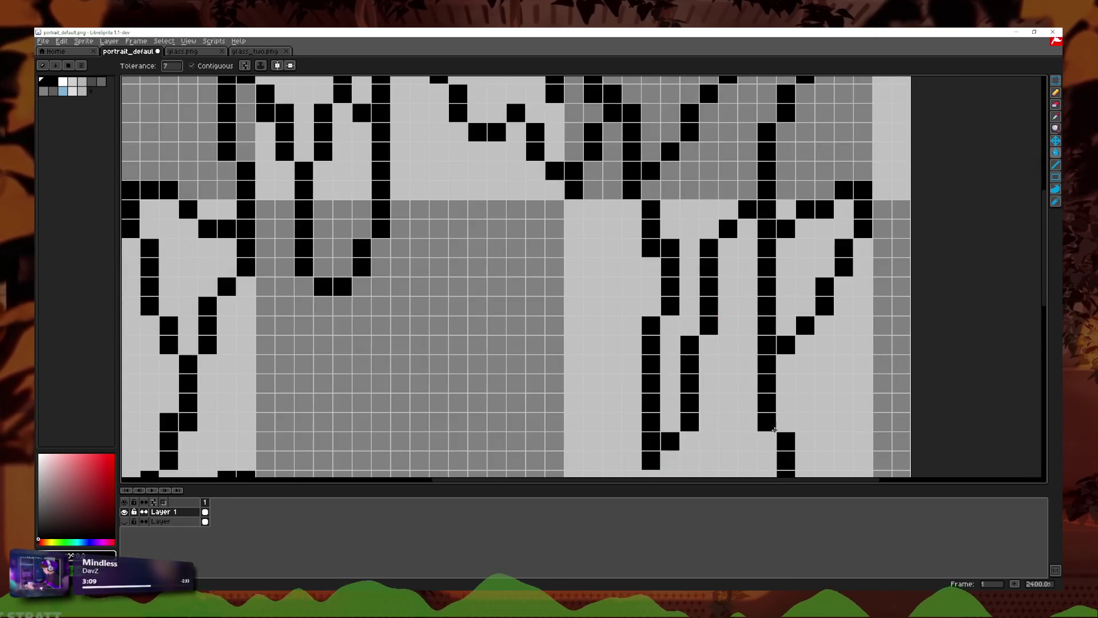
scroll(727, 423, "down", 1)
scroll(815, 235, "down", 4)
scroll(873, 238, "up", 2)
left_click(1055, 92)
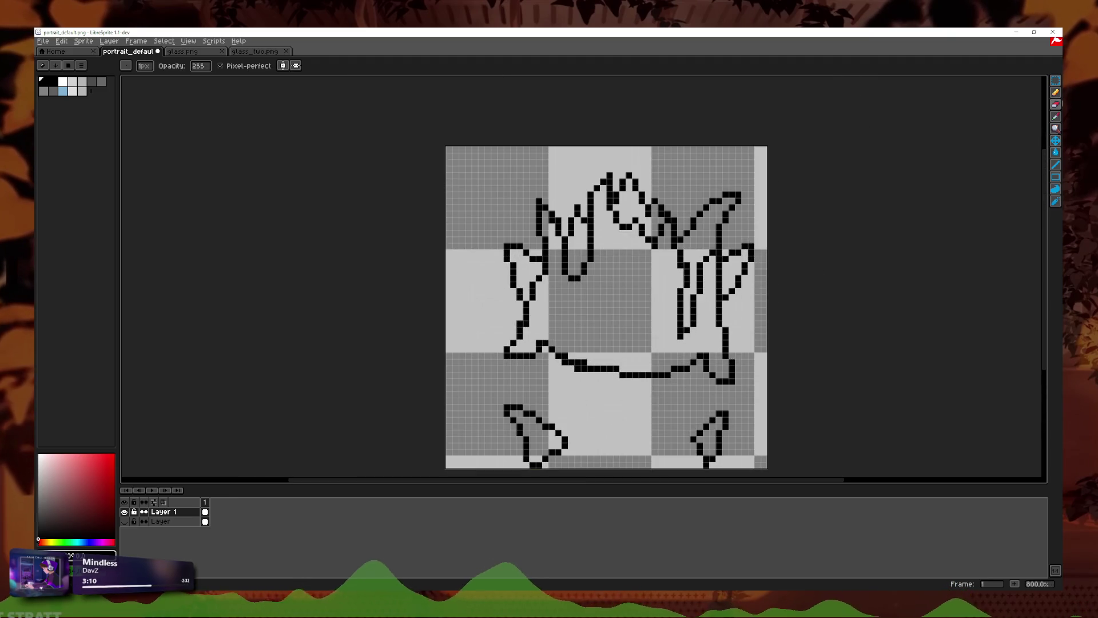
Step: Try a white bucket fill on the outline layer, then undo it
scroll(764, 318, "up", 3)
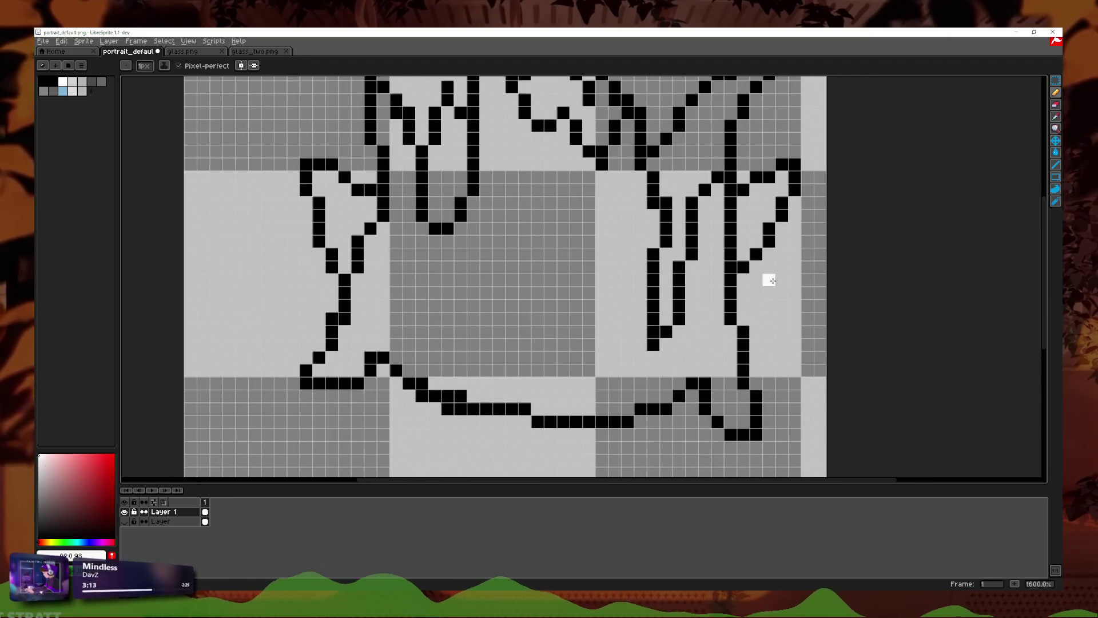
left_click(1055, 152)
left_click(613, 322)
key("ctrl+z")
Step: On a new layer, bucket-fill white the gaps between the left spikes, left arm, top spikes and right side
key("ctrl+shift+n")
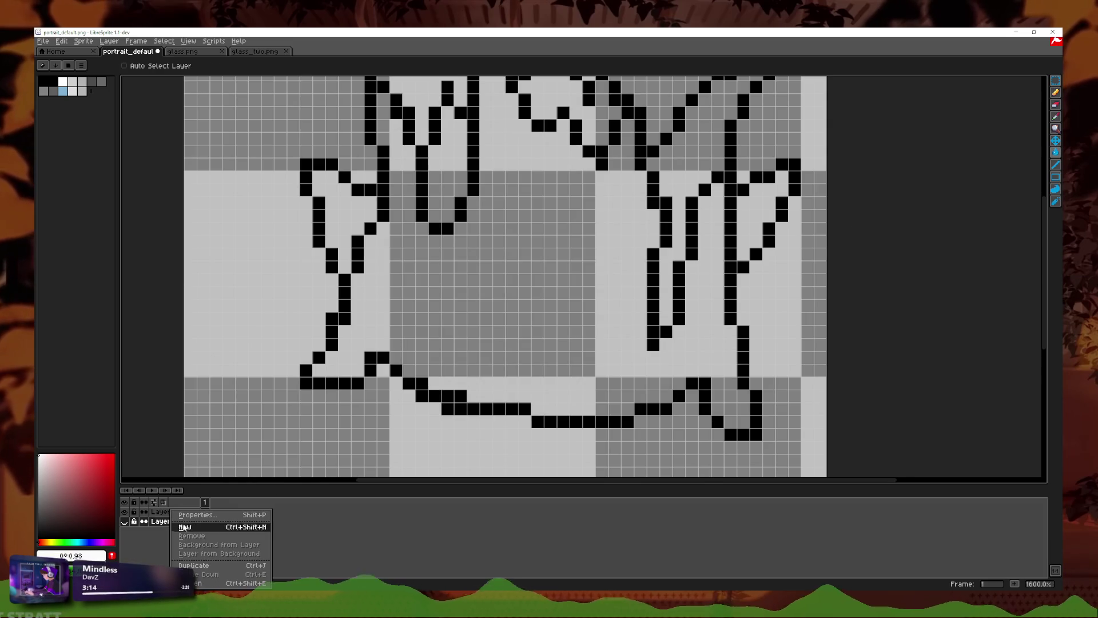
key("g")
left_click(452, 346)
scroll(452, 346, "down", 1)
left_click(442, 204)
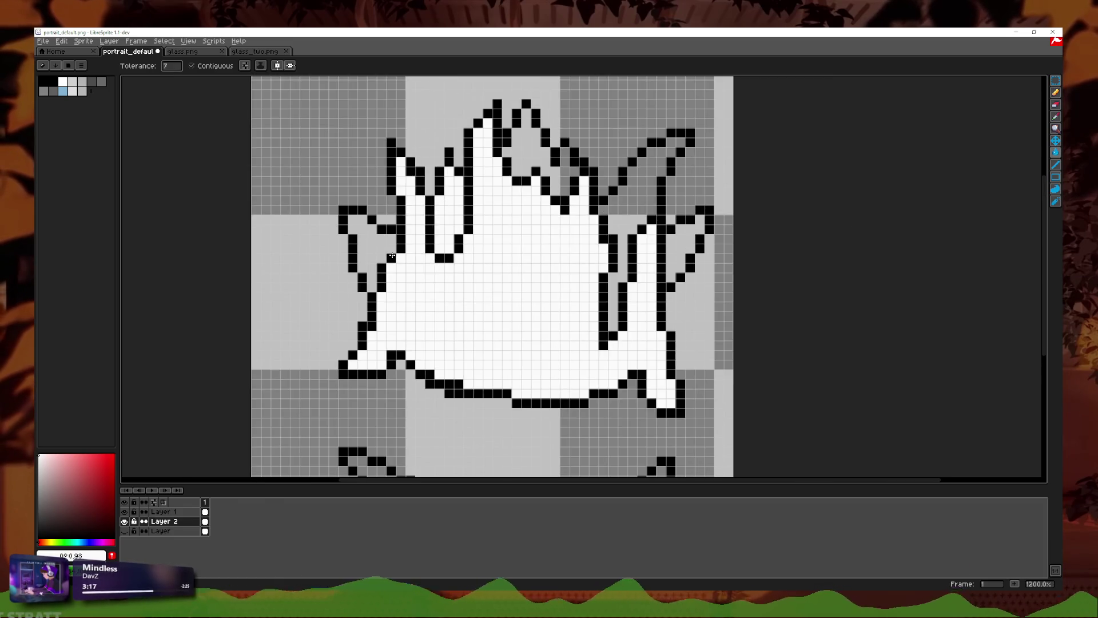
left_click(363, 246)
left_click(524, 149)
left_click(630, 207)
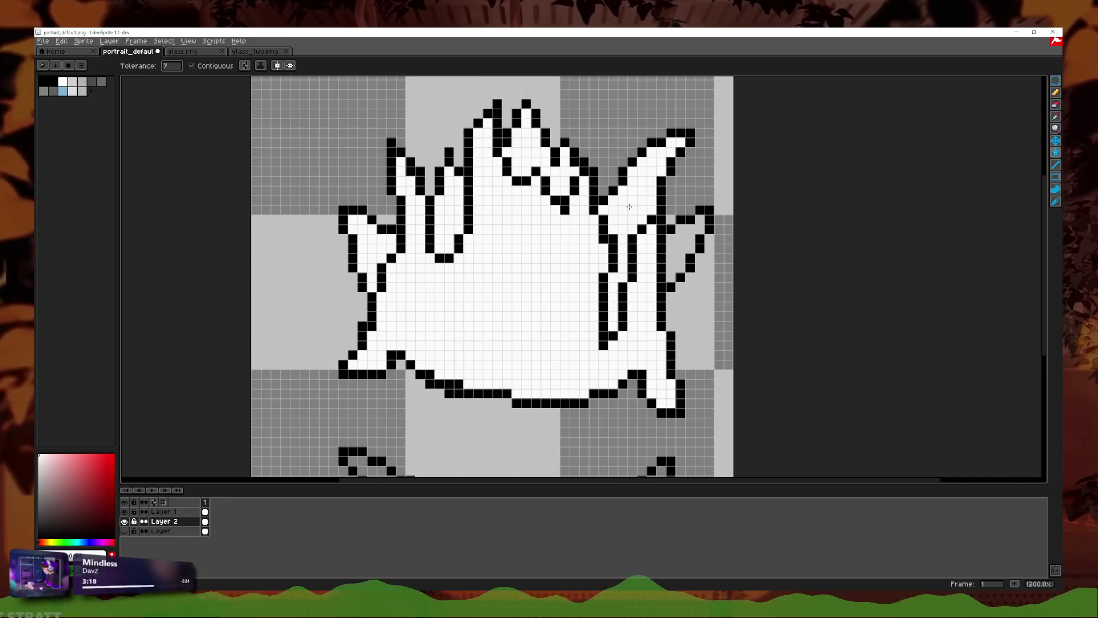
left_click(684, 244)
left_click(681, 297)
Step: Add Layer 3, check both layers' properties, and move Layer 3 below Layer 2
scroll(681, 296, "down", 4)
scroll(682, 293, "down", 2)
scroll(682, 294, "down", 1)
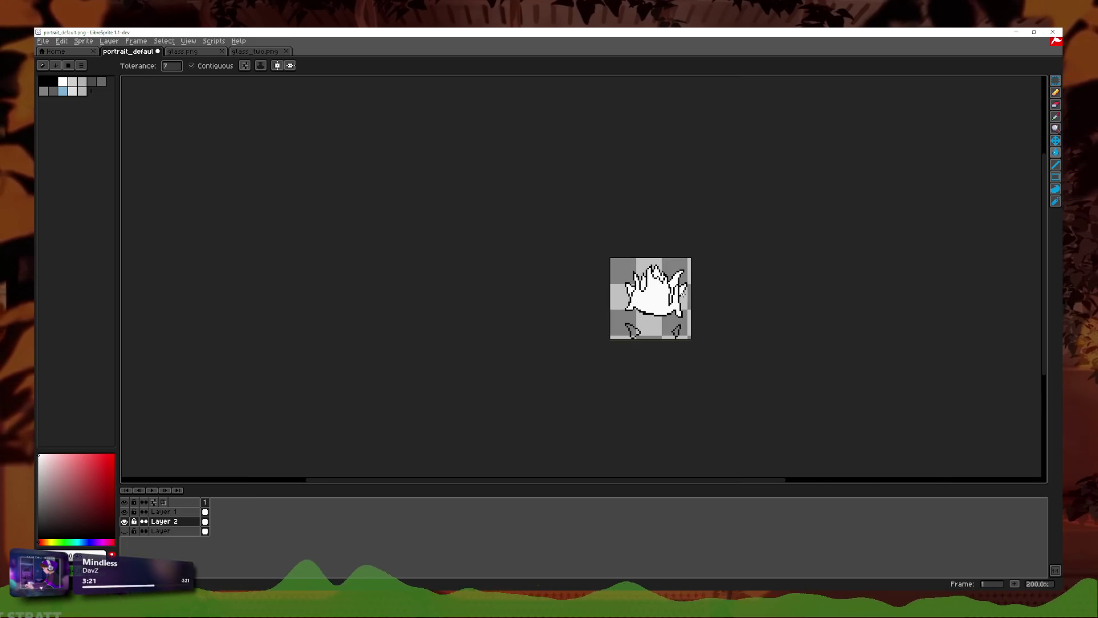
scroll(681, 294, "up", 2)
scroll(679, 295, "up", 2)
scroll(677, 294, "down", 1)
scroll(677, 295, "down", 1)
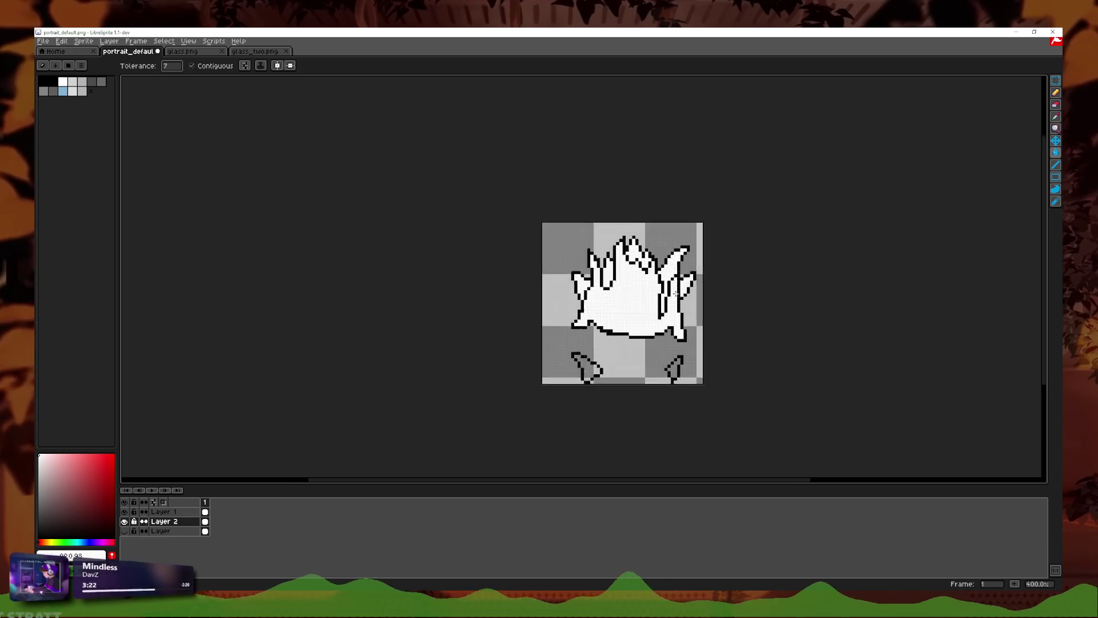
scroll(672, 295, "up", 3)
scroll(652, 294, "up", 2)
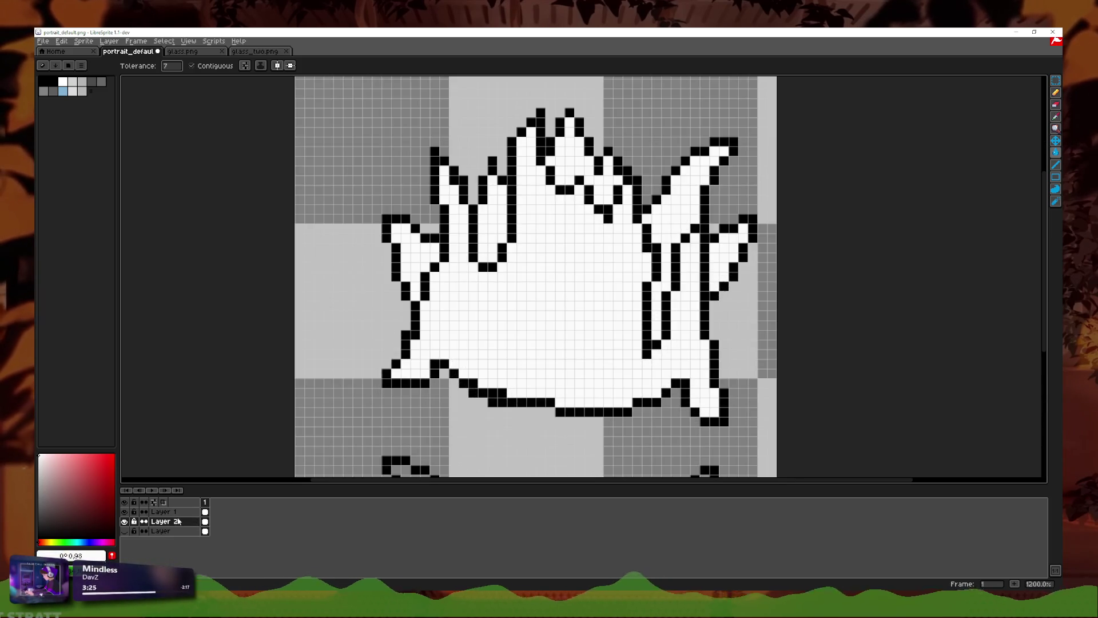
right_click(186, 518)
left_click(194, 527)
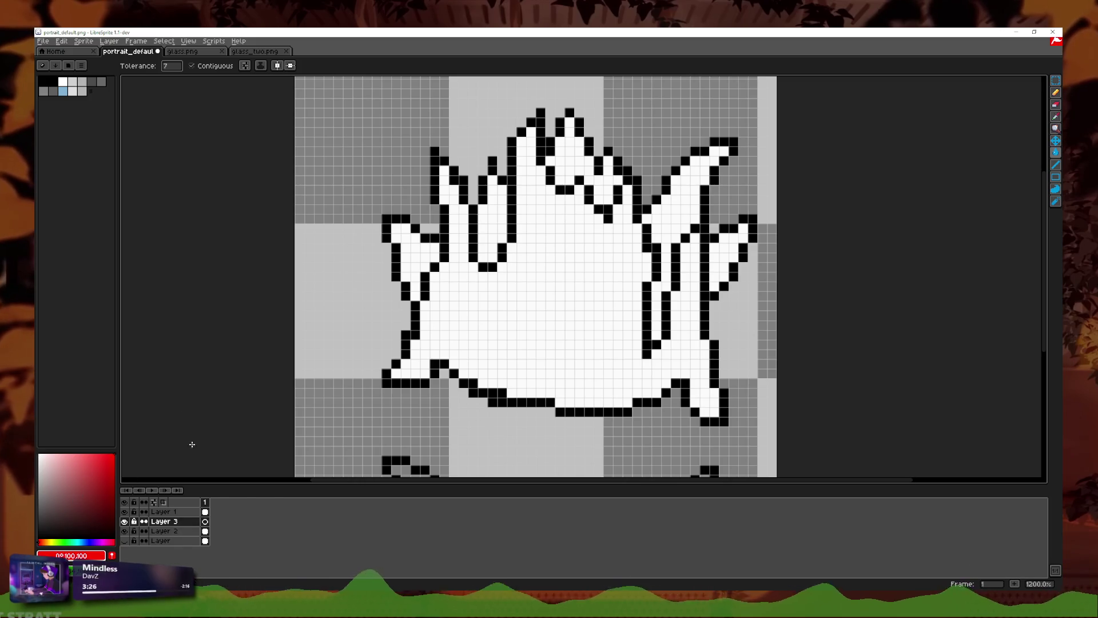
double_click(167, 532)
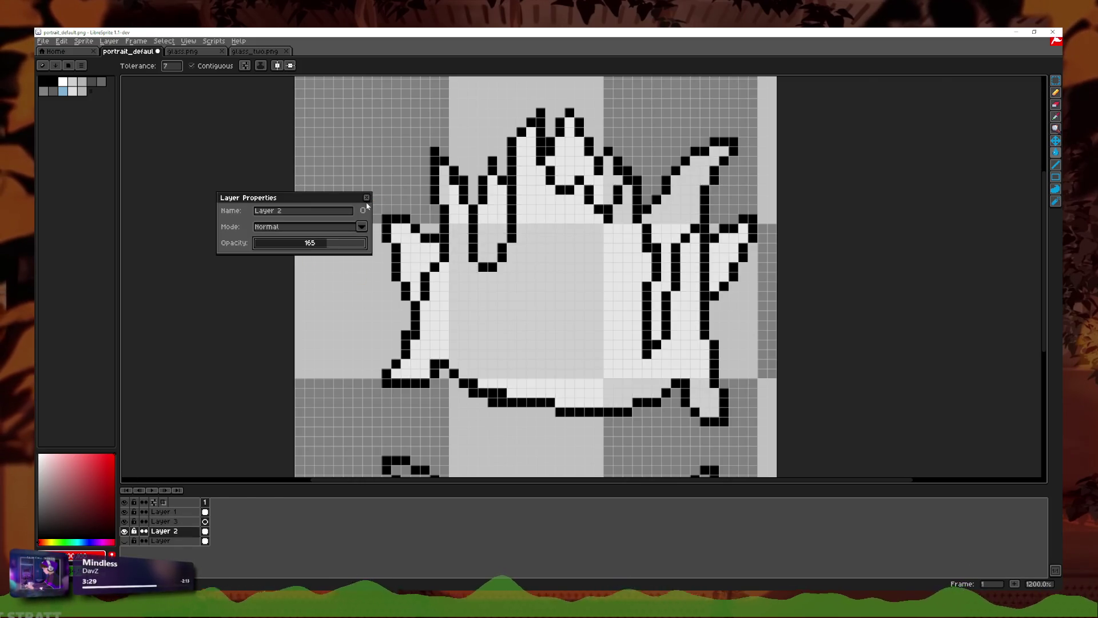
left_click(367, 197)
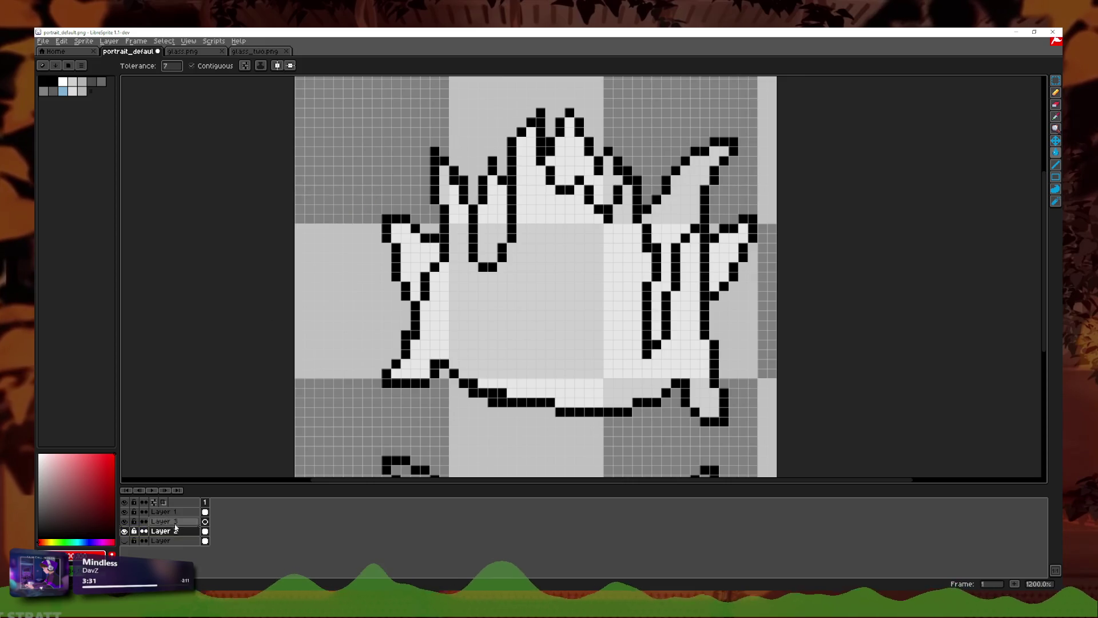
double_click(166, 521)
left_click(367, 197)
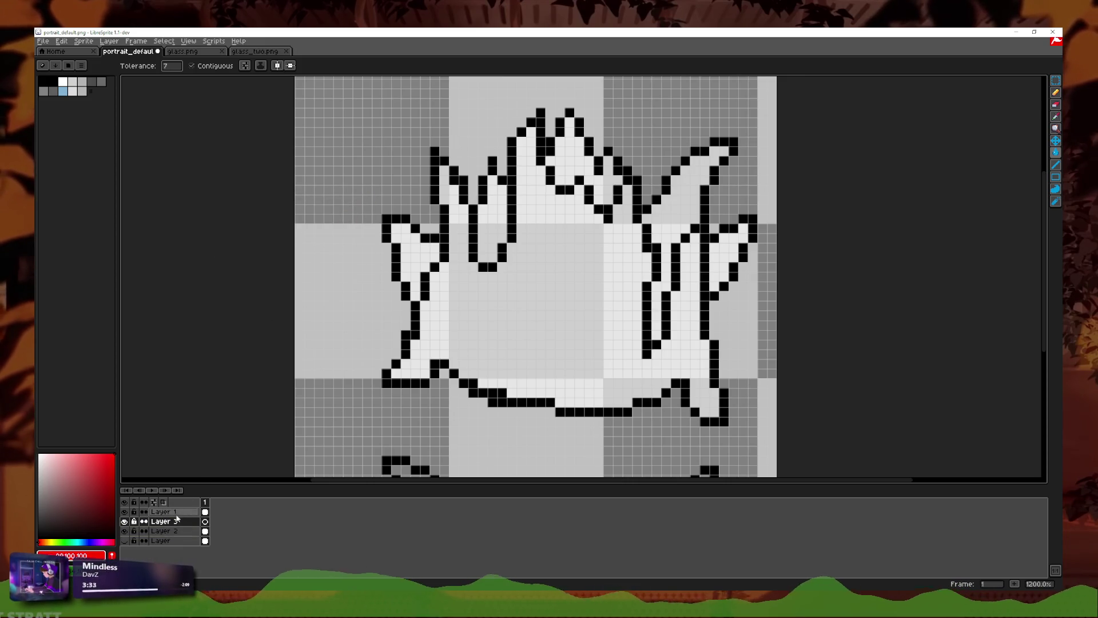
left_click_drag(188, 535, 192, 536)
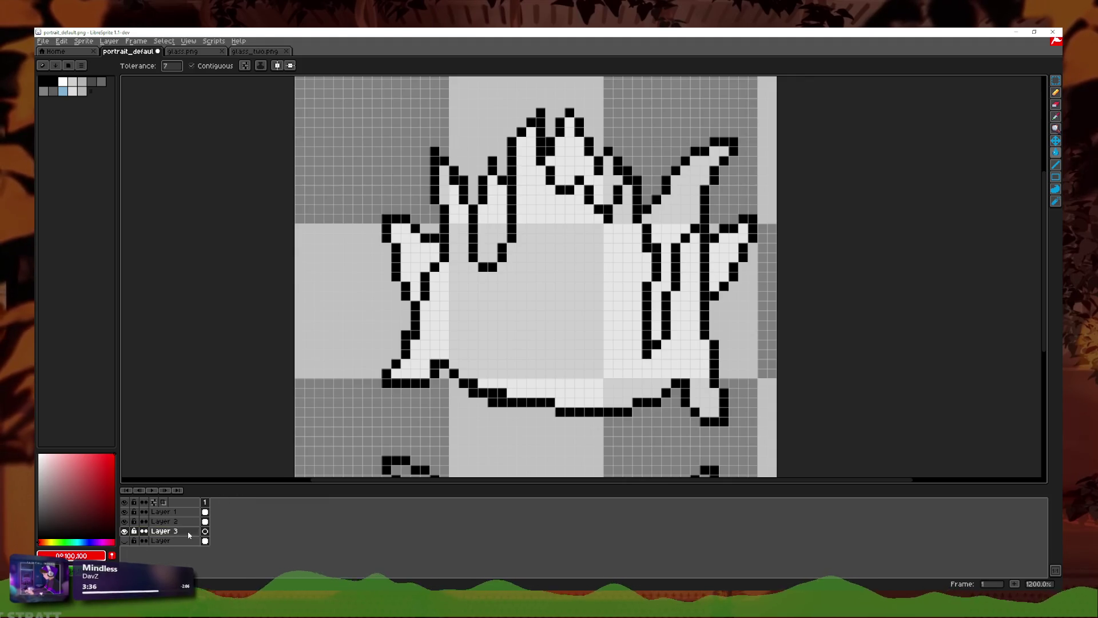
Step: Remove the stray grey pencil pixels with an undo
left_click(1057, 92)
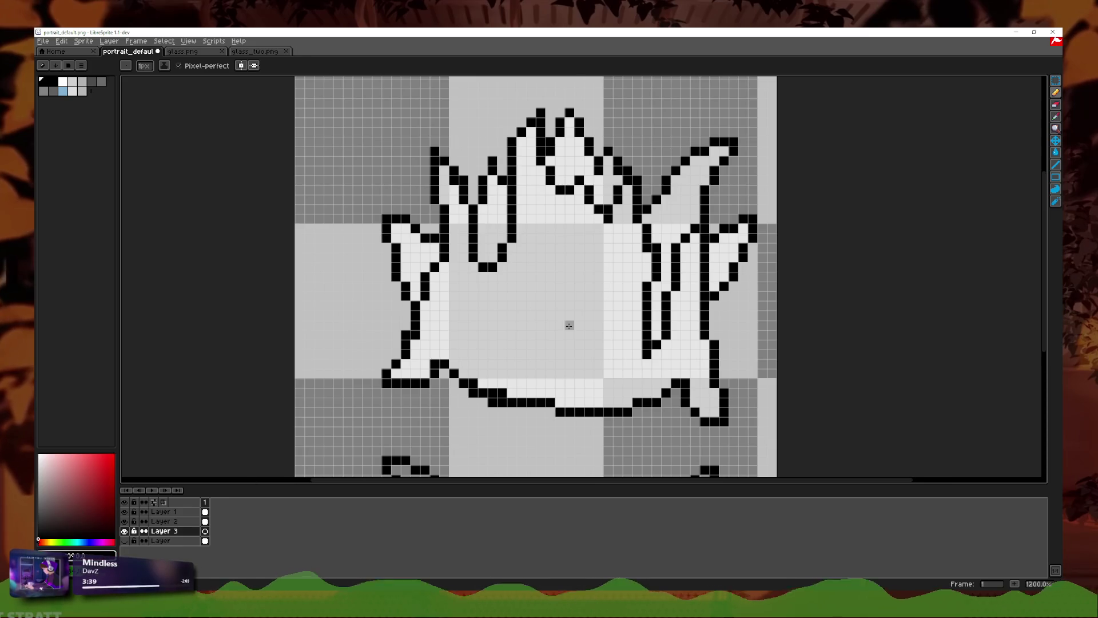
scroll(569, 175, "up", 1)
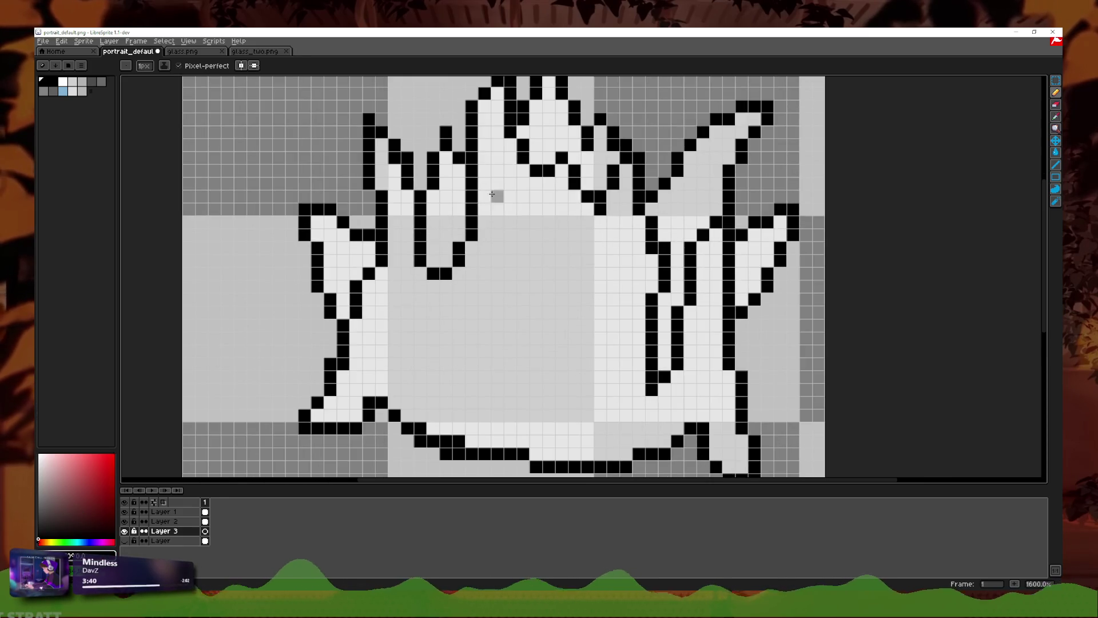
key("ctrl+z")
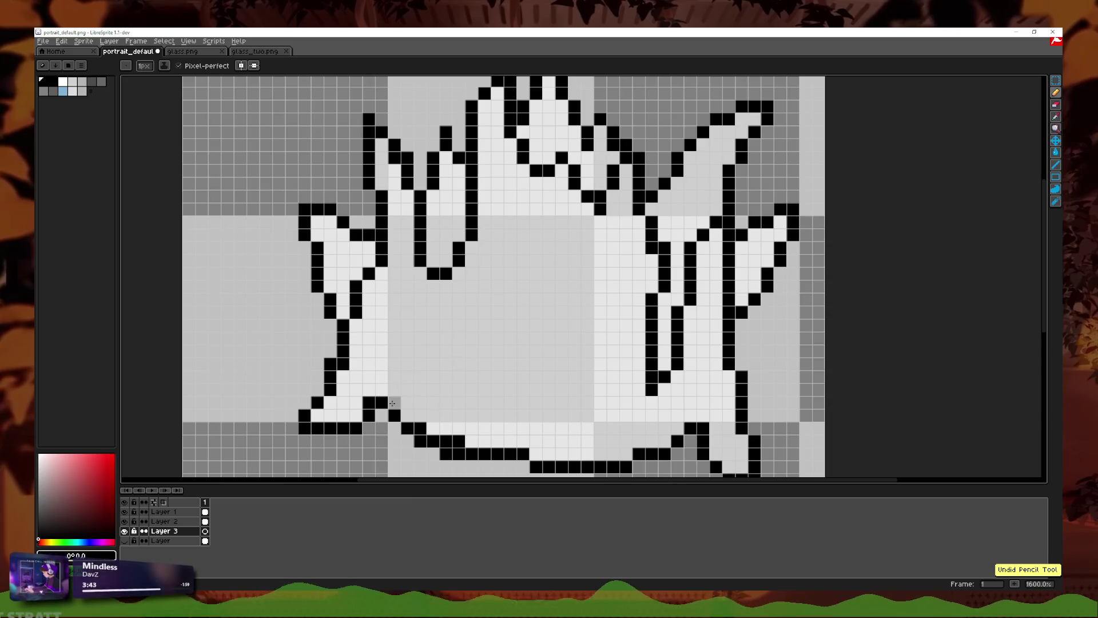
scroll(451, 279, "down", 3)
scroll(477, 257, "down", 1)
scroll(480, 258, "down", 1)
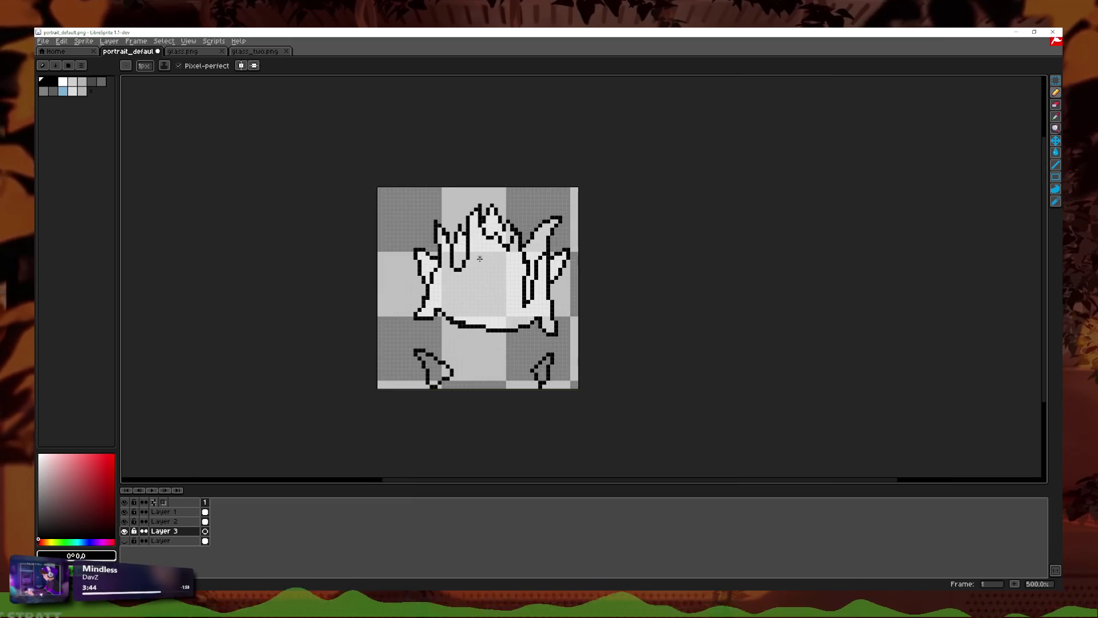
scroll(480, 259, "up", 2)
scroll(480, 258, "up", 3)
Step: Undo Layer 3's creation, keep the white fill layer, and make Layer 1 active
key("e")
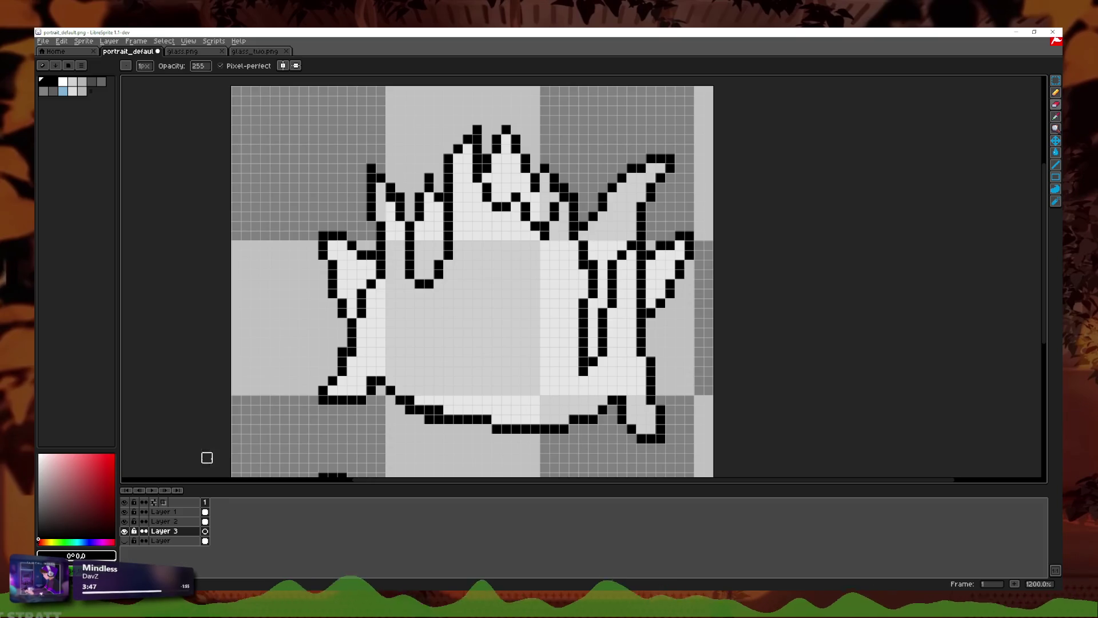
key("ctrl+z")
key("ctrl+z")
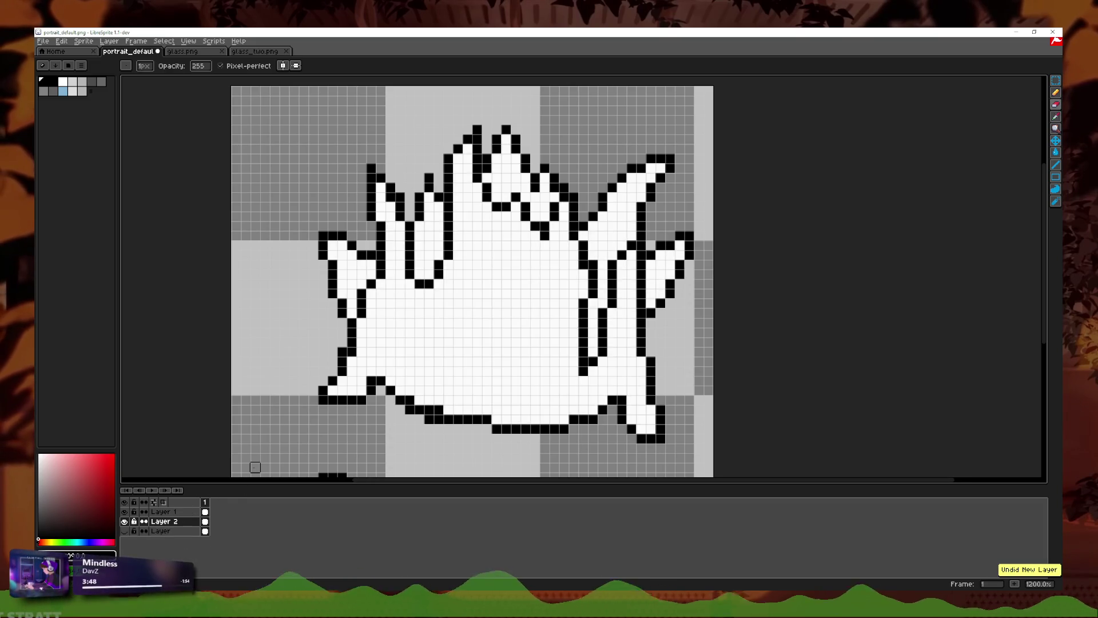
key("ctrl+z")
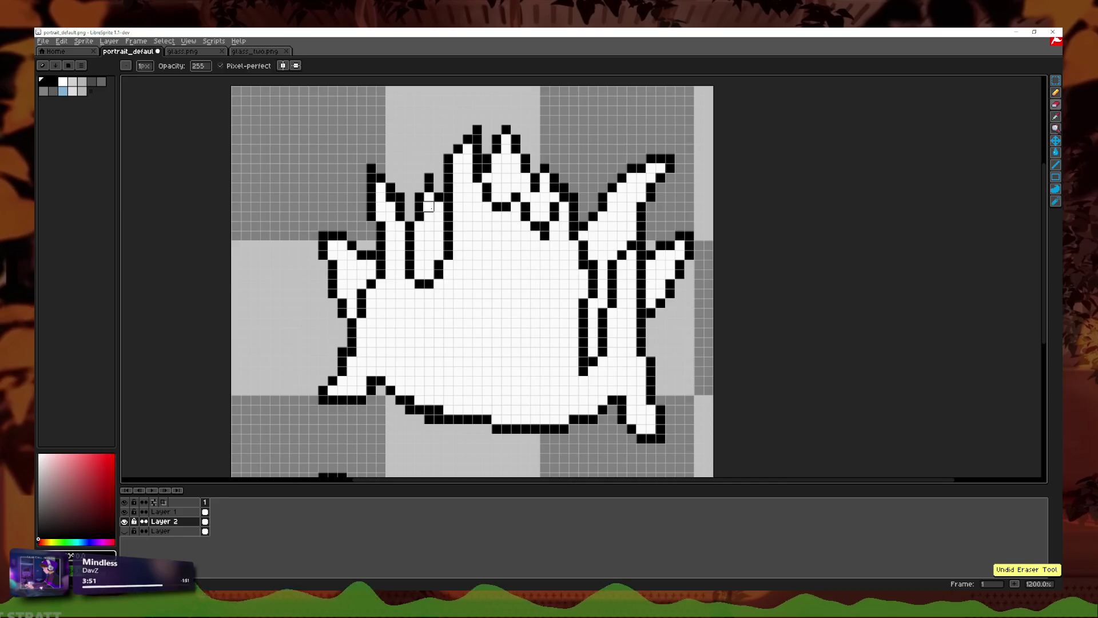
key("ctrl+z")
key("ctrl+z")
key("ctrl+z")
key("ctrl+z")
key("ctrl+y")
key("ctrl+z")
left_click(175, 512)
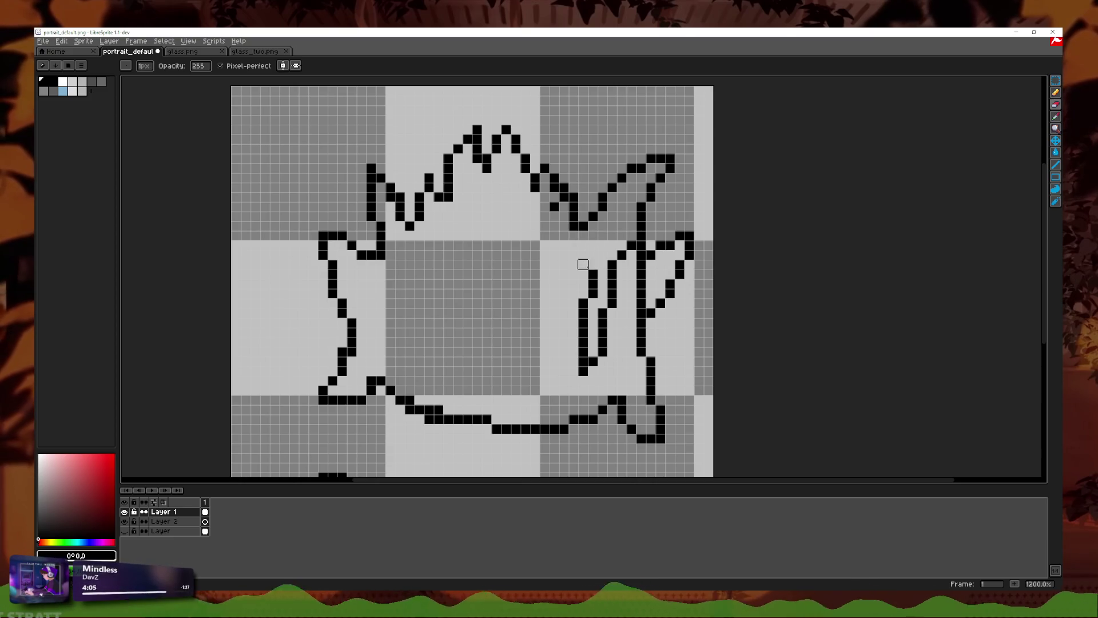
Step: Erase the black inner lines on the body's right side and stray pixels in the crown
left_click_drag(602, 264, 594, 342)
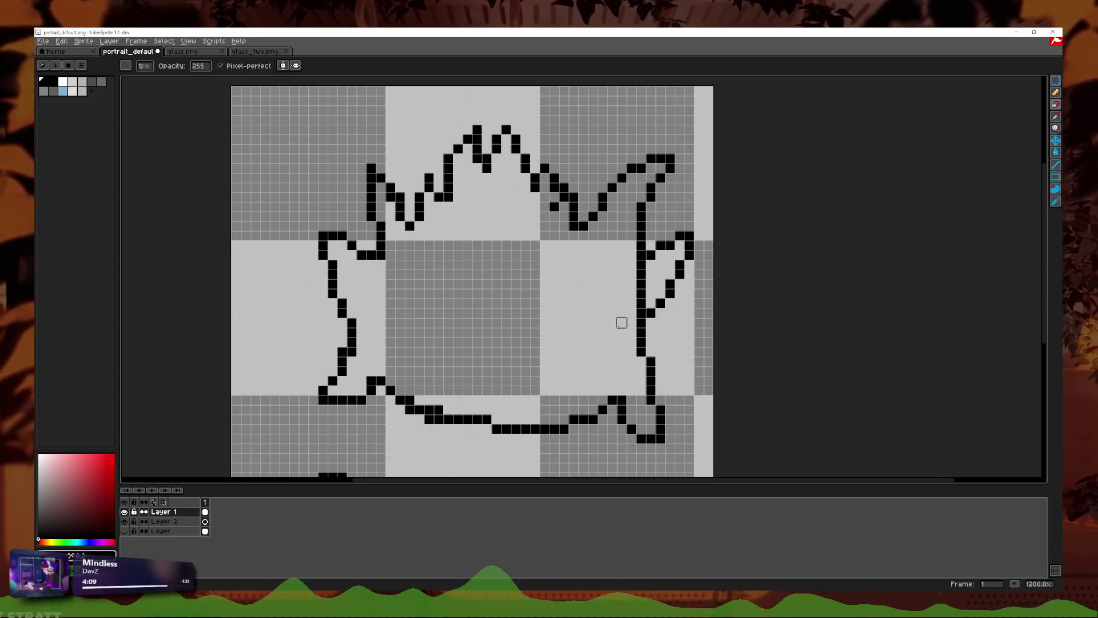
left_click_drag(641, 274, 640, 313)
key("ctrl+z")
key("ctrl+z")
key("ctrl+z")
key("v")
key("ctrl+z")
key("e")
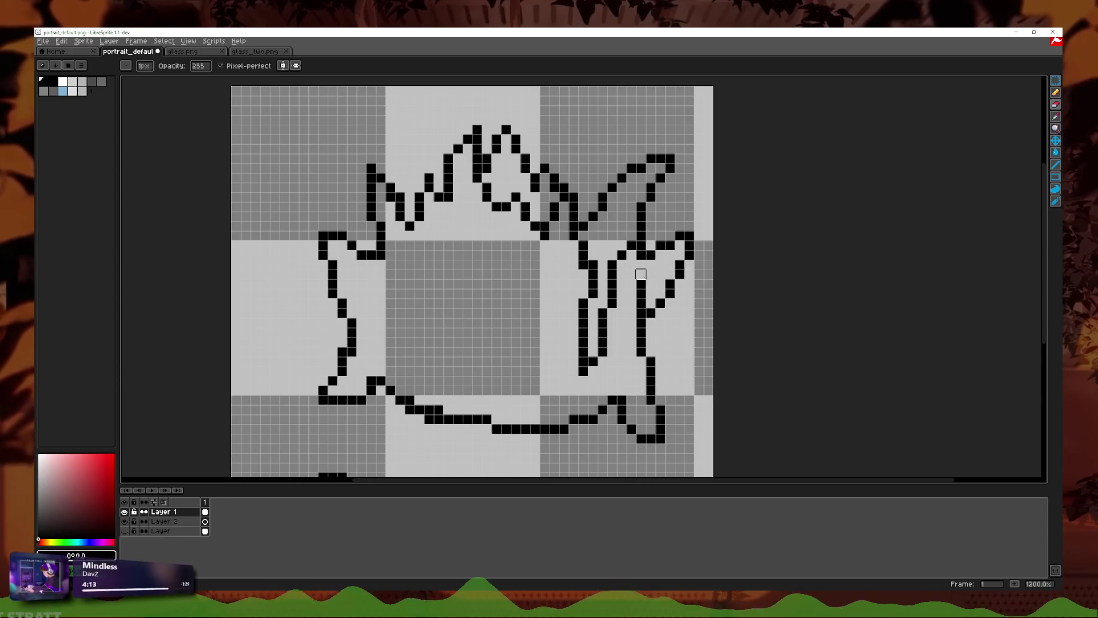
left_click_drag(641, 258, 641, 316)
mouse_move(630, 250)
left_mouse_down()
mouse_move(603, 370)
mouse_move(581, 292)
mouse_move(574, 333)
left_mouse_up()
left_click_drag(554, 225, 534, 245)
mouse_move(554, 186)
left_mouse_down()
mouse_move(515, 225)
mouse_move(487, 197)
left_mouse_up()
Step: Draw a vertical black inner line down from the crown centre, redrawing it after failed attempts
scroll(492, 206, "down", 4)
scroll(512, 248, "down", 2)
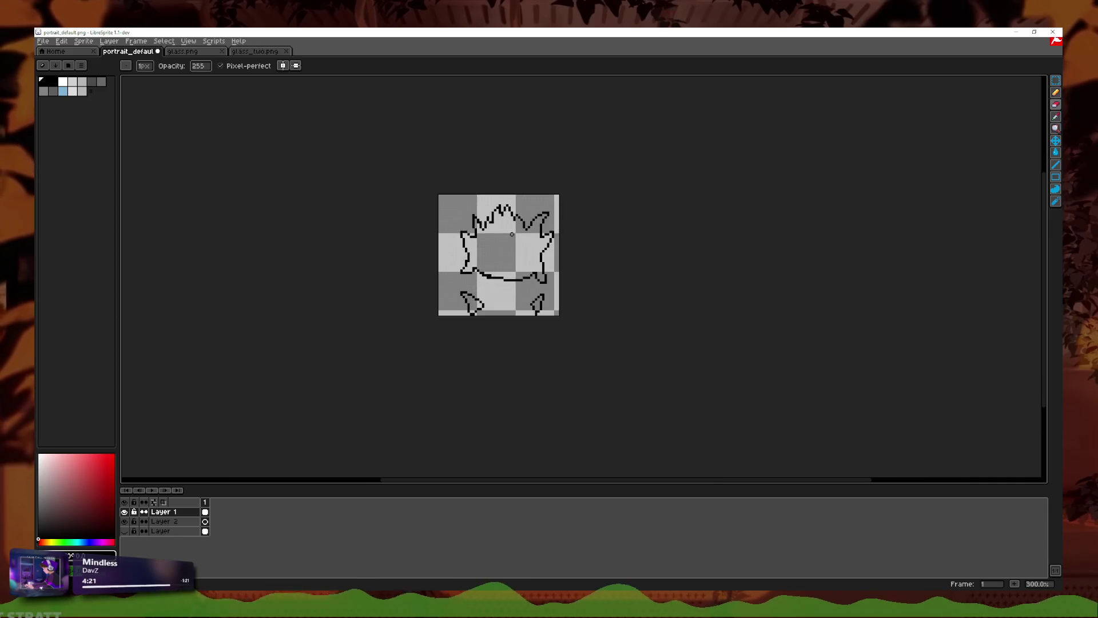
scroll(512, 249, "down", 2)
scroll(512, 249, "up", 4)
scroll(512, 248, "up", 2)
key("g")
scroll(574, 235, "up", 1)
scroll(554, 309, "up", 1)
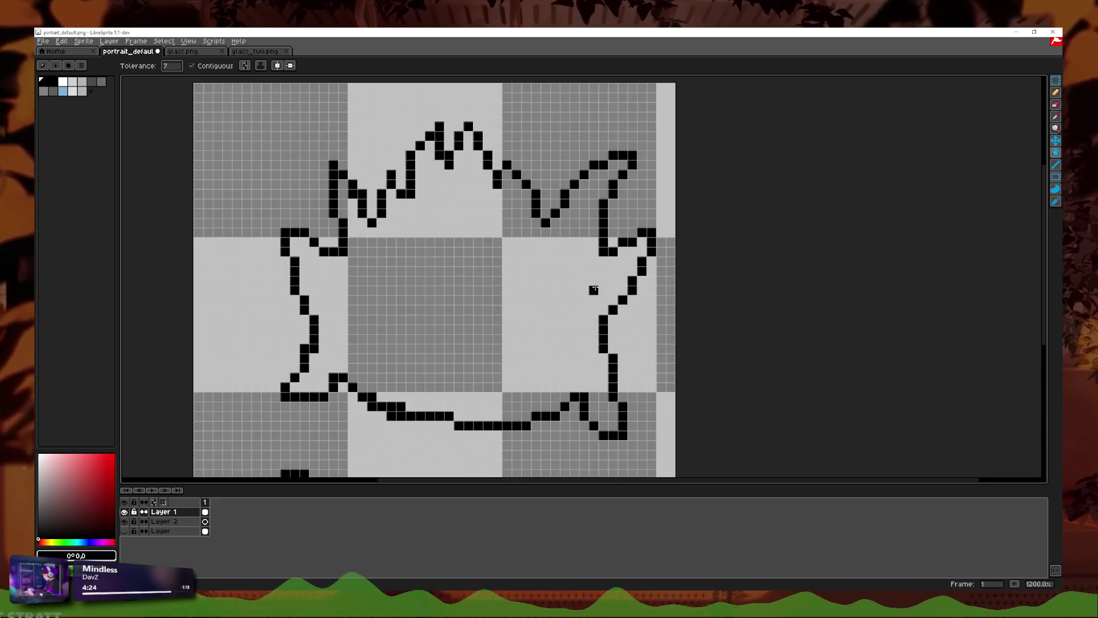
left_click_drag(603, 289, 715, 252)
key("b")
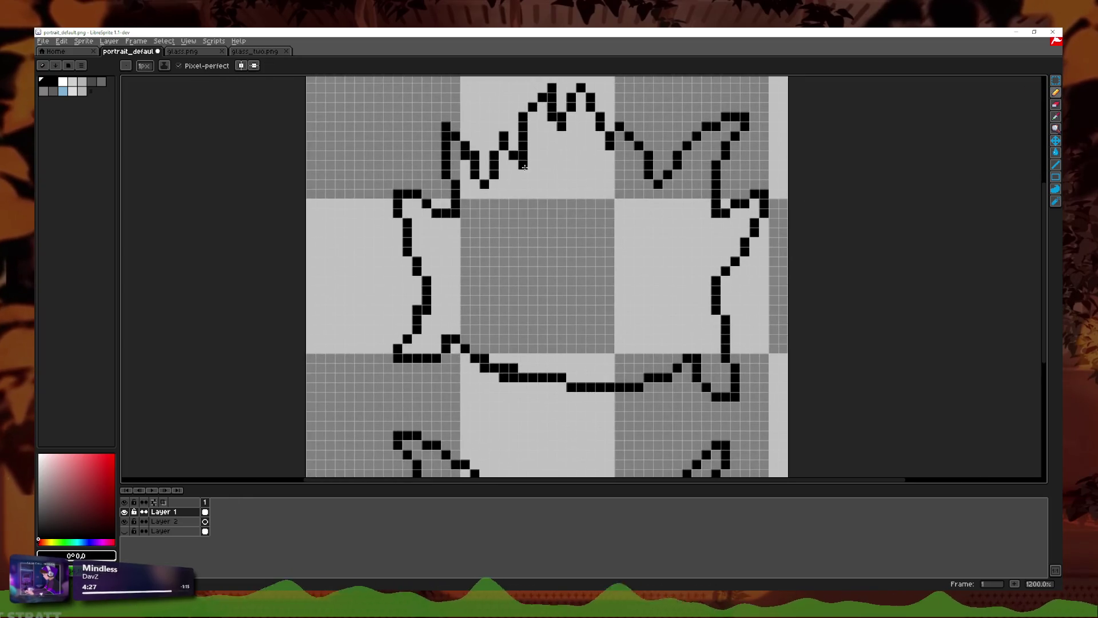
left_click_drag(525, 165, 522, 323)
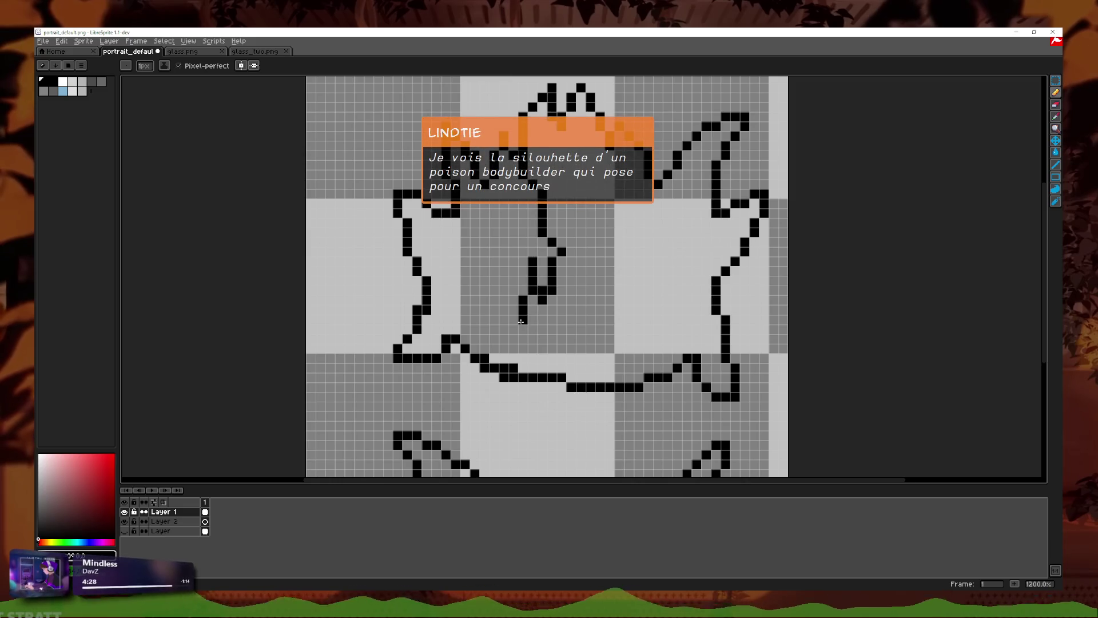
key("ctrl+z")
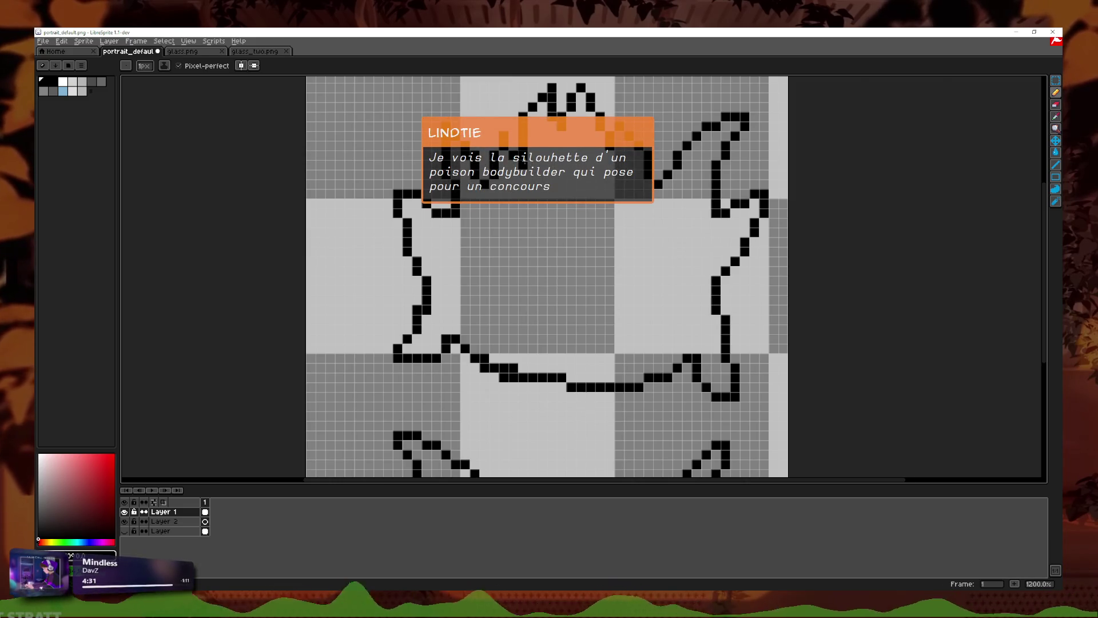
left_click_drag(525, 163, 511, 343)
key("ctrl+z")
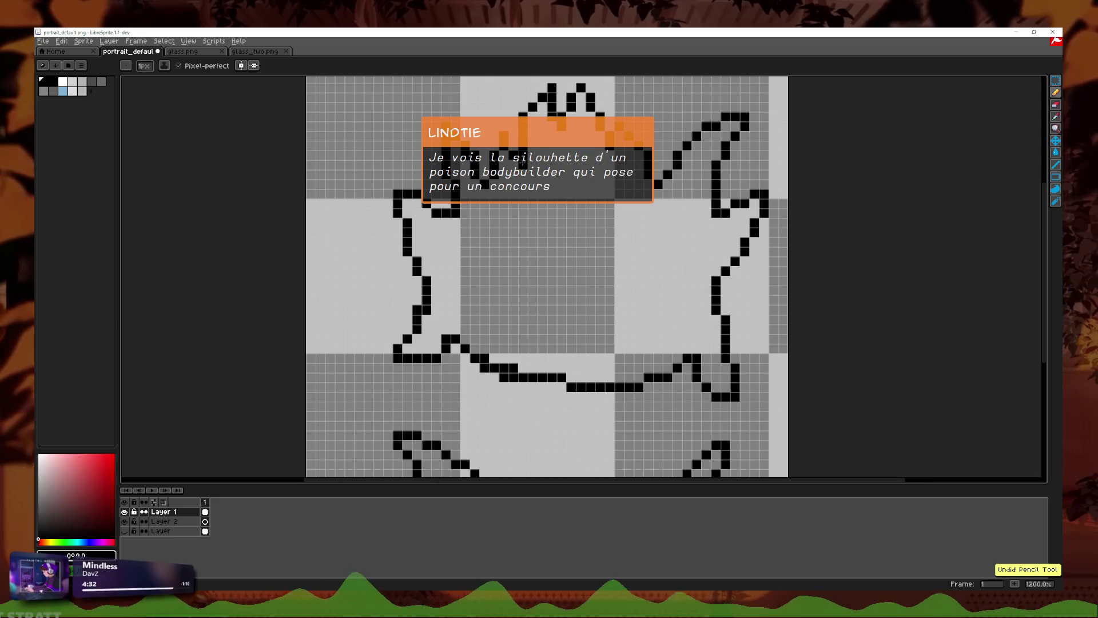
mouse_move(532, 194)
left_mouse_down()
mouse_move(545, 323)
mouse_move(533, 313)
left_mouse_up()
key("ctrl+z")
mouse_move(499, 195)
left_mouse_down()
mouse_move(509, 281)
mouse_move(538, 315)
left_mouse_up()
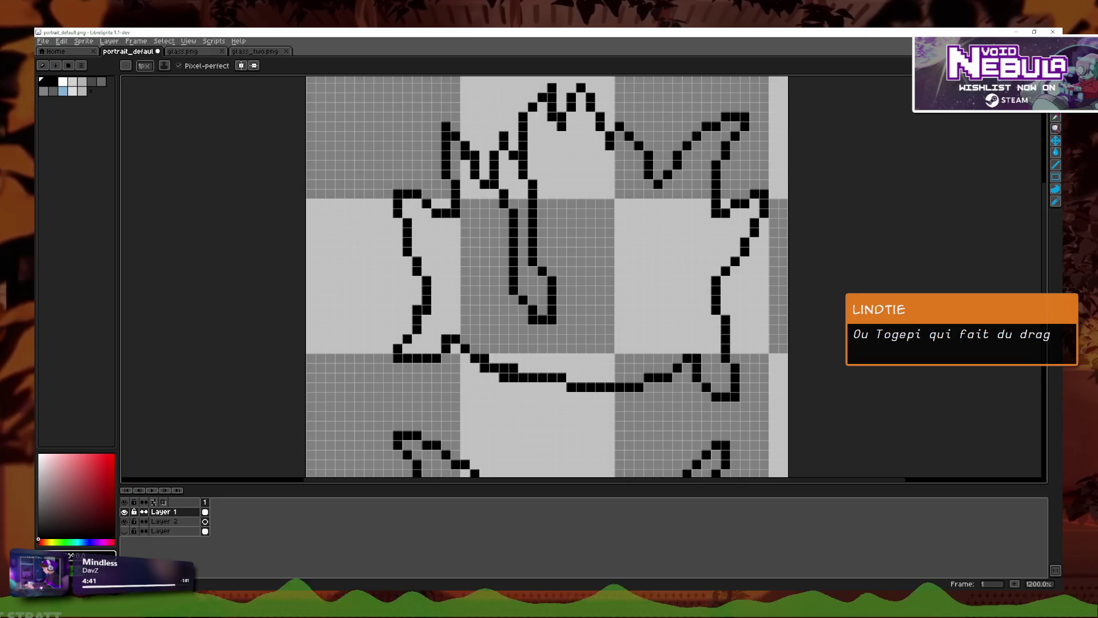
Step: Erase stray pixels near the crown and at the bottom of the centre line
key("e")
left_click_drag(494, 175, 514, 155)
key("ctrl+z")
scroll(513, 154, "down", 5)
scroll(515, 240, "up", 3)
scroll(553, 237, "up", 3)
left_click_drag(553, 237, 528, 237)
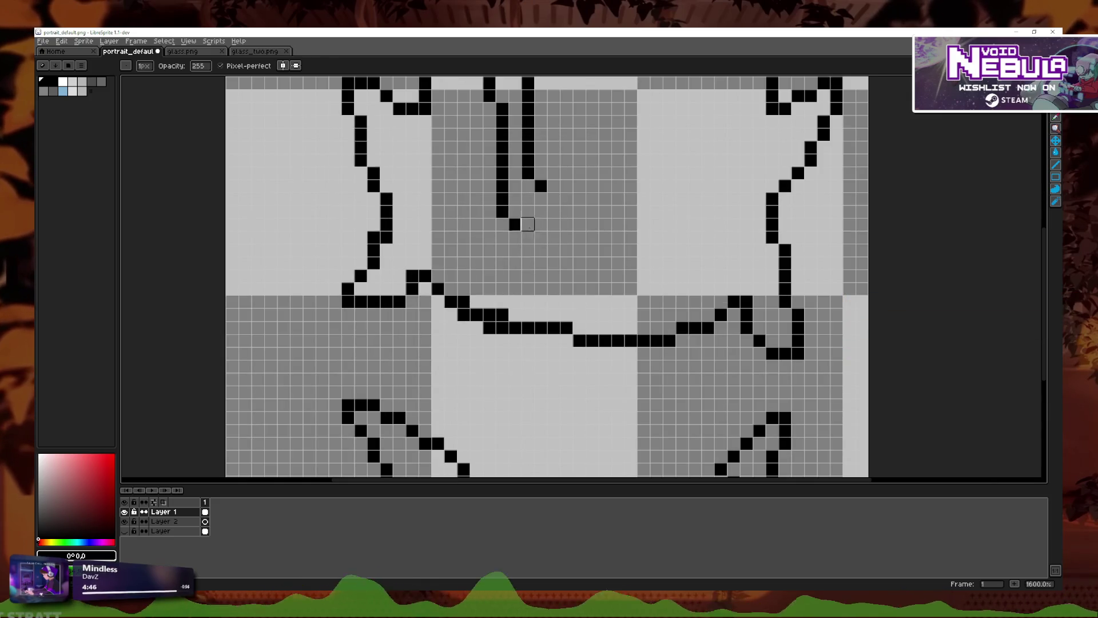
Step: Draw a curled shape, a diagonal line and short strokes across the lower body centre
key("b")
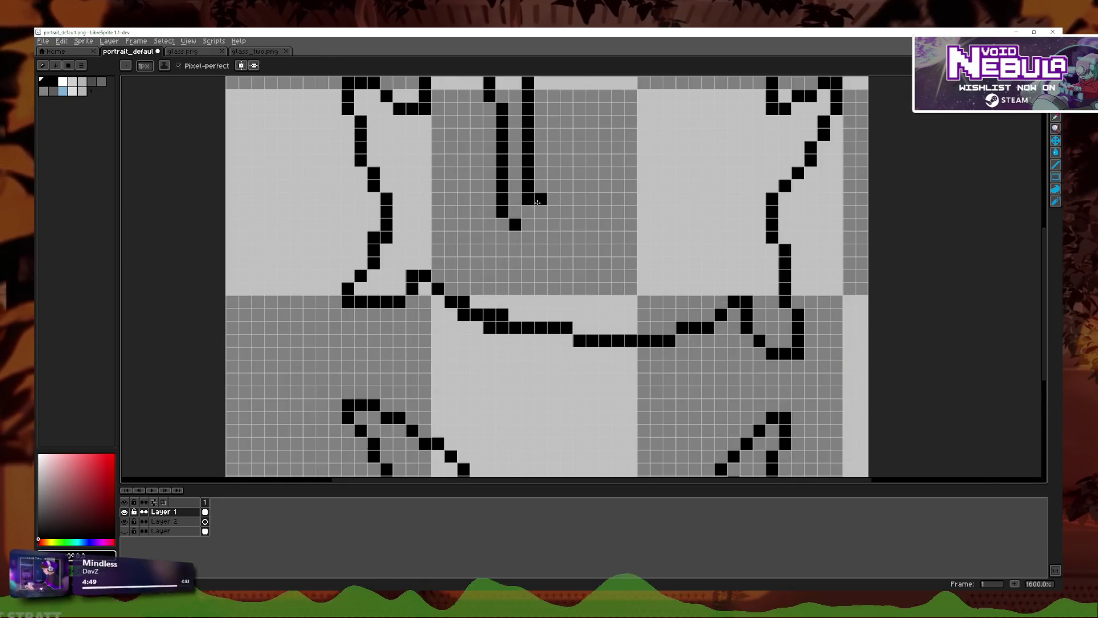
left_click_drag(580, 237, 618, 250)
mouse_move(580, 211)
left_mouse_down()
mouse_move(644, 211)
mouse_move(695, 172)
mouse_move(670, 186)
left_mouse_up()
key("ctrl+z")
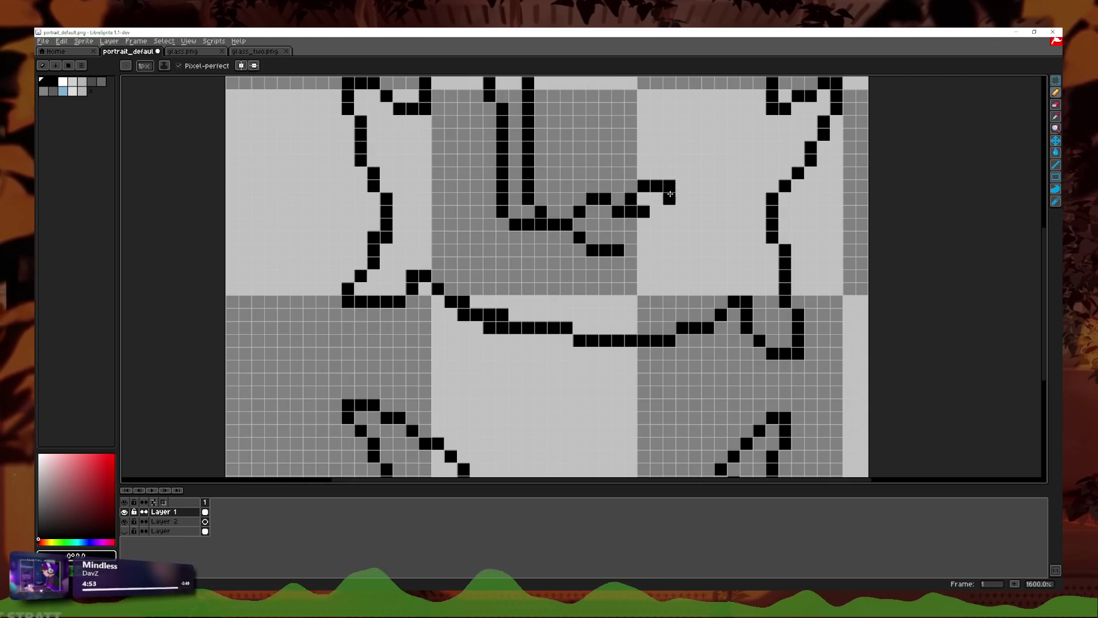
scroll(666, 186, "down", 4)
scroll(574, 273, "up", 4)
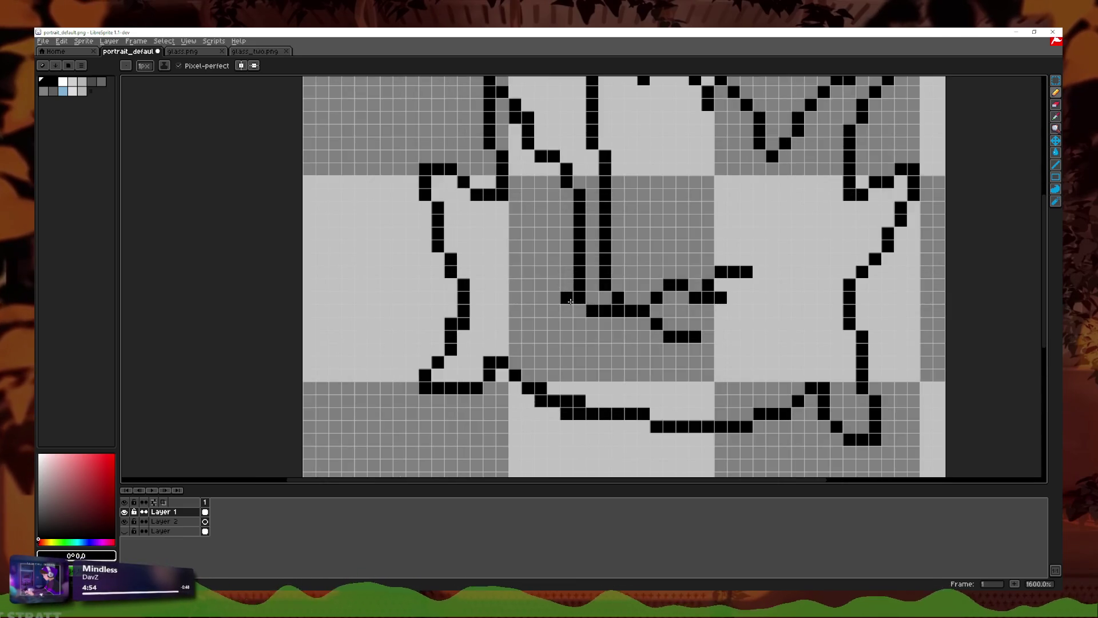
left_click_drag(570, 301, 545, 345)
left_click_drag(532, 298, 515, 310)
left_click_drag(592, 320, 606, 350)
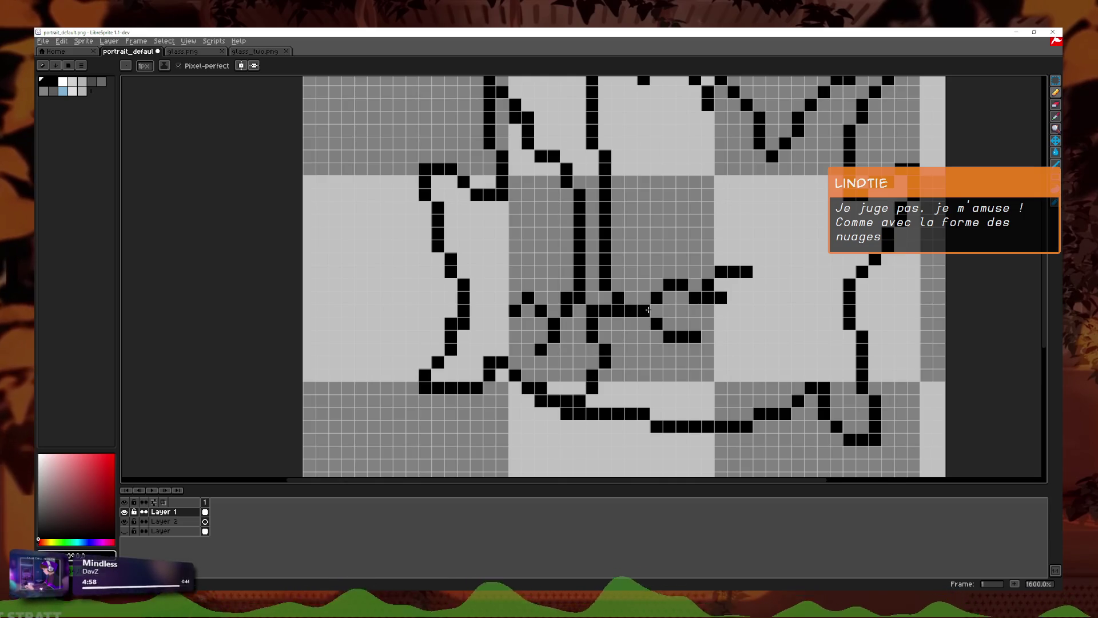
key("ctrl+z")
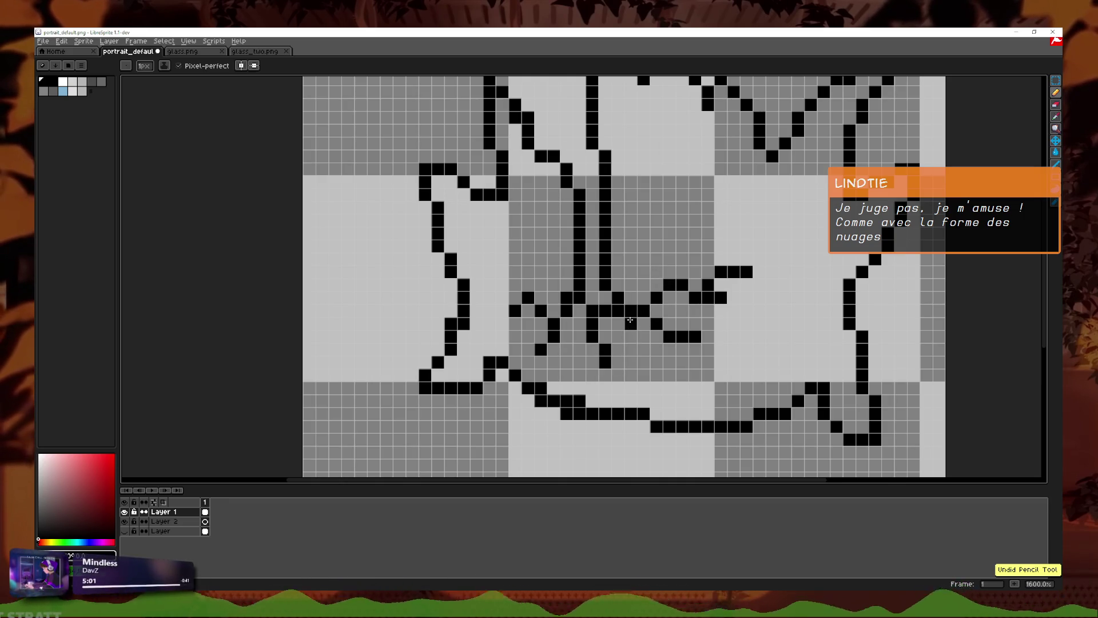
scroll(616, 262, "down", 7)
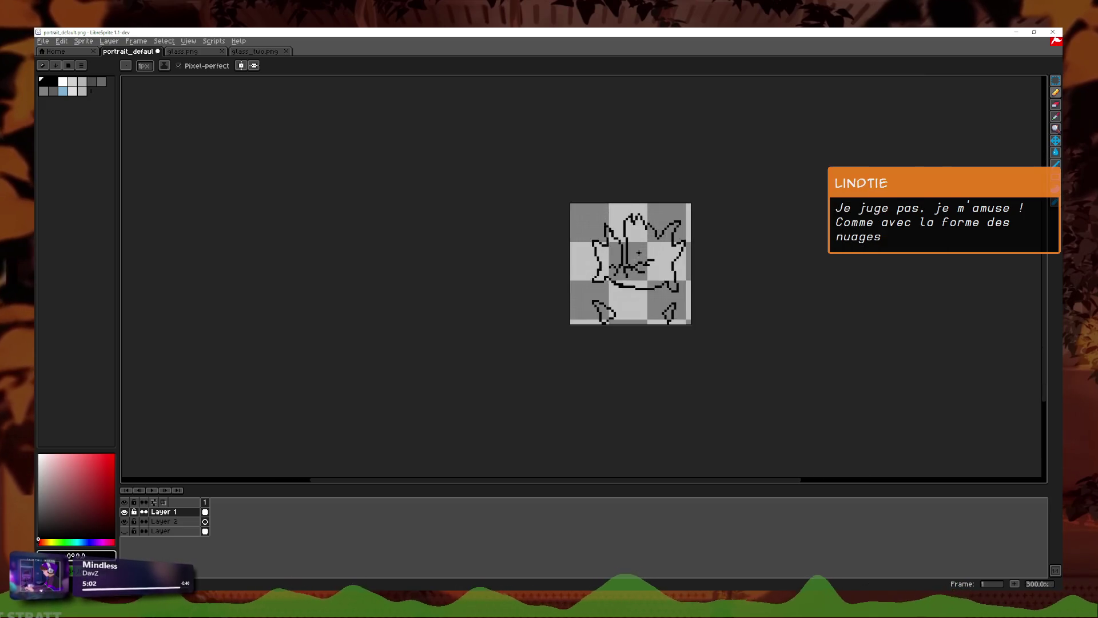
Step: Bucket-fill the body interior and both feet white on Layer 2
scroll(697, 246, "down", 1)
scroll(697, 248, "down", 1)
scroll(697, 248, "up", 4)
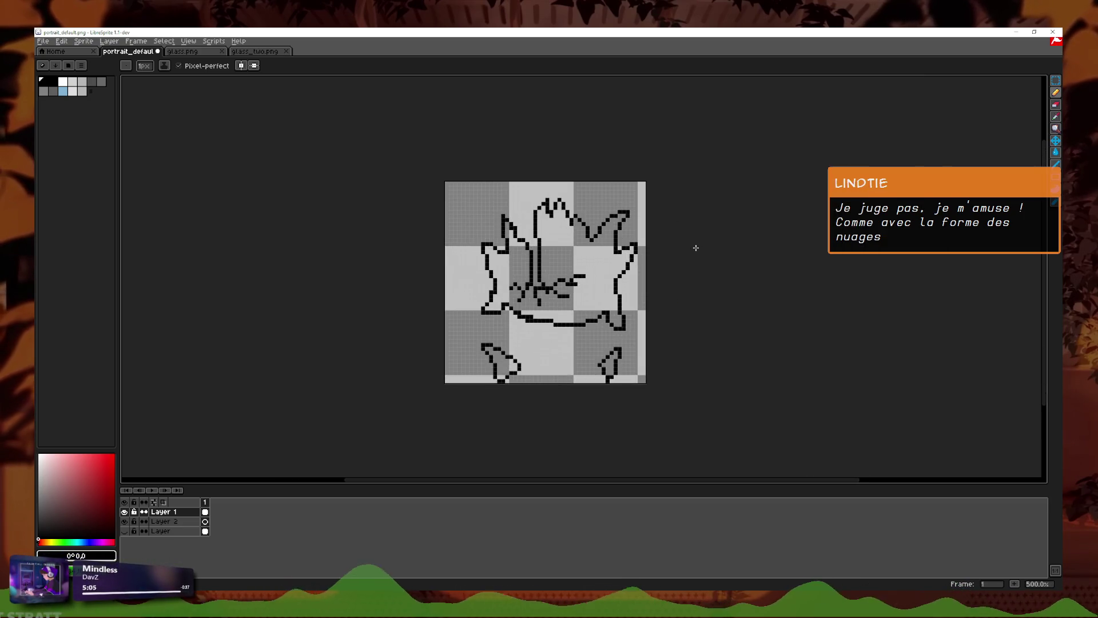
scroll(592, 280, "up", 1)
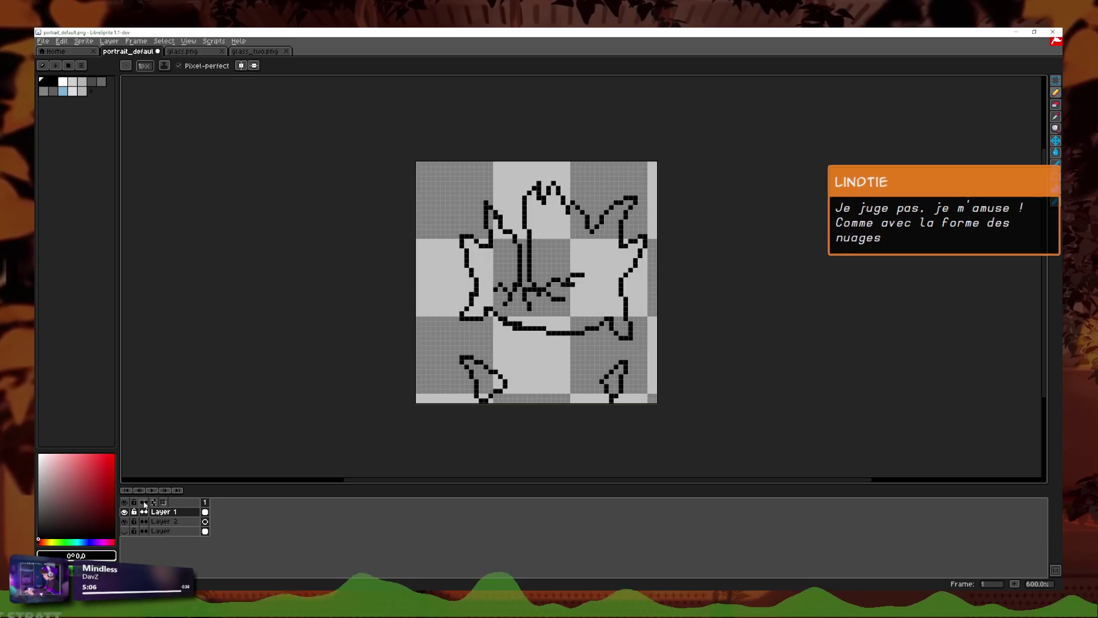
left_click(1058, 152)
left_click(180, 521)
left_click(587, 326)
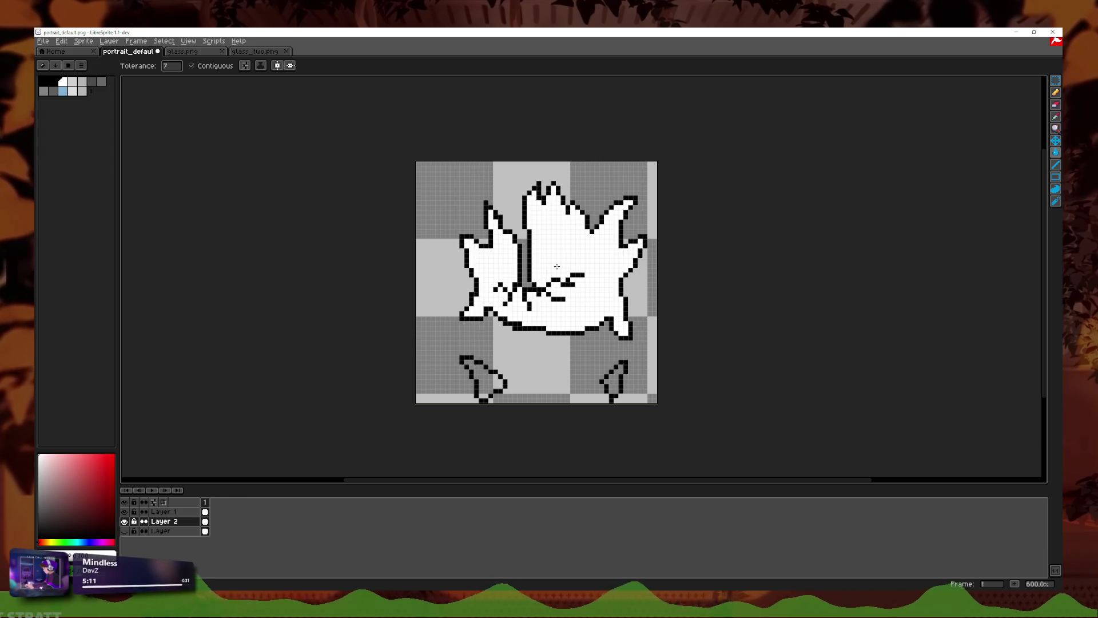
left_click(616, 384)
left_click(484, 380)
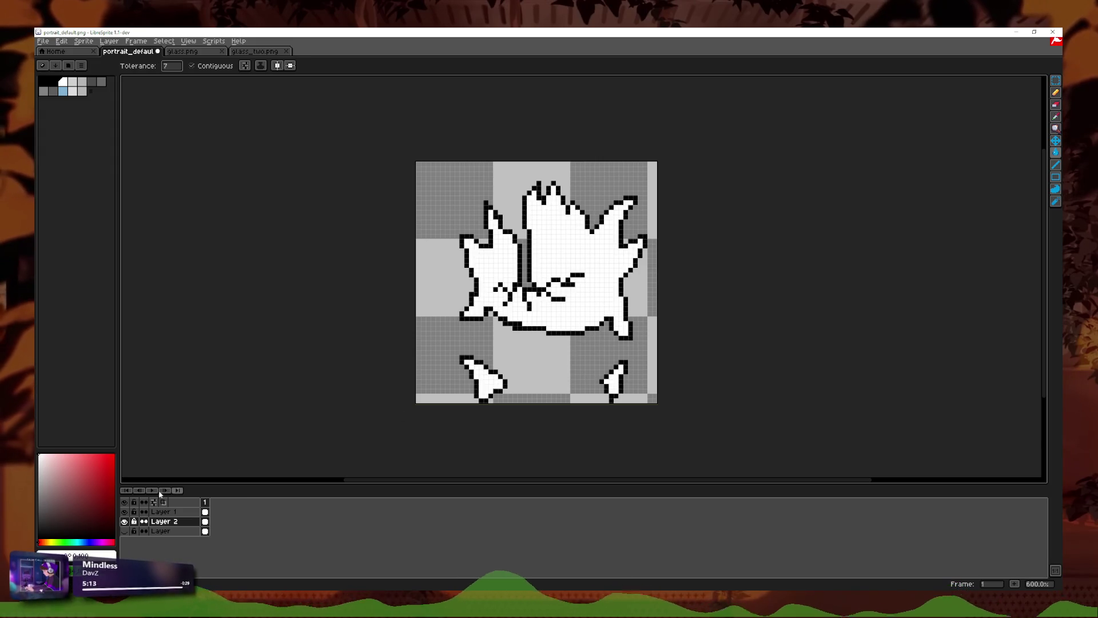
Step: Set Layer 2's opacity to 141, then bring up glass_two.png
double_click(163, 521)
left_click_drag(334, 245, 322, 248)
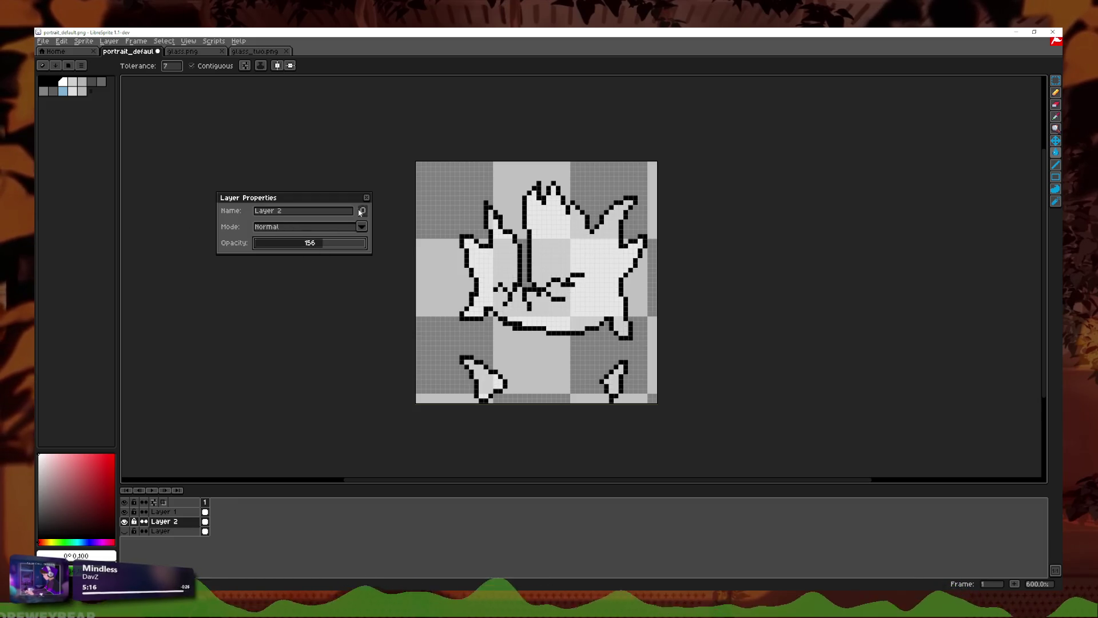
left_click_drag(308, 244, 316, 244)
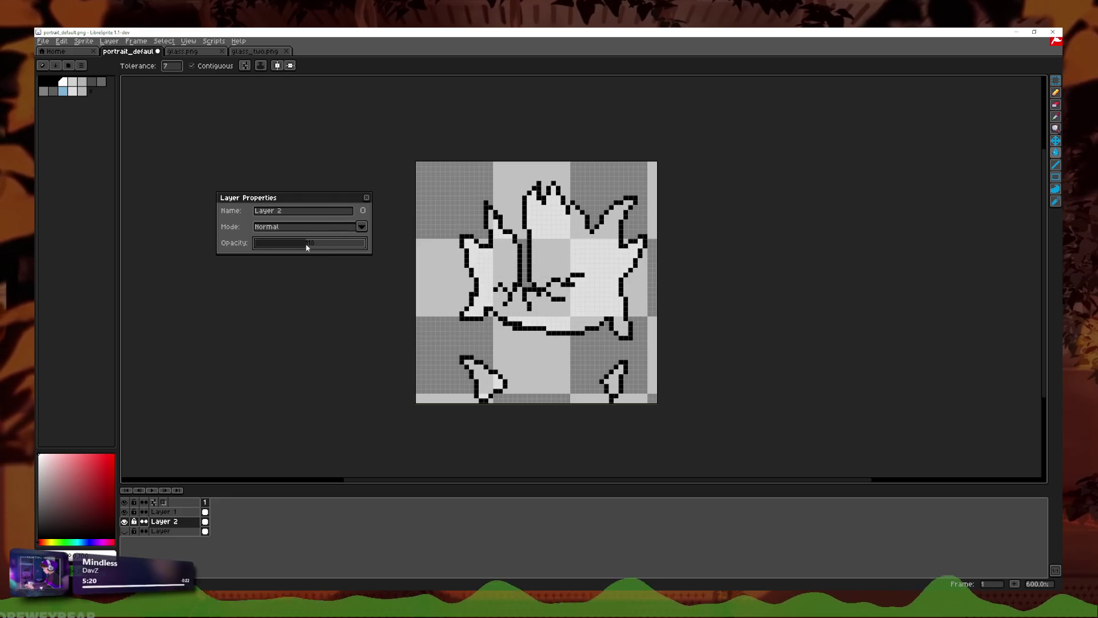
left_click(366, 197)
left_click(254, 51)
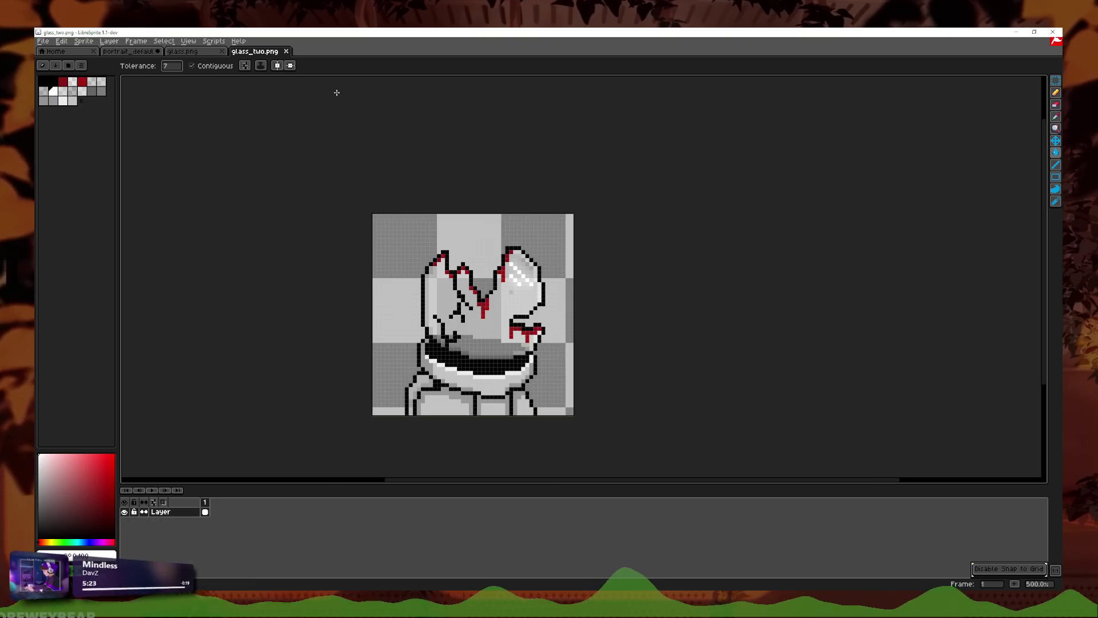
Step: Glance at glass.png, return to portrait_default, and undo the Layer 2 opacity change
scroll(491, 311, "up", 3)
left_click(1056, 117)
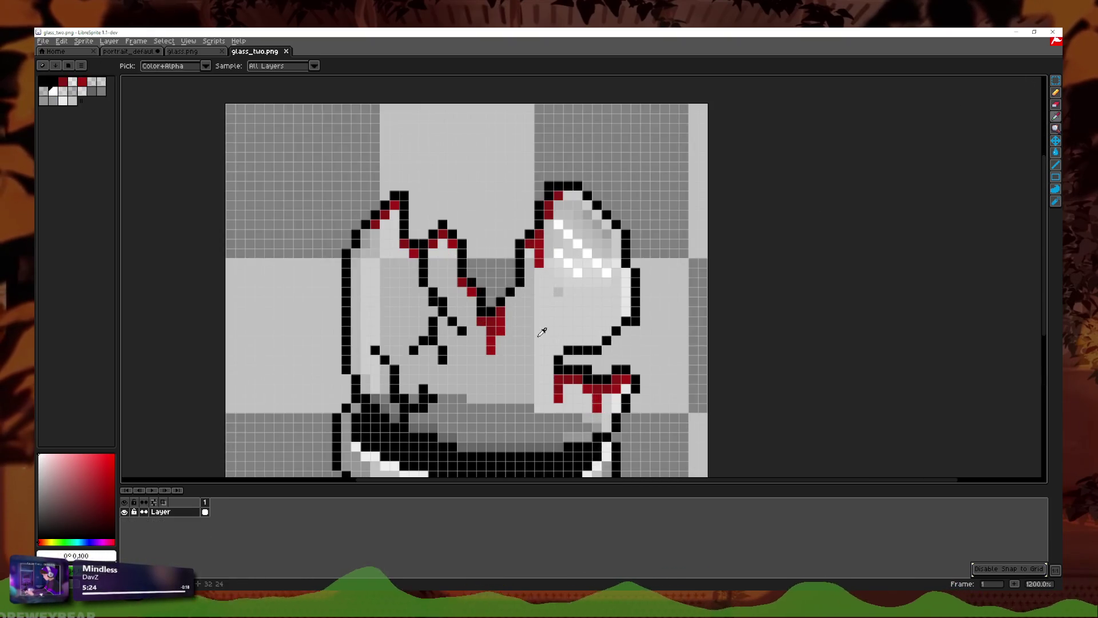
left_click(189, 51)
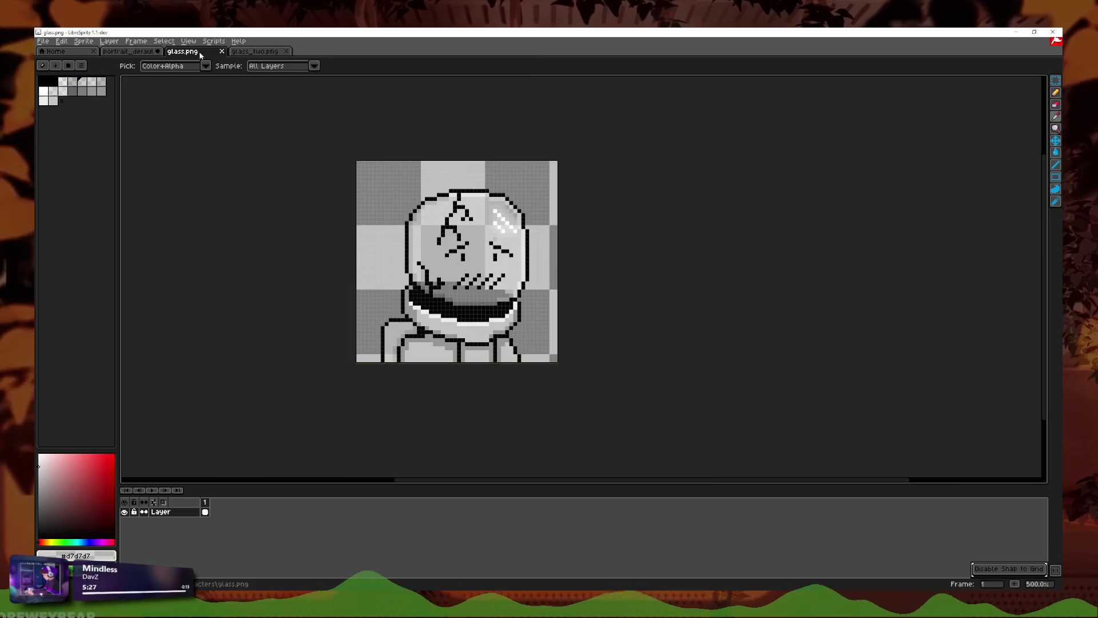
scroll(341, 262, "up", 1)
scroll(341, 262, "up", 1)
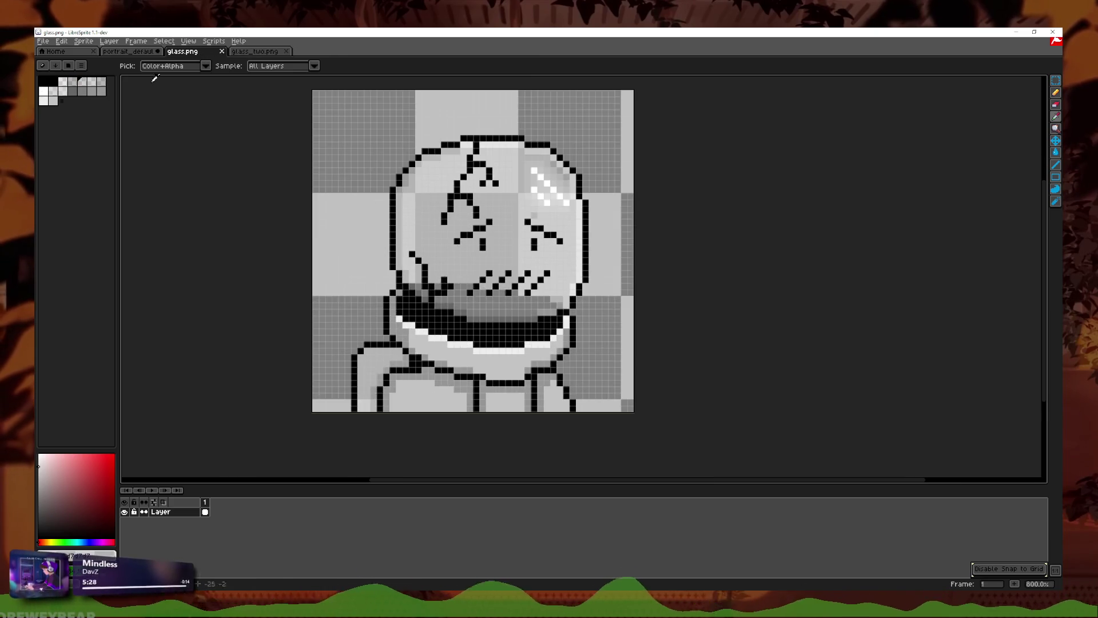
left_click(143, 55)
left_click(1057, 152)
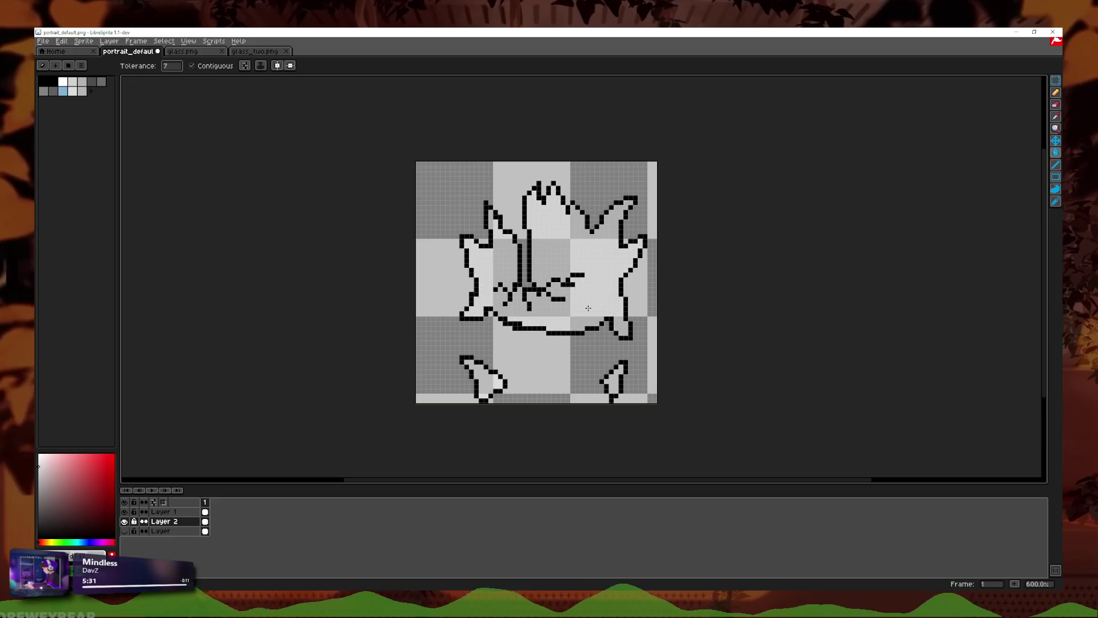
key("ctrl+z")
key("ctrl+z")
key("ctrl+z")
key("ctrl+z")
key("ctrl+z")
key("ctrl+z")
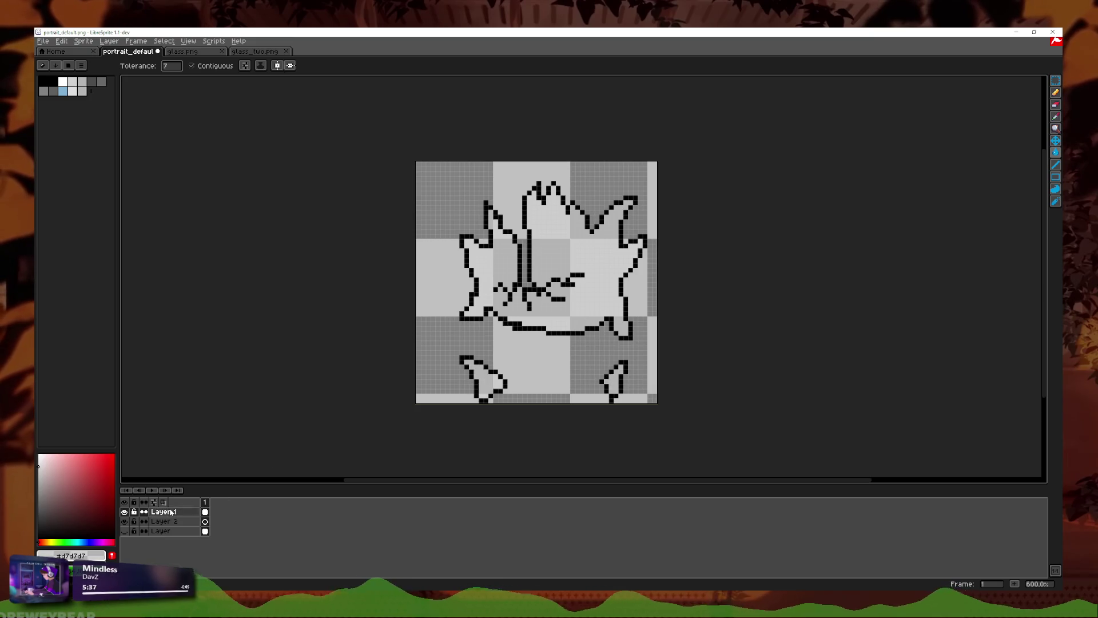
double_click(165, 511)
left_click(366, 197)
scroll(620, 293, "up", 1)
key("ctrl+y")
key("ctrl+y")
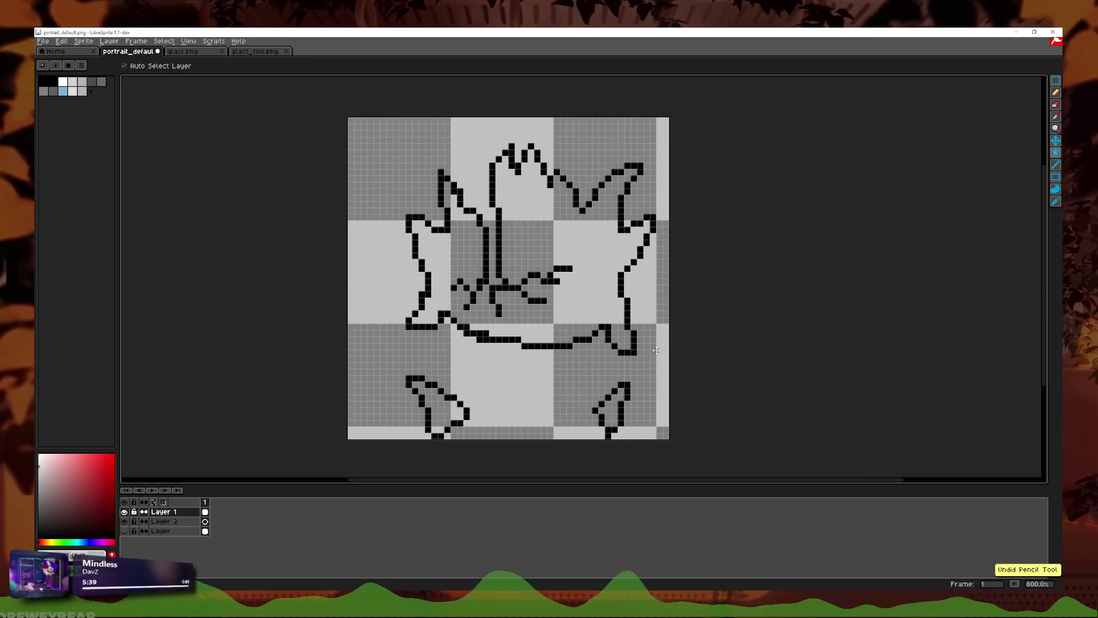
left_click(165, 522)
left_click(581, 311)
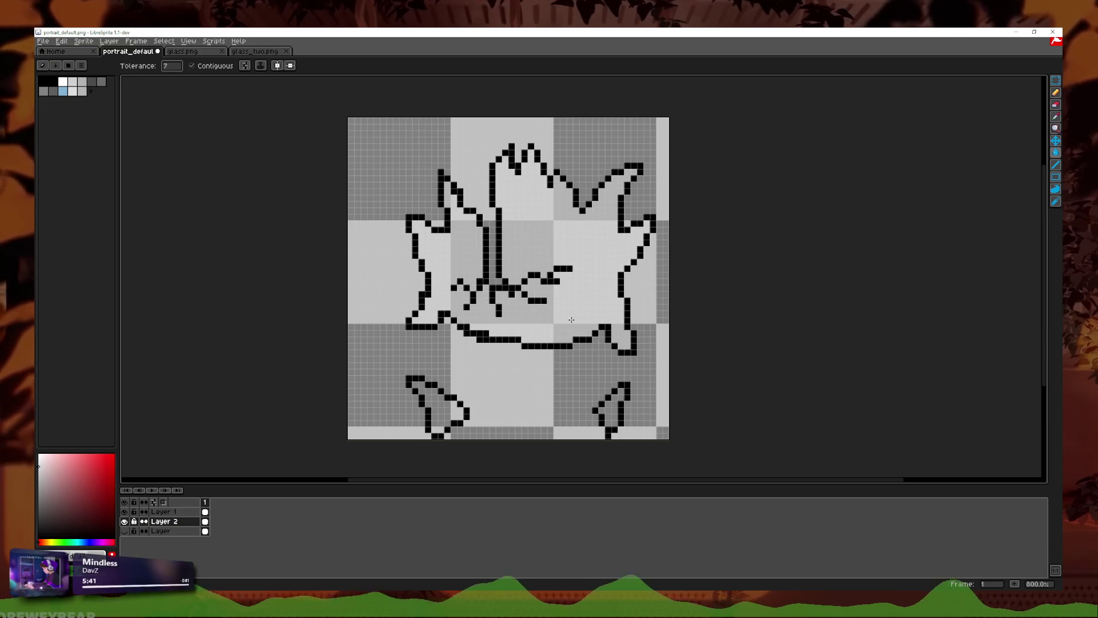
left_click(615, 422)
left_click(445, 413)
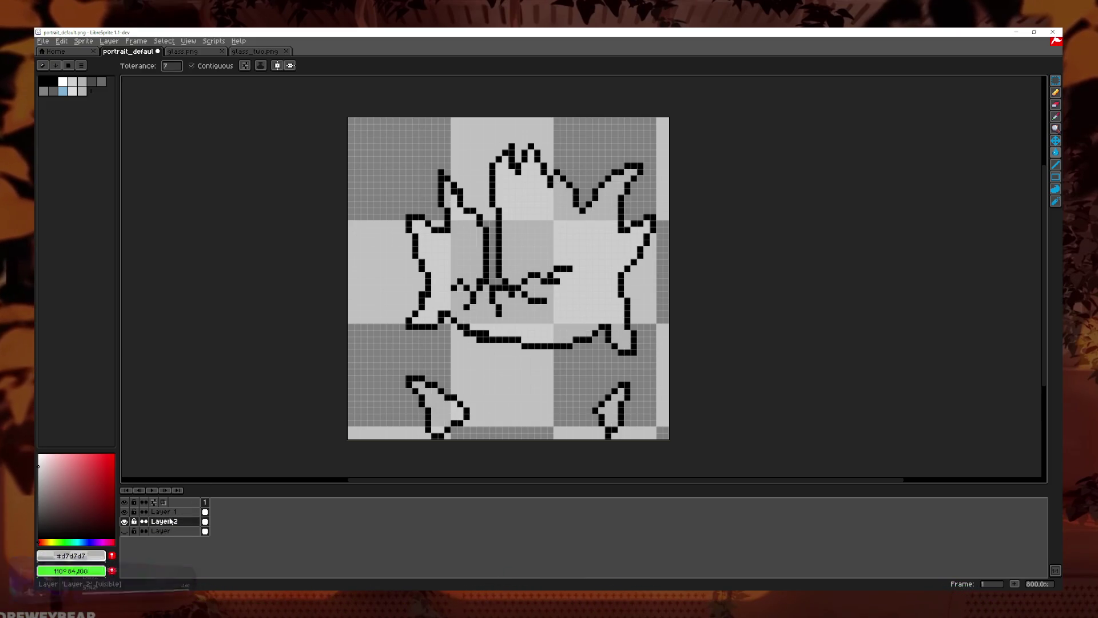
double_click(171, 521)
left_click(368, 198)
scroll(672, 300, "down", 2)
scroll(672, 297, "down", 1)
scroll(658, 296, "up", 5)
scroll(667, 314, "down", 6)
scroll(687, 333, "up", 3)
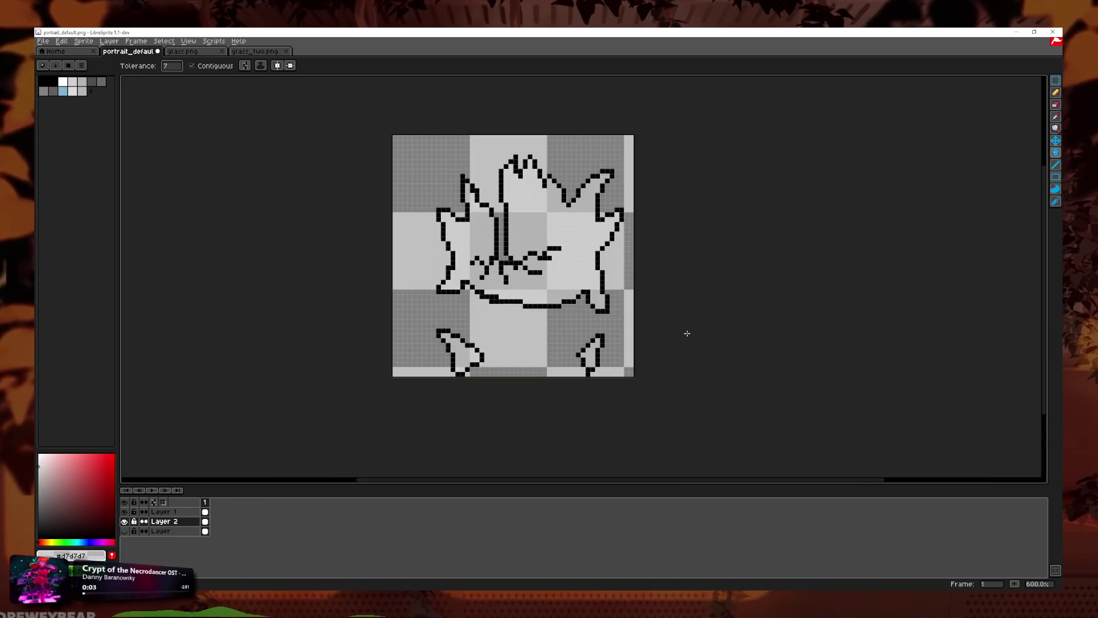
left_click(252, 52)
left_click(181, 51)
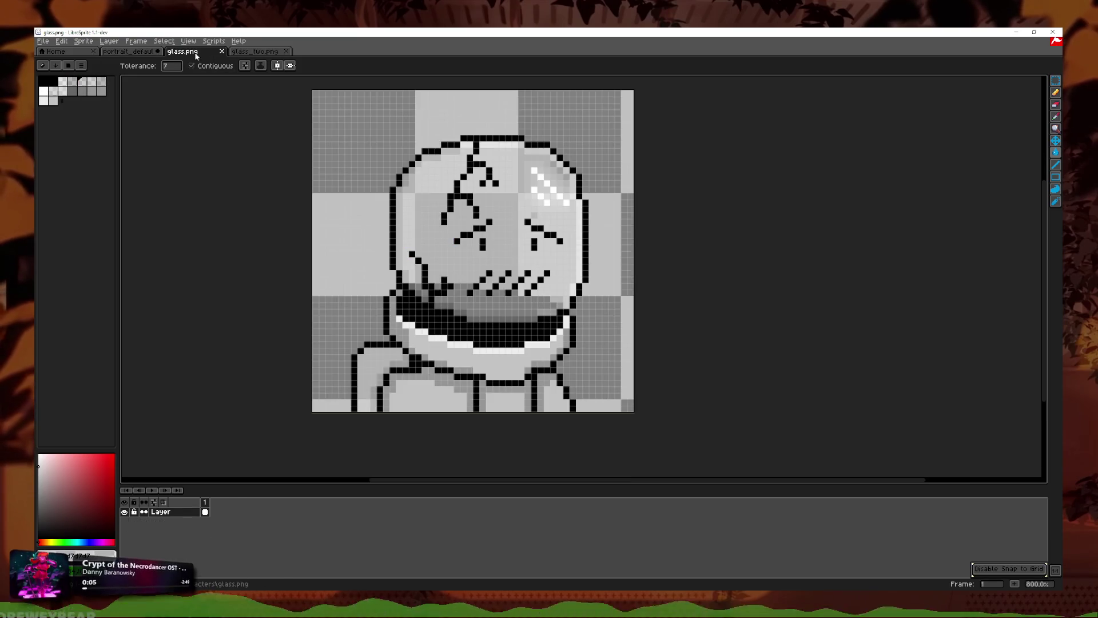
left_click(127, 52)
key("i")
scroll(611, 241, "up", 4)
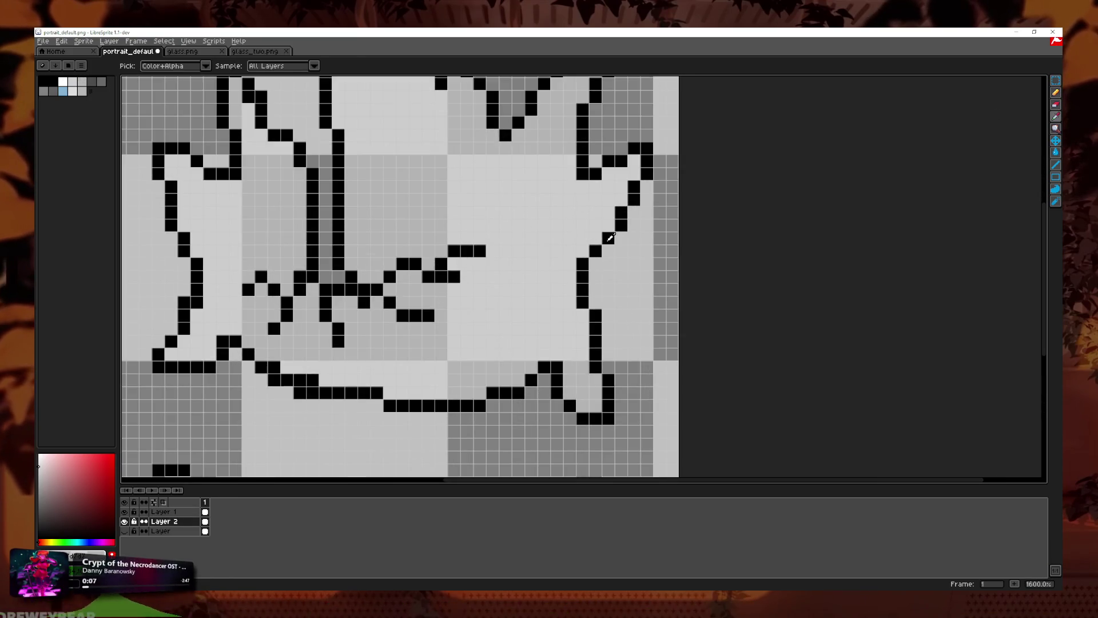
key("b")
mouse_move(493, 239)
left_mouse_down()
mouse_move(585, 278)
mouse_move(585, 228)
left_mouse_up()
key("ctrl+z")
left_click_drag(534, 265, 608, 310)
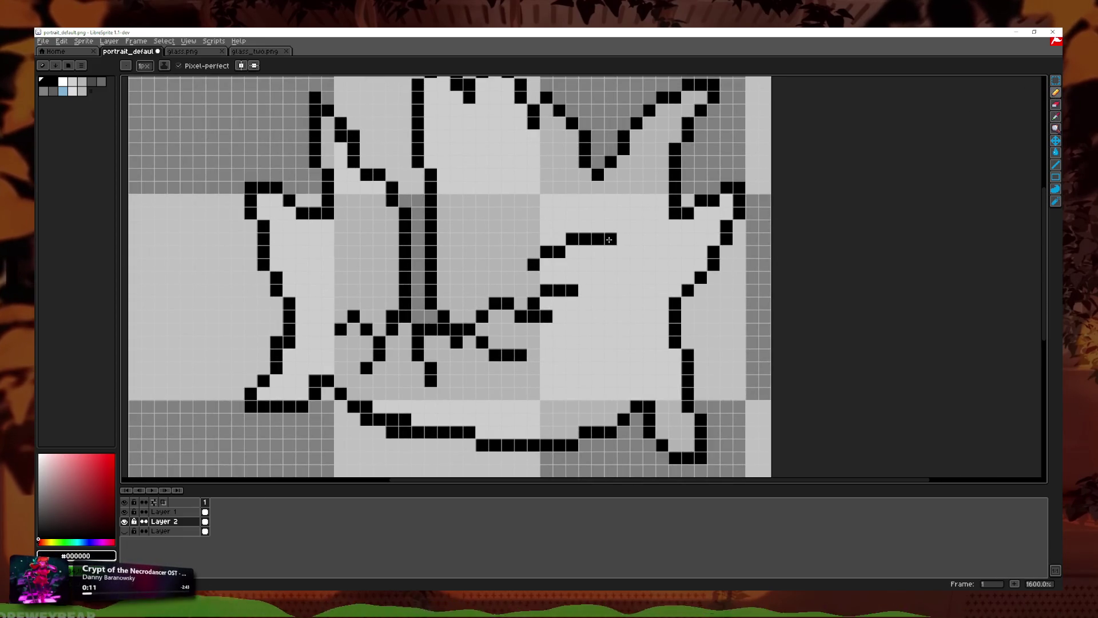
mouse_move(549, 280)
left_mouse_down()
mouse_move(575, 290)
mouse_move(585, 346)
left_mouse_up()
key("ctrl+z")
key("ctrl+z")
scroll(571, 272, "down", 1)
scroll(572, 280, "up", 1)
scroll(572, 286, "down", 2)
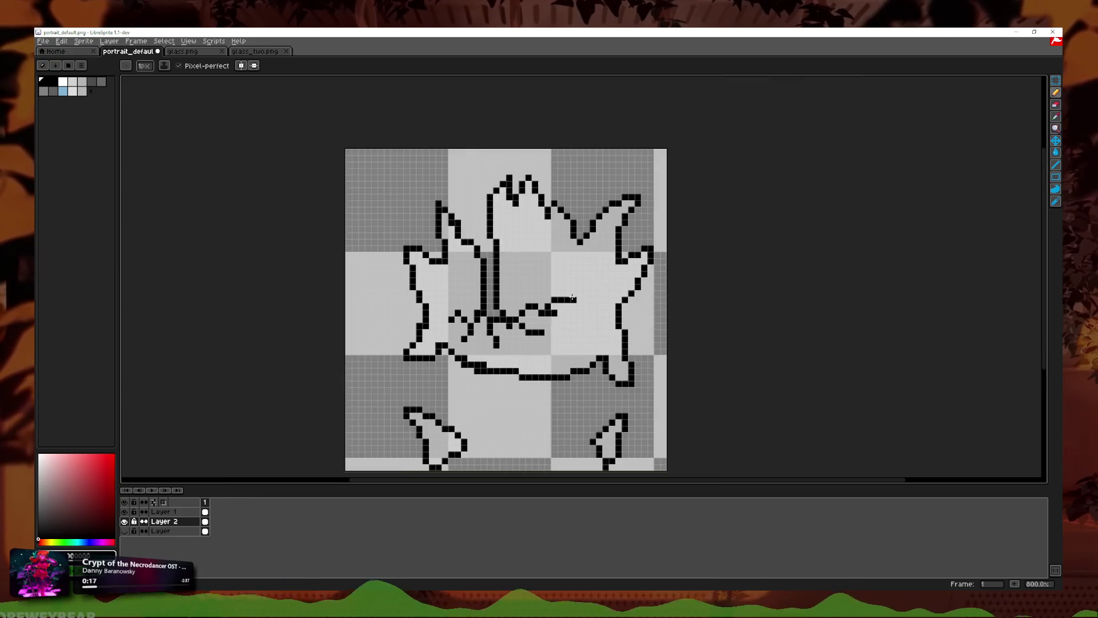
scroll(573, 290, "down", 2)
scroll(574, 290, "down", 1)
scroll(573, 290, "up", 4)
scroll(574, 290, "up", 1)
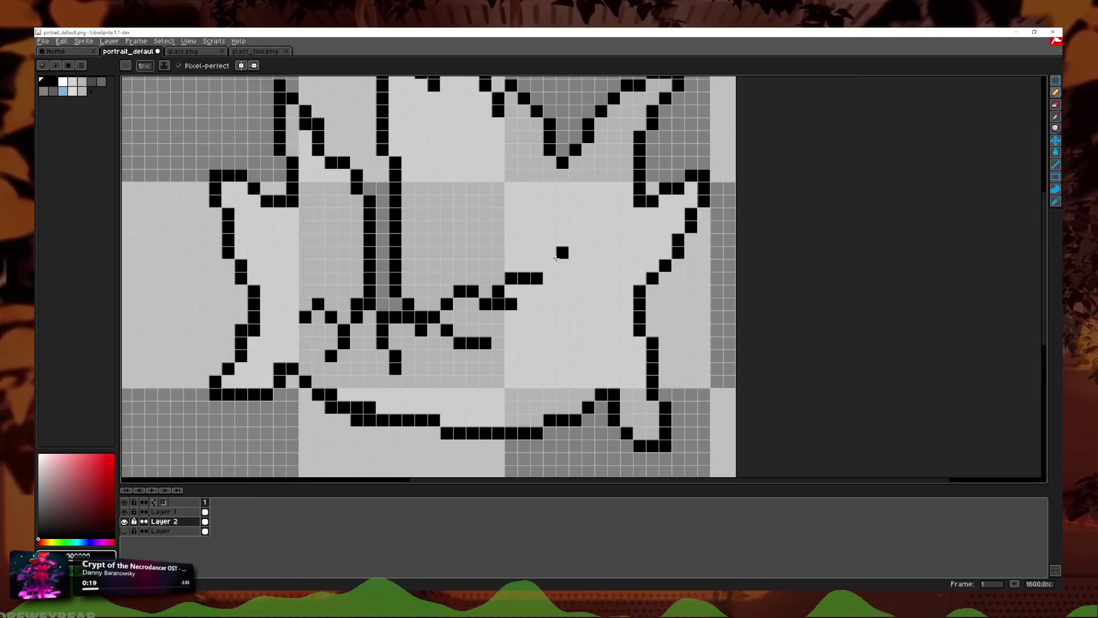
mouse_move(533, 249)
left_mouse_down()
mouse_move(533, 315)
mouse_move(497, 250)
mouse_move(530, 249)
left_mouse_up()
key("ctrl+z")
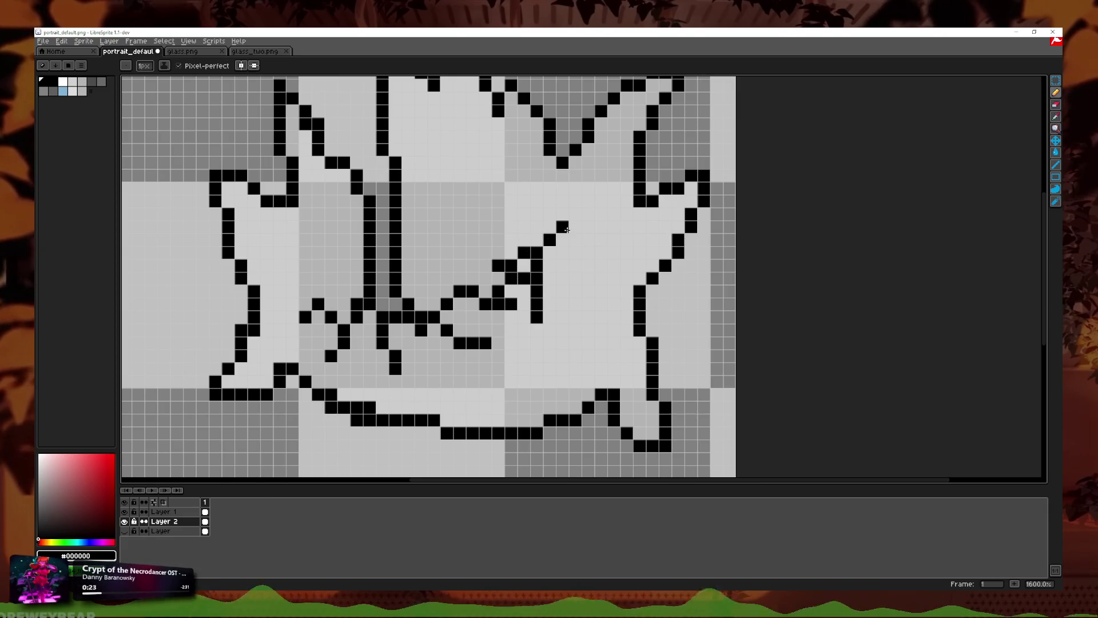
scroll(566, 230, "down", 5)
key("ctrl+z")
scroll(599, 233, "up", 3)
key("v")
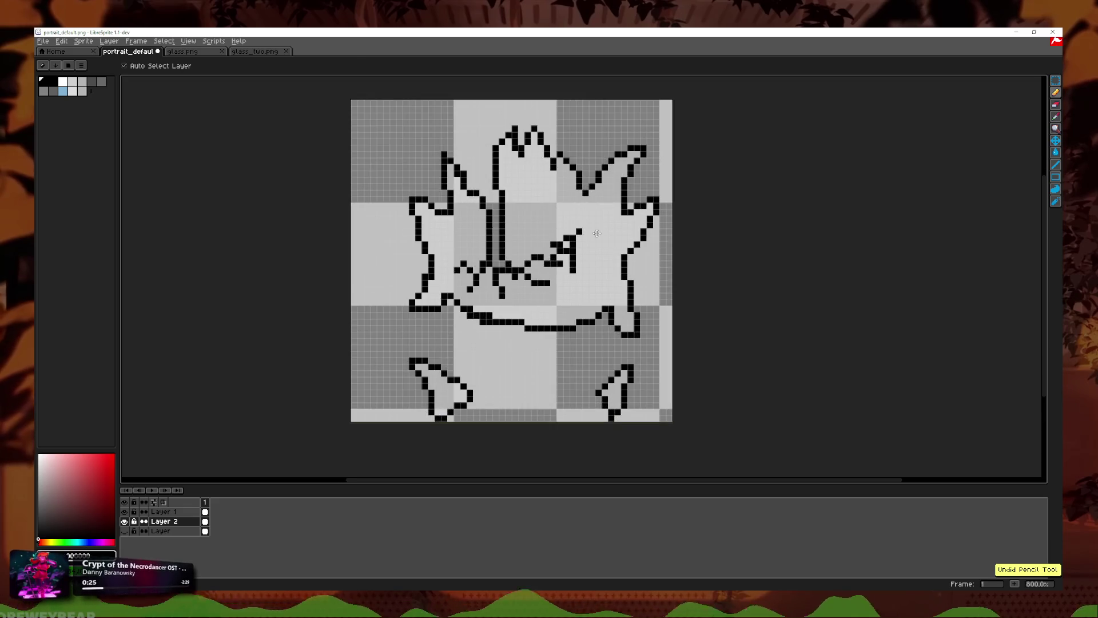
key("ctrl+z")
key("b")
scroll(589, 240, "up", 1)
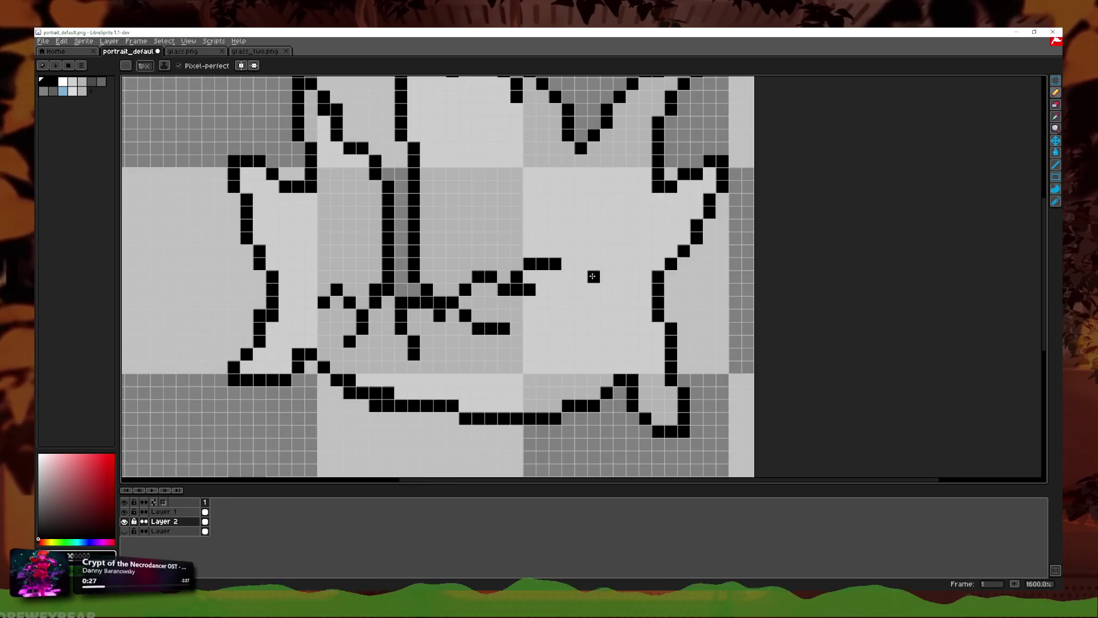
scroll(594, 266, "down", 5)
scroll(594, 267, "up", 3)
scroll(594, 266, "up", 2)
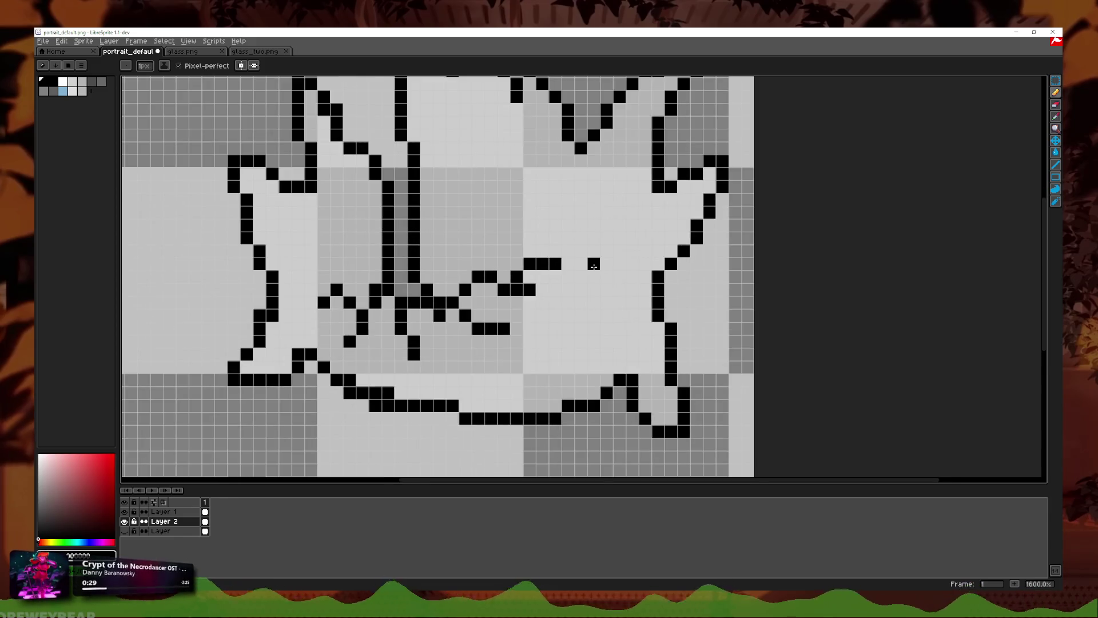
left_click(252, 52)
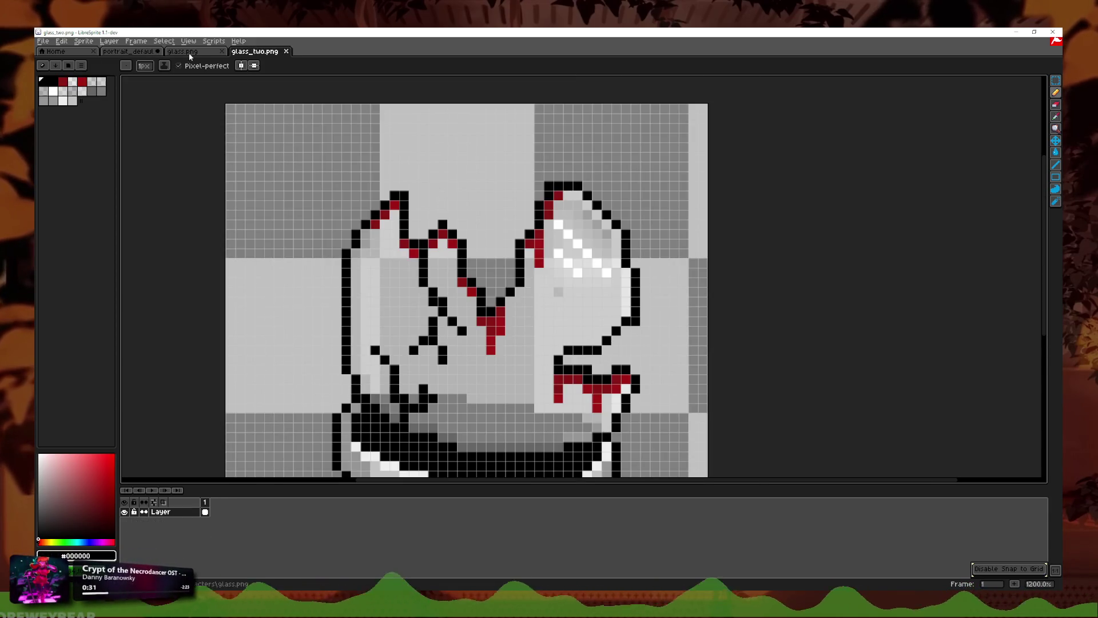
left_click(191, 54)
left_click(143, 51)
left_click(555, 225)
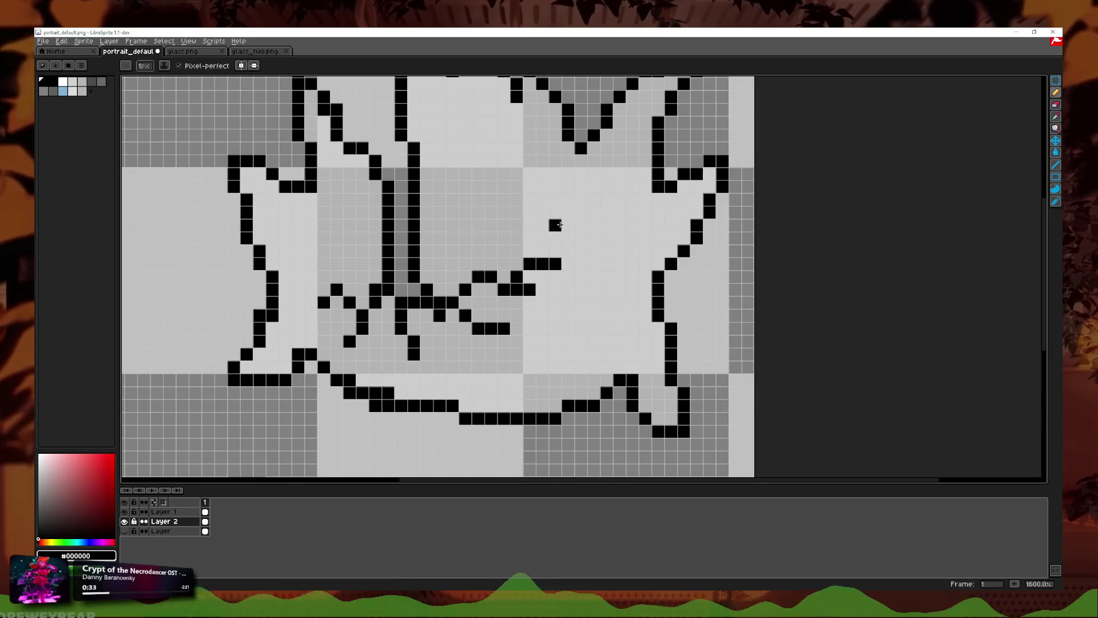
scroll(592, 268, "down", 1)
scroll(592, 267, "up", 1)
key("ctrl+z")
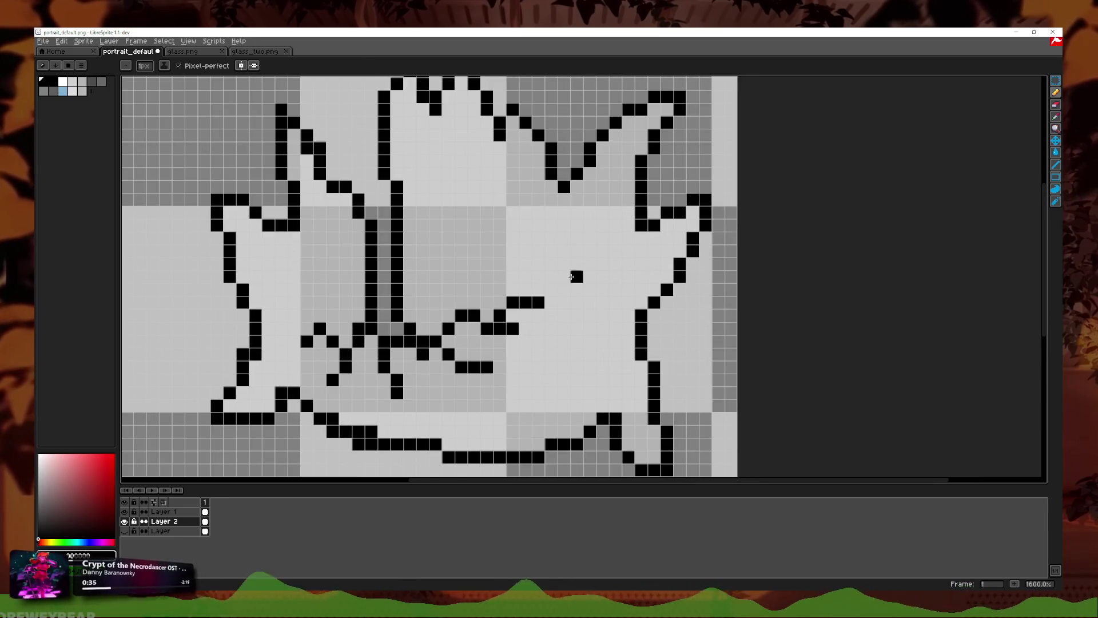
left_click_drag(564, 250, 571, 321)
key("ctrl+z")
mouse_move(542, 286)
left_mouse_down()
mouse_move(538, 357)
mouse_move(568, 365)
left_mouse_up()
key("ctrl+z")
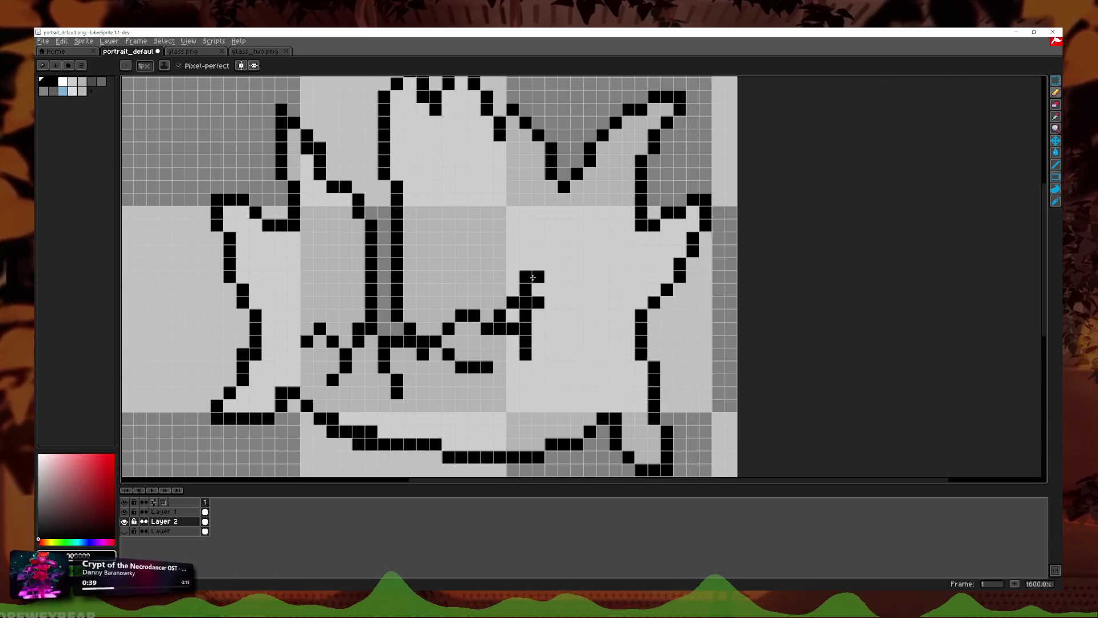
key("ctrl+z")
left_click_drag(538, 276, 538, 344)
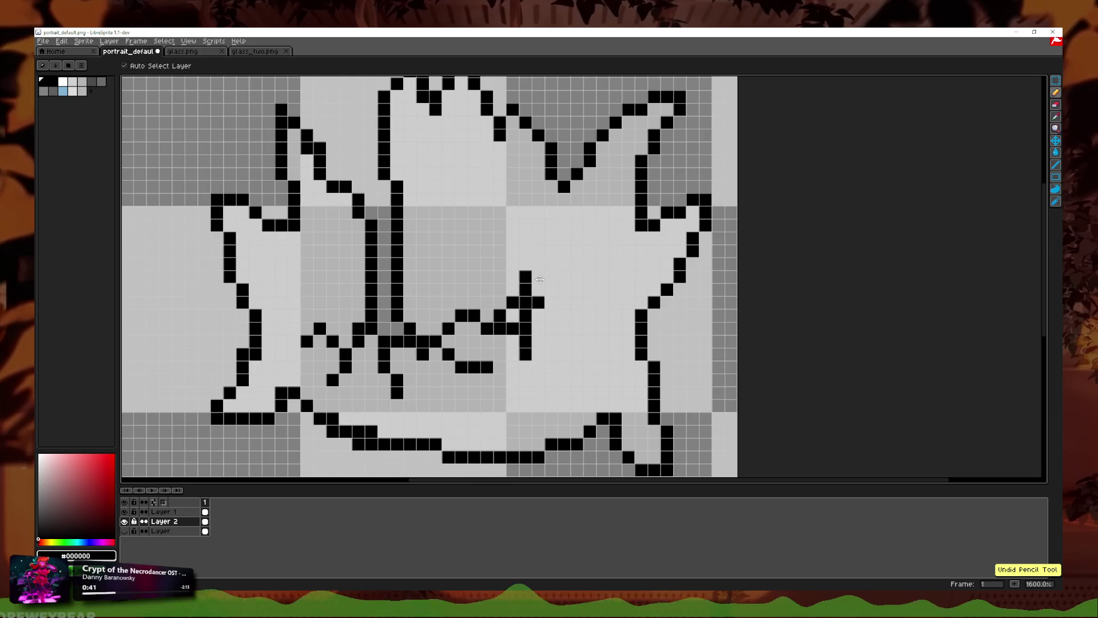
key("ctrl+z")
left_click_drag(538, 276, 541, 337)
key("ctrl+z")
left_click(1056, 117)
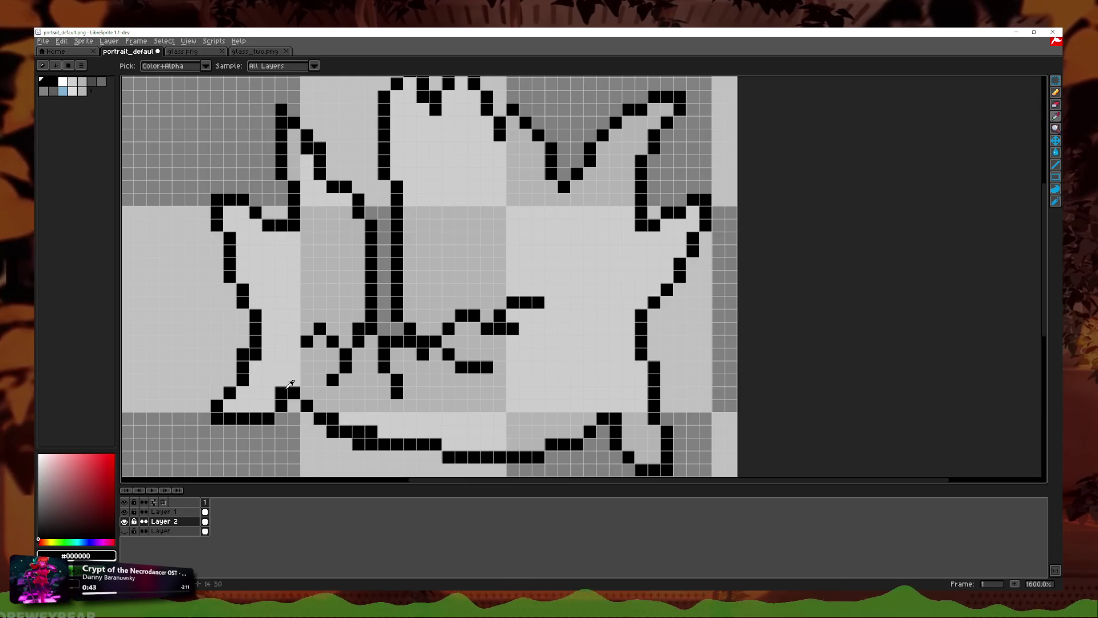
Step: Erase the black interior lines on Layer 1
left_click(194, 510)
left_click(1056, 104)
mouse_move(538, 302)
left_mouse_down()
mouse_move(486, 302)
mouse_move(513, 366)
mouse_move(436, 341)
mouse_move(396, 367)
mouse_move(392, 196)
mouse_move(357, 200)
mouse_move(371, 367)
mouse_move(346, 341)
mouse_move(359, 373)
mouse_move(320, 366)
left_mouse_up()
Step: On Layer 2, try a light test stroke and a flood fill over the grey scribbles, undoing both
left_click(164, 522)
left_click(1055, 116)
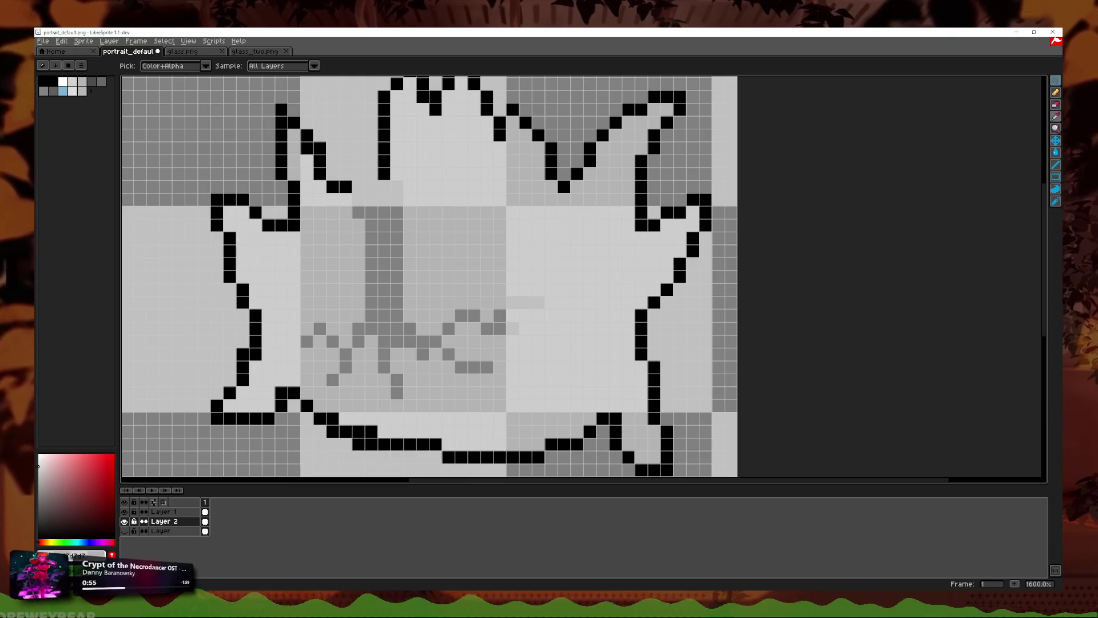
left_click(1055, 92)
mouse_move(514, 303)
left_mouse_down()
mouse_move(544, 303)
mouse_move(512, 329)
left_mouse_up()
key("ctrl+z")
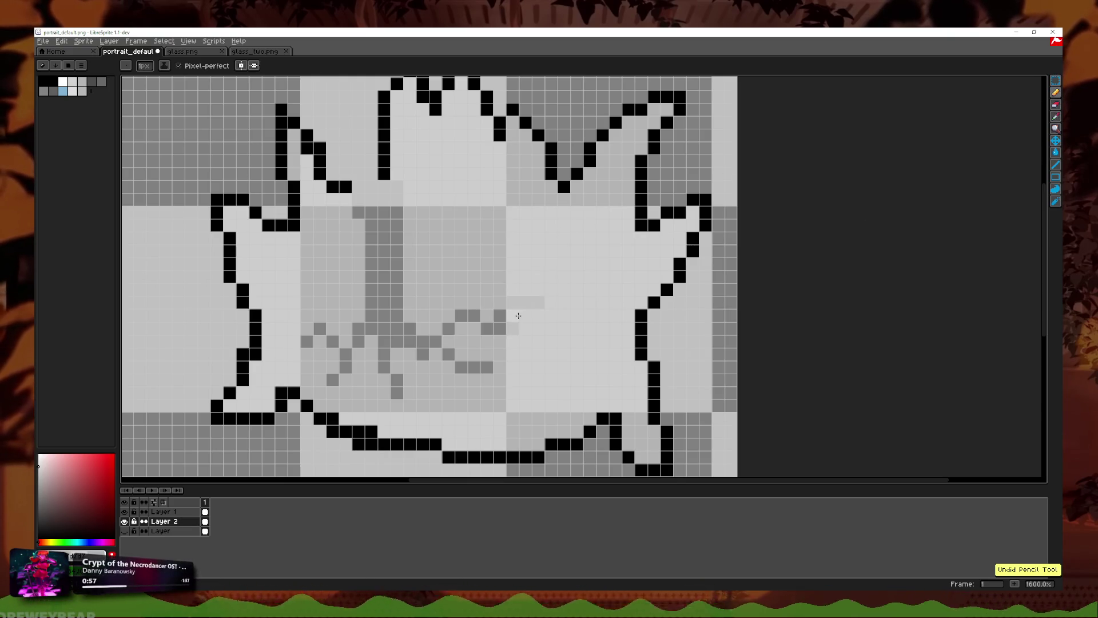
scroll(518, 316, "down", 3)
left_click(1055, 153)
scroll(544, 352, "up", 5)
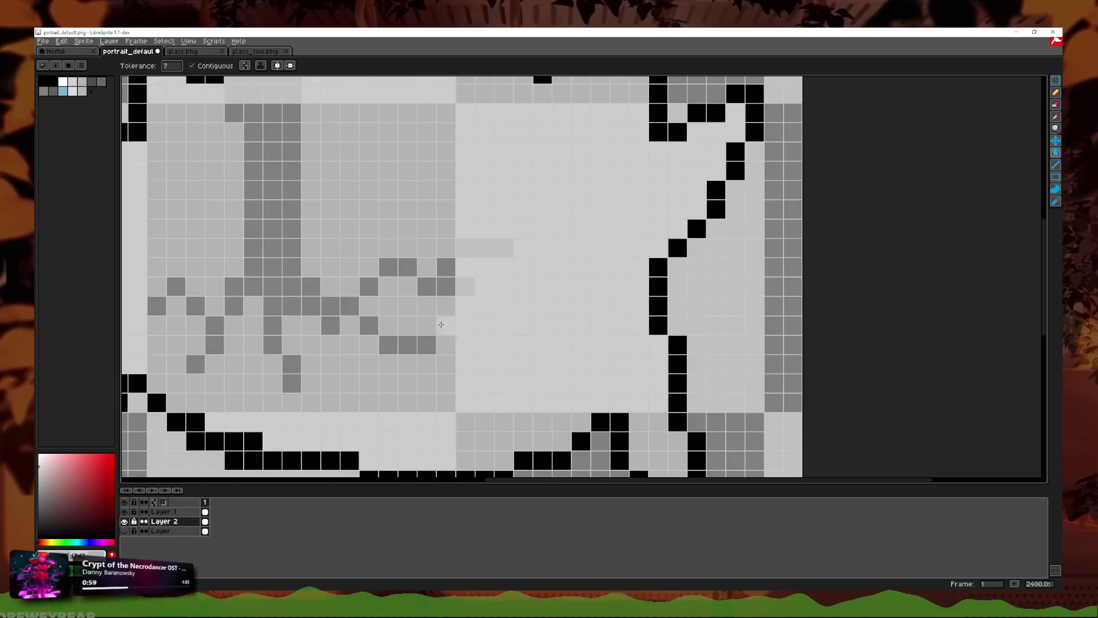
left_click(327, 306)
scroll(400, 285, "down", 3)
key("ctrl+z")
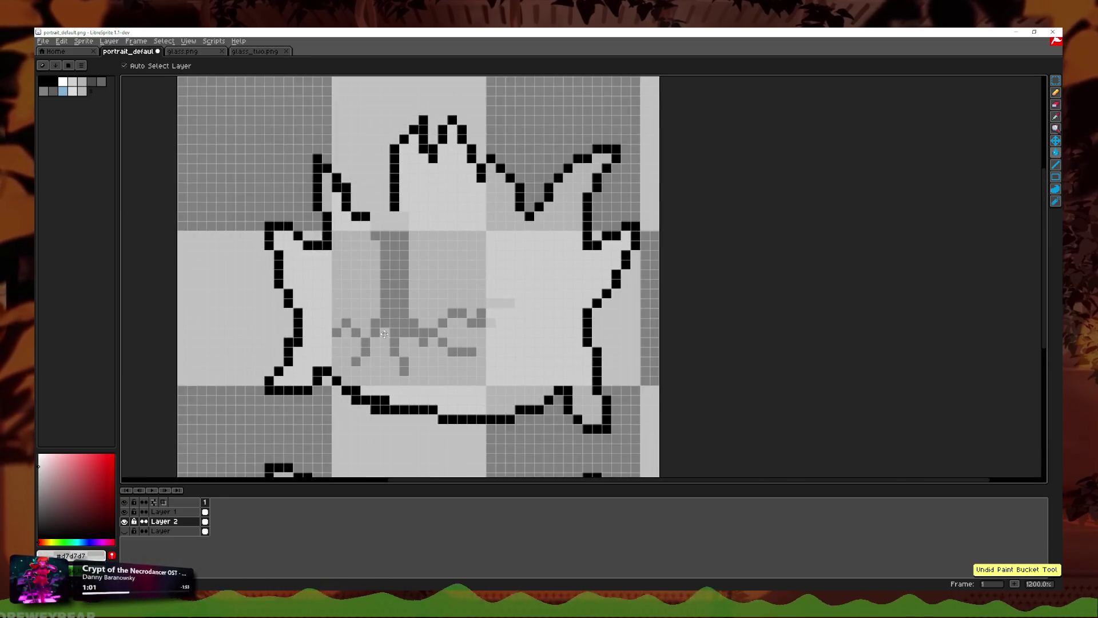
scroll(344, 331, "up", 1)
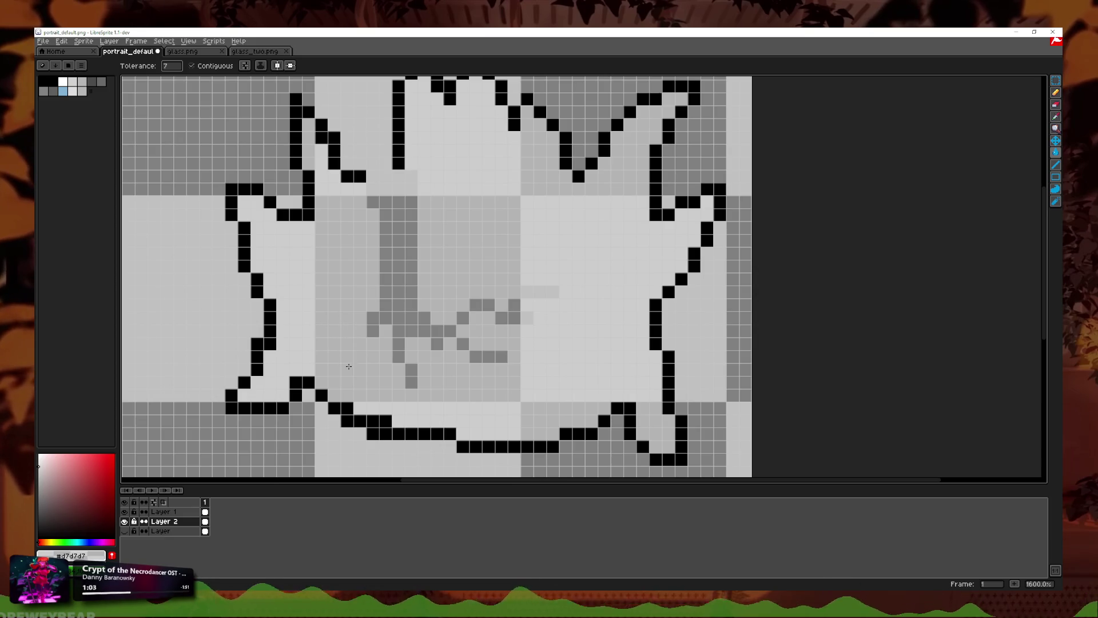
Step: Fill away the grey scribble pixels and faint light strip around the body centre
left_click(411, 369)
left_click(463, 343)
left_click(488, 356)
left_click(462, 317)
left_click(482, 305)
left_click(512, 319)
left_click(501, 318)
left_click(514, 305)
left_click(527, 292)
scroll(593, 320, "down", 1)
scroll(557, 309, "up", 1)
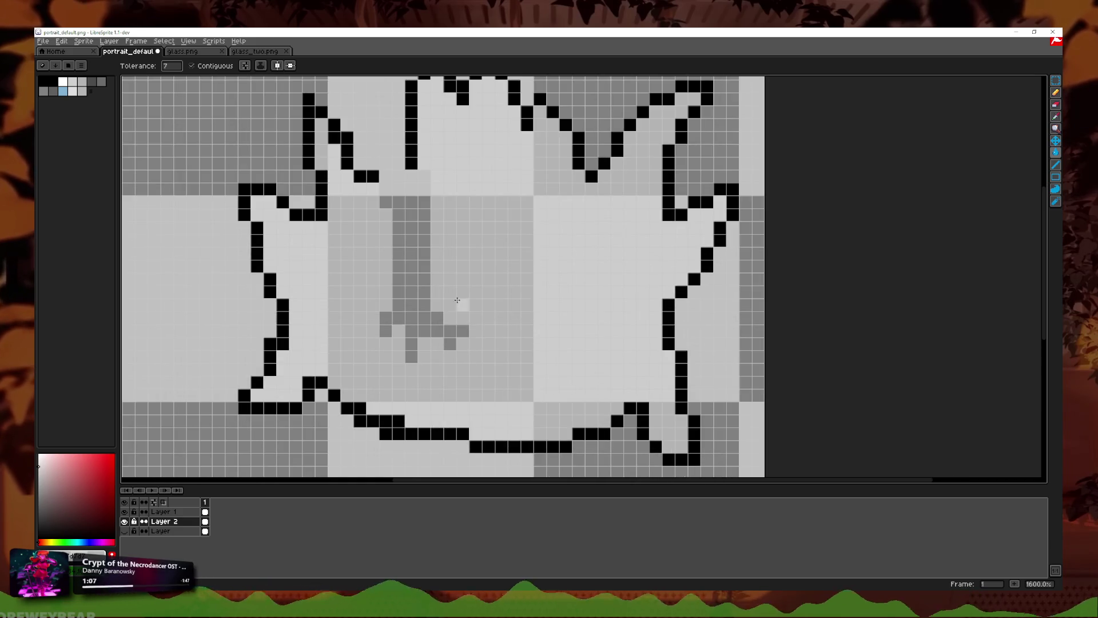
left_click(1055, 116)
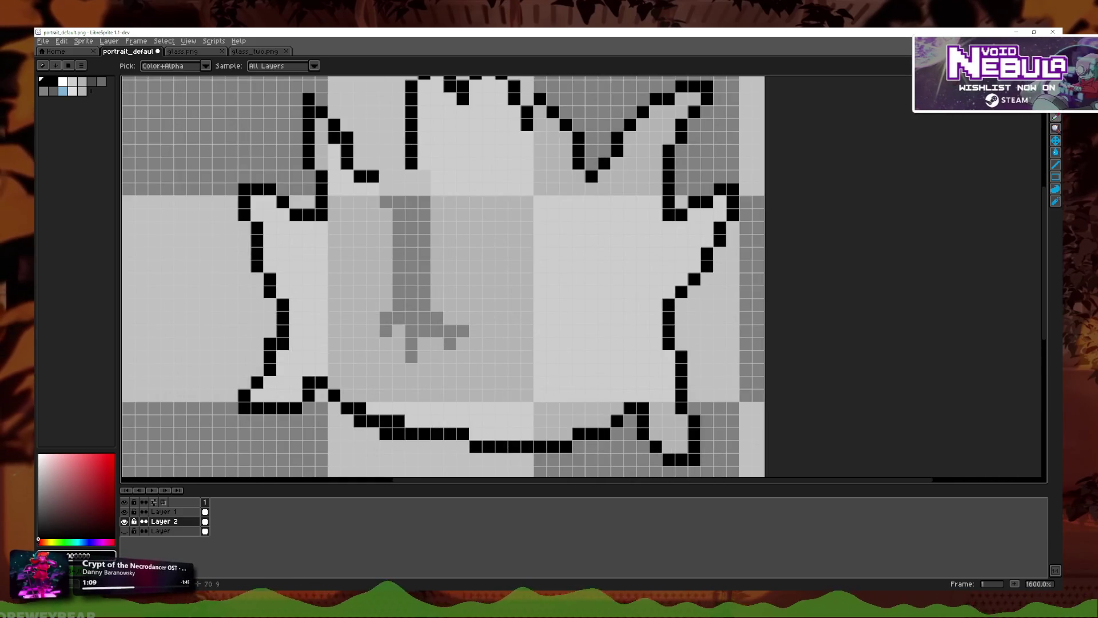
Step: Trace the grey guide with a black Pencil line down the flame's centre
key("b")
scroll(446, 275, "up", 2)
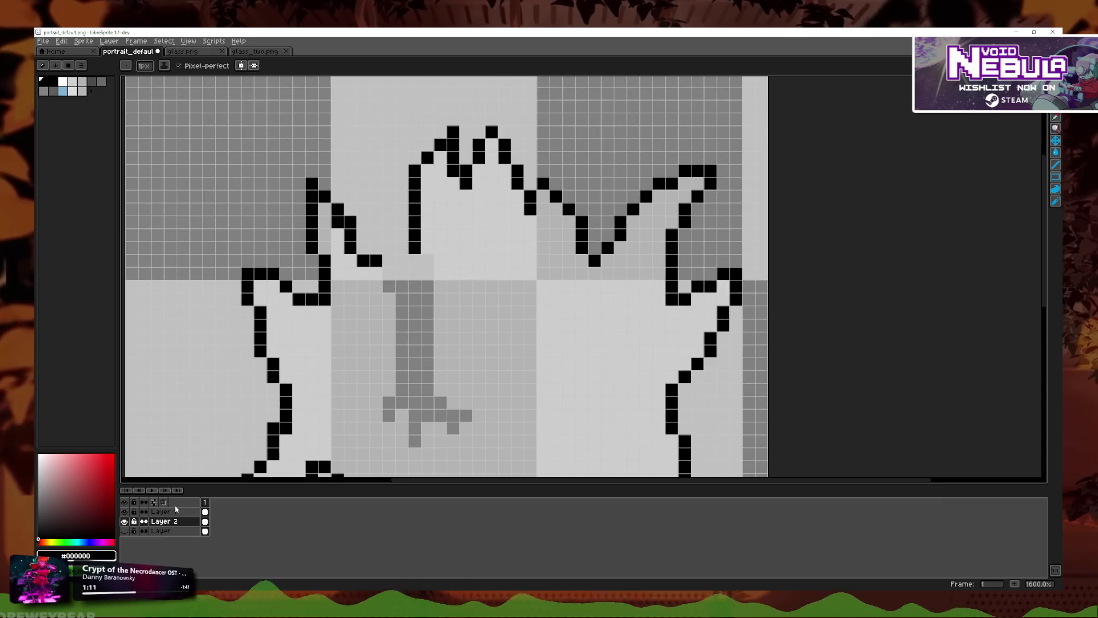
scroll(399, 270, "up", 1)
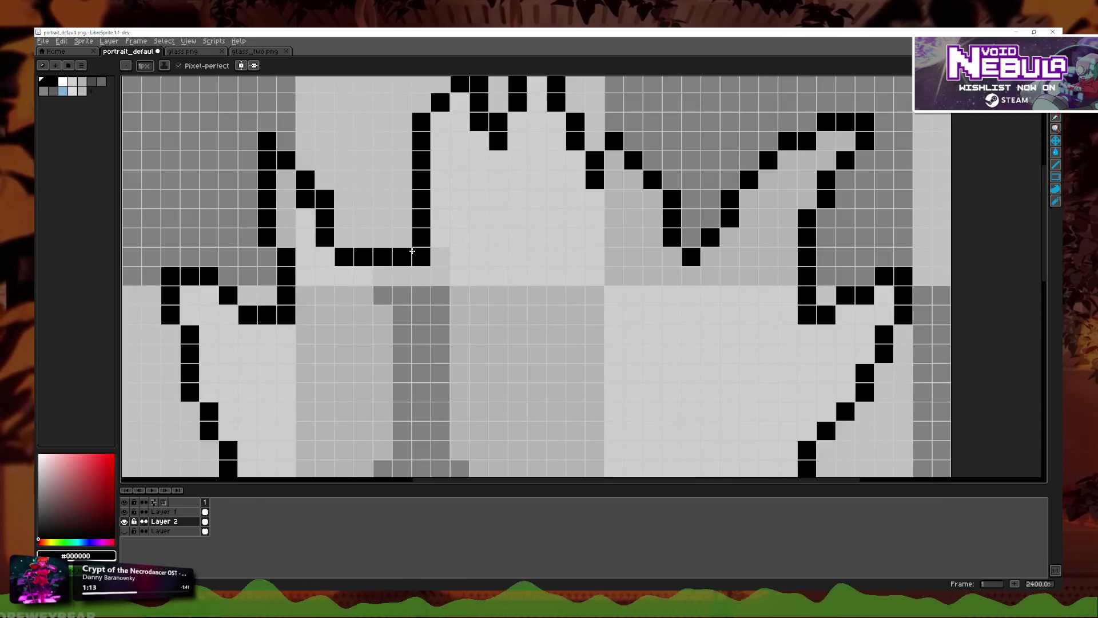
key("ctrl+z")
left_click(370, 235)
key("ctrl+z")
left_click_drag(383, 257, 383, 273)
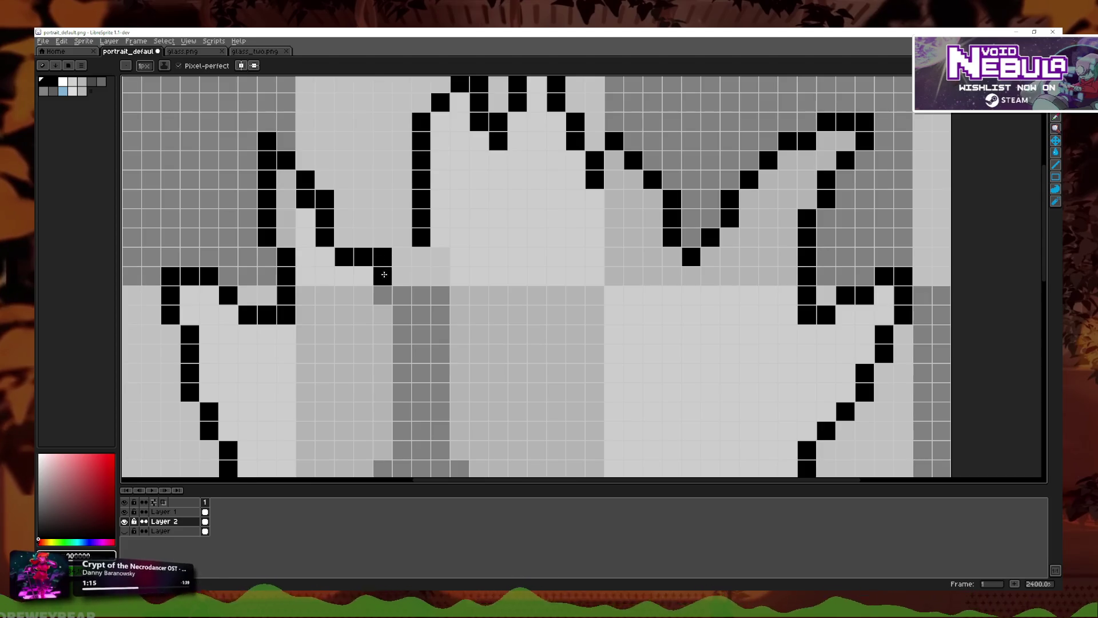
left_click(402, 276)
scroll(428, 274, "down", 1)
scroll(392, 360, "up", 1)
mouse_move(442, 233)
left_mouse_down()
mouse_move(445, 304)
mouse_move(361, 336)
mouse_move(395, 361)
left_mouse_up()
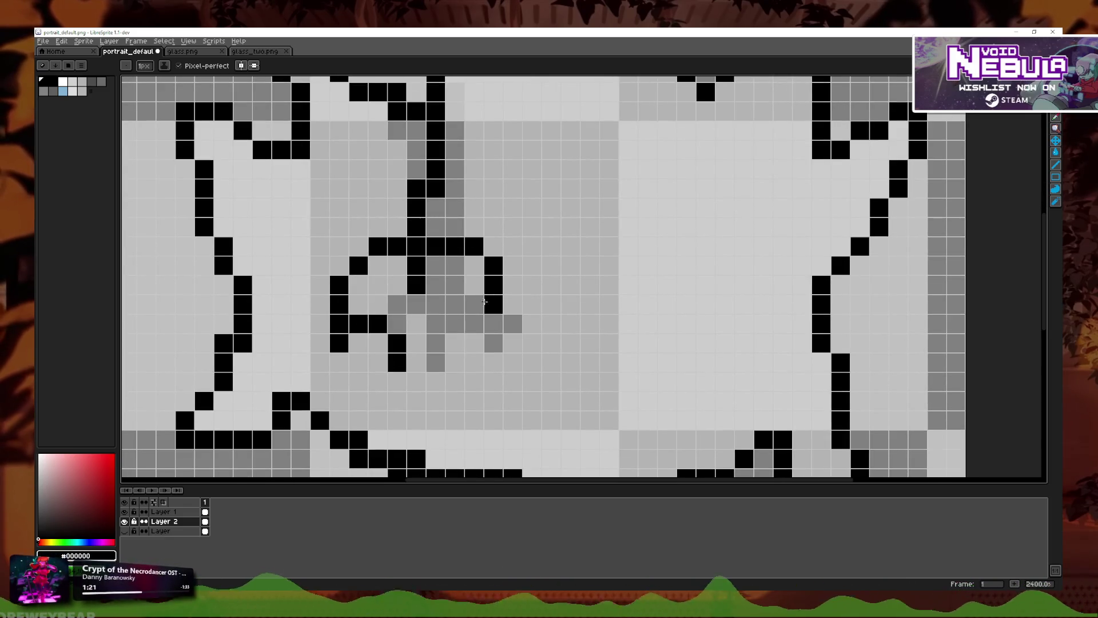
Step: Add a branching black arm off the centre line, then make the bottom layer active
left_click(474, 169)
mouse_move(512, 169)
left_mouse_down()
mouse_move(513, 246)
mouse_move(531, 285)
left_mouse_up()
key("ctrl+z")
left_click_drag(484, 254, 513, 324)
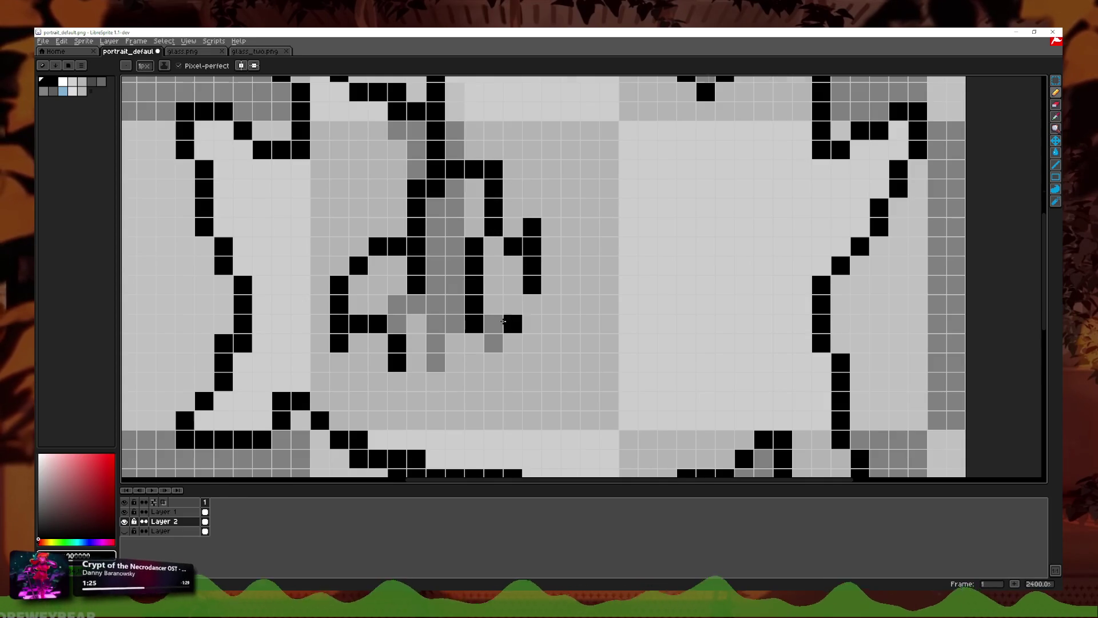
scroll(508, 314, "down", 2)
scroll(508, 314, "up", 1)
key("ctrl+z")
key("ctrl+z")
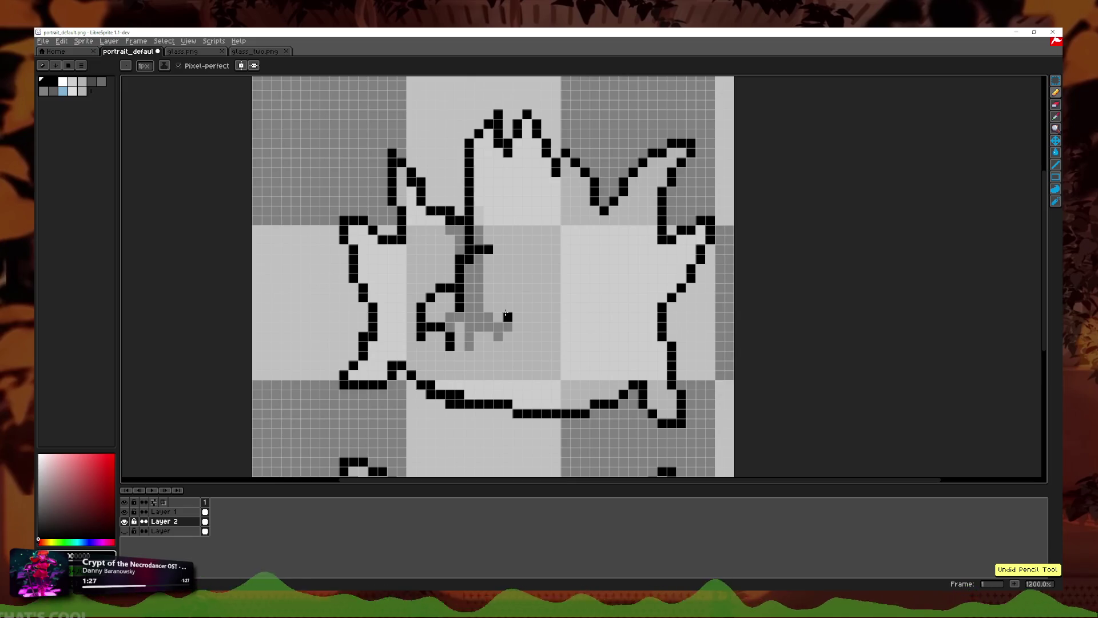
left_click_drag(489, 255, 495, 256)
scroll(543, 269, "up", 1)
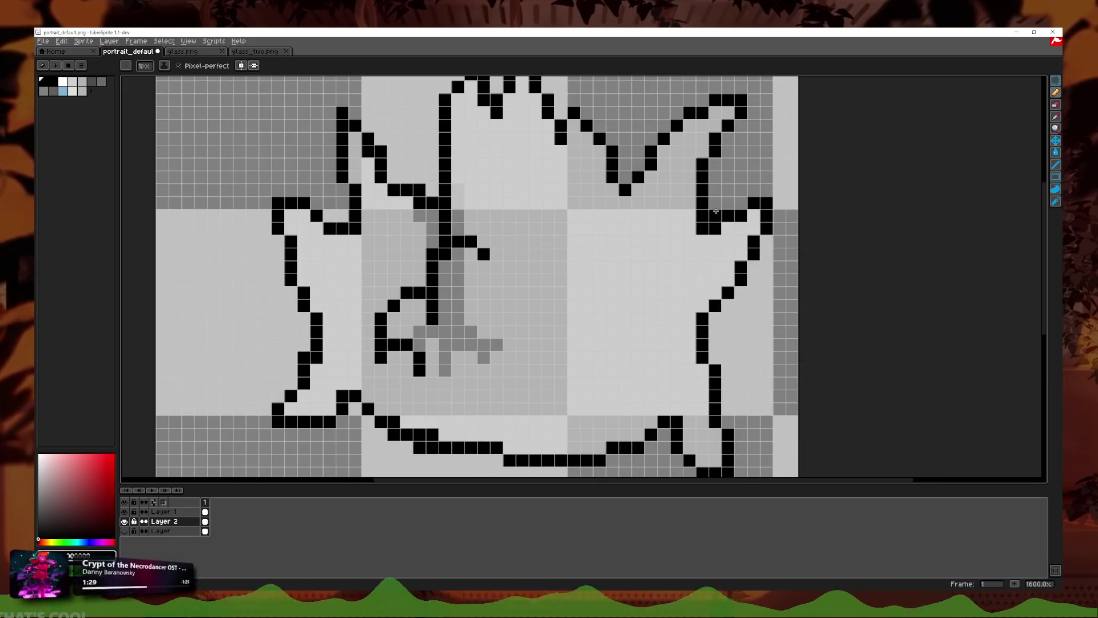
left_click(1055, 117)
left_click(162, 531)
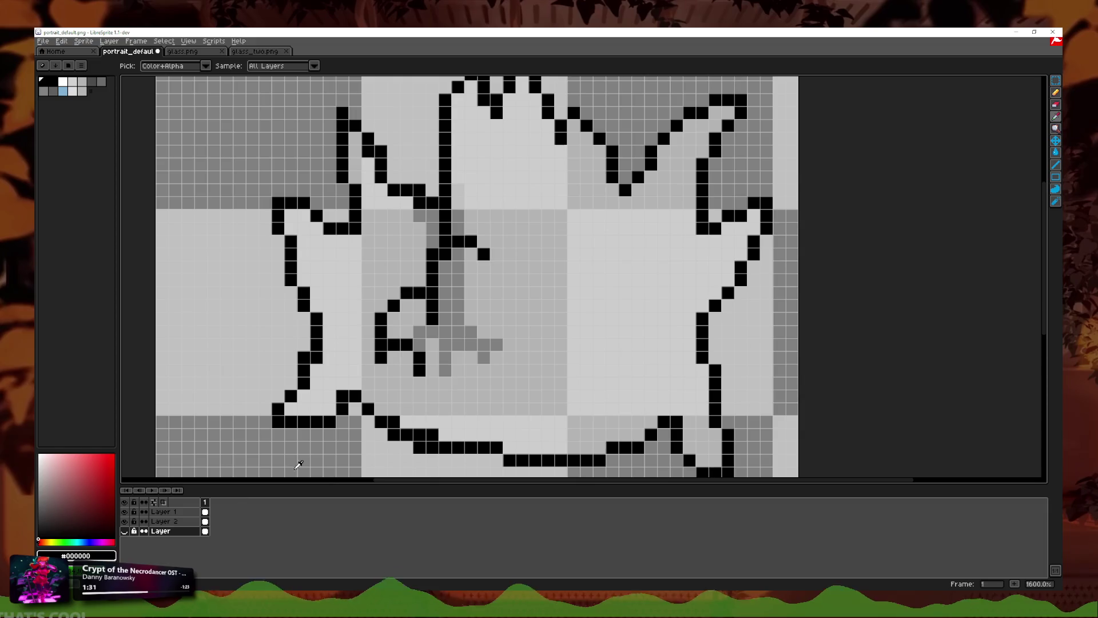
Step: Fill the grey guide strokes on the face with background grey using Paint Bucket
left_click(1056, 152)
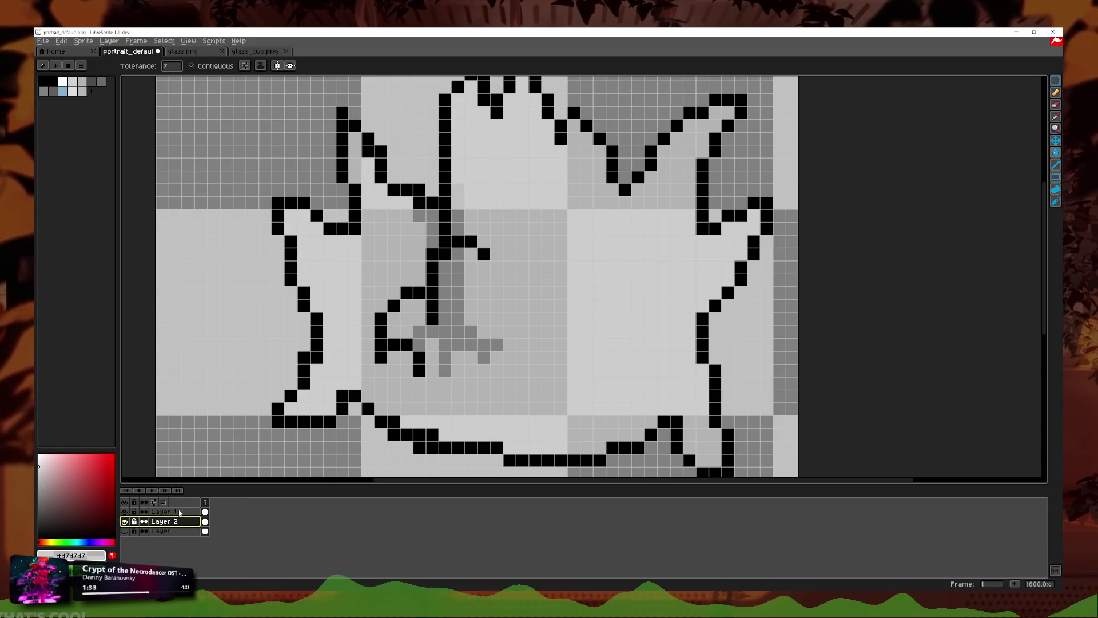
left_click(457, 332)
left_click(433, 228)
scroll(543, 254, "down", 5)
scroll(590, 252, "up", 3)
Step: With the Pencil on Layer 1, draw a two-pixel black eye mark
left_click(1056, 92)
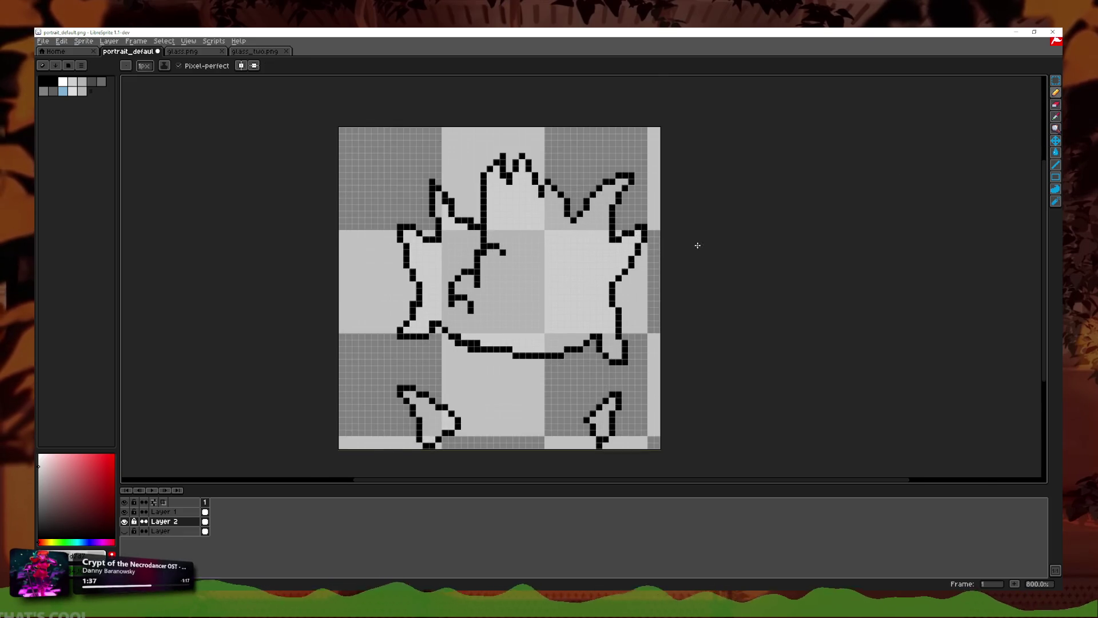
scroll(515, 289, "up", 3)
left_click(152, 513)
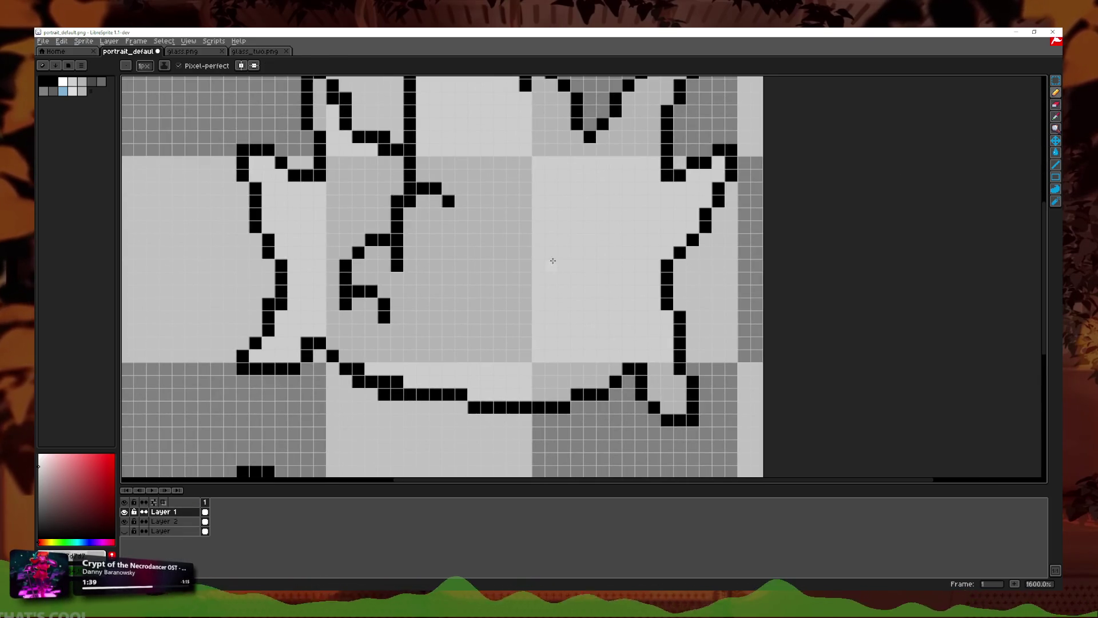
scroll(553, 262, "up", 2)
left_click_drag(563, 229, 583, 329)
scroll(582, 289, "down", 2)
key("ctrl+z")
left_click_drag(578, 290, 572, 311)
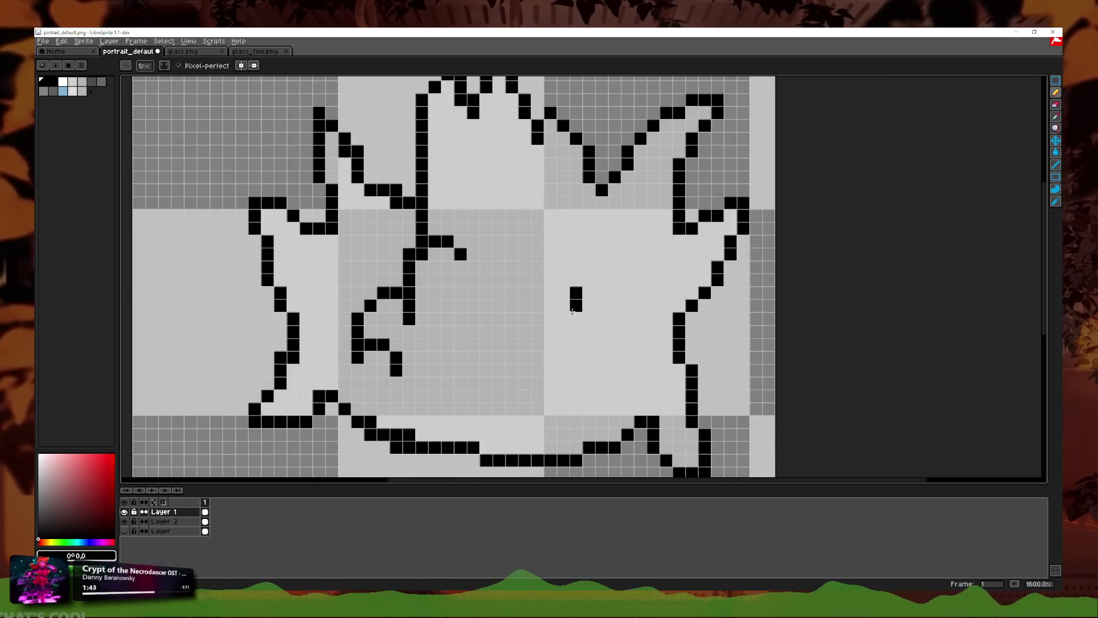
Step: Check the glass sprite for reference, then undo the trial eye strokes
left_click(182, 51)
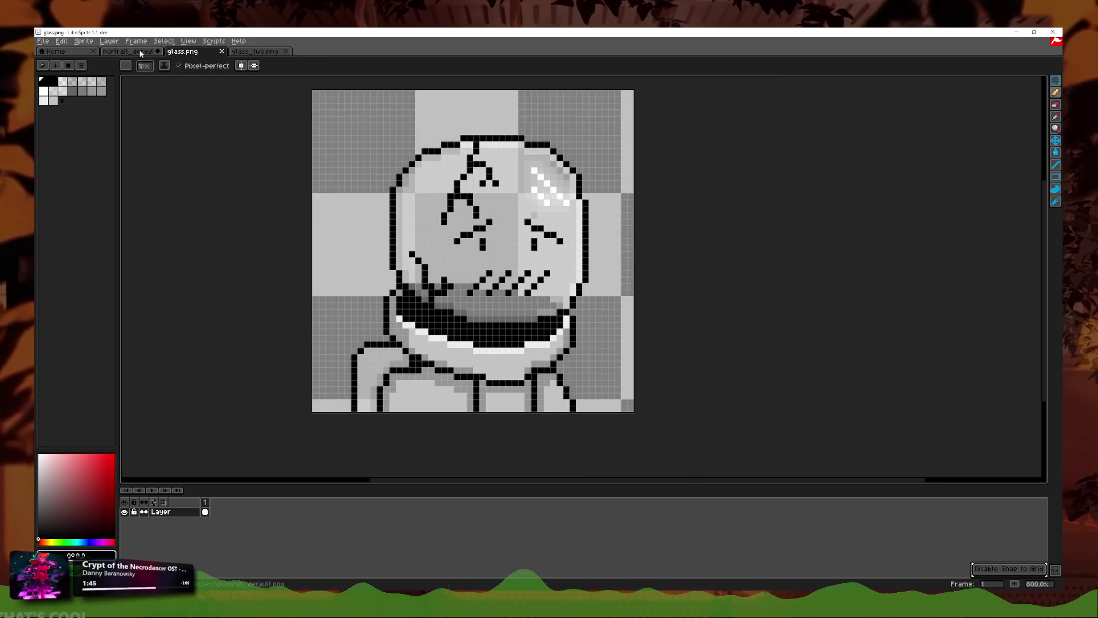
left_click(140, 53)
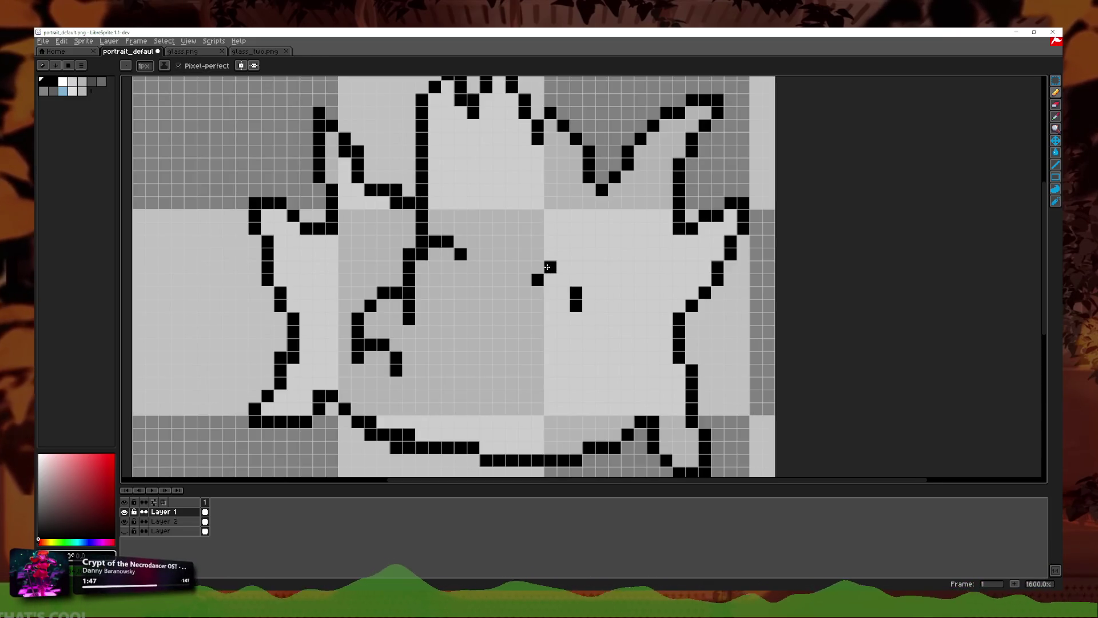
key("ctrl+z")
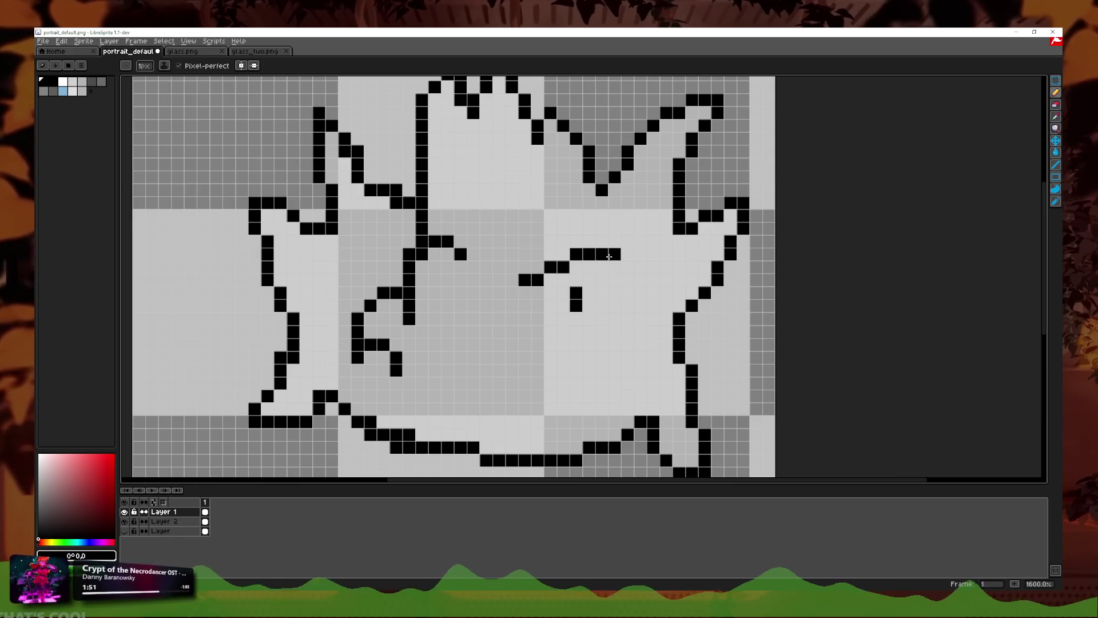
scroll(609, 257, "down", 5)
scroll(609, 235, "up", 8)
key("ctrl+z")
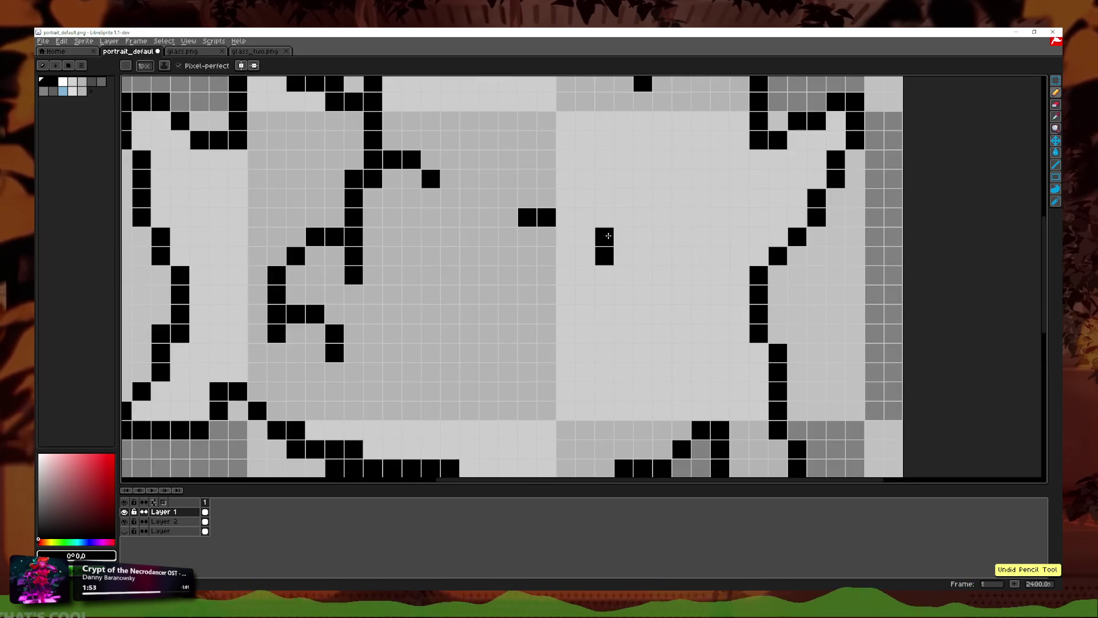
key("ctrl+z")
key("ctrl+z")
Step: Draw the square eye's top and side, and try a slanted brow line
left_click_drag(592, 238, 616, 277)
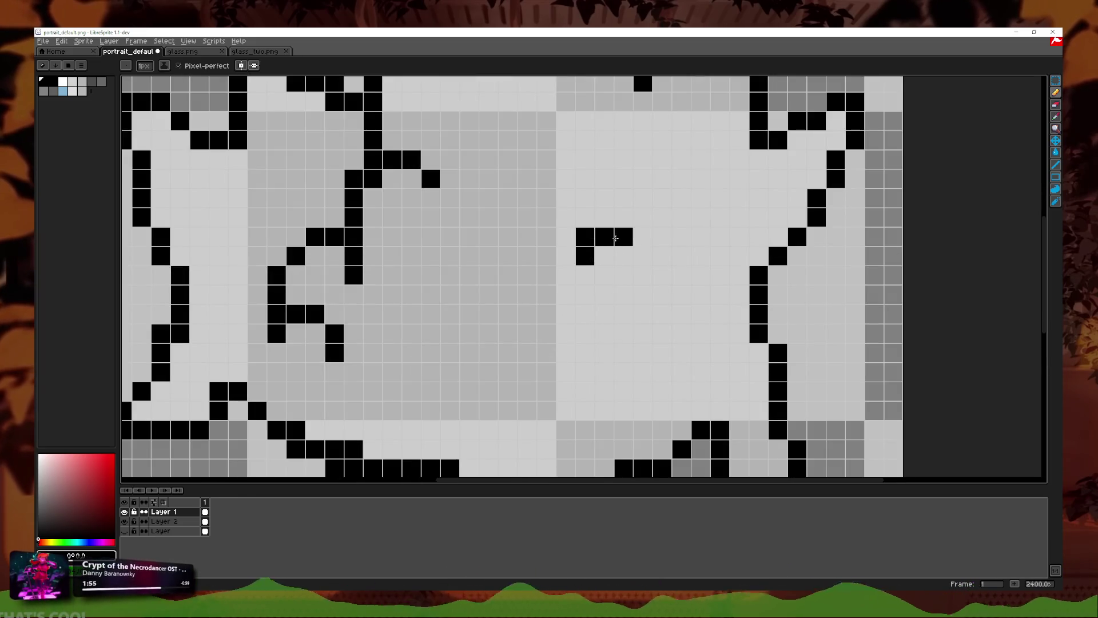
mouse_move(528, 236)
left_mouse_down()
mouse_move(560, 197)
mouse_move(664, 178)
left_mouse_up()
key("ctrl+z")
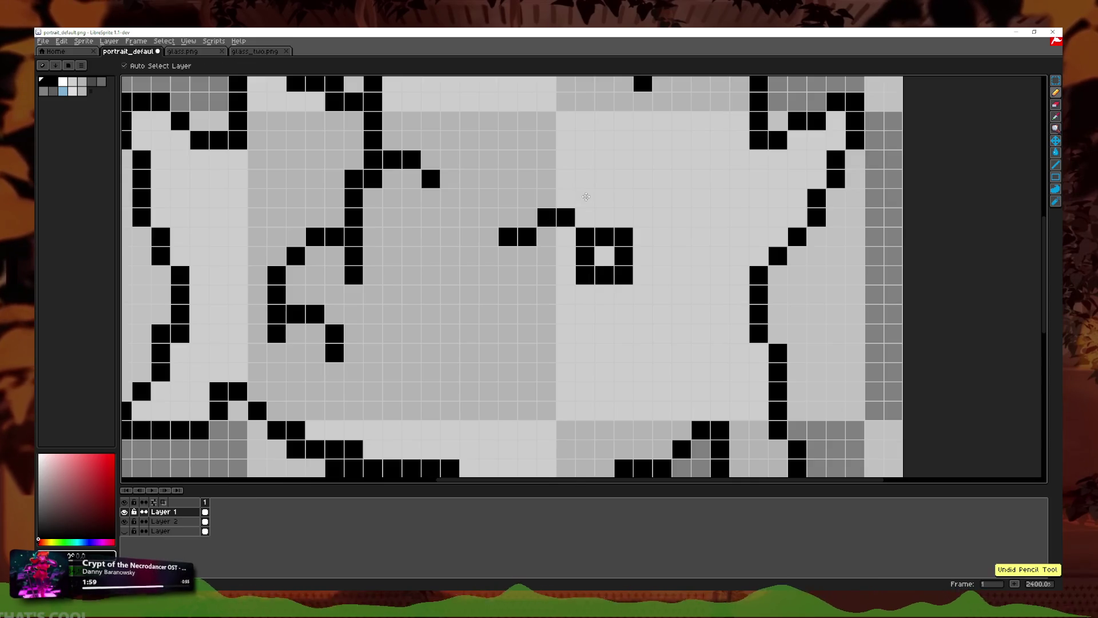
scroll(672, 178, "down", 5)
scroll(676, 179, "down", 2)
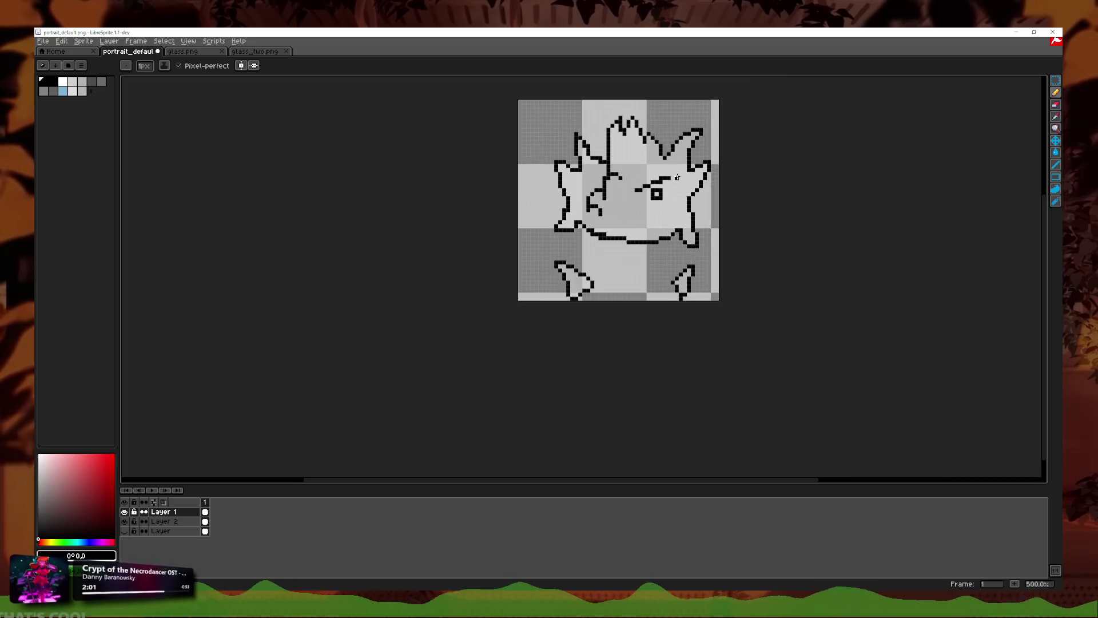
Step: Extend the slanted brow with extra black pixels
scroll(677, 180, "down", 1)
scroll(678, 181, "down", 3)
scroll(682, 184, "up", 5)
scroll(682, 184, "up", 8)
scroll(682, 184, "down", 1)
scroll(682, 185, "down", 5)
scroll(644, 294, "up", 4)
left_click(645, 294)
scroll(644, 294, "down", 1)
scroll(644, 294, "down", 3)
scroll(540, 311, "up", 1)
scroll(540, 311, "up", 1)
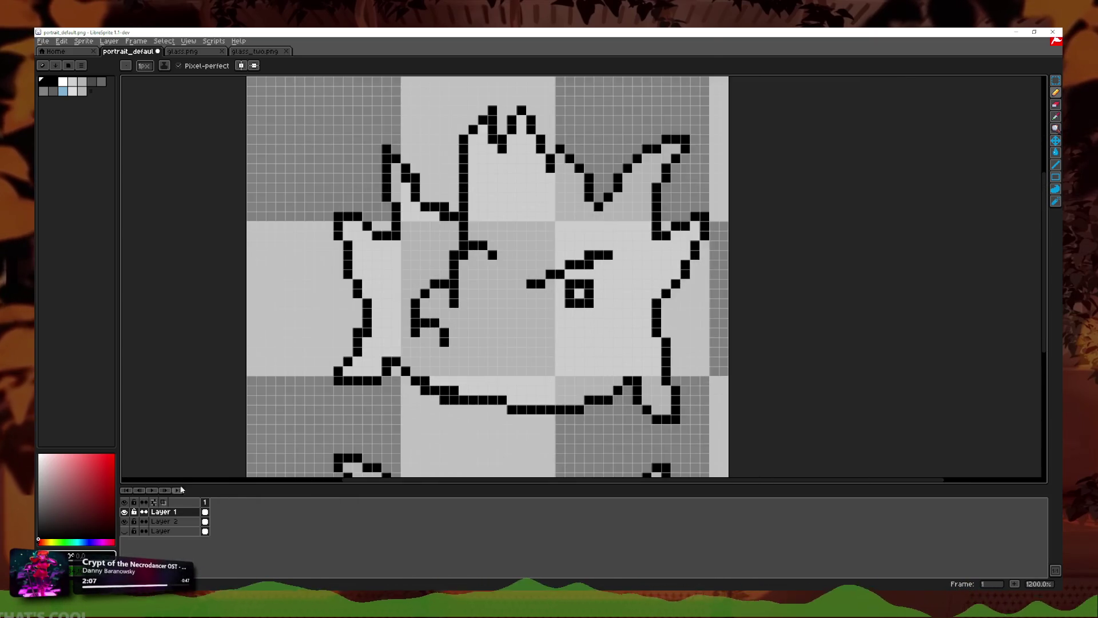
left_click(445, 302)
Step: Add a black pixel to the bottom outline and pick a dark grey shading colour
scroll(447, 300, "down", 4)
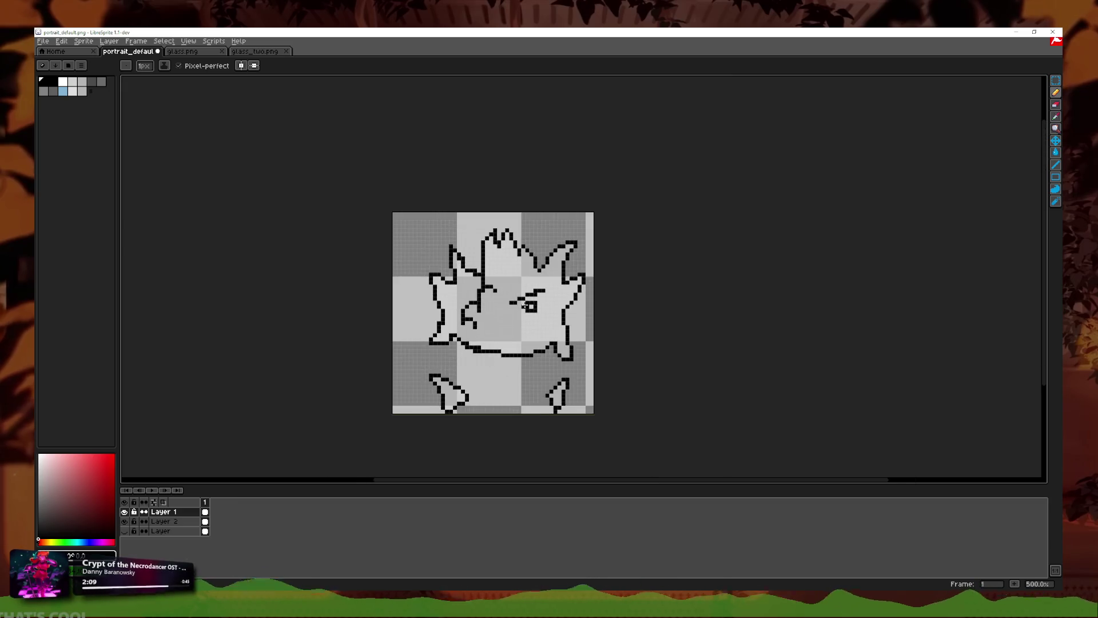
scroll(441, 384, "up", 4)
scroll(441, 384, "up", 1)
left_click(441, 384)
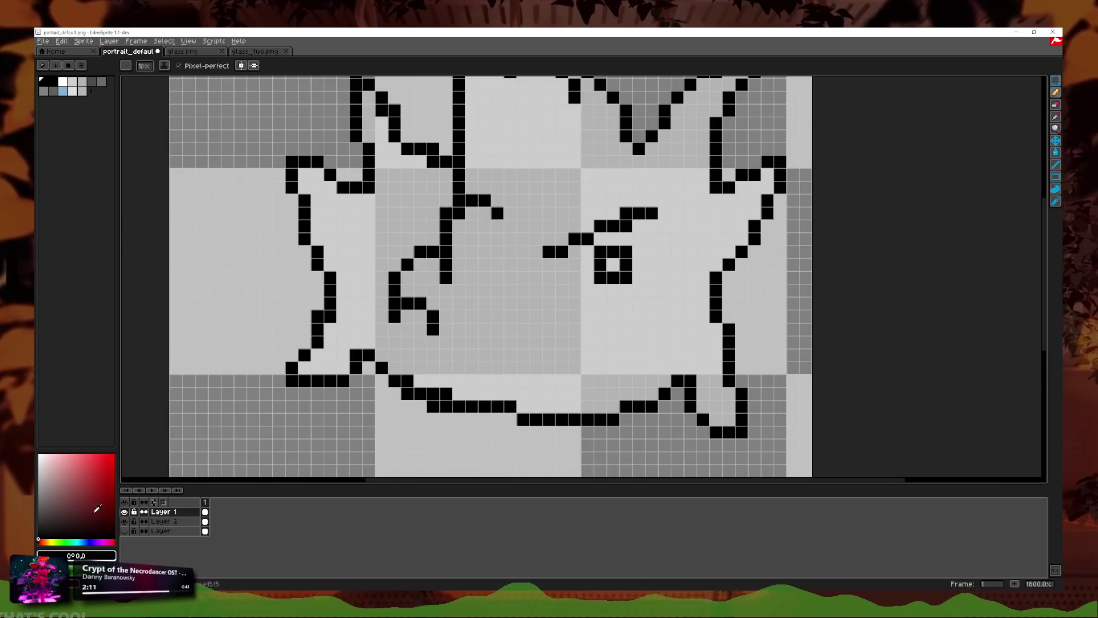
left_click(63, 489)
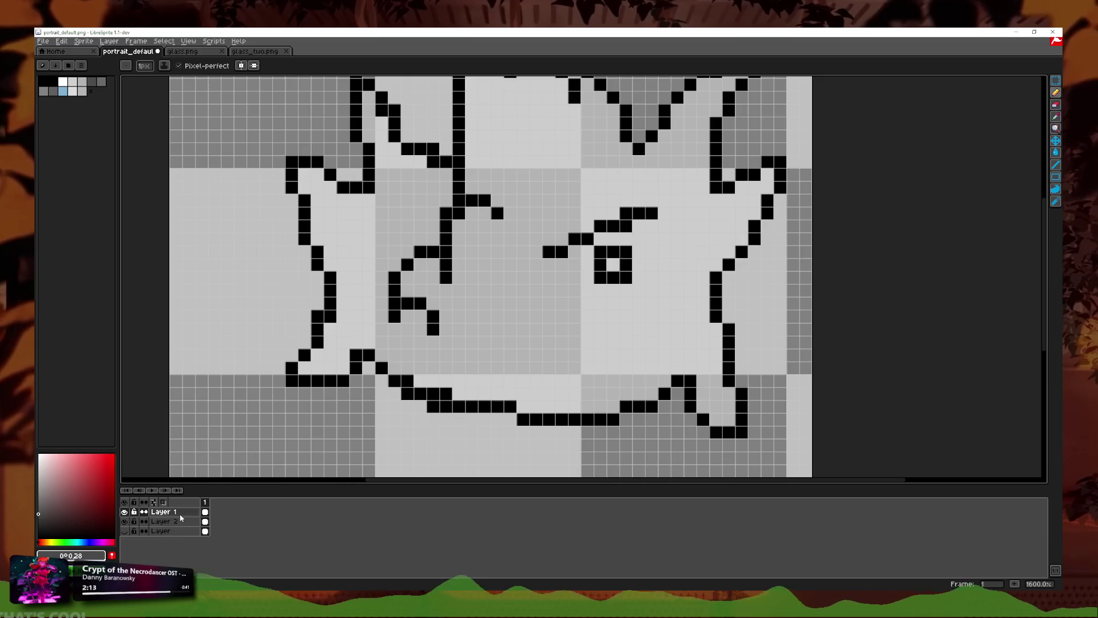
right_click(180, 509)
Step: Add Layer 3 and shade the lower-left outline and foot in dark grey
left_click(240, 526)
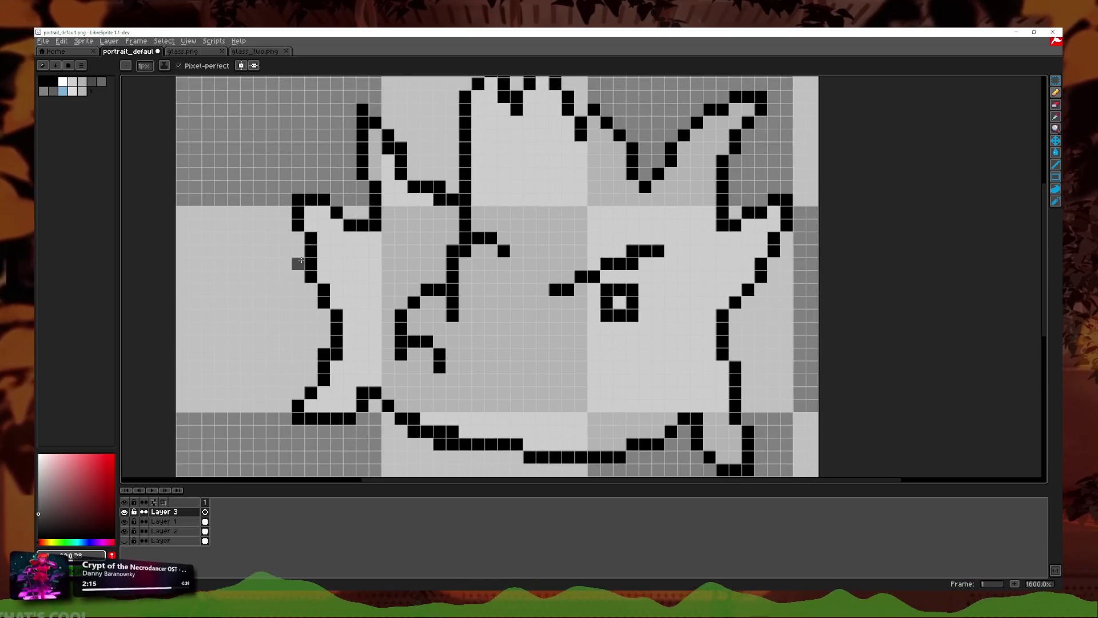
left_click_drag(311, 367, 375, 405)
key("ctrl+z")
left_click_drag(315, 366, 375, 418)
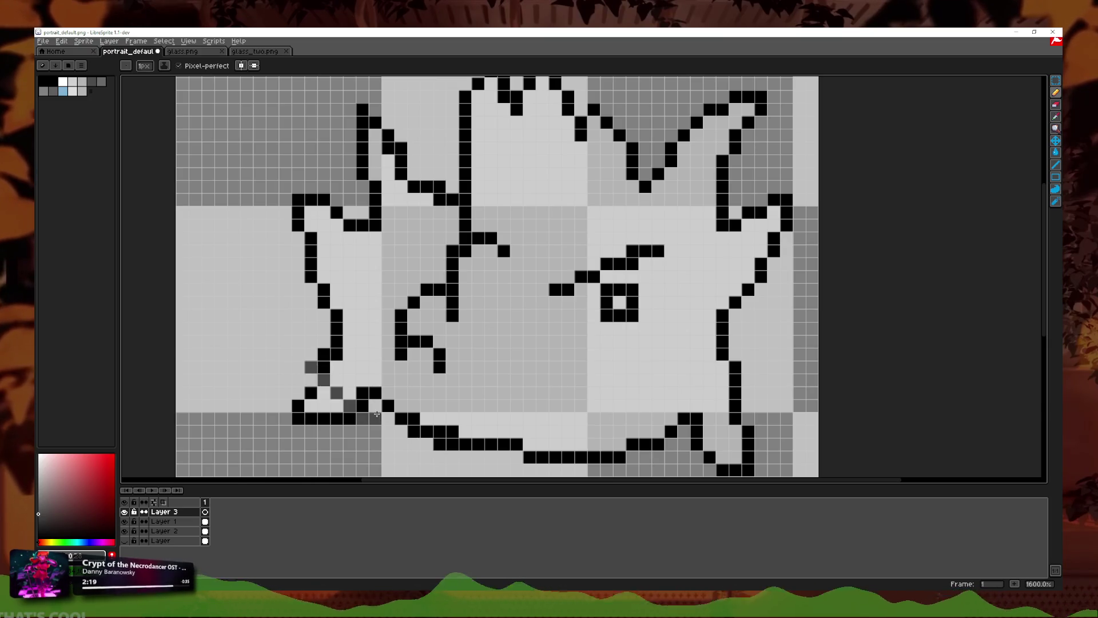
key("ctrl+z")
left_click_drag(311, 366, 377, 413)
left_click(375, 392)
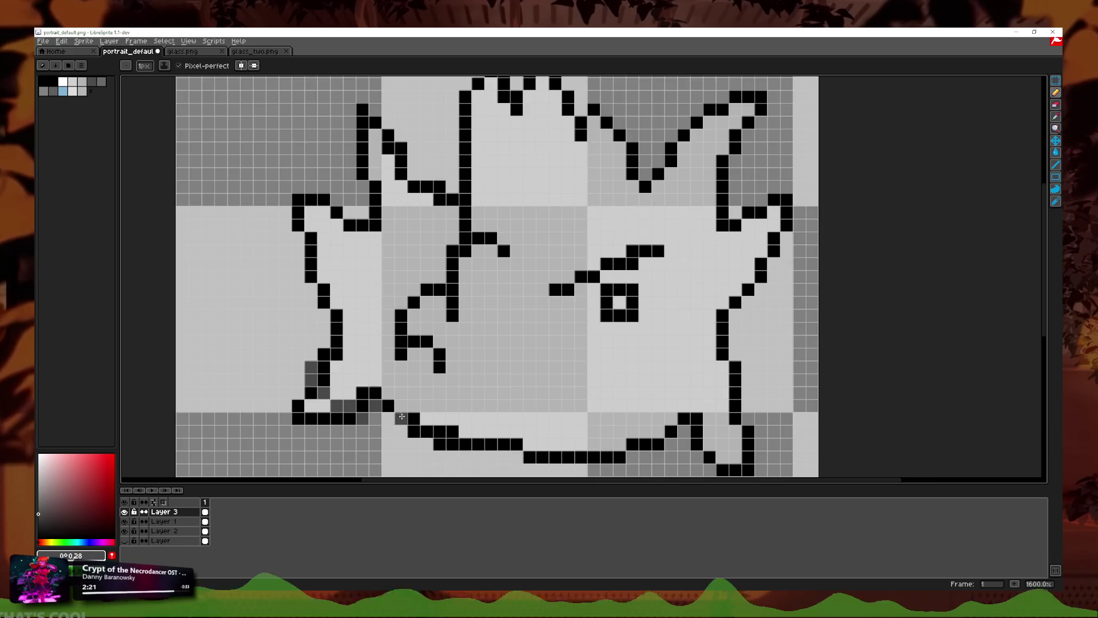
scroll(377, 412, "down", 1)
scroll(372, 395, "up", 1)
Step: Shade diagonally up the inside of the left outline toward the upper-left lobe
left_click_drag(367, 367, 317, 309)
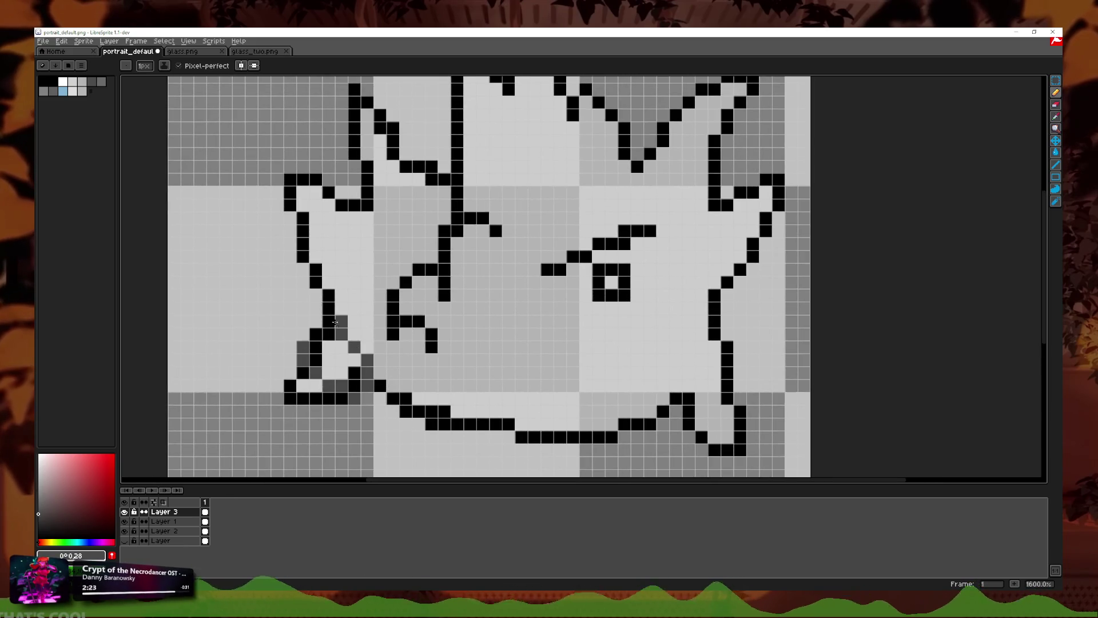
scroll(330, 306, "up", 1)
scroll(331, 306, "up", 1)
key("ctrl+z")
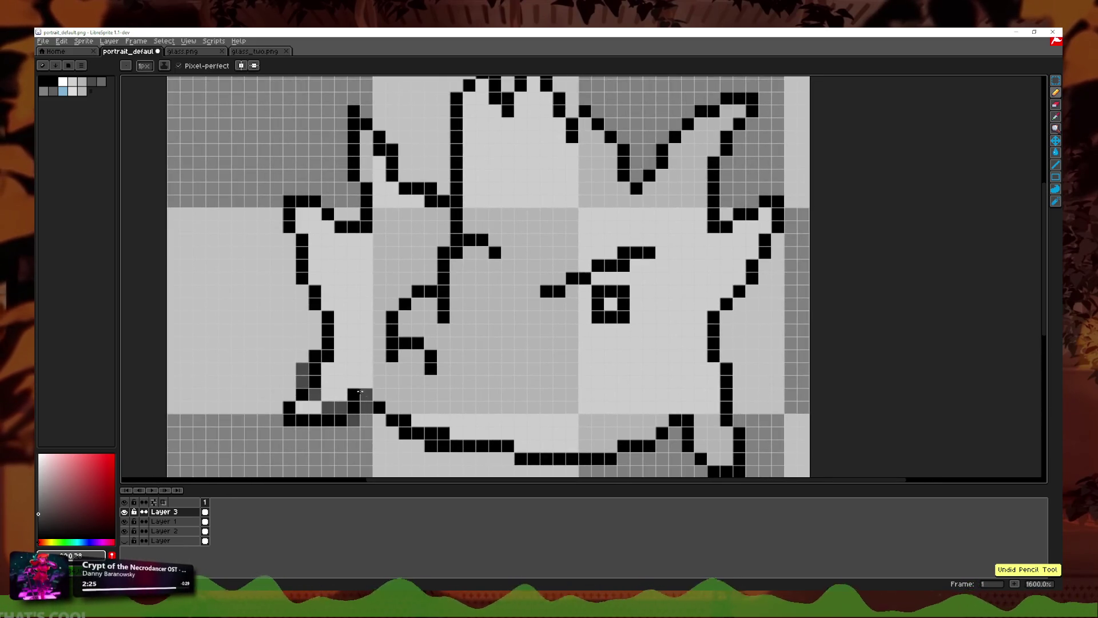
left_click_drag(379, 394, 317, 318)
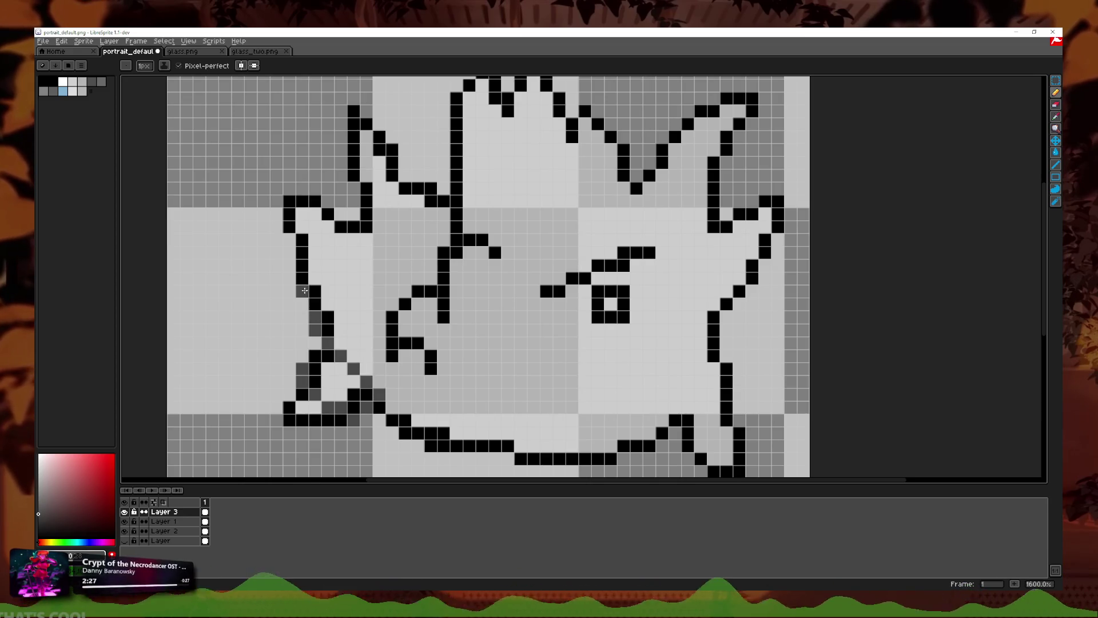
mouse_move(353, 215)
left_mouse_down()
mouse_move(340, 215)
mouse_move(295, 265)
left_mouse_up()
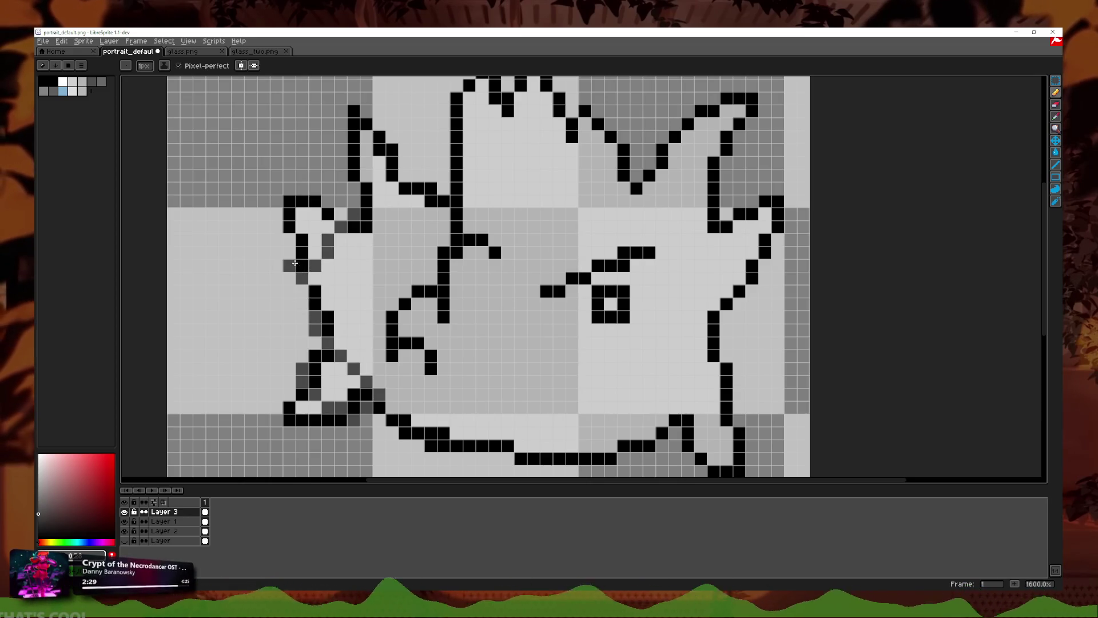
scroll(297, 243, "up", 1)
key("ctrl+z")
left_click_drag(369, 252, 315, 319)
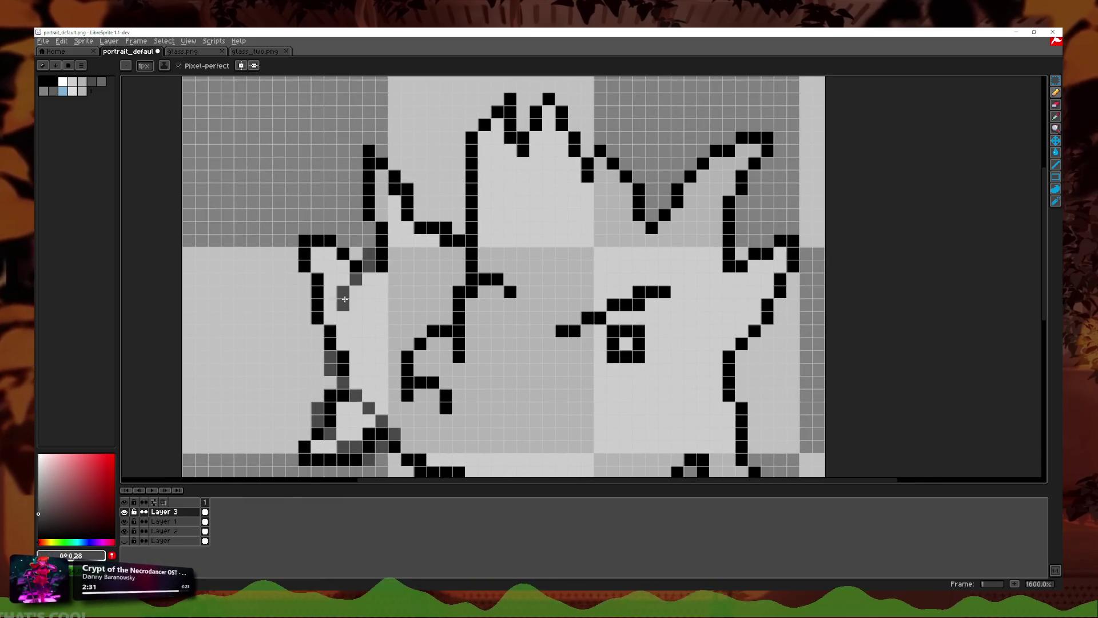
key("ctrl+z")
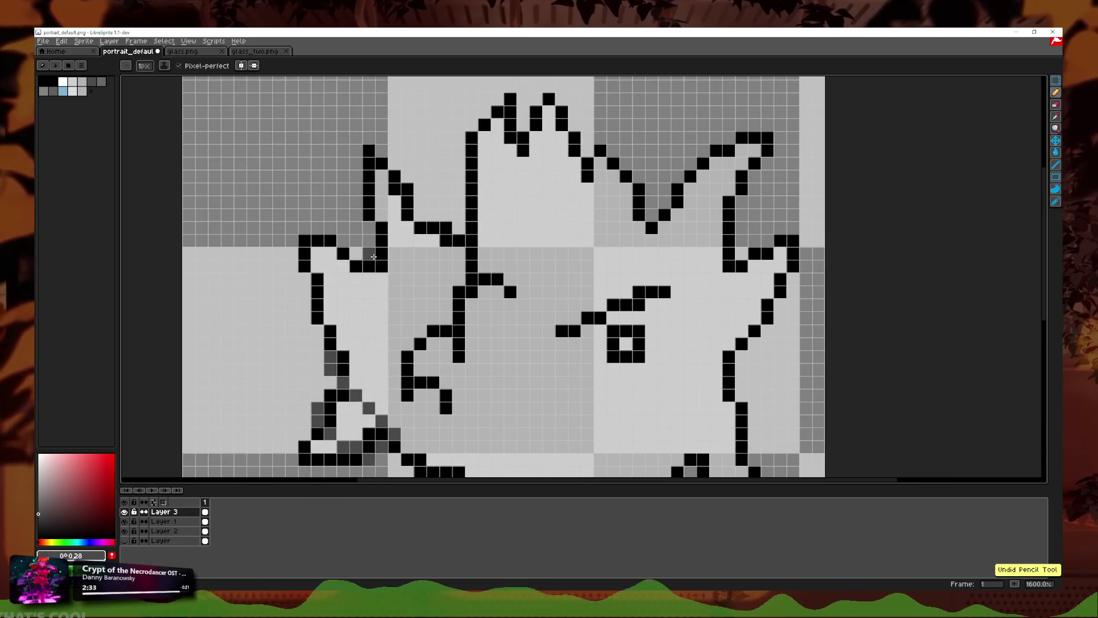
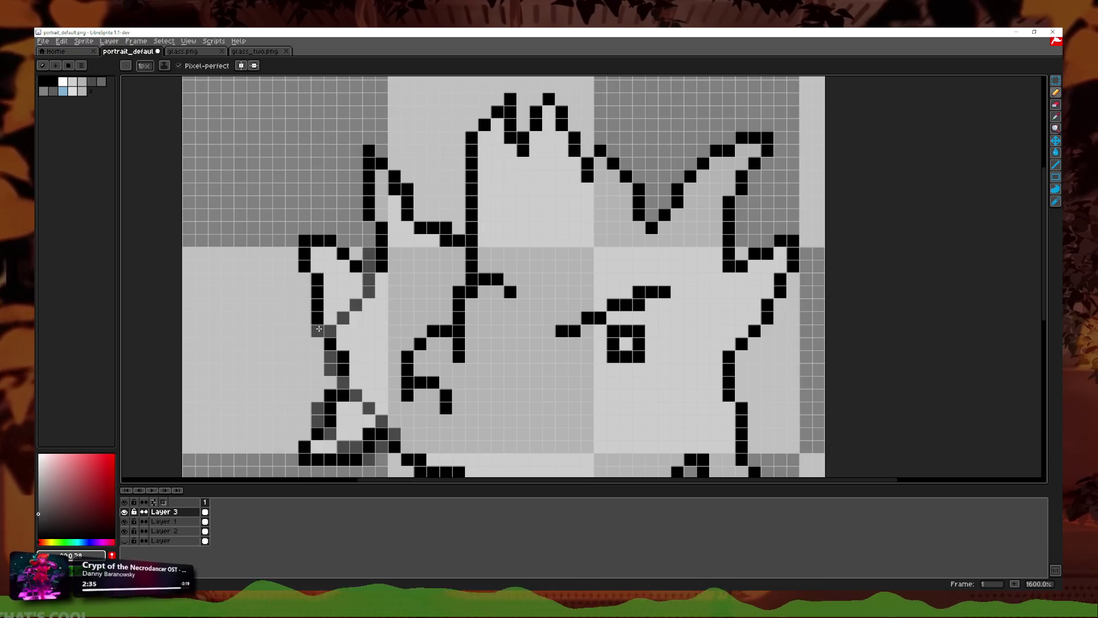
Step: Shade the left ear outline in dark grey, undoing two stray strokes near the upper-left spike
scroll(340, 315, "down", 3)
scroll(328, 302, "up", 4)
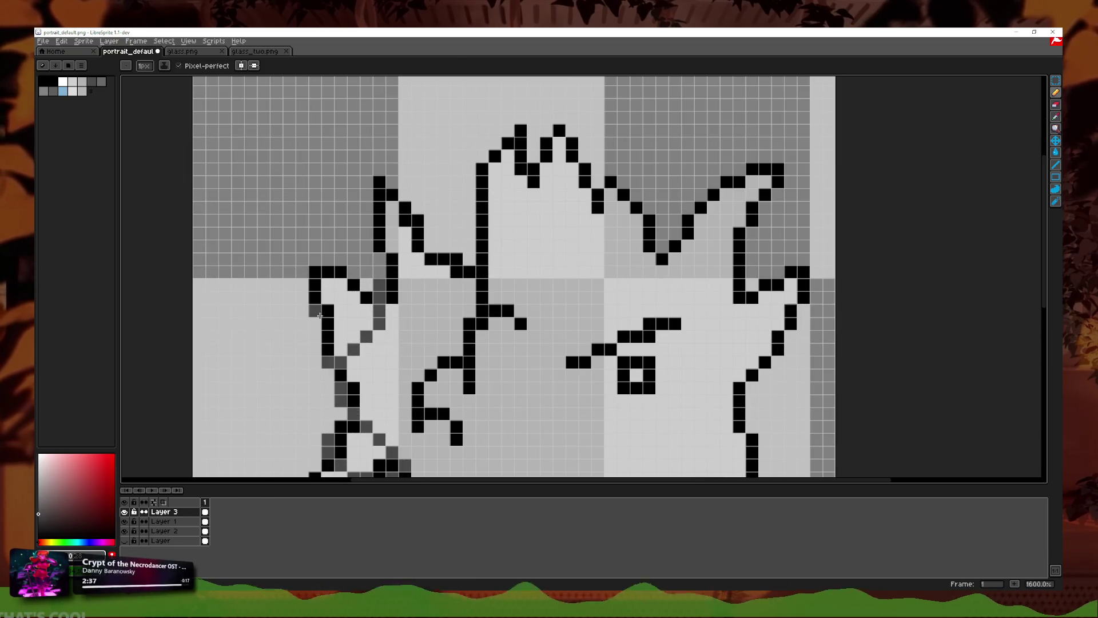
left_click_drag(321, 315, 305, 246)
scroll(381, 271, "up", 2)
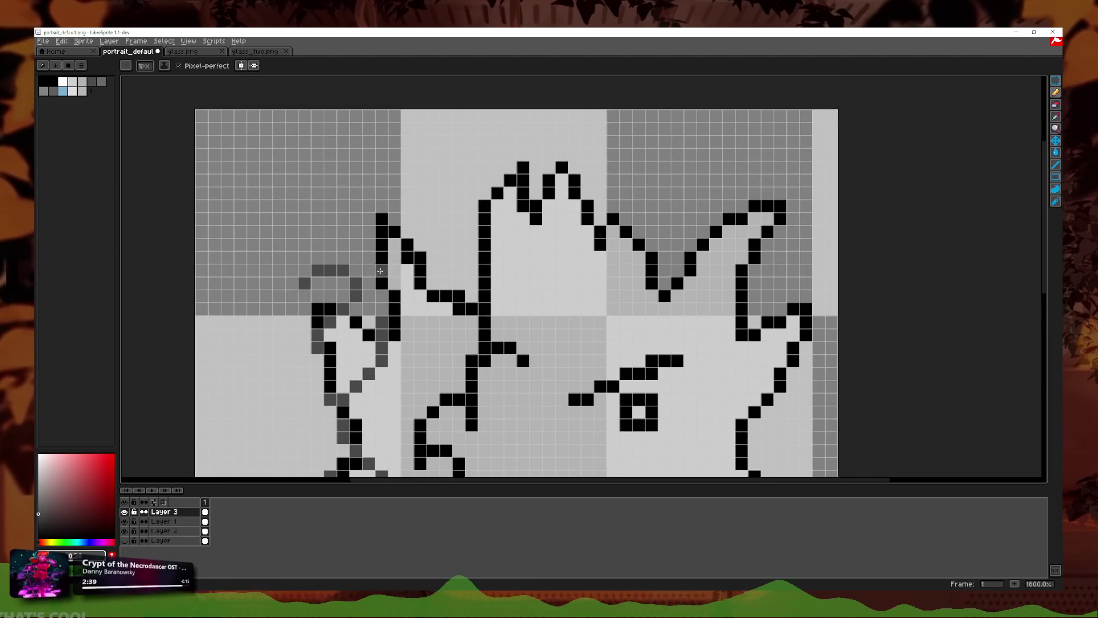
left_click_drag(372, 253, 436, 198)
key("ctrl+z")
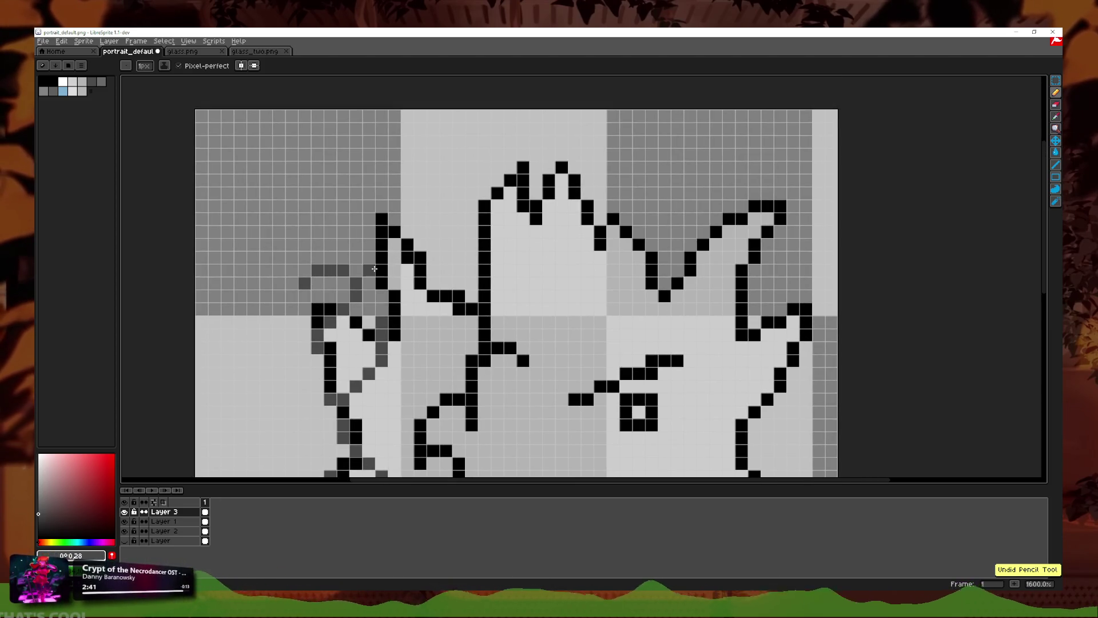
mouse_move(425, 311)
left_mouse_down()
mouse_move(386, 299)
mouse_move(428, 210)
left_mouse_up()
key("ctrl+z")
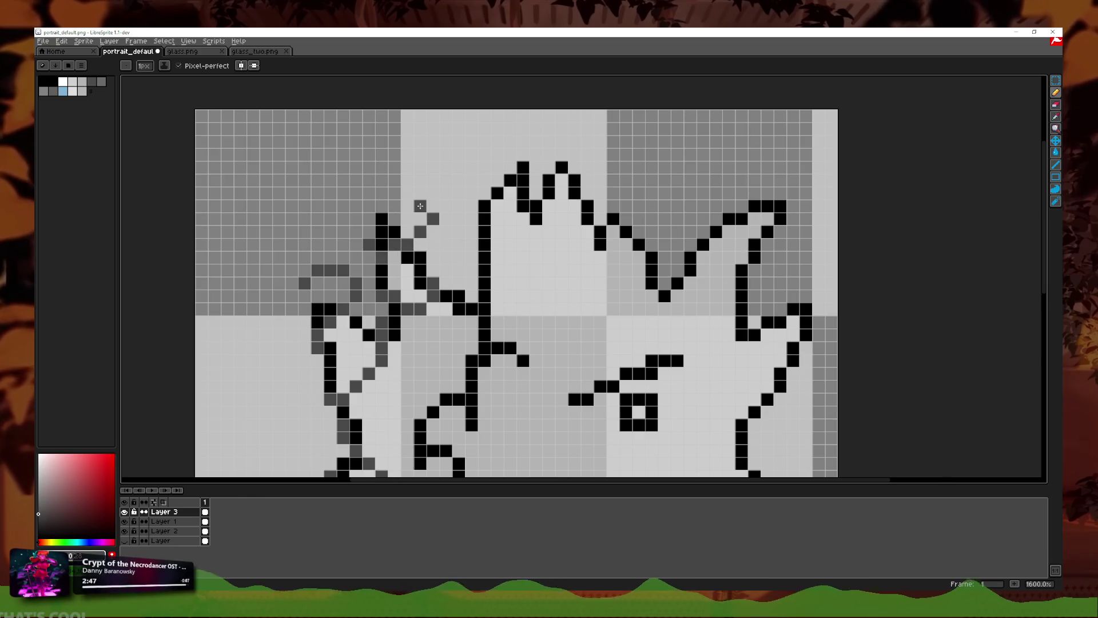
Step: Shade the right cheek outline in dark grey from the chin upward
left_click_drag(363, 254, 397, 238)
scroll(399, 244, "down", 5)
scroll(499, 268, "down", 1)
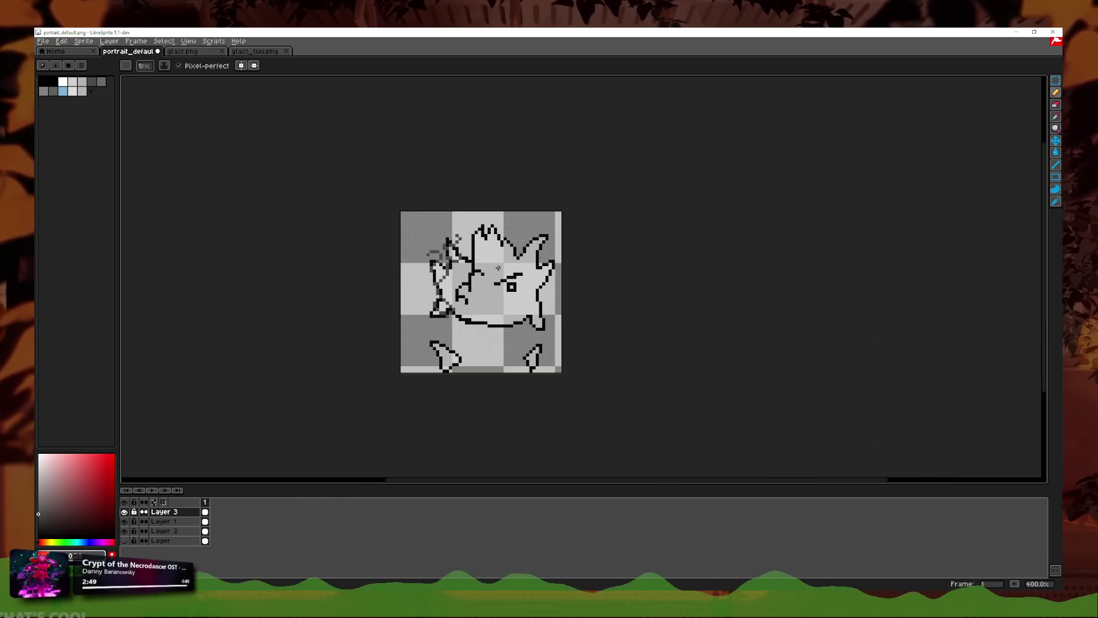
scroll(487, 300, "up", 4)
scroll(452, 316, "up", 1)
scroll(441, 341, "down", 3)
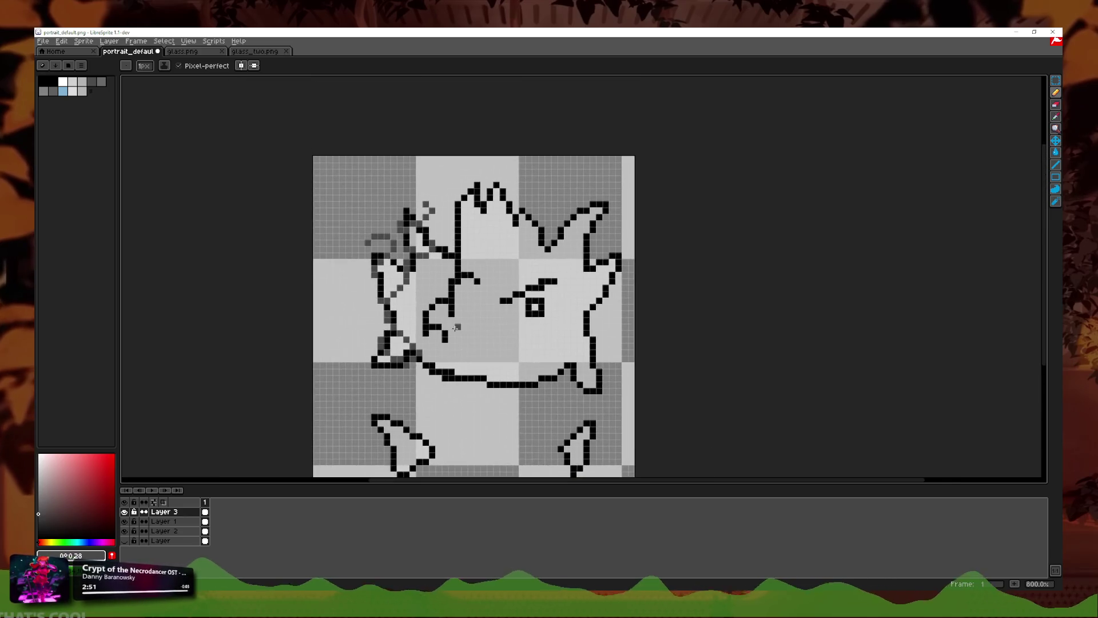
scroll(448, 255, "up", 2)
scroll(448, 255, "up", 1)
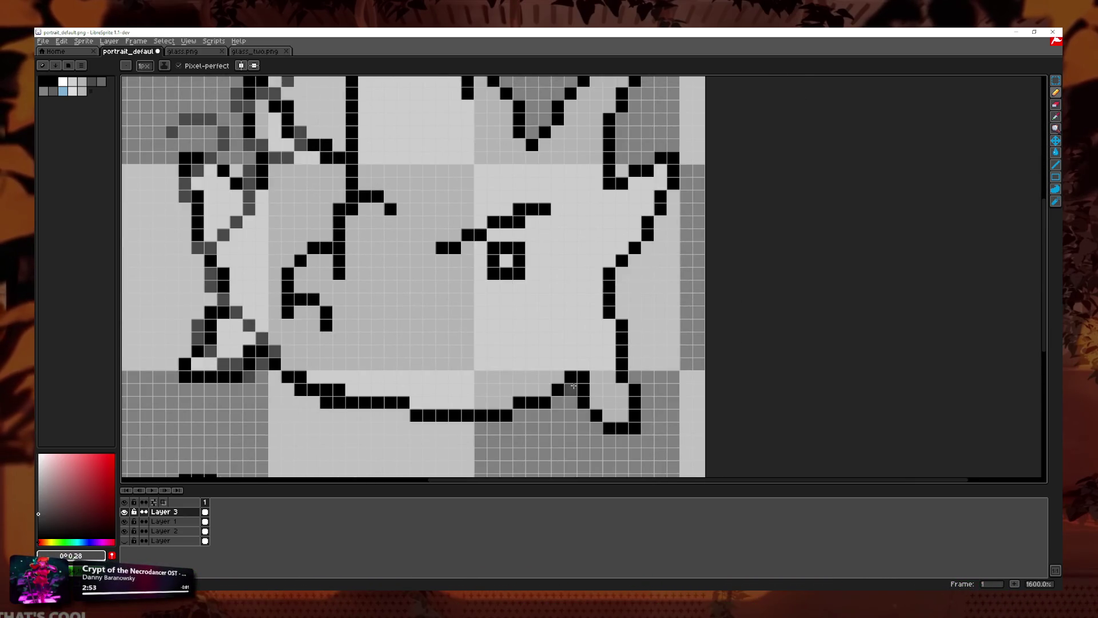
left_click_drag(575, 393, 649, 338)
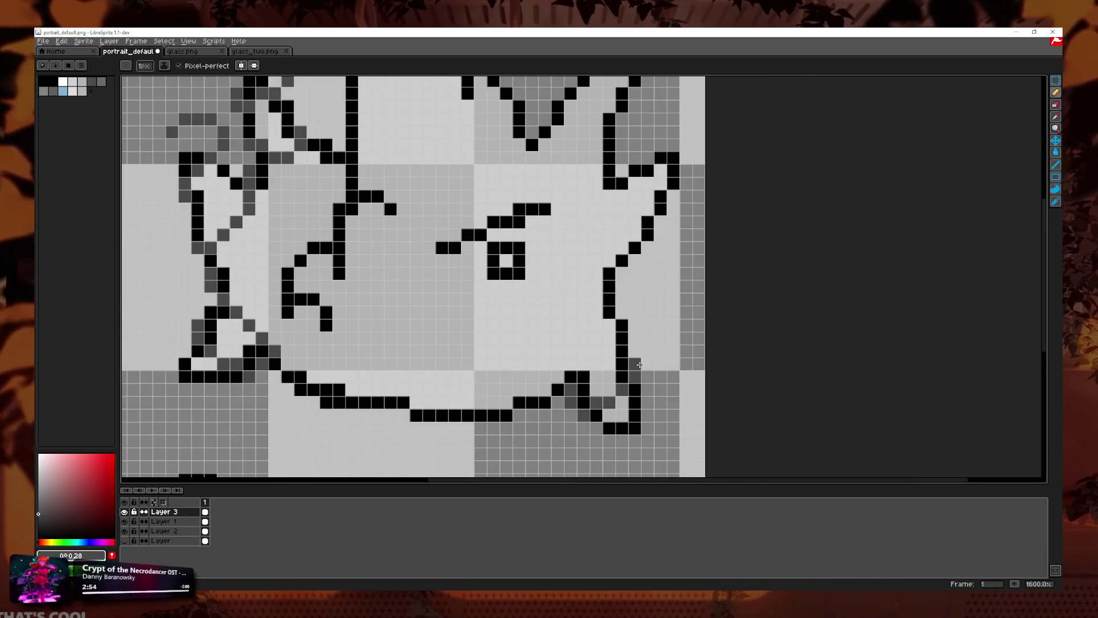
left_click(621, 323)
Step: Continue the dark grey shading up the right cheek and onto the upper right ear spike
left_click_drag(632, 293, 628, 169)
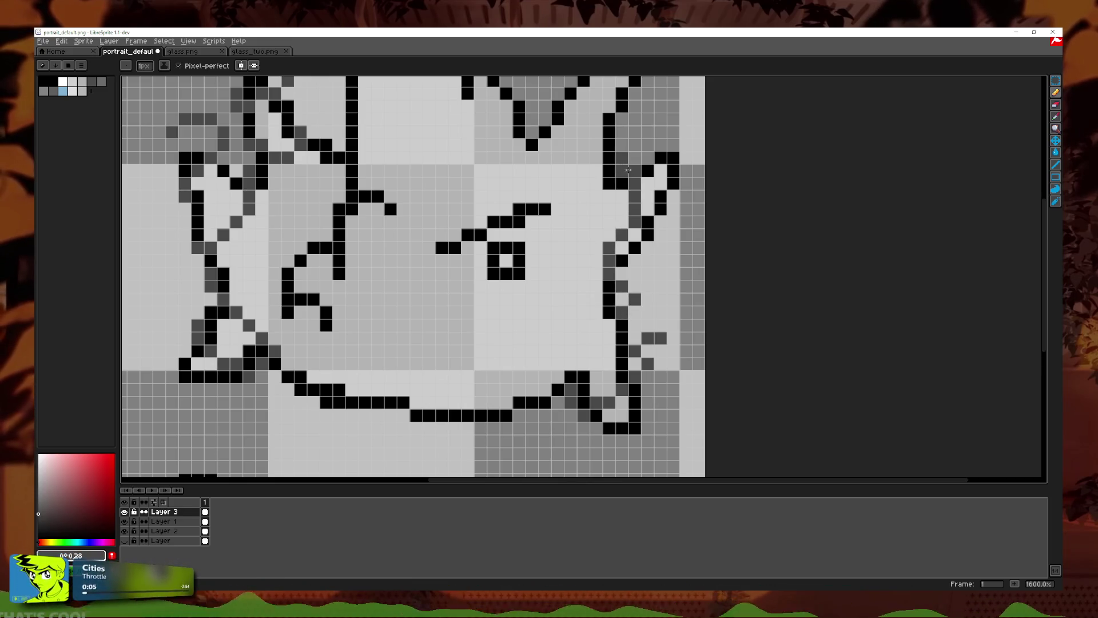
scroll(546, 199, "up", 3)
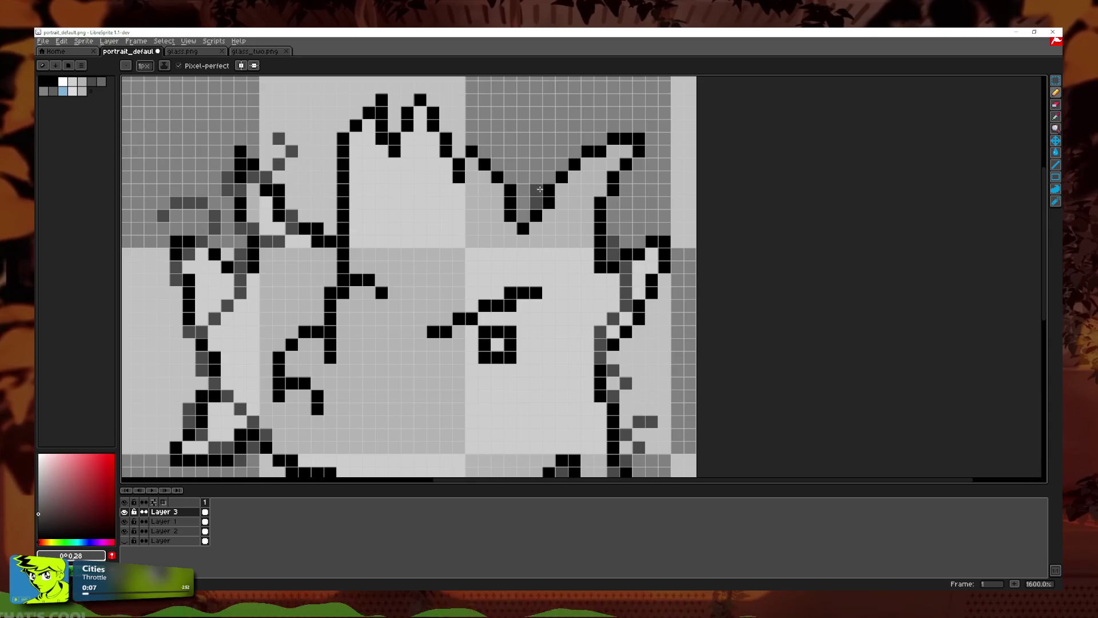
left_click_drag(540, 195, 627, 201)
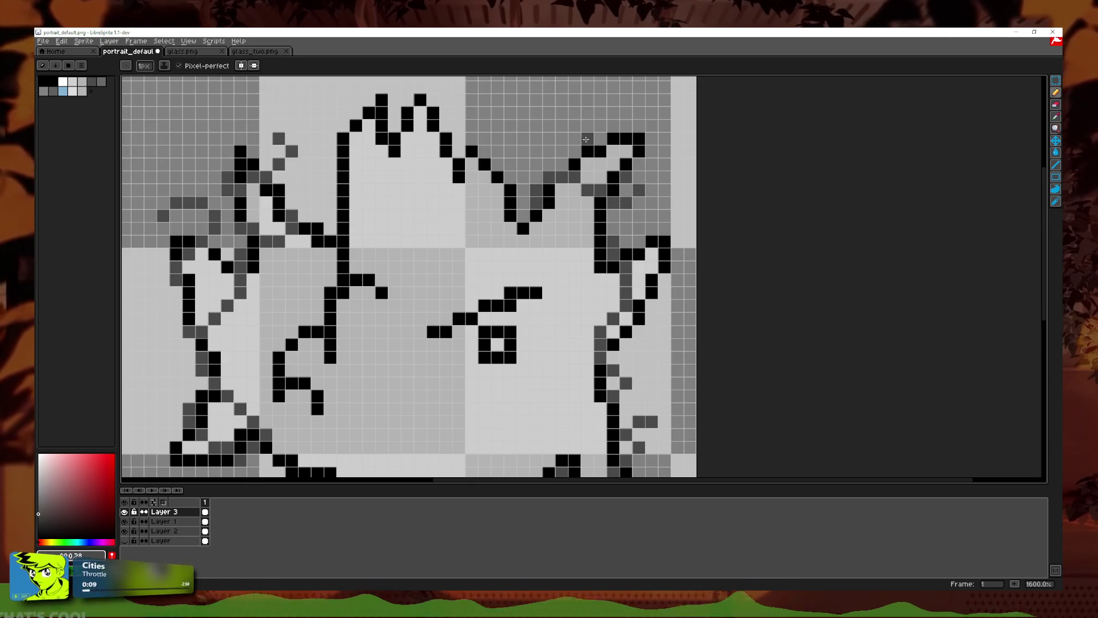
left_click_drag(587, 141, 660, 89)
scroll(664, 184, "down", 3)
scroll(681, 301, "down", 2)
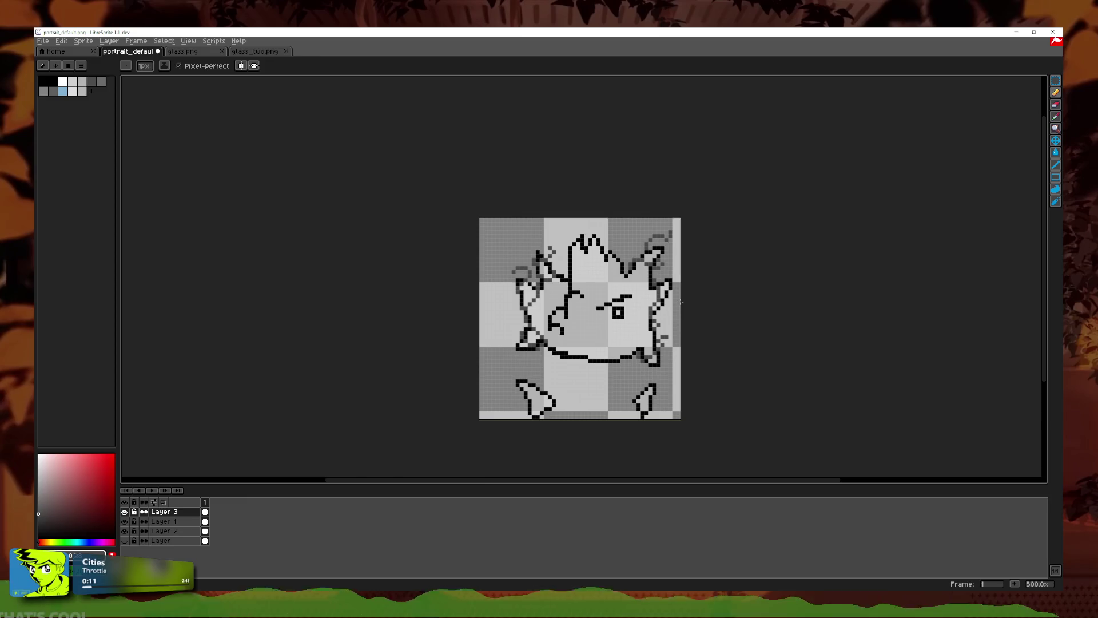
Step: Shade along the top and central spikes in dark grey, redoing the first stroke
scroll(643, 276, "up", 4)
scroll(591, 286, "up", 1)
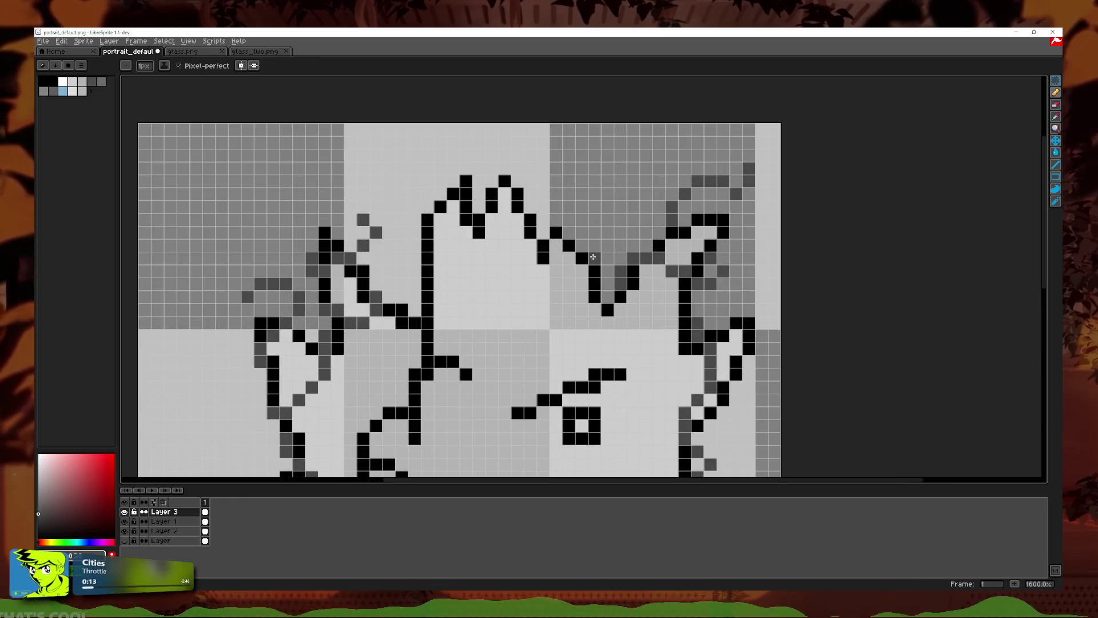
left_click_drag(595, 245, 501, 245)
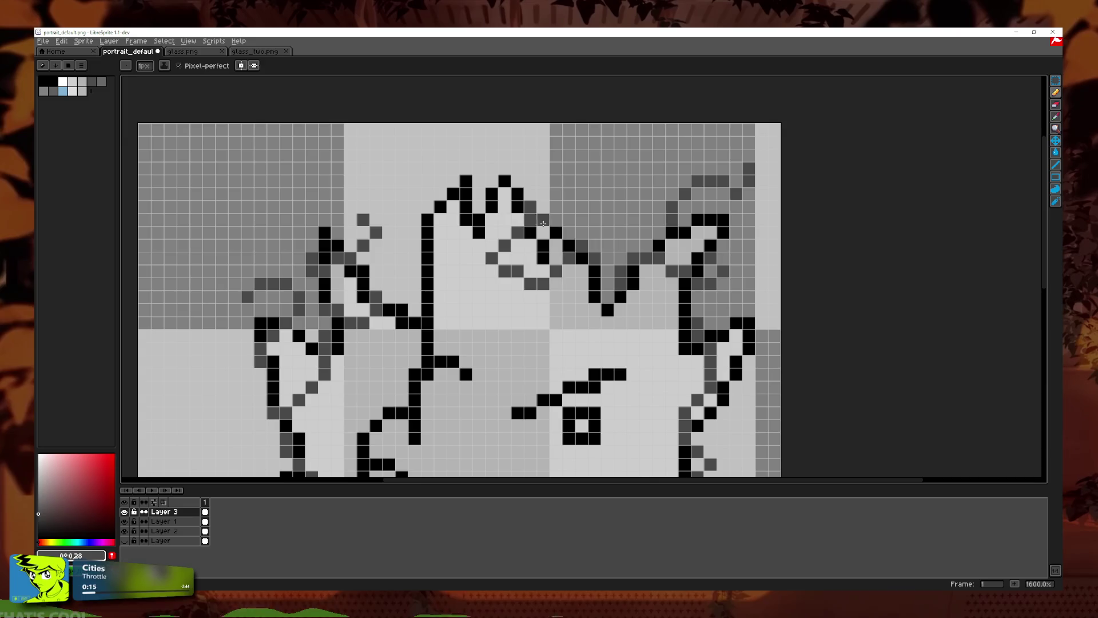
key("ctrl+z")
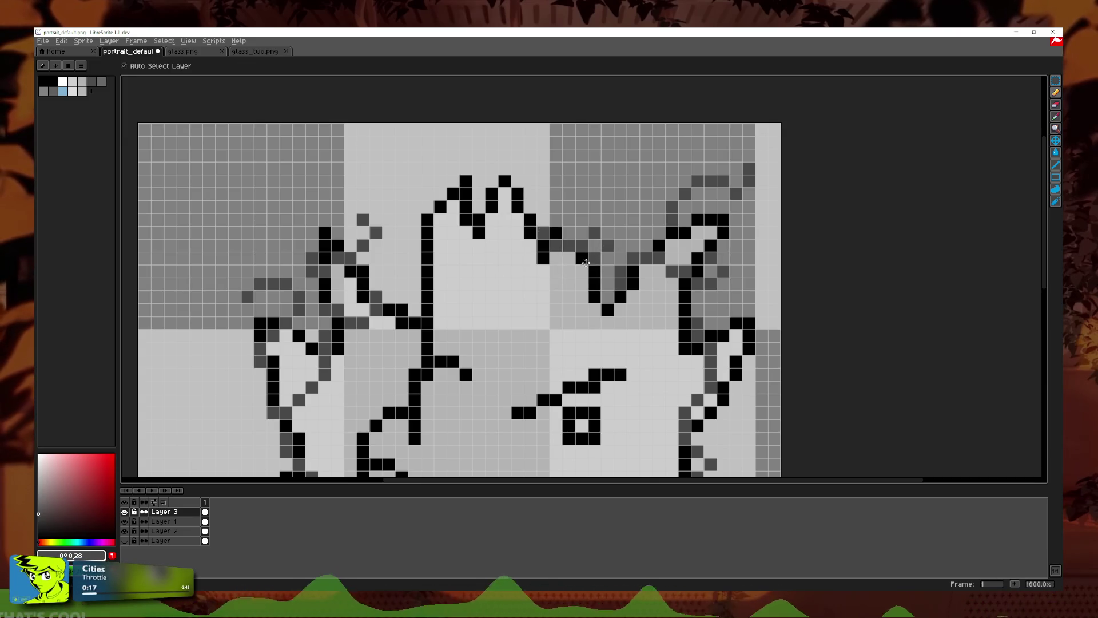
left_click_drag(595, 269, 564, 240)
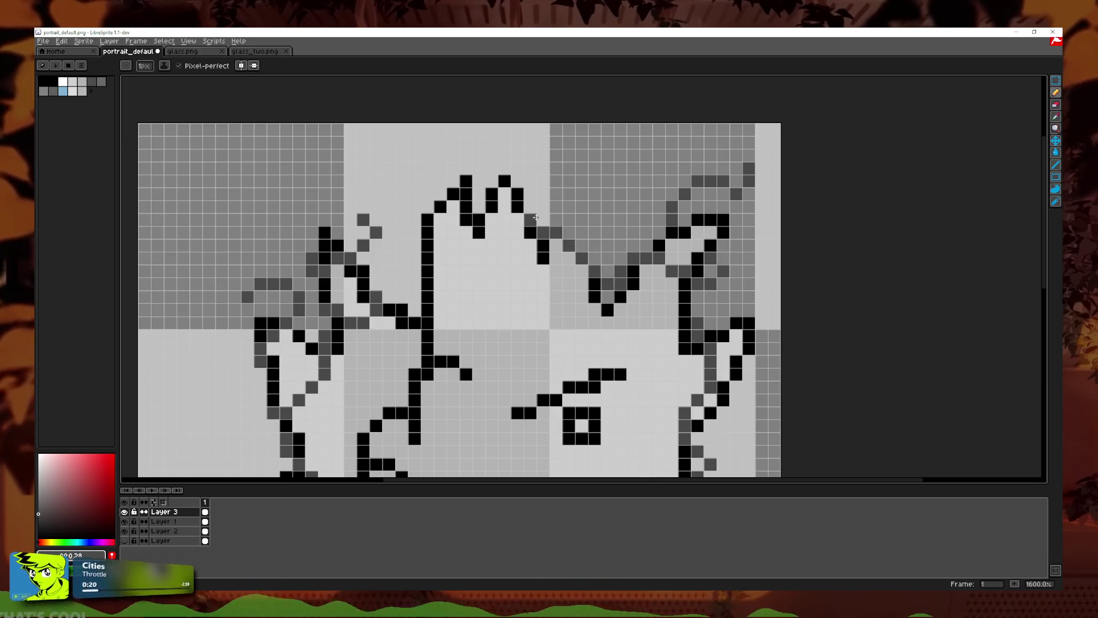
left_click_drag(538, 194, 441, 173)
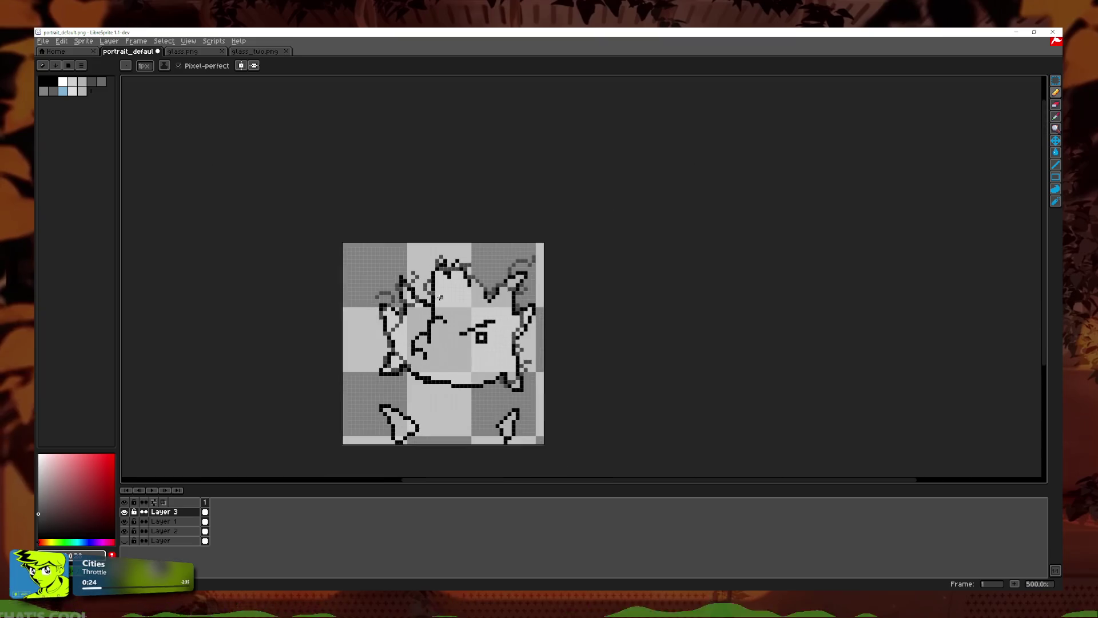
scroll(459, 305, "down", 6)
scroll(458, 305, "up", 4)
left_click_drag(439, 282, 478, 343)
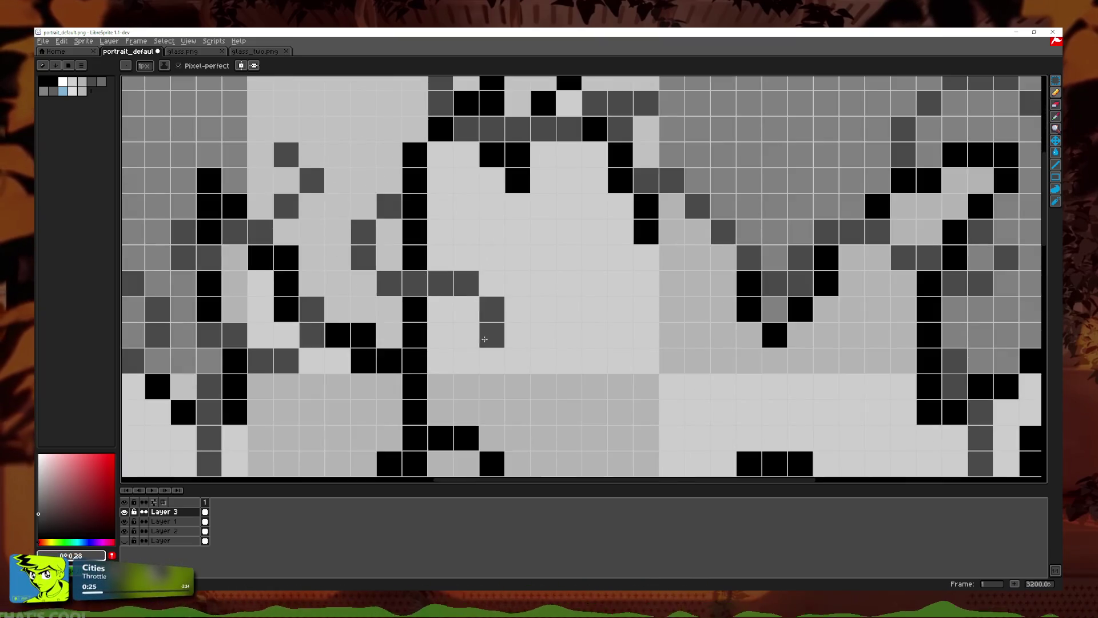
Step: Shade the left and right foot outlines, undoing the last right-foot stroke
scroll(557, 343, "down", 4)
scroll(558, 332, "up", 3)
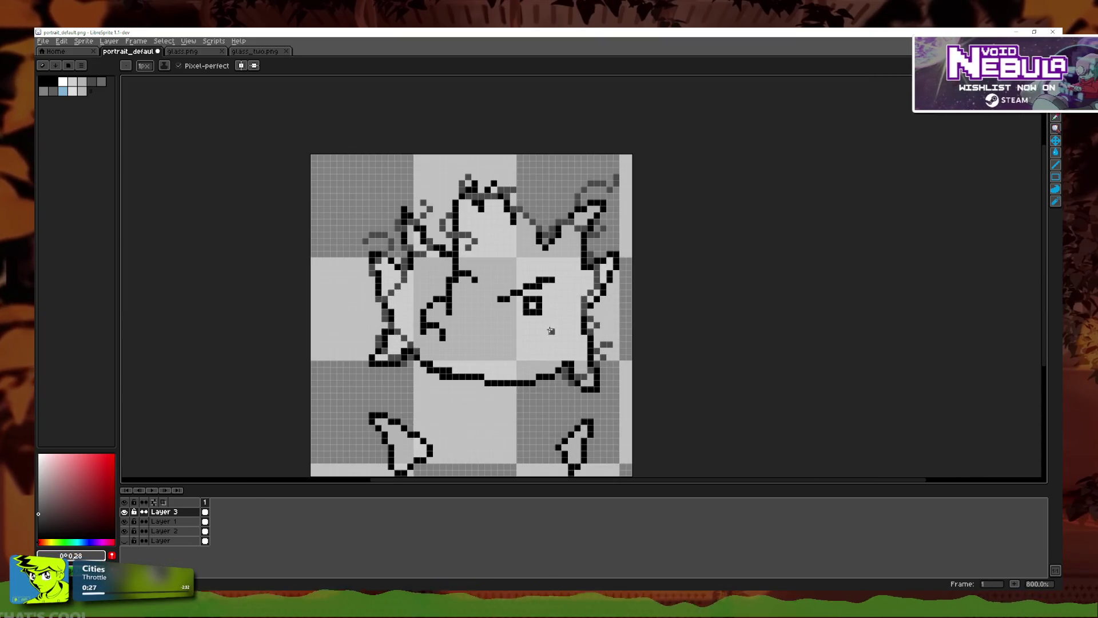
scroll(442, 395, "up", 2)
scroll(386, 410, "up", 1)
mouse_move(350, 422)
left_mouse_down()
mouse_move(399, 347)
mouse_move(289, 337)
mouse_move(269, 295)
left_mouse_up()
scroll(608, 347, "right", 2)
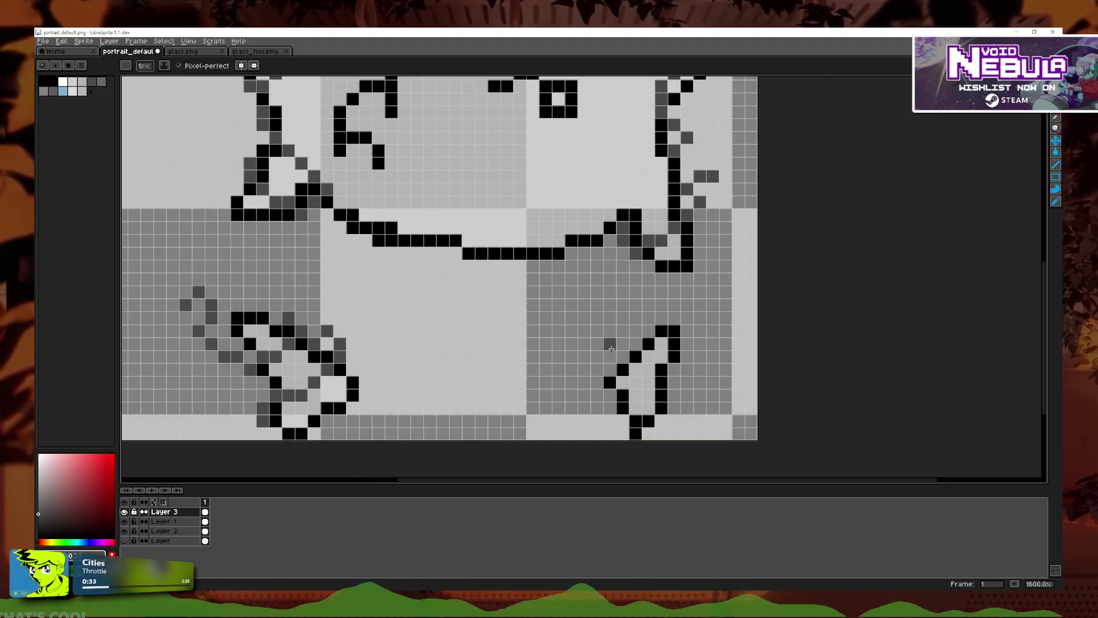
left_click_drag(620, 369, 700, 389)
scroll(687, 371, "down", 3)
scroll(661, 359, "up", 2)
scroll(660, 359, "up", 1)
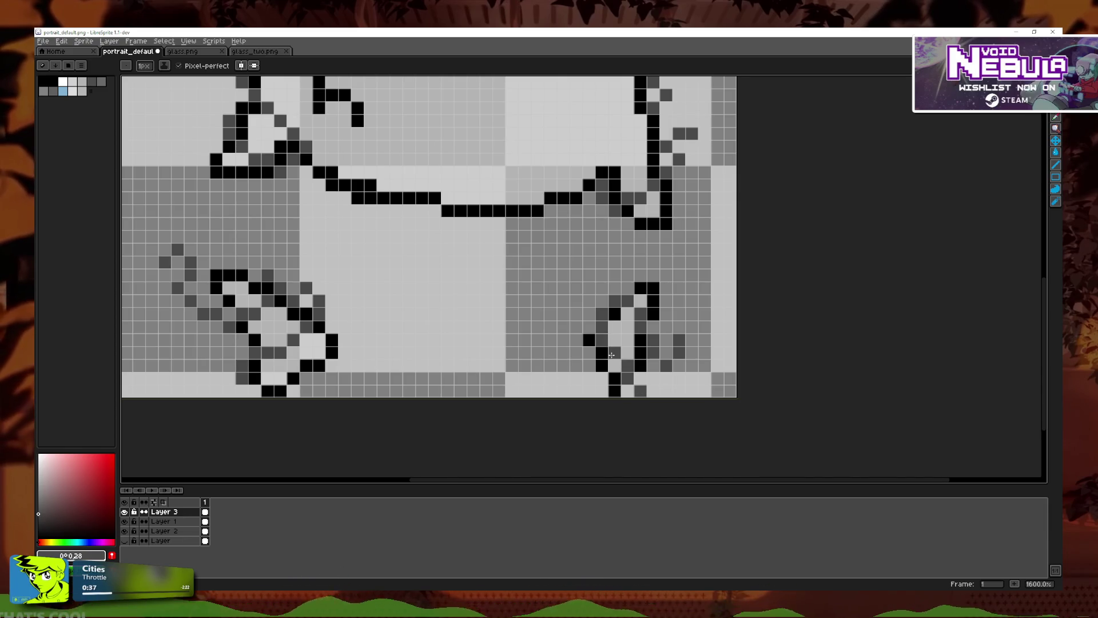
scroll(607, 353, "down", 2)
key("ctrl+z")
Step: Undo an accidental change made with the Move tool and return to the Pencil
key("v")
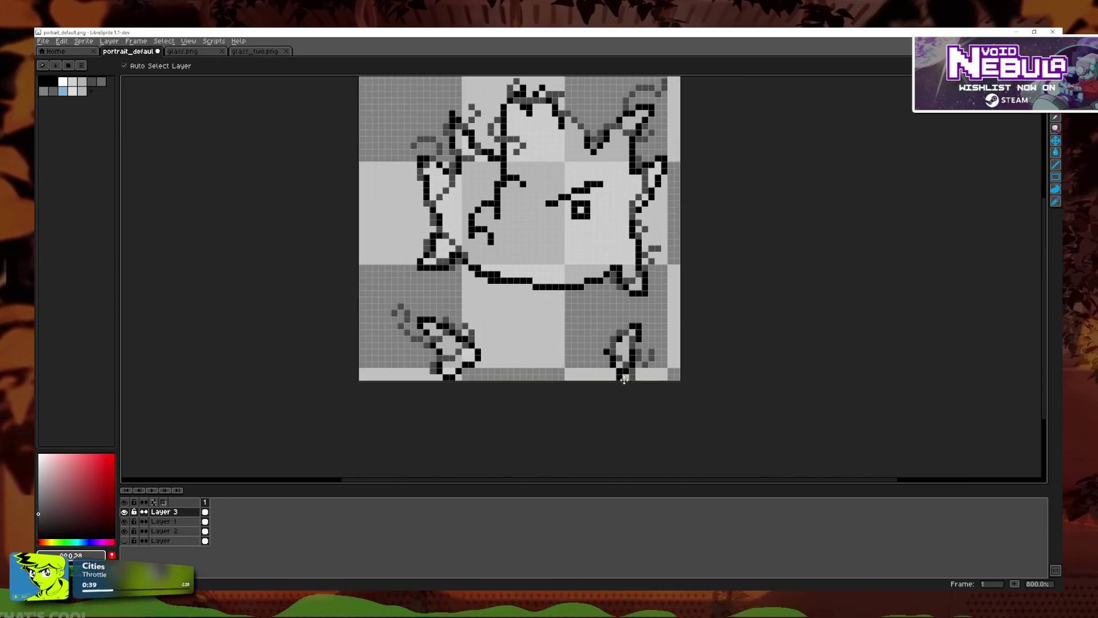
scroll(623, 387, "down", 1)
scroll(633, 373, "up", 4)
scroll(633, 373, "down", 2)
key("ctrl+z")
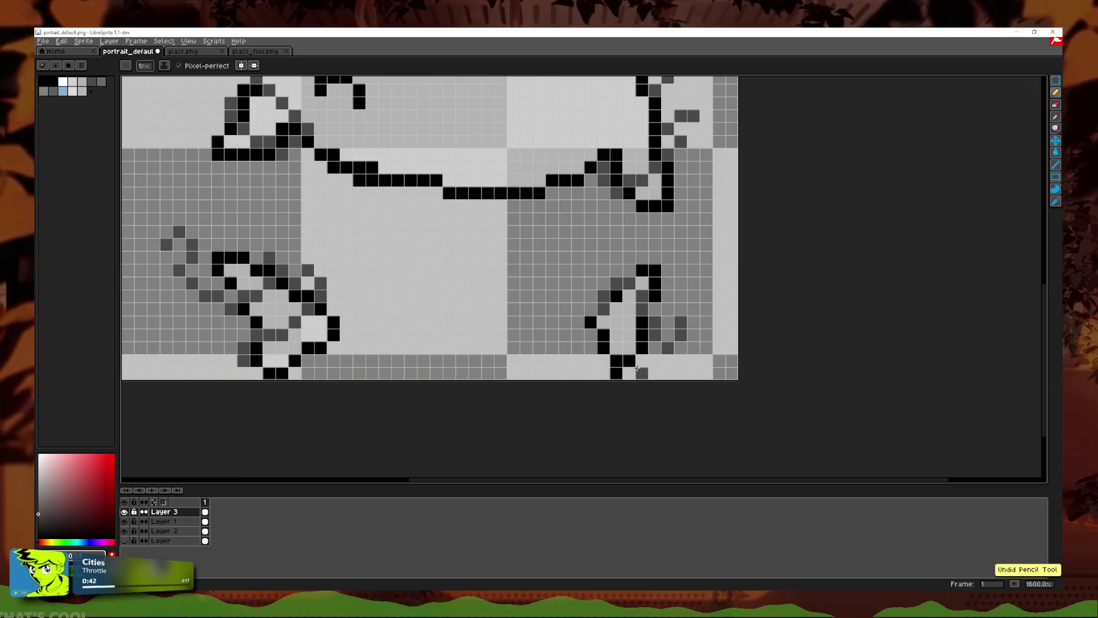
key("b")
scroll(646, 363, "down", 2)
scroll(646, 364, "up", 3)
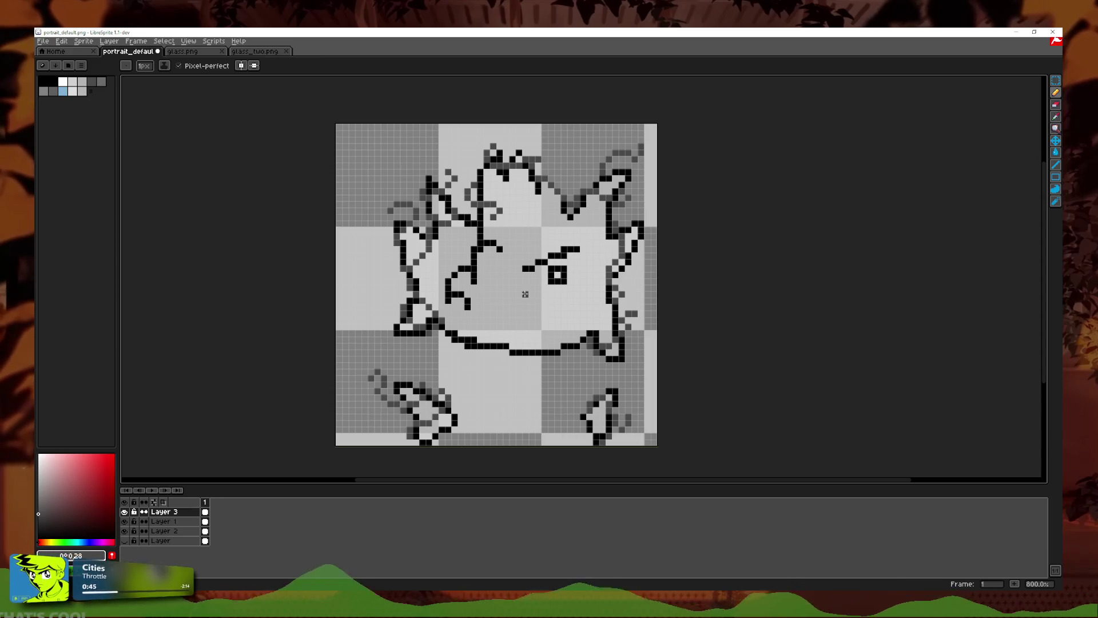
Step: Add Layer 4 above Layer 3 and reduce its opacity
right_click(184, 511)
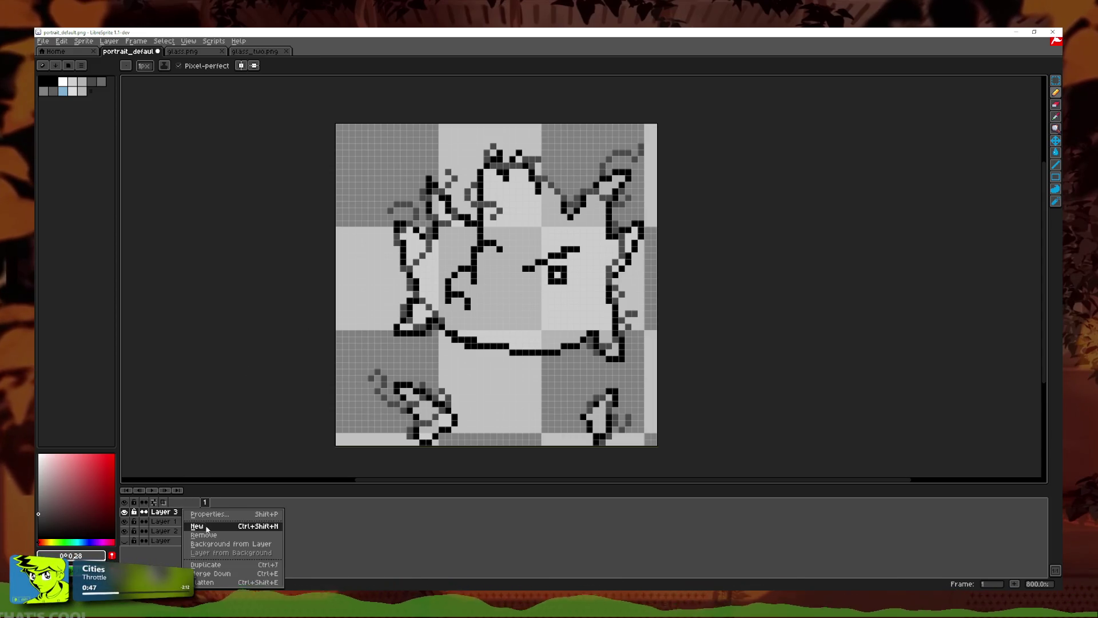
left_click(207, 528)
scroll(466, 215, "up", 2)
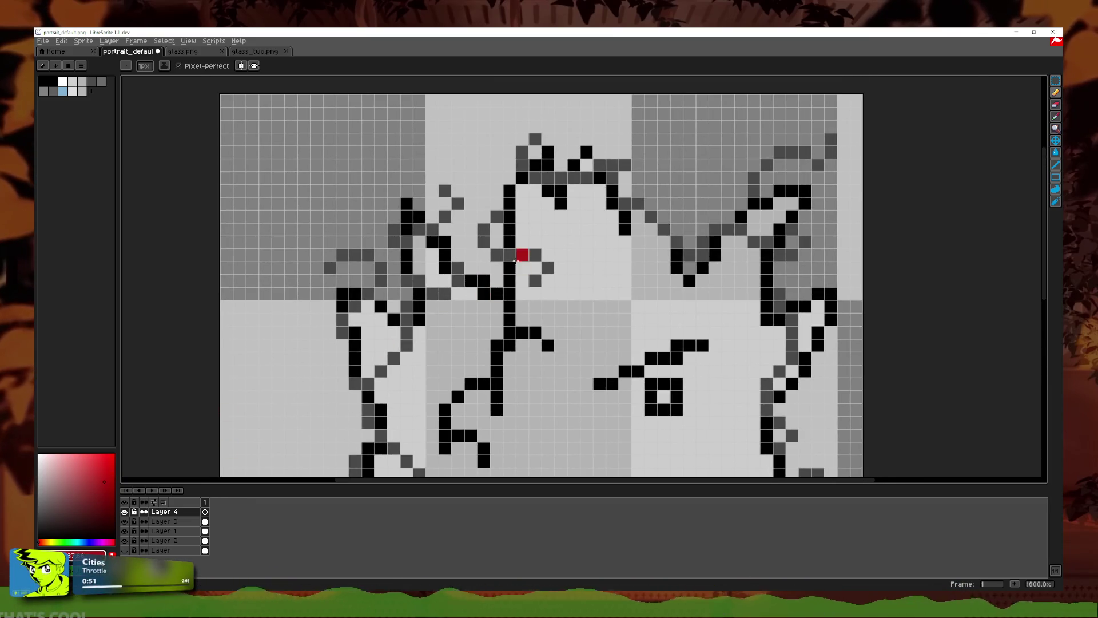
scroll(520, 265, "up", 1)
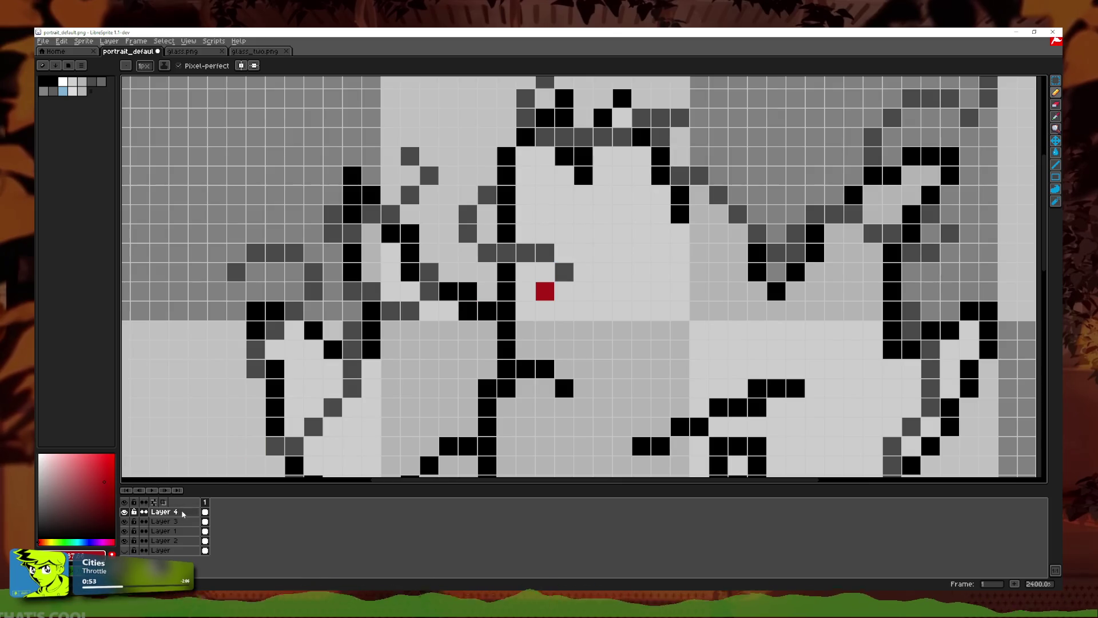
double_click(166, 512)
left_click_drag(337, 244, 324, 252)
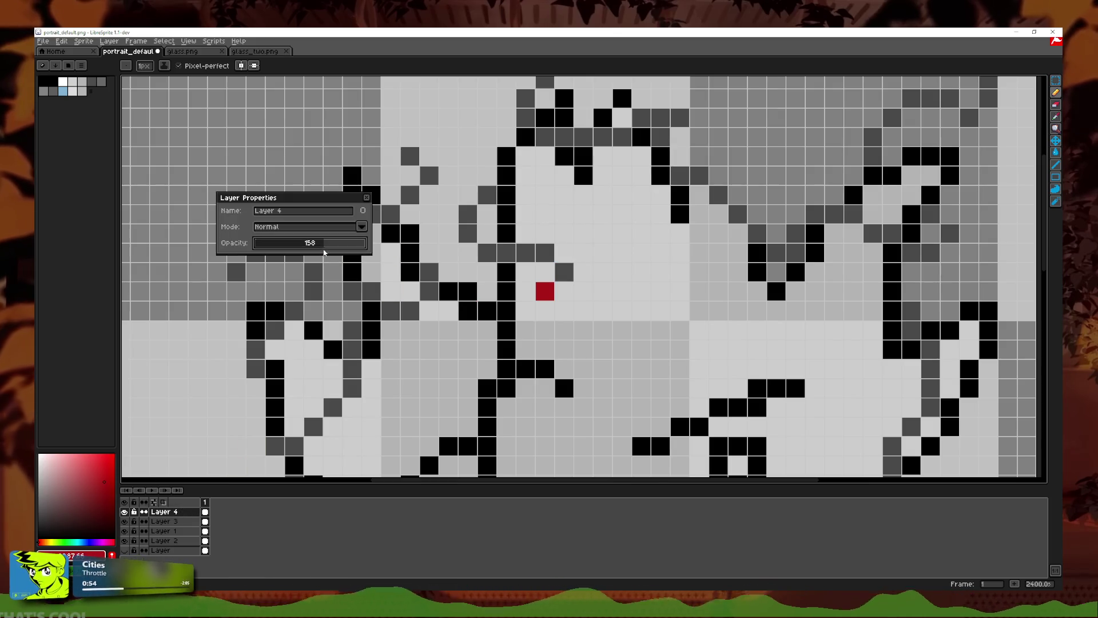
left_click(366, 198)
Step: Try red drip pixels beside the spike on Layer 4, undoing the pink stroke
left_click(525, 253)
left_click(506, 253)
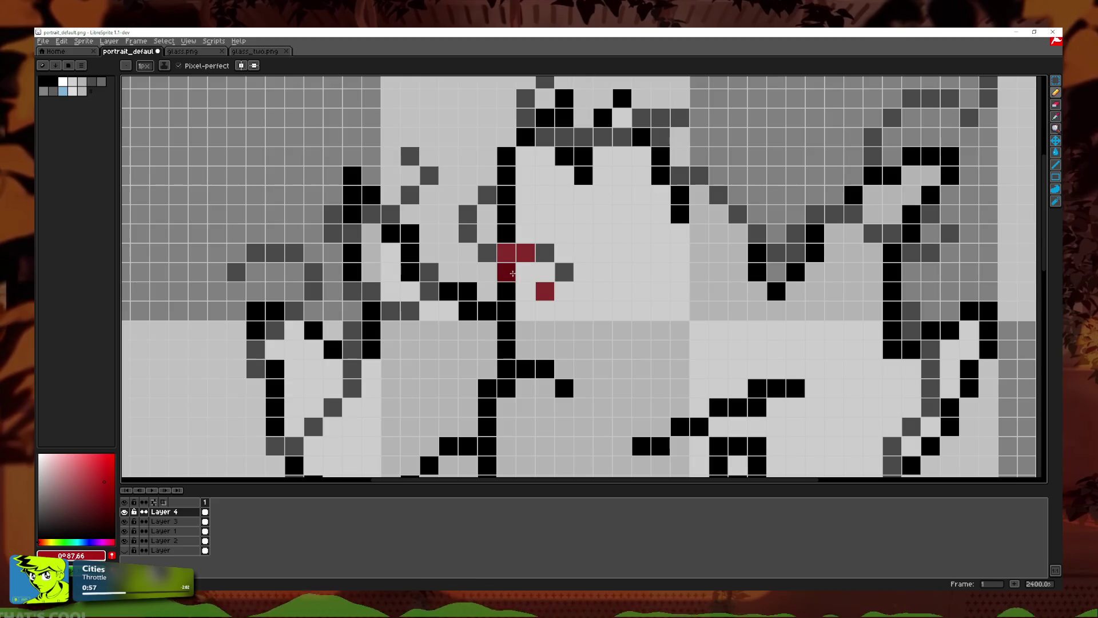
mouse_move(525, 155)
left_mouse_down()
mouse_move(525, 195)
mouse_move(569, 168)
left_mouse_up()
scroll(607, 182, "down", 1)
scroll(606, 182, "down", 1)
scroll(552, 138, "up", 2)
key("ctrl+z")
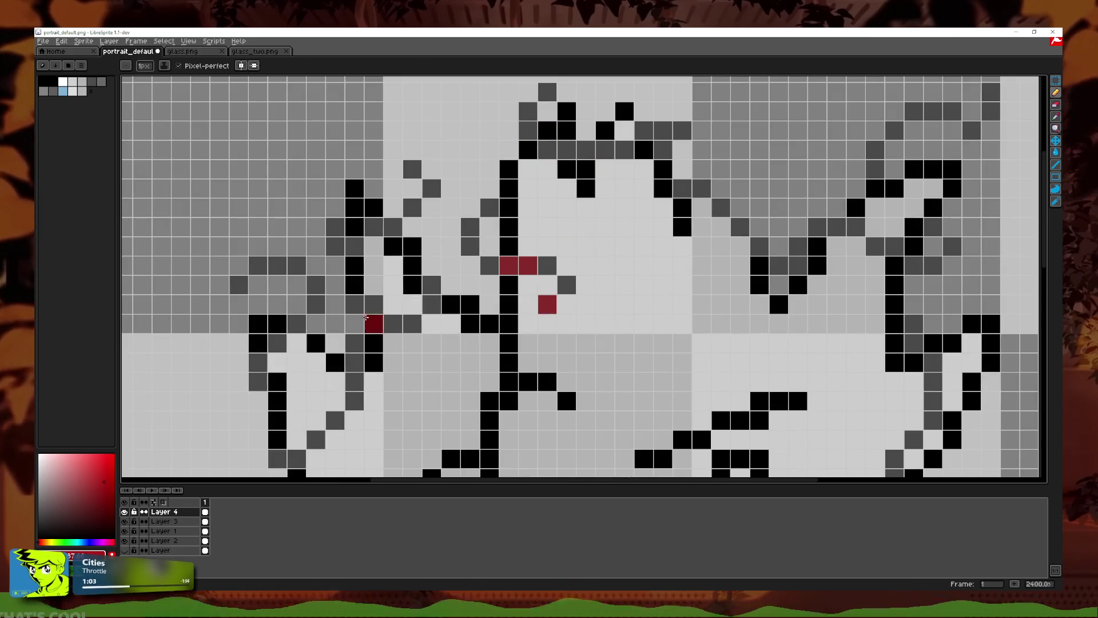
Step: Set Layer 4's blend mode to Multiply
double_click(165, 511)
left_click(362, 226)
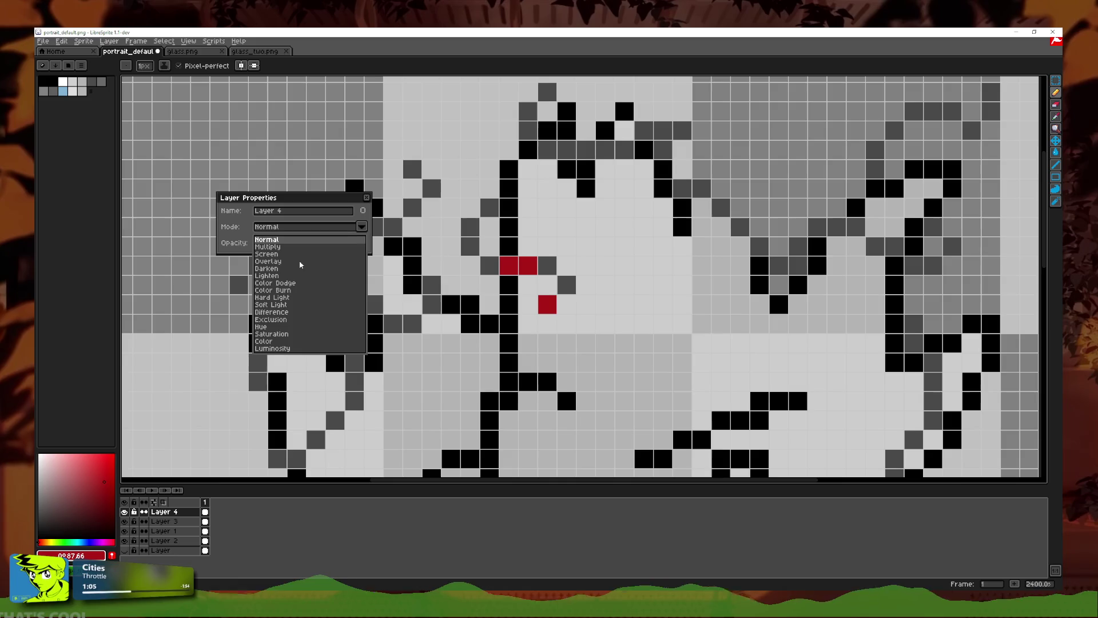
left_click(286, 247)
left_click(344, 245)
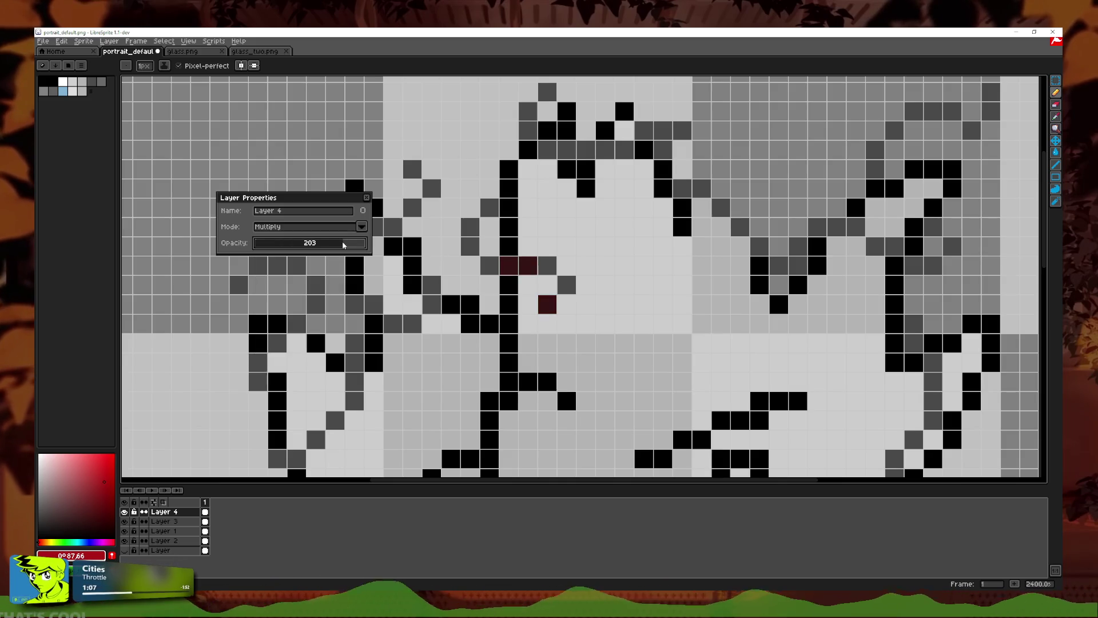
Step: Paint red drip columns running down from the top of the head
left_click(371, 195)
left_click(528, 169)
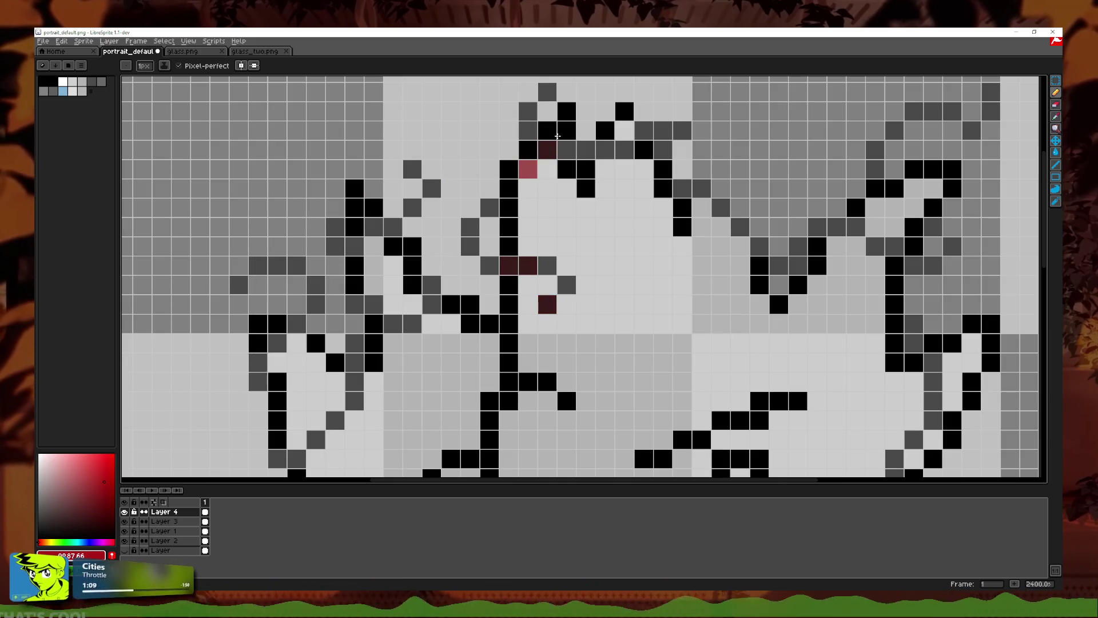
key("ctrl+z")
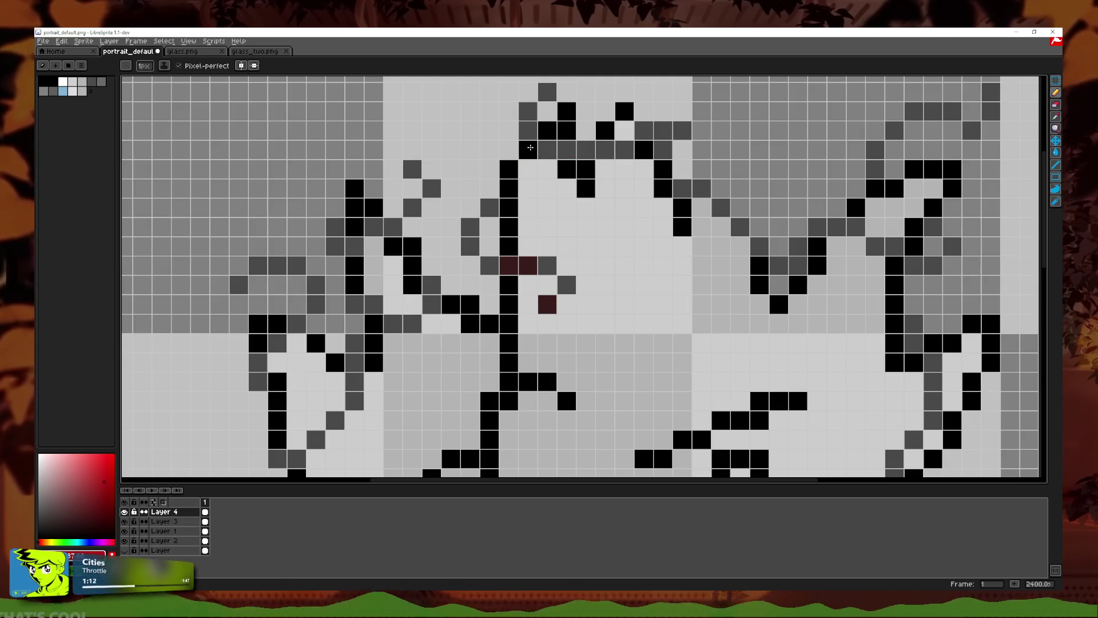
left_click_drag(567, 157, 555, 140)
left_click_drag(528, 188, 517, 172)
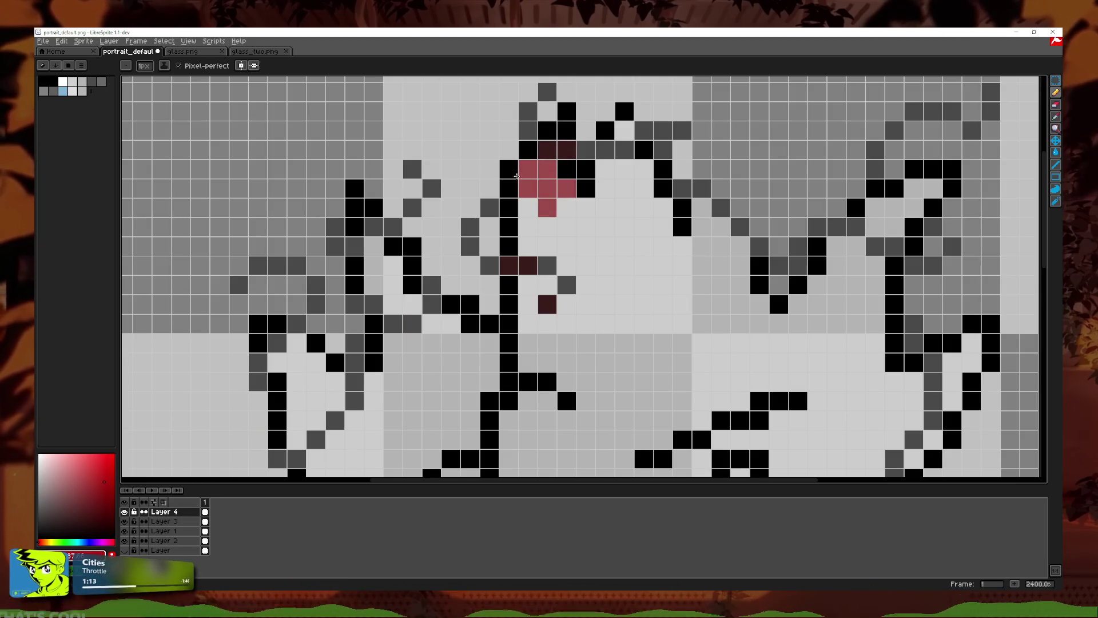
mouse_move(586, 207)
left_mouse_down()
mouse_move(604, 166)
mouse_move(642, 350)
left_mouse_up()
scroll(635, 351, "down", 3)
scroll(632, 353, "down", 3)
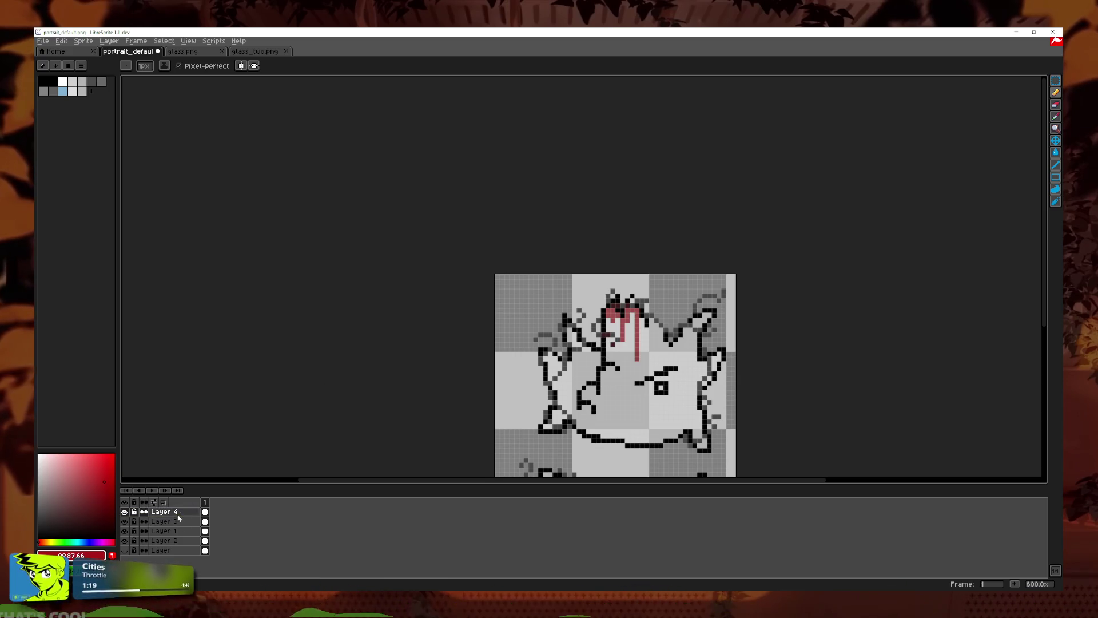
Step: Keep Layer 4 in Multiply mode and restore its opacity to 255
double_click(169, 511)
left_click(362, 227)
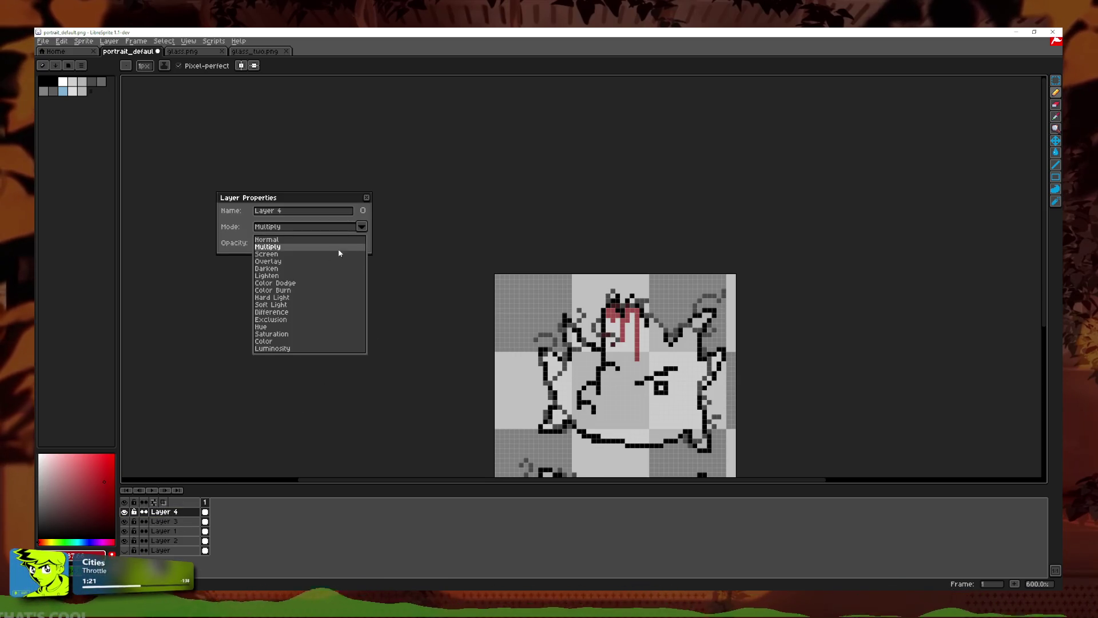
left_click(293, 247)
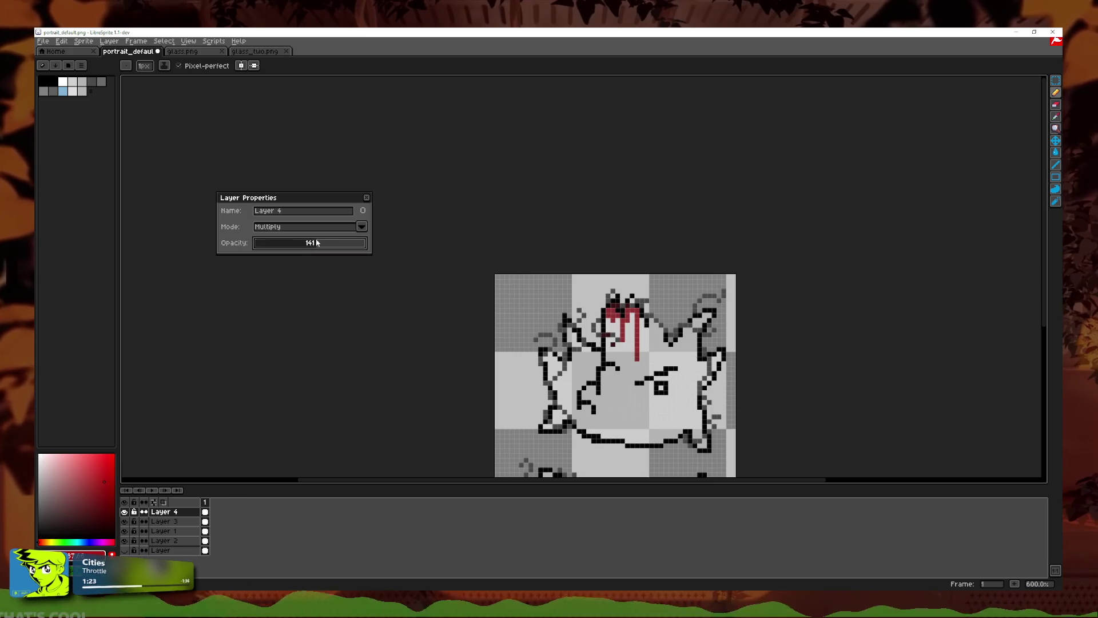
left_click_drag(354, 240, 344, 240)
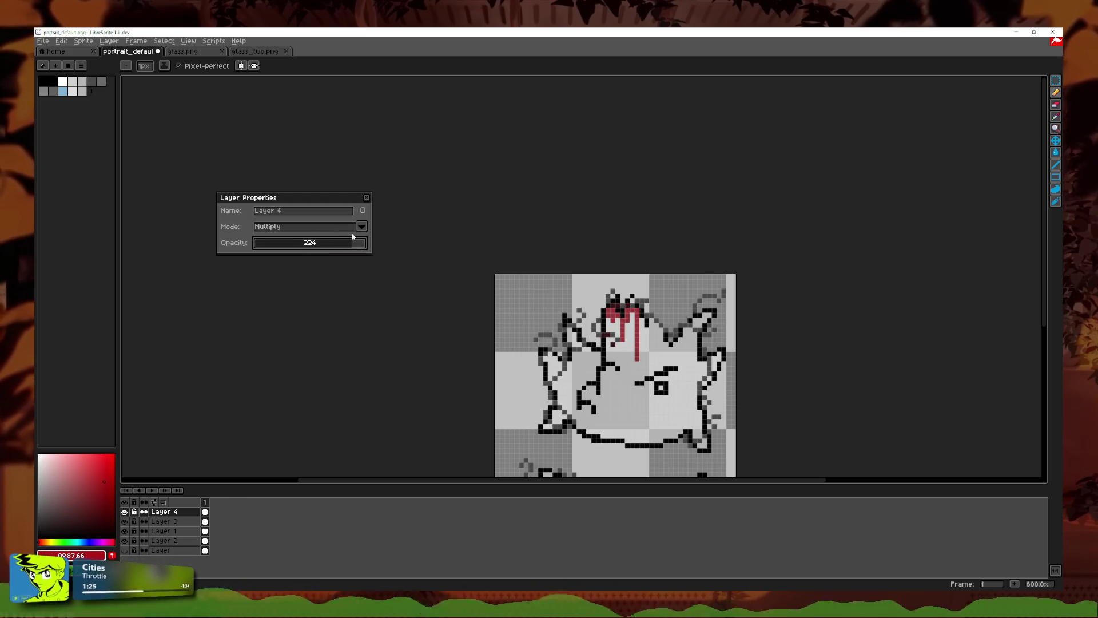
left_click_drag(346, 247, 366, 243)
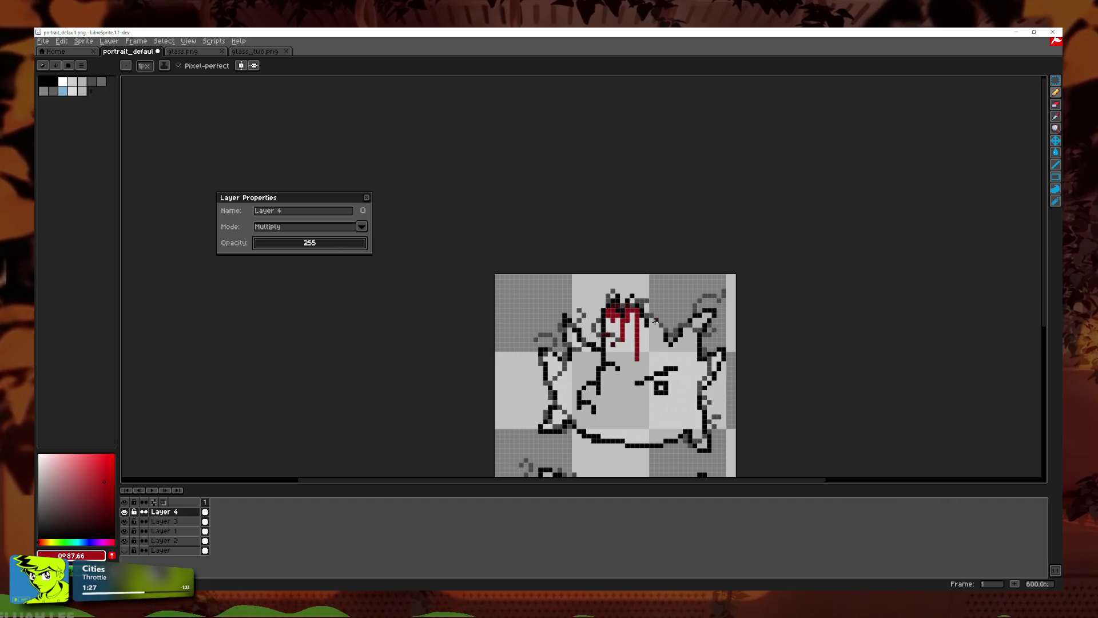
scroll(637, 316, "up", 1)
scroll(637, 316, "up", 2)
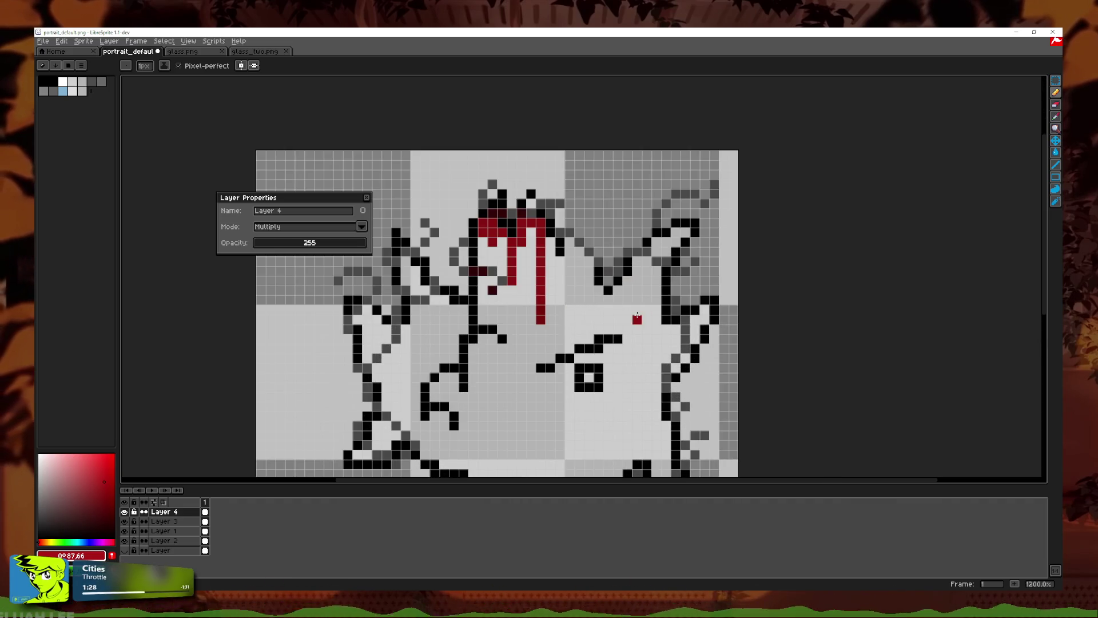
left_click(367, 198)
Step: Paint red drips down the left spikes and across the left hair
scroll(435, 309, "up", 1)
left_click_drag(433, 269, 433, 250)
left_click_drag(414, 288, 395, 384)
left_click(403, 271)
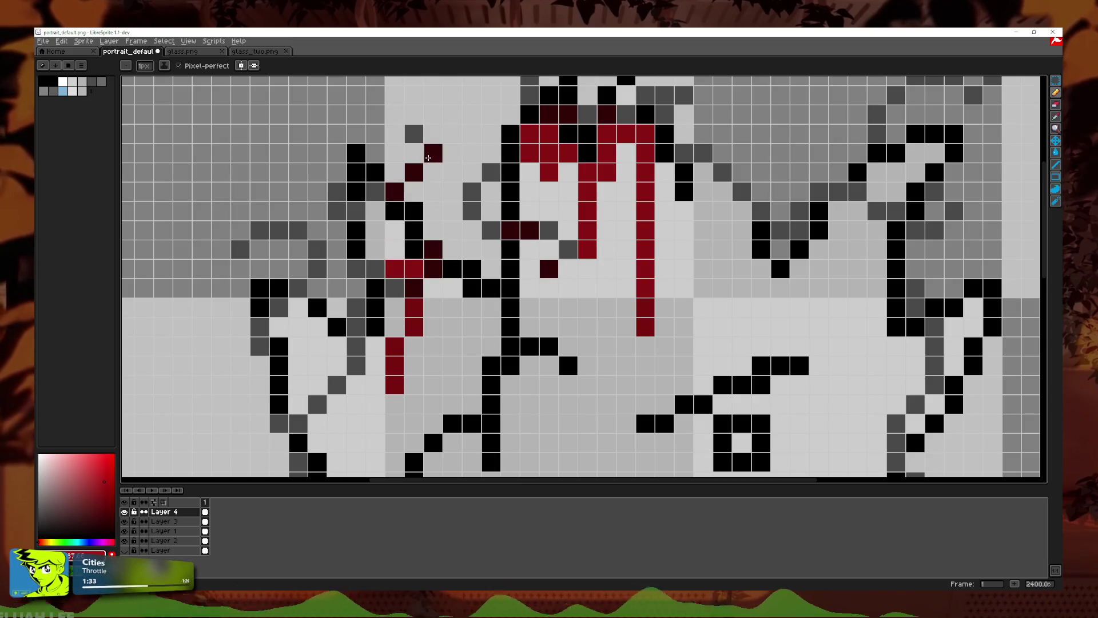
left_click(375, 211)
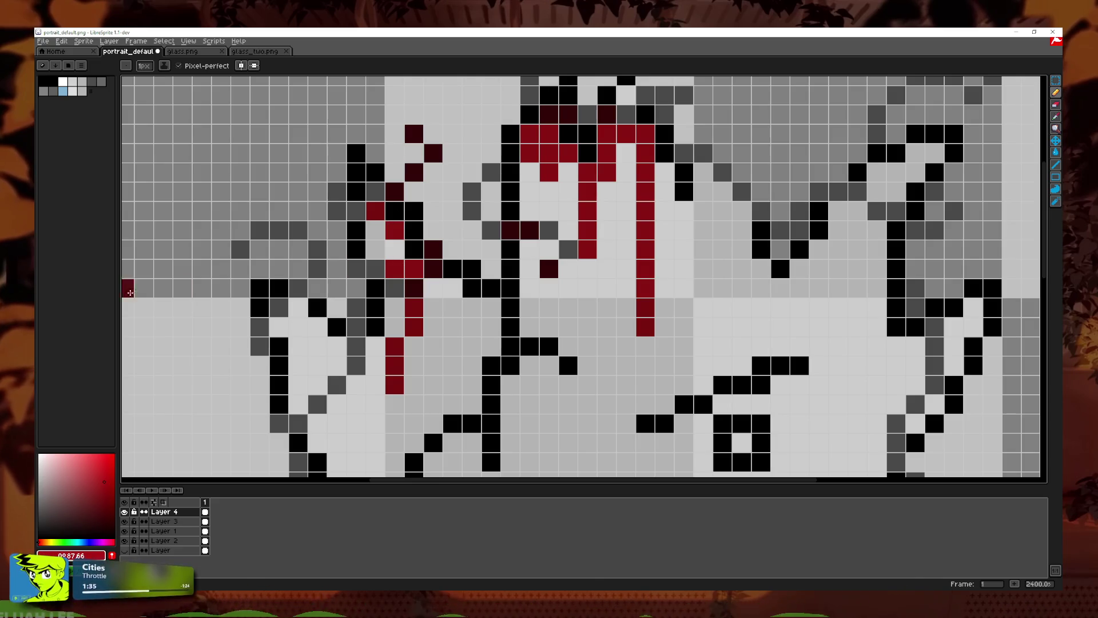
scroll(364, 192, "down", 1)
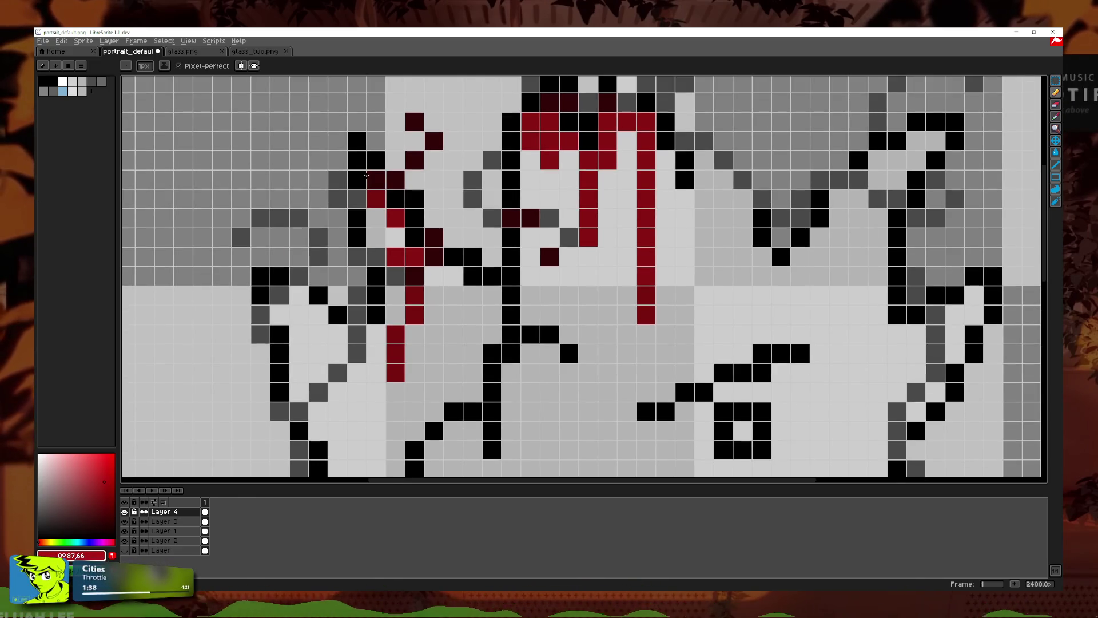
left_click(376, 180)
scroll(363, 199, "down", 5)
scroll(364, 199, "left", 5)
mouse_move(371, 230)
left_mouse_down()
mouse_move(352, 230)
mouse_move(332, 268)
mouse_move(409, 268)
mouse_move(409, 366)
left_mouse_up()
left_click_drag(371, 268, 358, 246)
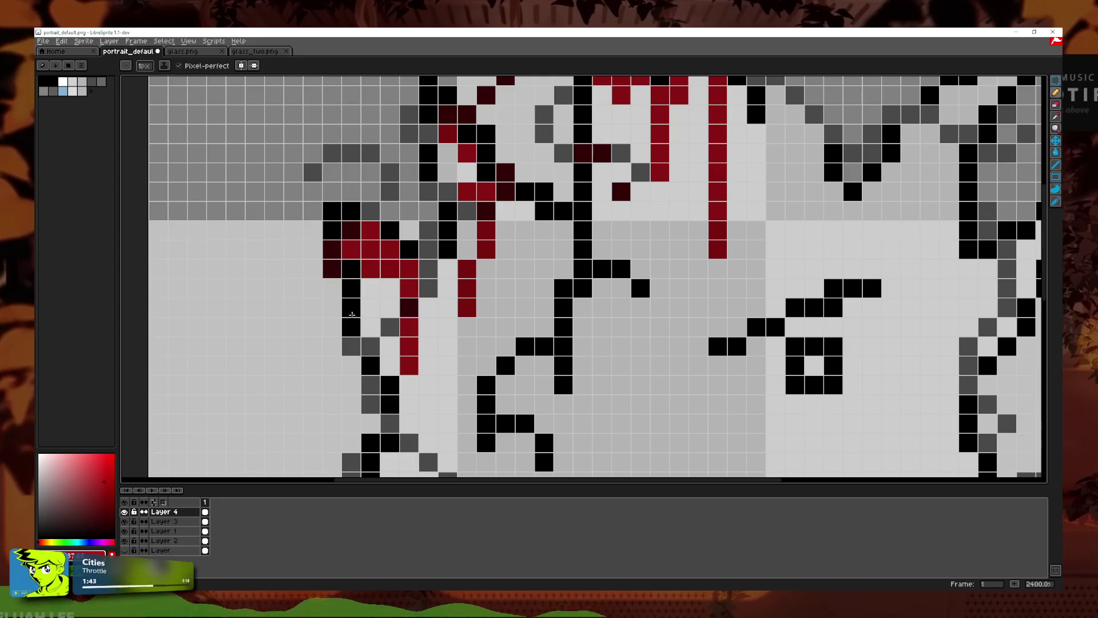
Step: Add red pixels around the lower-left spike, undoing one misplaced stroke
scroll(351, 314, "down", 4)
scroll(366, 337, "up", 1)
scroll(381, 363, "up", 4)
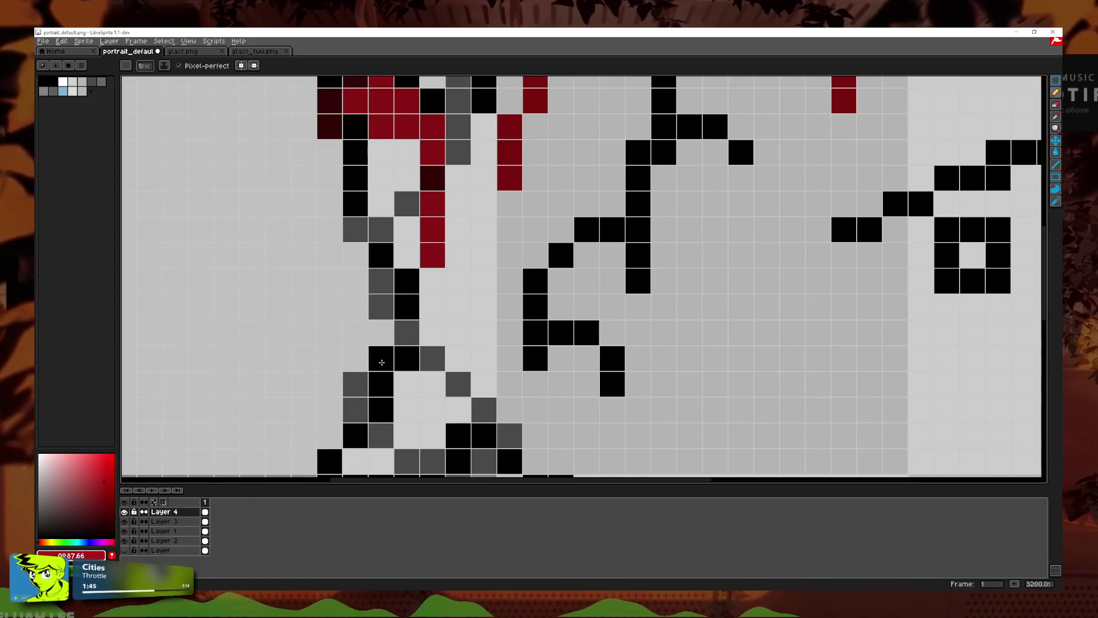
scroll(381, 362, "down", 3)
mouse_move(397, 358)
left_mouse_down()
mouse_move(346, 332)
mouse_move(401, 358)
mouse_move(448, 357)
left_mouse_up()
key("ctrl+z")
left_click(397, 331)
left_click(423, 332)
left_click(378, 286)
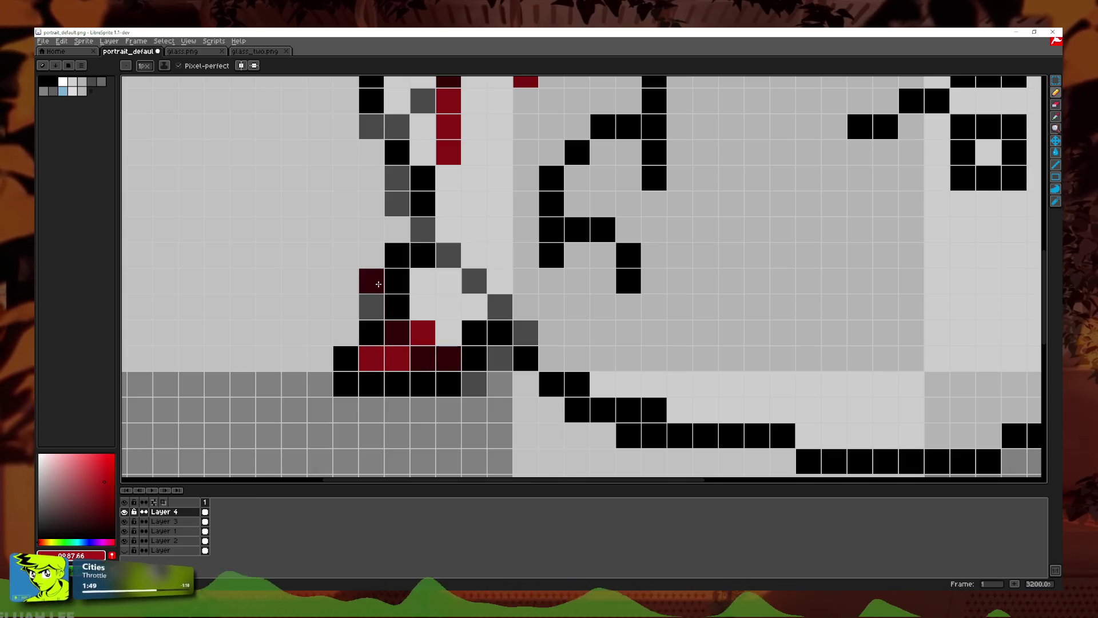
left_click(372, 306)
Step: Draw dark red drips beside and around the right eye
scroll(483, 331, "down", 5)
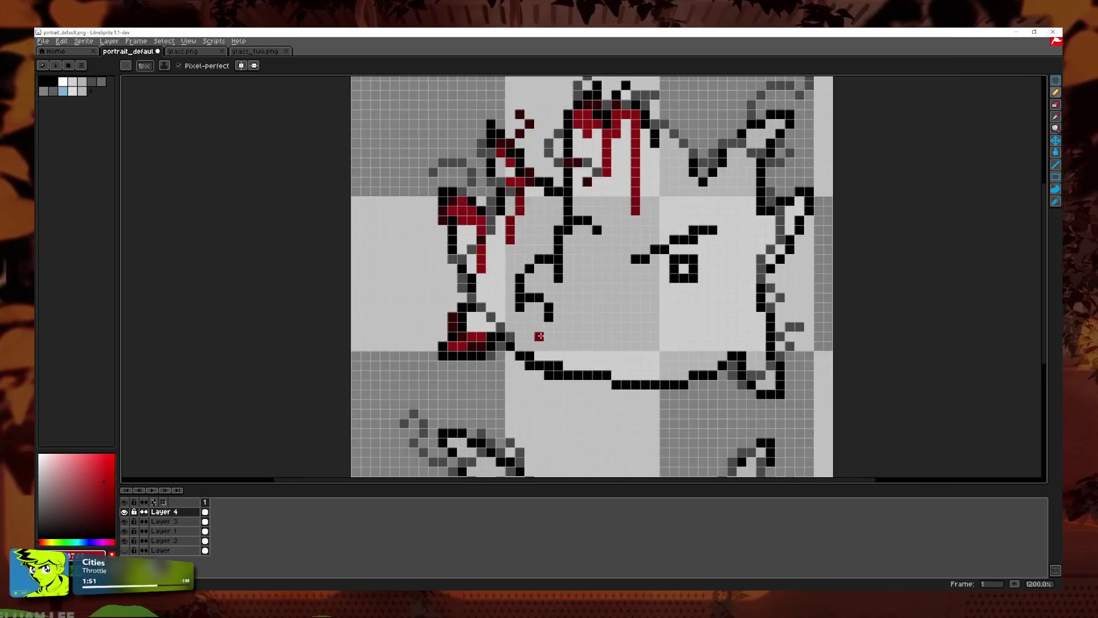
scroll(484, 332, "down", 2)
scroll(572, 309, "up", 2)
scroll(572, 309, "right", 1)
scroll(571, 307, "up", 1)
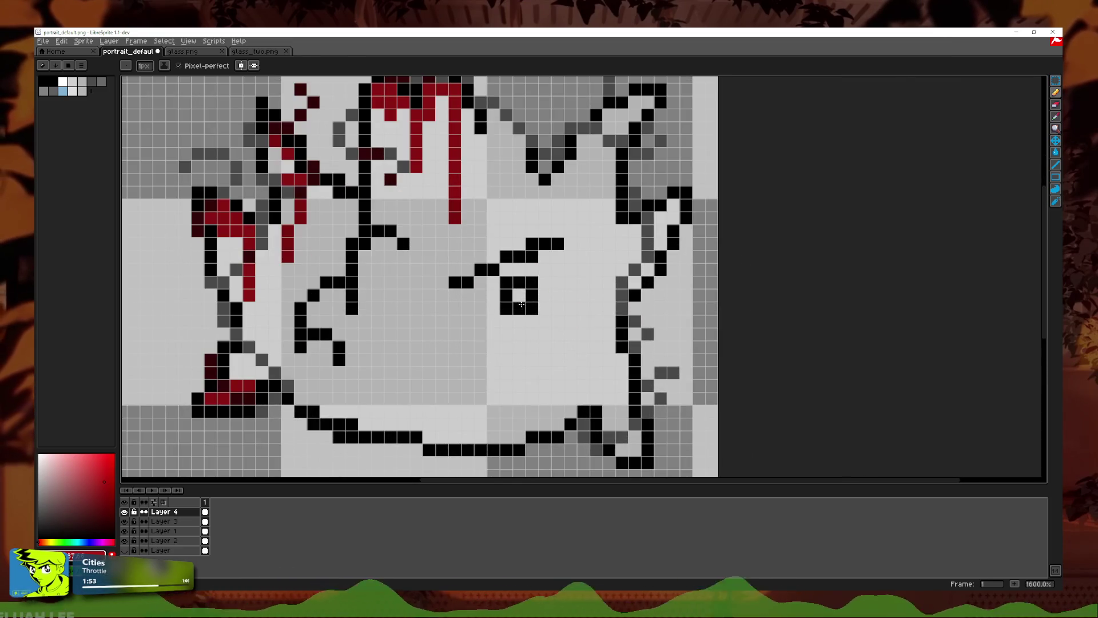
left_click_drag(533, 345, 539, 281)
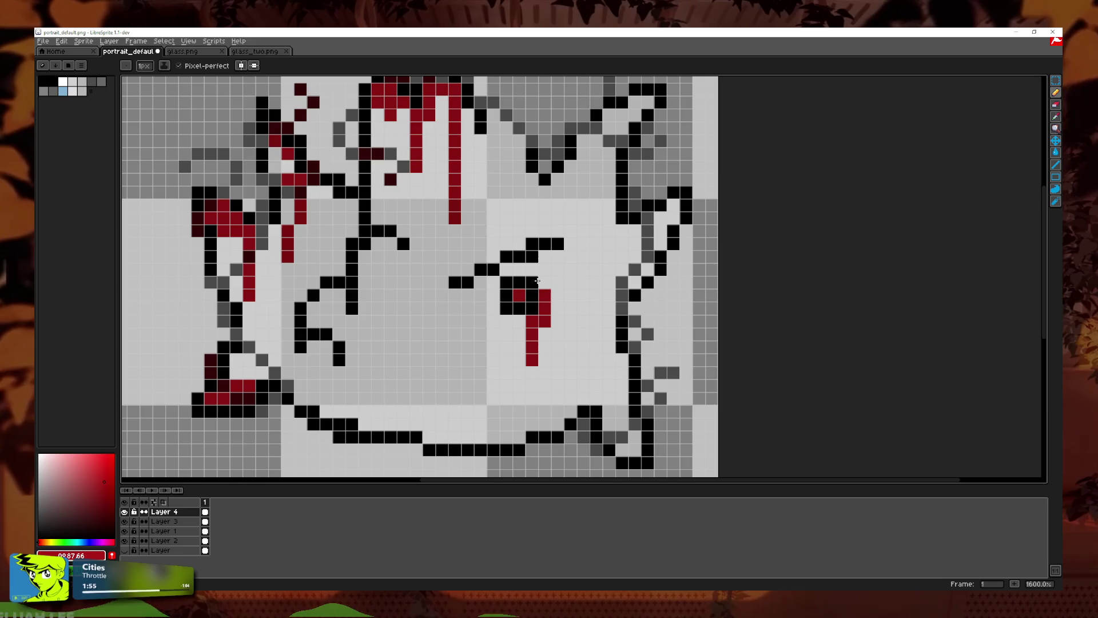
scroll(550, 282, "down", 4)
scroll(558, 285, "down", 1)
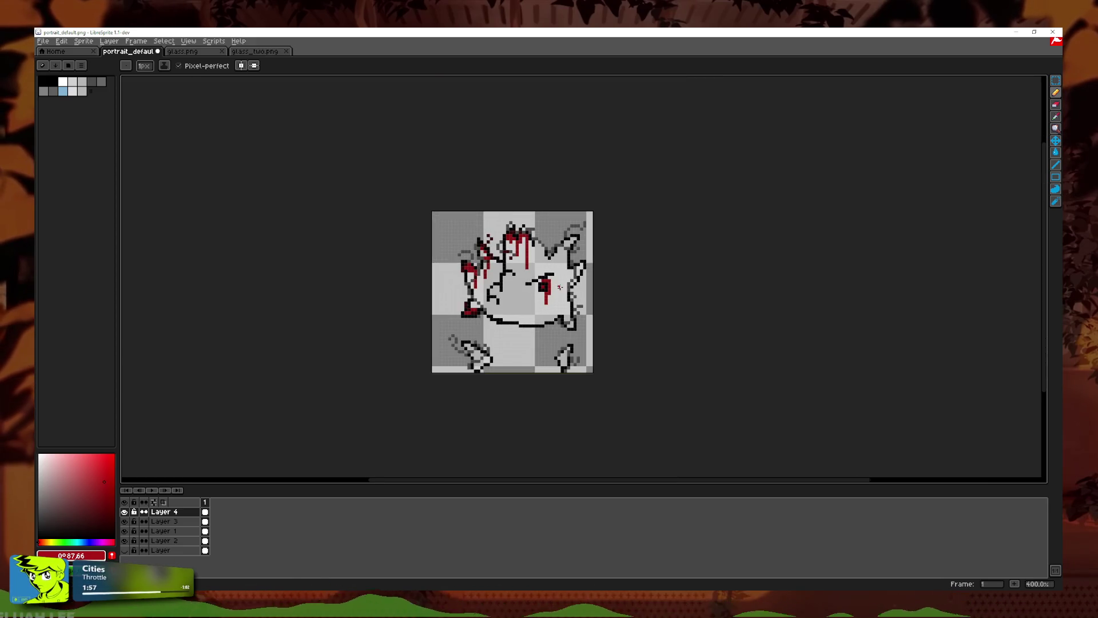
scroll(568, 273, "down", 1)
scroll(551, 283, "up", 4)
scroll(550, 283, "up", 5)
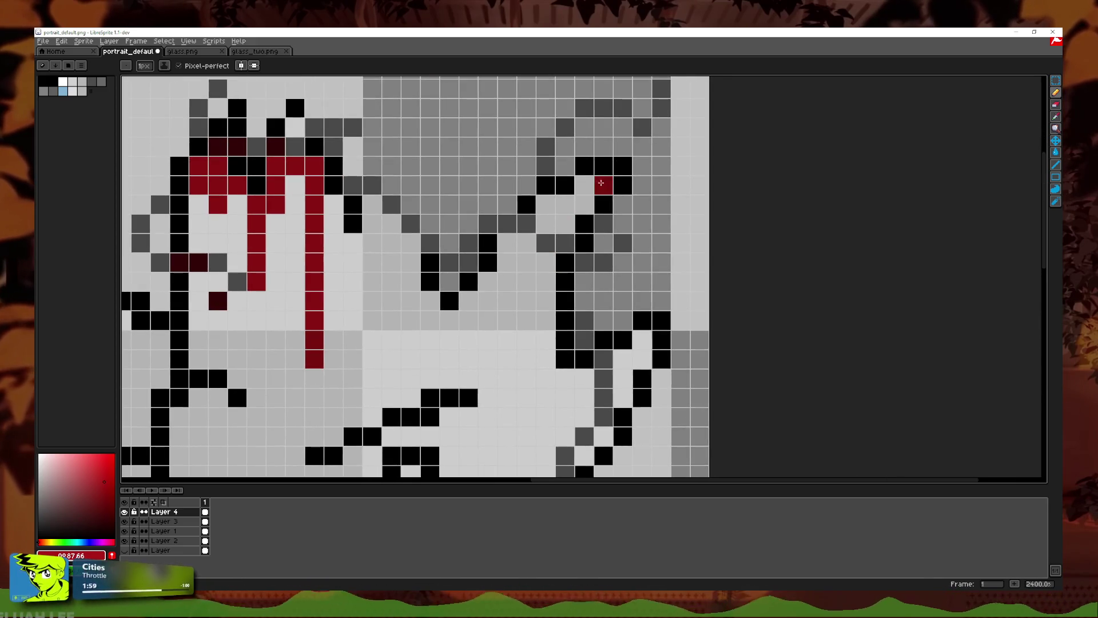
mouse_move(578, 209)
left_mouse_down()
mouse_move(548, 225)
mouse_move(549, 258)
mouse_move(603, 263)
mouse_move(546, 320)
left_mouse_up()
left_click(520, 228)
Step: Paint red strokes along the right-hand hair and spikes
left_click(601, 109)
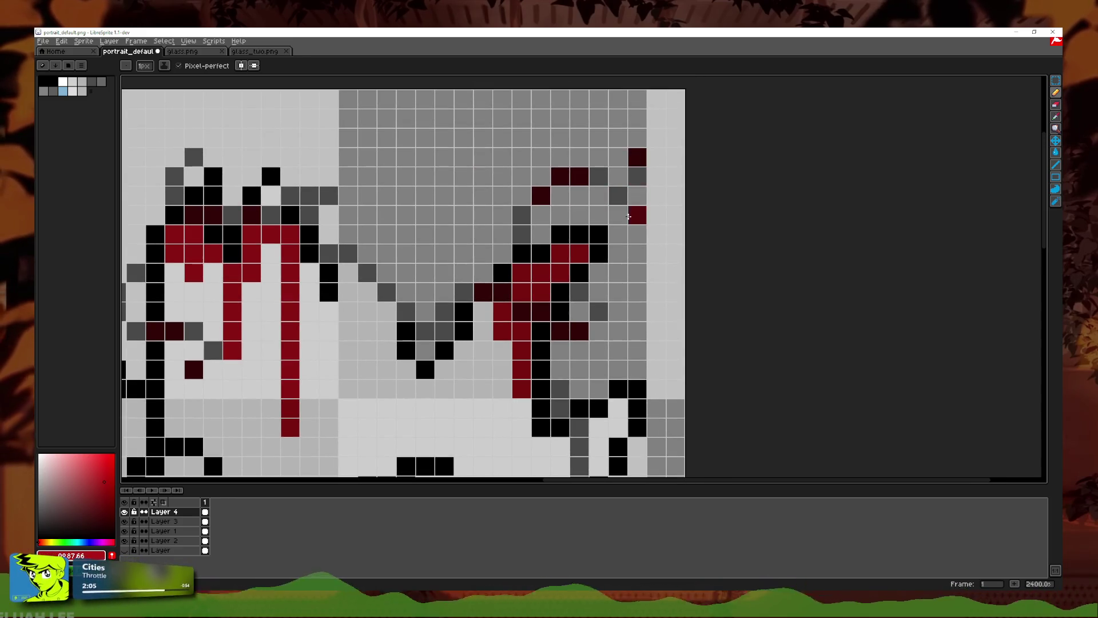
scroll(615, 197, "down", 3)
scroll(592, 282, "up", 3)
scroll(592, 283, "up", 1)
mouse_move(592, 239)
left_mouse_down()
mouse_move(611, 219)
mouse_move(573, 315)
left_mouse_up()
scroll(582, 341, "down", 2)
scroll(583, 342, "down", 1)
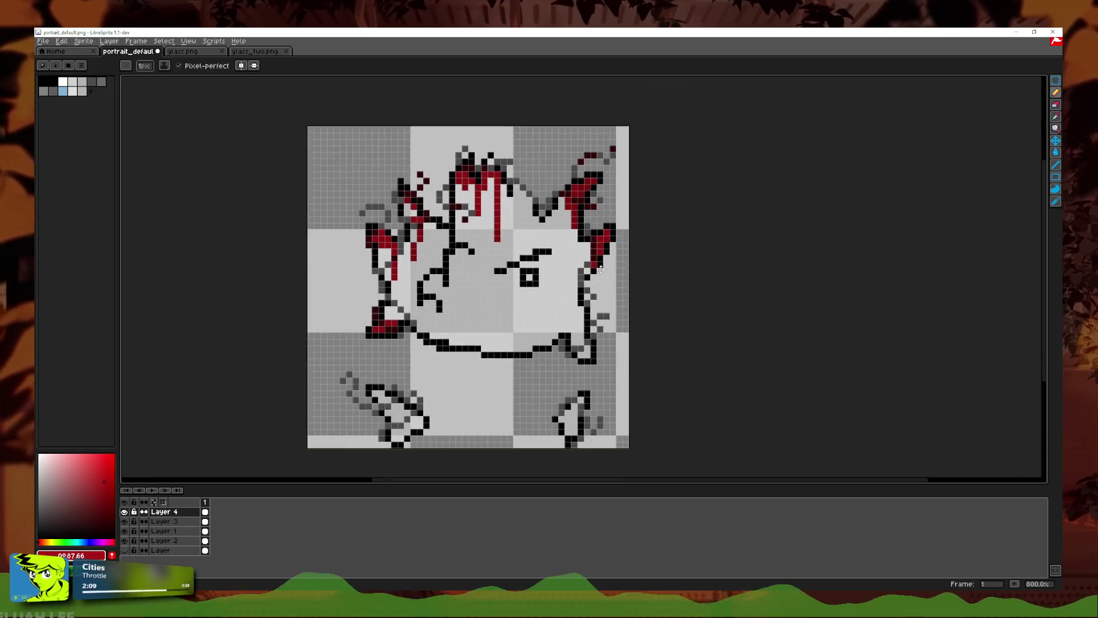
Step: Paint dark red drips down the creature's right side and right cheek
scroll(589, 338, "up", 2)
left_click(612, 331)
left_click(593, 331)
left_click(574, 350)
mouse_move(555, 446)
left_mouse_down()
mouse_move(555, 408)
mouse_move(535, 446)
left_mouse_up()
mouse_move(517, 408)
left_mouse_down()
mouse_move(533, 416)
mouse_move(536, 312)
left_mouse_up()
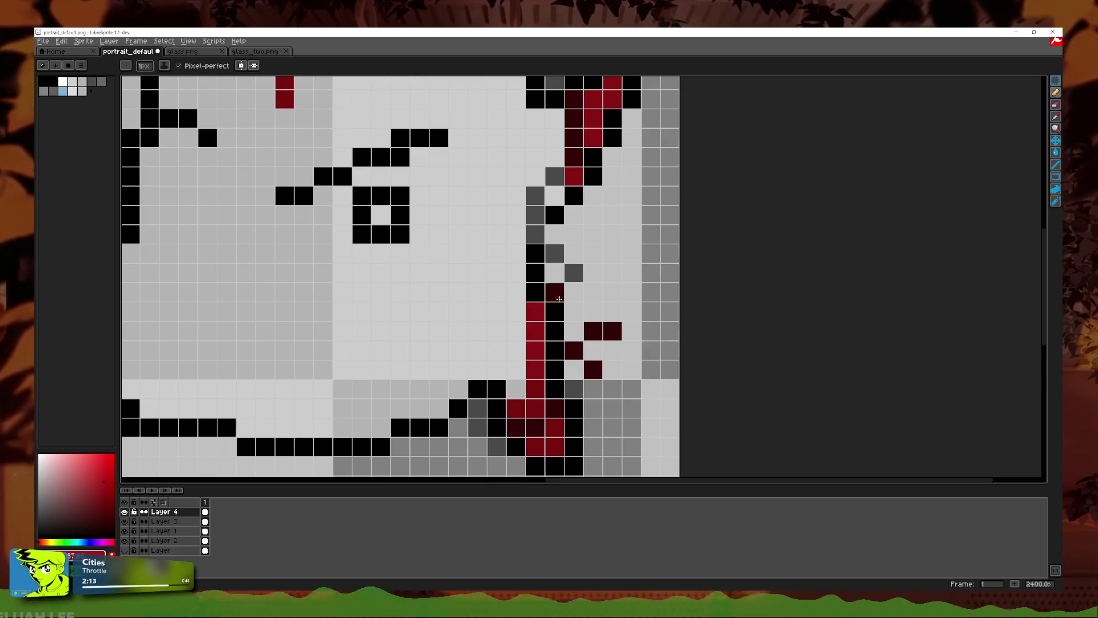
left_click(574, 273)
left_click(535, 234)
left_click_drag(536, 235, 535, 215)
left_click(555, 196)
left_click(555, 176)
Step: Add a red drip and dark red pixels down the lower right claw
scroll(562, 177, "down", 4)
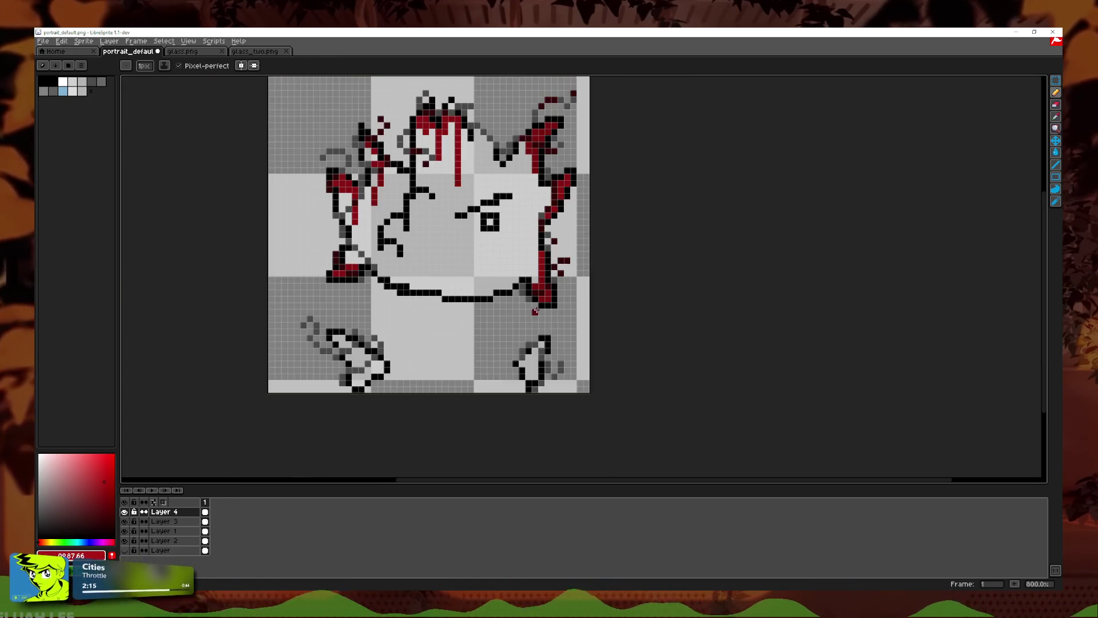
scroll(537, 310, "down", 2)
scroll(497, 317, "up", 6)
left_click(536, 315)
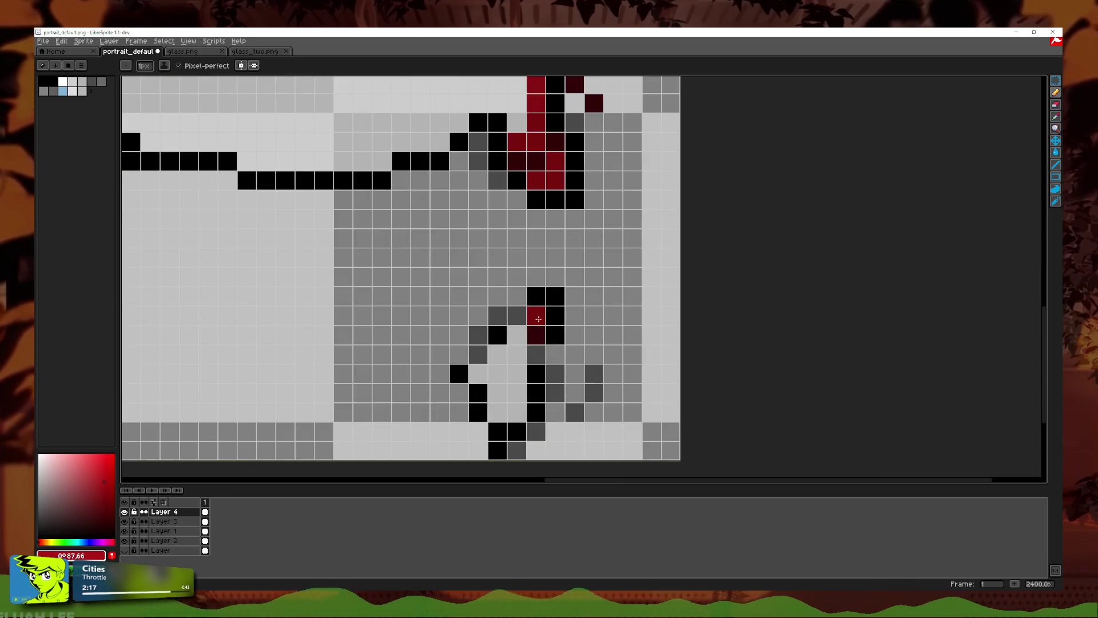
left_click_drag(517, 335, 518, 402)
left_click(536, 355)
left_click(592, 391)
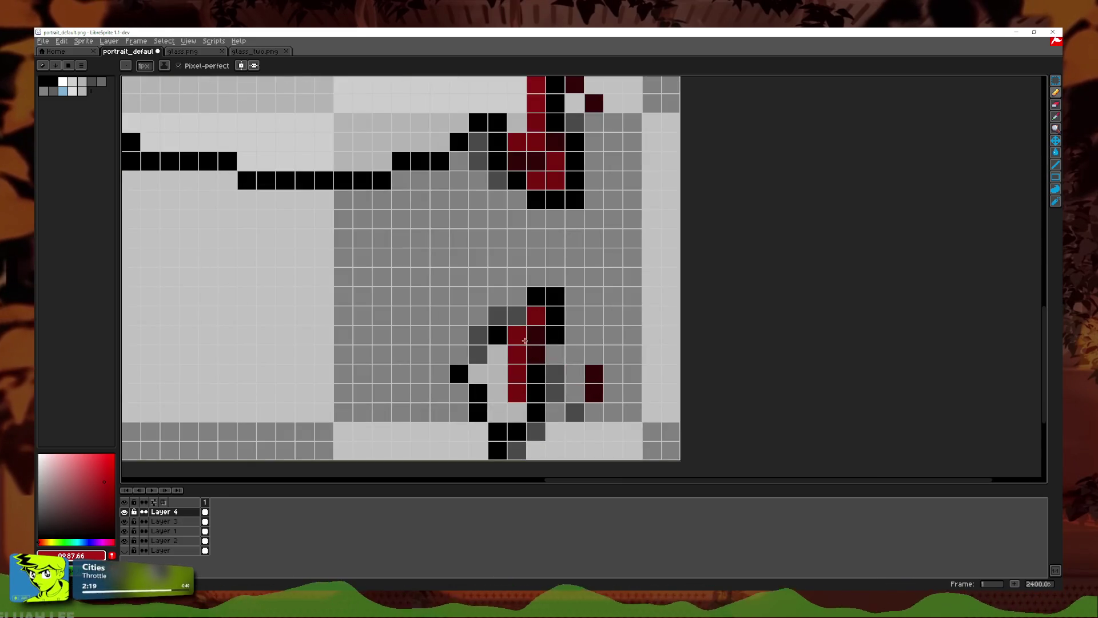
Step: Paint a red stroke running down the lower left claw
scroll(531, 345, "down", 3)
scroll(531, 345, "down", 3)
scroll(366, 286, "up", 6)
left_click(362, 284)
left_click(381, 304)
left_click(376, 292)
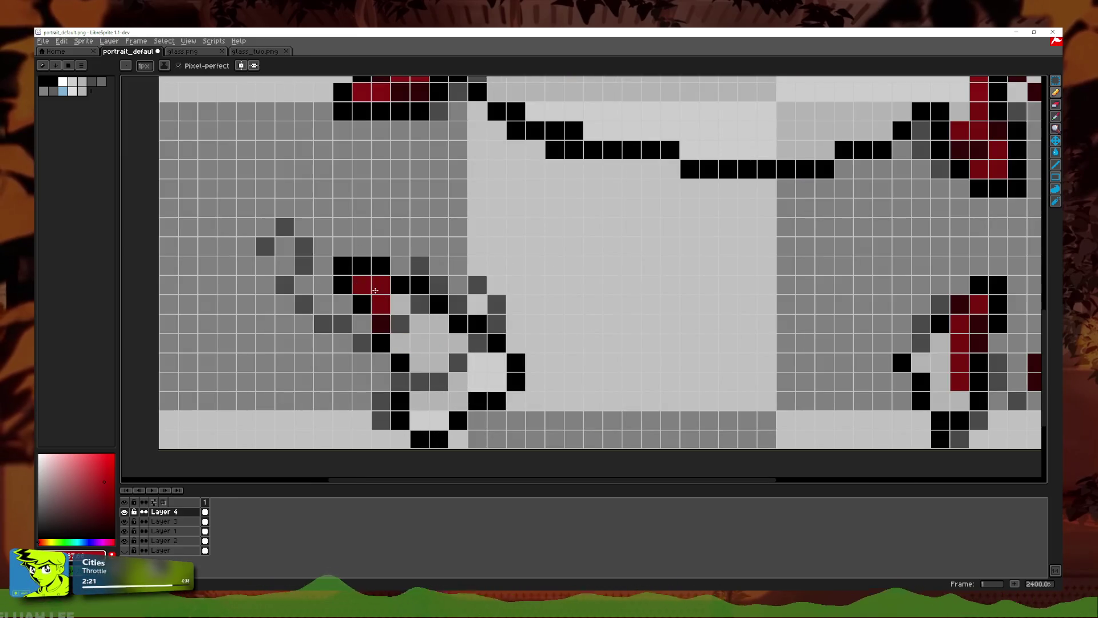
left_click_drag(377, 292, 401, 343)
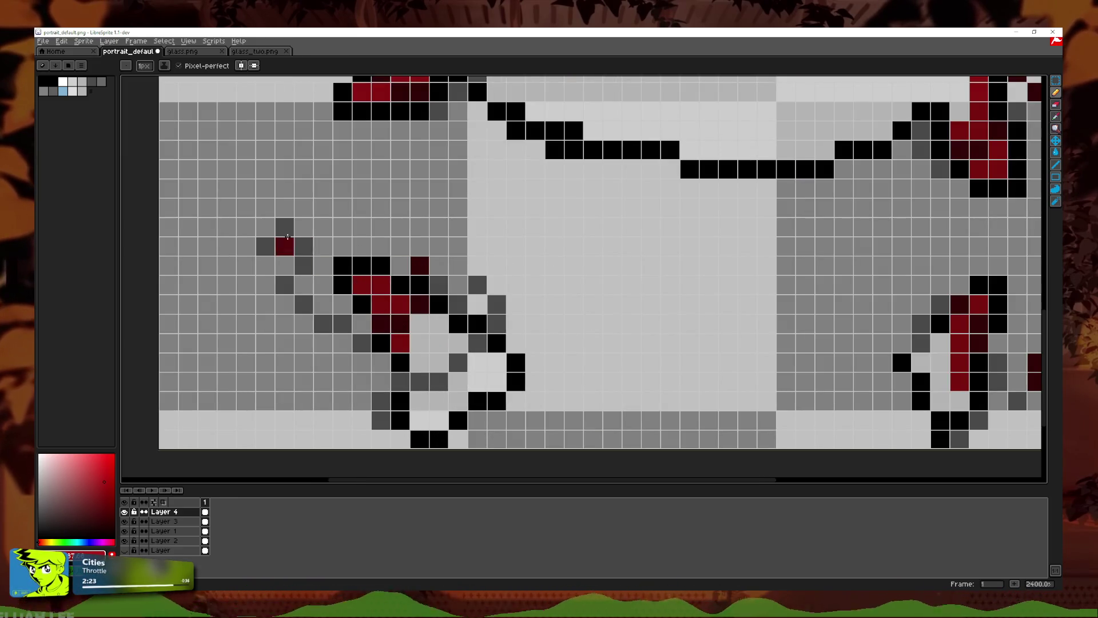
Step: Dot dark red pixels and a dark red column above the left claw
left_click(265, 246)
left_click(285, 227)
left_click(304, 246)
mouse_move(304, 265)
left_mouse_down()
mouse_move(297, 279)
mouse_move(324, 324)
left_mouse_up()
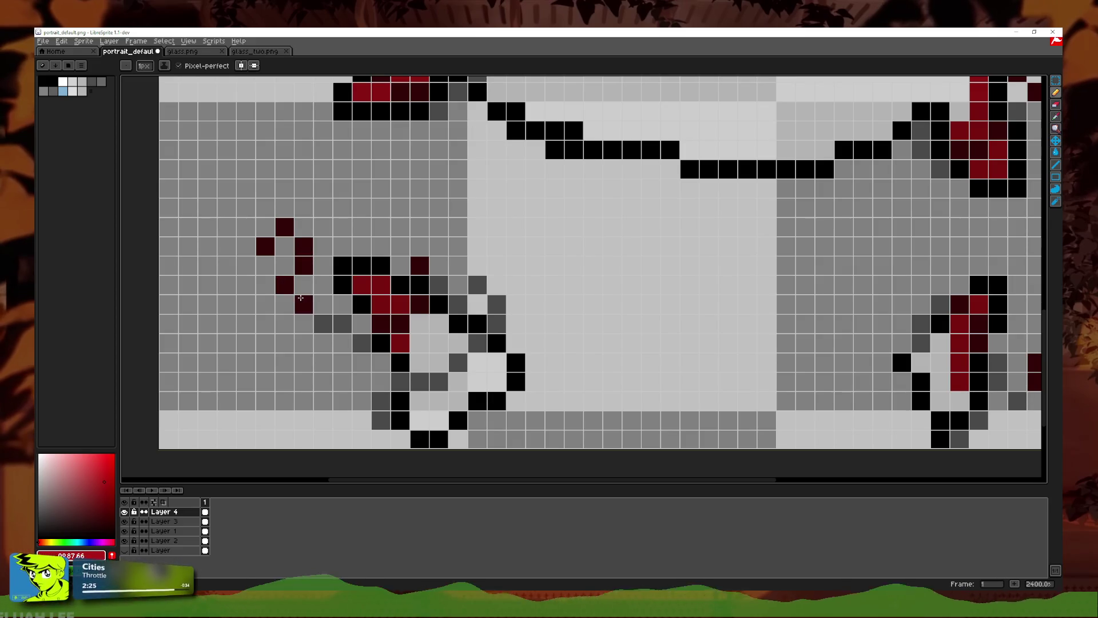
left_click_drag(400, 381, 388, 426)
Step: Draw a long red drip from the hair down across the face, redrawing it once
scroll(388, 427, "down", 2)
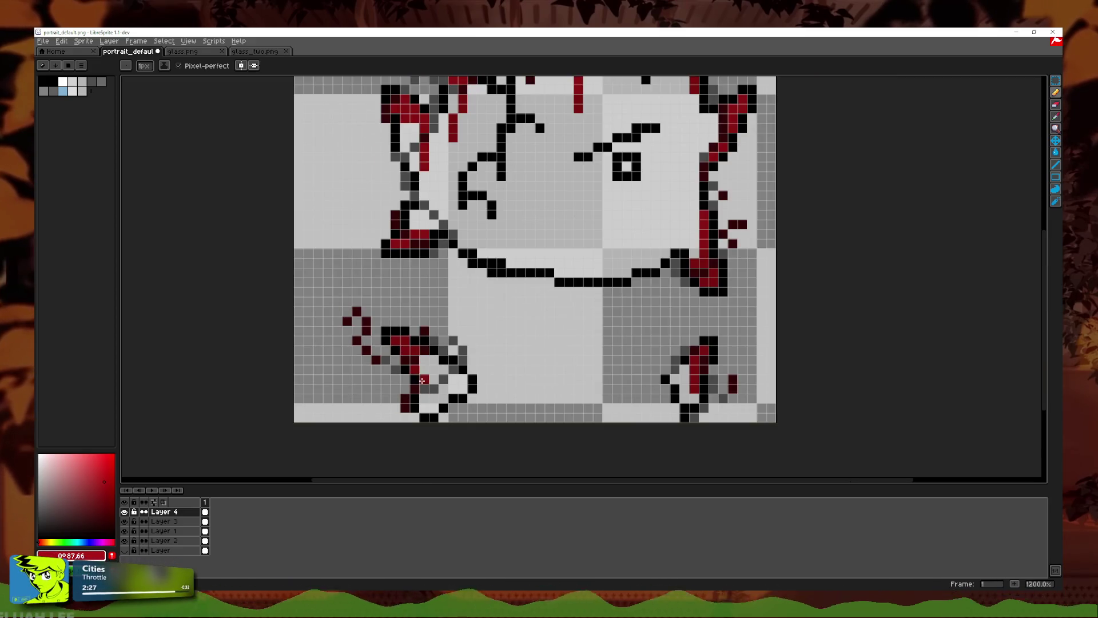
scroll(538, 387, "down", 5)
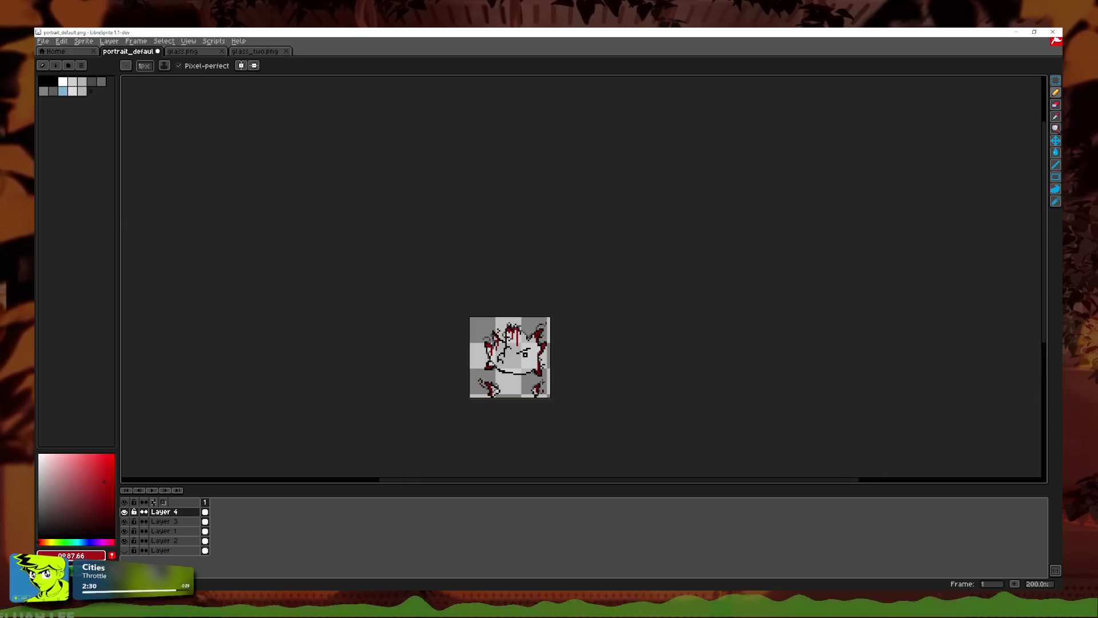
scroll(538, 388, "up", 3)
scroll(497, 302, "up", 1)
scroll(497, 302, "up", 3)
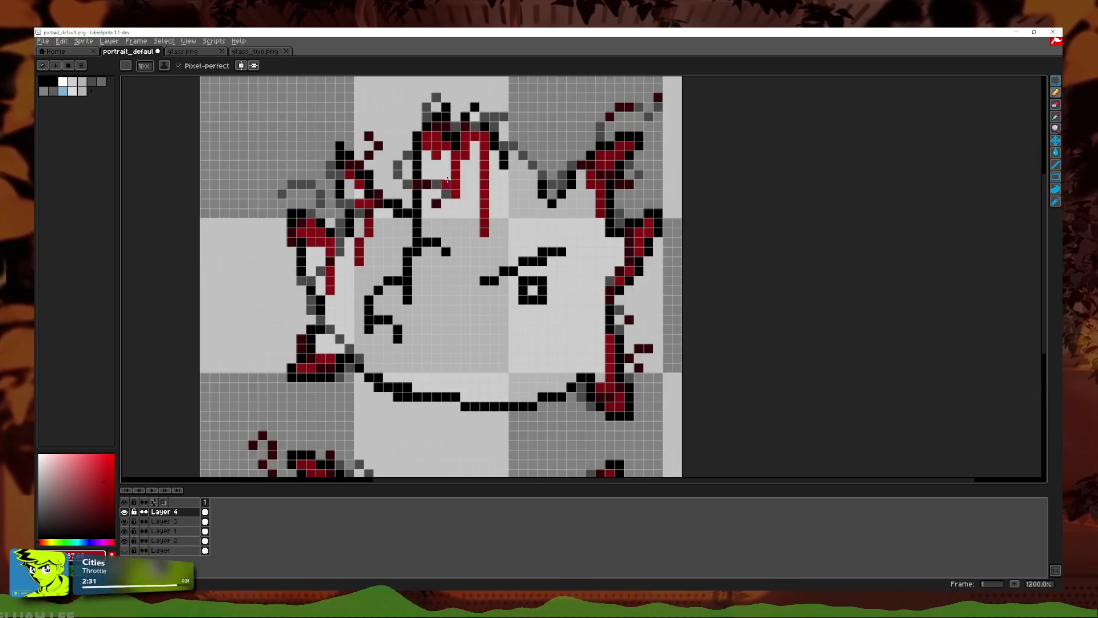
left_click_drag(422, 155, 440, 265)
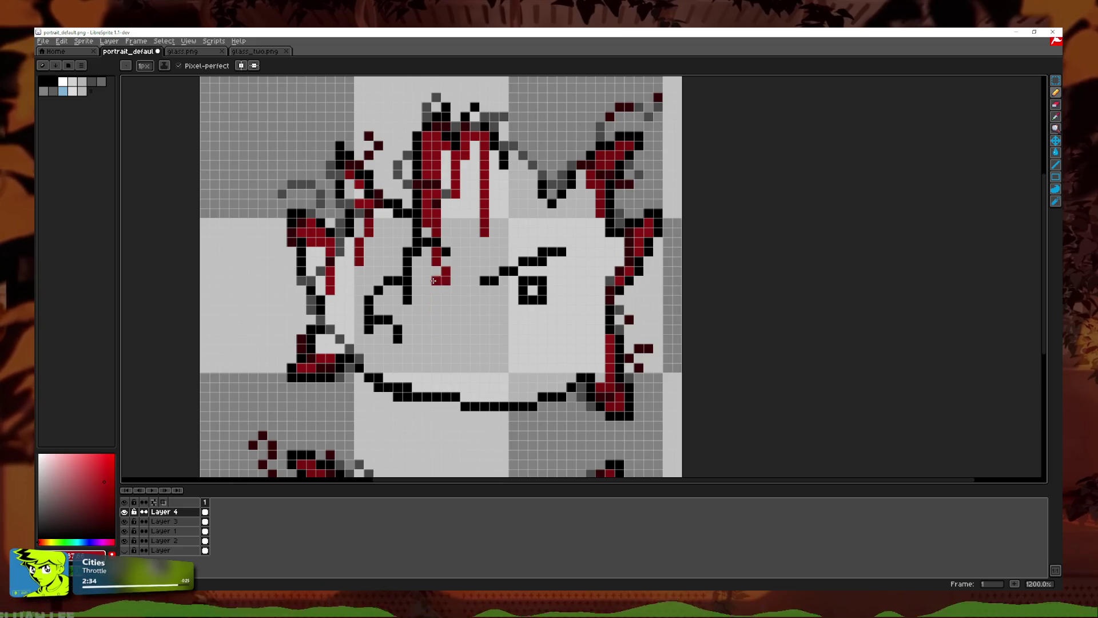
key("ctrl+z")
left_click_drag(426, 146, 407, 232)
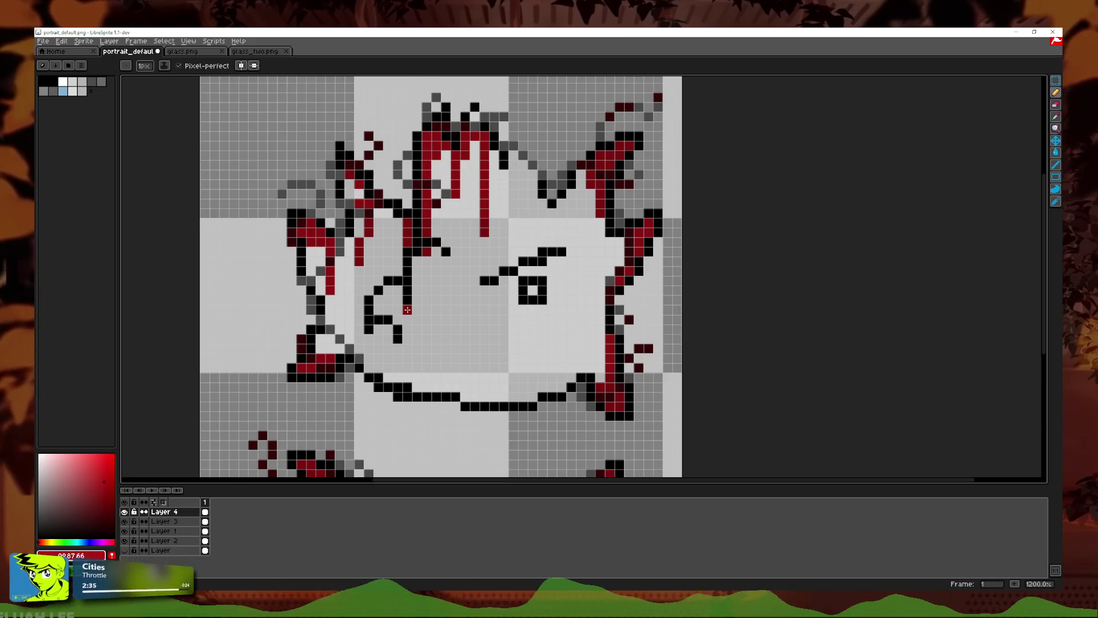
Step: Select Layer 3 in the layers panel
scroll(461, 316, "down", 4)
scroll(461, 316, "down", 2)
scroll(461, 316, "up", 3)
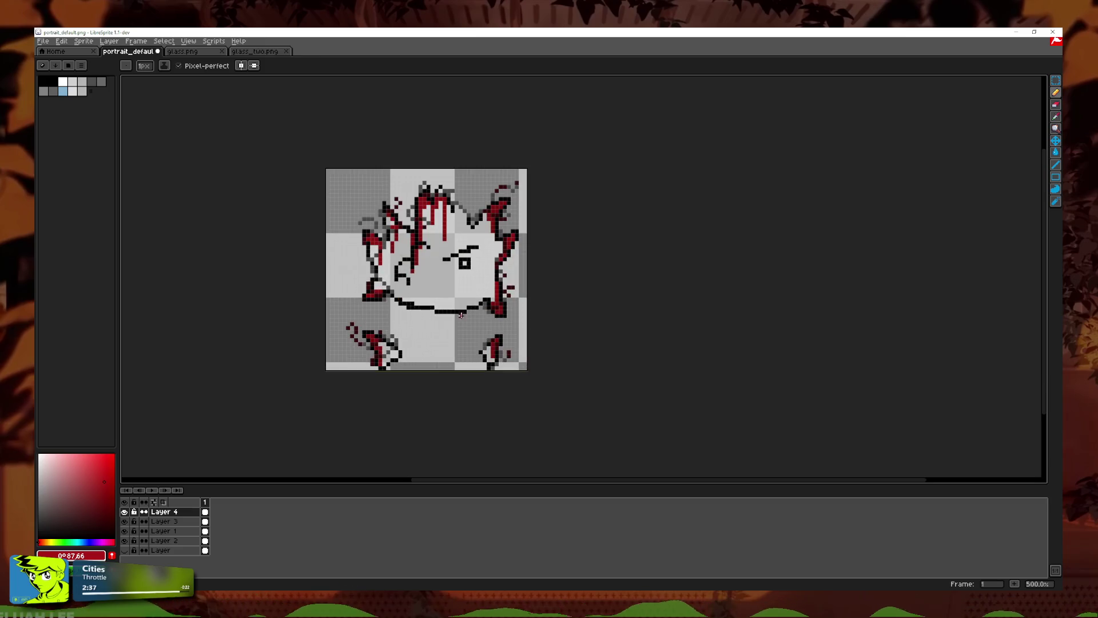
scroll(345, 307, "up", 4)
left_click(163, 521)
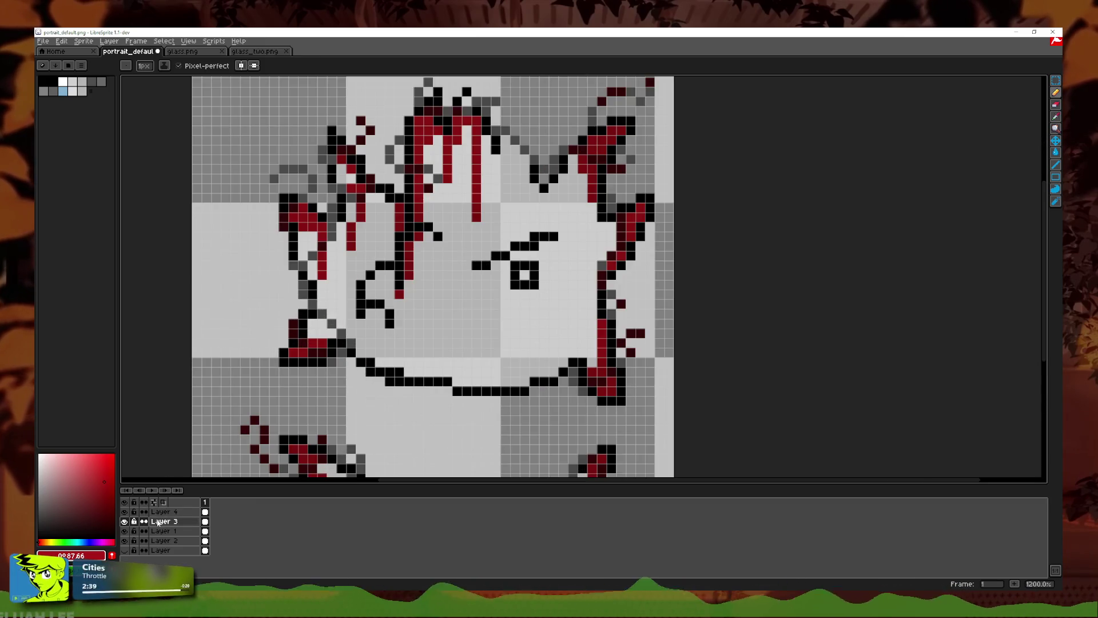
Step: On Layer 1, cover the round eye with light grey sampled from the artwork
left_click(161, 531)
key("i")
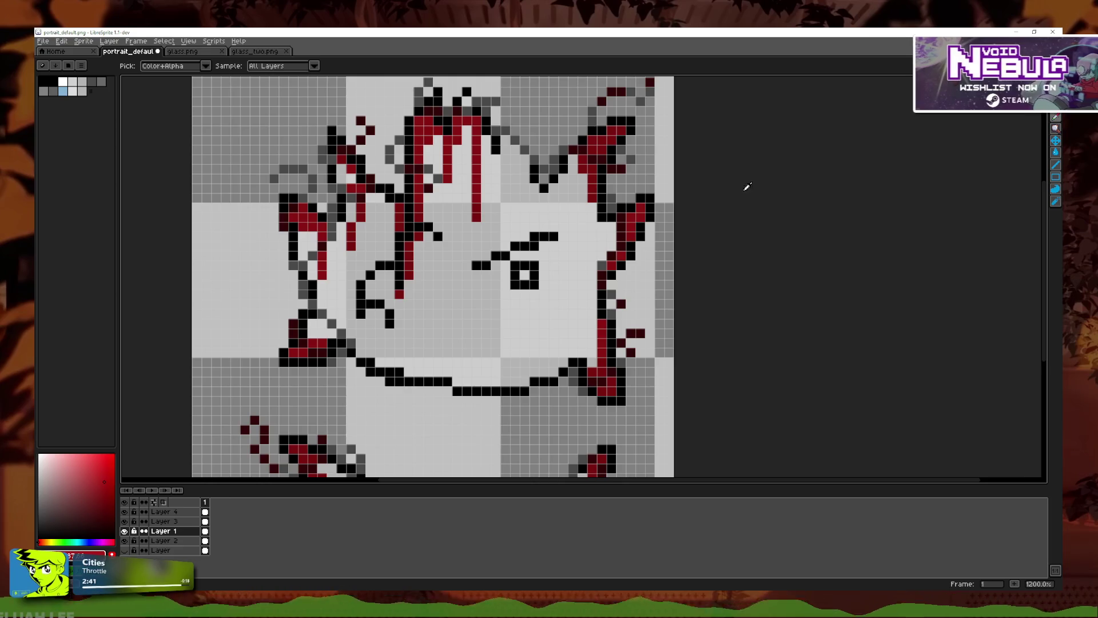
scroll(543, 305, "up", 3)
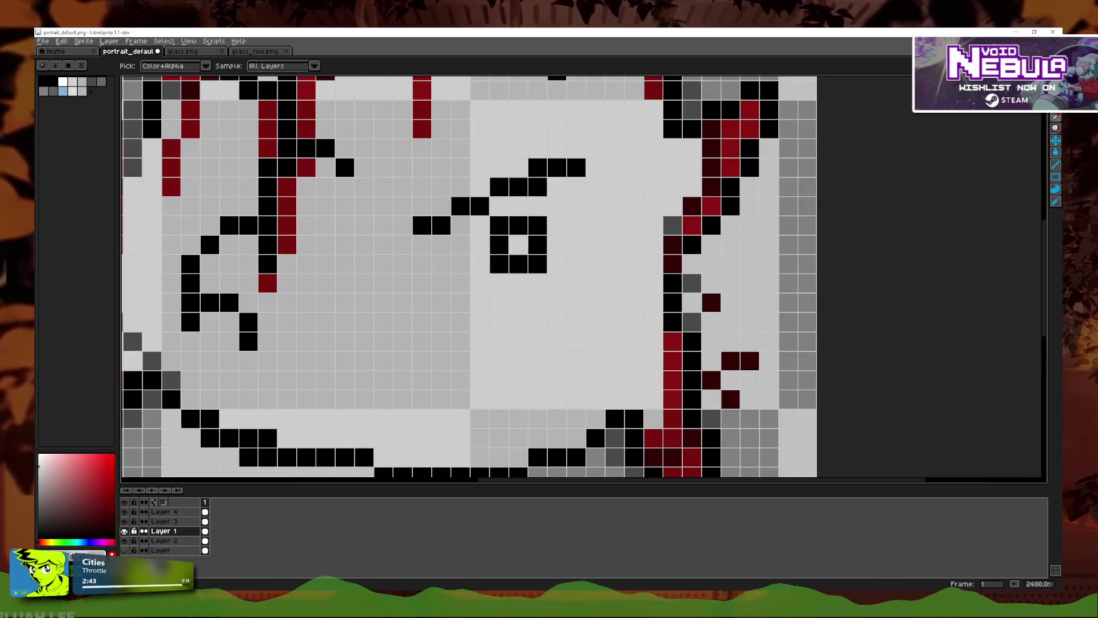
key("b")
mouse_move(518, 244)
left_mouse_down()
mouse_move(499, 244)
mouse_move(498, 264)
left_mouse_up()
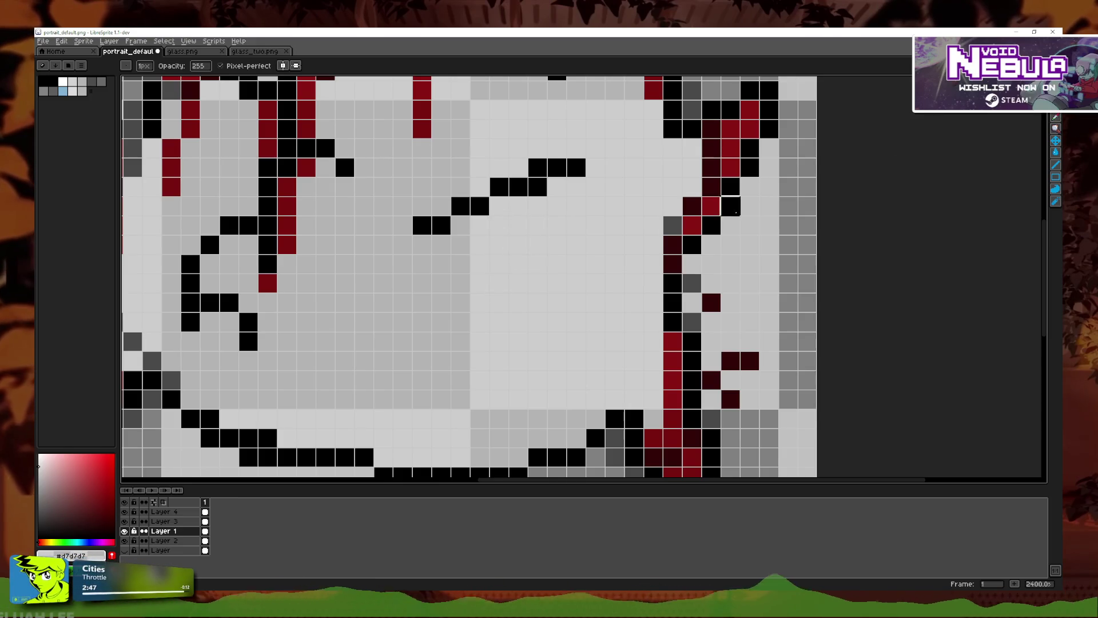
Step: Sample black and draw the narrow slanted eye line
key("i")
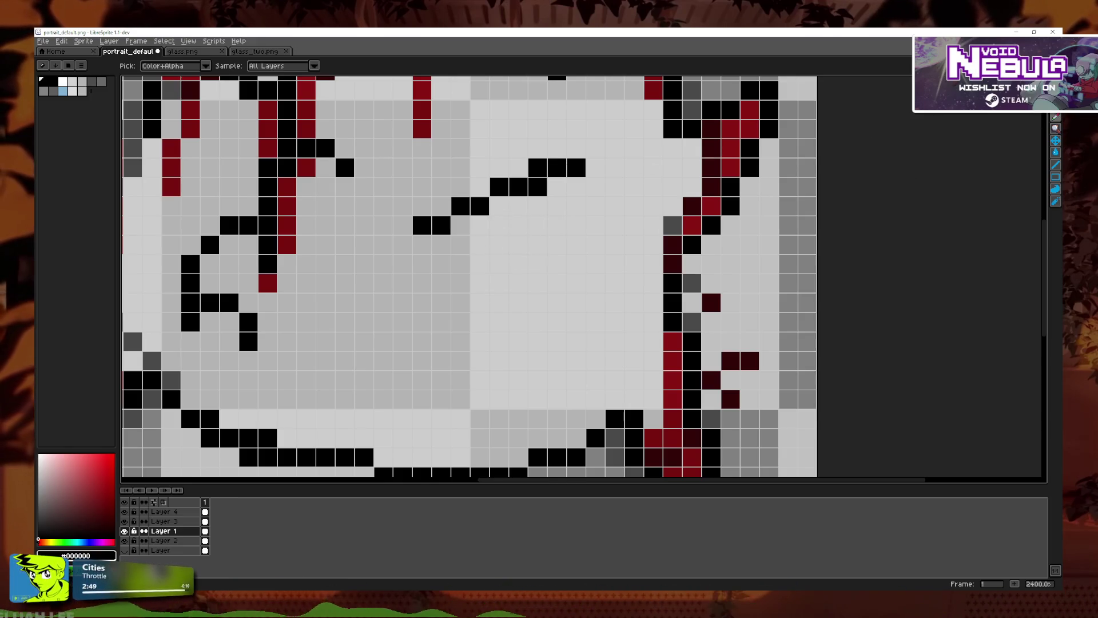
key("b")
left_click_drag(499, 206, 499, 270)
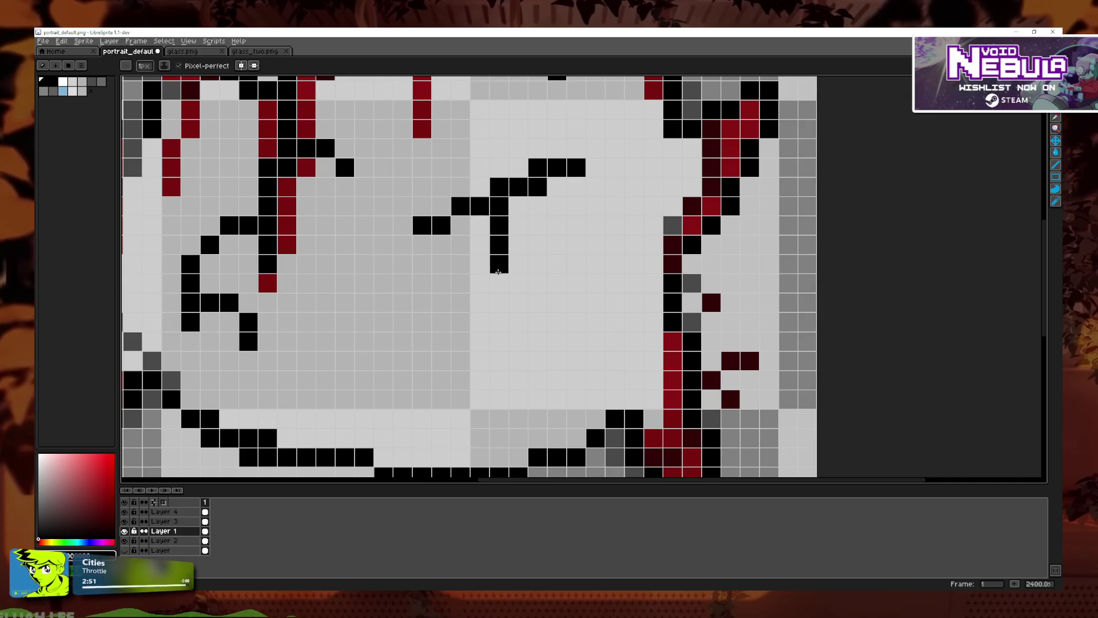
scroll(499, 272, "down", 5)
scroll(502, 305, "up", 4)
left_click_drag(447, 212, 472, 264)
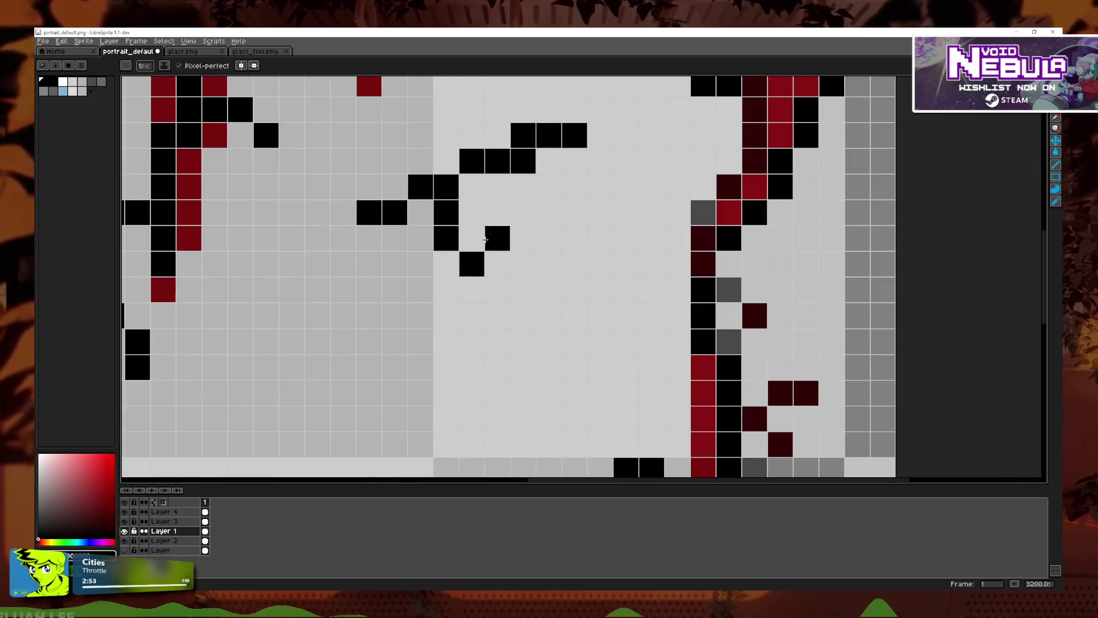
Step: Try a short black line on the face, then undo it after checking glass.png
scroll(502, 235, "down", 6)
scroll(533, 283, "down", 1)
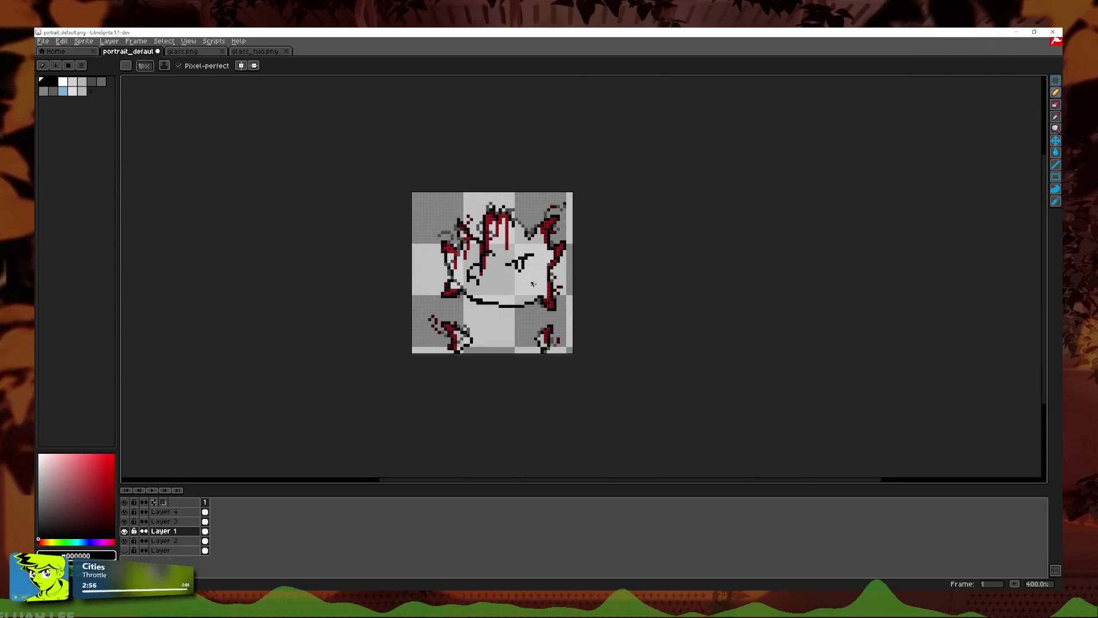
scroll(523, 276, "up", 6)
left_click_drag(415, 326, 484, 326)
key("ctrl+z")
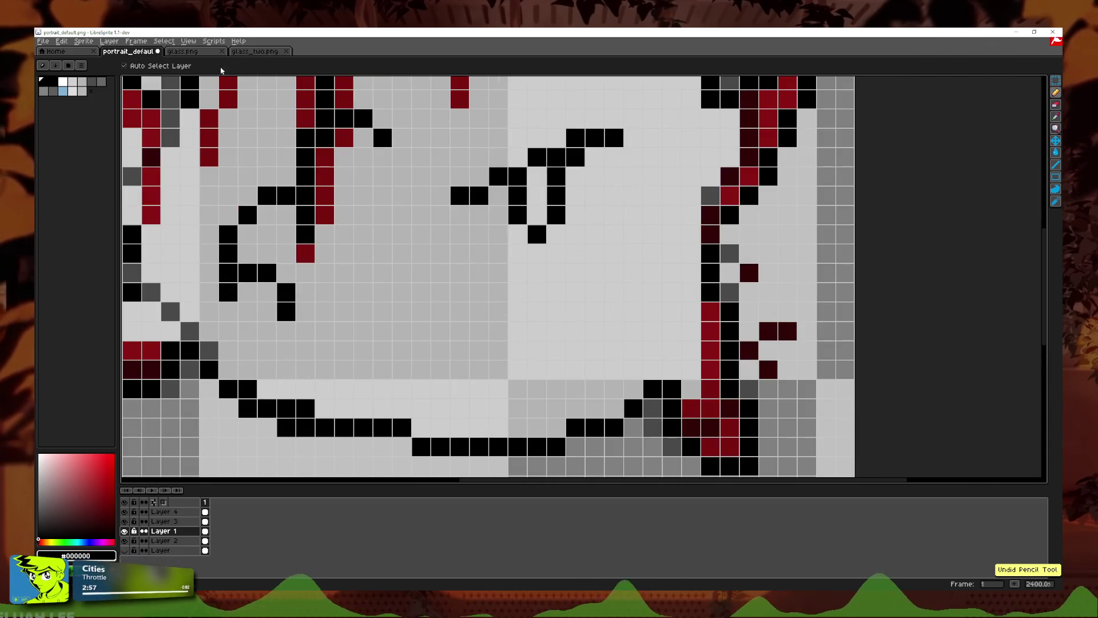
left_click(186, 54)
left_click(135, 52)
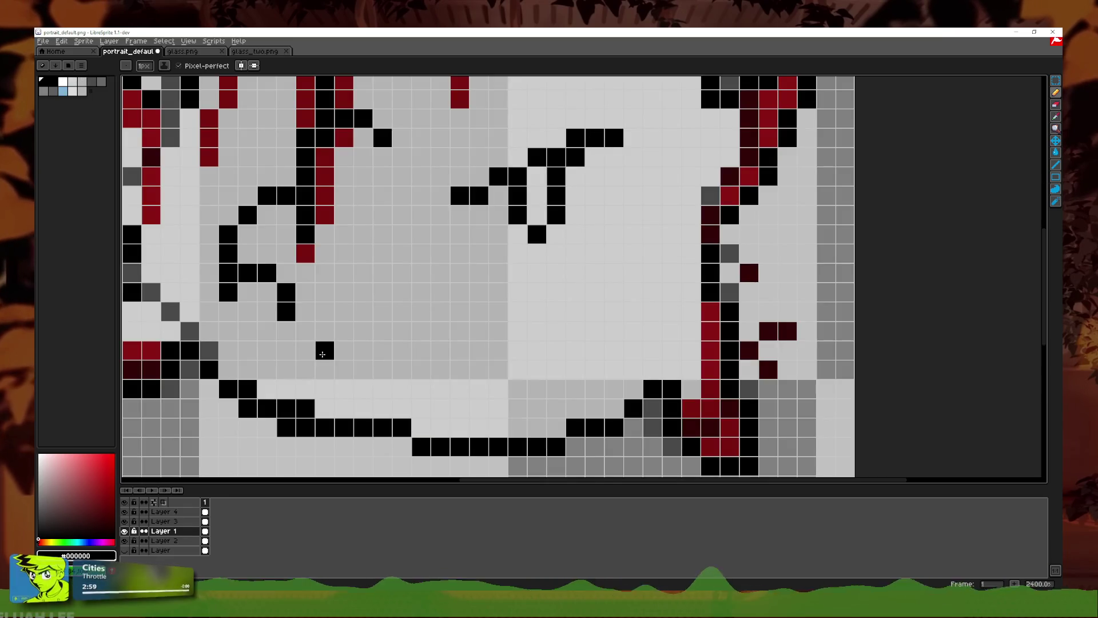
key("ctrl+z")
Step: Draw a black zigzag mouth across the lower face
left_click(343, 350)
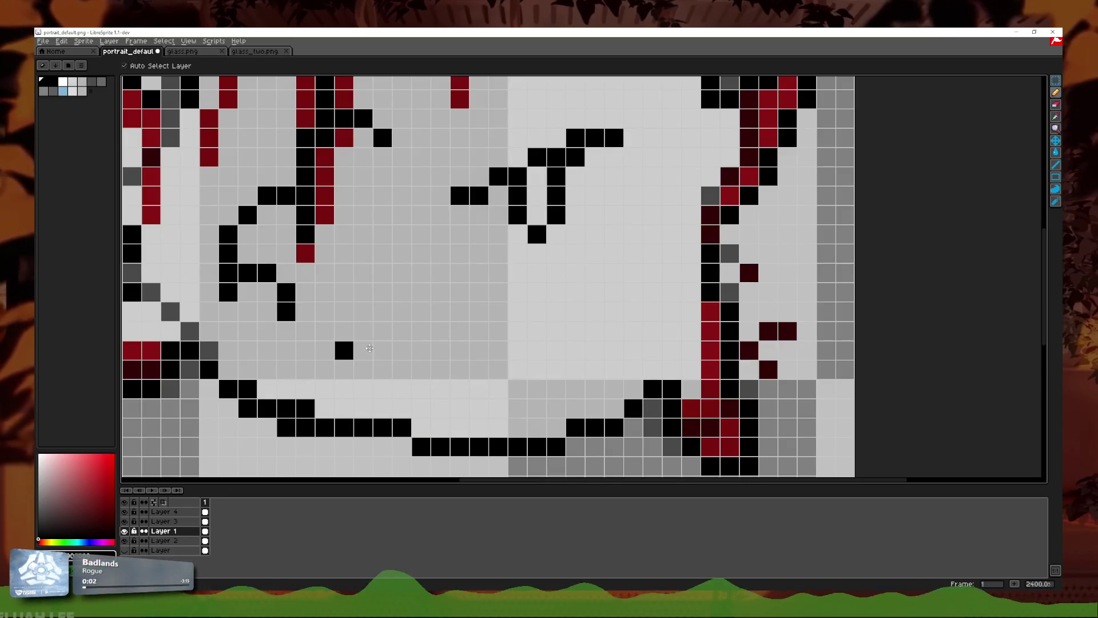
mouse_move(370, 337)
left_mouse_down()
mouse_move(463, 311)
mouse_move(537, 318)
mouse_move(576, 350)
left_mouse_up()
scroll(600, 355, "down", 4)
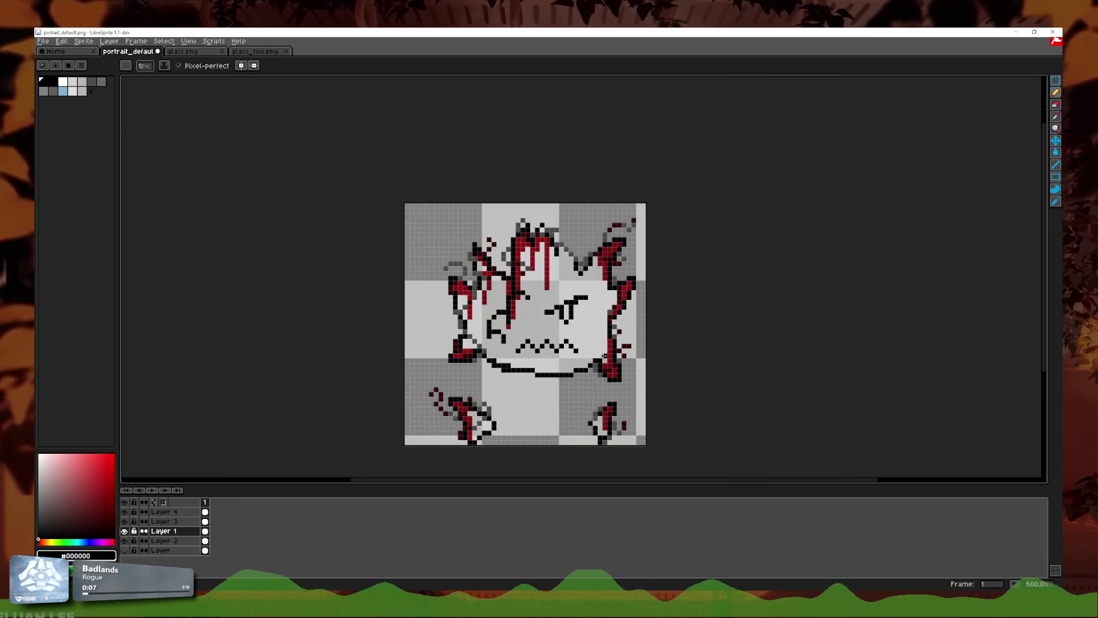
scroll(601, 354, "down", 2)
scroll(601, 355, "down", 3)
scroll(624, 321, "up", 5)
scroll(624, 321, "up", 4)
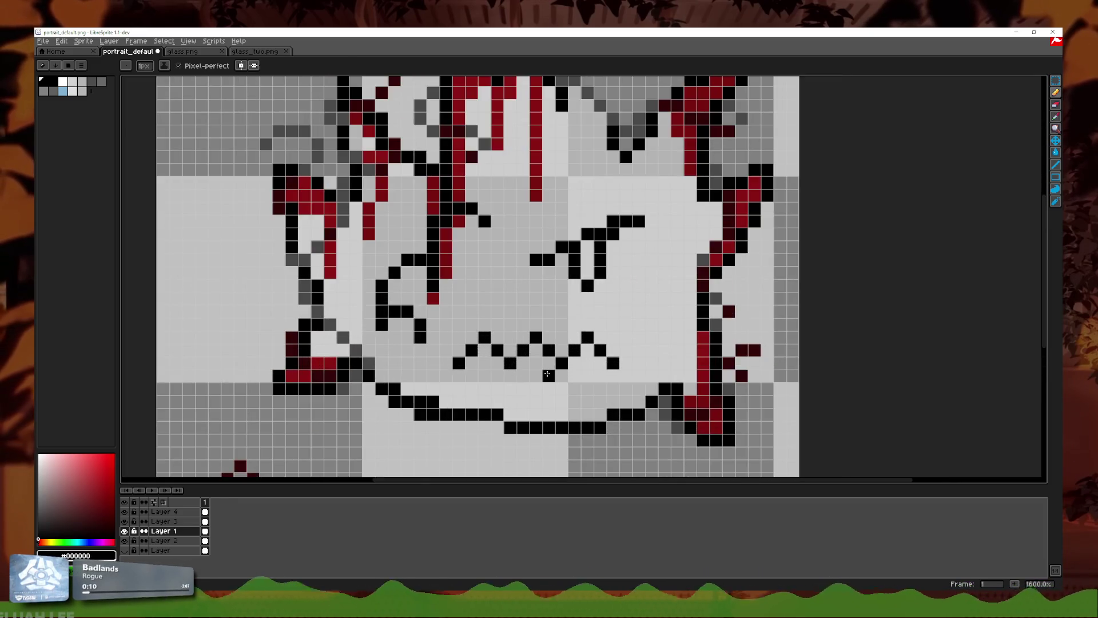
scroll(623, 321, "up", 2)
scroll(624, 321, "down", 4)
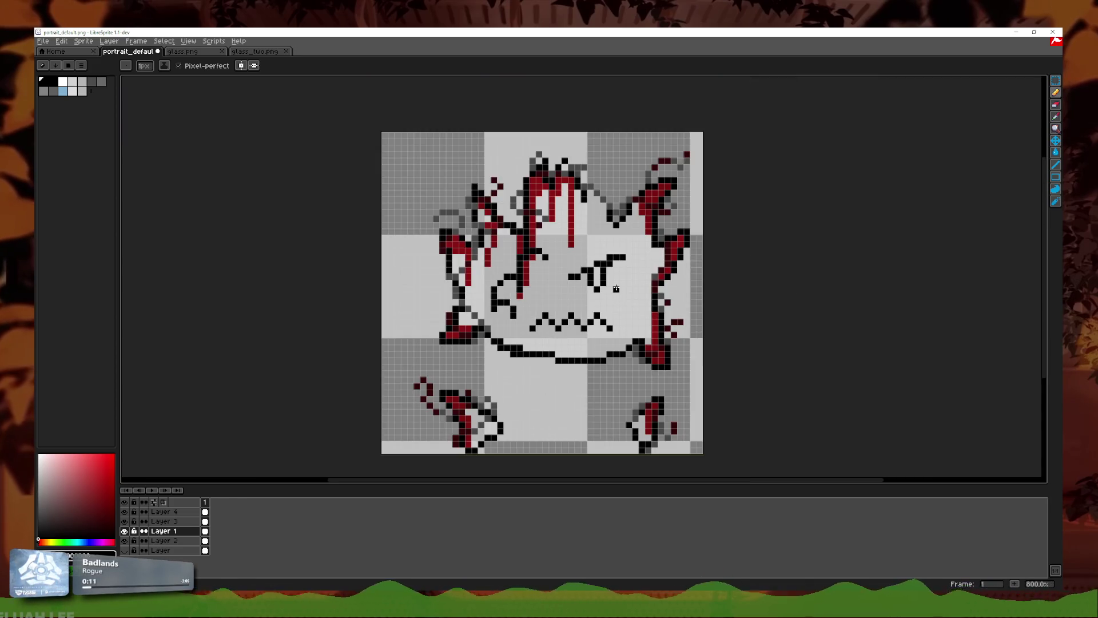
scroll(616, 289, "down", 4)
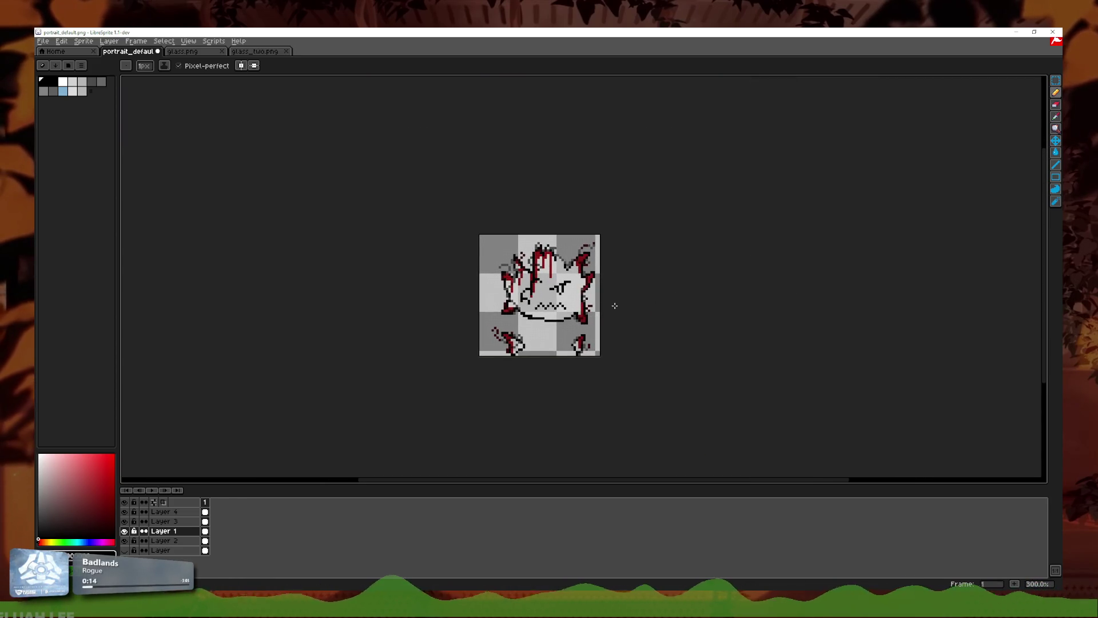
scroll(628, 320, "up", 2)
scroll(628, 320, "up", 1)
left_click_drag(629, 320, 625, 328)
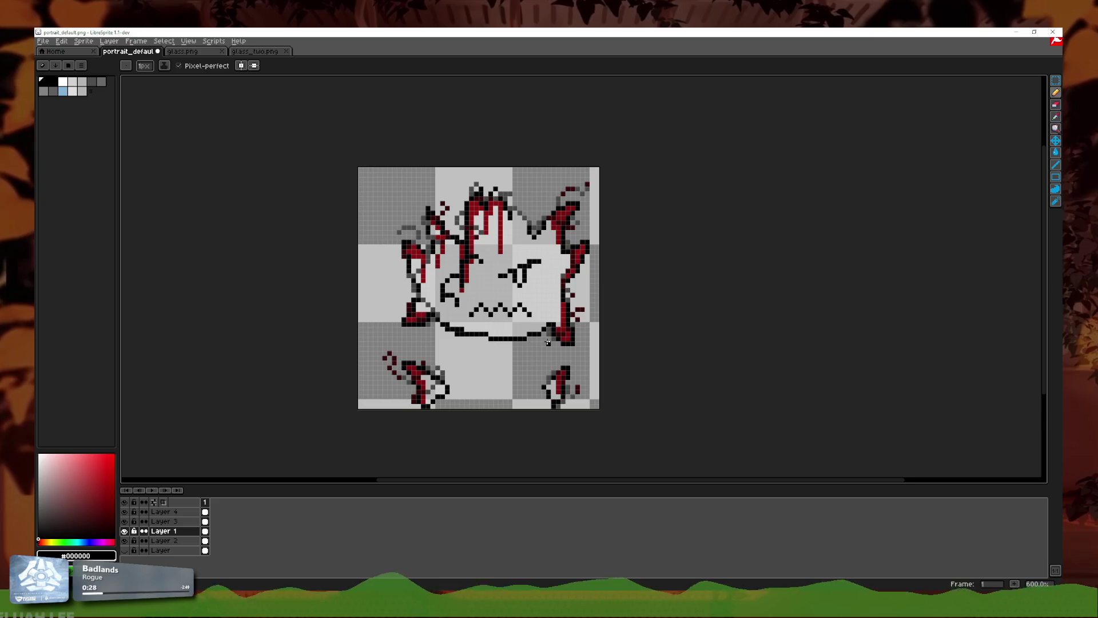
left_click(124, 550)
Step: Show the bottom layer, then fill the mouth area black on new Layer 5
left_click(124, 550)
scroll(501, 349, "up", 3)
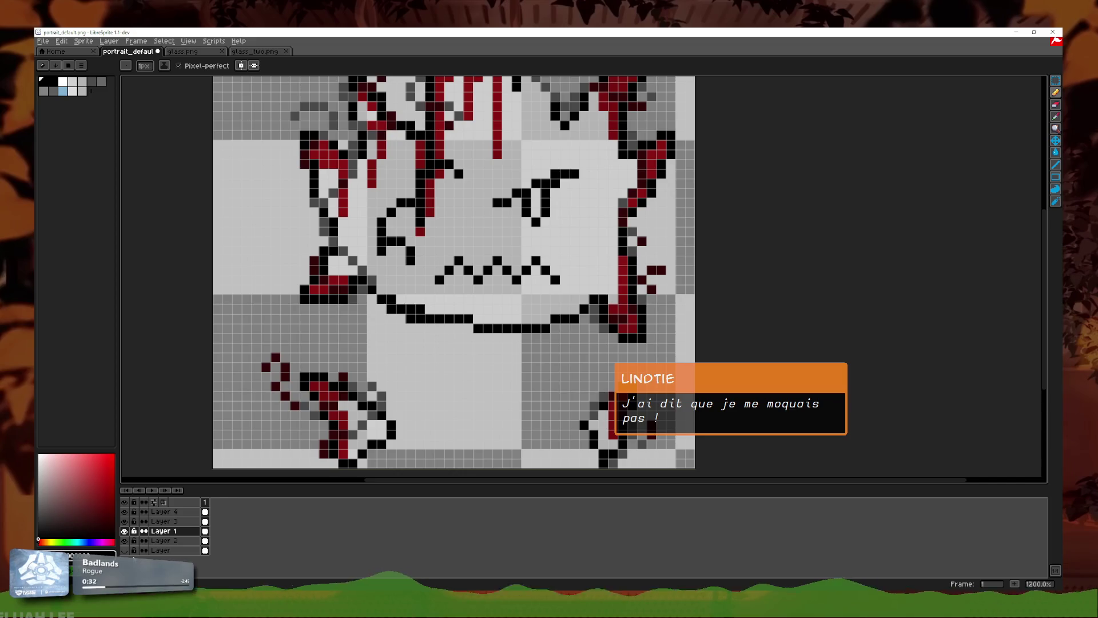
left_click(124, 549)
key("shift+n")
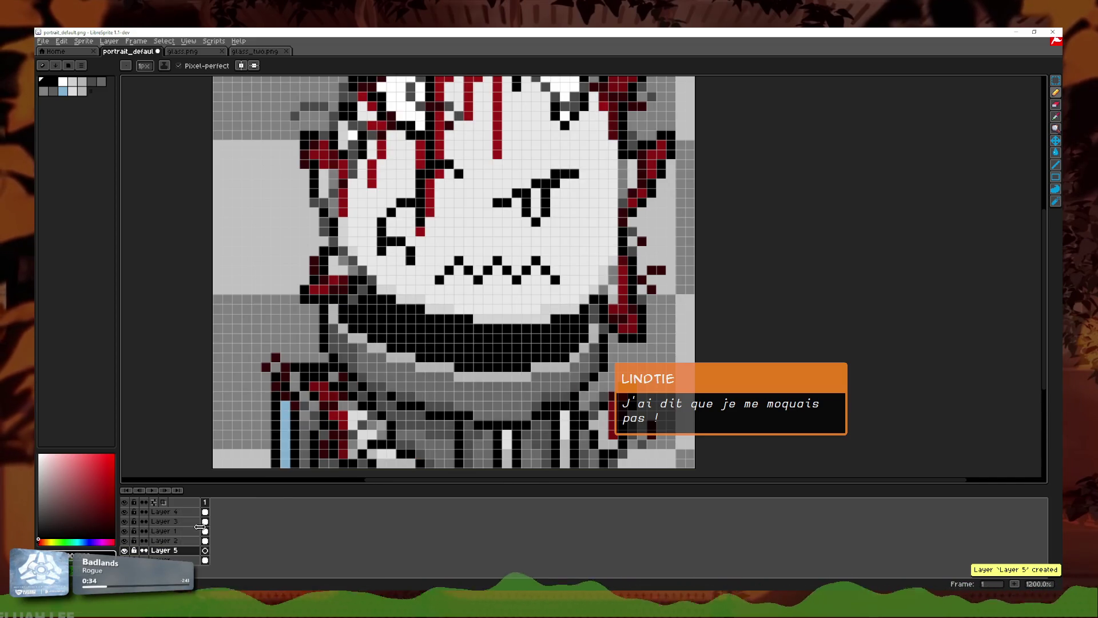
left_click(1057, 153)
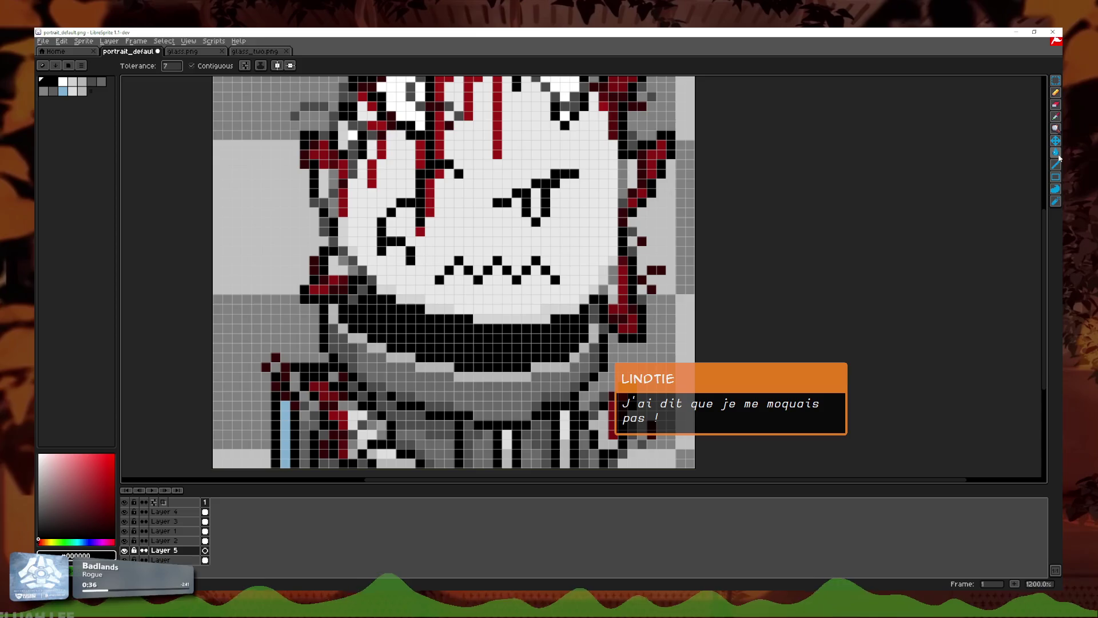
left_click(444, 361)
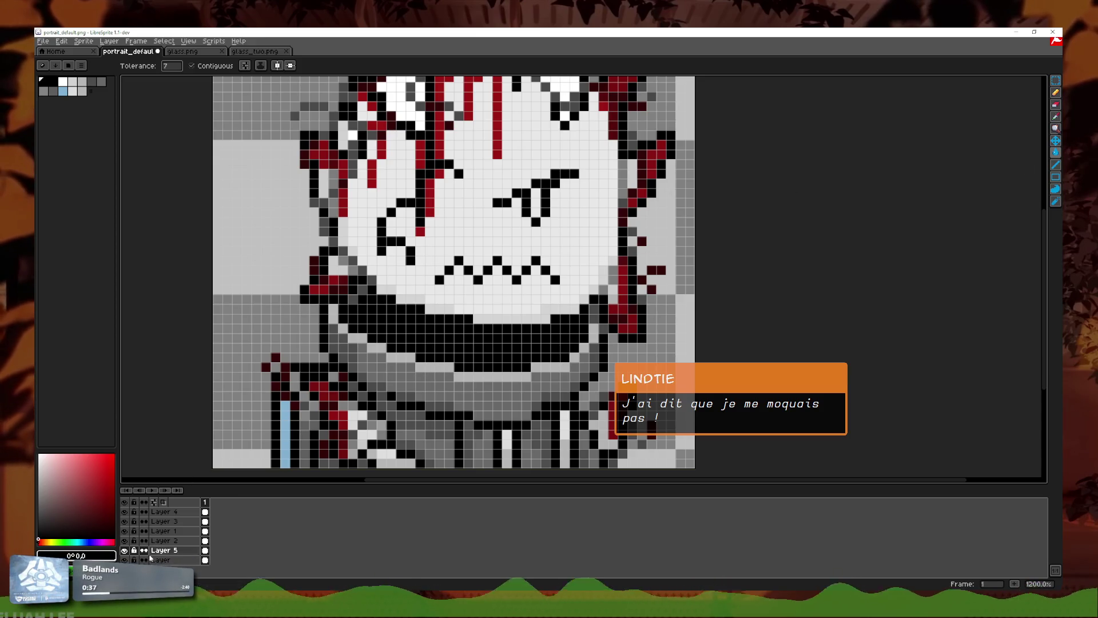
Step: Toggle the bottom layer's visibility to compare, leaving it hidden
left_click(124, 560)
left_click(125, 560)
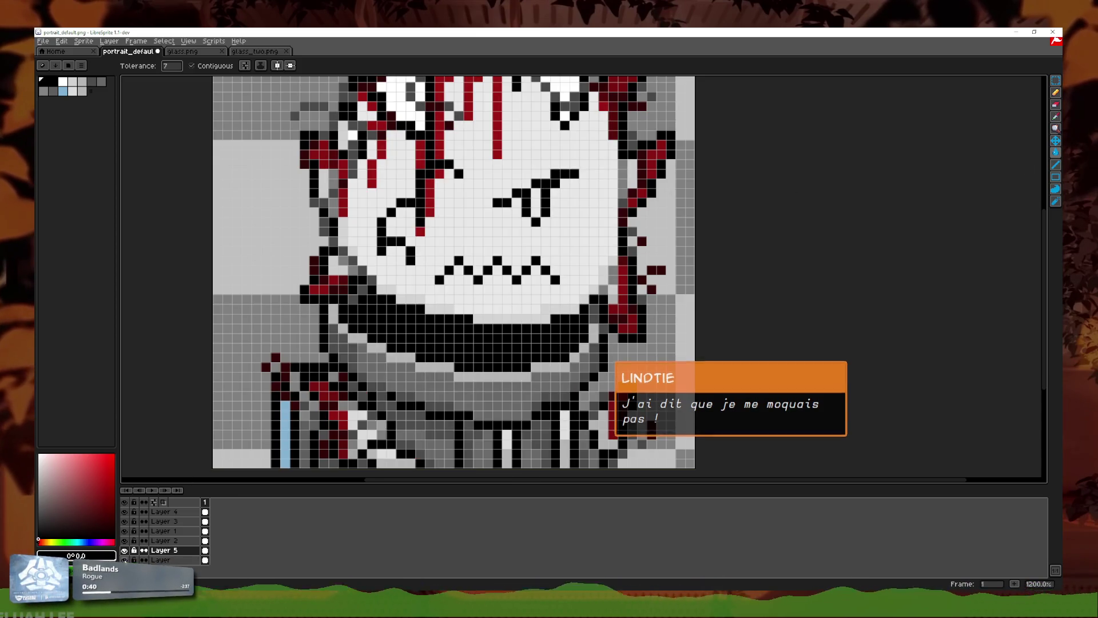
left_click(125, 560)
scroll(476, 371, "down", 3)
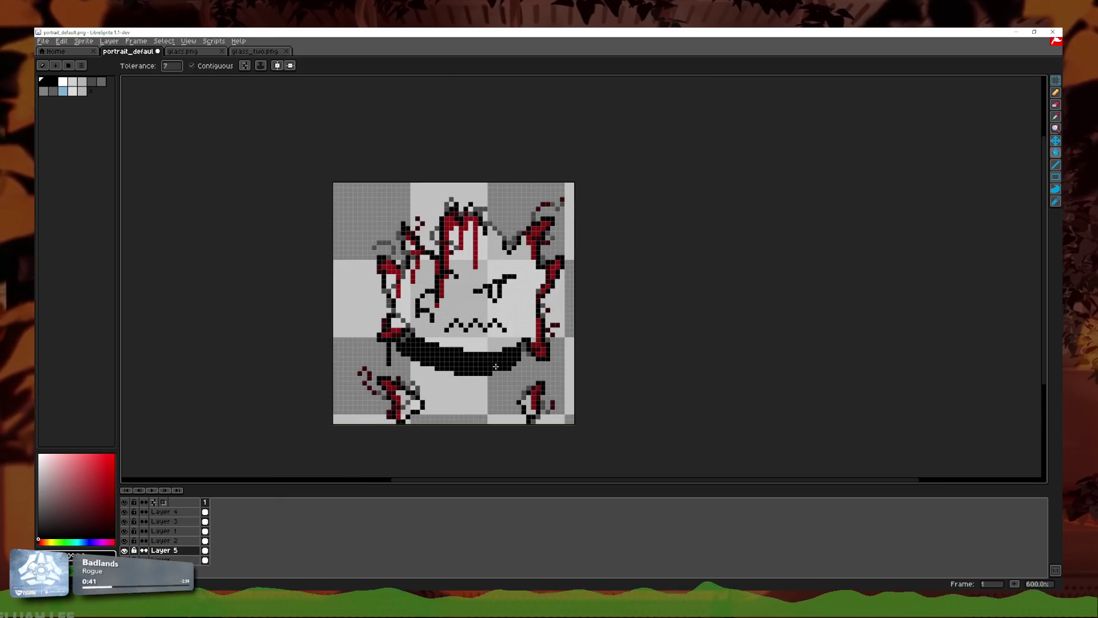
scroll(475, 370, "down", 1)
scroll(490, 379, "down", 1)
scroll(469, 369, "up", 2)
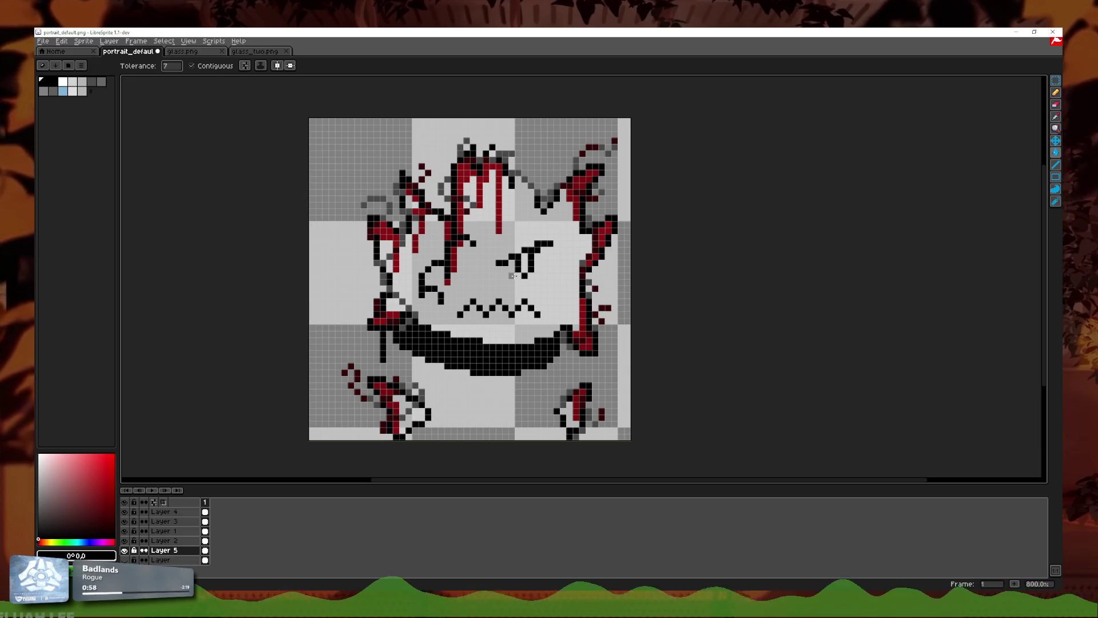
scroll(486, 369, "up", 2)
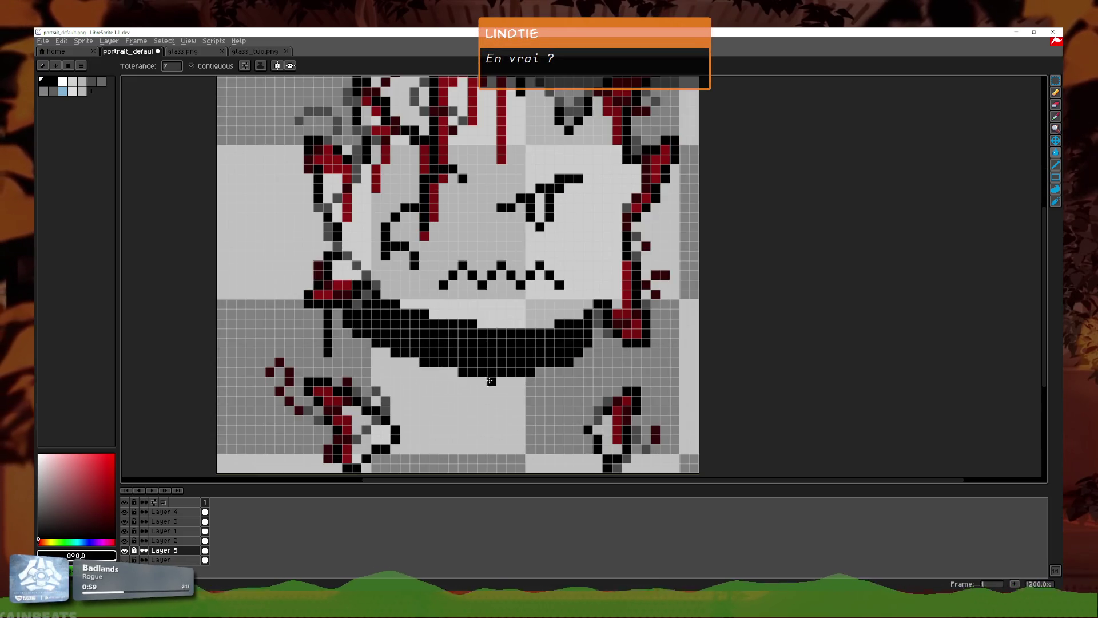
scroll(457, 388, "down", 2)
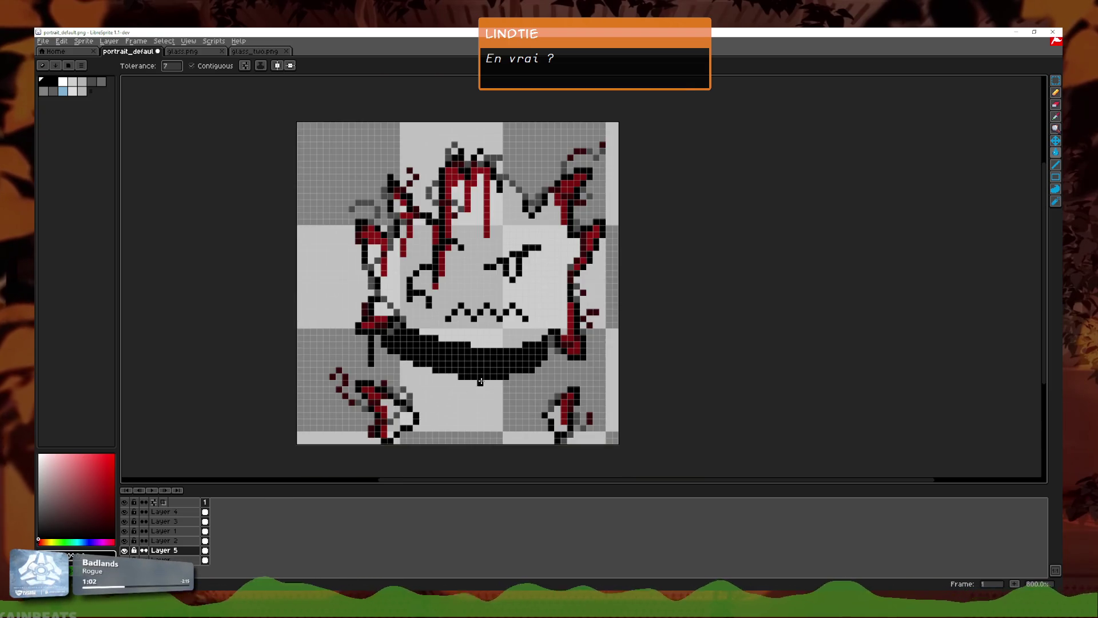
scroll(474, 388, "up", 2)
Step: Switch back to the Pencil and zoom around to inspect the sprite
key("b")
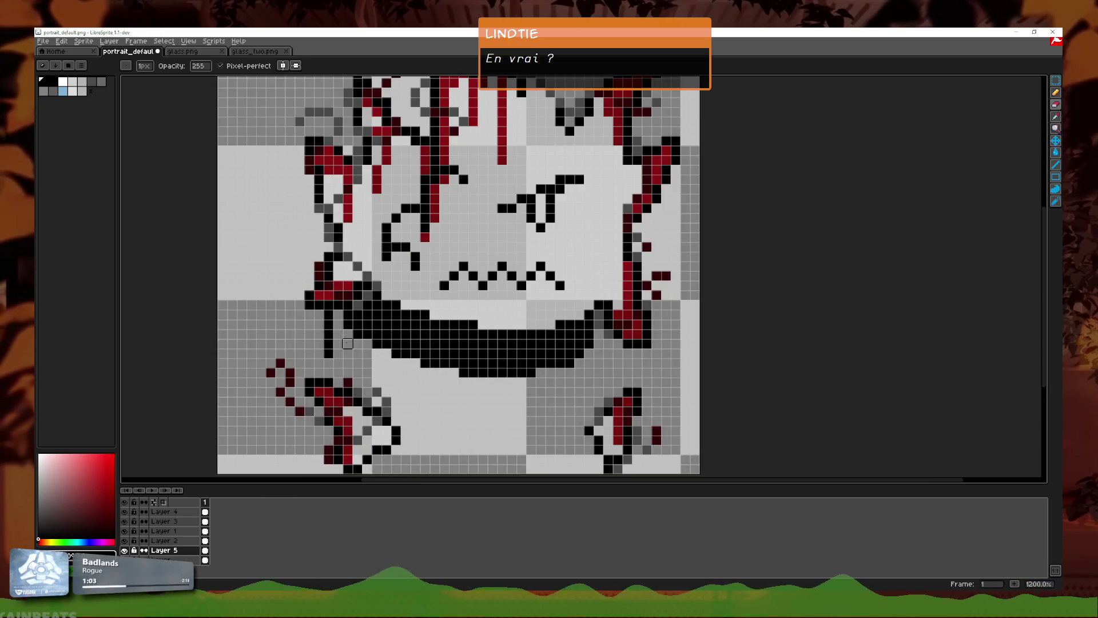
scroll(492, 351, "down", 2)
scroll(570, 353, "down", 2)
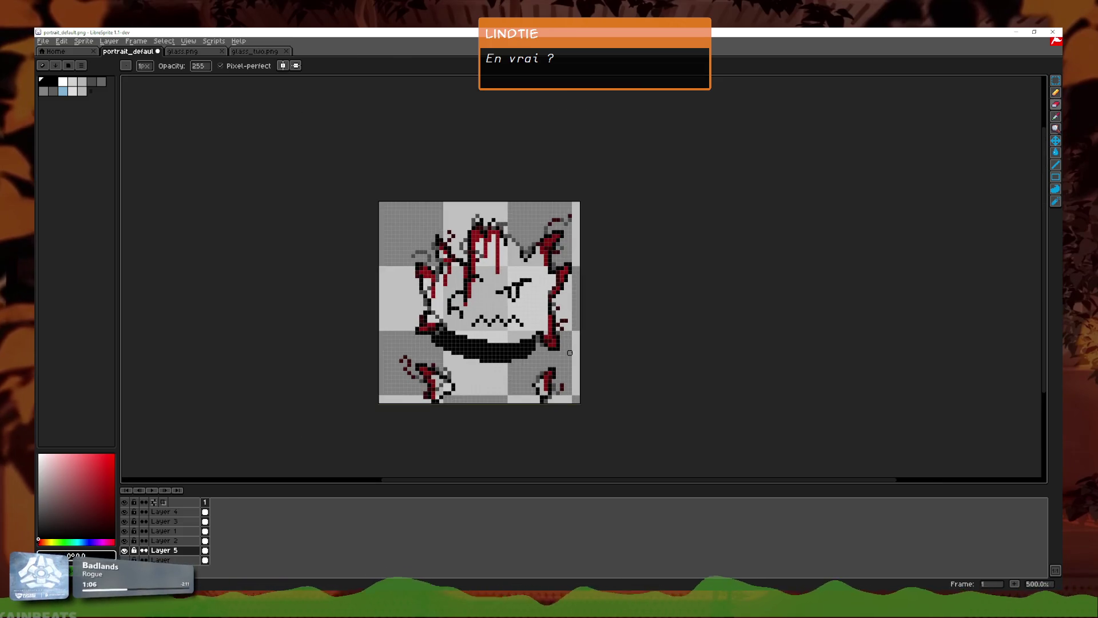
scroll(541, 377, "up", 1)
scroll(493, 394, "up", 1)
scroll(493, 394, "up", 2)
scroll(493, 394, "down", 2)
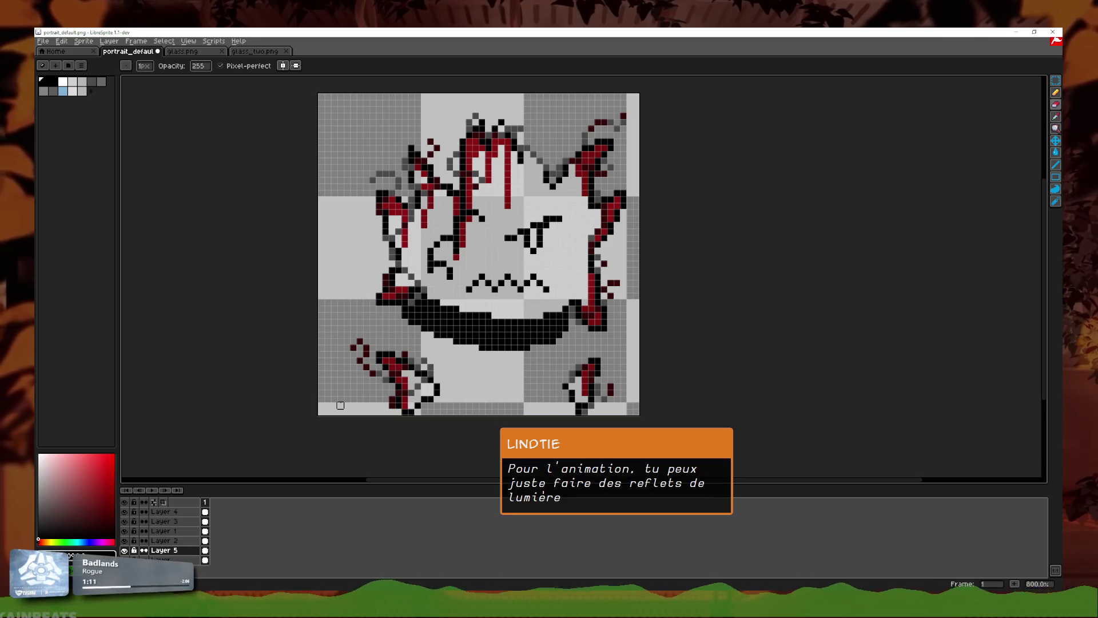
scroll(450, 167, "up", 2)
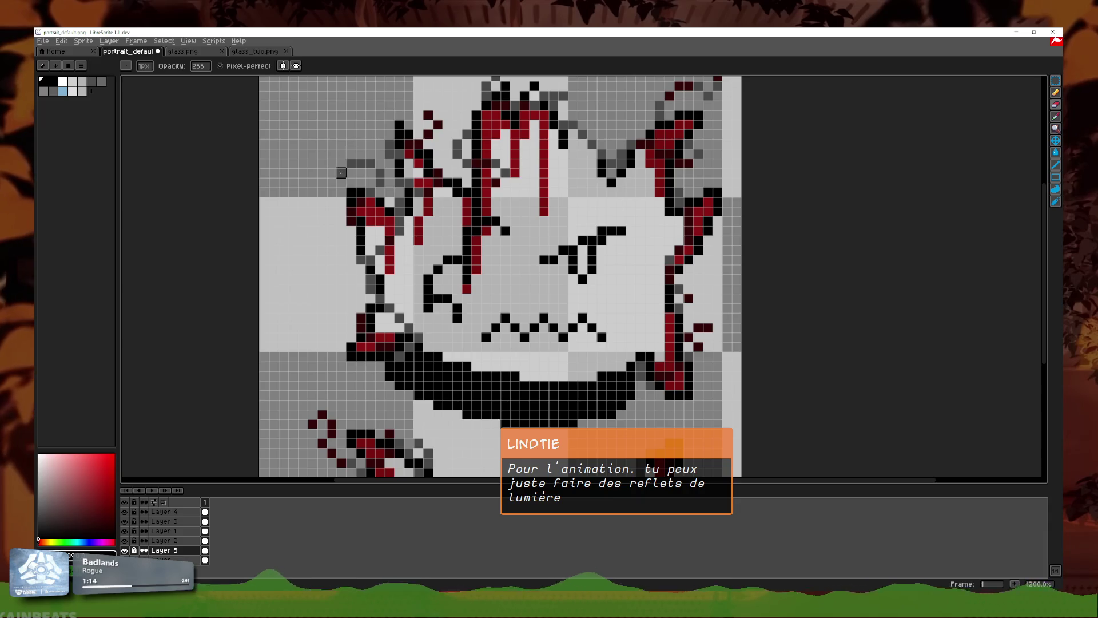
scroll(351, 172, "up", 3)
scroll(332, 162, "down", 5)
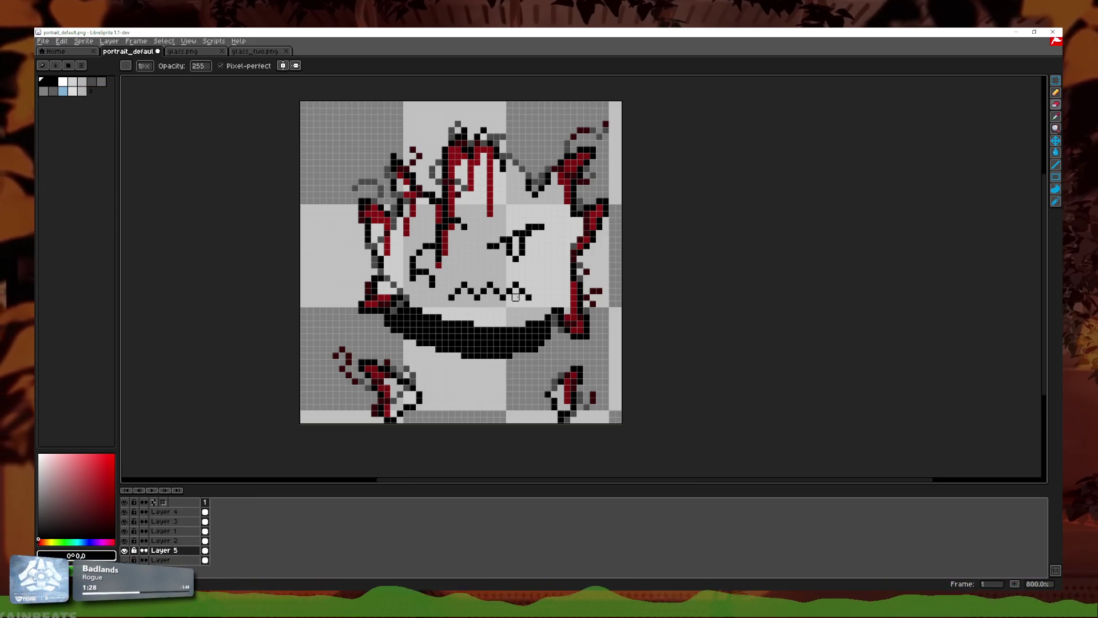
Step: Make the bottom layer visible again to show the white face fill and body
left_click_drag(387, 208, 393, 209)
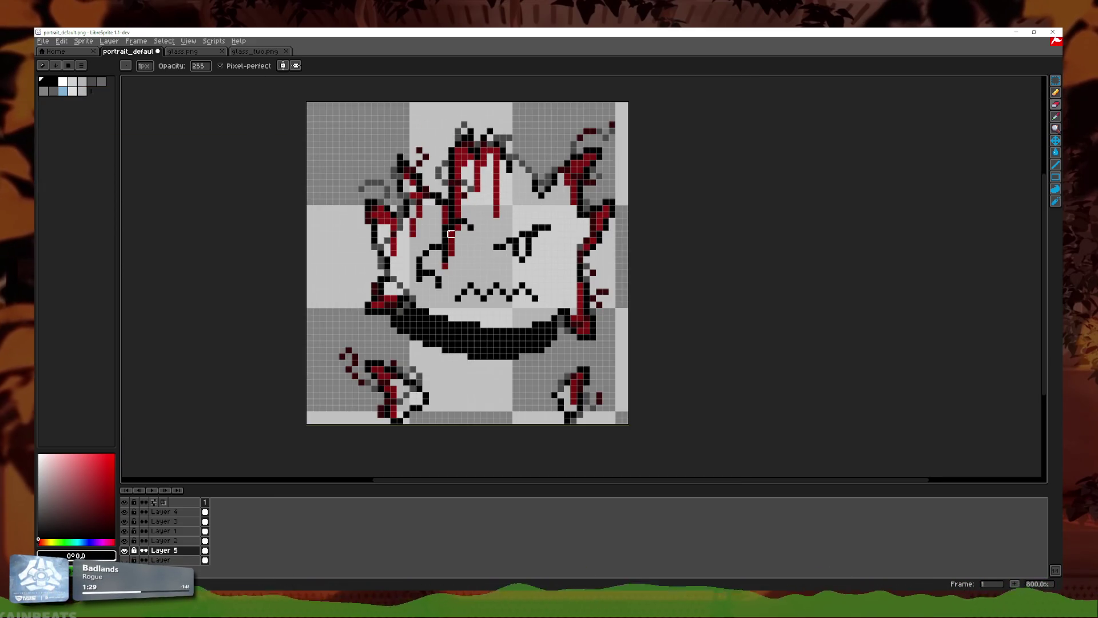
scroll(457, 176, "up", 1)
scroll(359, 174, "up", 1)
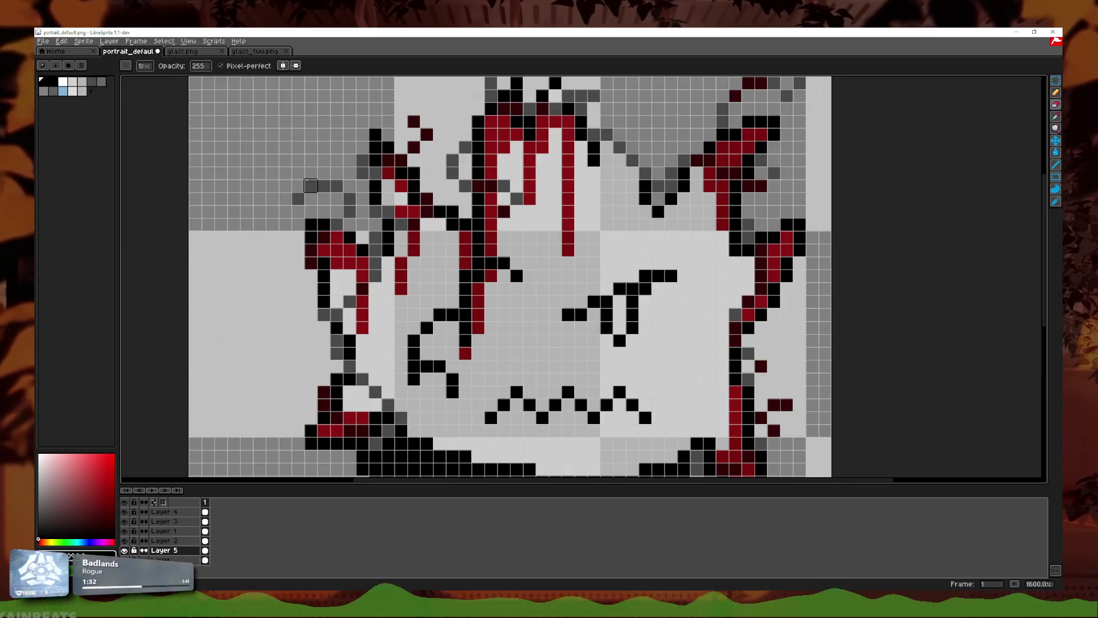
scroll(297, 289, "down", 4)
scroll(591, 373, "up", 3)
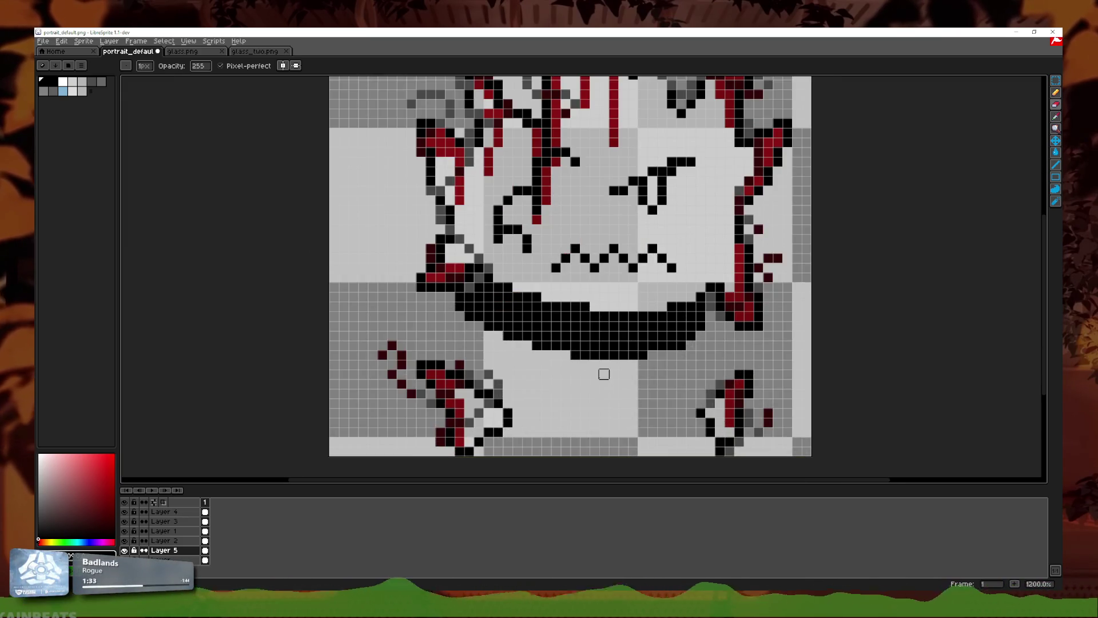
scroll(537, 346, "down", 3)
scroll(552, 332, "up", 1)
scroll(551, 327, "up", 2)
scroll(555, 330, "down", 2)
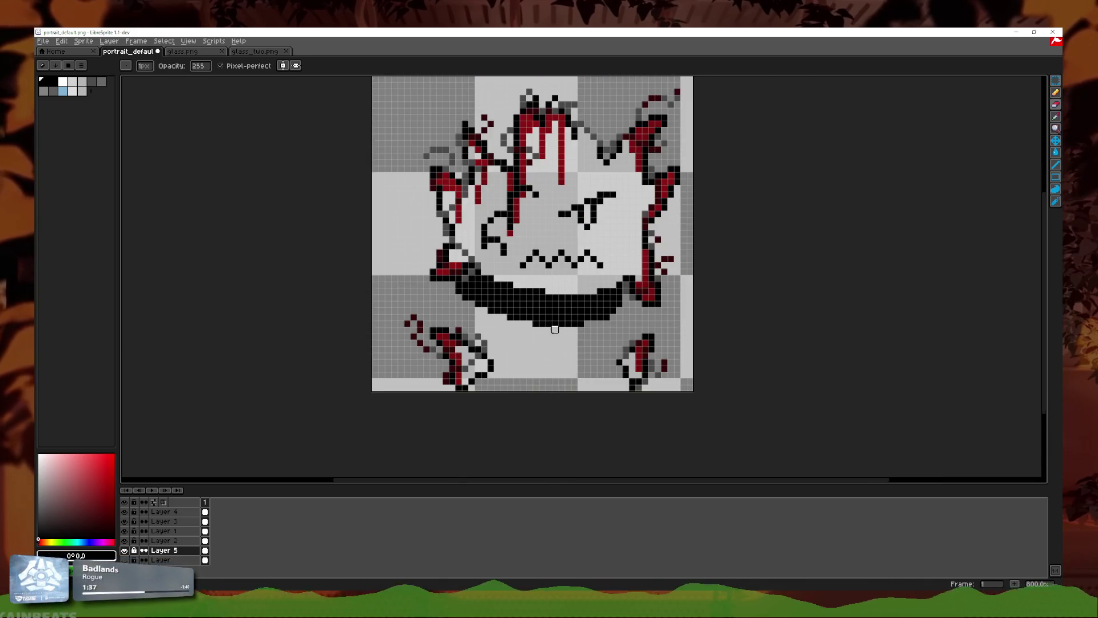
left_click(124, 560)
Step: Compare with glass.png, then hide the bottom layer in portrait_default
left_click(209, 52)
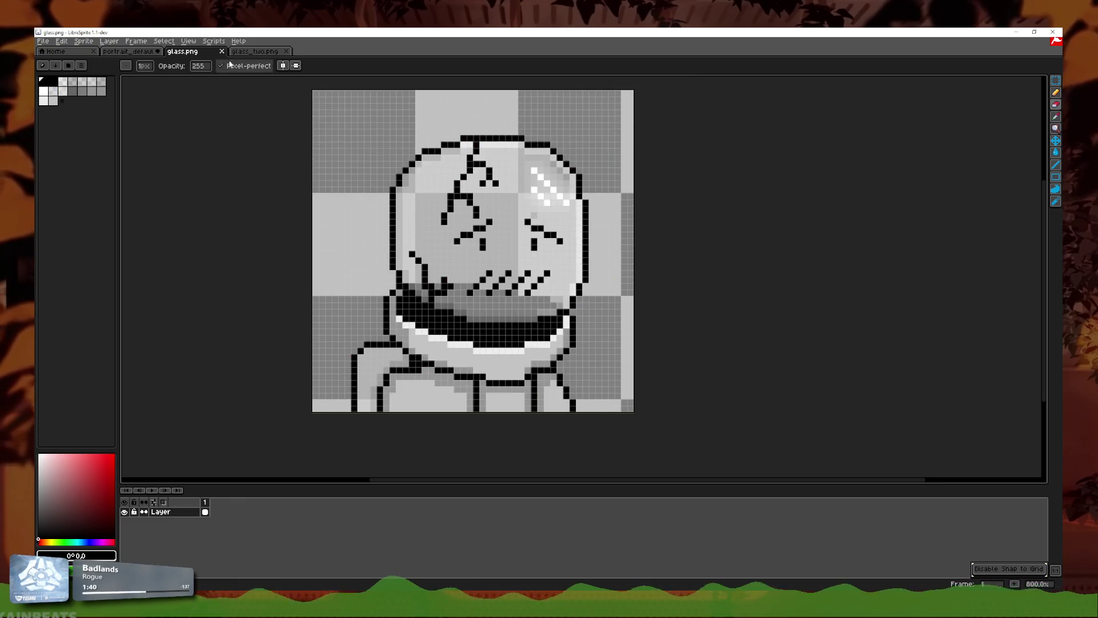
left_click(131, 51)
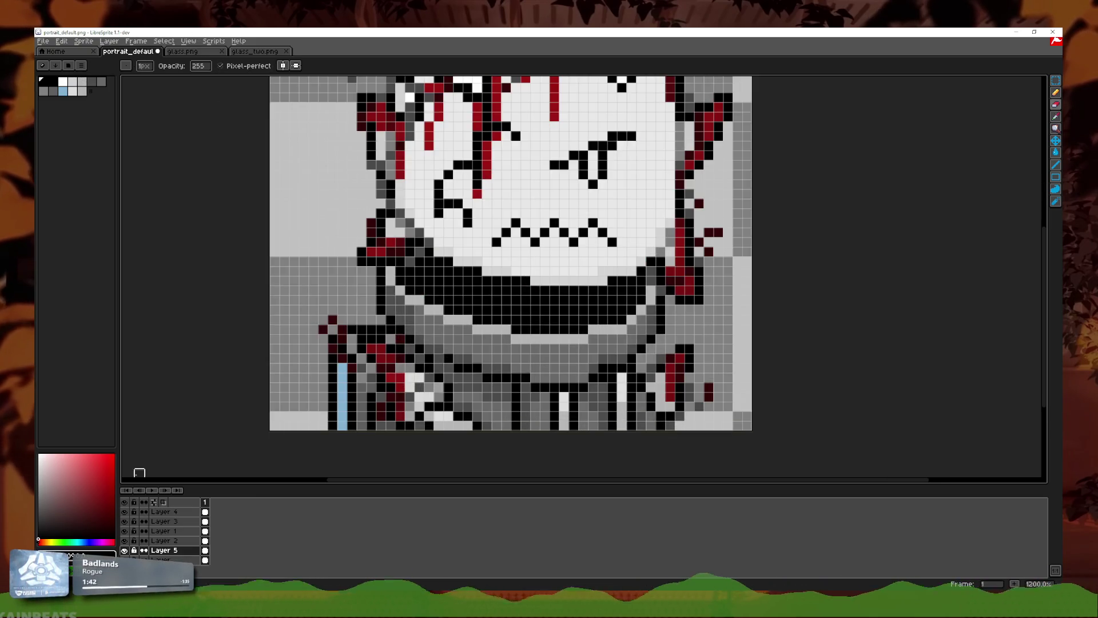
left_click(125, 560)
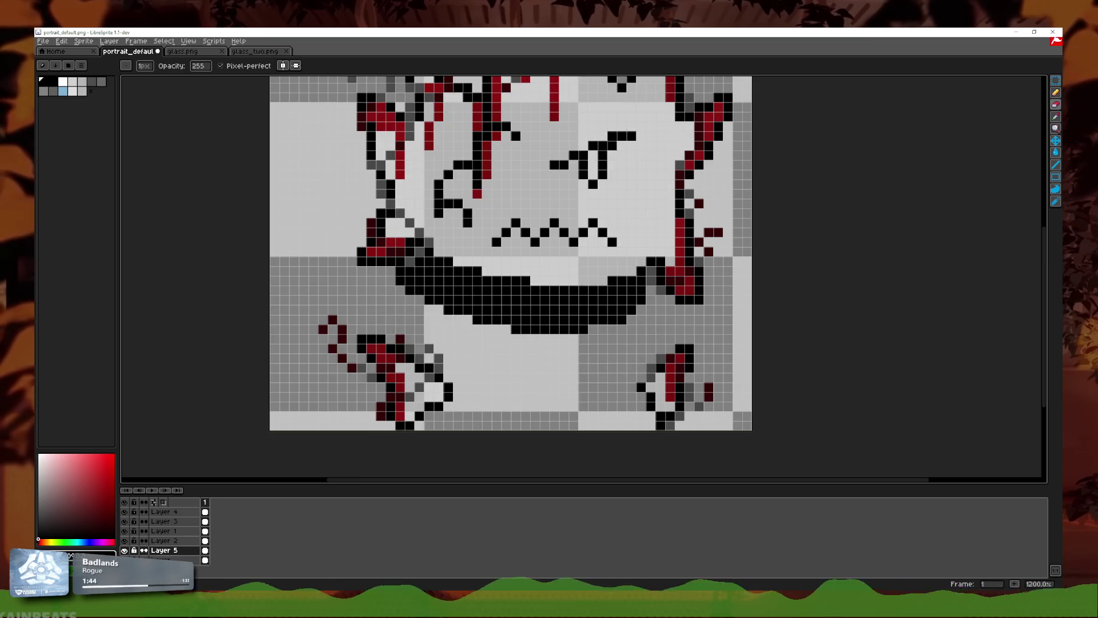
Step: Pick up red from the canvas as the Pencil colour and open the layer context menu
key("i")
scroll(456, 387, "up", 3)
scroll(347, 394, "down", 2)
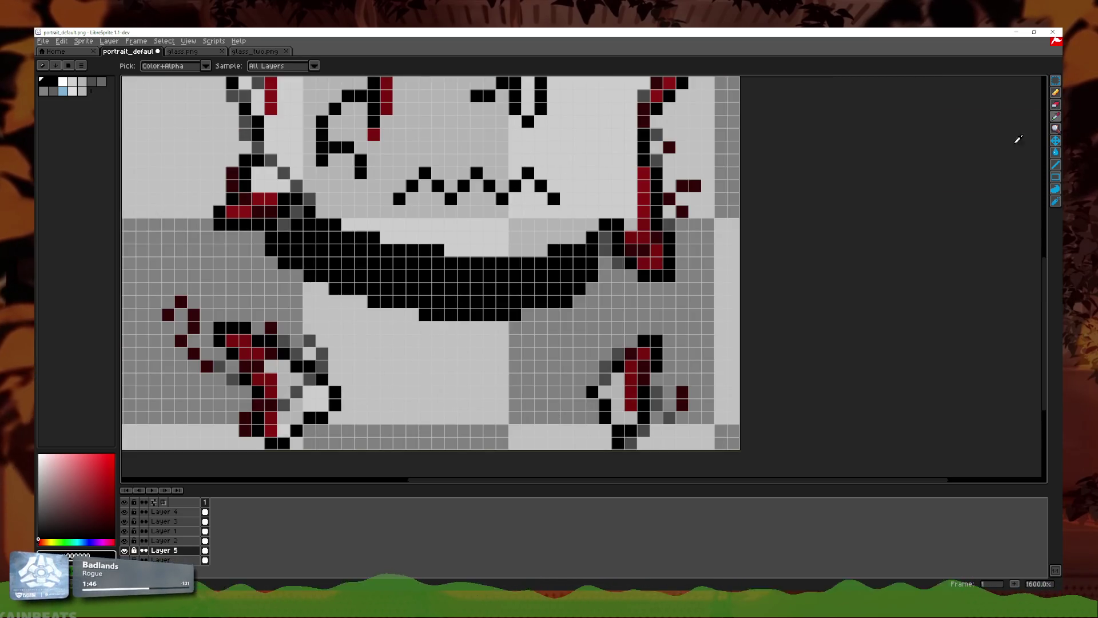
left_click(1056, 93)
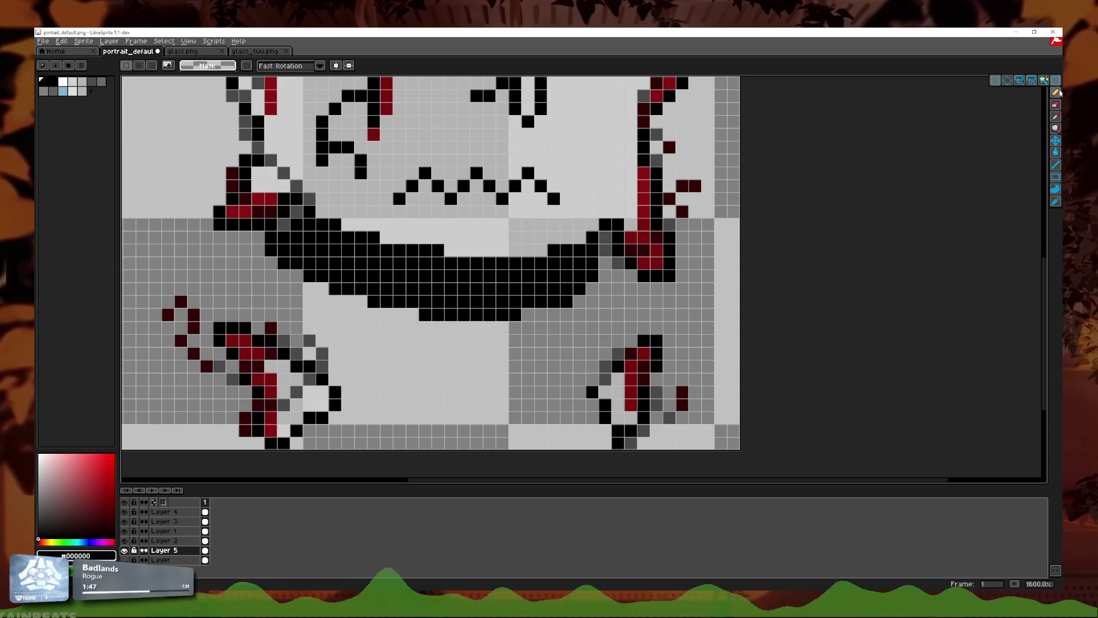
right_click(168, 542)
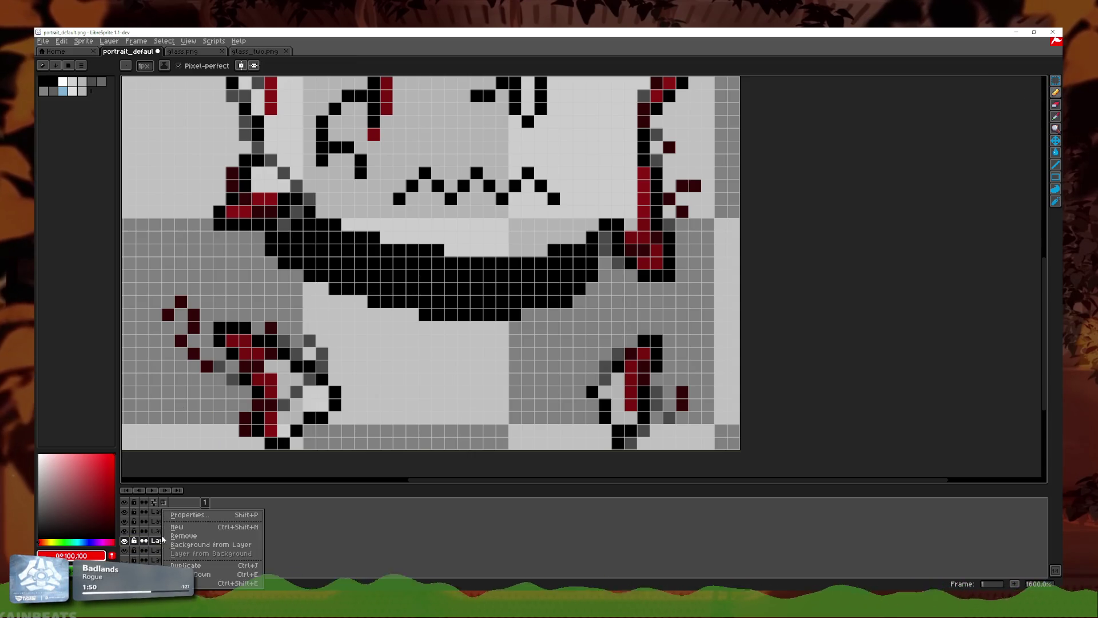
Step: Add a new layer and trace the red collar outline down the left neck
left_click(189, 535)
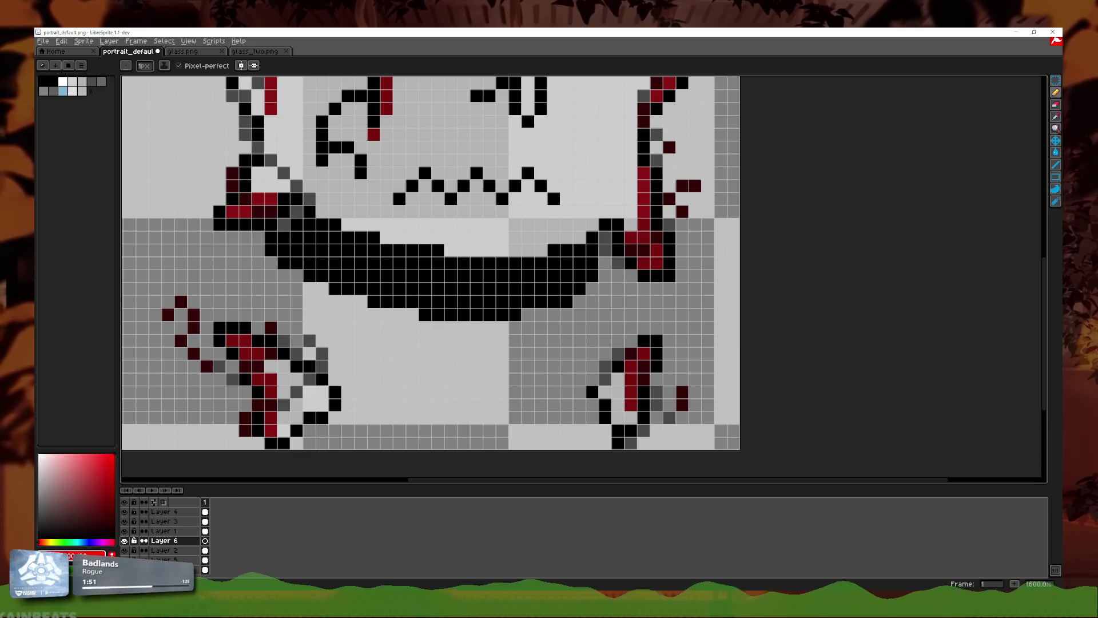
left_click(324, 329)
left_click_drag(259, 245, 248, 271)
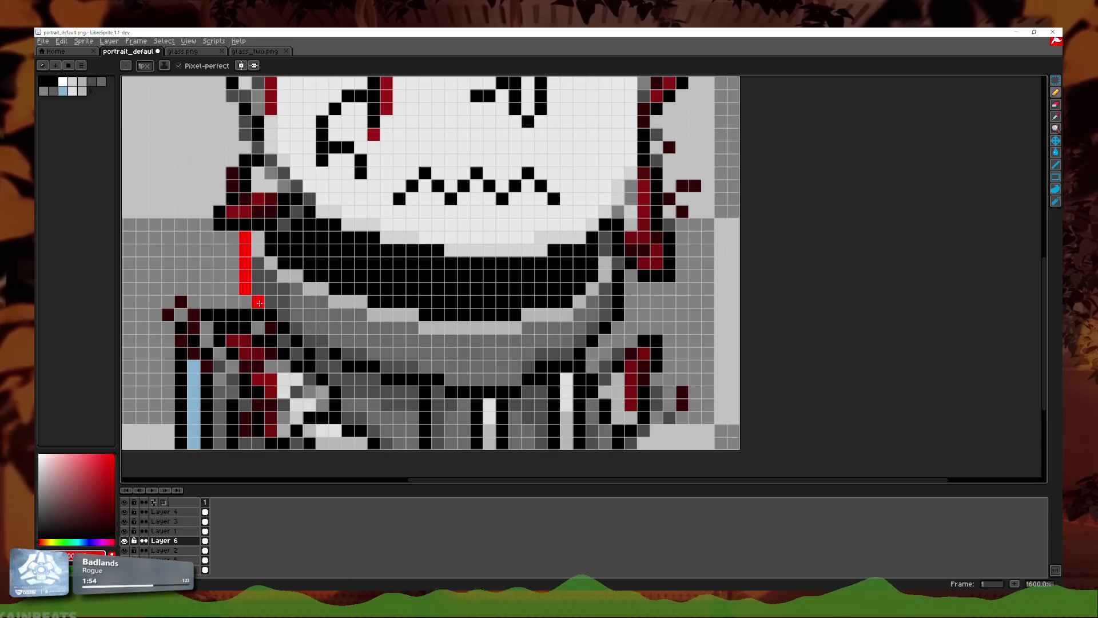
left_click_drag(316, 345, 365, 302)
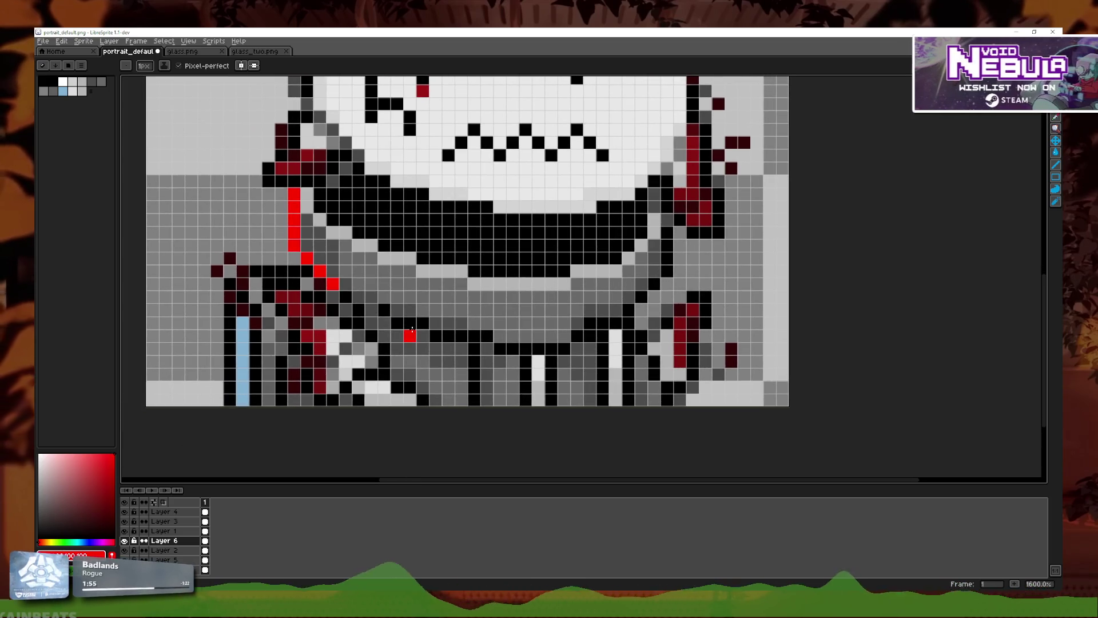
left_click(359, 310)
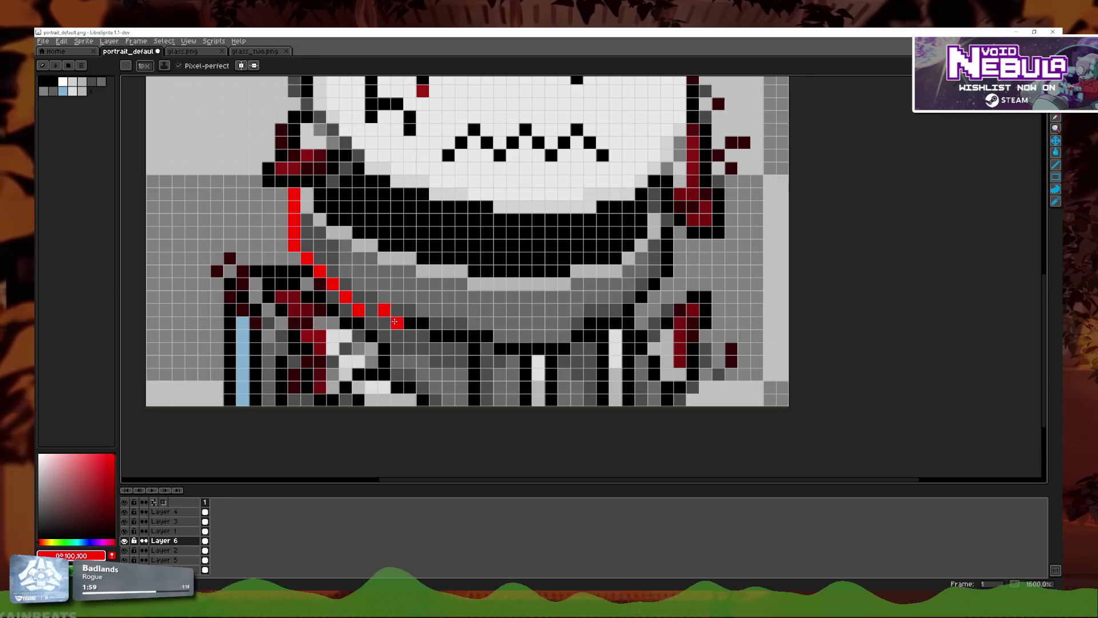
key("ctrl+z")
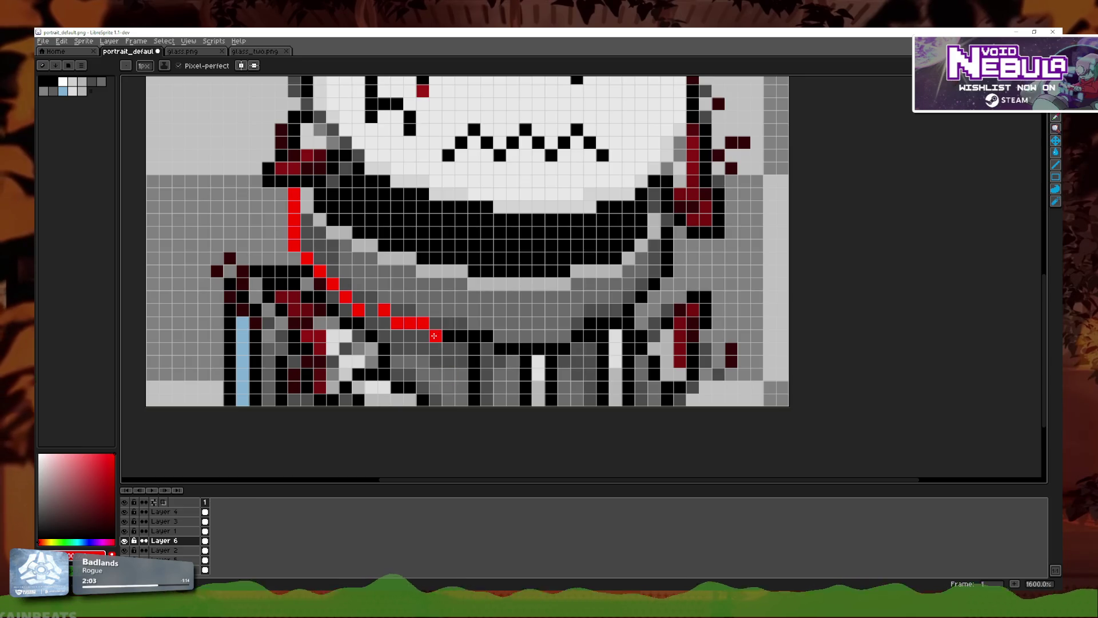
Step: Draw the red collar line rightward under the mouth, undoing the last stroke
left_click_drag(435, 336, 560, 349)
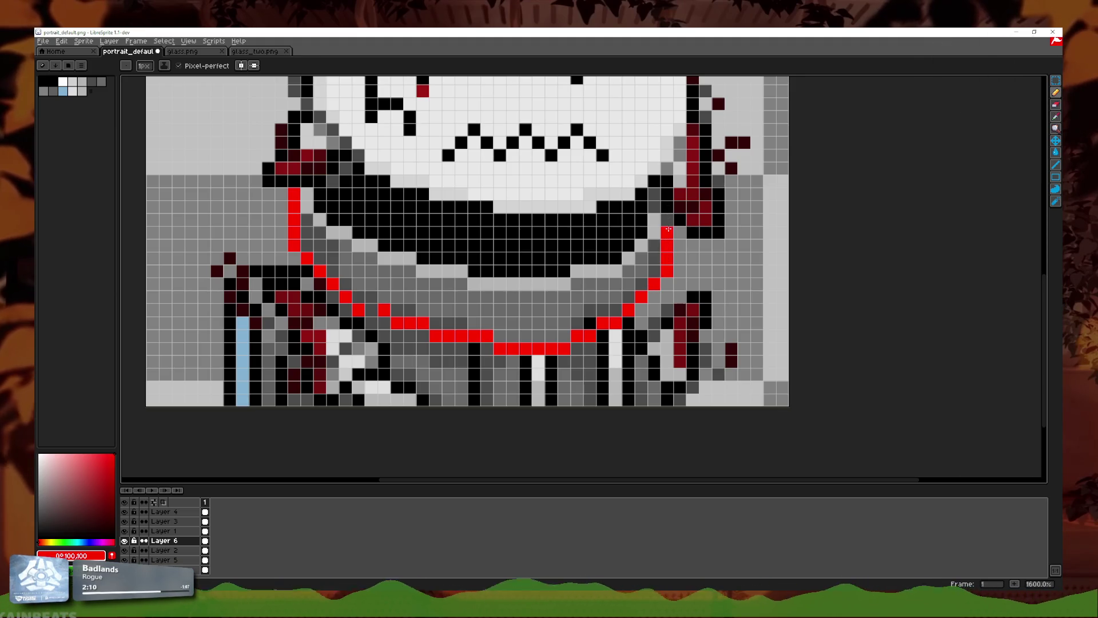
scroll(596, 308, "down", 1)
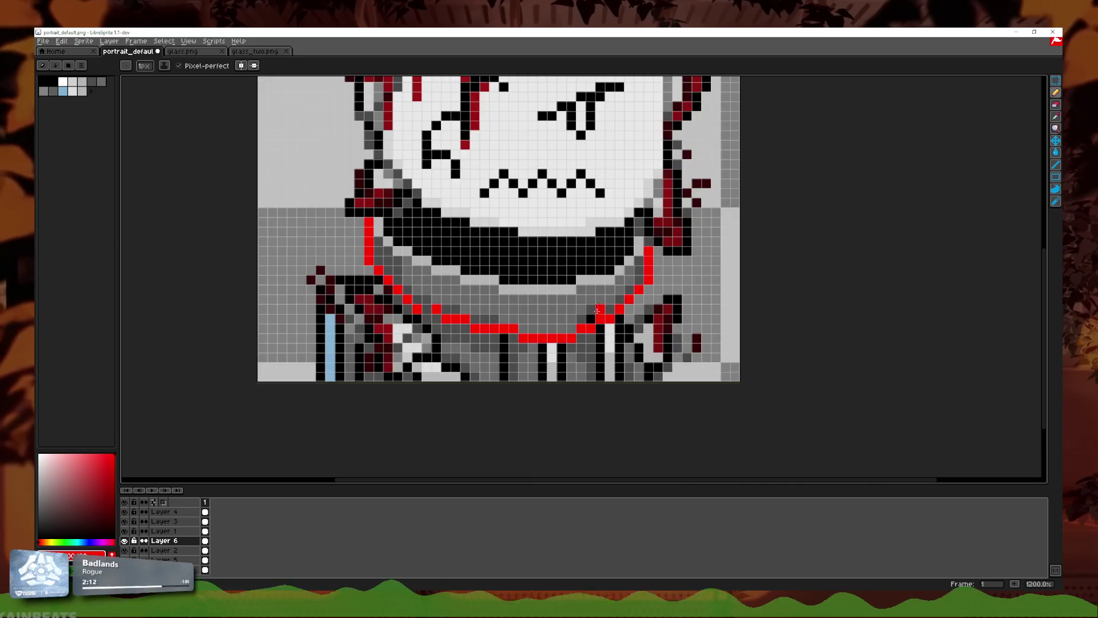
key("ctrl+z")
scroll(364, 348, "up", 1)
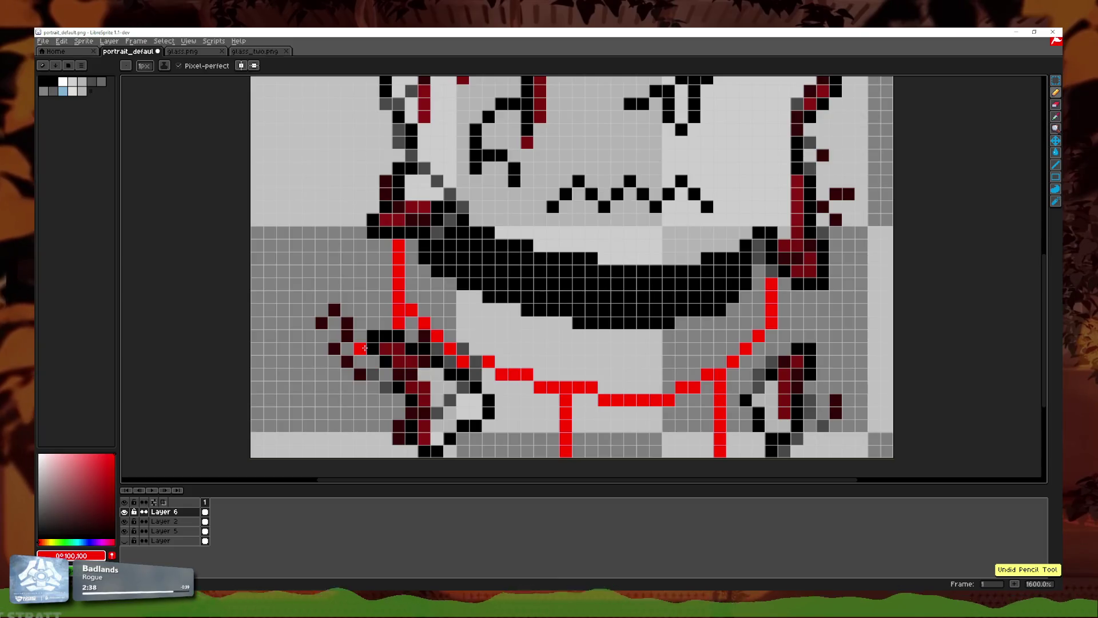
Step: Add a red pixel at the left collar edge, discarding a drip that ran to the canvas bottom
key("ctrl+z")
left_click(351, 379)
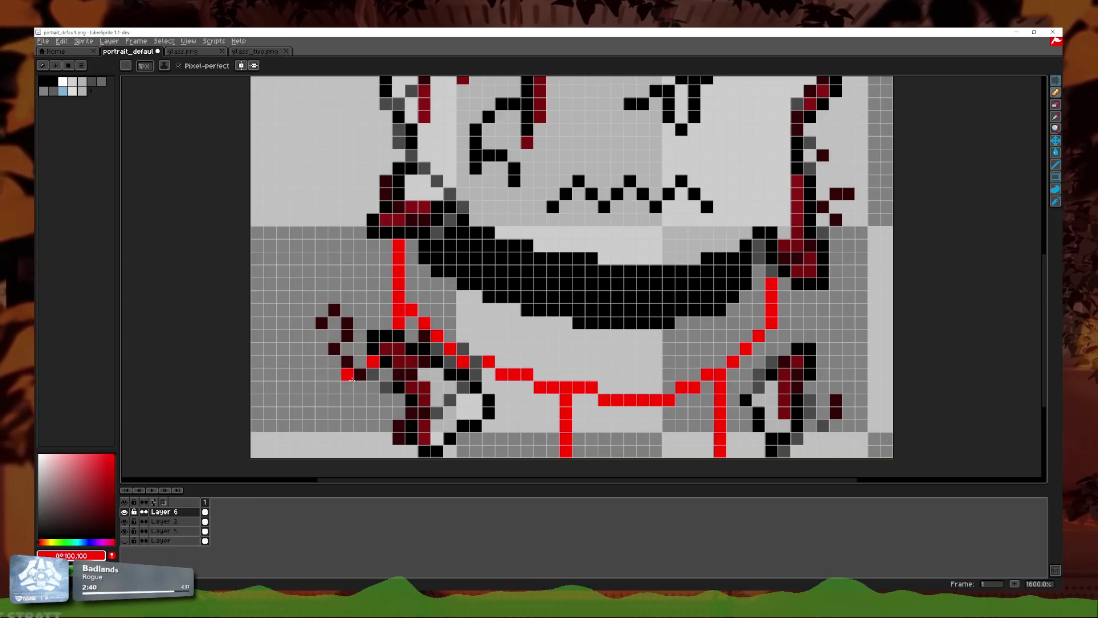
left_click_drag(335, 401, 322, 452)
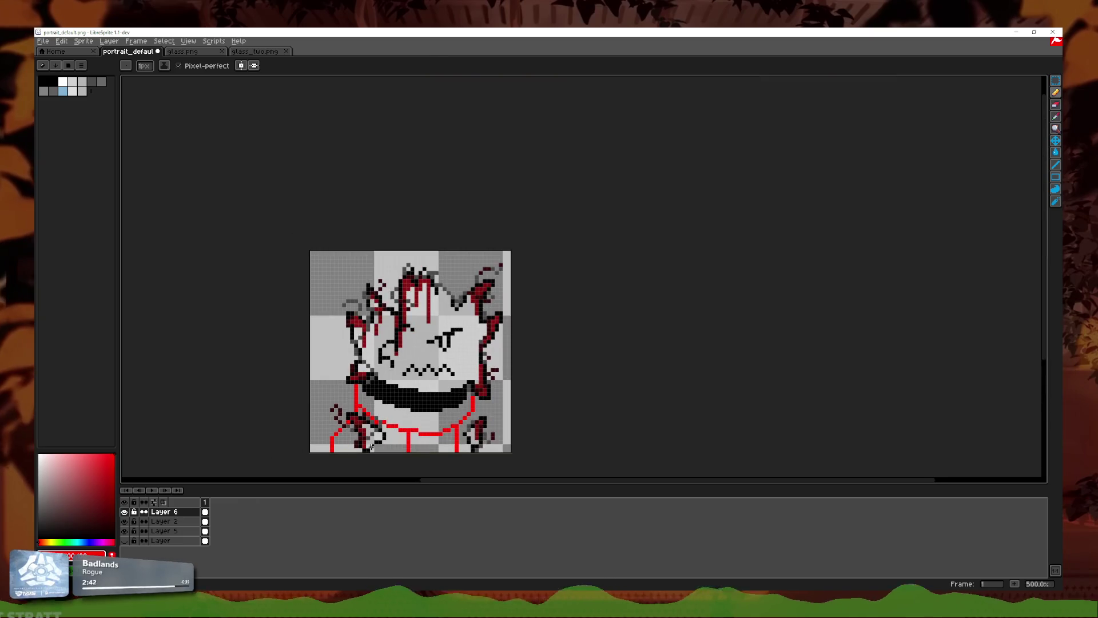
scroll(542, 361, "down", 4)
key("ctrl+z")
scroll(505, 371, "up", 2)
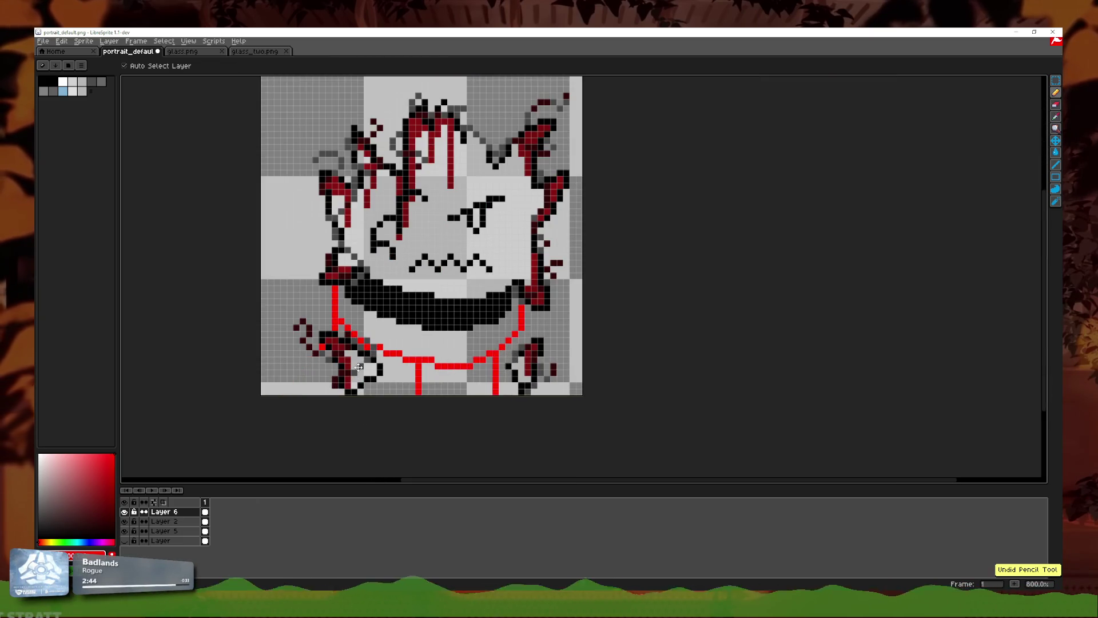
key("b")
scroll(363, 386, "up", 3)
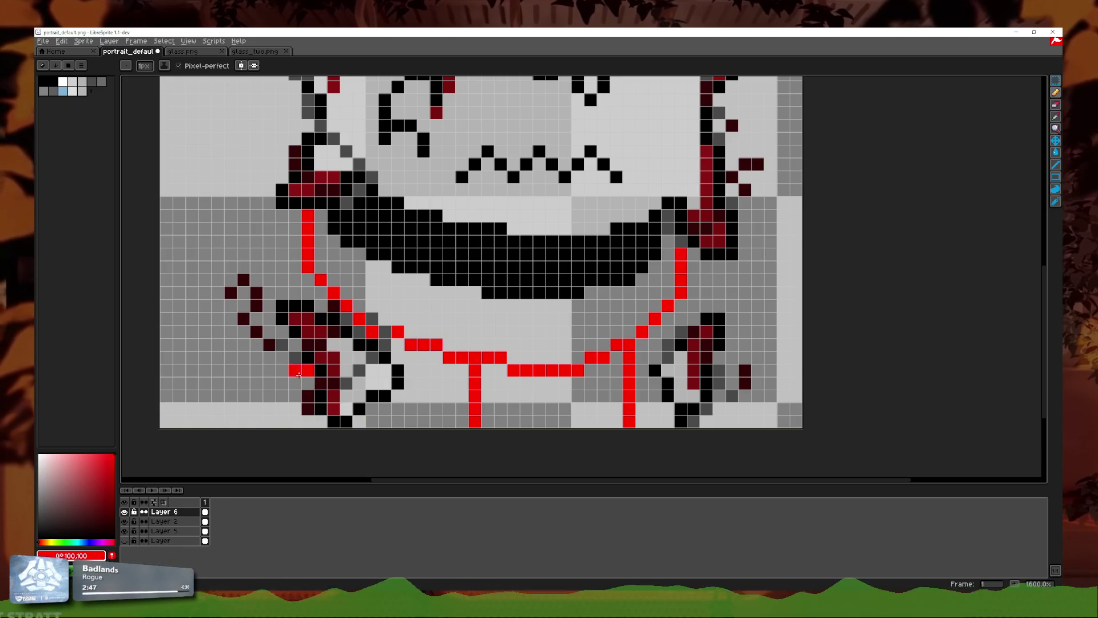
Step: Draw straight red vertical drips on the left and right sides of the collar
left_click_drag(295, 344, 294, 421)
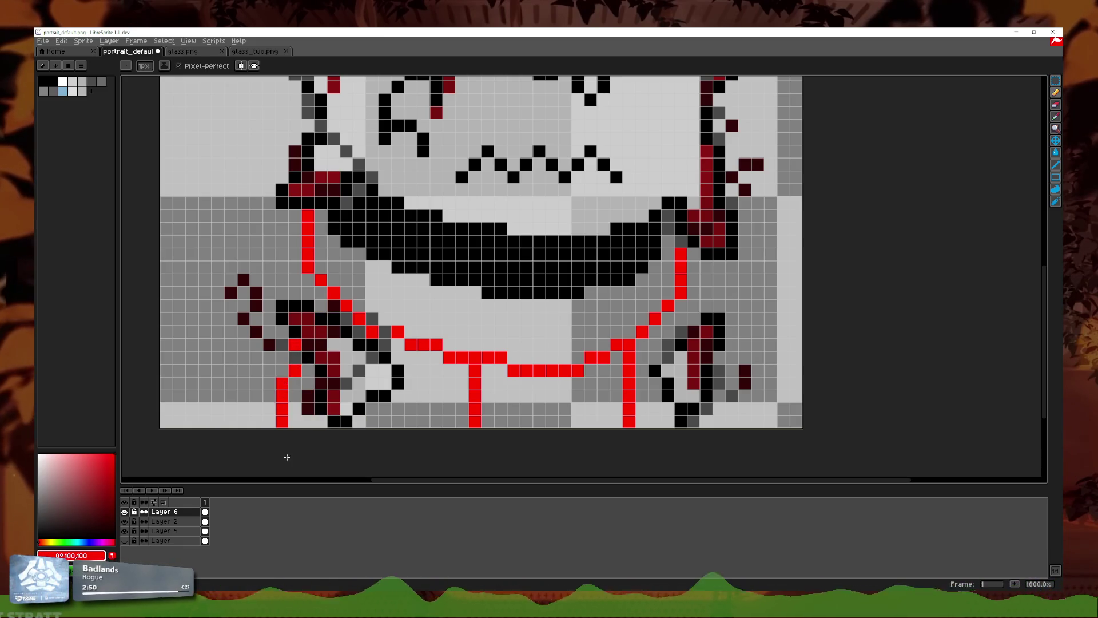
scroll(287, 450, "down", 4)
scroll(442, 350, "up", 3)
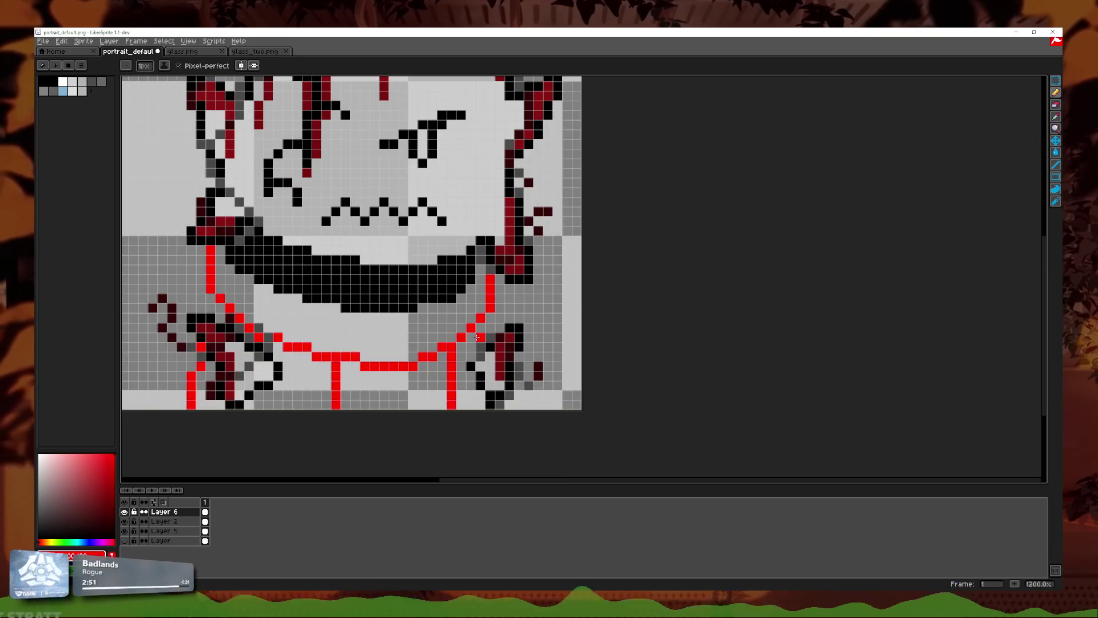
left_click_drag(480, 330, 480, 340)
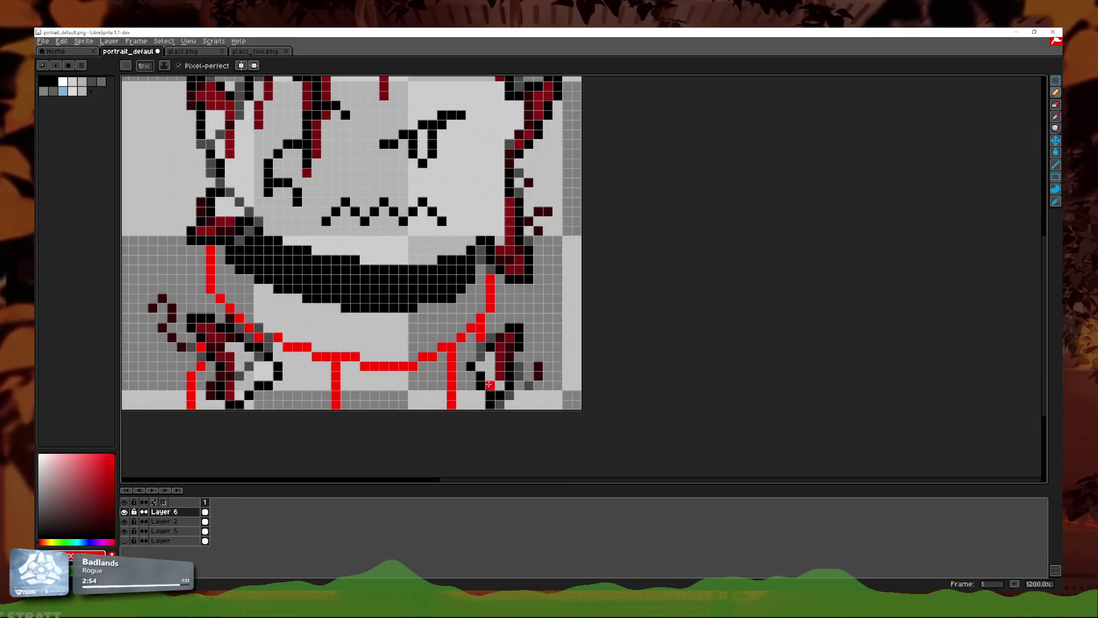
scroll(510, 415, "down", 3)
scroll(506, 417, "down", 1)
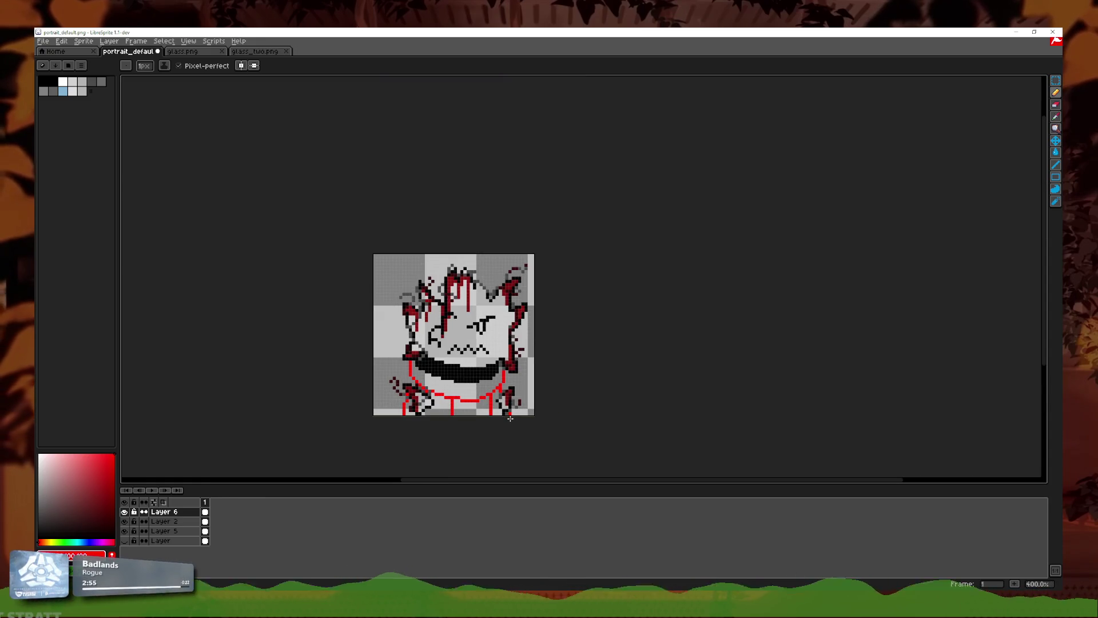
scroll(501, 421, "up", 4)
scroll(441, 356, "up", 1)
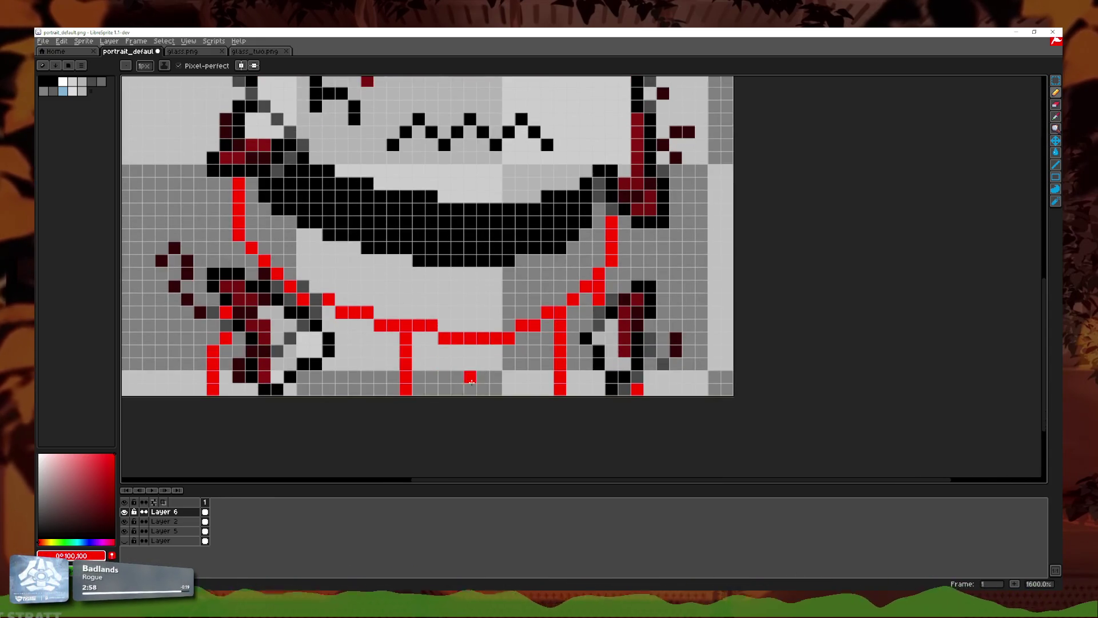
scroll(463, 379, "right", 1)
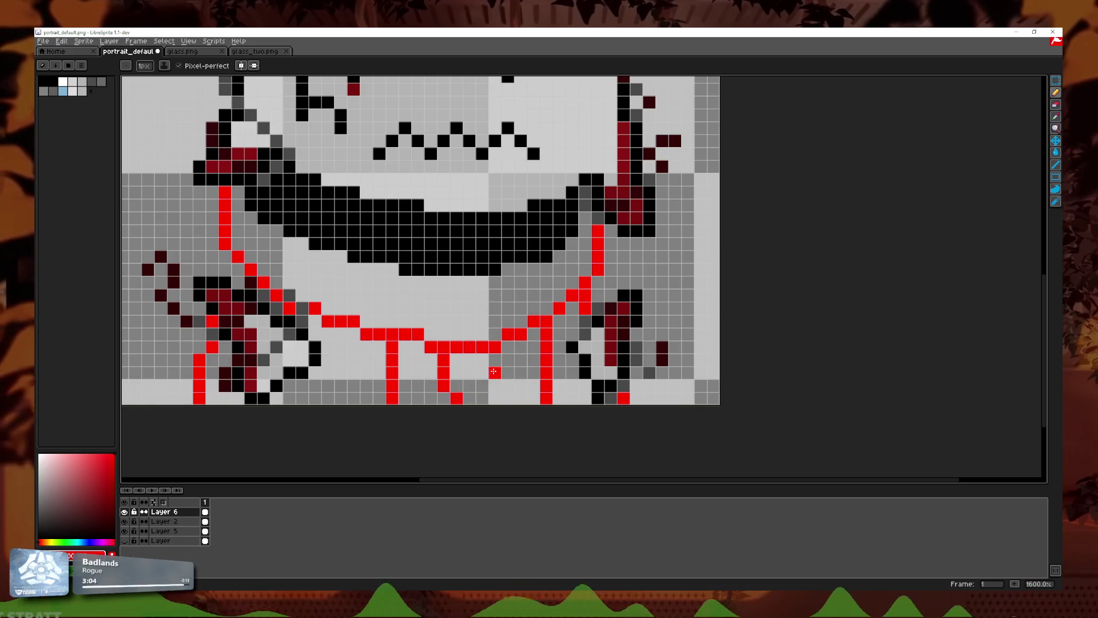
key("ctrl+z")
key("ctrl+z")
left_click_drag(445, 358, 445, 380)
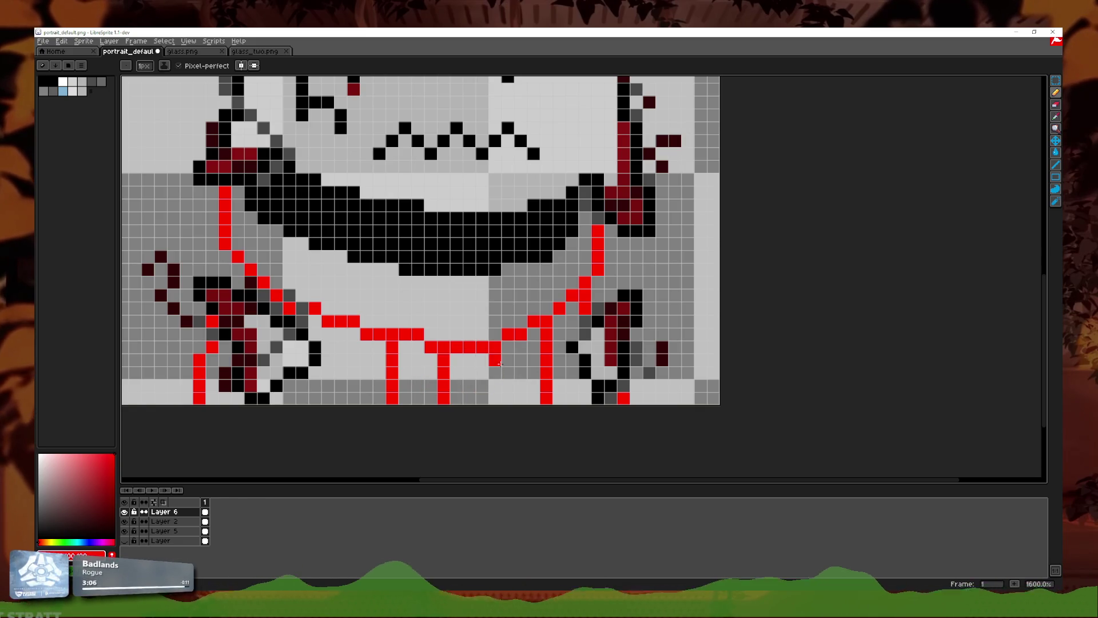
Step: Fill the light area around the mouth with the Paint Bucket
scroll(485, 403, "down", 4)
scroll(480, 400, "down", 1)
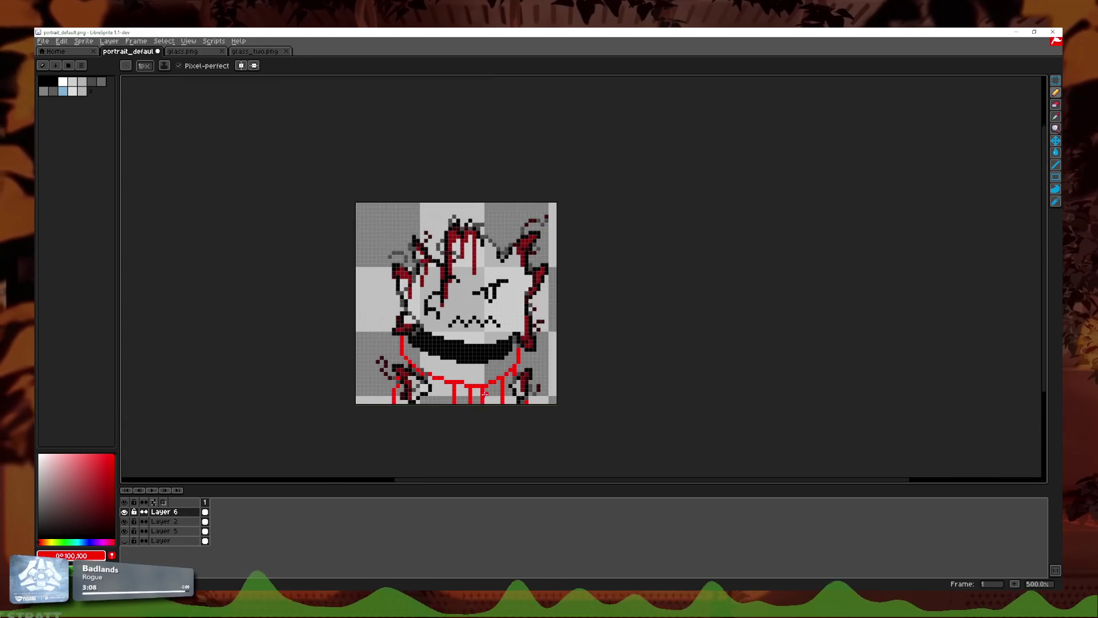
scroll(472, 389, "up", 2)
scroll(466, 379, "up", 3)
scroll(470, 379, "up", 1)
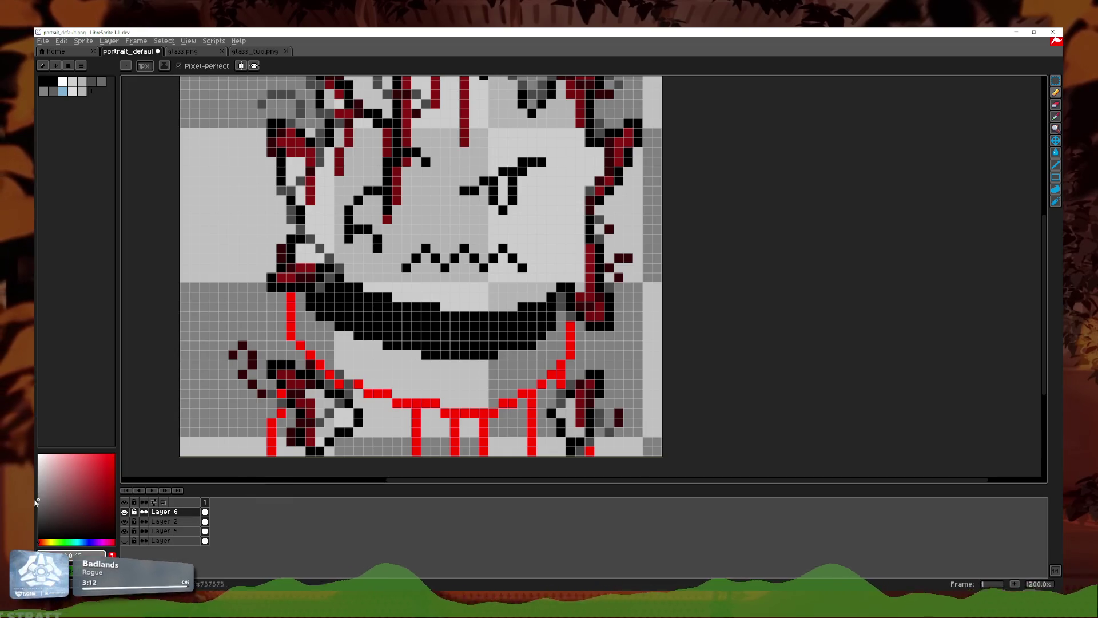
key("g")
left_click(474, 382)
Step: Try lightening the area below the teeth and the gaps under the red lip, then undo those fills
key("ctrl+z")
left_click(472, 372)
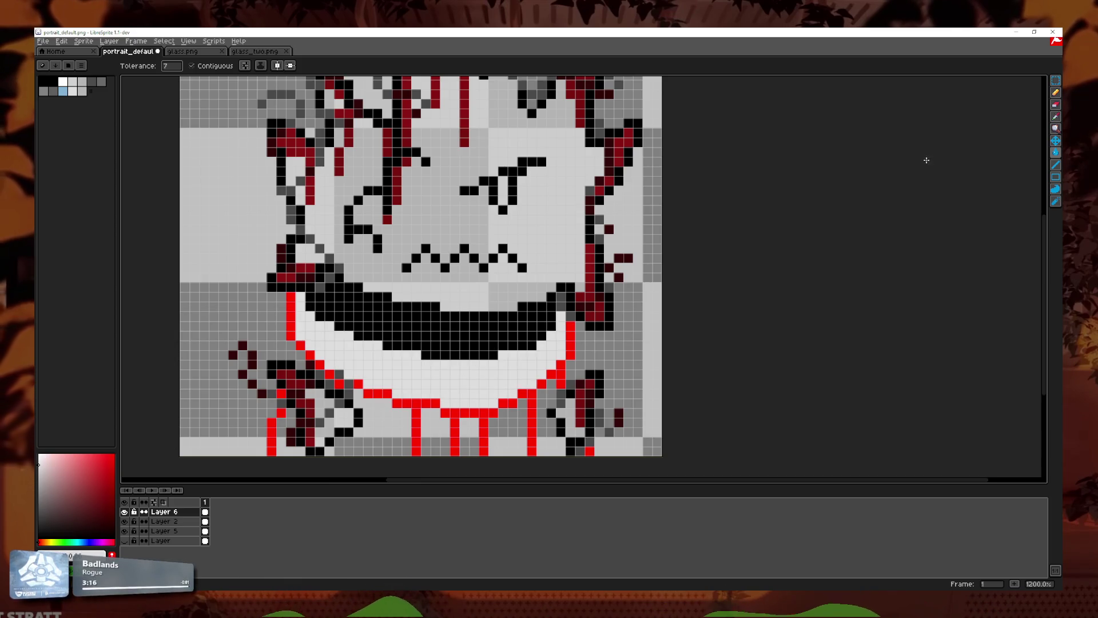
left_click(406, 433)
left_click(436, 431)
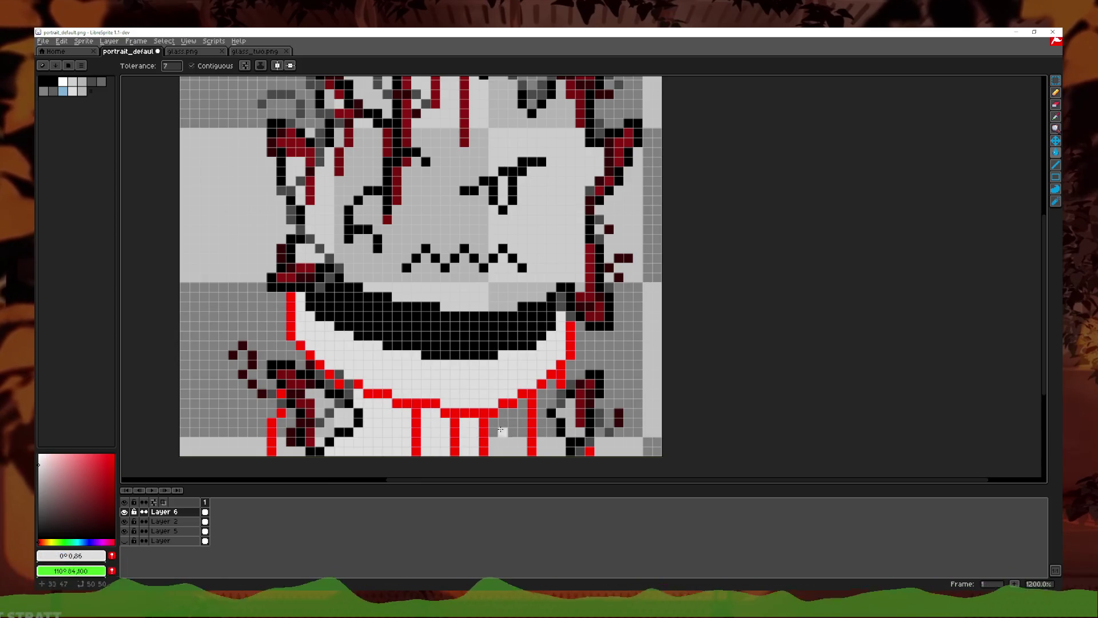
key("ctrl+z")
key("ctrl+z")
key("ctrl+z")
key("ctrl+z")
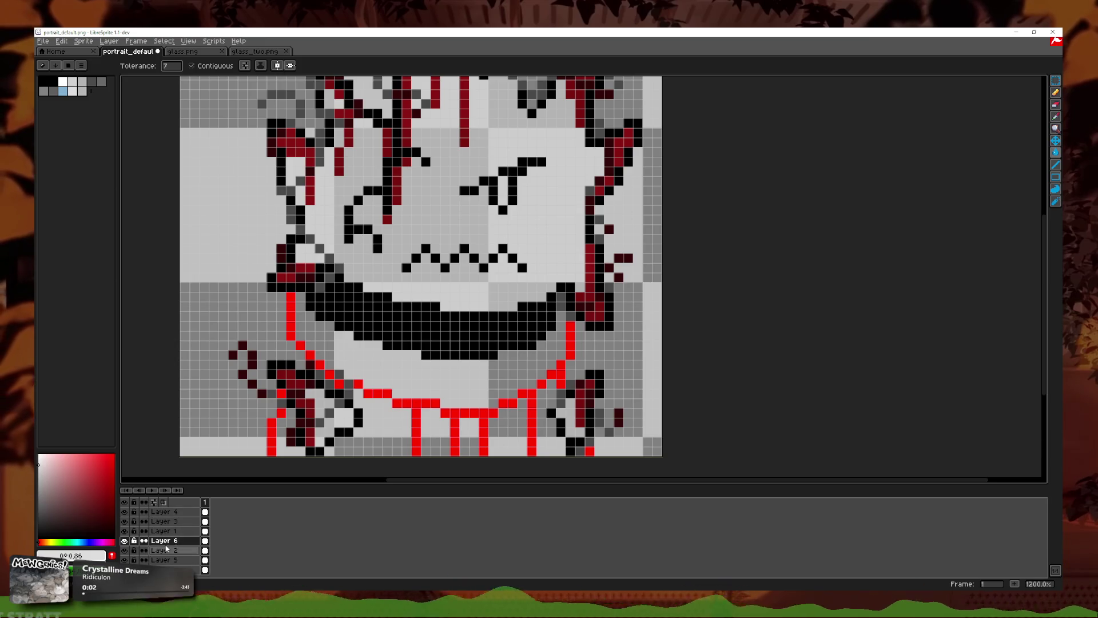
Step: Add a new layer, fill the mouth interior and drip gaps light grey, and check beneath Layer 4
right_click(172, 550)
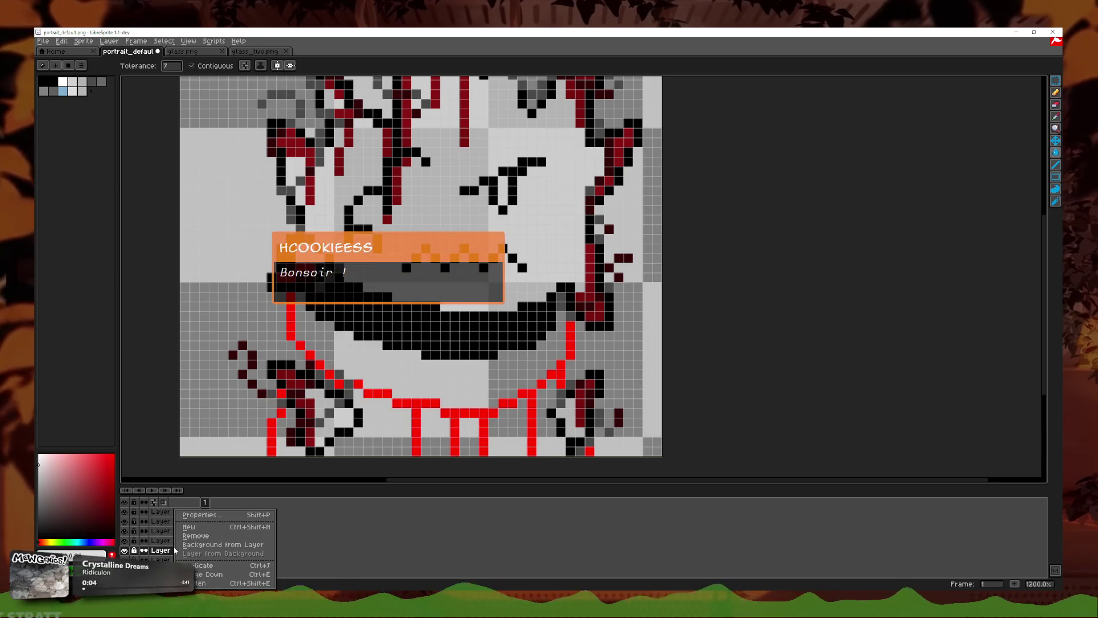
key("Escape")
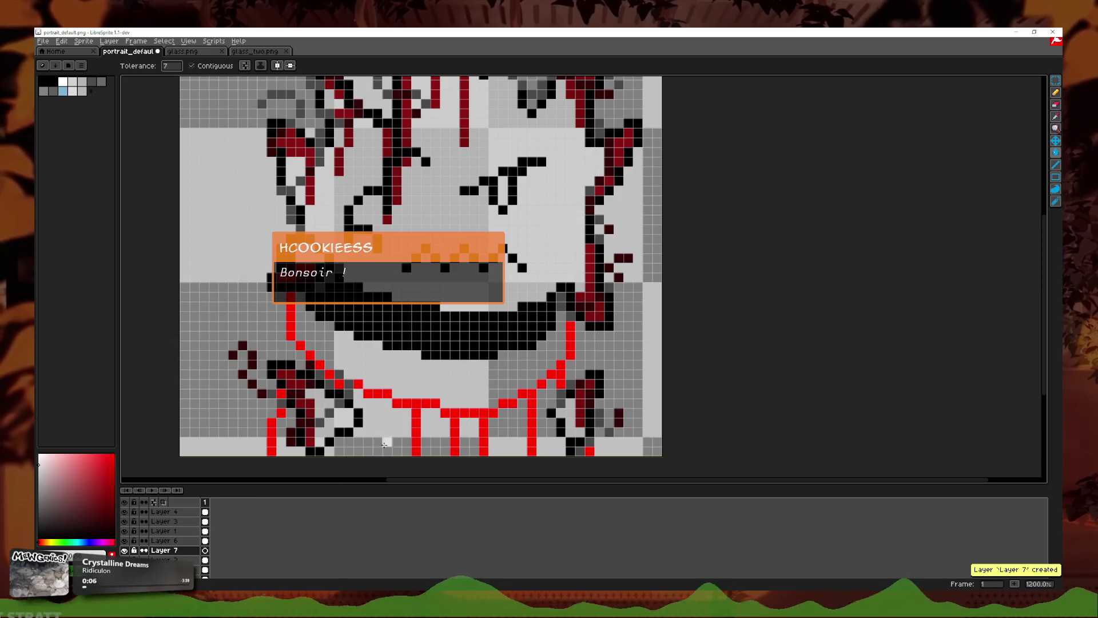
key("ctrl+y")
left_click(367, 385)
left_click(436, 430)
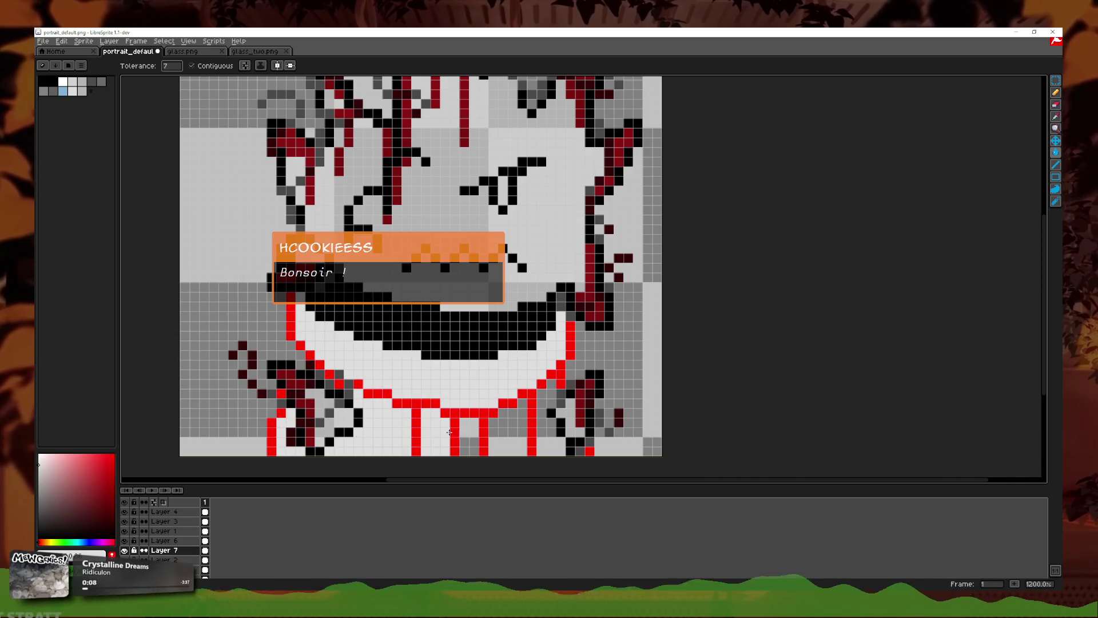
left_click(499, 428)
left_click(548, 434)
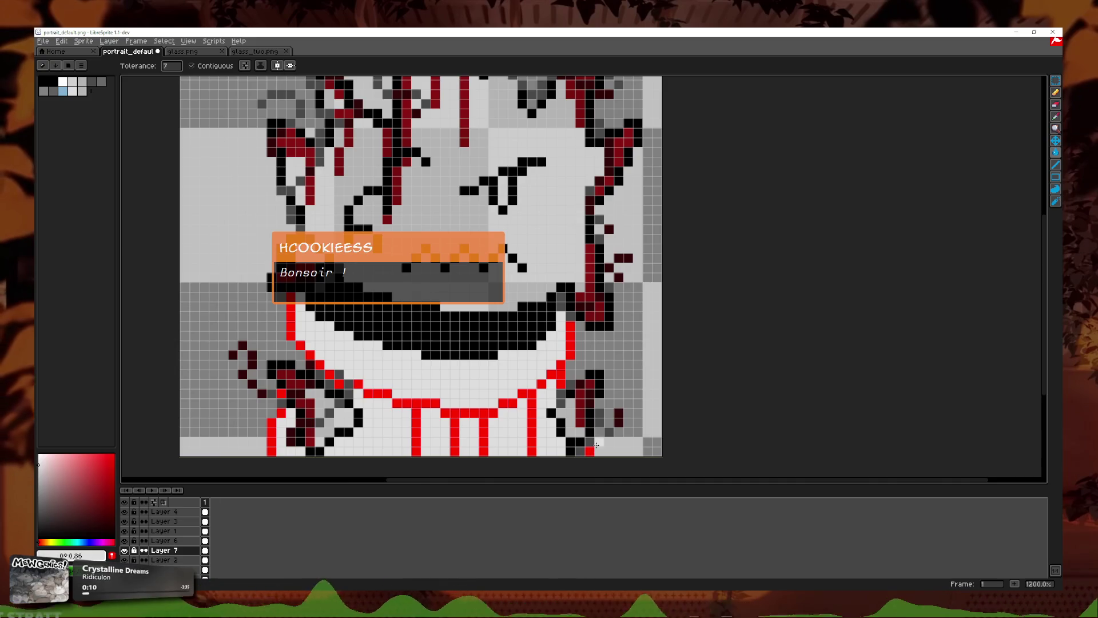
scroll(600, 438, "down", 4)
scroll(605, 429, "up", 4)
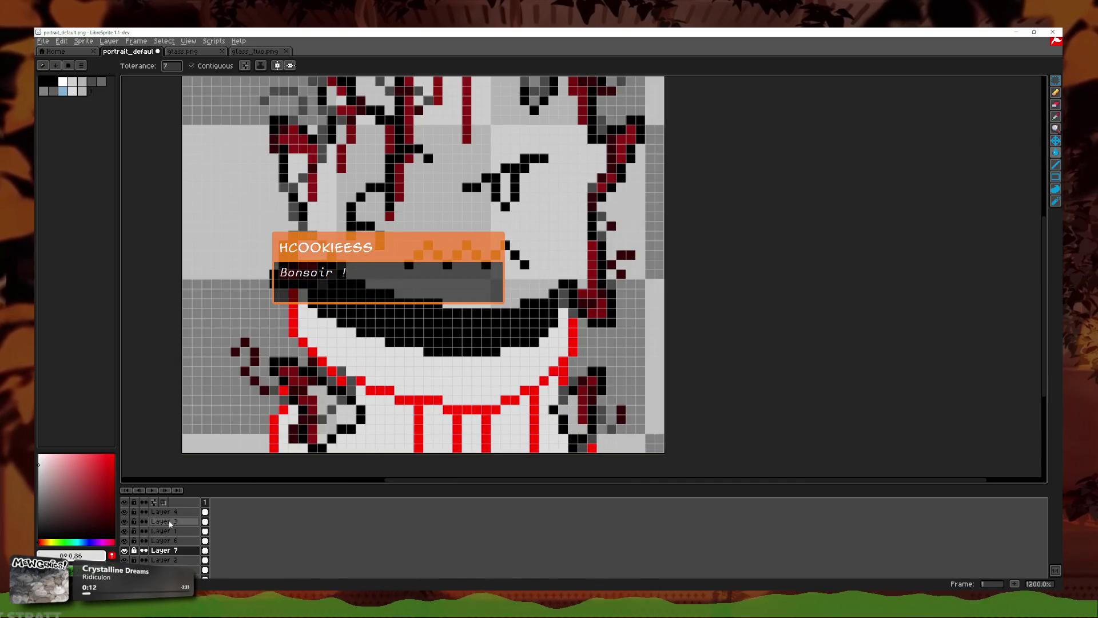
scroll(338, 403, "up", 1)
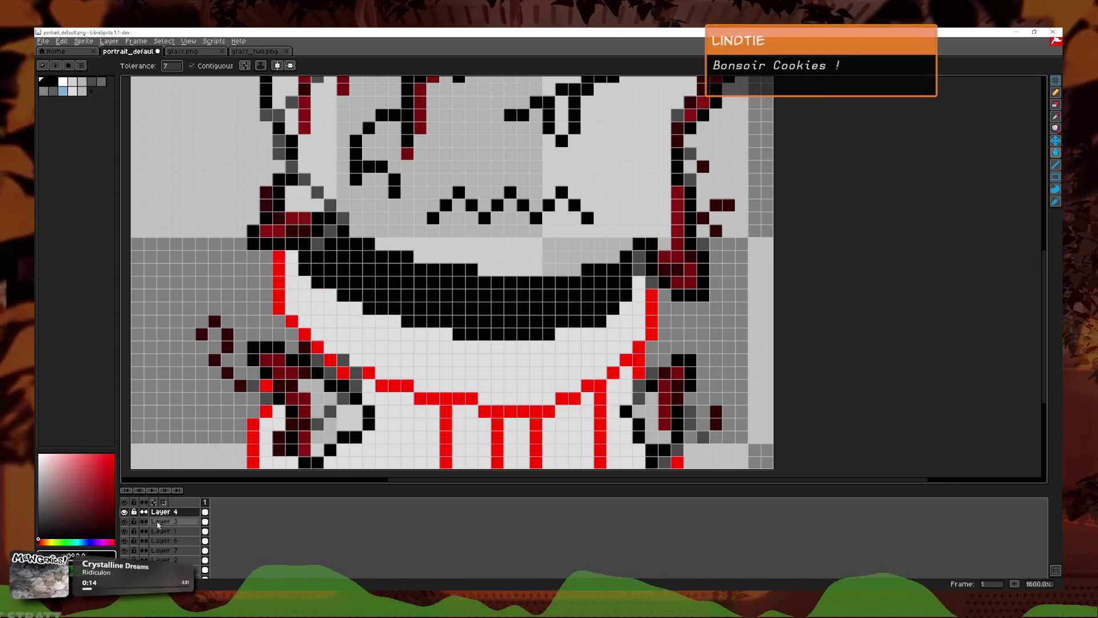
left_click(125, 512)
left_click(125, 512)
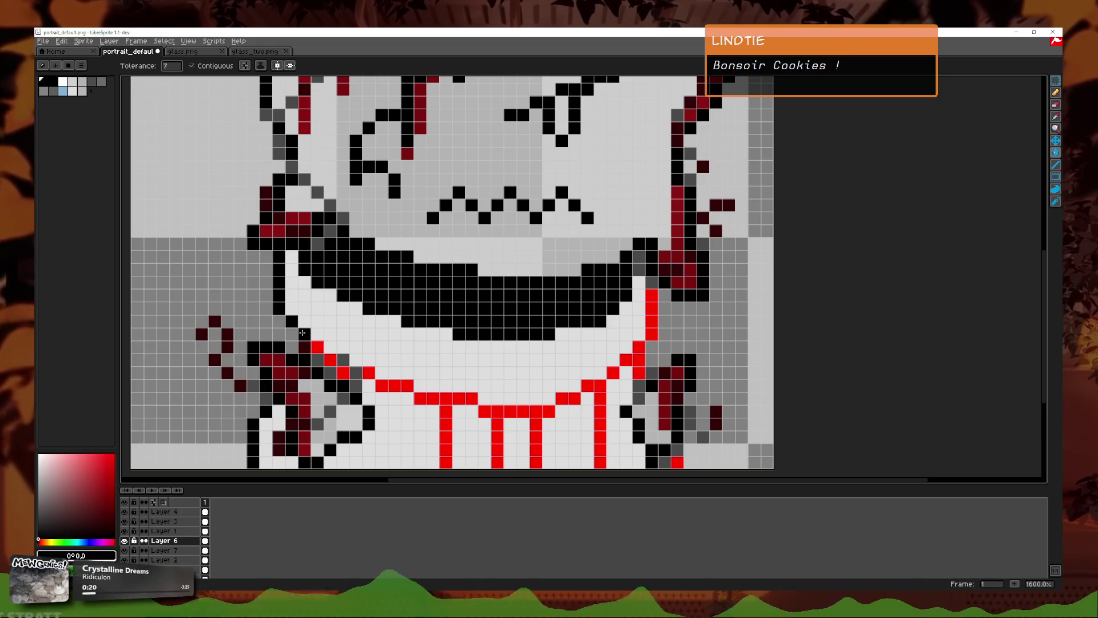
Step: Trace black over the red lip outline across the mouth, then undo that stroke
mouse_move(345, 370)
left_mouse_down()
mouse_move(433, 399)
mouse_move(607, 389)
mouse_move(652, 327)
left_mouse_up()
key("ctrl+z")
scroll(681, 464, "down", 3)
scroll(621, 391, "down", 2)
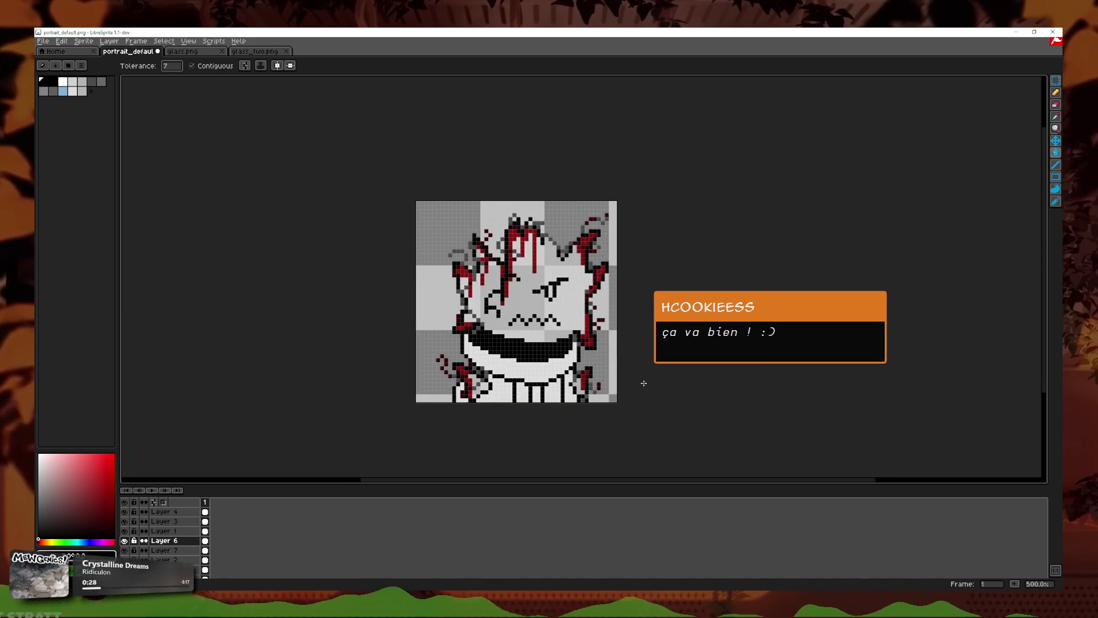
scroll(644, 383, "up", 5)
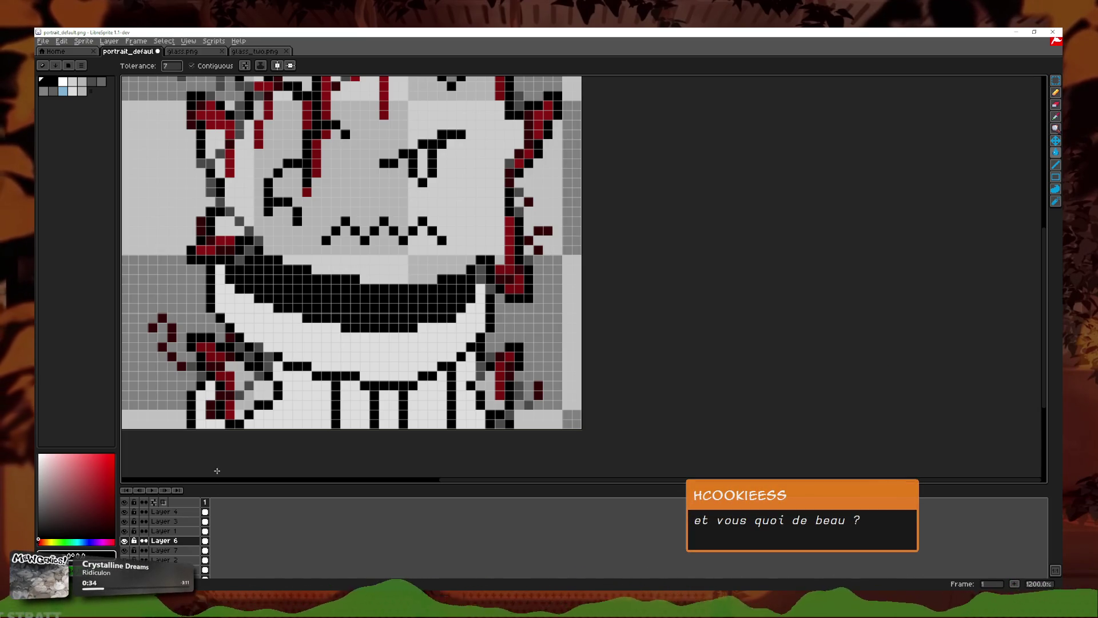
scroll(342, 373, "up", 1)
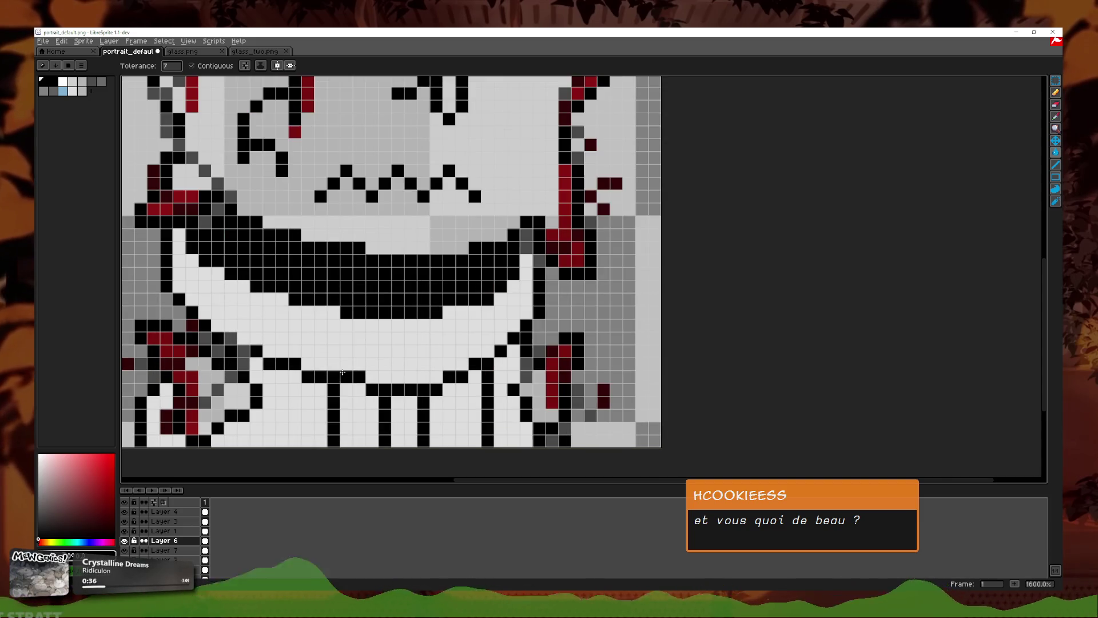
left_click(1056, 117)
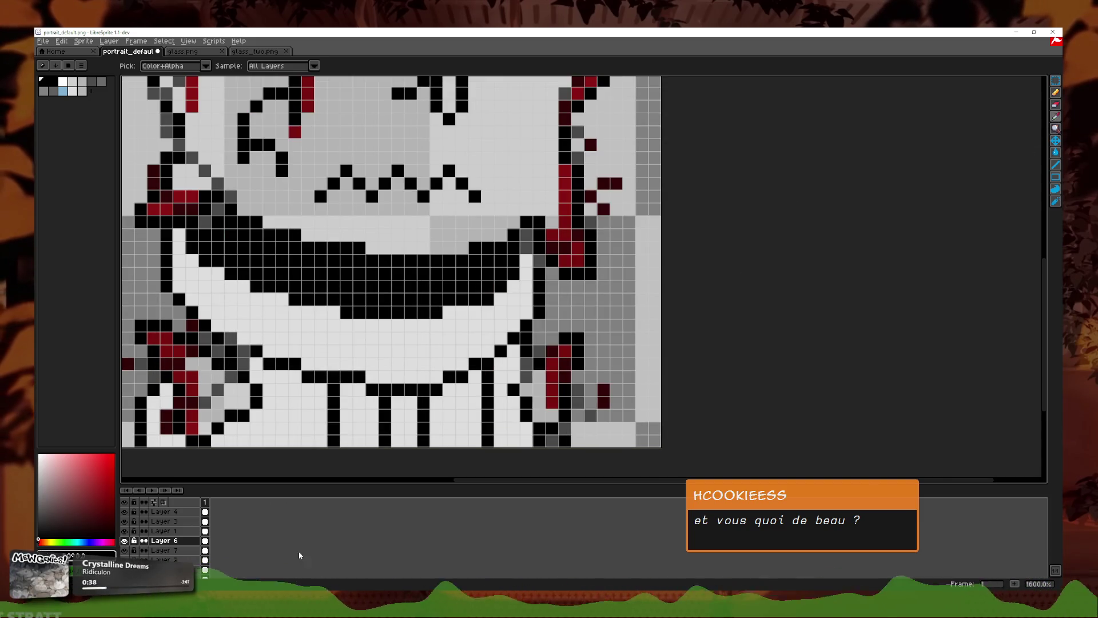
Step: With the picked dark red, draw a red line along the mouth's lower edge
left_click_drag(441, 458, 498, 366)
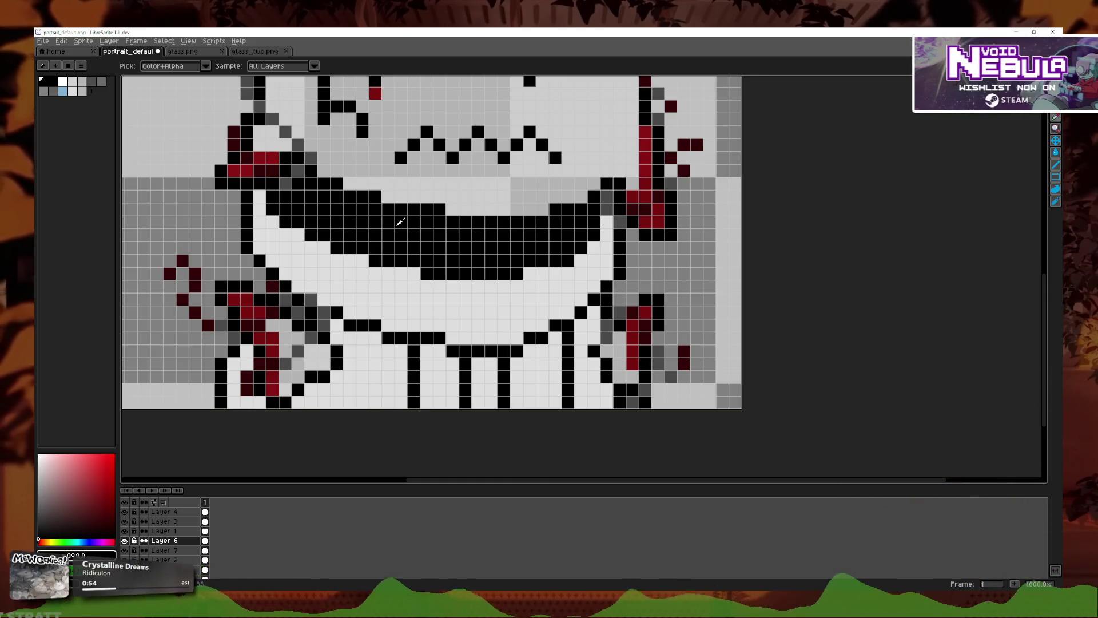
scroll(309, 368, "down", 2)
scroll(309, 367, "down", 1)
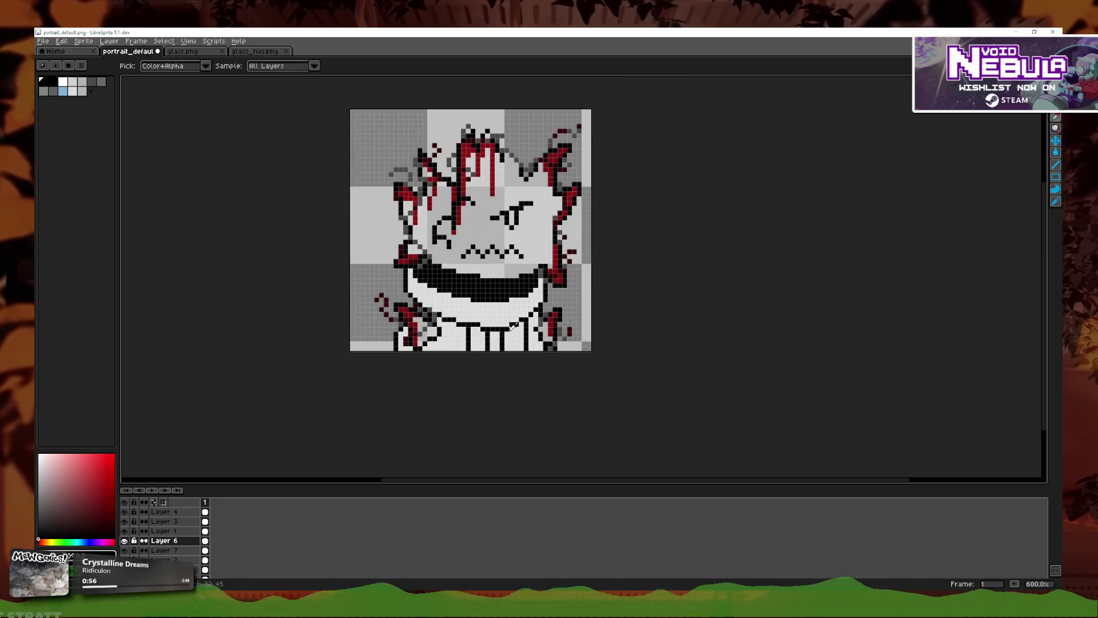
scroll(309, 368, "down", 1)
scroll(502, 329, "up", 3)
scroll(502, 329, "up", 1)
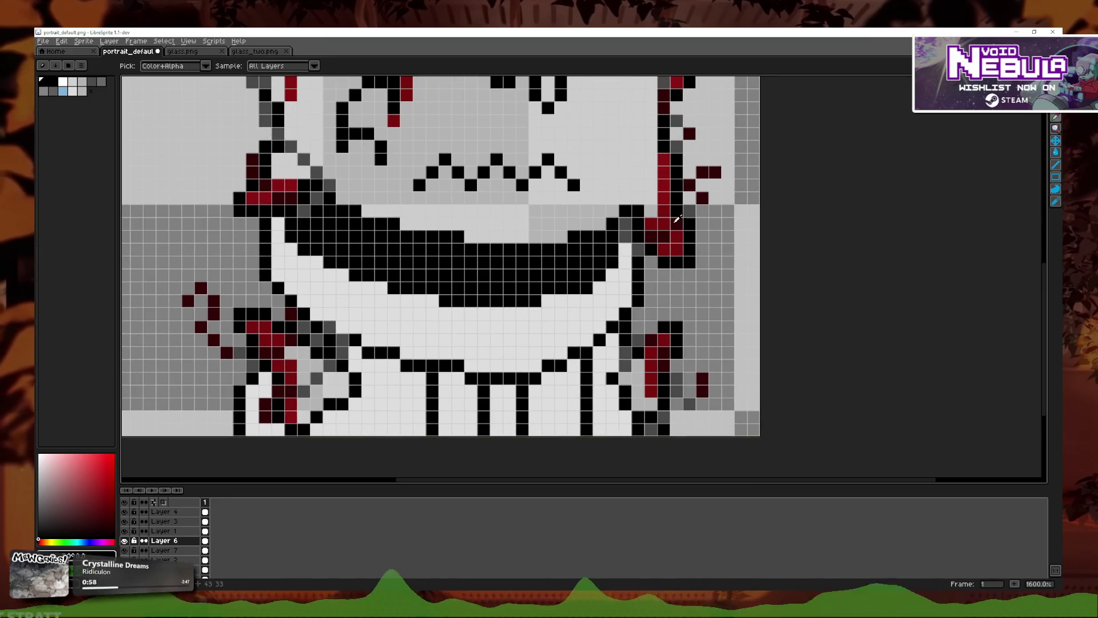
left_click(636, 261)
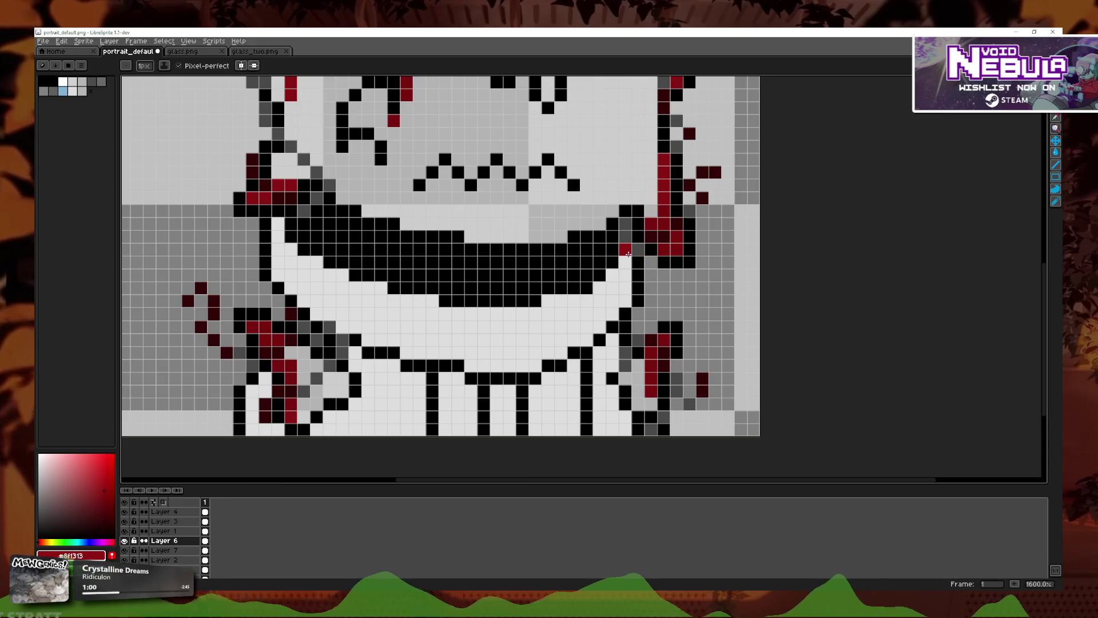
left_click(602, 285)
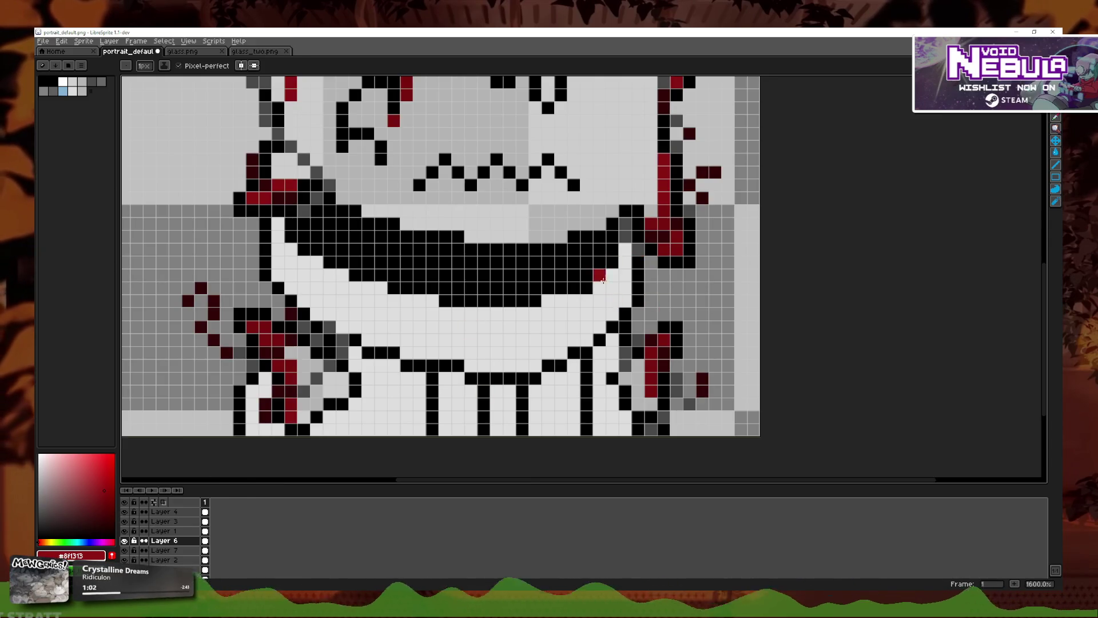
mouse_move(558, 300)
left_mouse_down()
mouse_move(593, 300)
mouse_move(433, 301)
left_mouse_up()
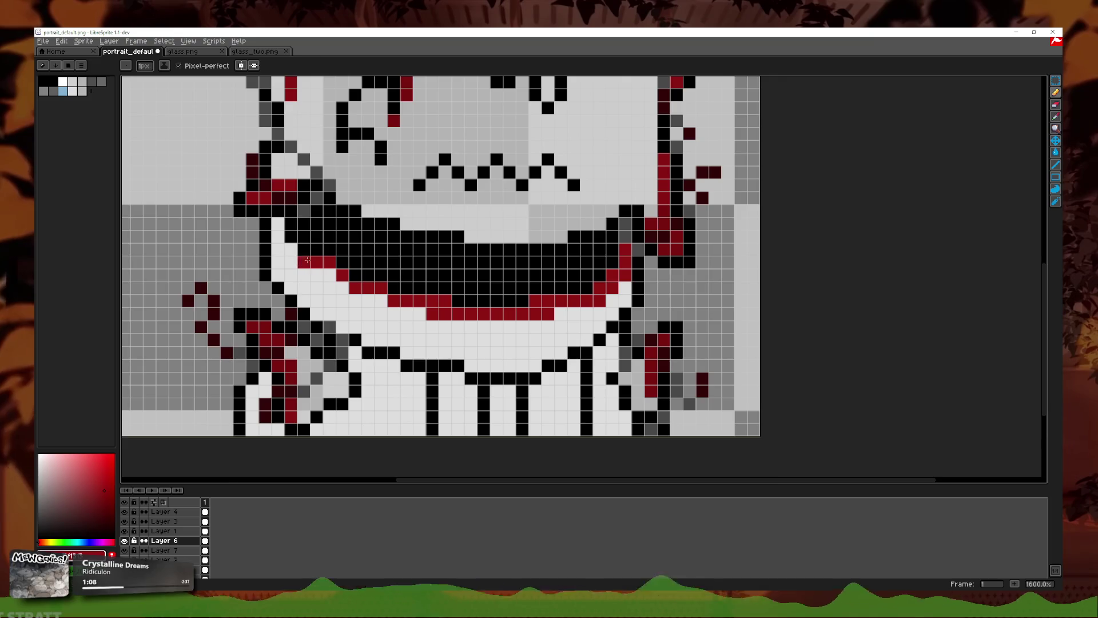
Step: Add red pixels up the mouth's left edge and two small red drips below it
left_click_drag(309, 261, 278, 223)
left_click(329, 275)
left_click_drag(470, 326, 464, 337)
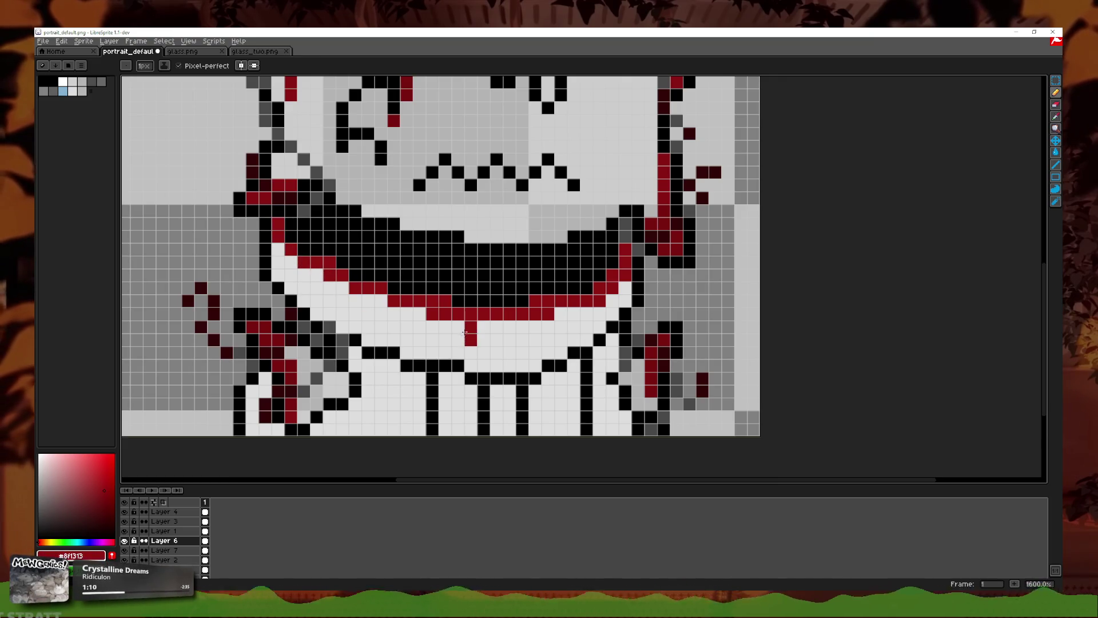
left_click_drag(535, 326, 534, 333)
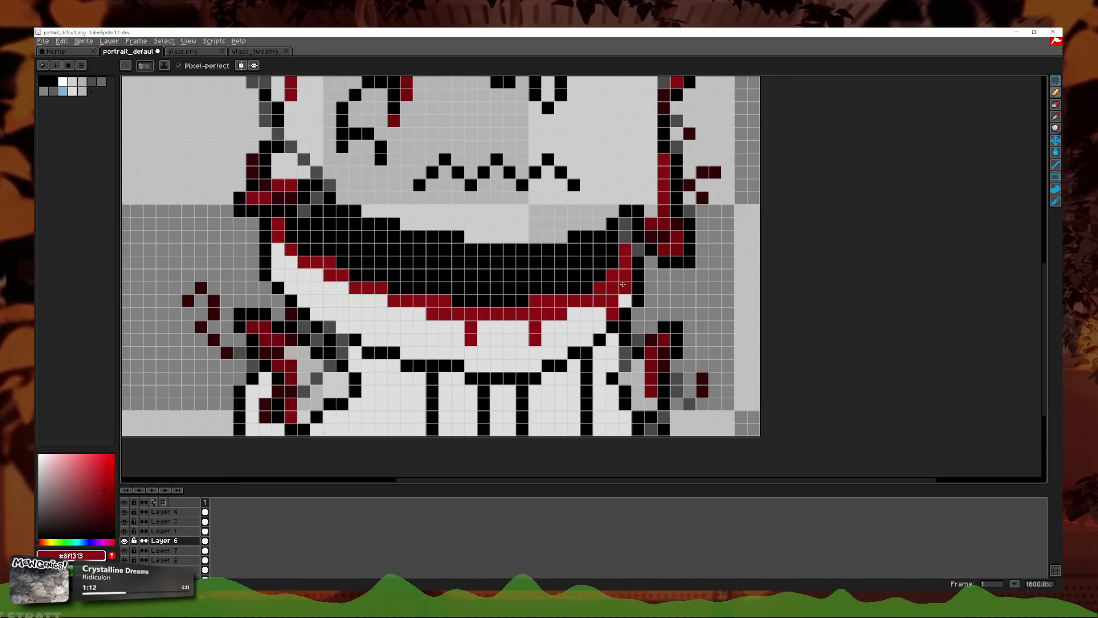
left_click(433, 326)
left_click(393, 313)
left_click(342, 301)
left_click(303, 287)
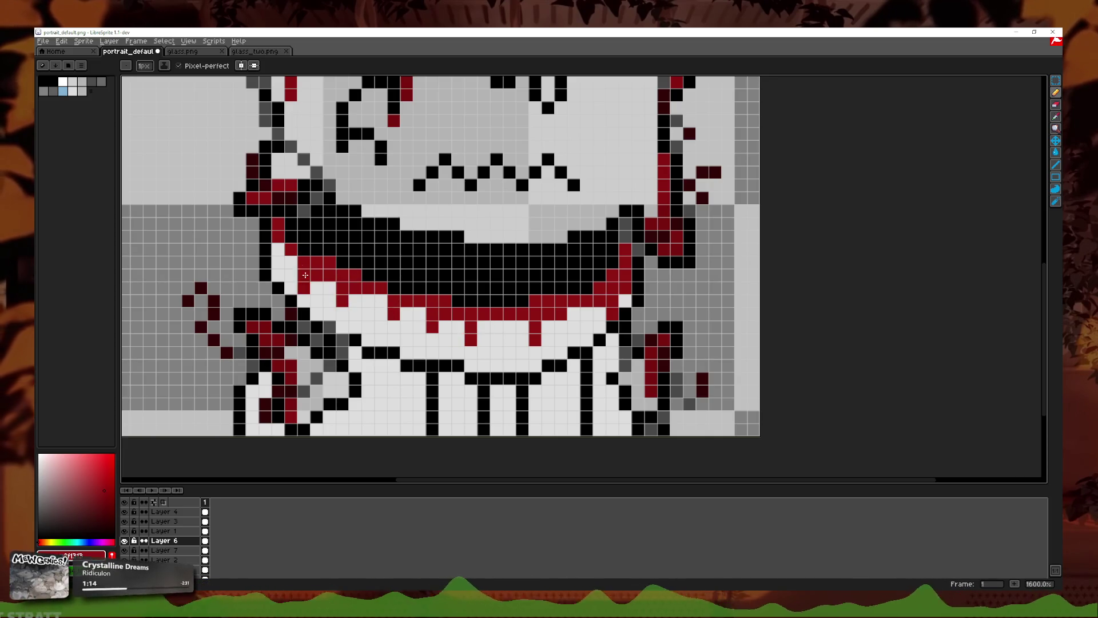
left_click(278, 262)
key("ctrl+z")
key("ctrl+z")
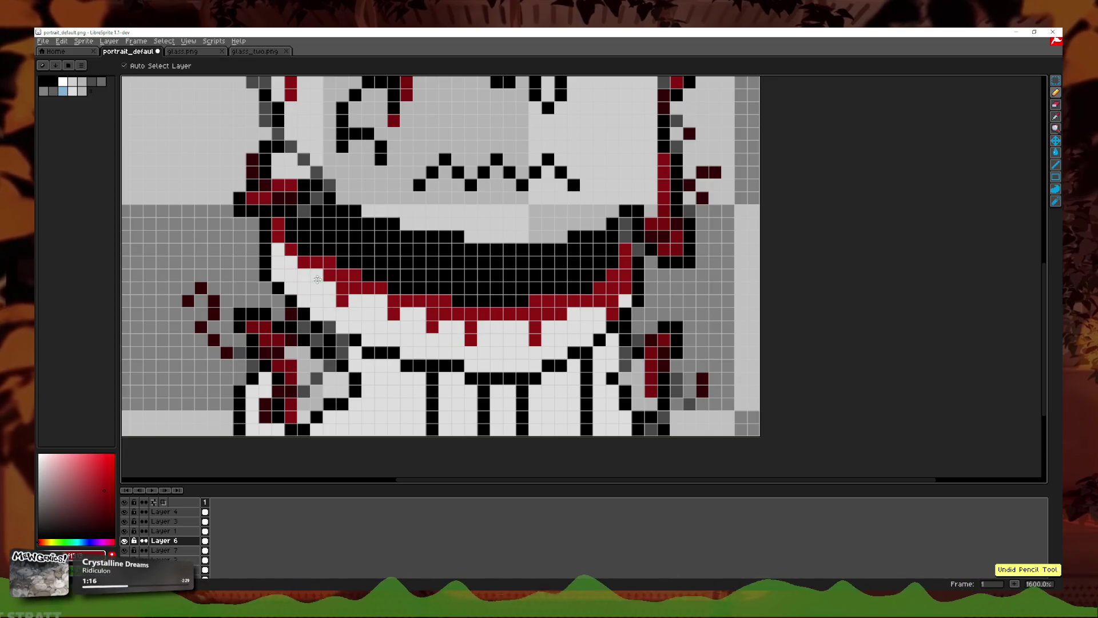
left_click_drag(316, 301, 296, 273)
scroll(279, 263, "down", 3)
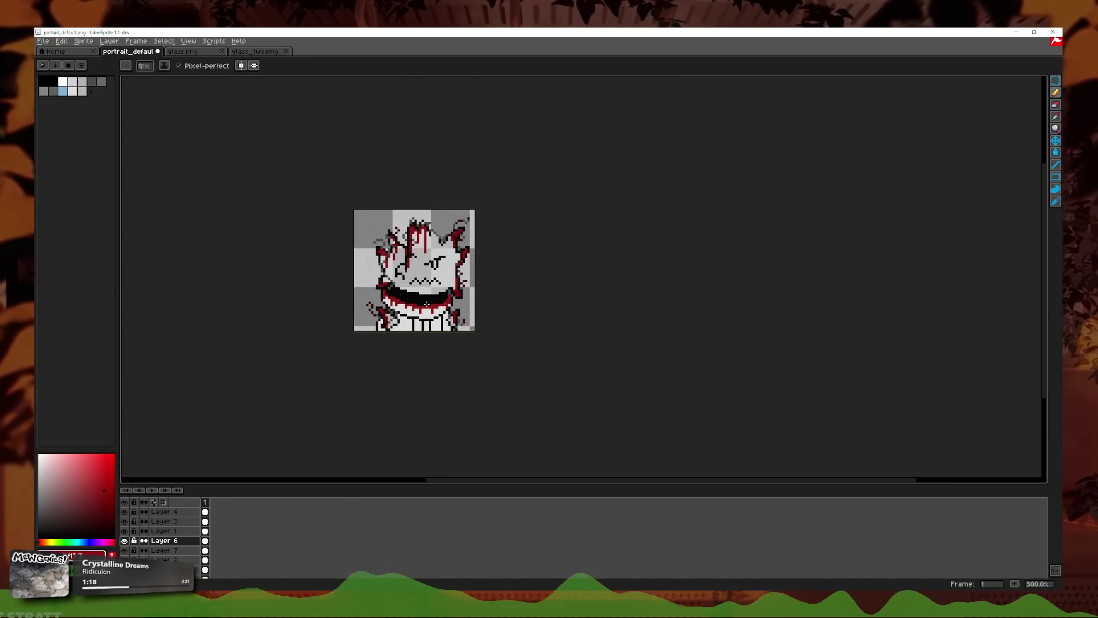
Step: Toggle layer visibility off and on to compare the drawing
scroll(413, 374, "up", 5)
scroll(412, 374, "down", 2)
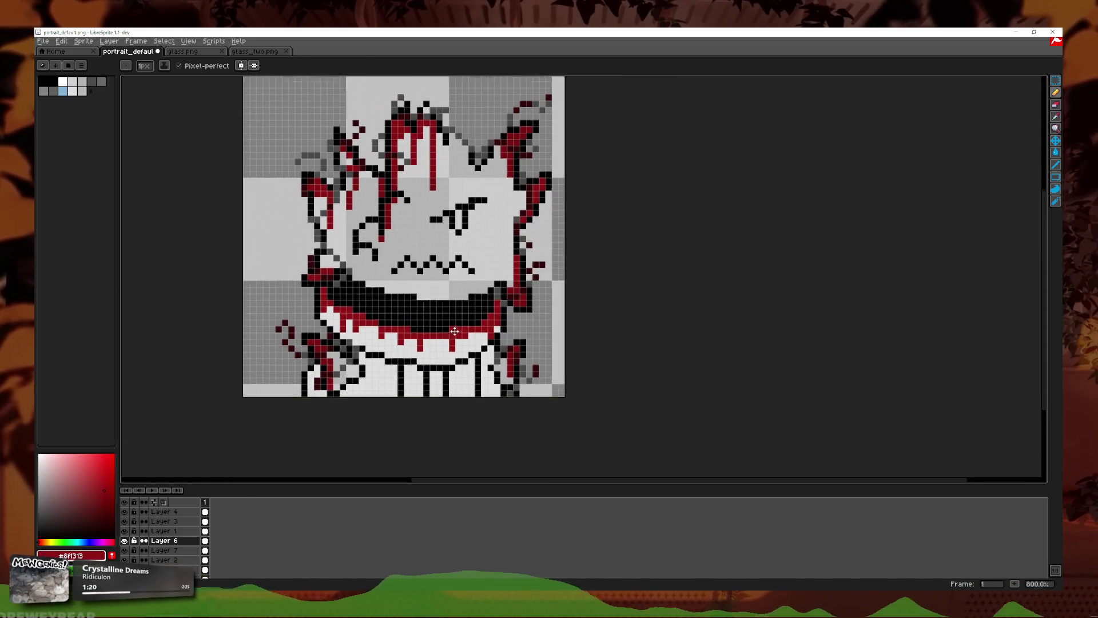
scroll(412, 374, "up", 1)
scroll(364, 374, "down", 1)
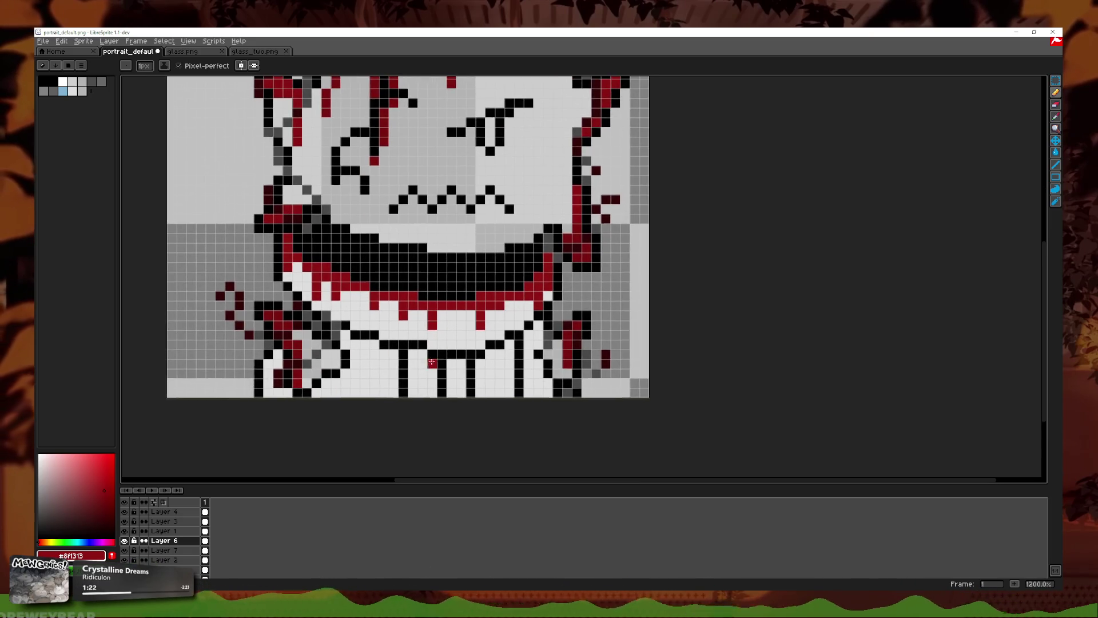
scroll(398, 383, "down", 2)
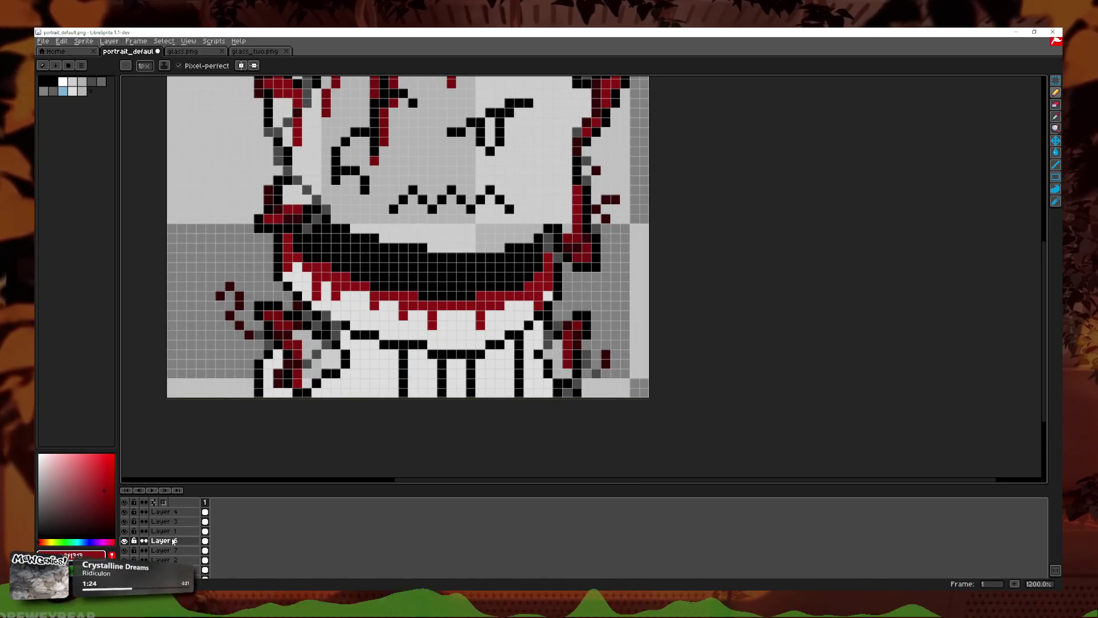
scroll(398, 383, "down", 2)
scroll(412, 384, "up", 4)
scroll(405, 389, "down", 3)
scroll(433, 392, "up", 3)
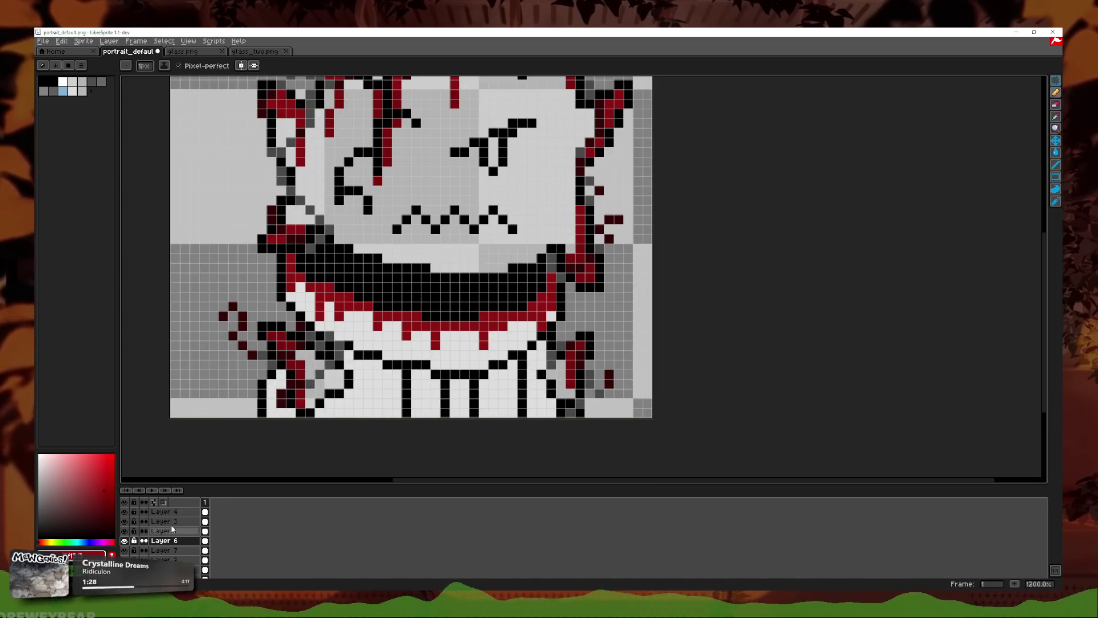
left_click(124, 531)
left_click(124, 531)
double_click(124, 530)
double_click(125, 522)
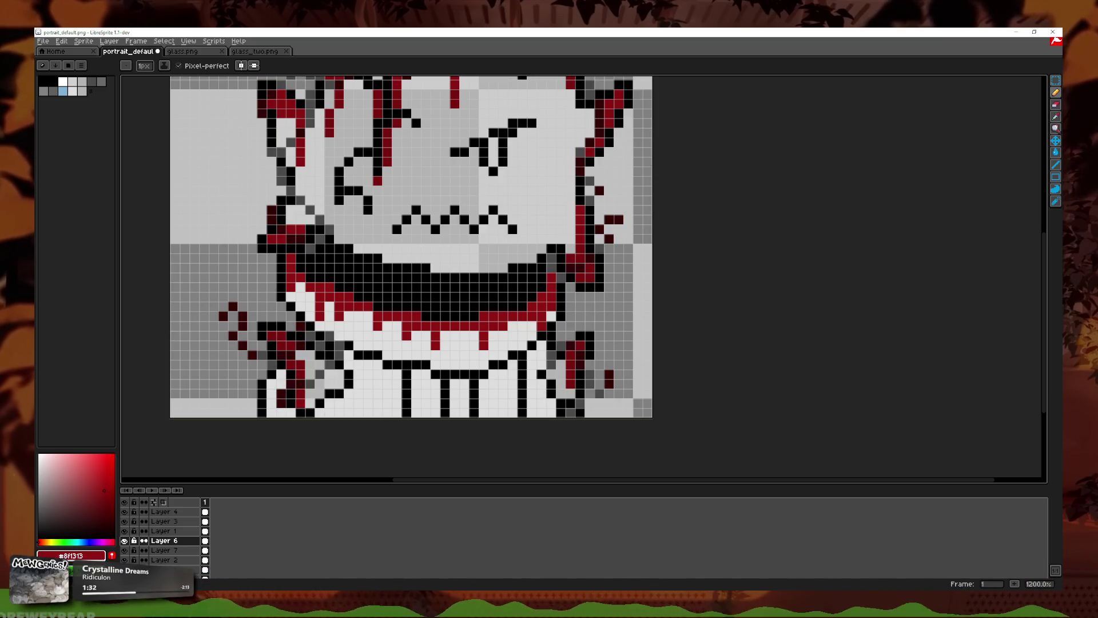
Step: Hide and restore the red mouth-and-teeth layer, then make Layer 3 the active layer
left_click(1056, 117)
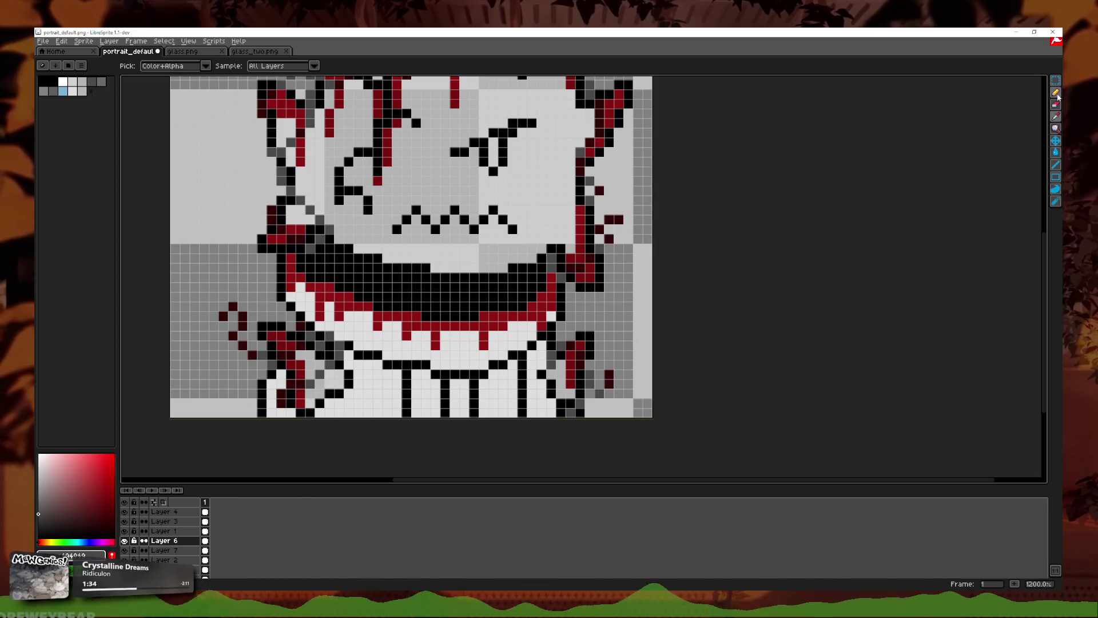
left_click(1057, 95)
left_click(125, 541)
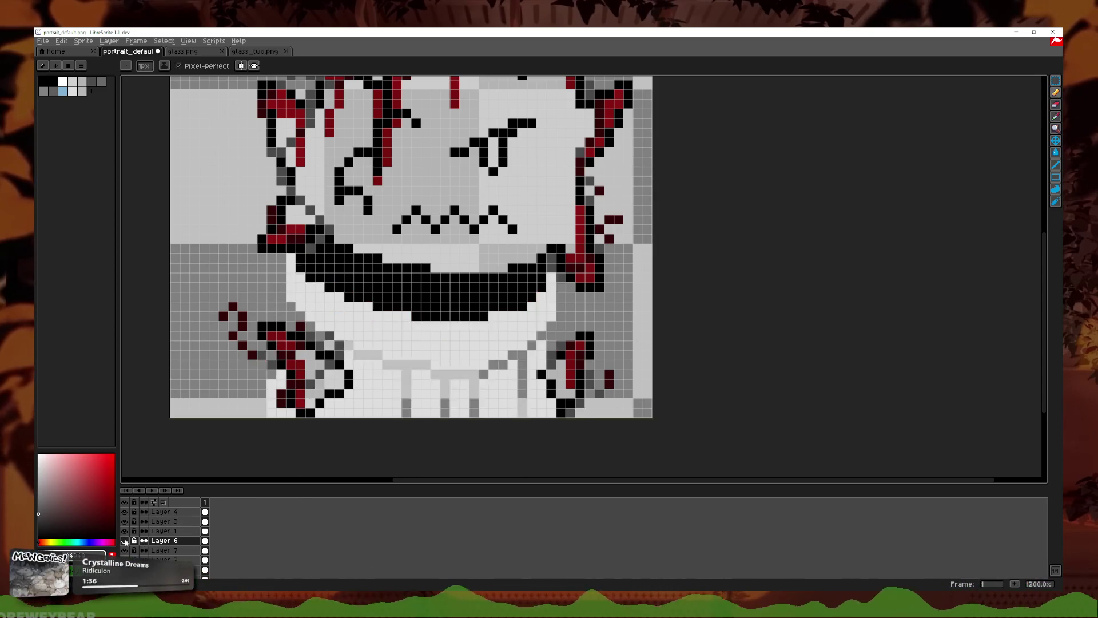
left_click(125, 541)
left_click(162, 521)
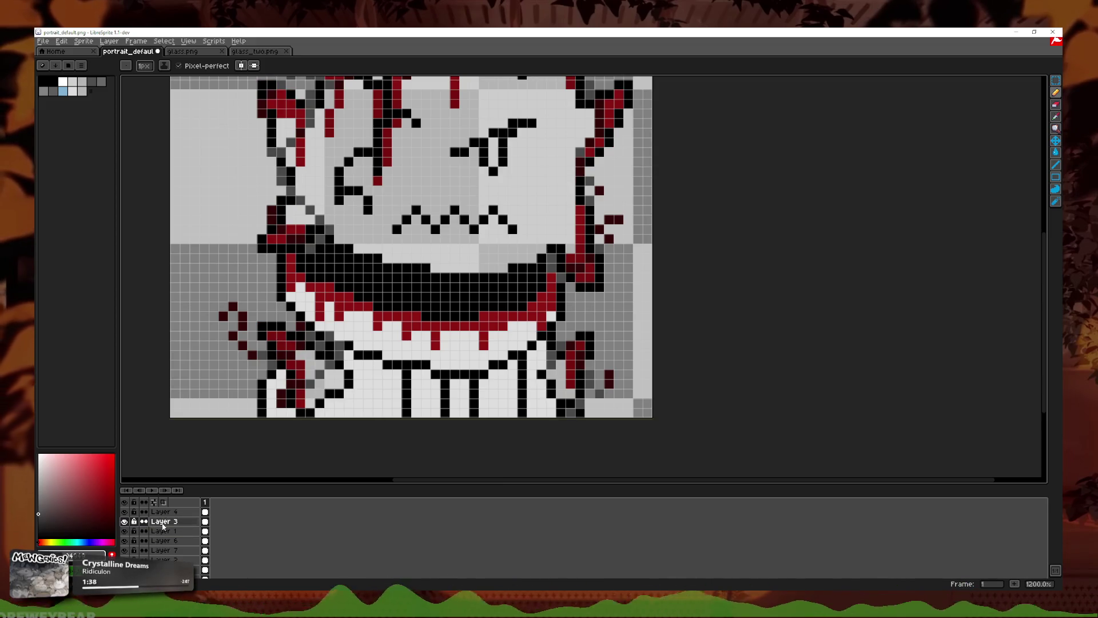
scroll(301, 437, "up", 3)
Step: Draw dark-grey zigzag pixels across the lower teeth, then undo the unwanted grey strokes
key("ctrl+z")
key("v")
key("b")
left_click_drag(412, 392, 567, 269)
key("ctrl+z")
mouse_move(432, 392)
left_mouse_down()
mouse_move(590, 317)
mouse_move(415, 345)
left_mouse_up()
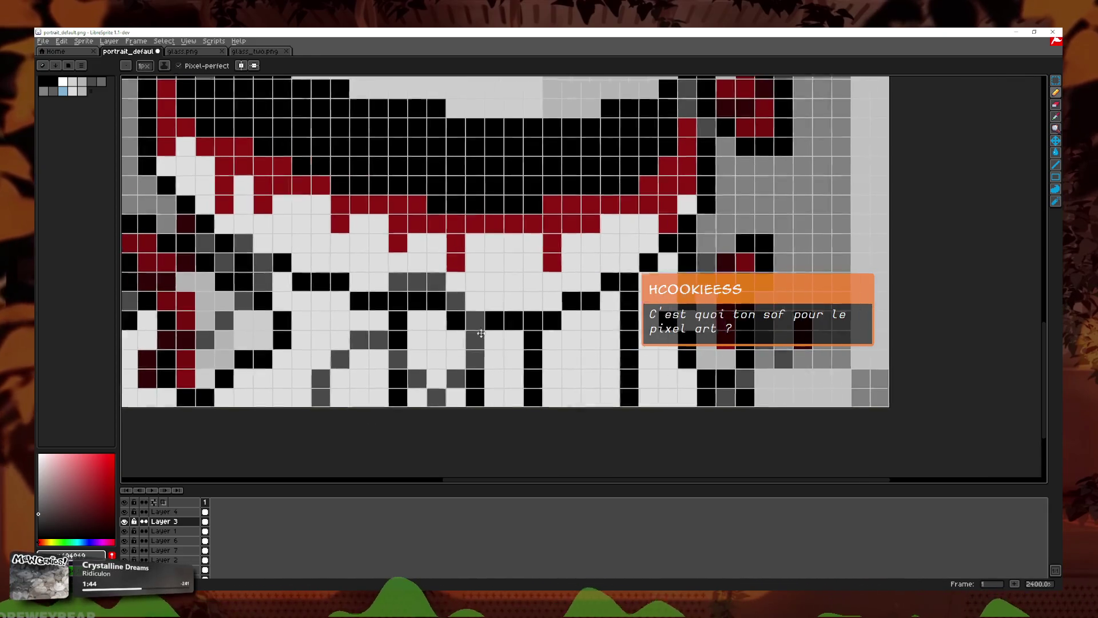
scroll(415, 345, "down", 2)
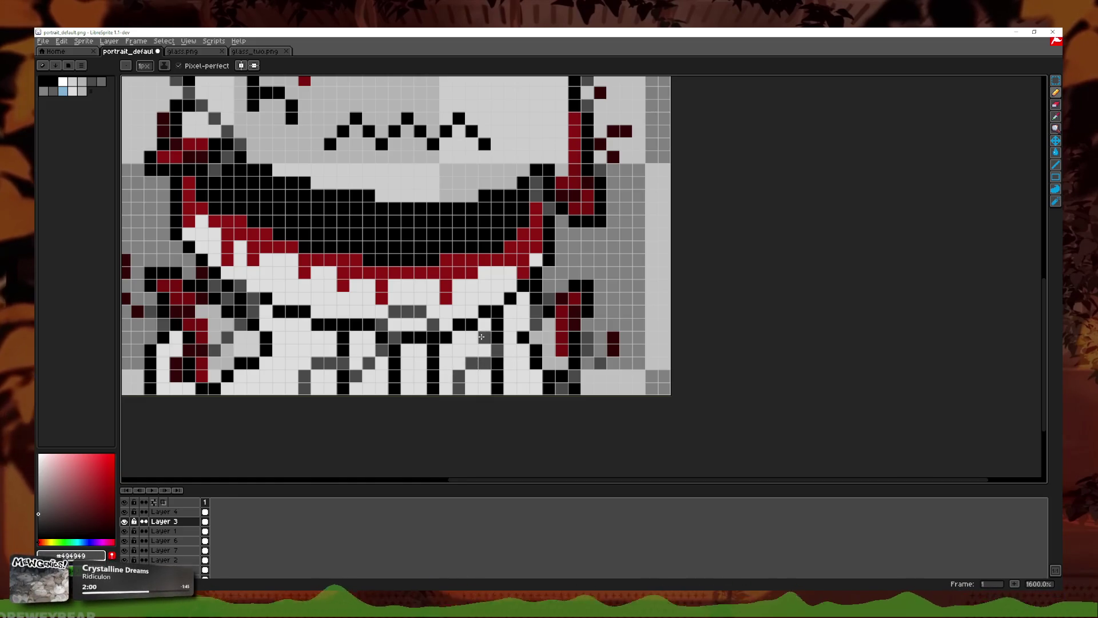
scroll(480, 334, "down", 3)
scroll(346, 373, "up", 3)
key("ctrl+z")
key("ctrl+z")
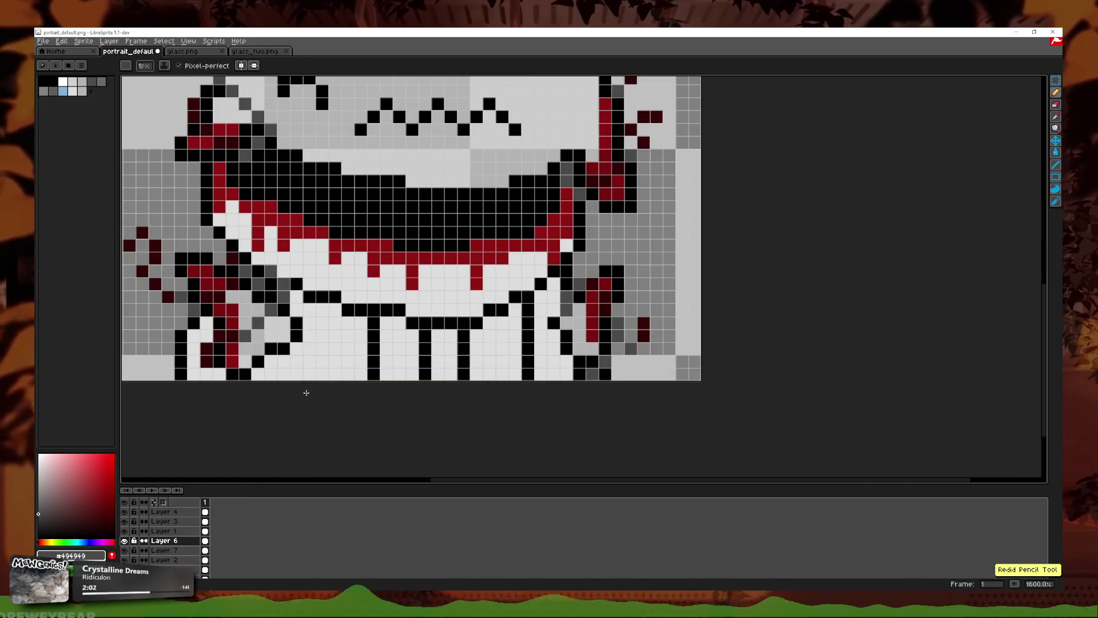
Step: Clear stray strokes and shade the lower teeth with #494949 dark grey pixels
key("ctrl+z")
key("ctrl+y")
key("ctrl+a")
key("ctrl+z")
key("v")
key("b")
left_click_drag(323, 375, 435, 372)
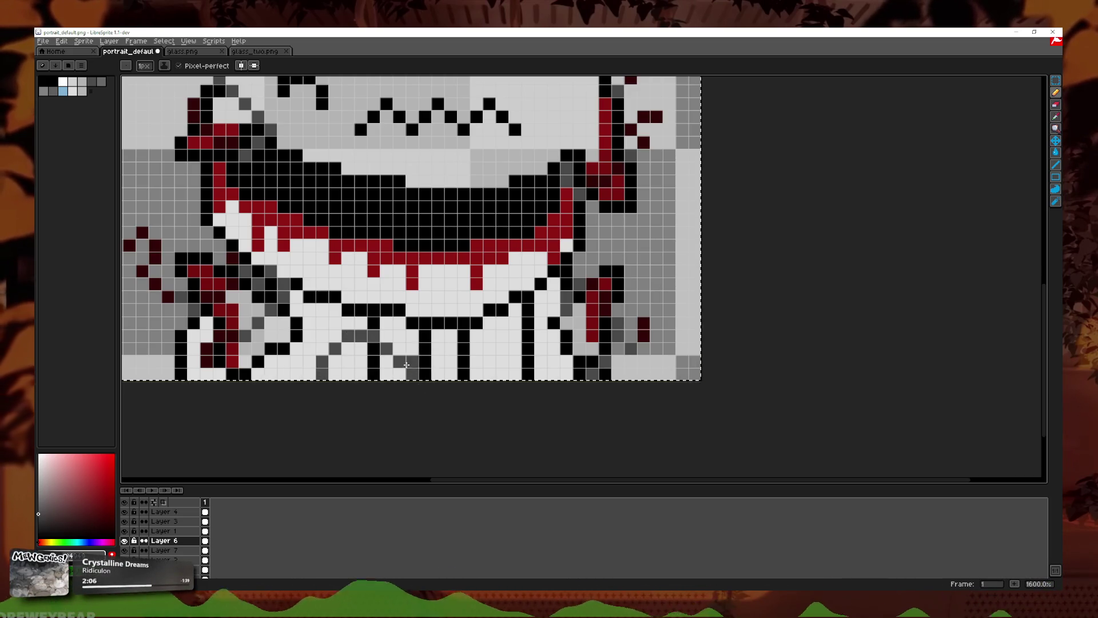
left_click_drag(360, 373, 407, 297)
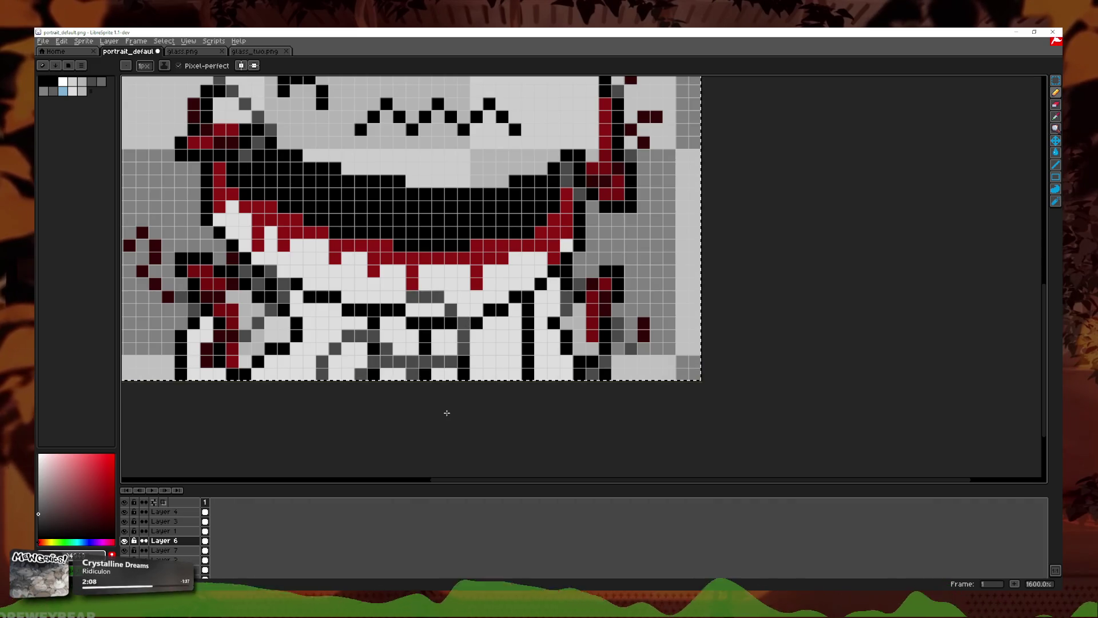
left_click_drag(489, 375, 535, 381)
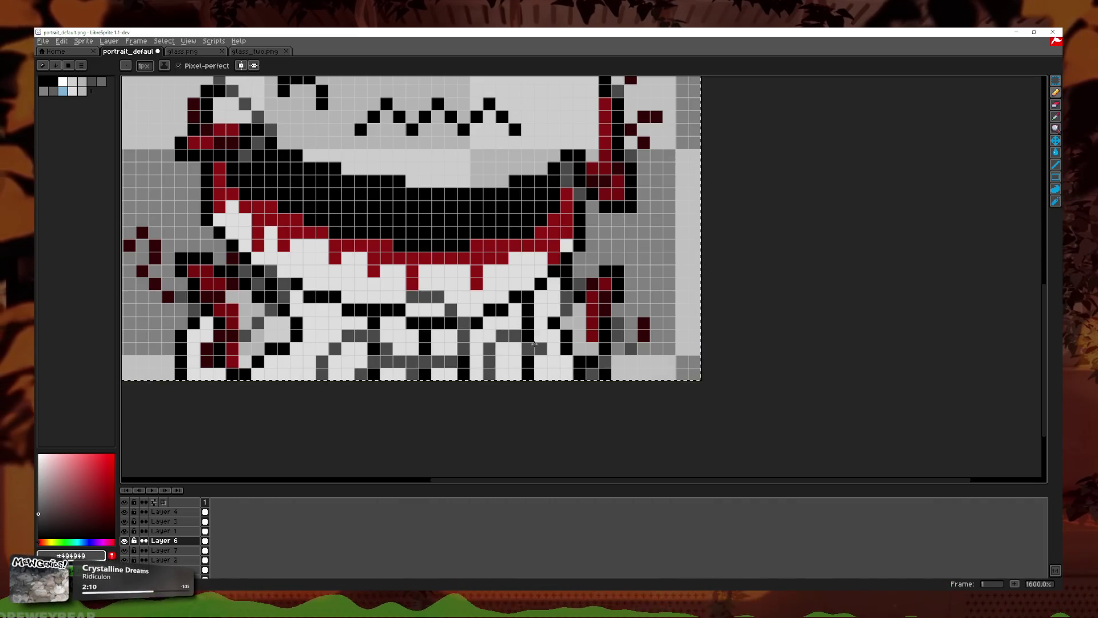
Step: Shade the left mouth corner dark grey, then eyedrop the dark red #8f1313 from the drips
scroll(535, 381, "down", 4)
scroll(503, 362, "up", 2)
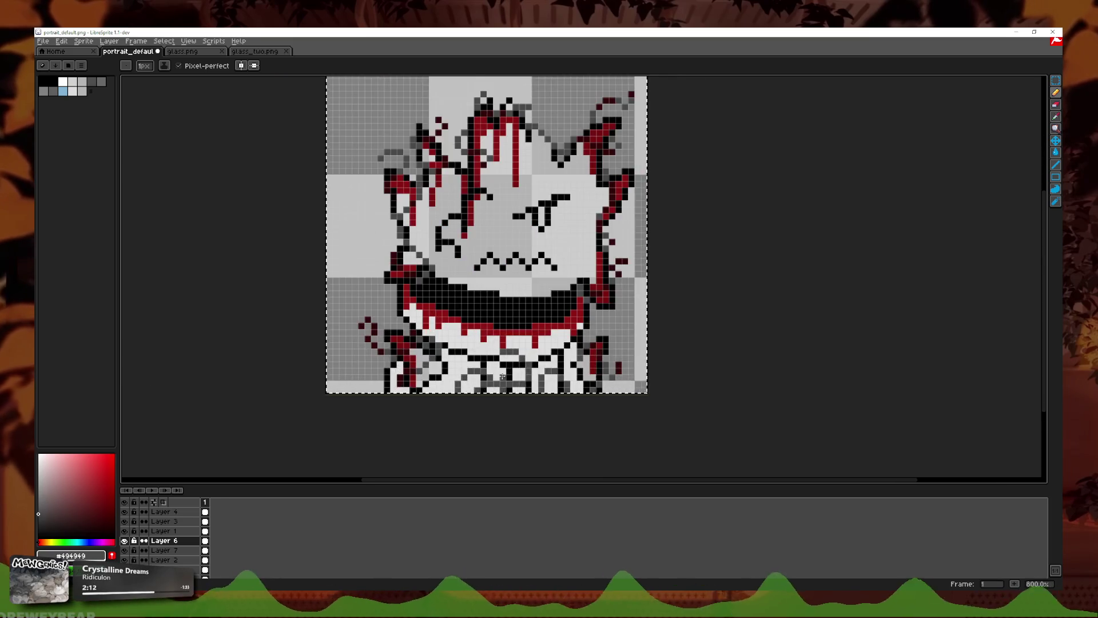
scroll(503, 361, "up", 1)
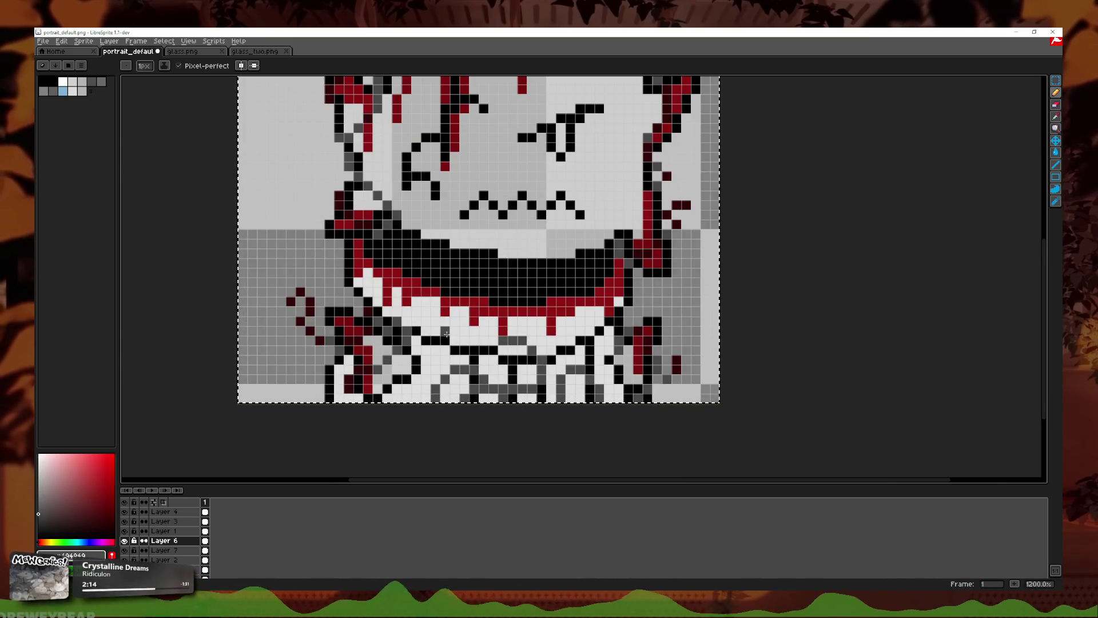
mouse_move(369, 263)
left_mouse_down()
mouse_move(339, 273)
mouse_move(465, 291)
left_mouse_up()
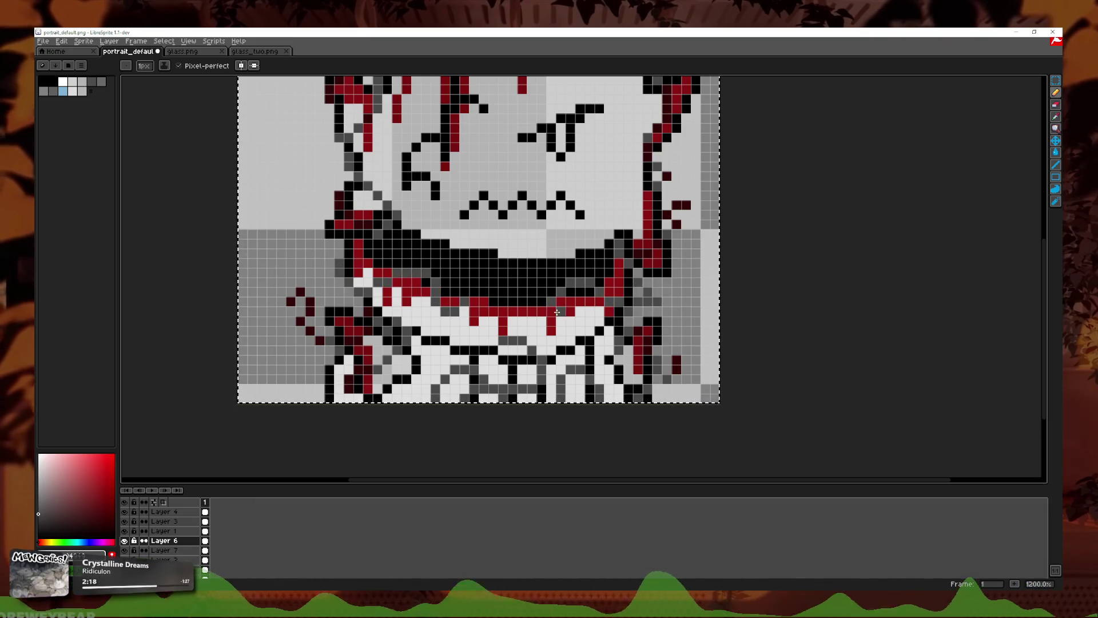
scroll(633, 313, "down", 3)
scroll(633, 313, "up", 3)
key("i")
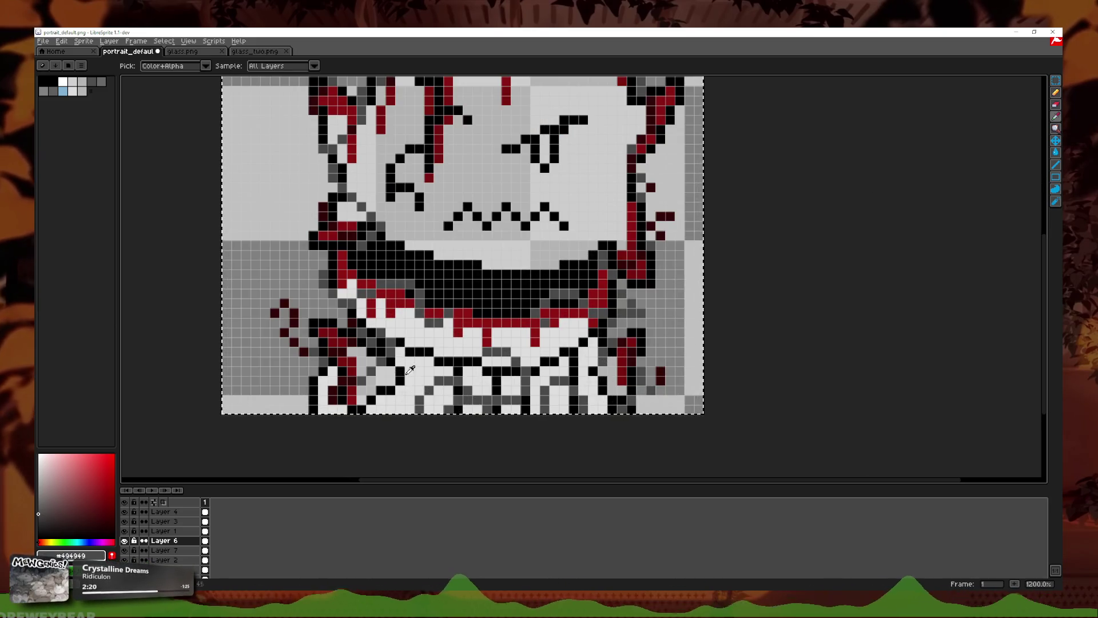
left_click(170, 513)
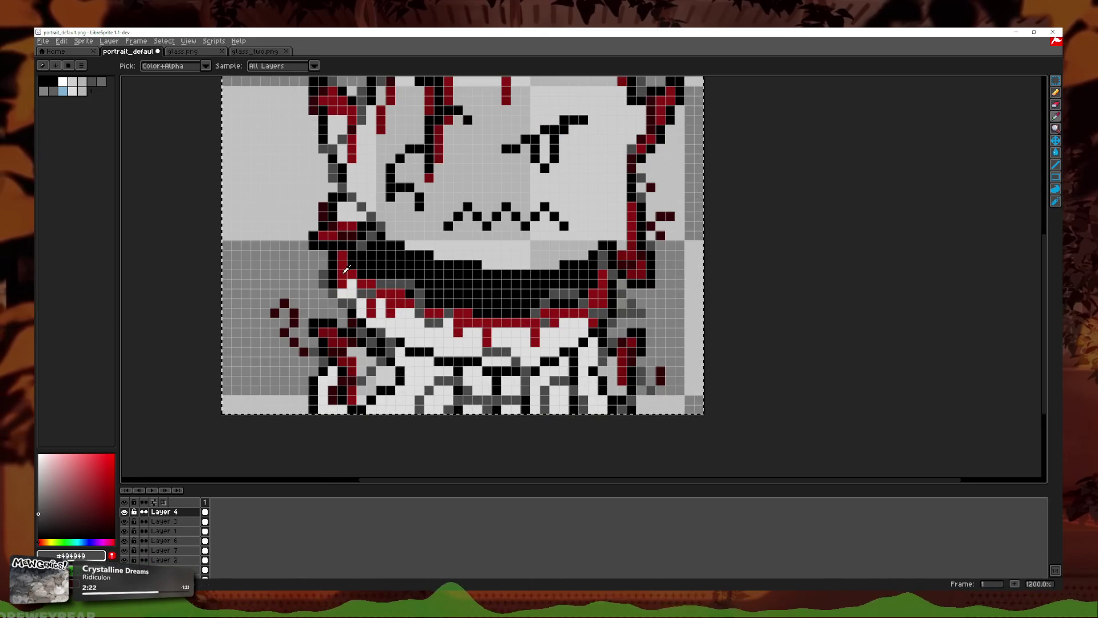
Step: With the Pencil, paint #8f1313 dark red pixels just under the mouth line
key("b")
scroll(566, 333, "up", 2)
scroll(566, 333, "down", 2)
scroll(566, 333, "up", 1)
left_click_drag(566, 333, 577, 311)
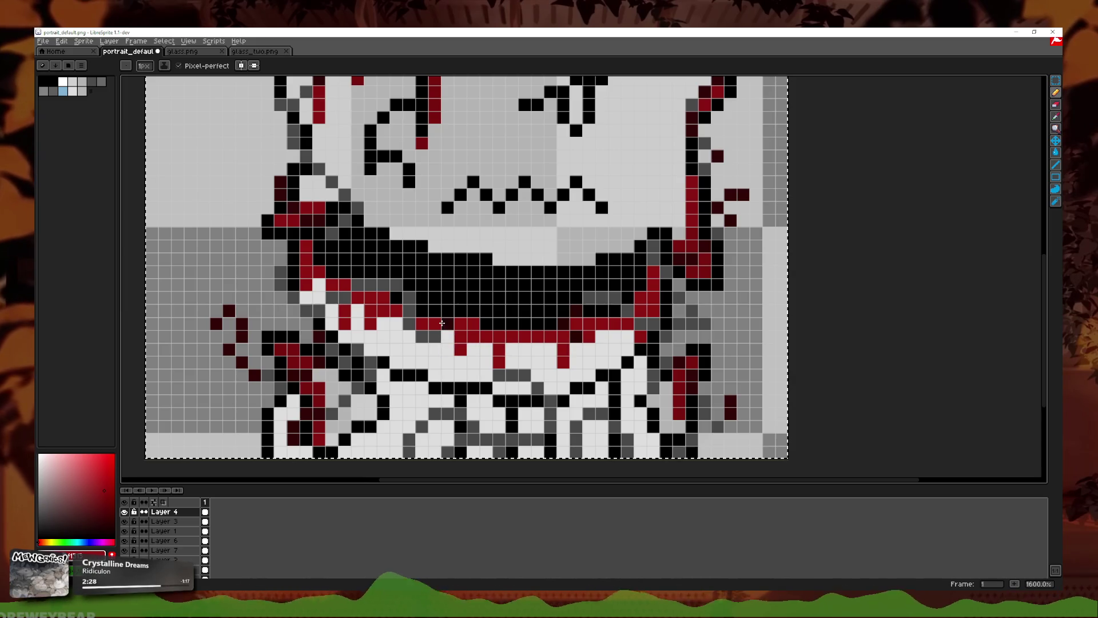
scroll(349, 337, "down", 1)
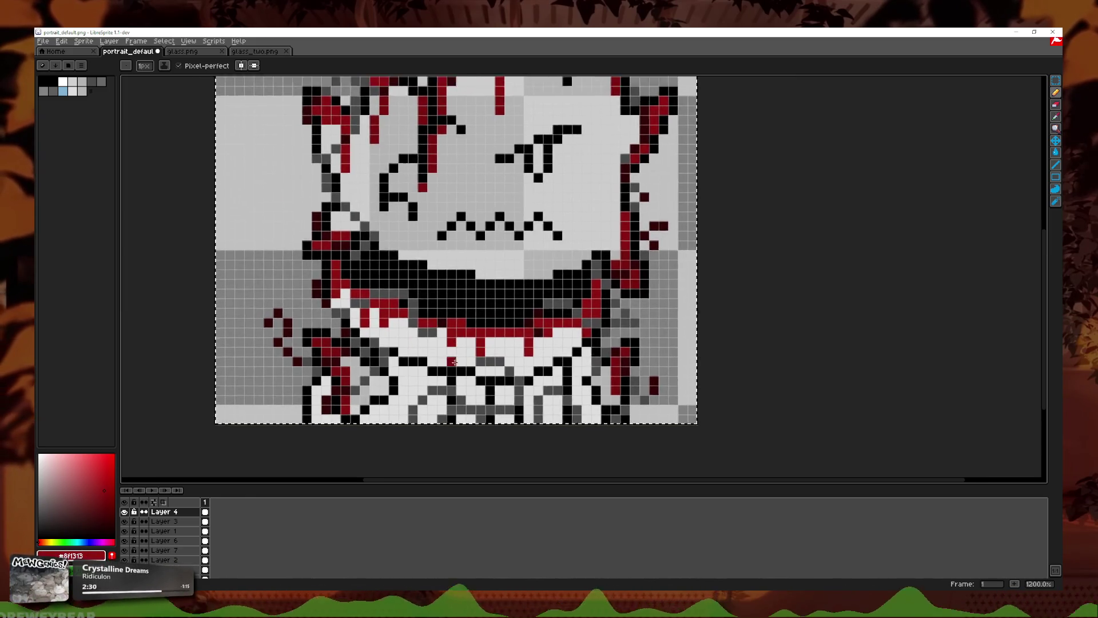
scroll(455, 366, "up", 1)
Step: Add dark red drips below the mouth and dots on the lower teeth
left_click_drag(493, 355, 516, 355)
left_click_drag(516, 420, 465, 420)
left_click(439, 433)
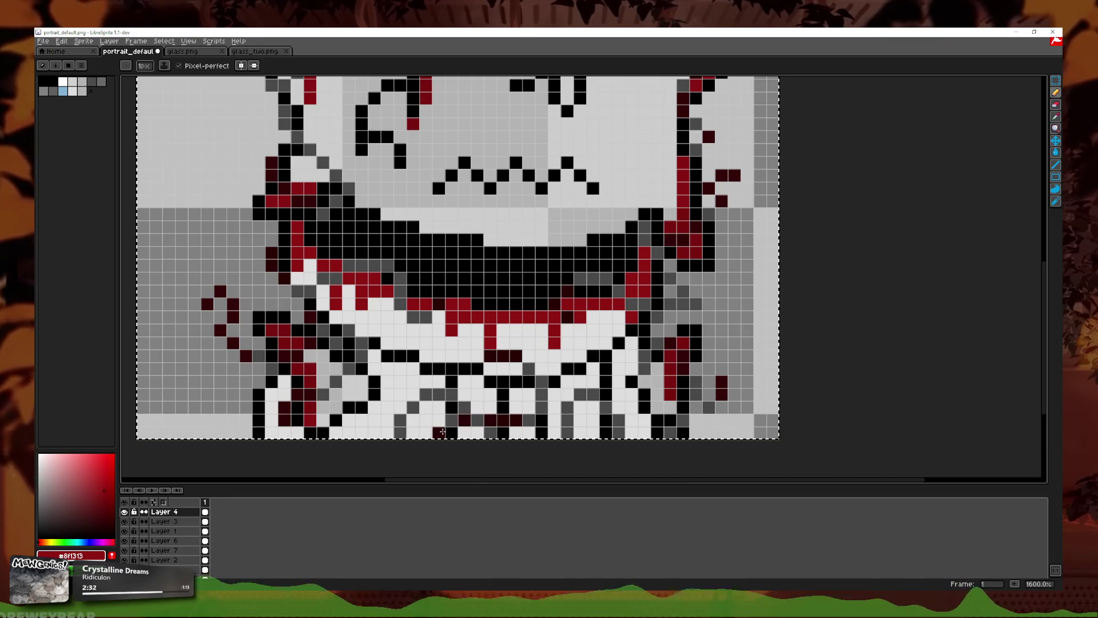
left_click(440, 394)
left_click(426, 394)
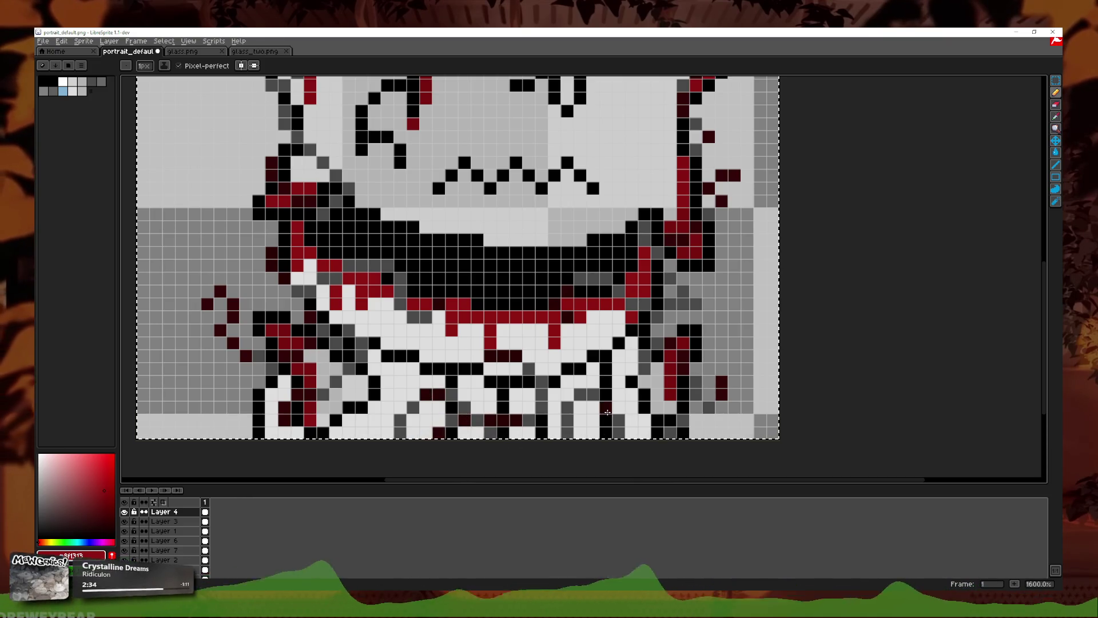
left_click_drag(592, 394, 585, 394)
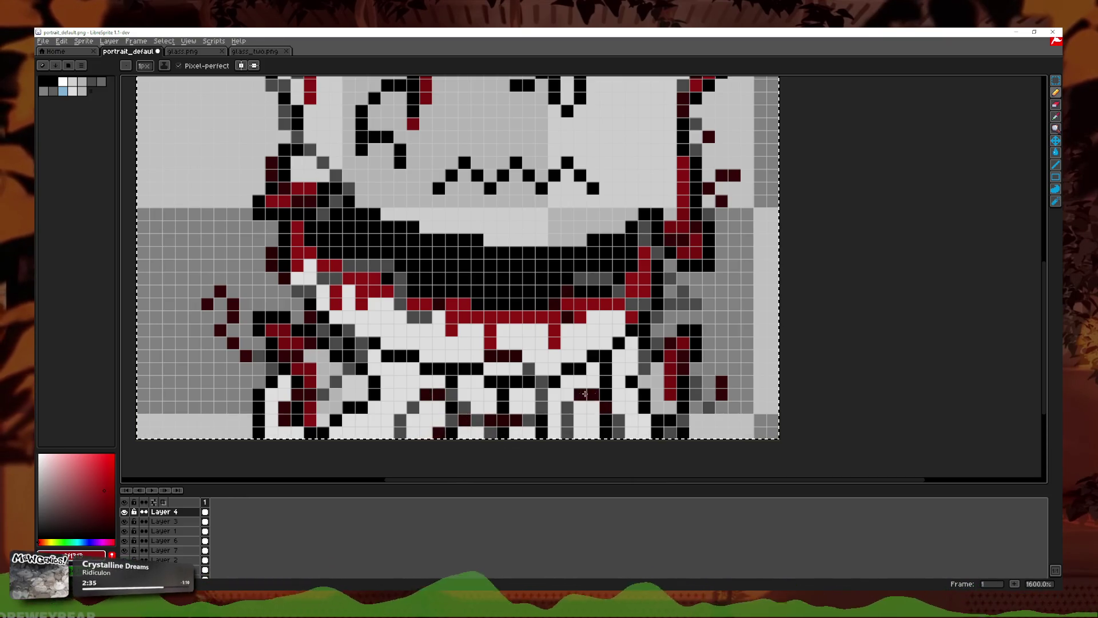
left_click(642, 368)
Step: Switch to rectangle selection and clear the whole-canvas selection with Ctrl+D
scroll(641, 366, "down", 4)
scroll(658, 343, "up", 3)
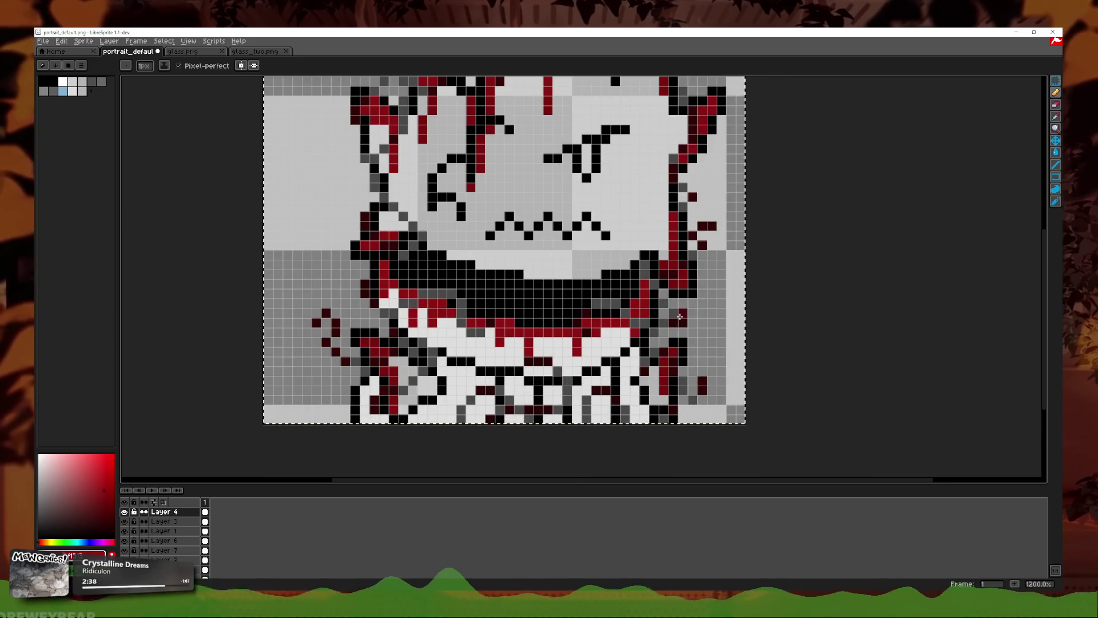
scroll(676, 315, "down", 3)
scroll(658, 315, "down", 1)
scroll(629, 312, "up", 2)
scroll(585, 310, "up", 2)
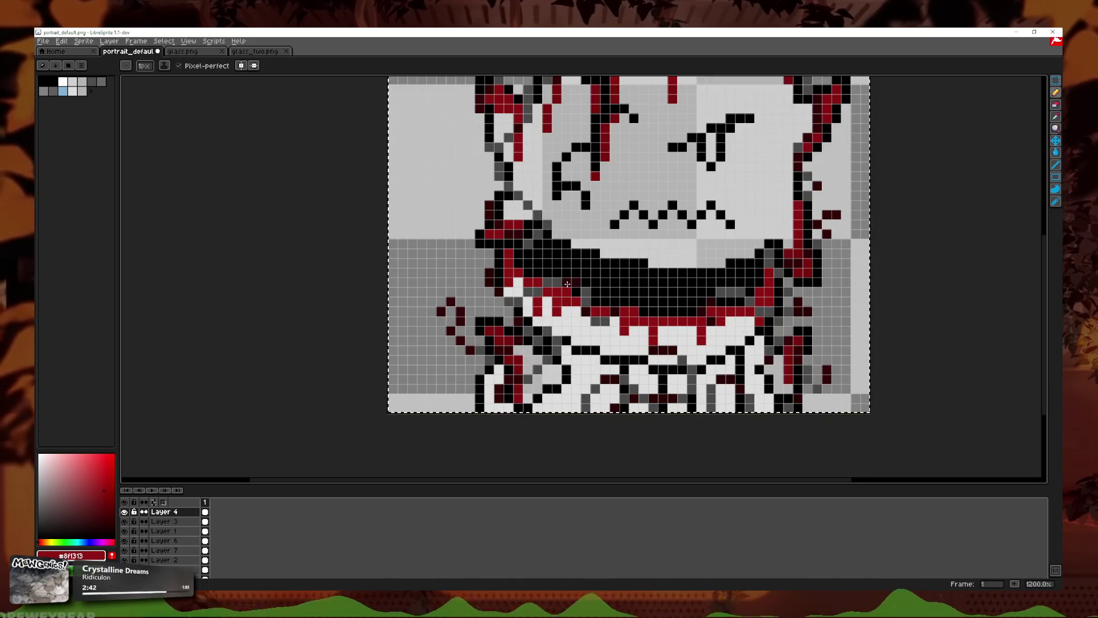
scroll(683, 321, "down", 3)
left_click(1056, 80)
key("ctrl+d")
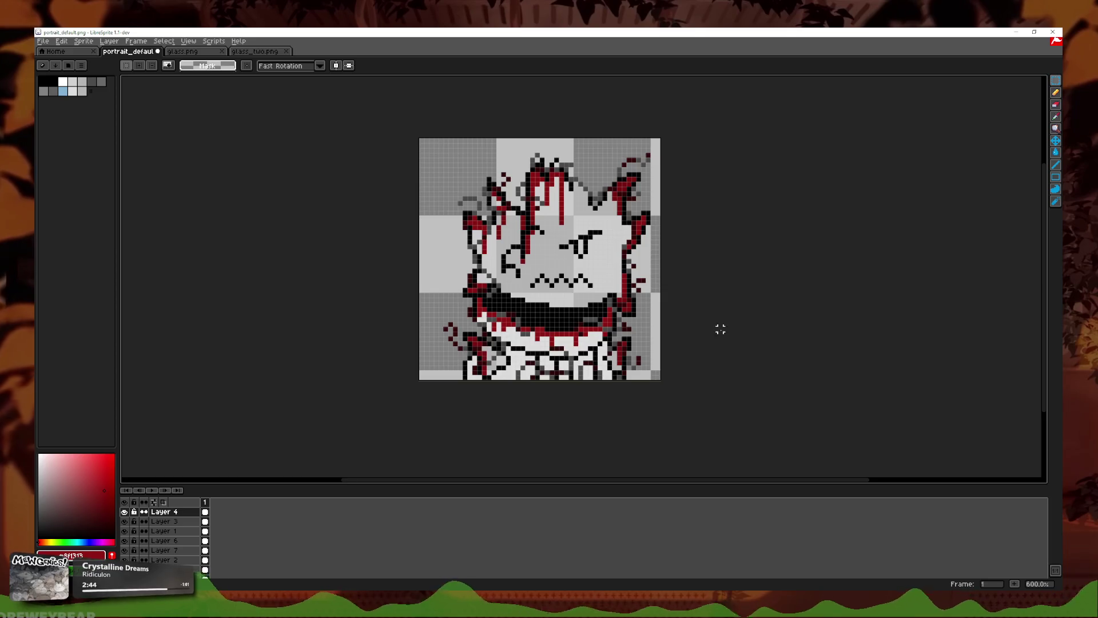
scroll(719, 326, "down", 1)
scroll(686, 279, "down", 1)
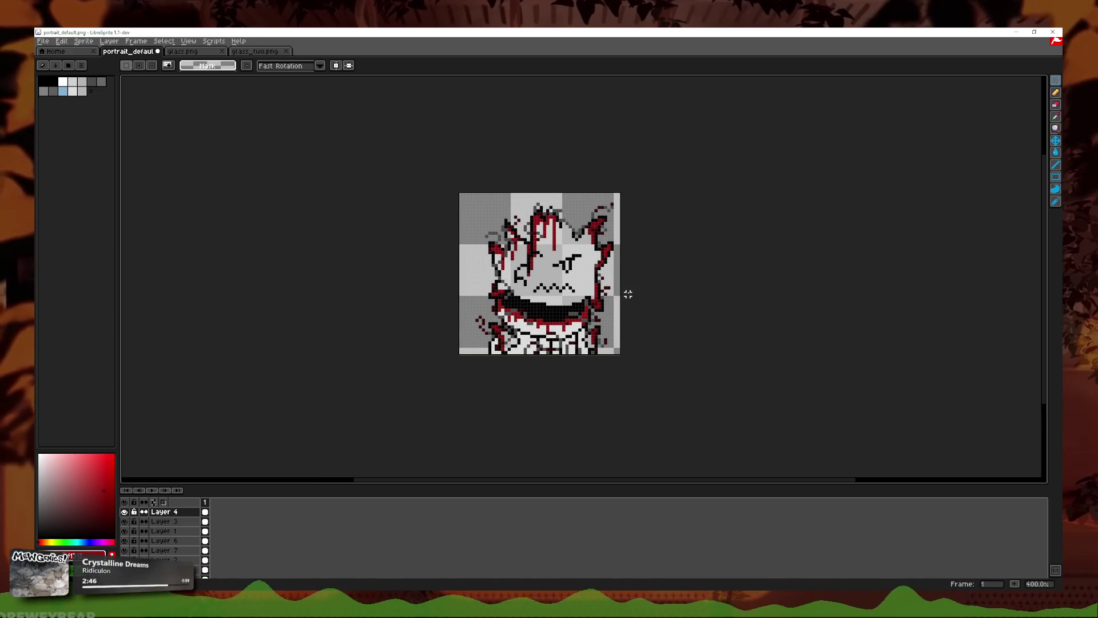
scroll(626, 294, "up", 1)
scroll(640, 296, "up", 1)
scroll(583, 380, "up", 1)
scroll(623, 372, "down", 1)
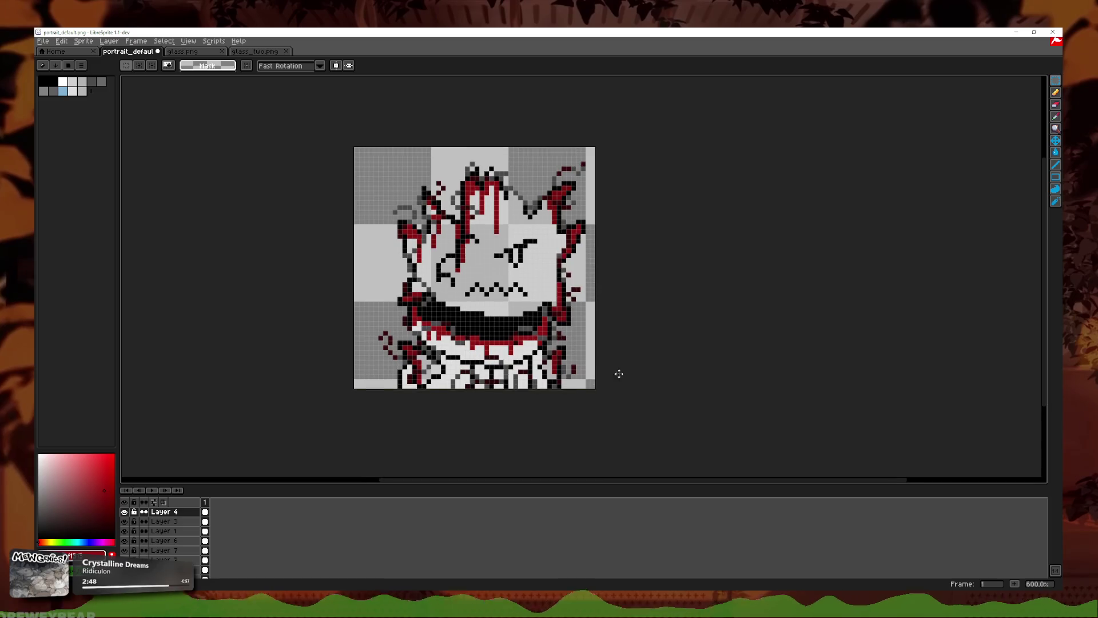
scroll(606, 382, "up", 3)
scroll(606, 382, "down", 3)
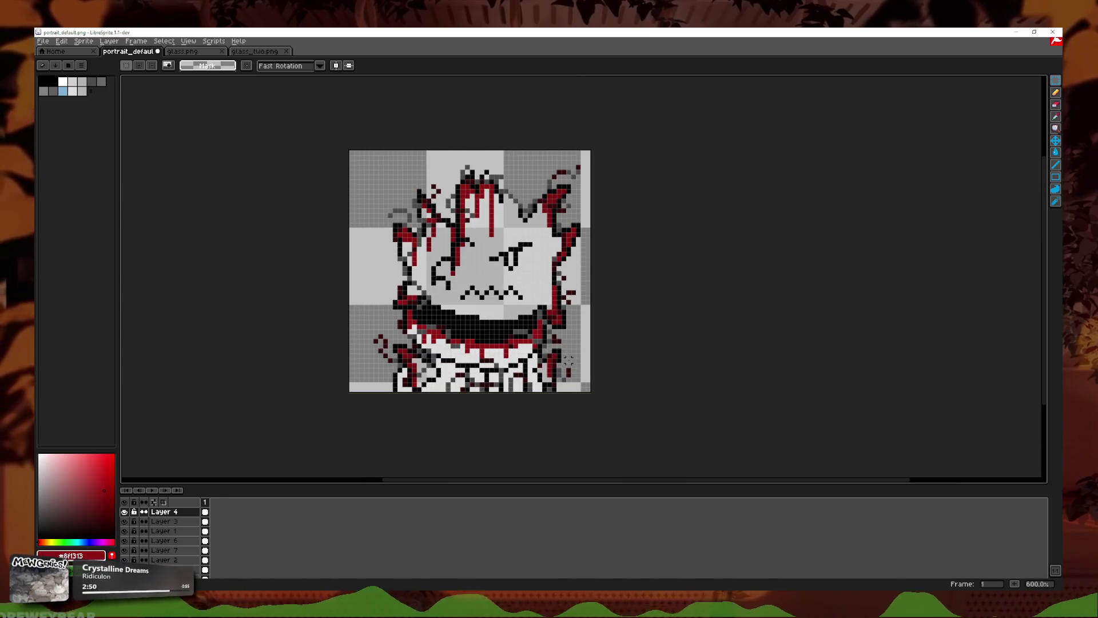
scroll(568, 360, "up", 1)
scroll(511, 372, "down", 2)
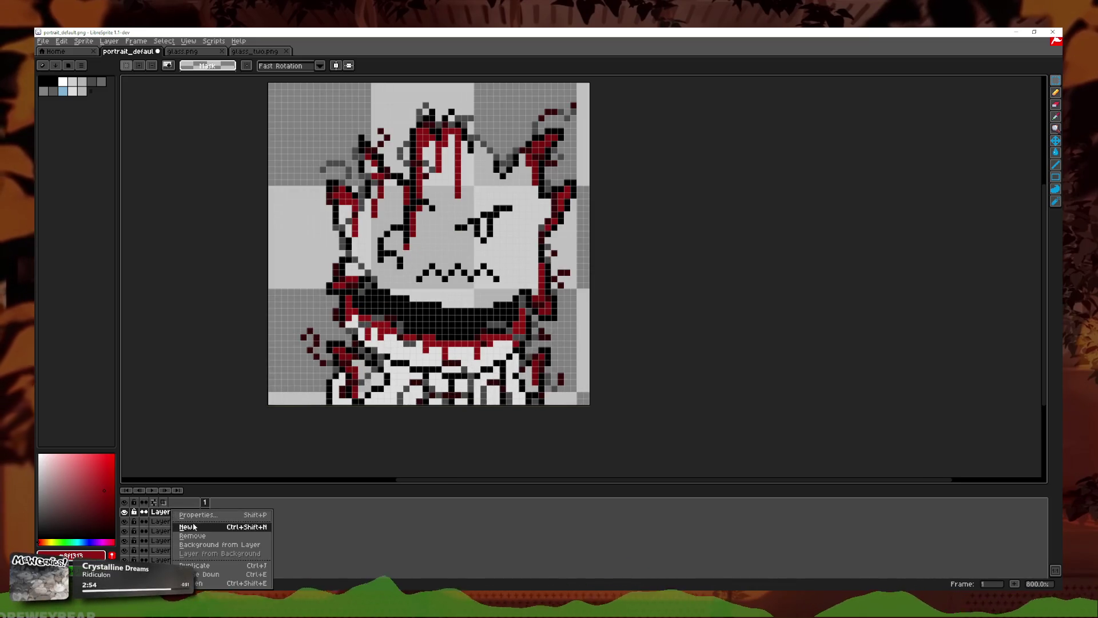
Step: Create Layer 8 with Multiply blending at opacity 71 and shade near the mouth
key("shift+n")
key("shift+p")
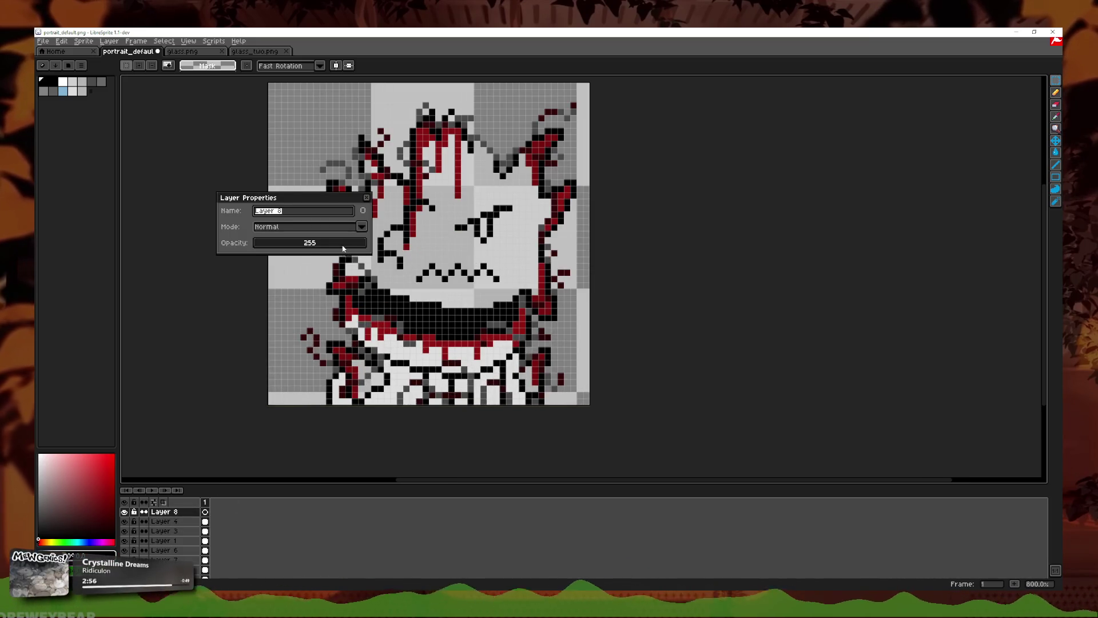
left_click_drag(345, 248, 287, 251)
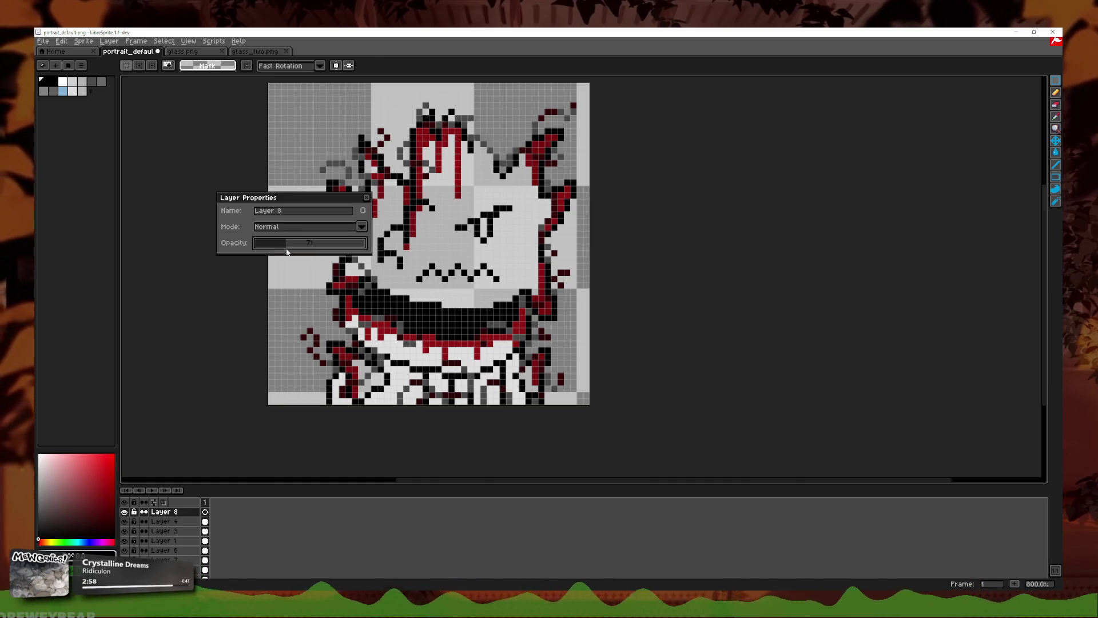
left_click(353, 229)
left_click(298, 251)
left_click(1056, 92)
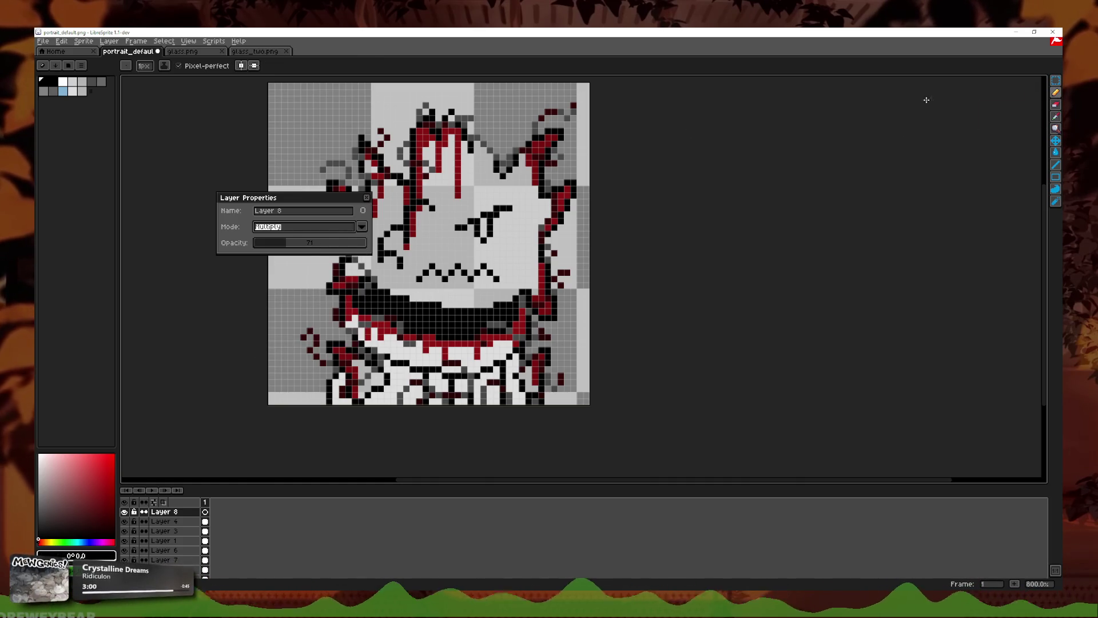
left_click(367, 197)
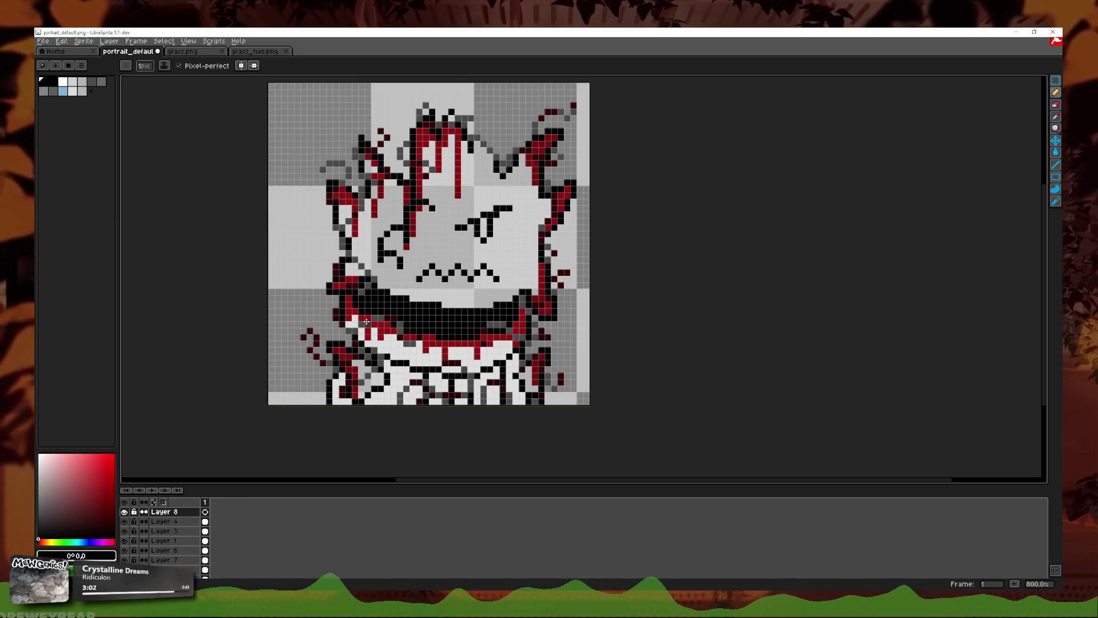
scroll(367, 321, "up", 1)
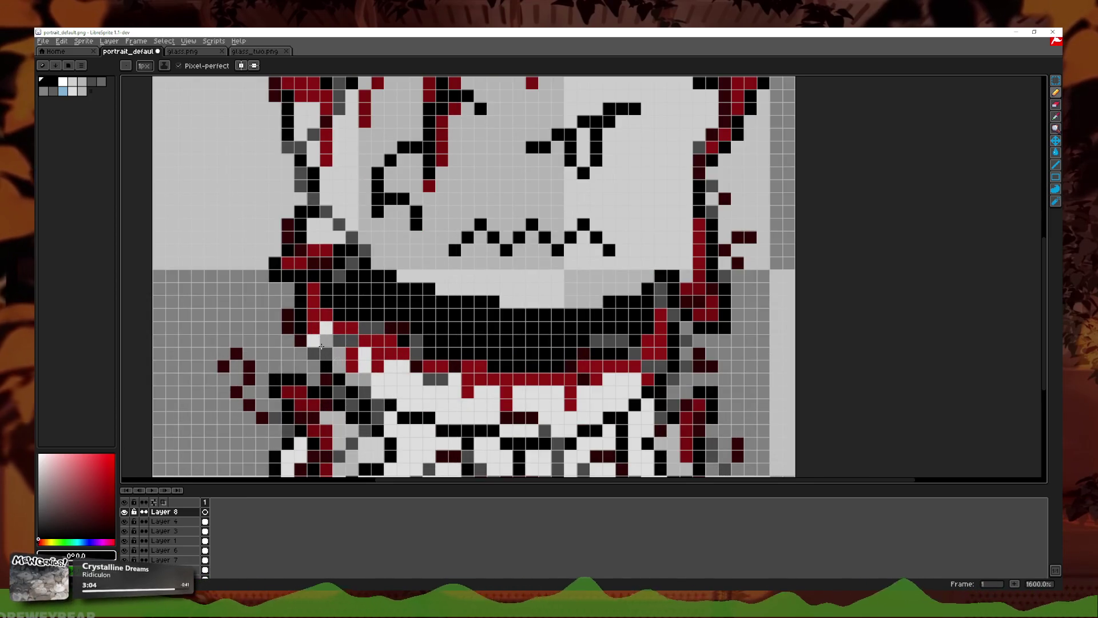
left_click_drag(326, 328, 314, 341)
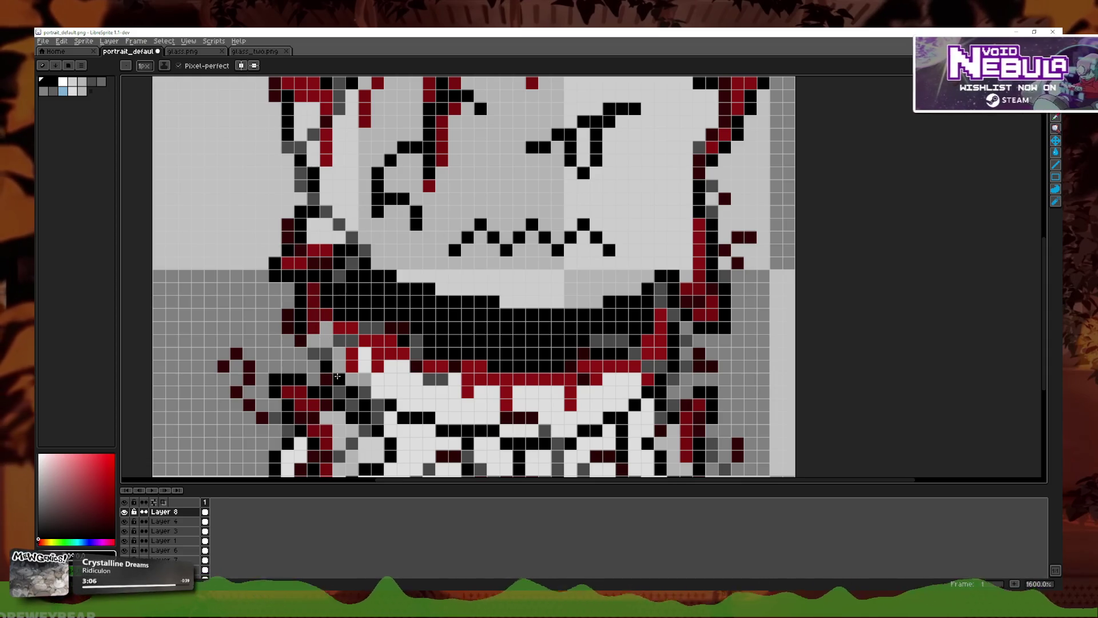
Step: Lower Layer 8's opacity slightly in Layer Properties and close the dialog
double_click(166, 512)
left_click(298, 245)
type("1")
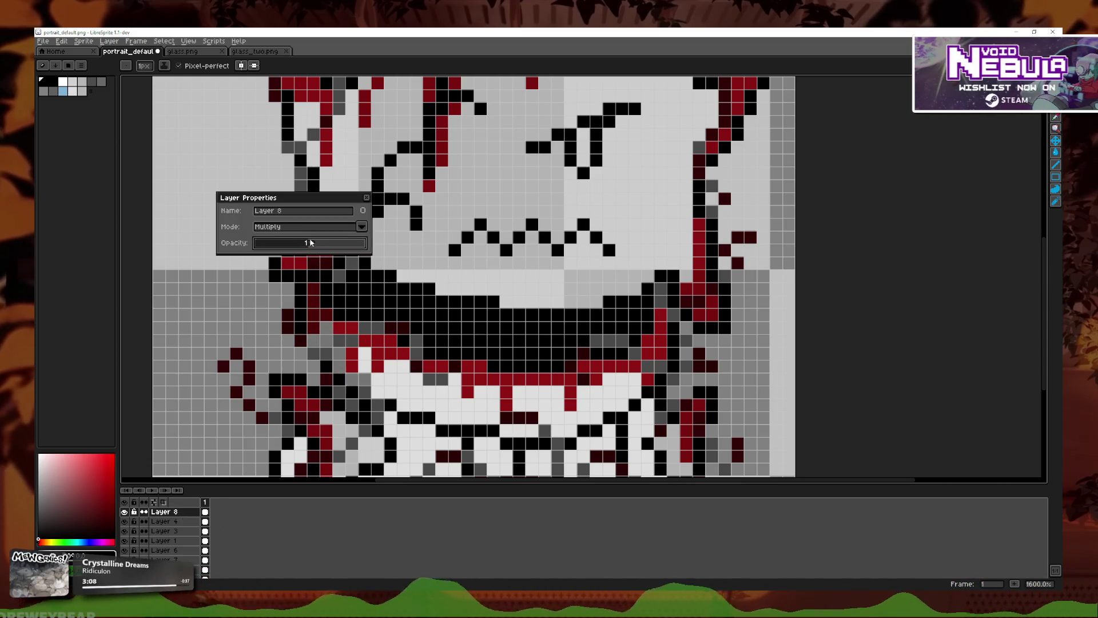
key("Return")
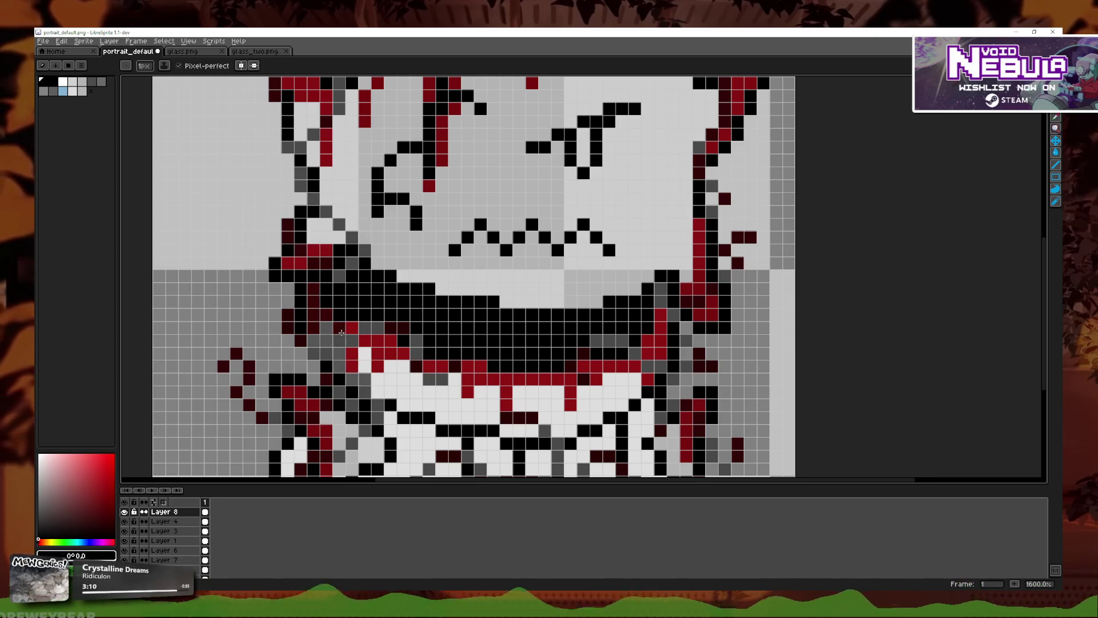
scroll(368, 359, "down", 1)
scroll(368, 358, "up", 1)
double_click(170, 512)
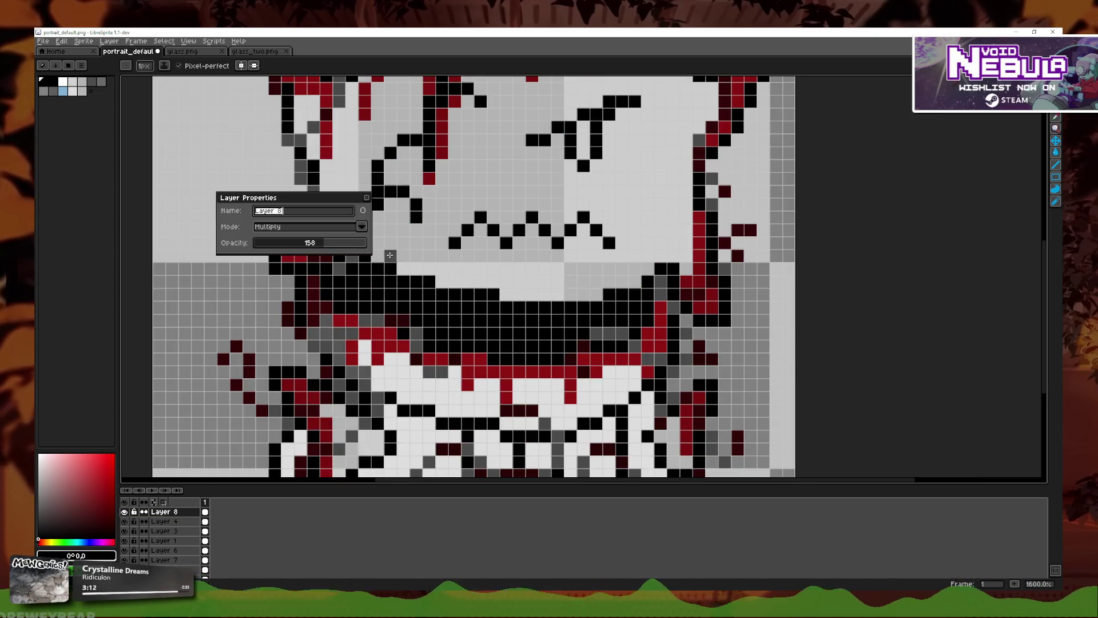
left_click(296, 245)
left_click(295, 247)
left_click(367, 197)
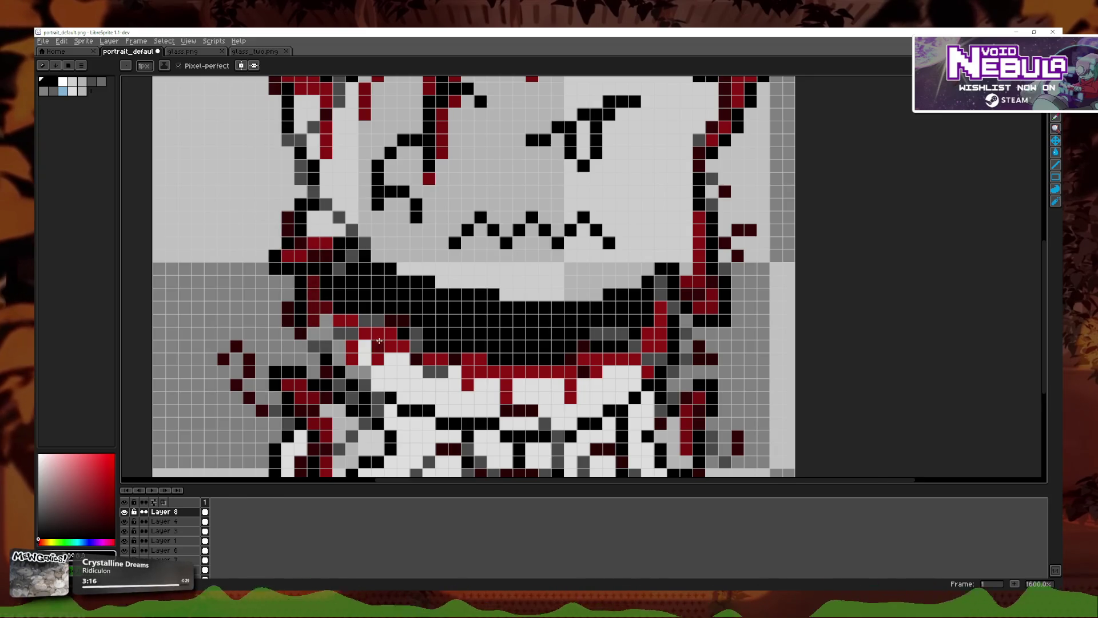
Step: Paint grey shading diagonally beside the mouth and along the mouth row
mouse_move(378, 375)
left_mouse_down()
mouse_move(492, 412)
mouse_move(624, 397)
mouse_move(665, 344)
left_mouse_up()
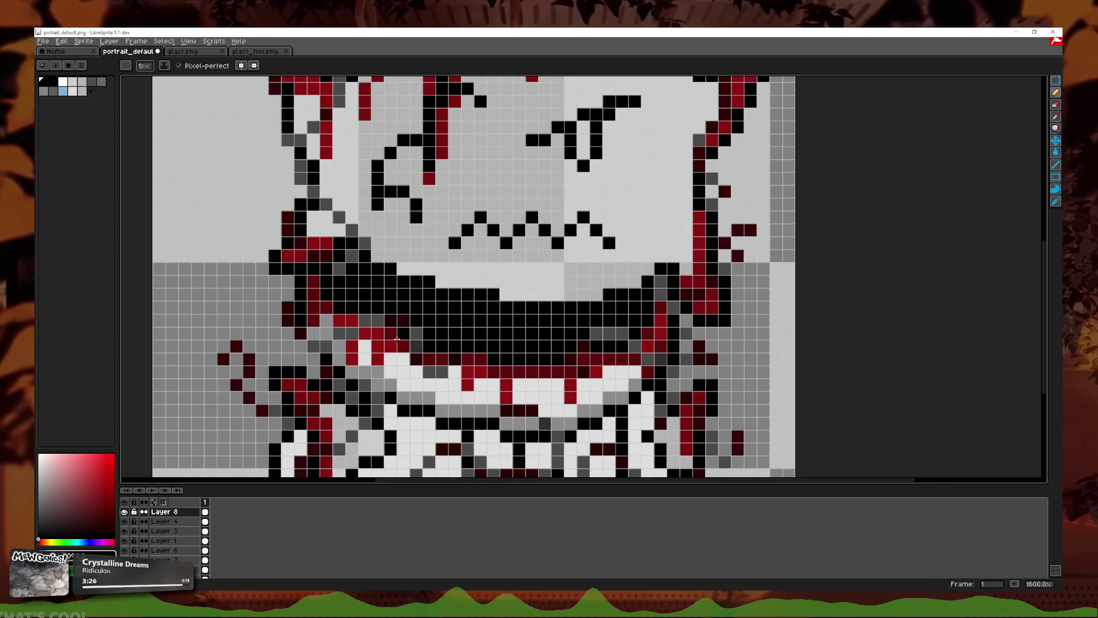
scroll(324, 292, "down", 4)
scroll(343, 294, "down", 2)
scroll(372, 298, "down", 1)
scroll(403, 303, "up", 6)
left_click_drag(404, 303, 444, 348)
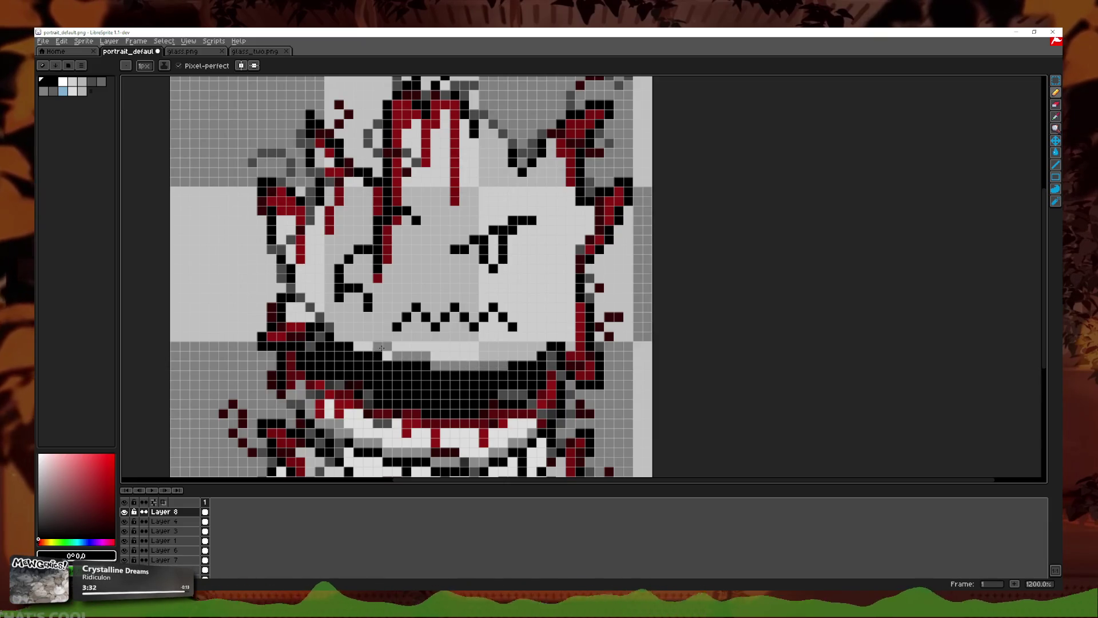
left_click_drag(375, 350, 359, 348)
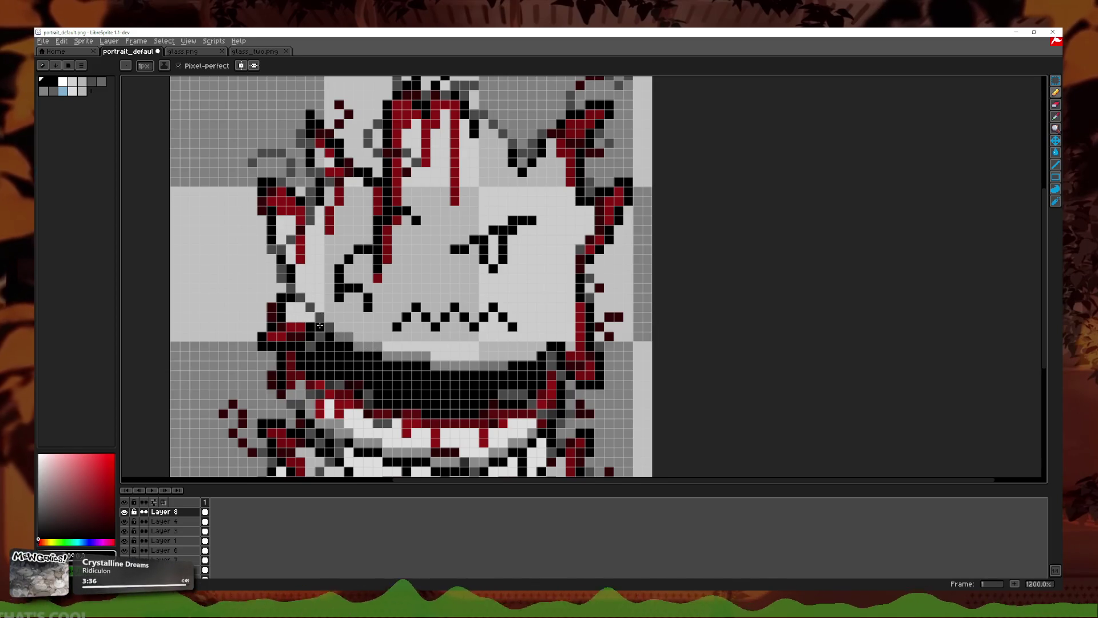
Step: Paint grey and dark pixel columns up the face's left edge
mouse_move(301, 281)
left_mouse_down()
mouse_move(310, 232)
mouse_move(289, 237)
mouse_move(333, 180)
mouse_move(319, 135)
left_mouse_up()
left_click(367, 142)
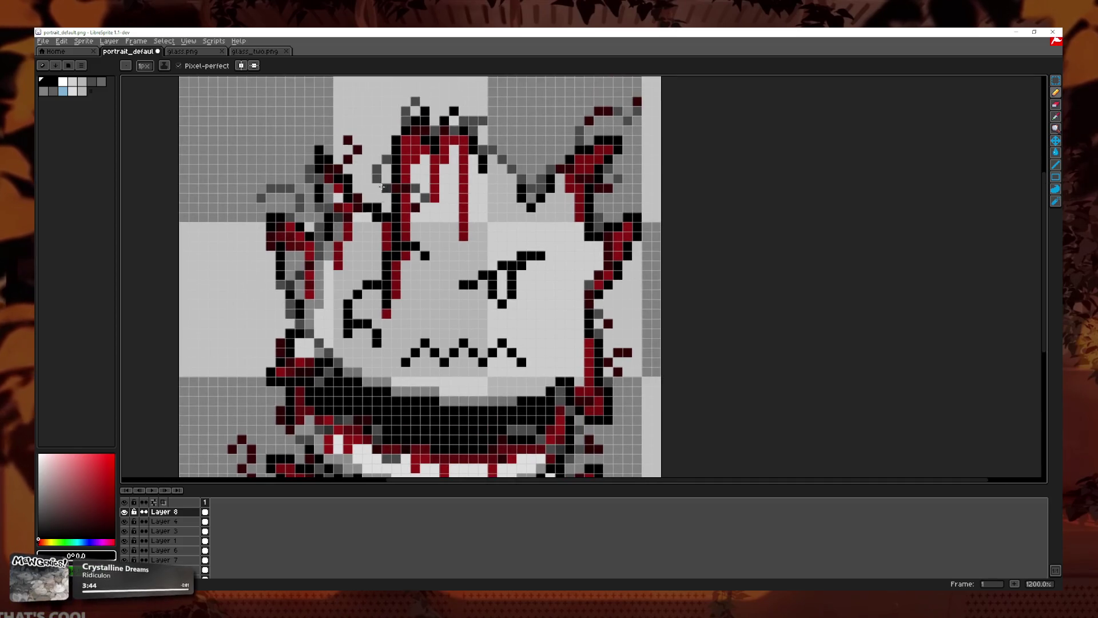
left_click_drag(404, 232, 402, 147)
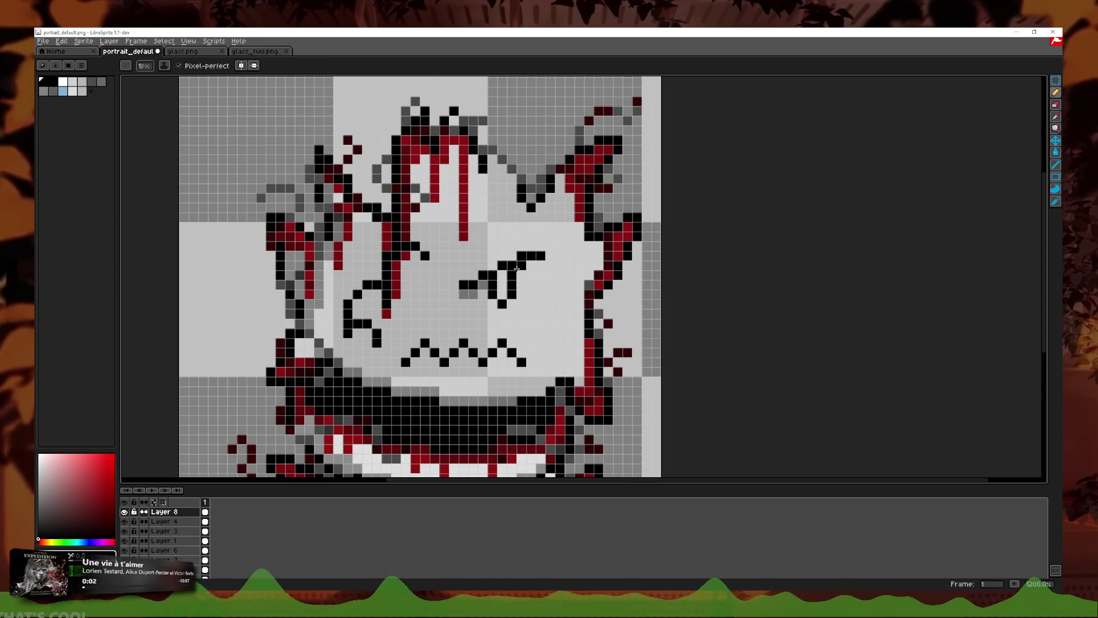
scroll(508, 279, "down", 4)
scroll(508, 279, "down", 1)
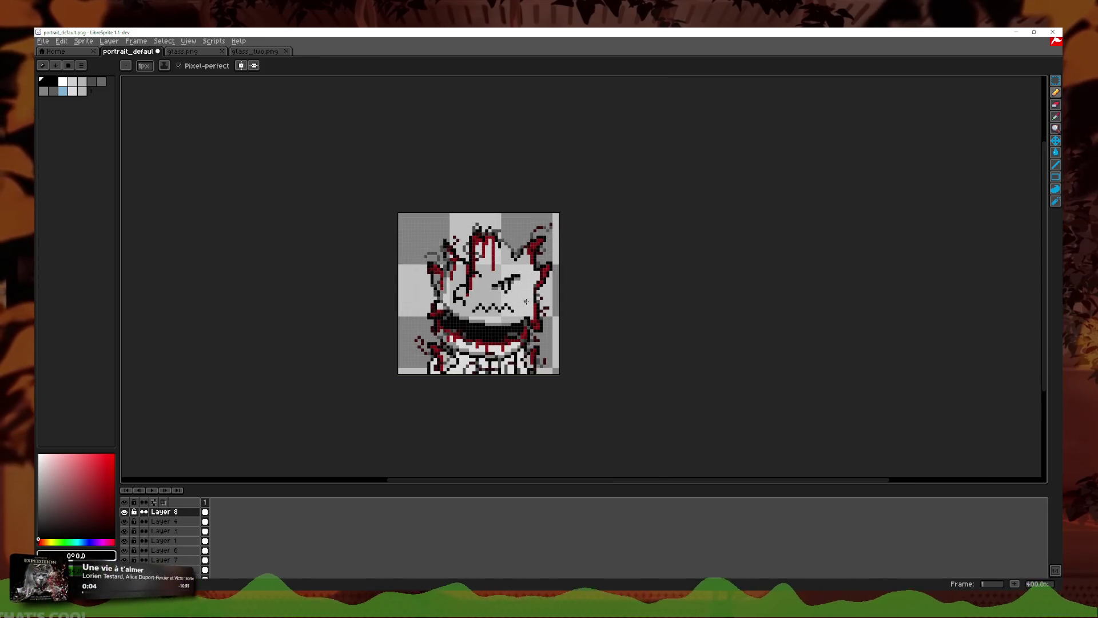
Step: Add grey pixels on the left cheek and along both sides of the mouth
scroll(428, 326, "up", 5)
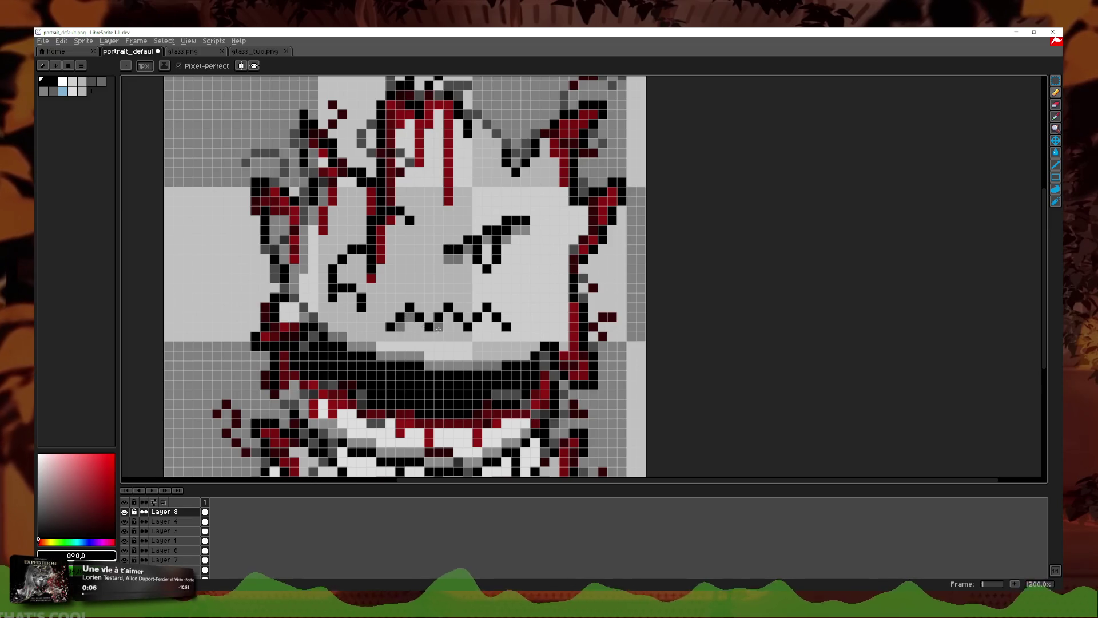
left_click(420, 327)
scroll(352, 274, "down", 1)
scroll(352, 274, "up", 1)
left_click_drag(362, 283, 362, 217)
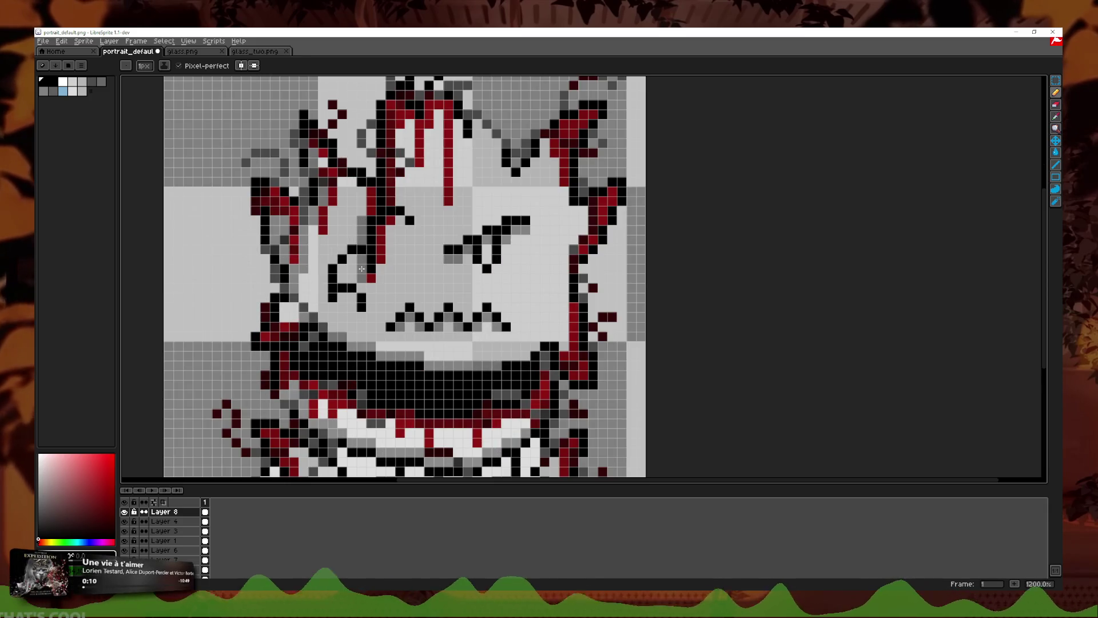
left_click_drag(357, 260, 347, 267)
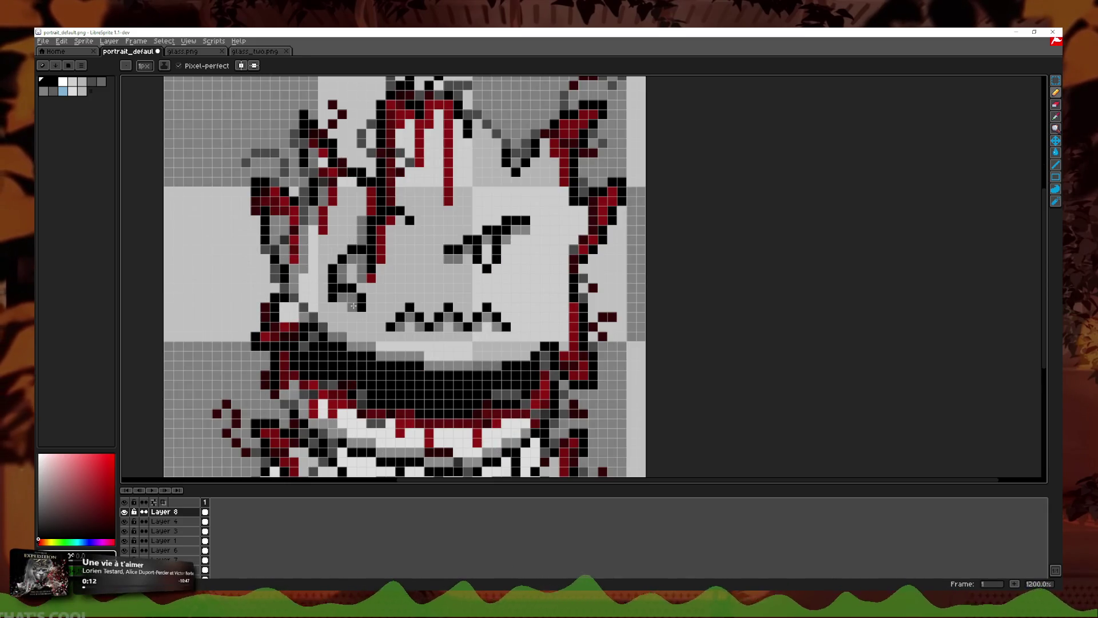
scroll(501, 320, "down", 6)
scroll(500, 319, "up", 6)
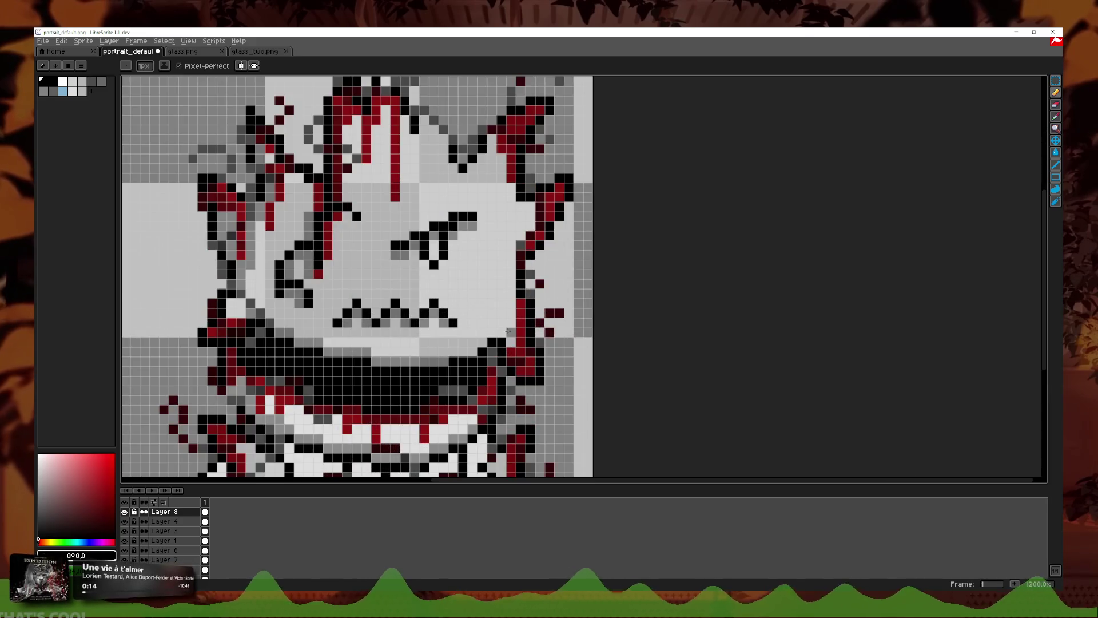
left_click_drag(512, 347, 455, 351)
left_click(493, 335)
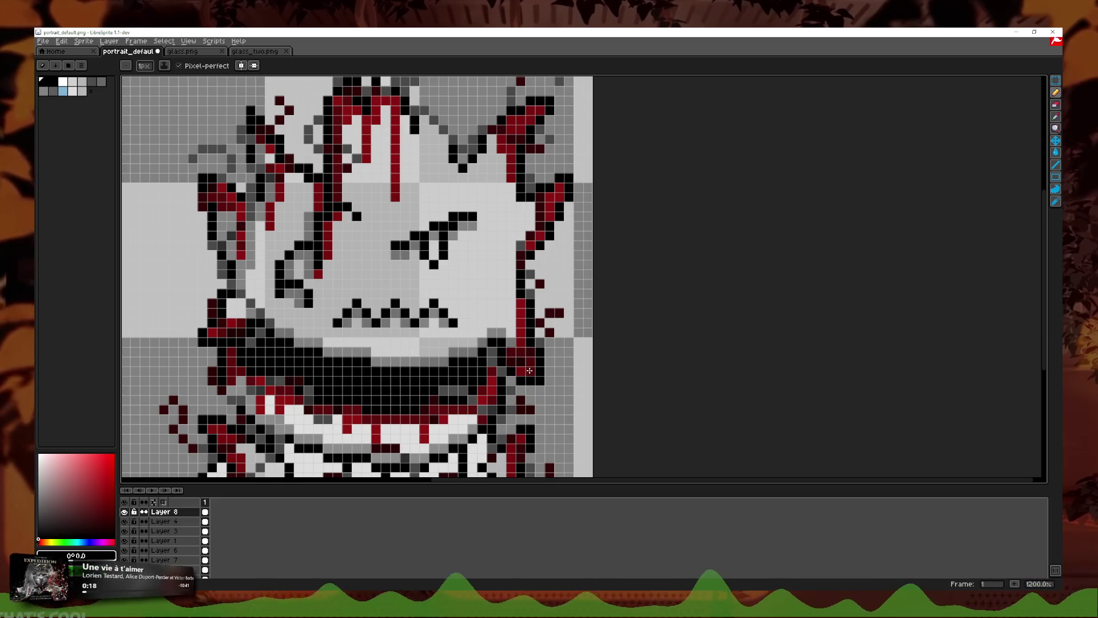
Step: Draw a dark stroke below the mouth, then undo it
scroll(522, 235, "down", 3)
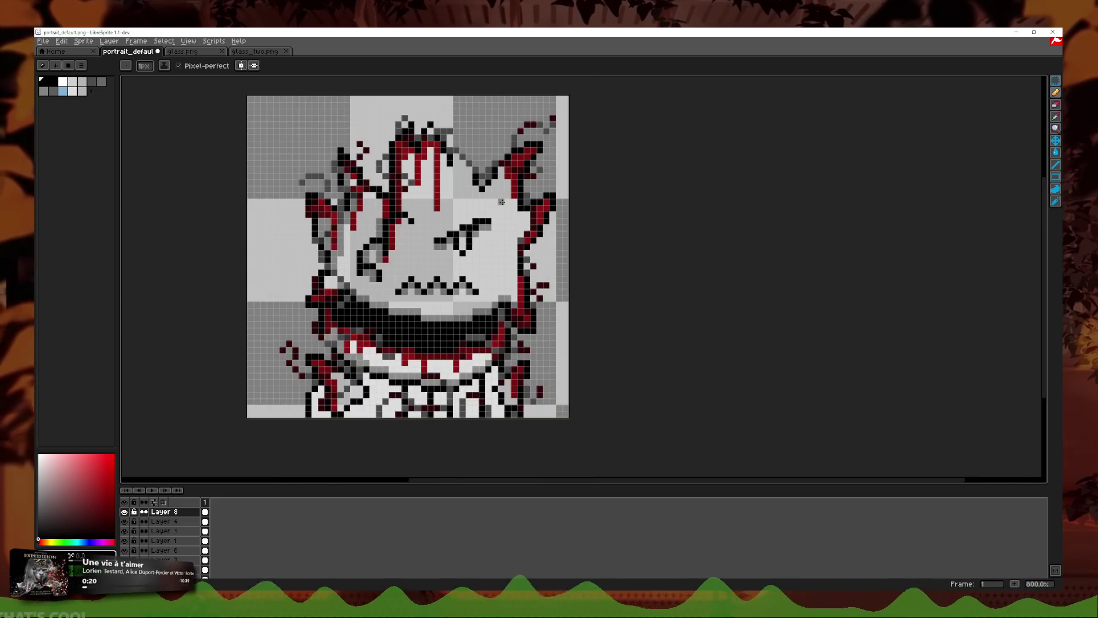
scroll(519, 204, "up", 3)
scroll(457, 179, "down", 3)
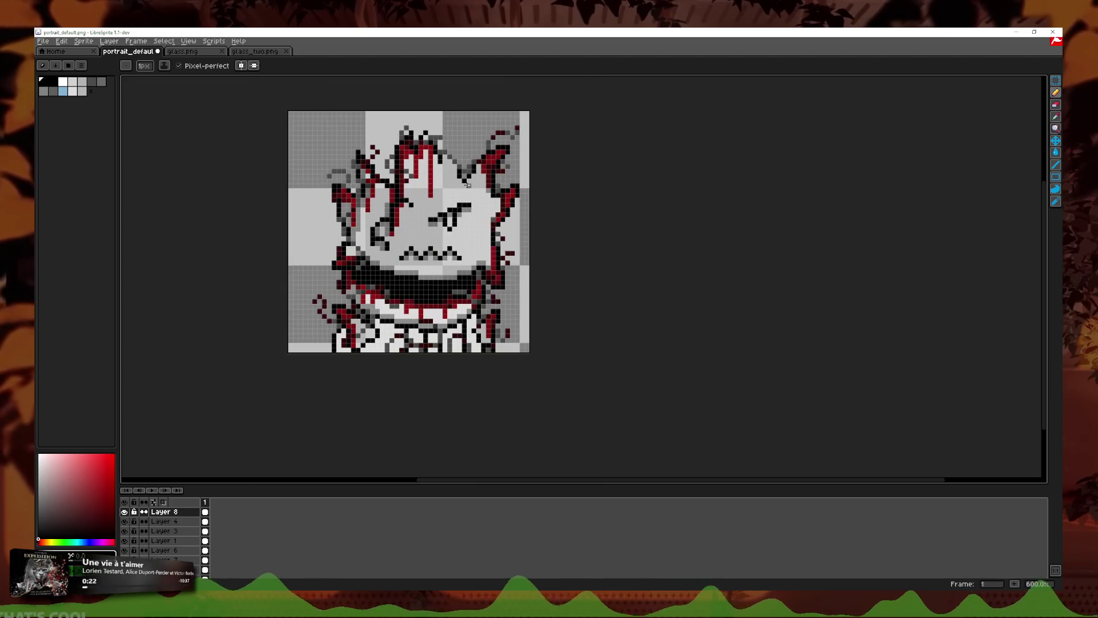
scroll(464, 179, "down", 1)
scroll(469, 179, "down", 1)
scroll(486, 179, "down", 2)
scroll(466, 212, "up", 4)
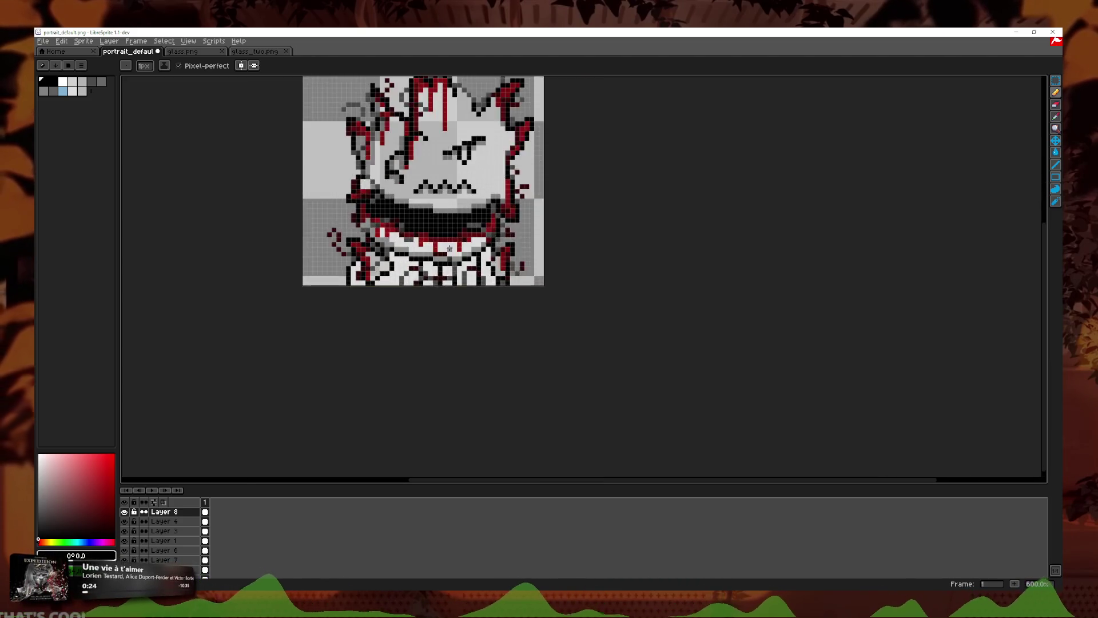
scroll(466, 212, "up", 3)
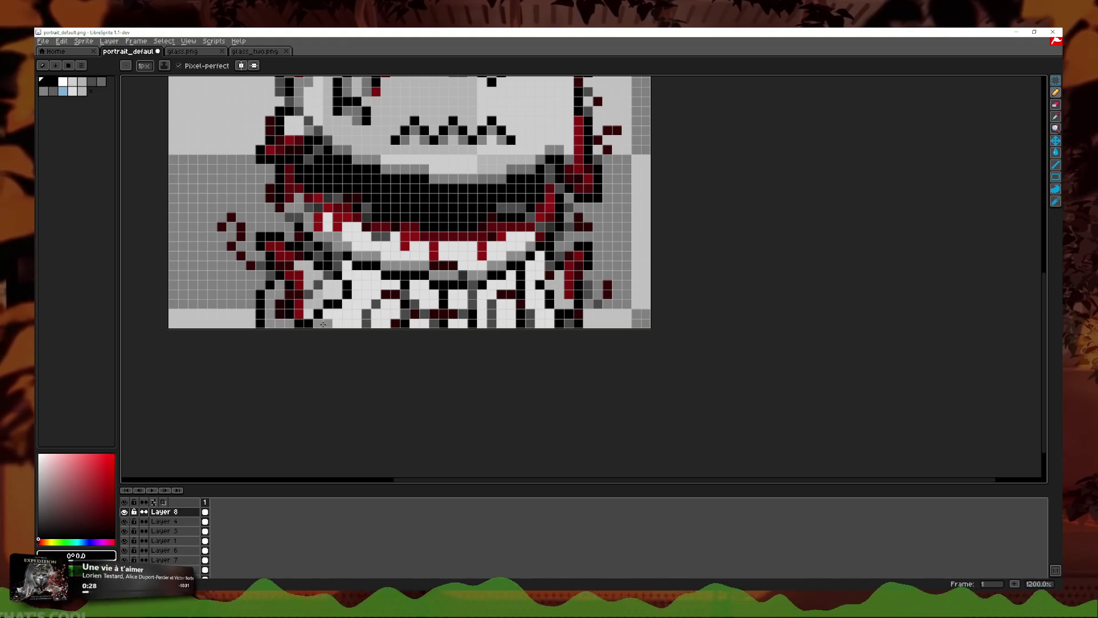
mouse_move(355, 286)
left_mouse_down()
mouse_move(374, 273)
mouse_move(432, 327)
left_mouse_up()
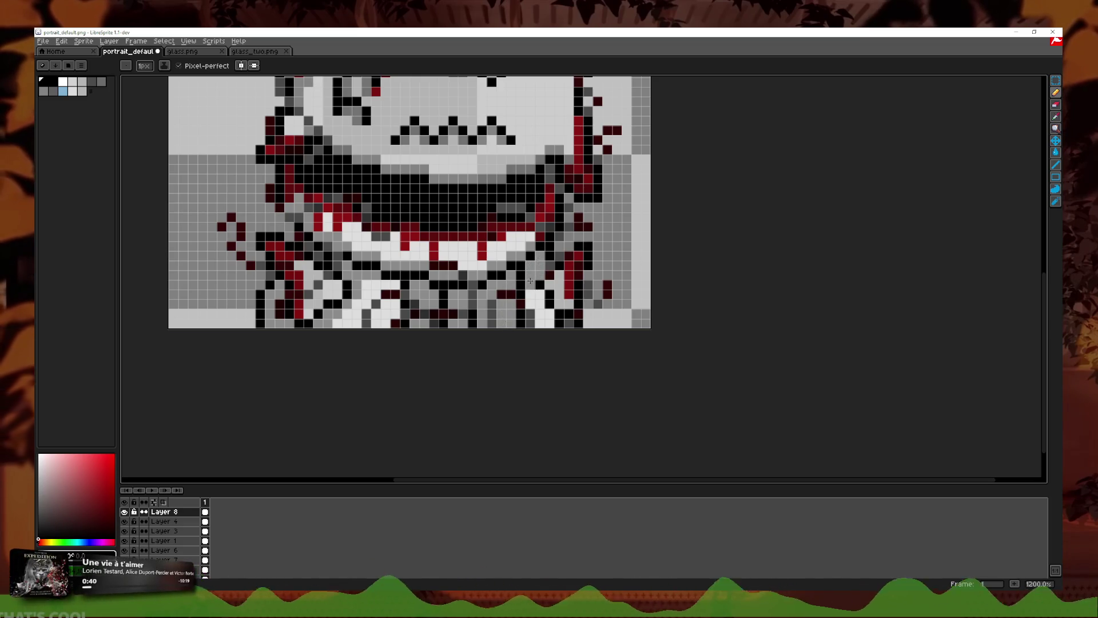
key("v")
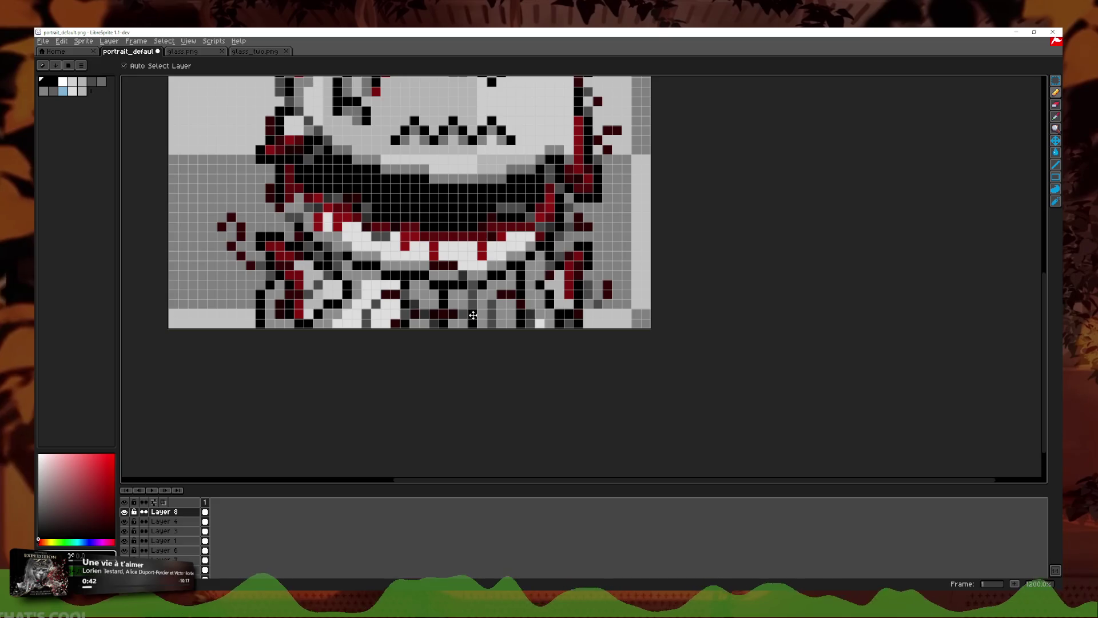
key("ctrl+z")
scroll(532, 305, "down", 4)
scroll(532, 305, "down", 1)
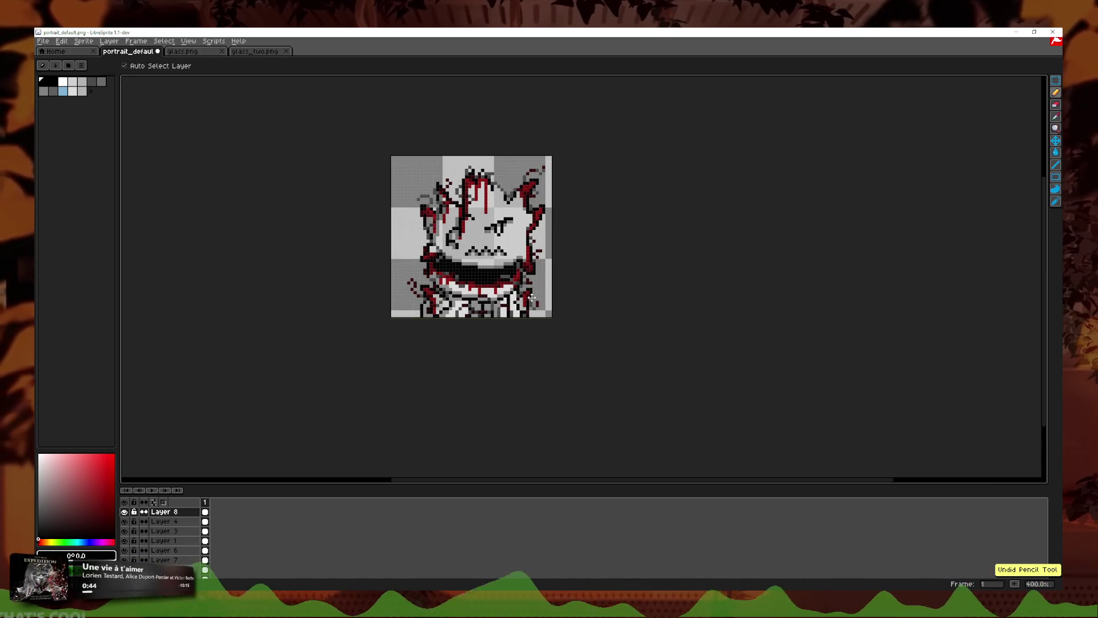
Step: Paint pixels on the lower body, undoing and redoing strokes until satisfied
key("b")
scroll(438, 287, "up", 3)
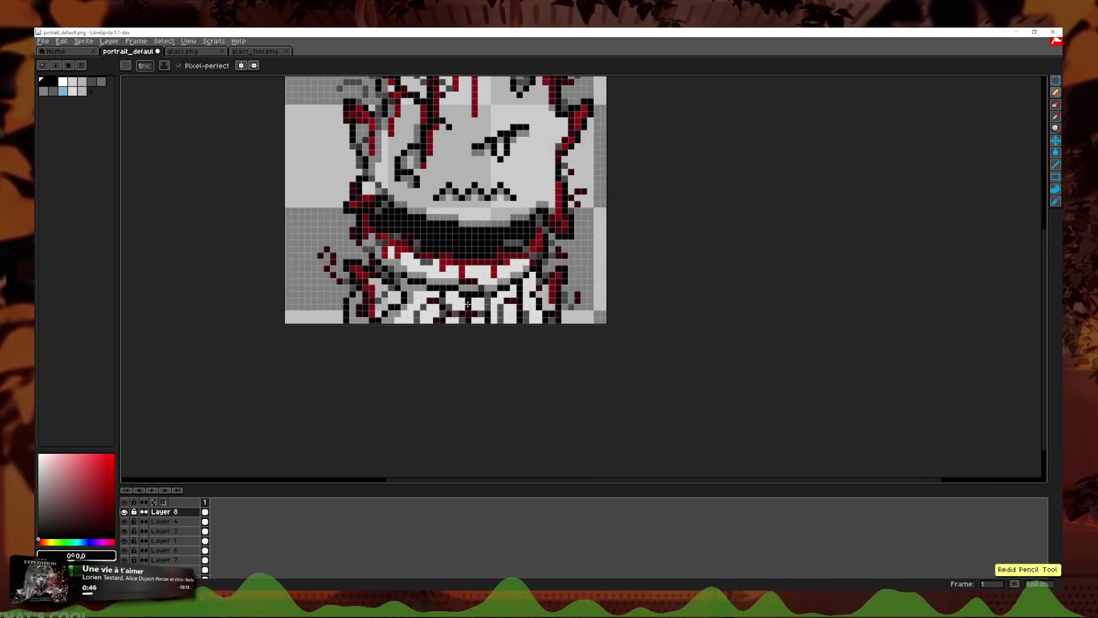
scroll(438, 287, "up", 3)
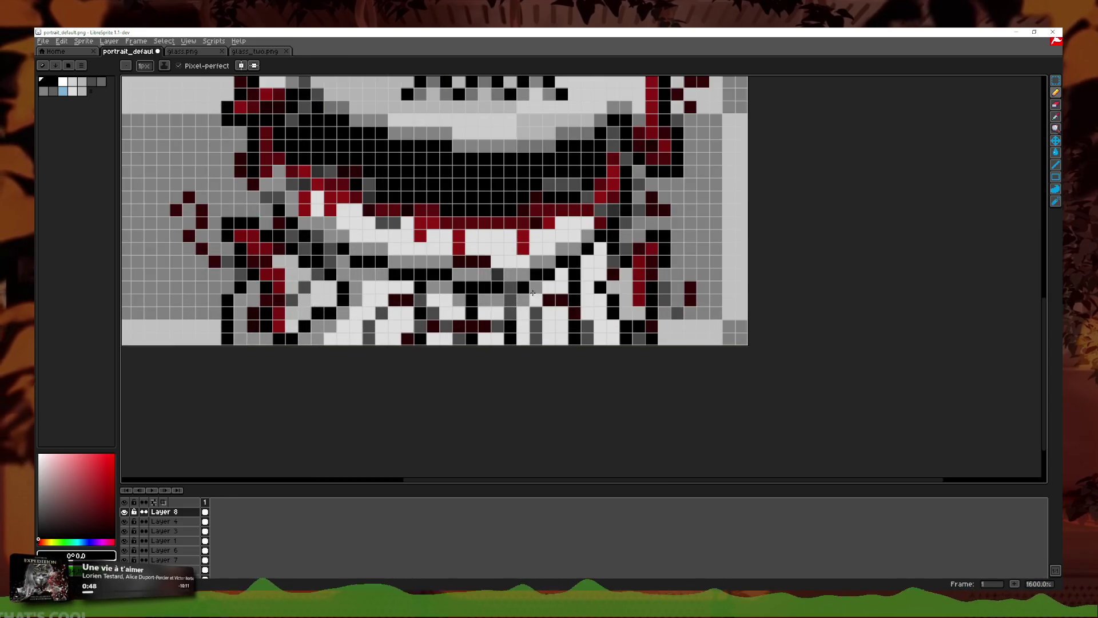
left_click(597, 333)
left_click_drag(580, 280, 597, 343)
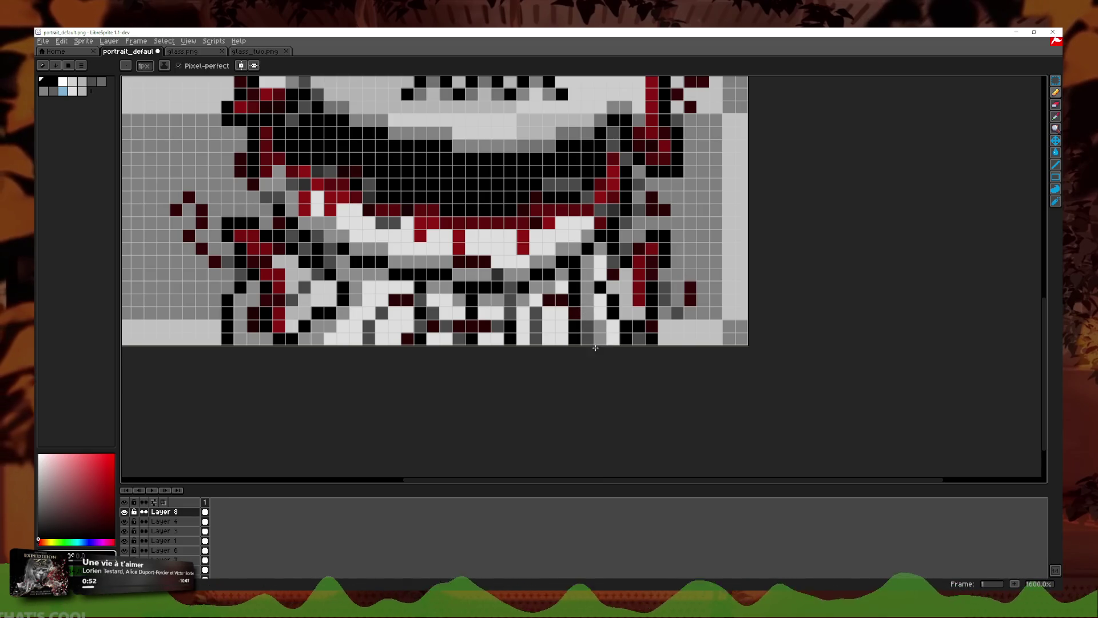
key("ctrl+z")
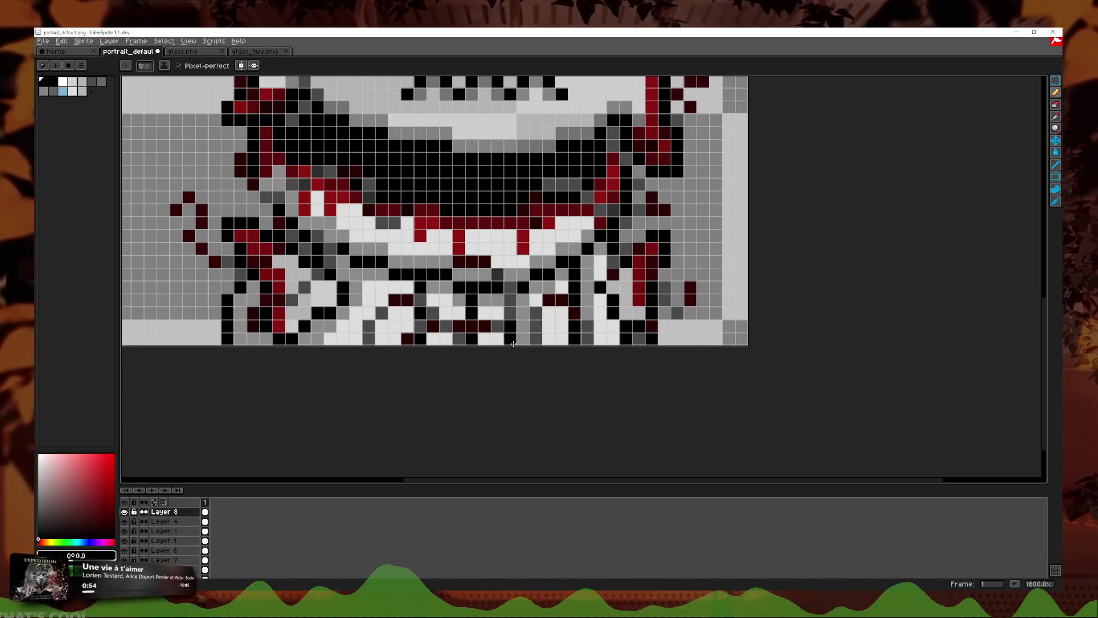
key("ctrl+z")
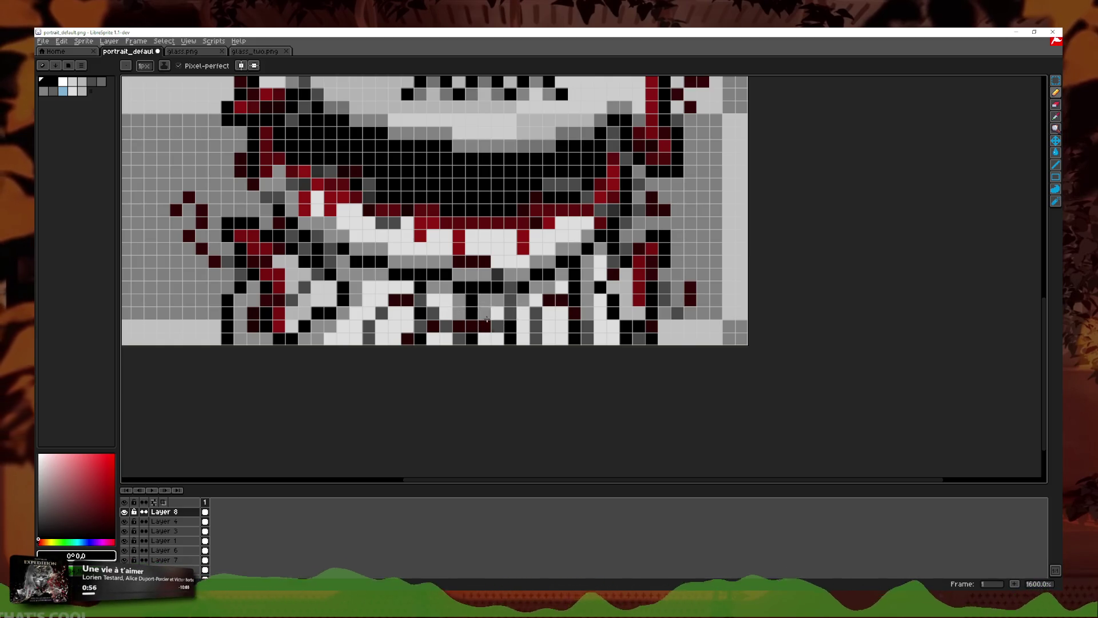
key("ctrl+y")
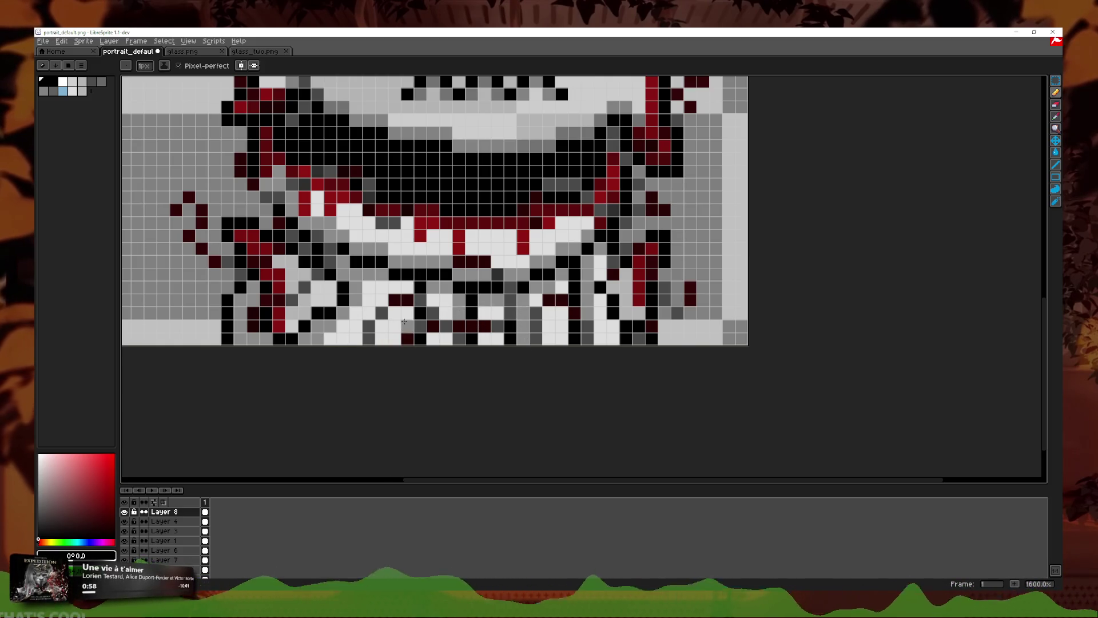
scroll(556, 324, "down", 5)
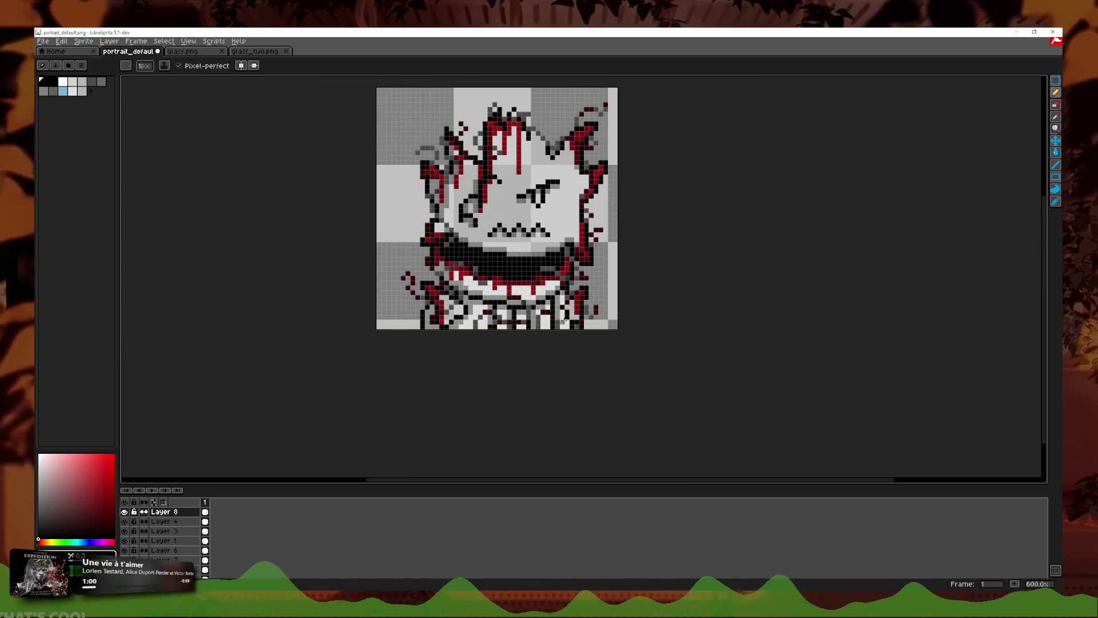
scroll(535, 344, "up", 7)
scroll(535, 345, "down", 5)
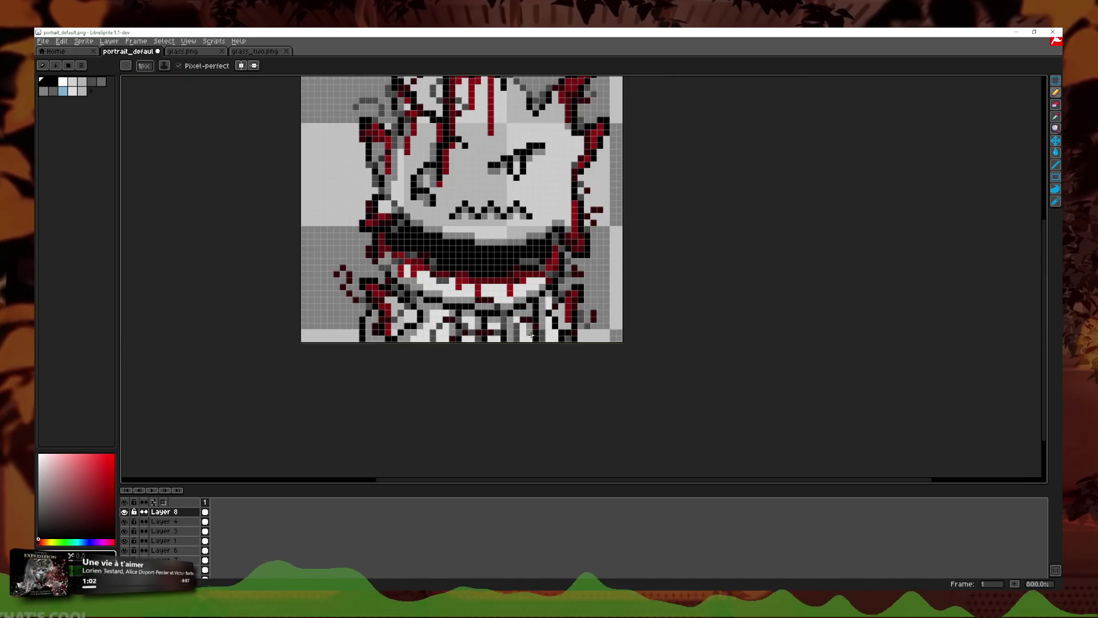
scroll(530, 346, "down", 4)
scroll(564, 332, "up", 2)
key("ctrl+z")
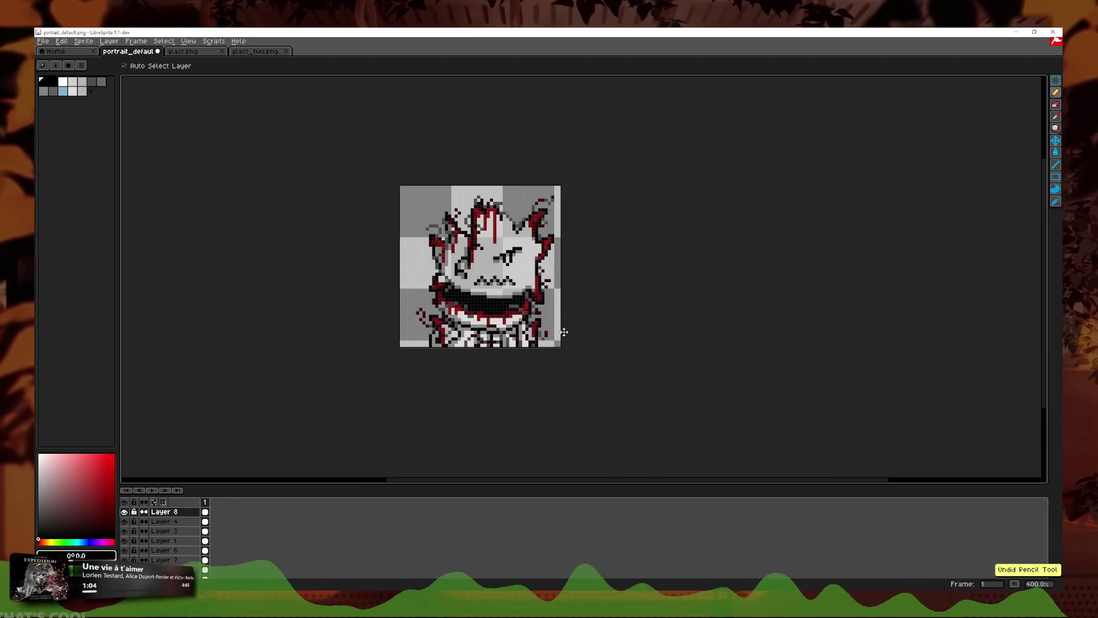
scroll(567, 329, "down", 1)
scroll(568, 329, "down", 1)
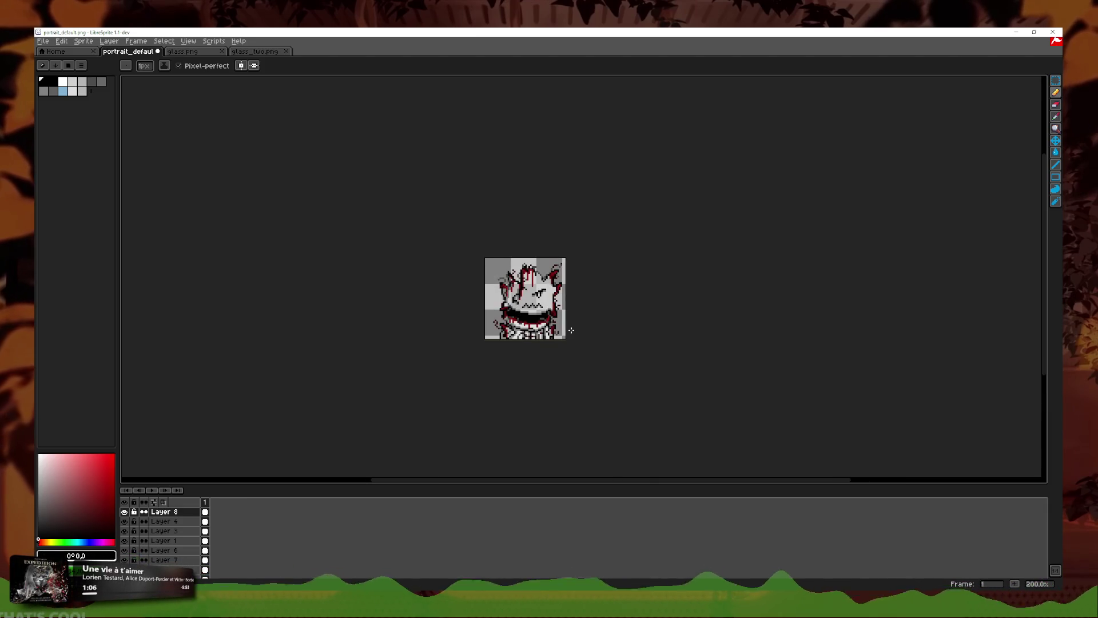
scroll(566, 331, "up", 3)
Step: Readjust Layer 8's opacity and add a new Layer 9 above it
double_click(164, 511)
left_click_drag(362, 243, 281, 248)
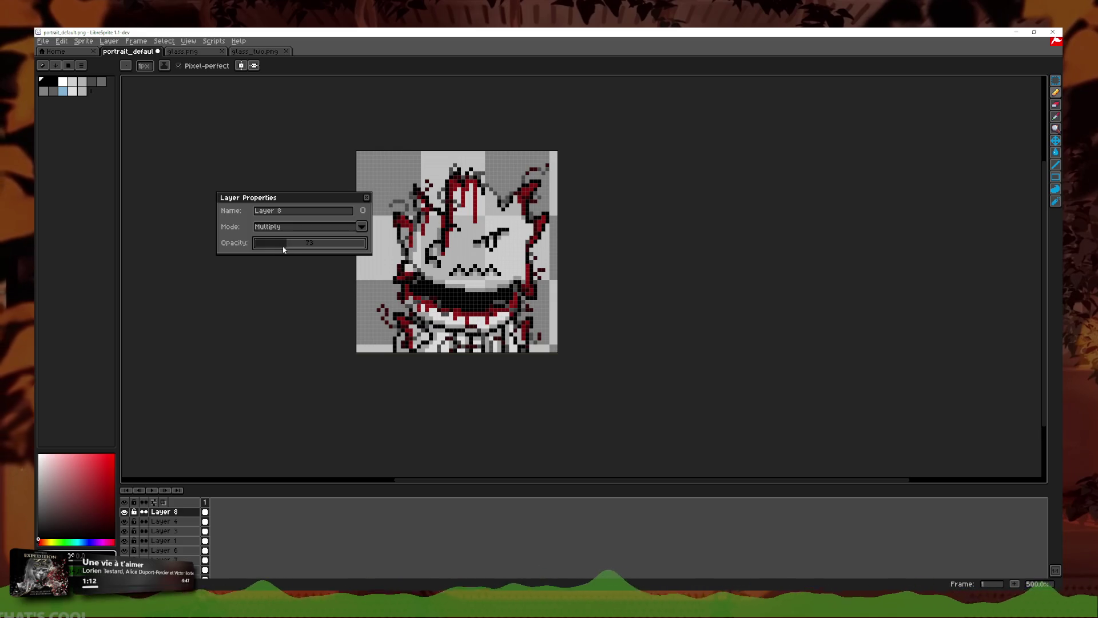
left_click(366, 197)
scroll(383, 403, "down", 2)
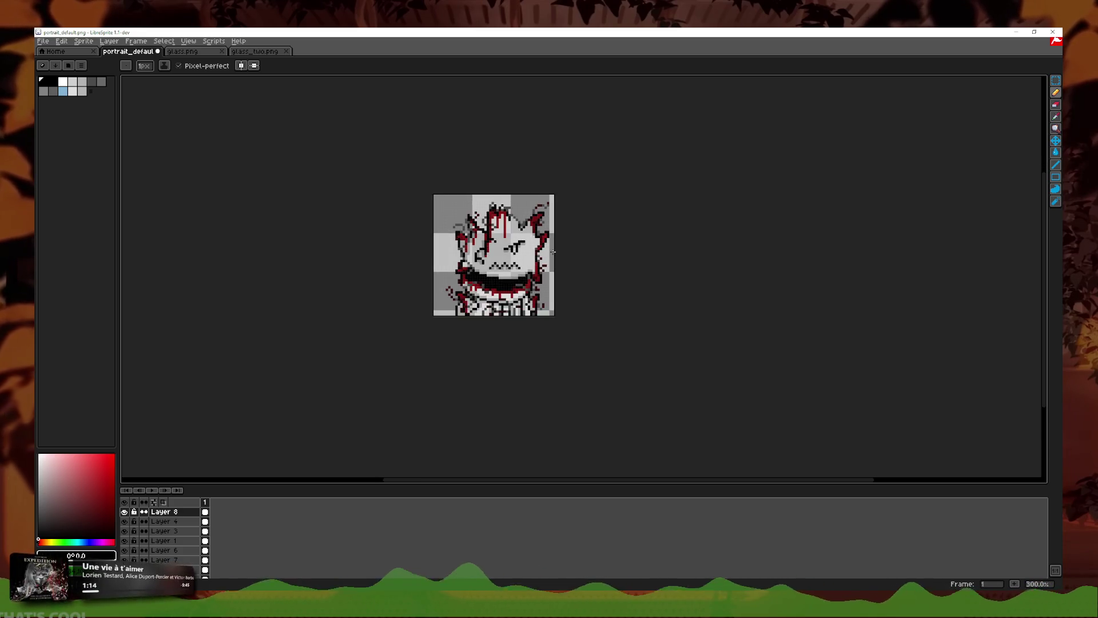
scroll(384, 404, "up", 3)
left_click(164, 502)
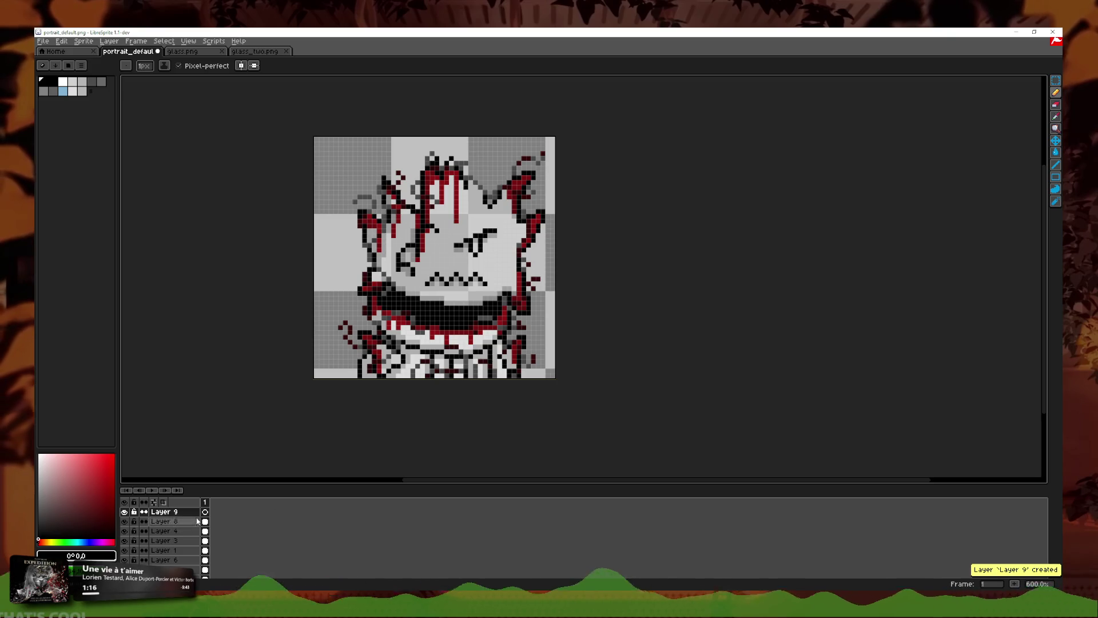
Step: Try white highlight strokes across the forehead on Layer 9, then undo them
scroll(464, 216, "up", 3)
left_click(506, 233)
key("ctrl+z")
key("ctrl+z")
key("ctrl+Tab")
key("ctrl+shift+Tab")
key("ctrl+z")
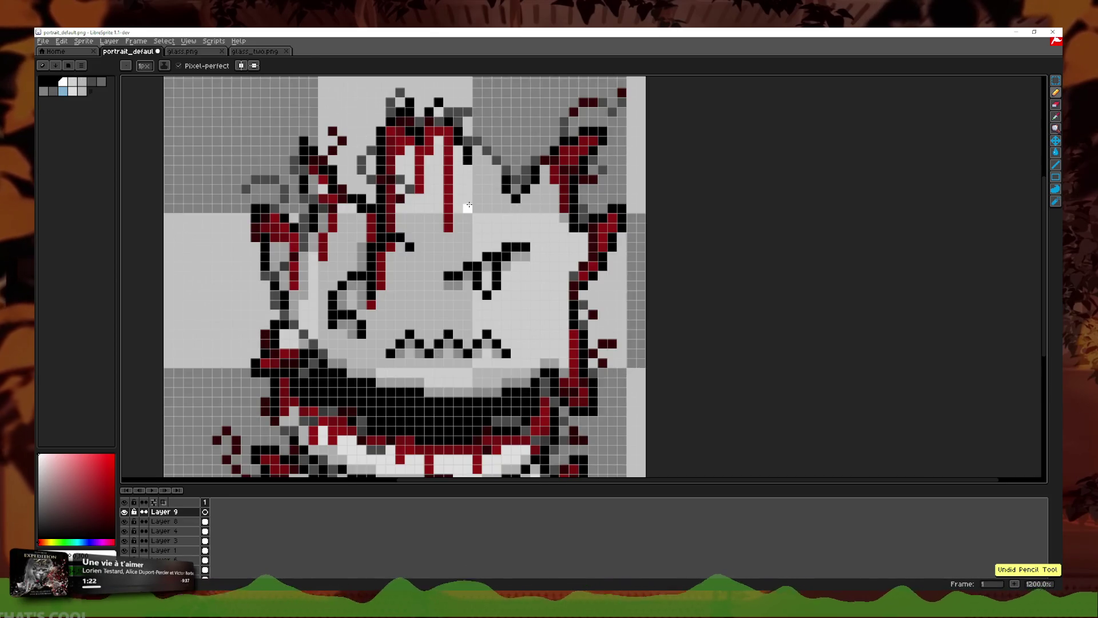
key("ctrl+z")
mouse_move(491, 218)
left_mouse_down()
mouse_move(496, 228)
mouse_move(466, 178)
left_mouse_up()
key("ctrl+z")
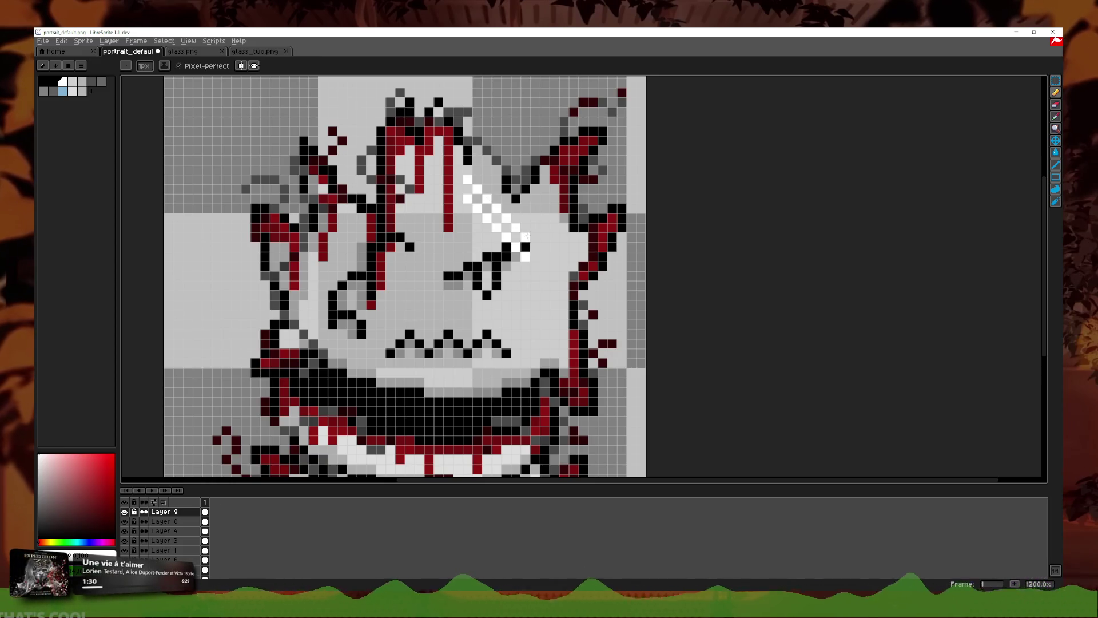
key("ctrl+z")
key("ctrl+z")
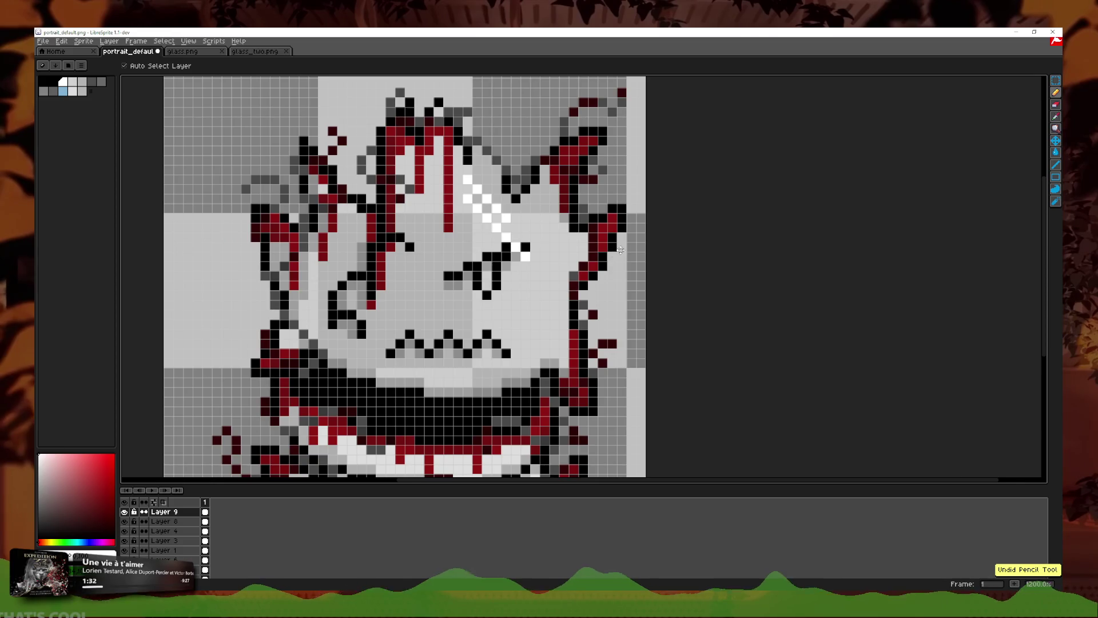
key("ctrl+z")
key("ctrl+z")
key("ctrl+z")
key("ctrl+z")
key("ctrl+z")
key("ctrl+z")
key("ctrl+z")
scroll(650, 317, "down", 4)
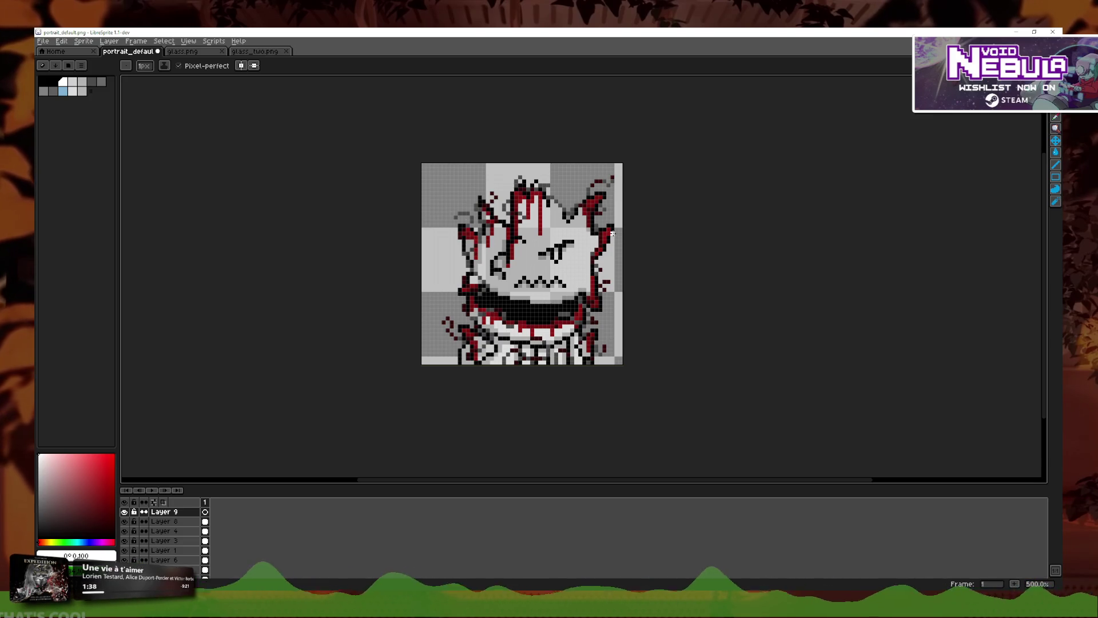
Step: Start Save Copy As and create a new 'sharp' folder inside characters
scroll(612, 233, "up", 1)
left_click(43, 41)
left_click(63, 96)
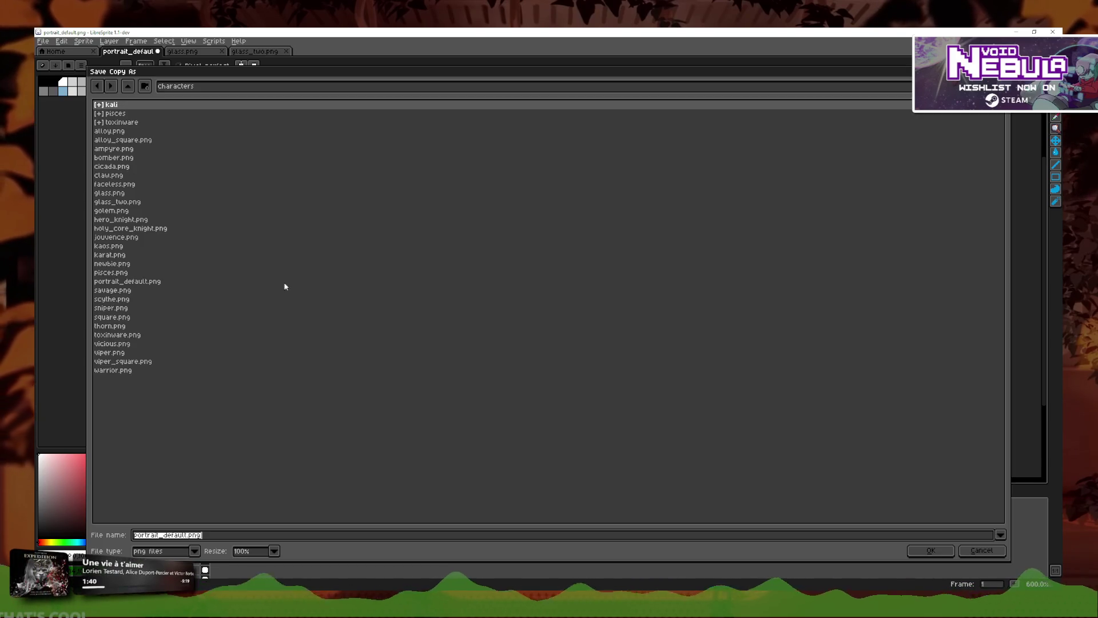
left_click(126, 87)
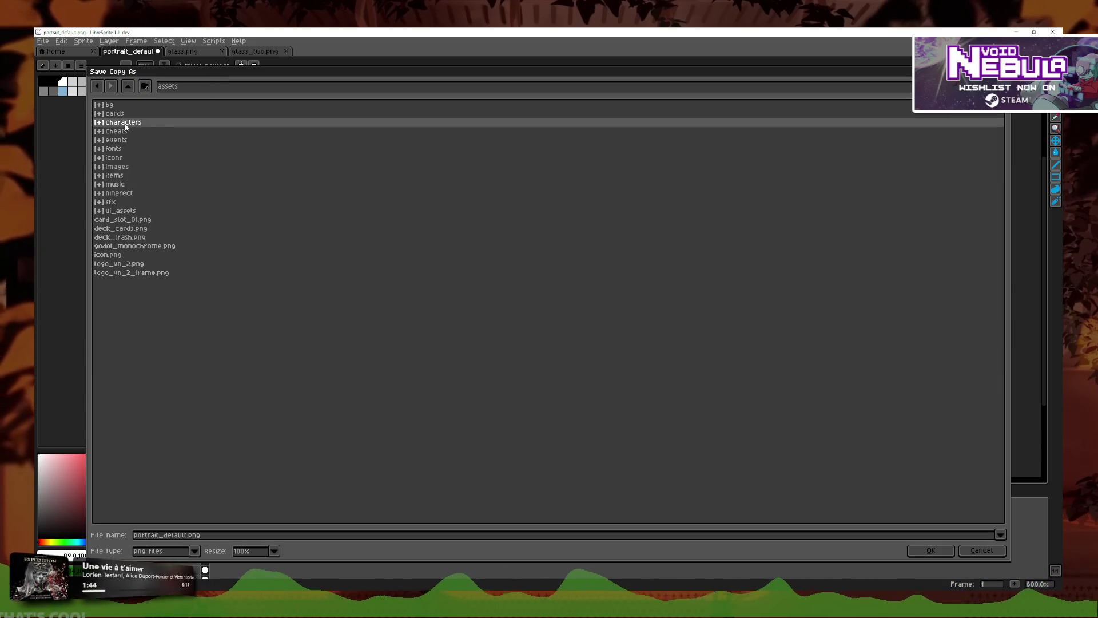
double_click(125, 124)
left_click(127, 86)
double_click(128, 124)
double_click(121, 122)
left_click(127, 86)
left_click(145, 86)
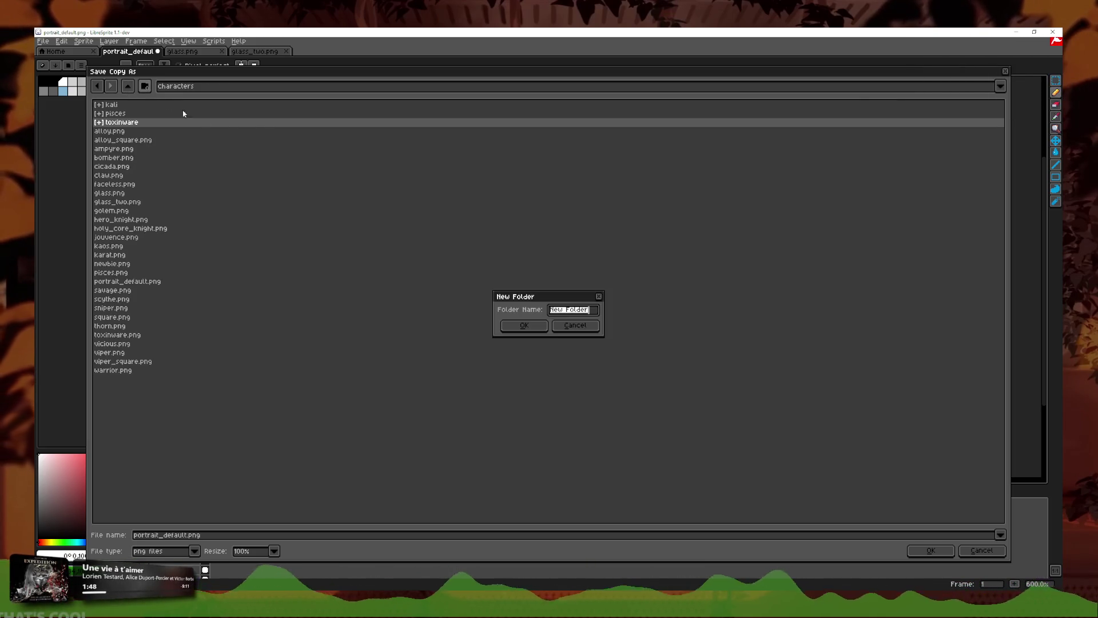
type("sharp")
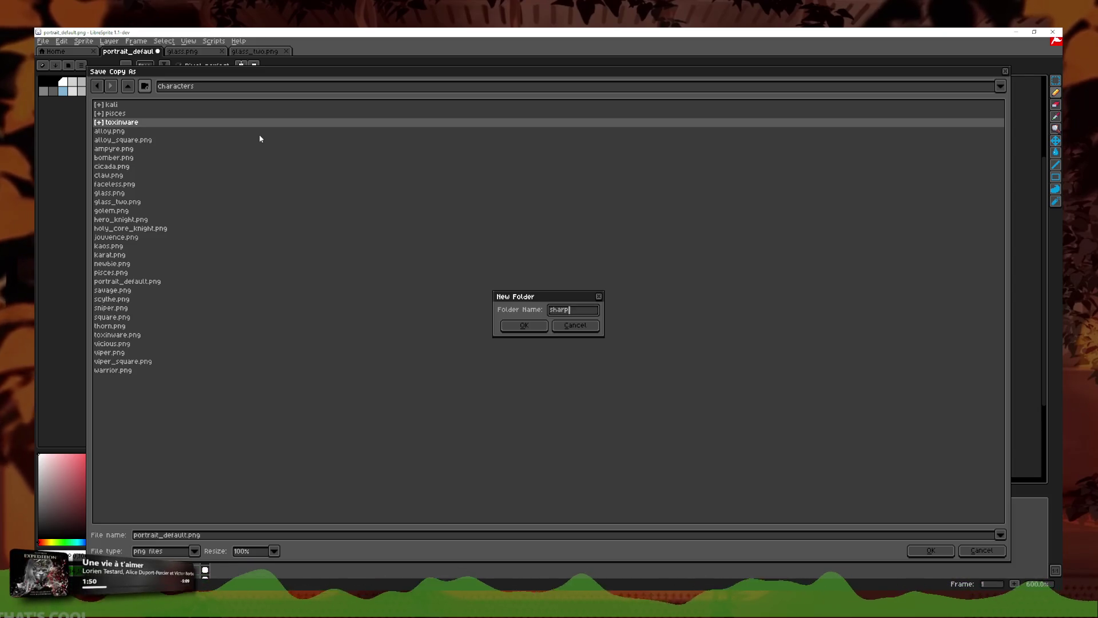
key("Return")
Step: Save the copy as 'sharp_base' and dismiss the confirmation message
left_click(220, 536)
key("ctrl+a")
type("sharp_bas")
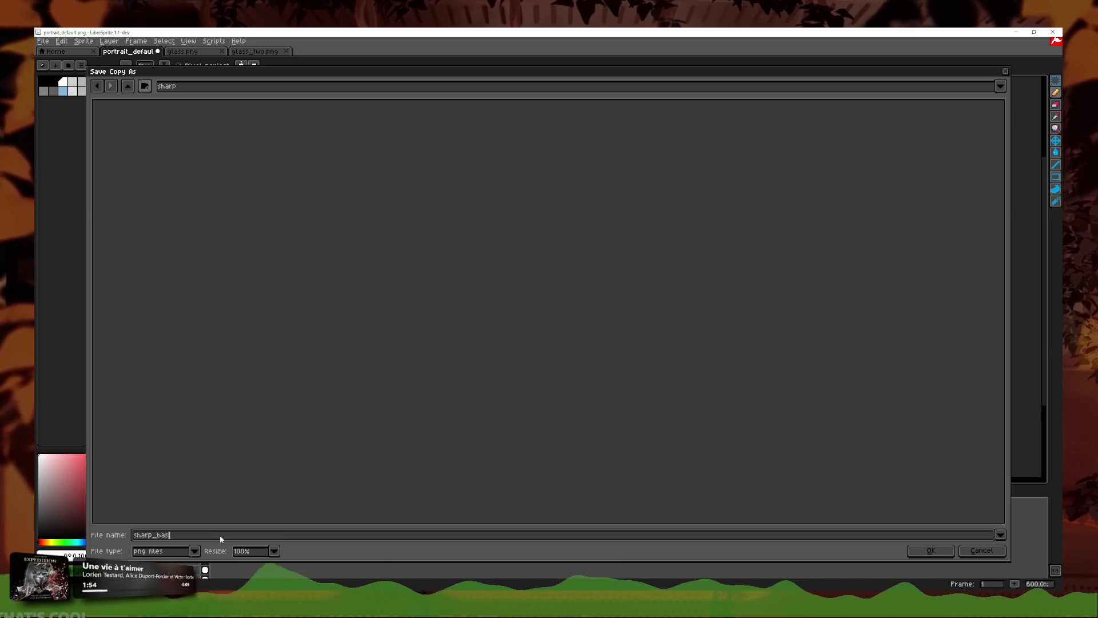
type("e")
key("Return")
left_click(522, 348)
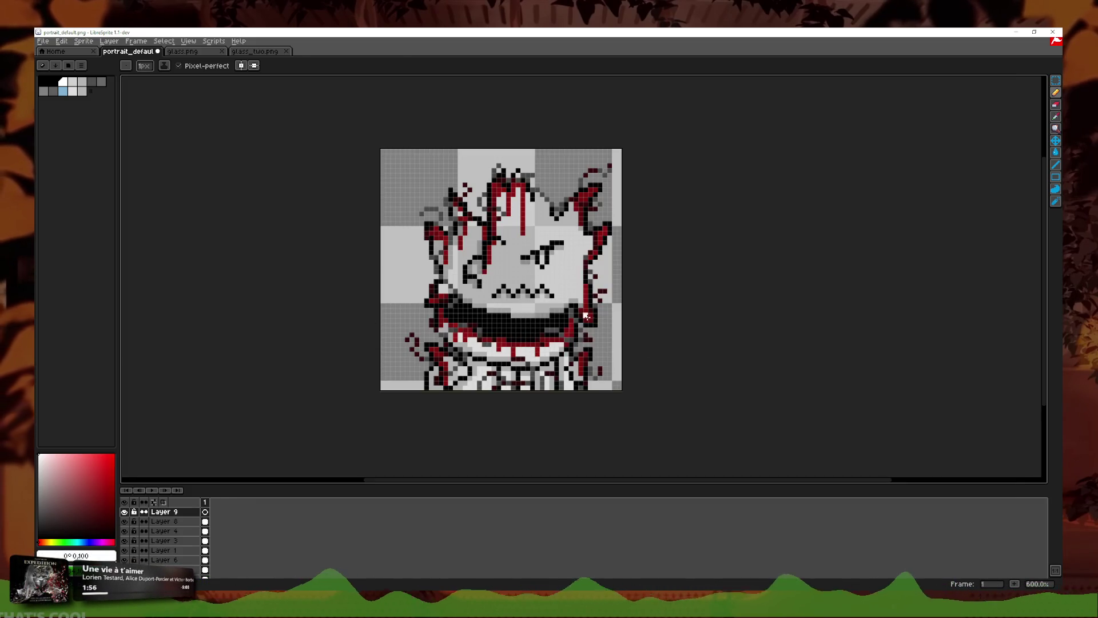
Step: Return to the sharp_base portrait and add a new Layer 1 above the base layer
left_click(193, 55)
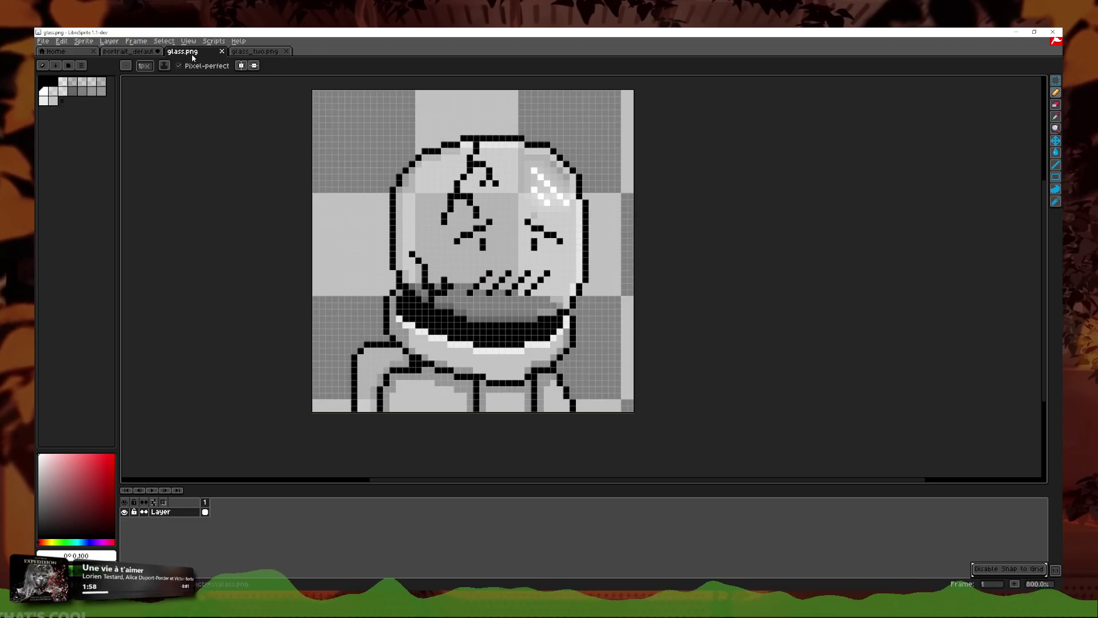
left_click(128, 50)
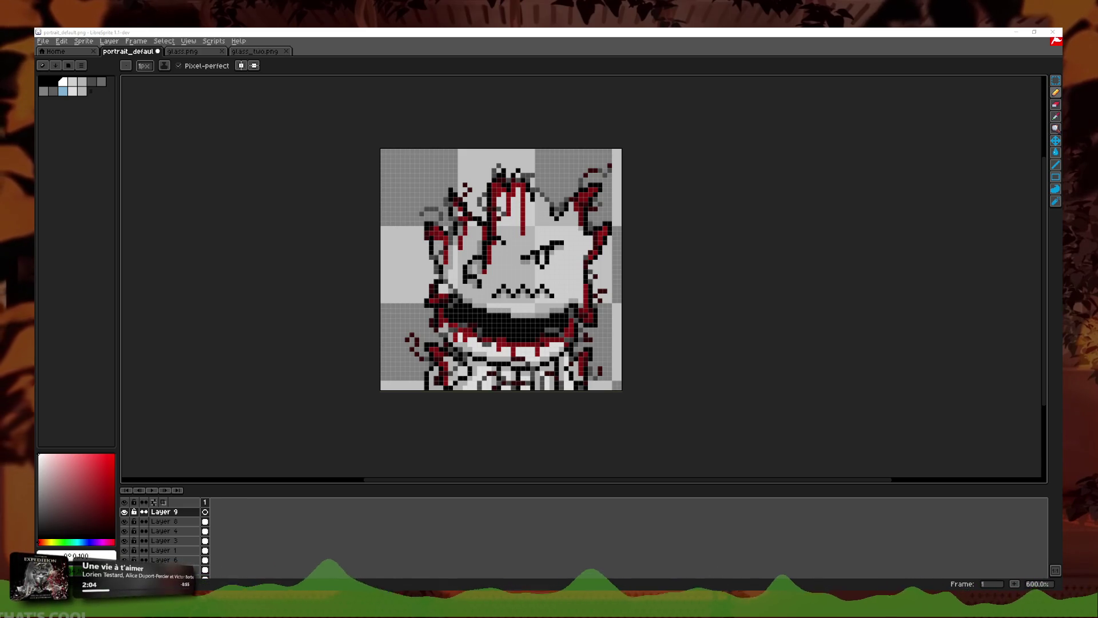
scroll(615, 267, "up", 5)
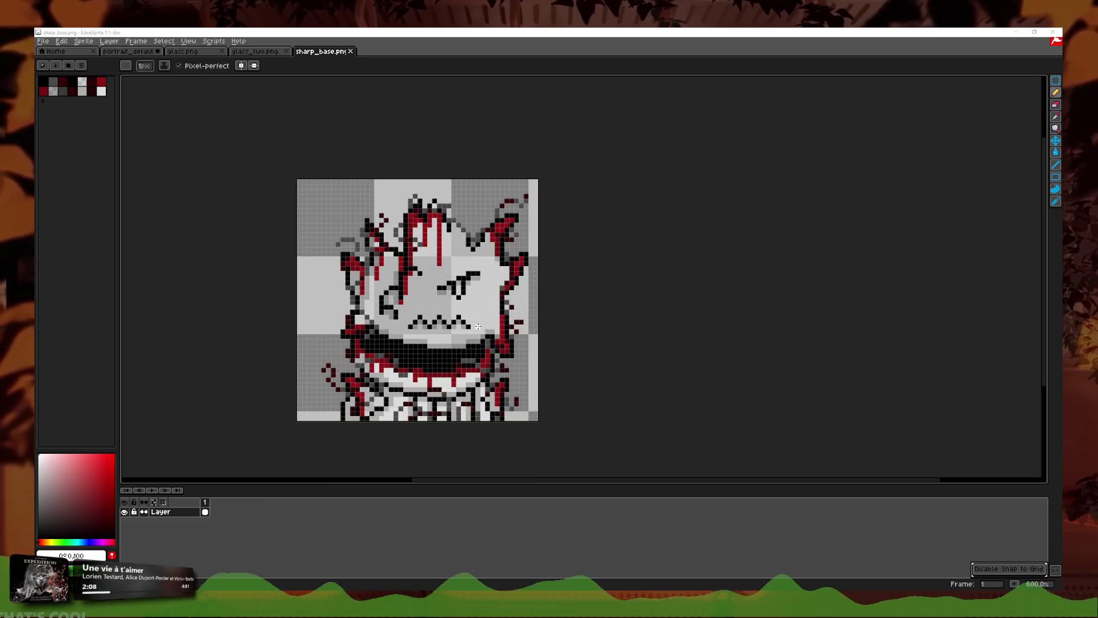
scroll(357, 268, "up", 1)
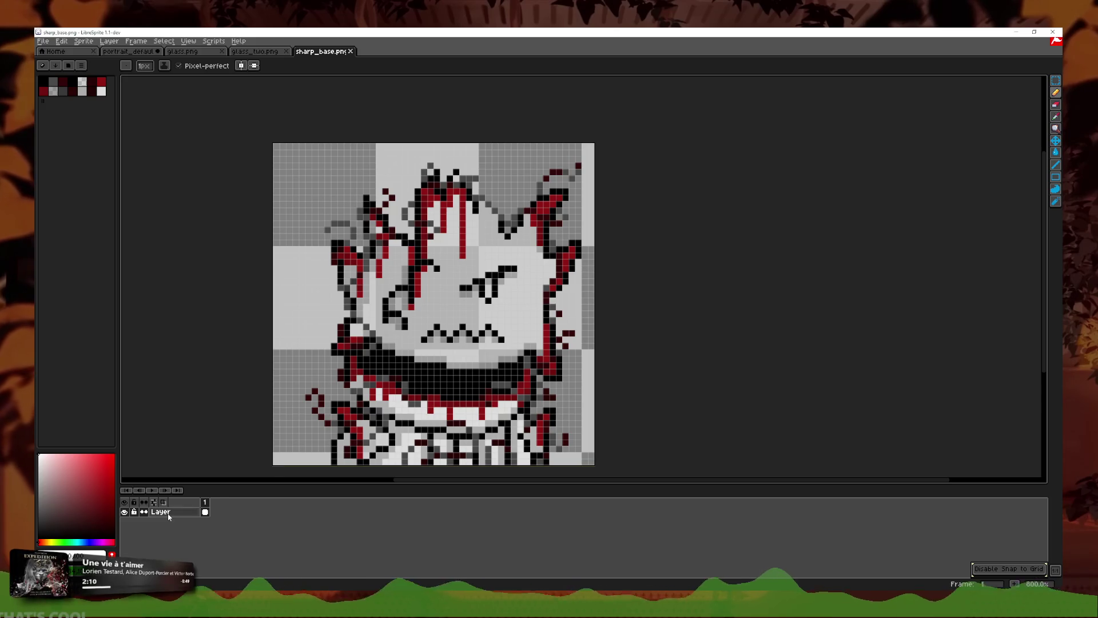
right_click(183, 512)
left_click(197, 527)
scroll(488, 315, "up", 2)
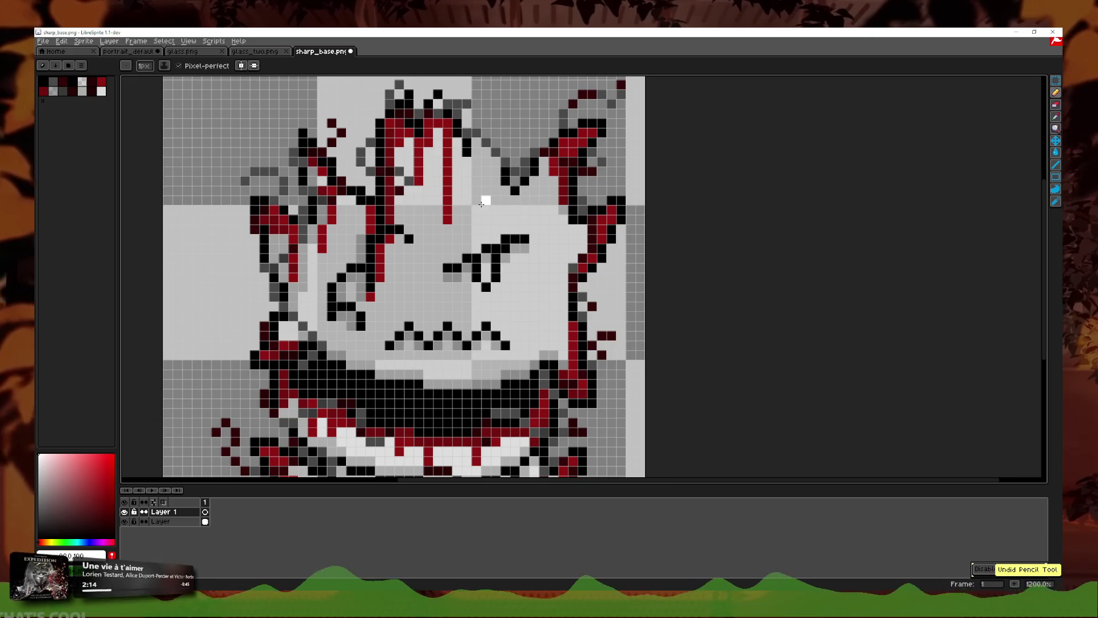
Step: Paint white pencil pixels in a diagonal highlight across the creature's face
left_click(534, 259)
left_click(476, 182)
left_click(496, 201)
left_click(515, 210)
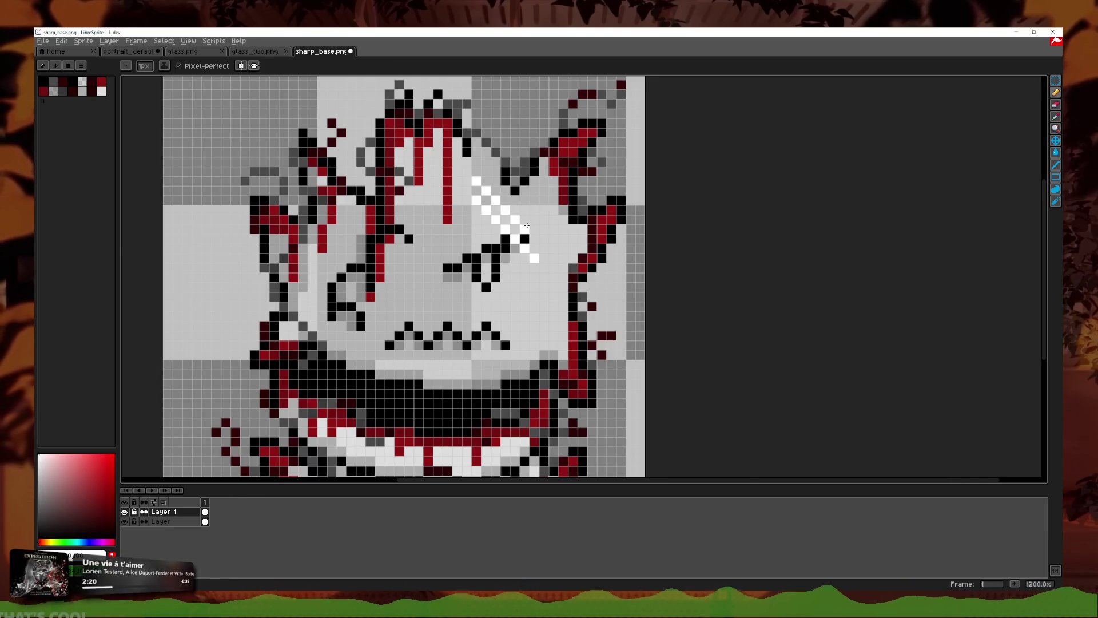
left_click(189, 51)
left_click(324, 53)
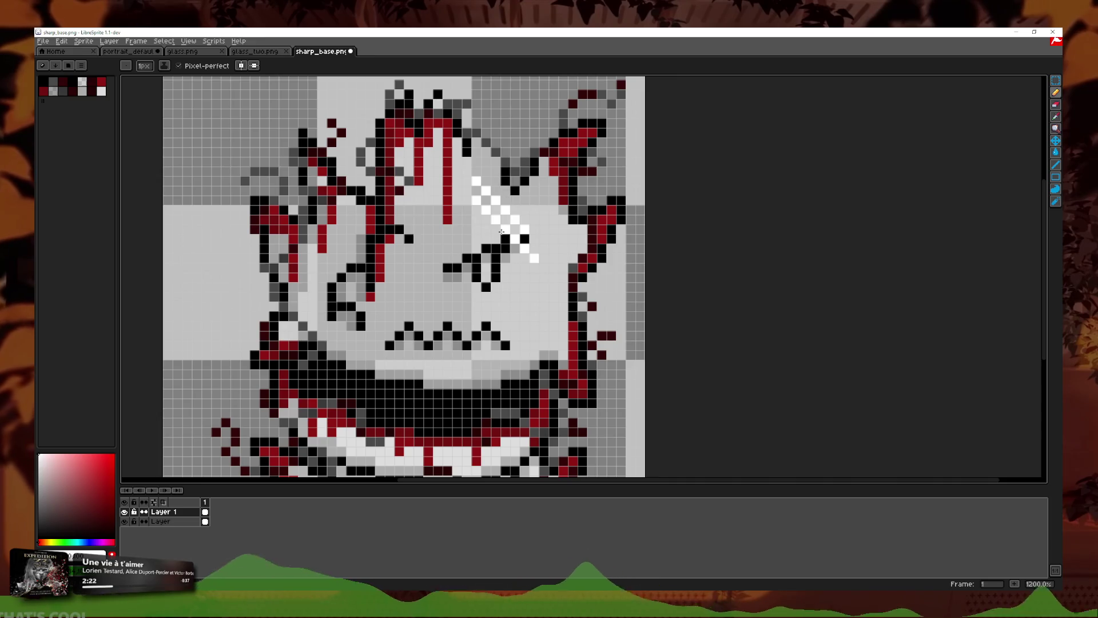
left_click(457, 229)
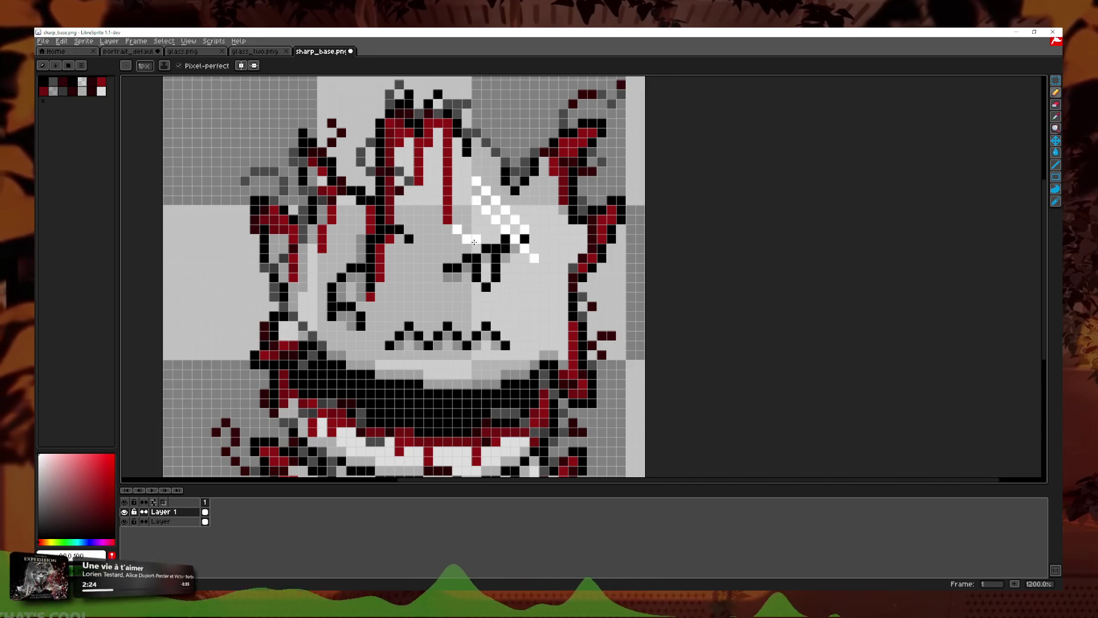
Step: Undo the stray white pixels beside the highlight, keeping the Pencil active
key("ctrl+z")
key("v")
key("b")
scroll(486, 237, "down", 6)
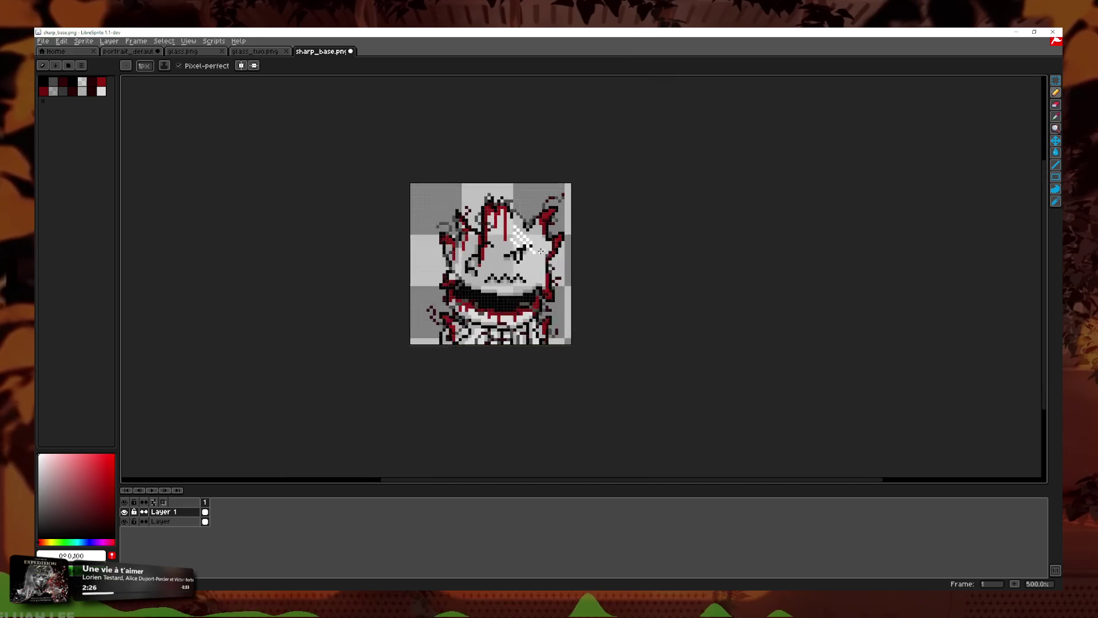
key("ctrl+z")
scroll(500, 285, "up", 4)
Step: Undo the remaining white pixels below the highlight and bring up Layer 1's properties
key("ctrl+z")
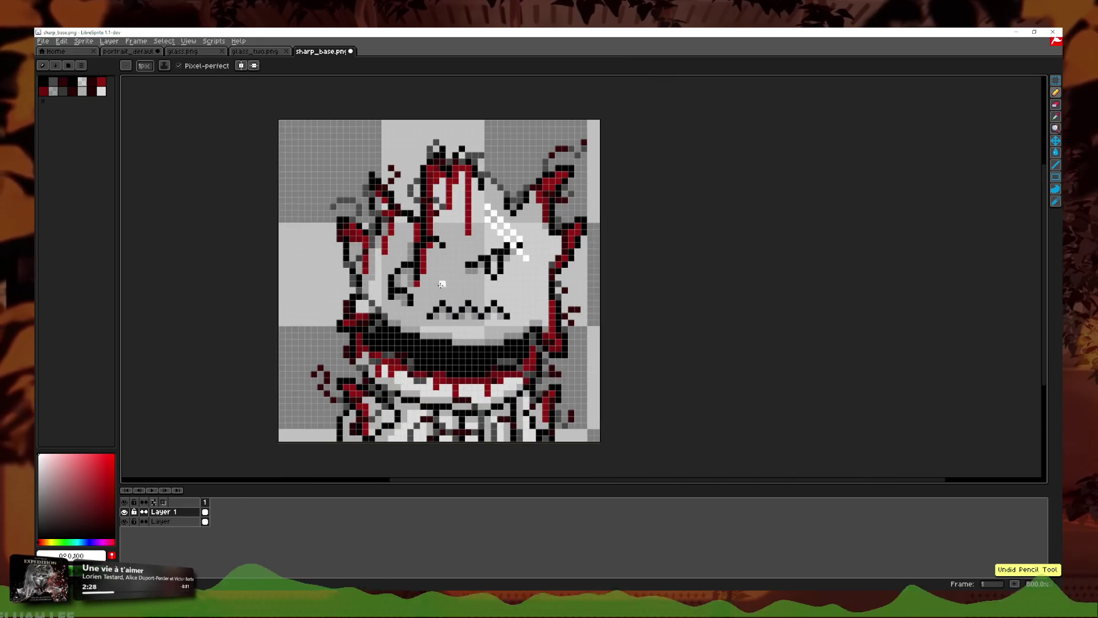
key("ctrl+z")
scroll(541, 294, "down", 6)
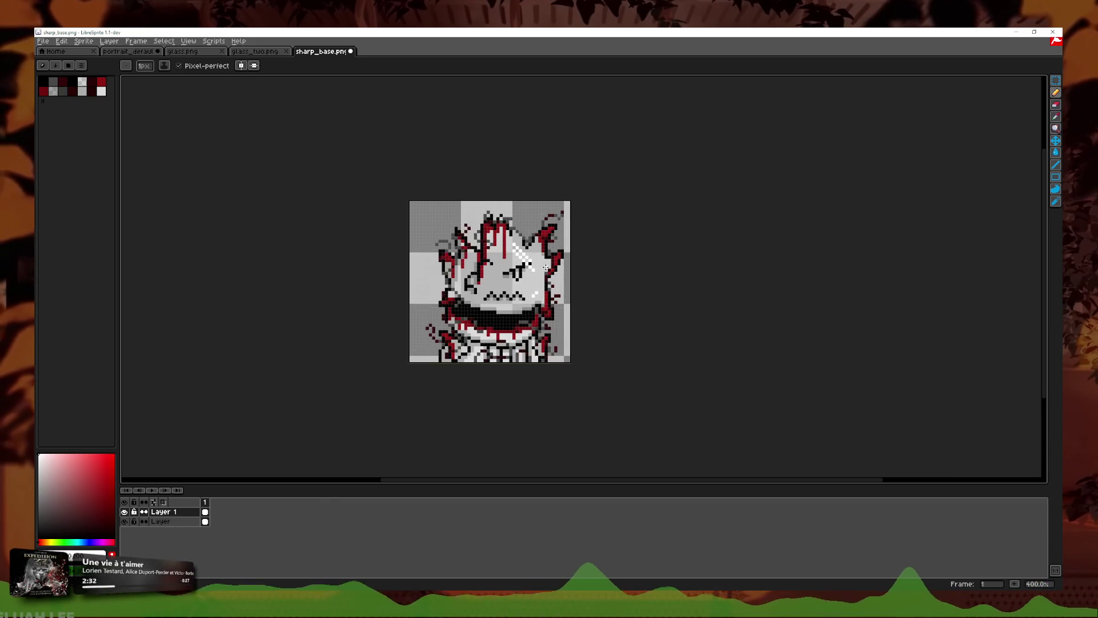
key("ctrl+z")
scroll(562, 261, "up", 3)
scroll(518, 280, "up", 3)
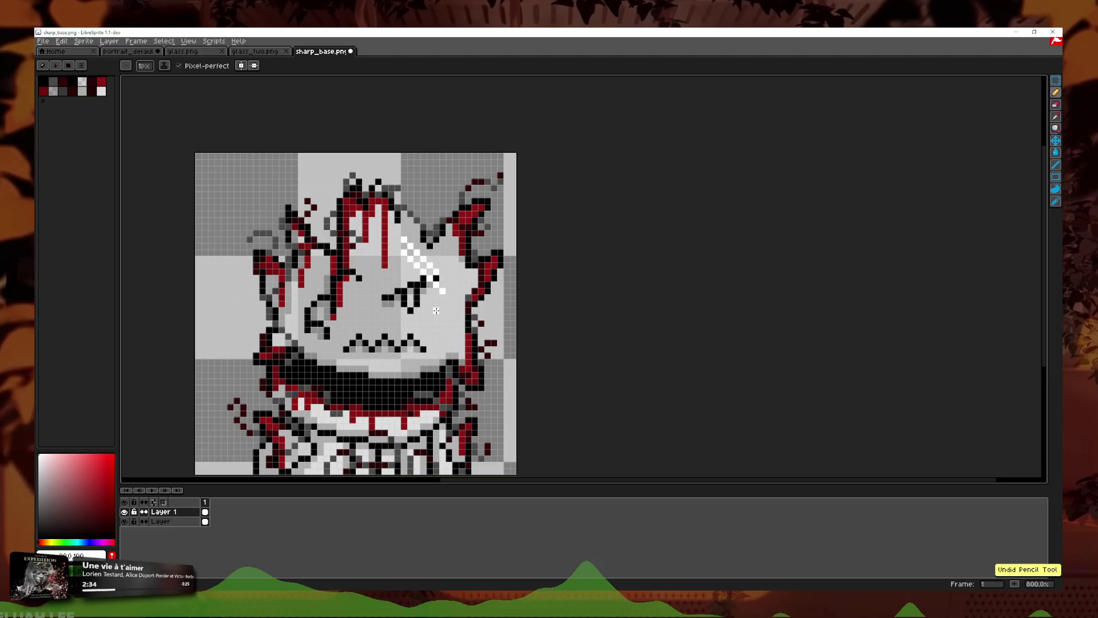
scroll(252, 237, "up", 2)
double_click(163, 511)
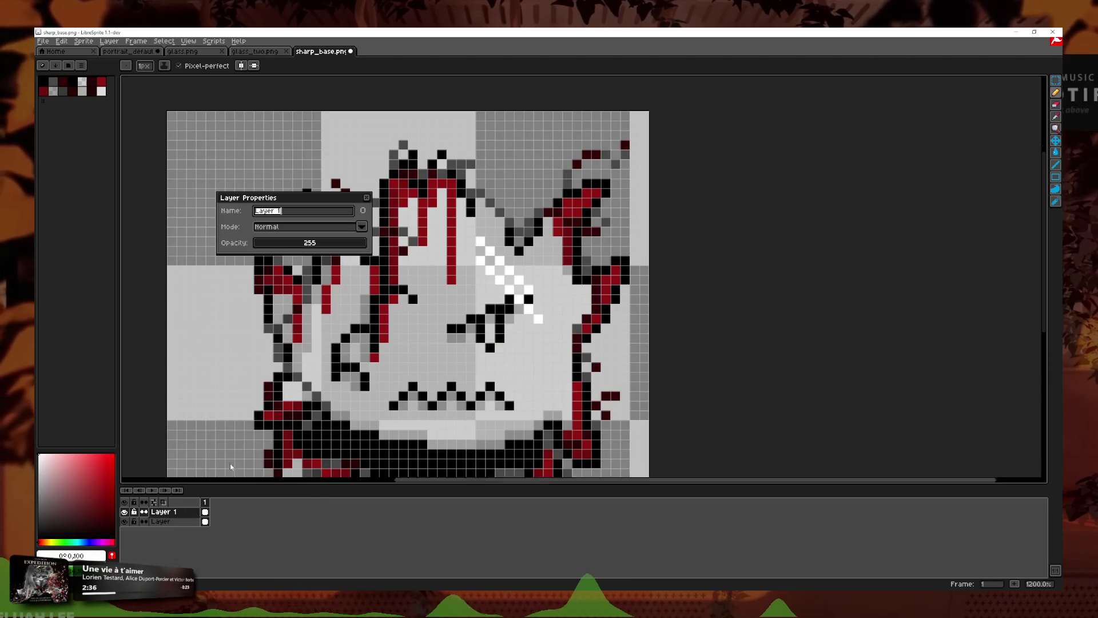
Step: Lower Layer 1's opacity to 220 and undo the stray white stroke near the left spikes
left_click_drag(330, 247, 353, 250)
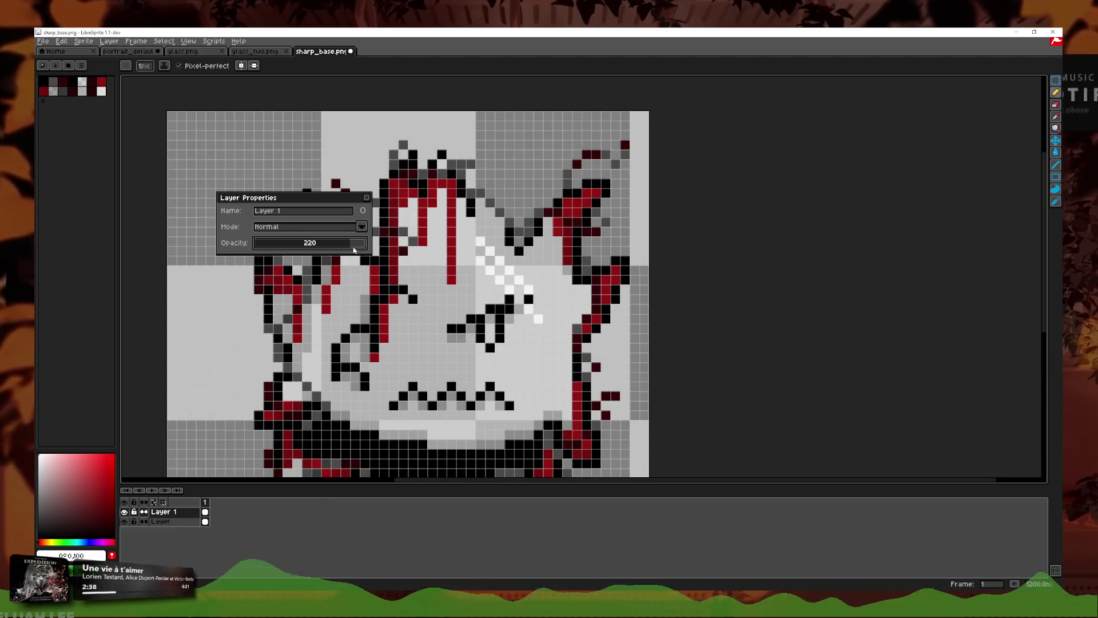
left_click(367, 198)
scroll(262, 253, "up", 1)
left_click_drag(244, 237, 281, 226)
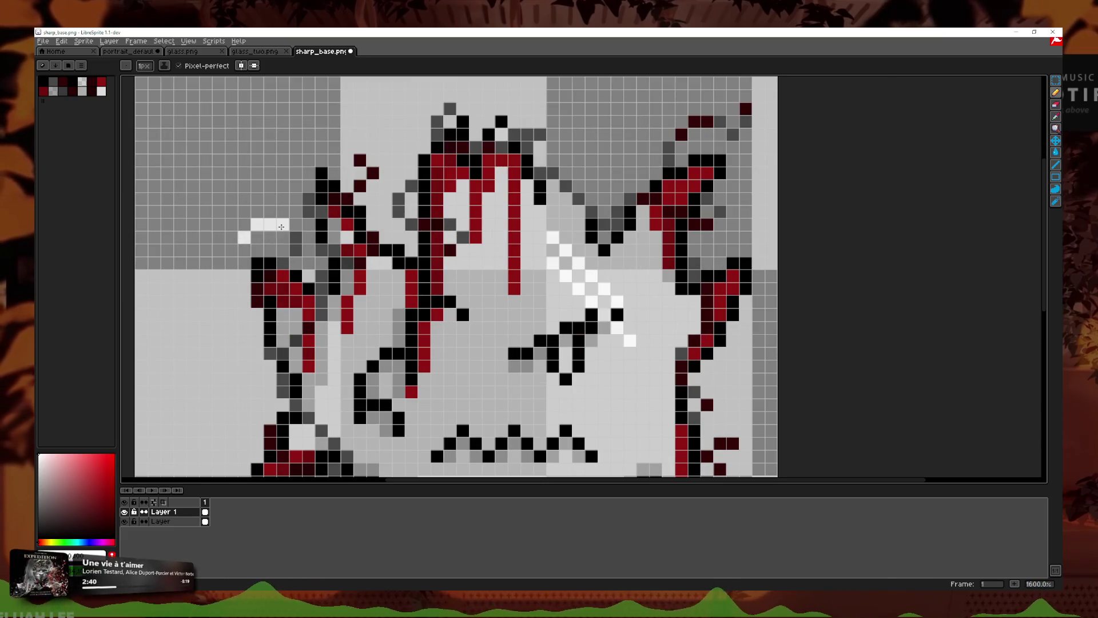
double_click(166, 511)
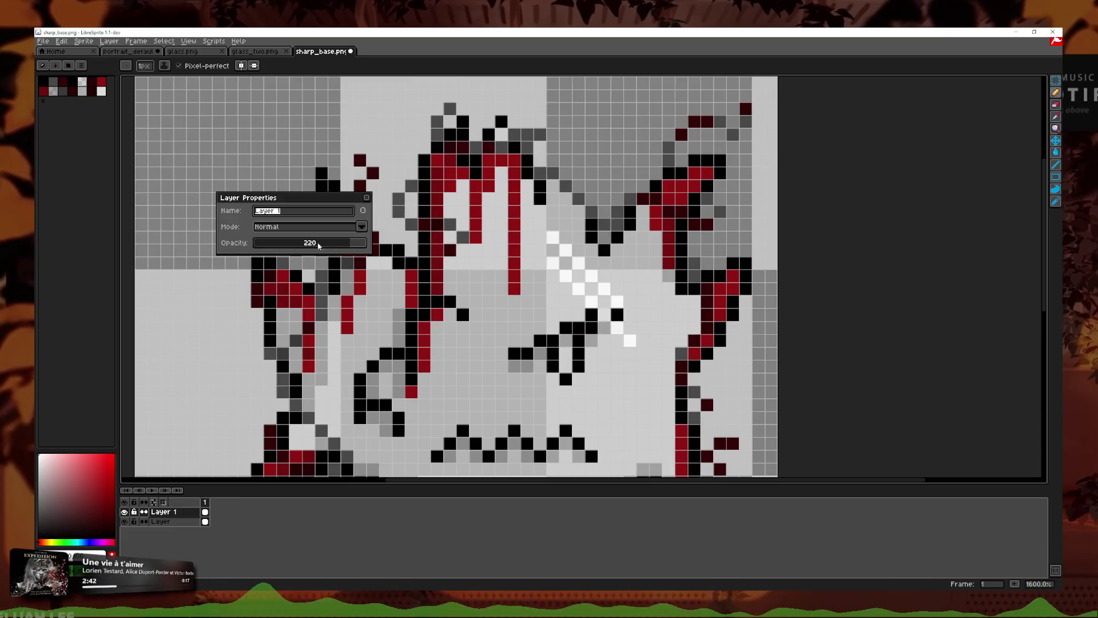
key("Escape")
key("ctrl+z")
key("v")
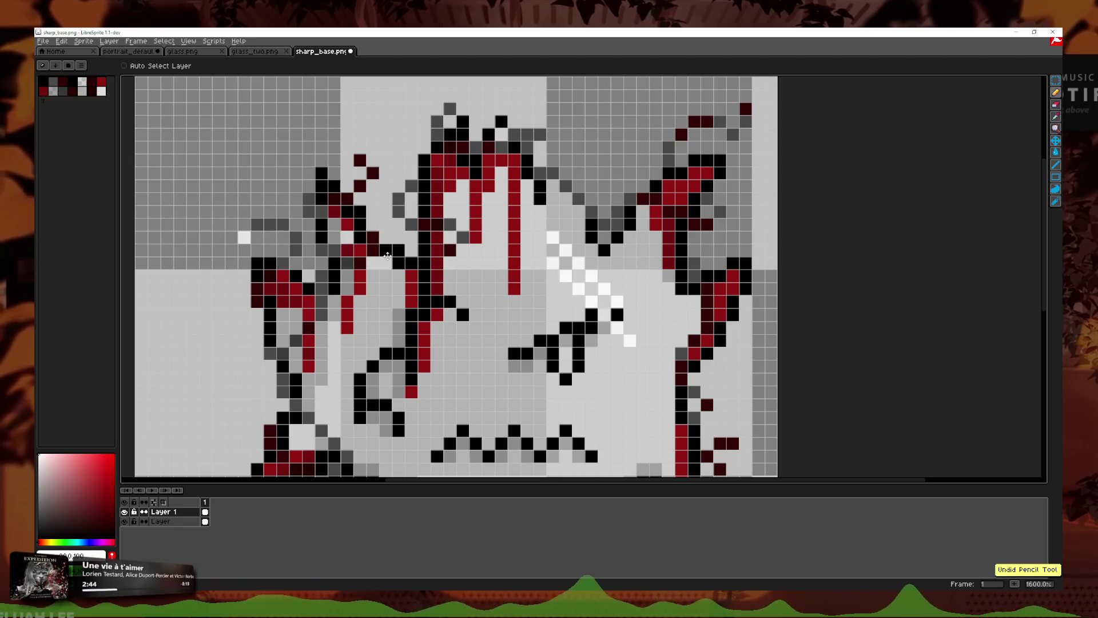
key("ctrl+z")
key("b")
Step: Add Layer 2 and cover the sprite's upper portion with a white filled rectangle
key("shift+n")
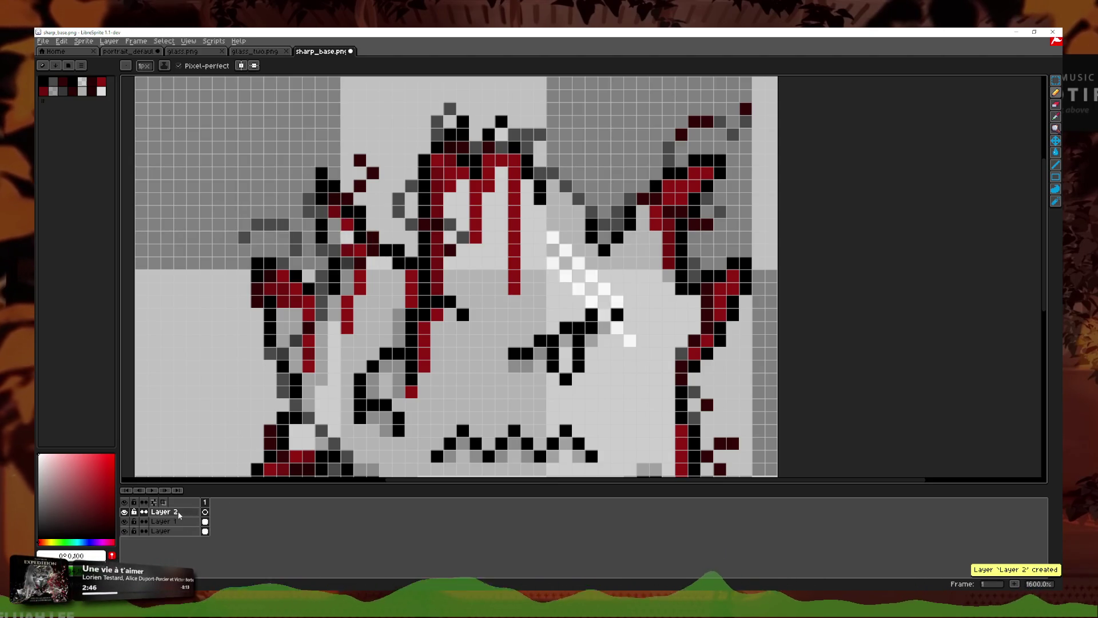
scroll(308, 341, "down", 1)
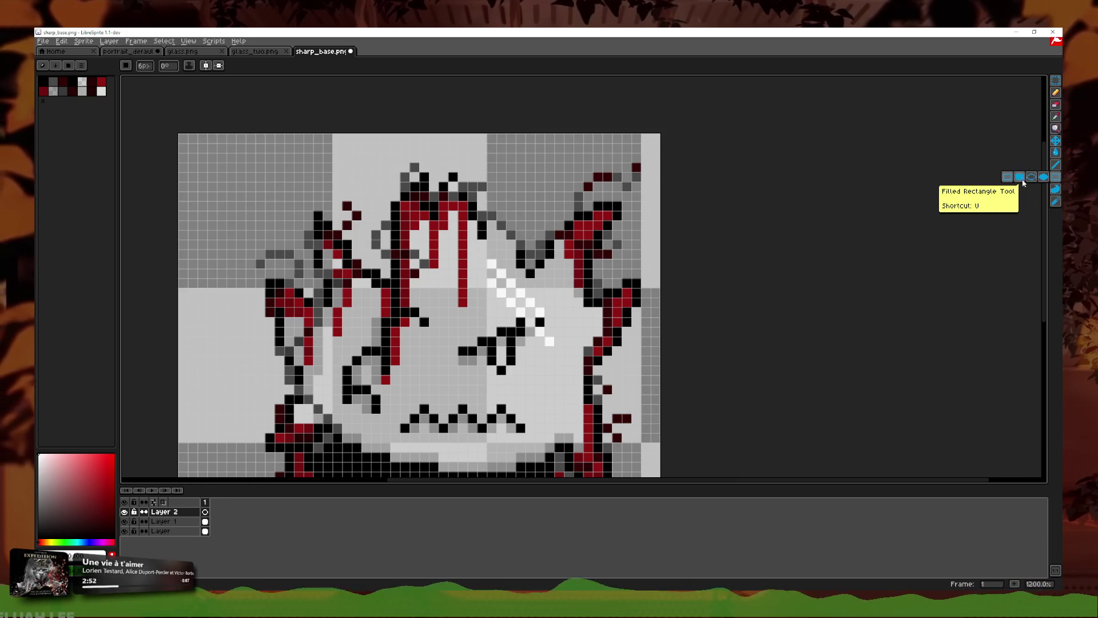
left_click_drag(1056, 177, 1044, 177)
left_click_drag(169, 252, 708, 266)
left_click_drag(780, 282, 171, 128)
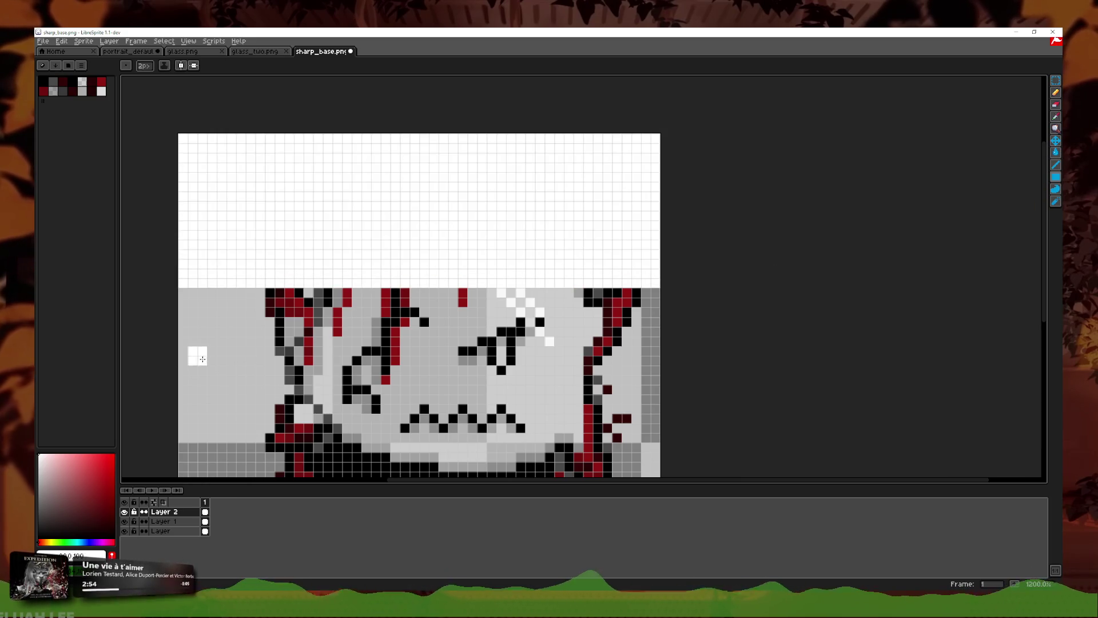
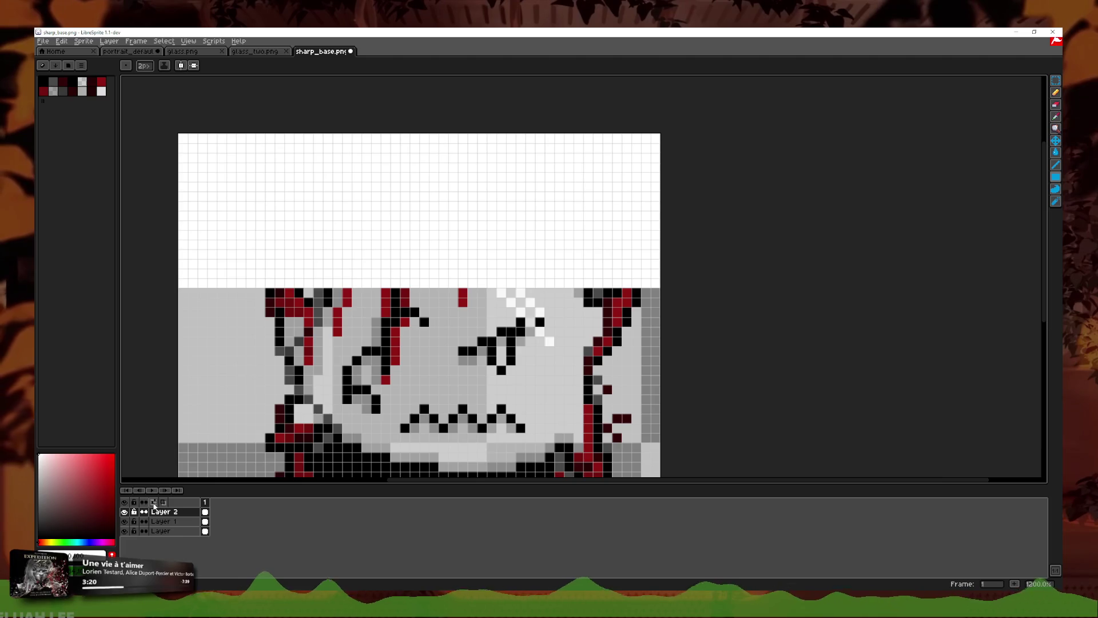
Step: Preview Layer 2's blend modes in its properties, then set it to Color
right_click(165, 512)
left_click(189, 515)
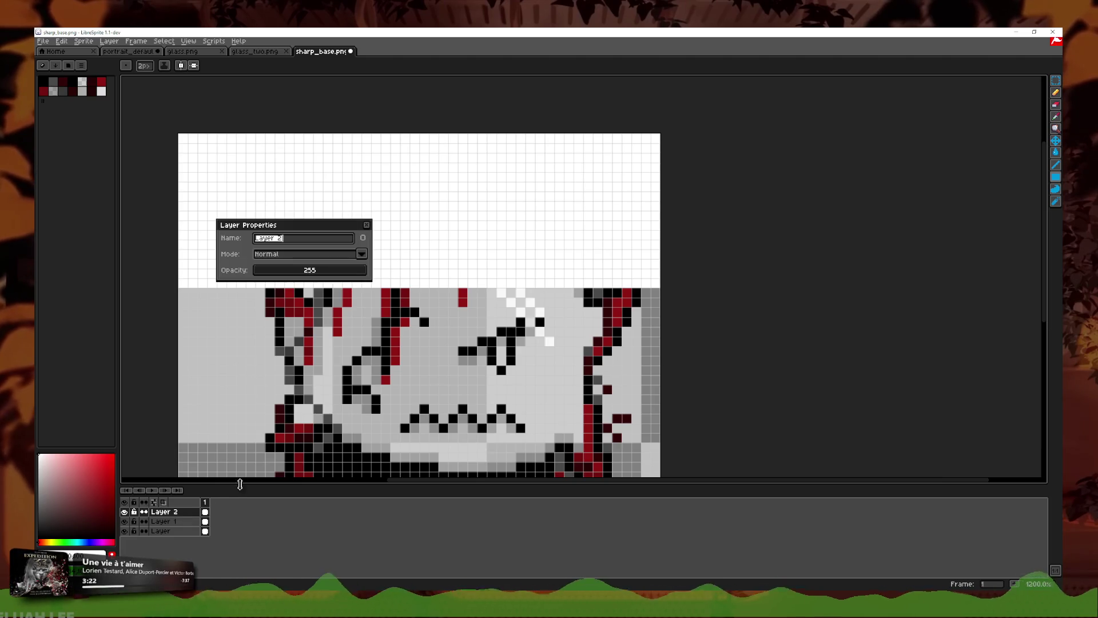
left_click(361, 253)
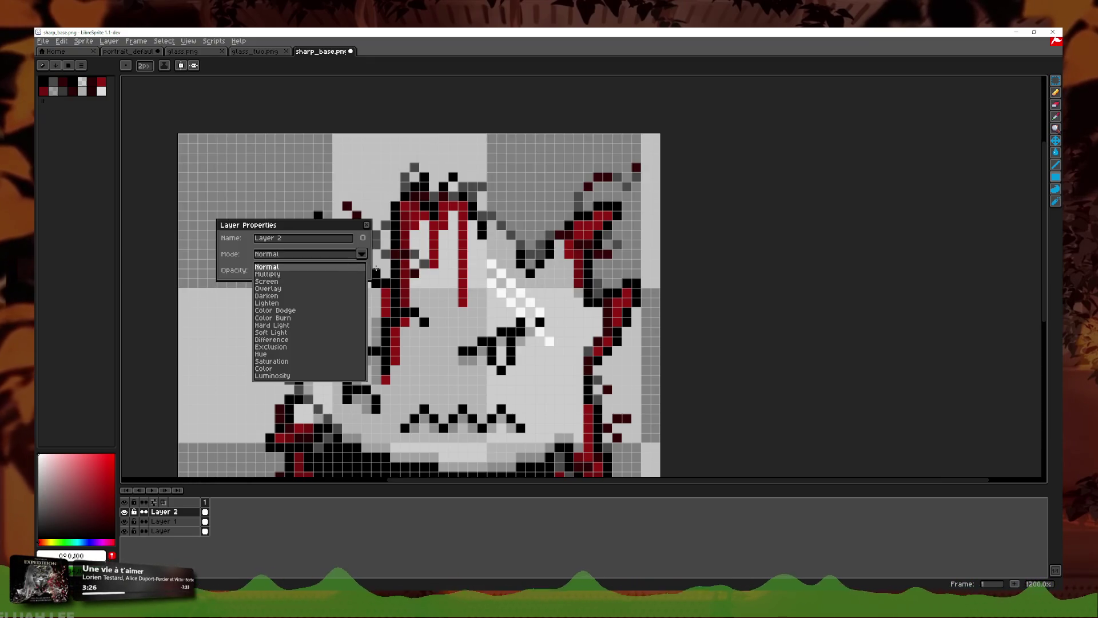
key("Down")
key("Down")
key("Down")
key("Down")
key("Down")
key("Down")
key("Down")
key("Down")
key("Down")
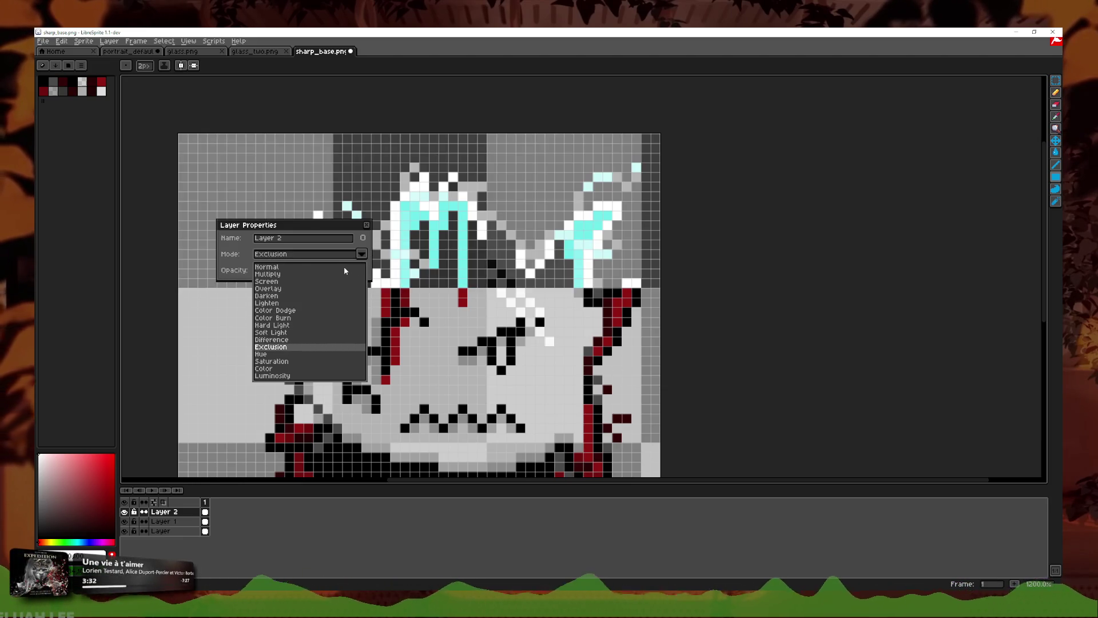
key("Down")
key("Down")
key("Down")
key("Down")
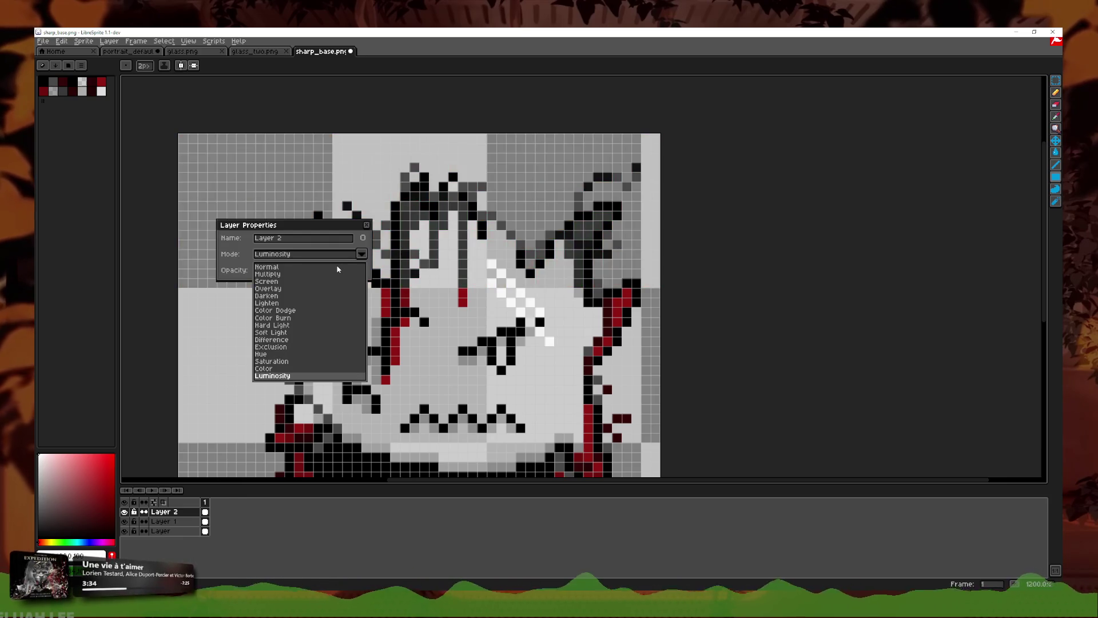
key("Up")
key("Up")
key("Down")
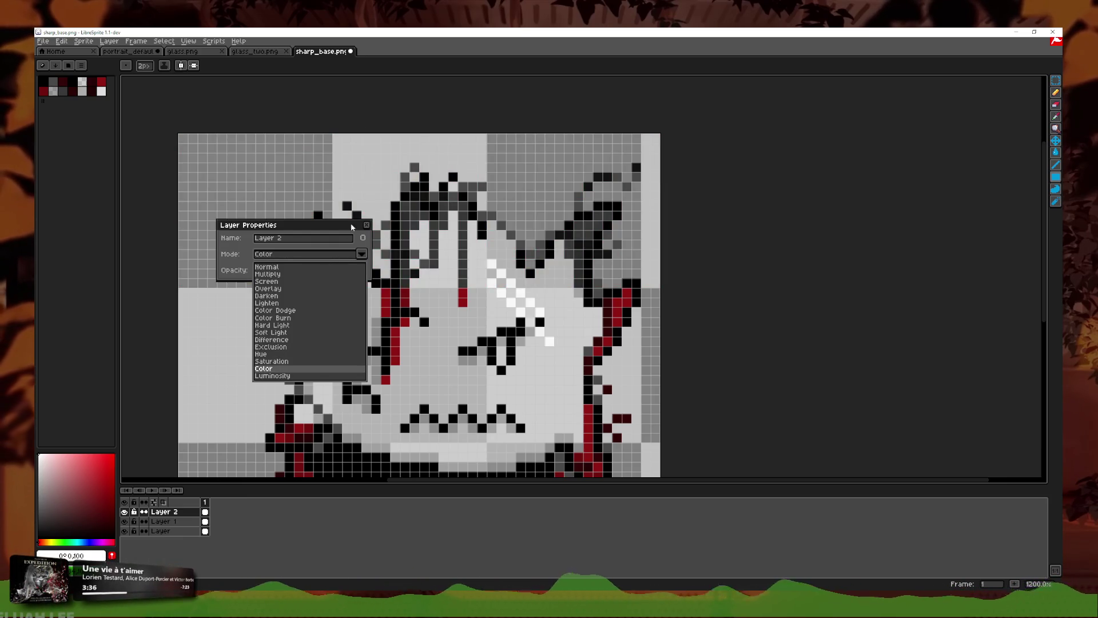
left_click(366, 225)
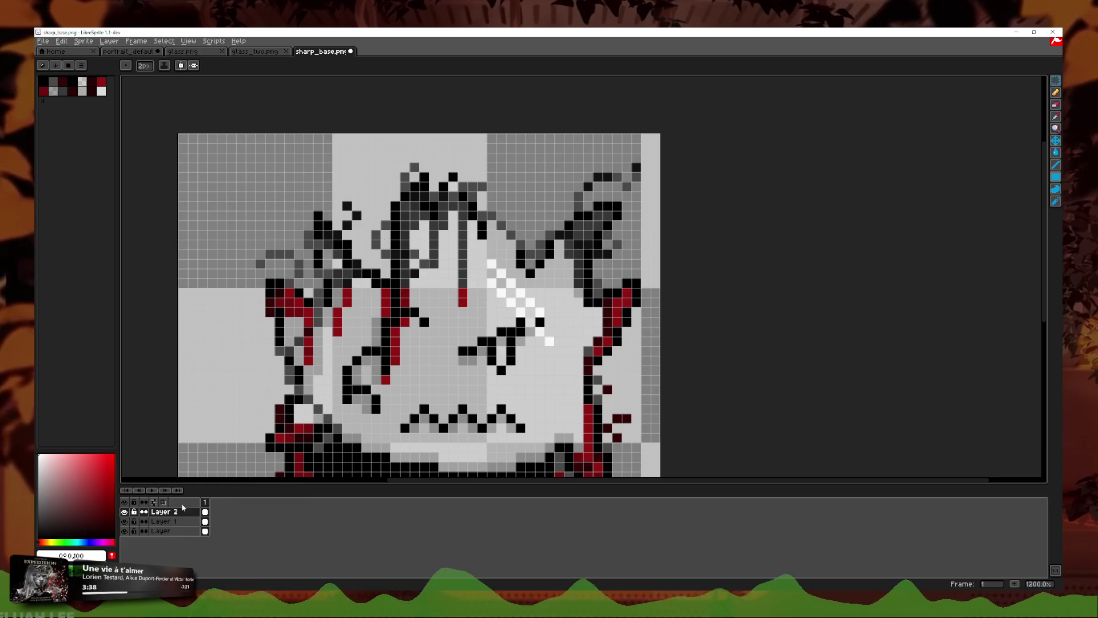
Step: Dismiss Layer 2's context menu and select the one-pixel Pencil tool
right_click(176, 514)
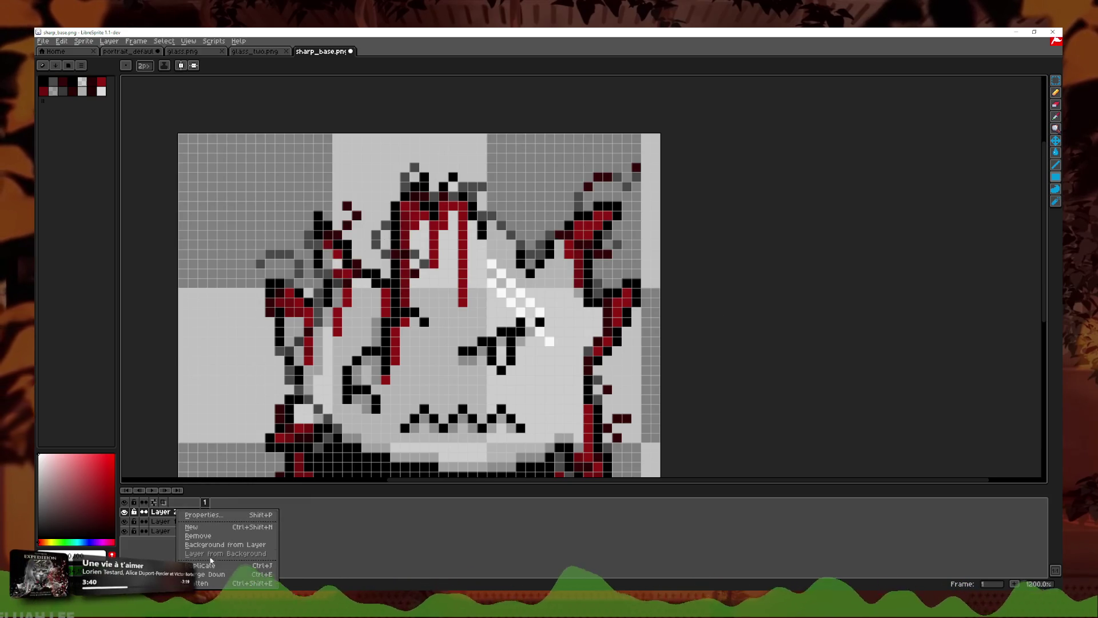
left_click(192, 526)
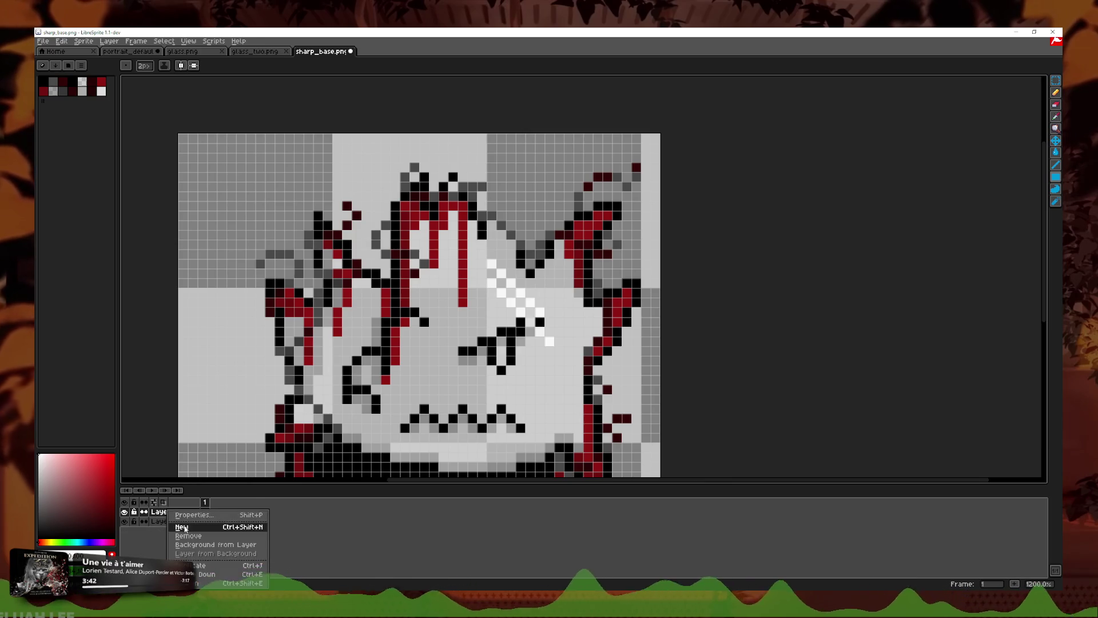
left_click(467, 307)
scroll(303, 278, "up", 1)
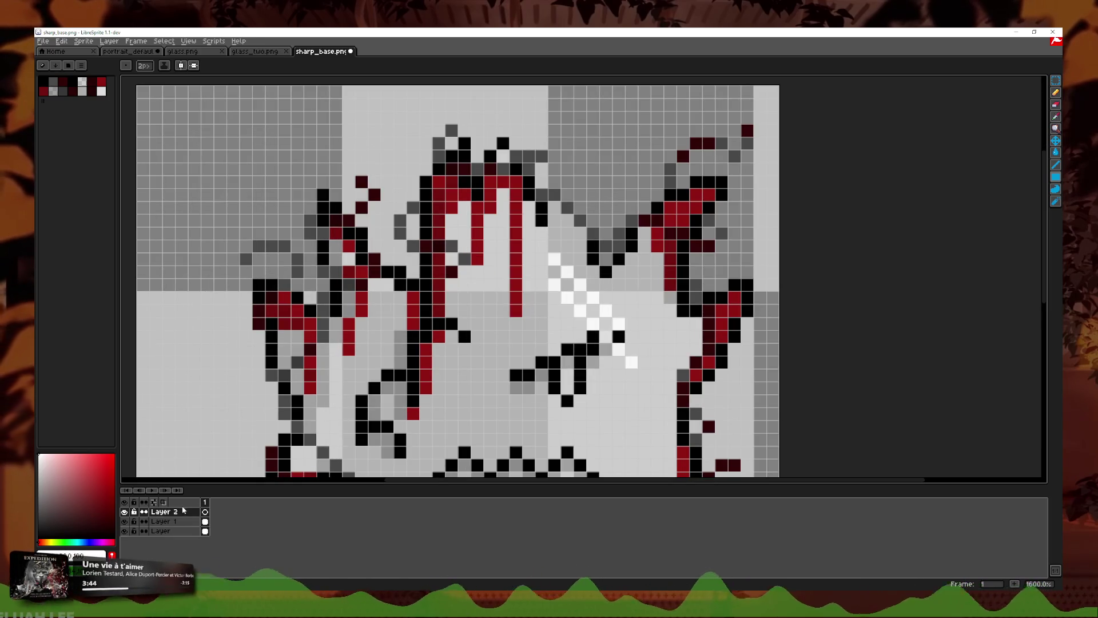
left_click(1055, 93)
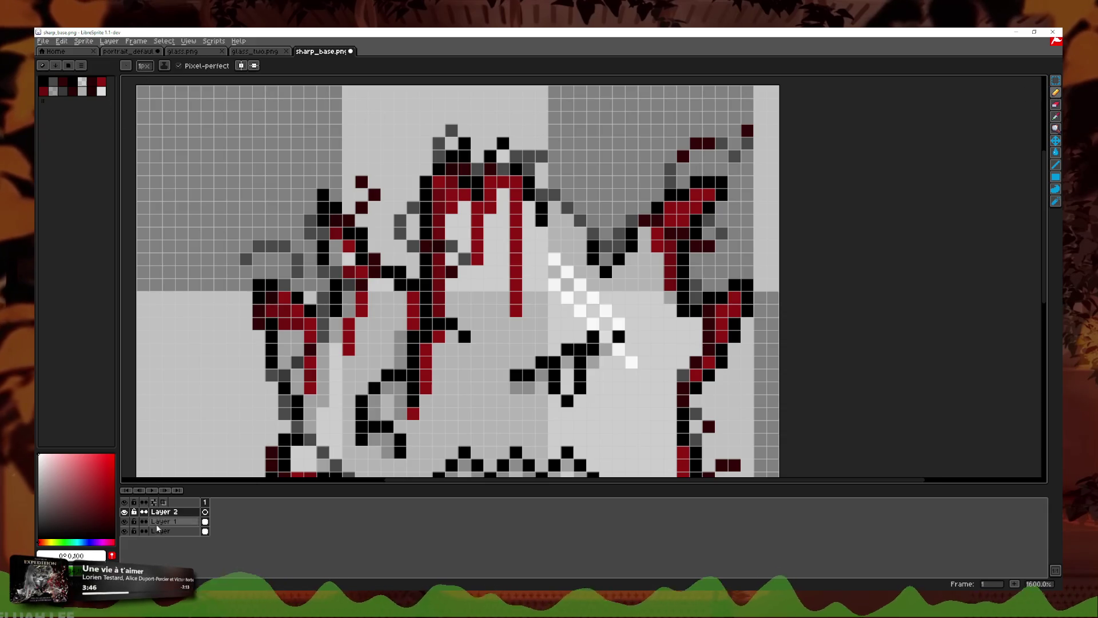
Step: Keep Layer 2's blend mode on Normal in its properties
double_click(176, 512)
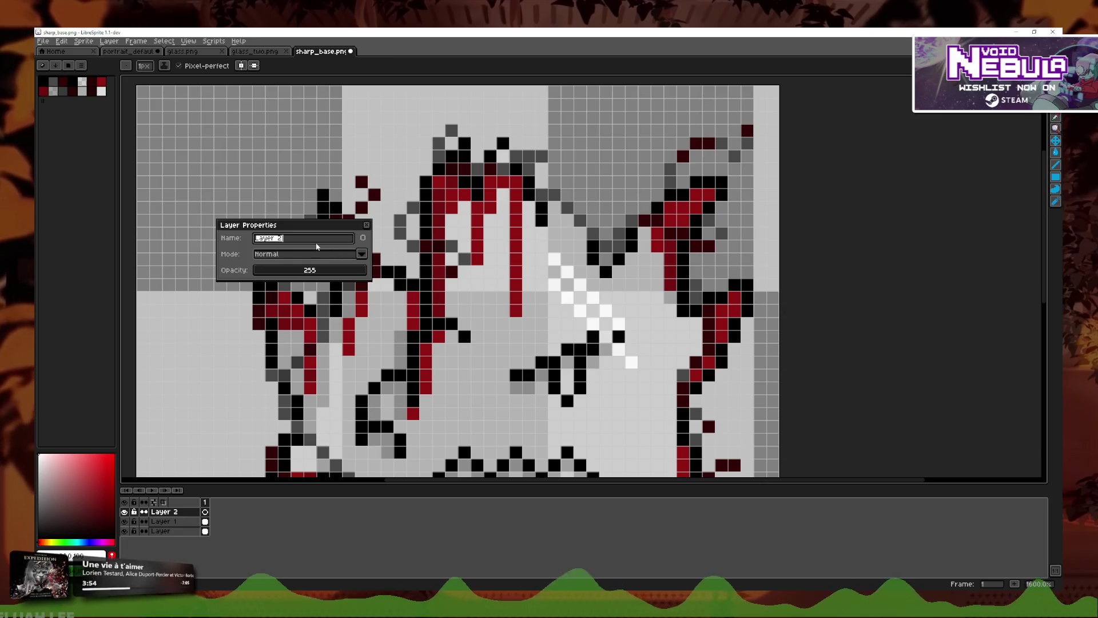
left_click(362, 254)
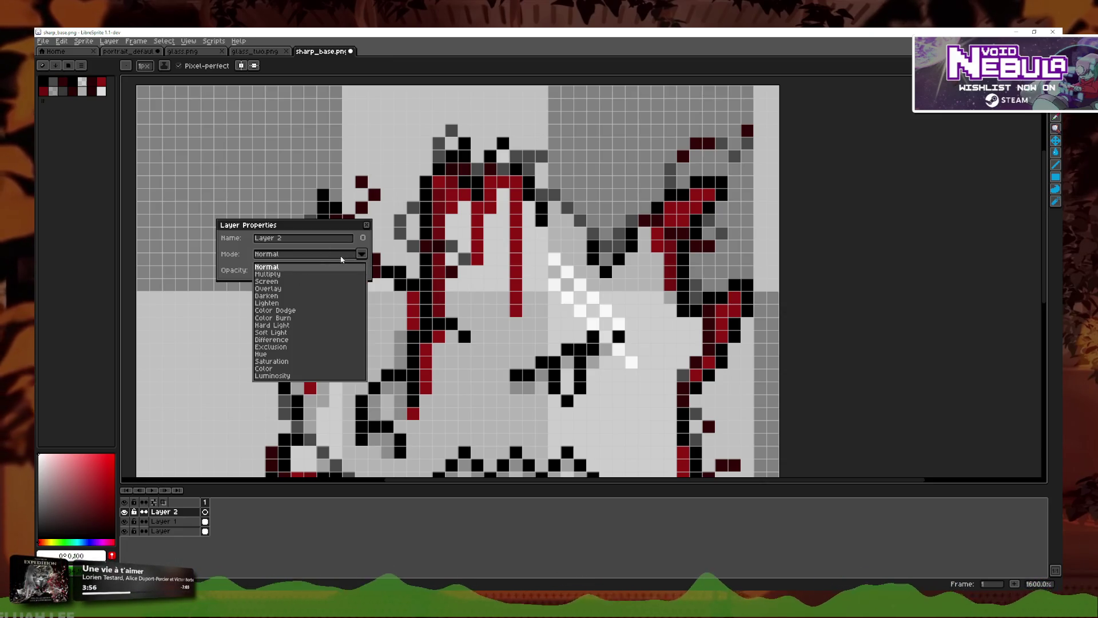
left_click(361, 254)
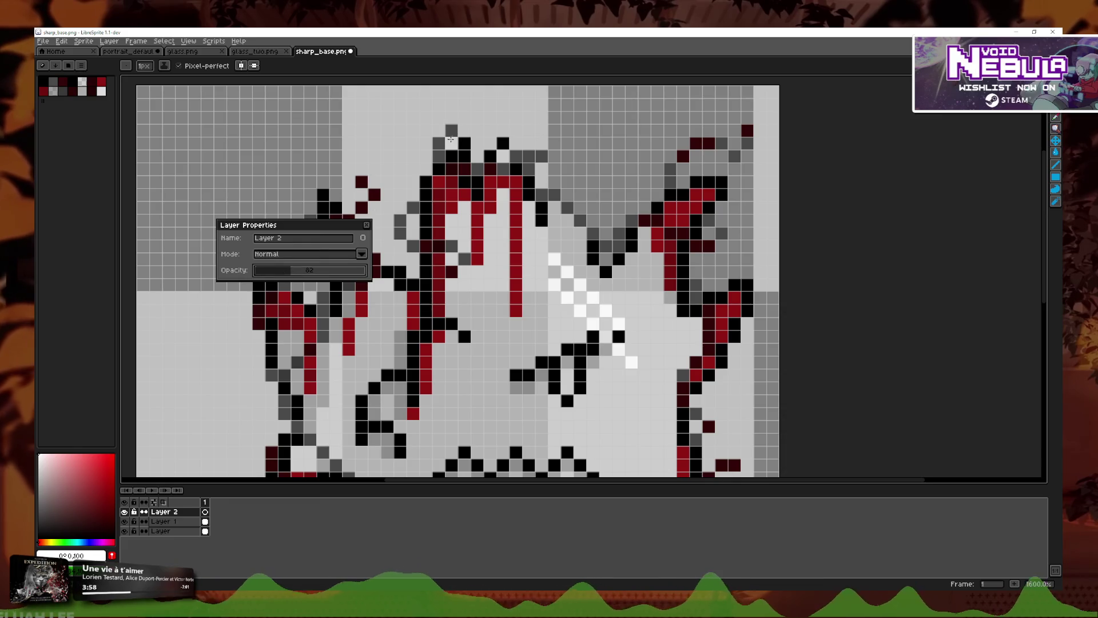
left_click(367, 222)
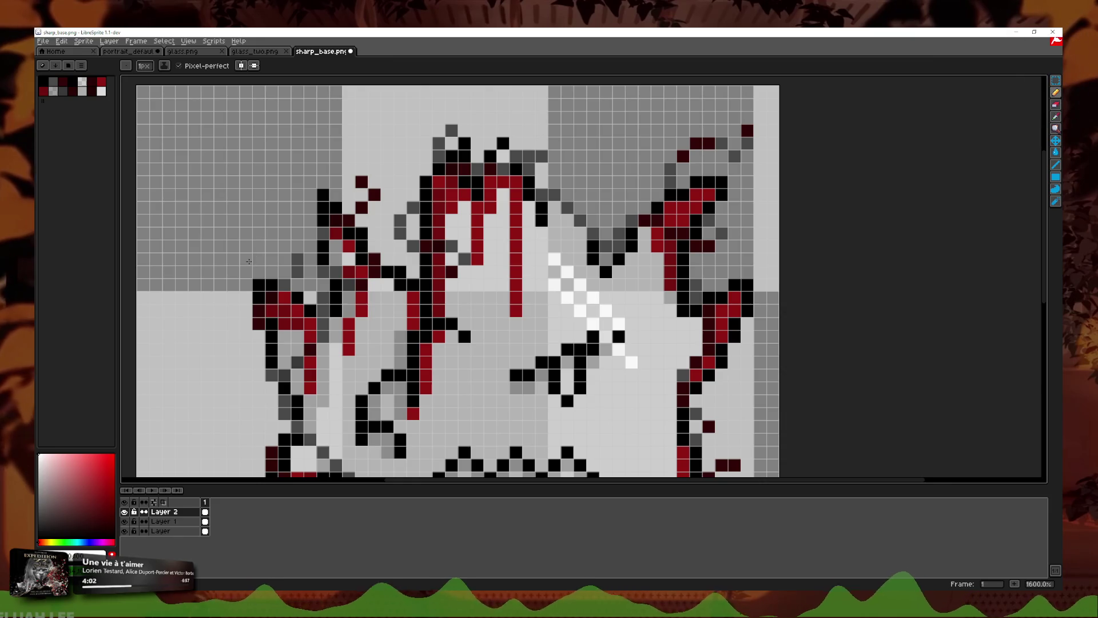
Step: Lower Layer 2's opacity well below full in its properties
double_click(169, 511)
mouse_move(293, 273)
left_mouse_down()
mouse_move(266, 350)
mouse_move(302, 347)
mouse_move(260, 343)
left_mouse_up()
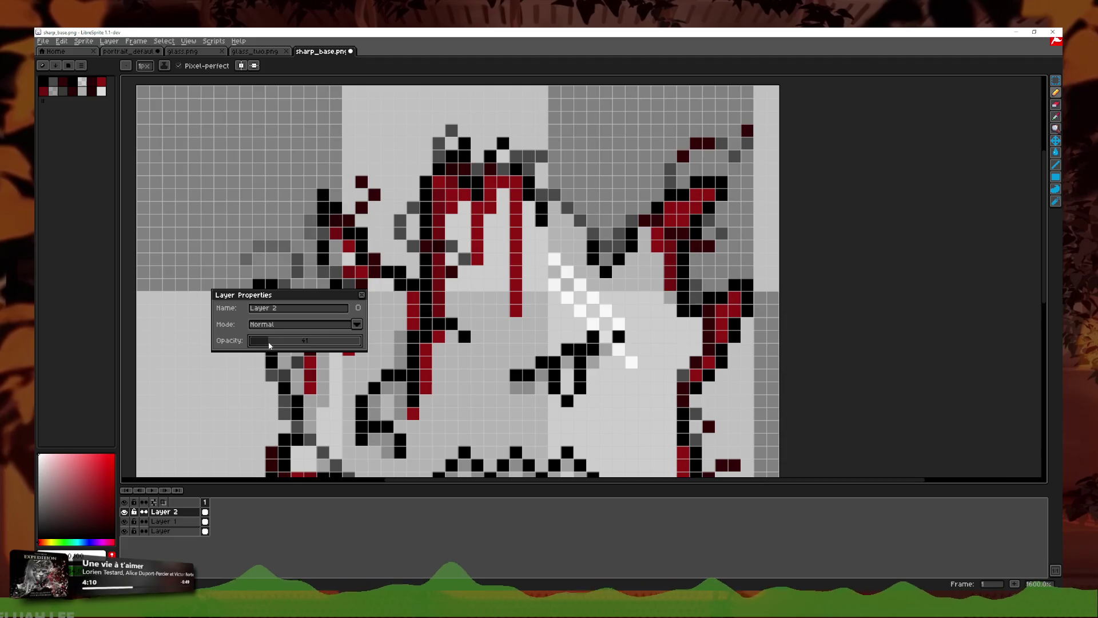
left_click(362, 295)
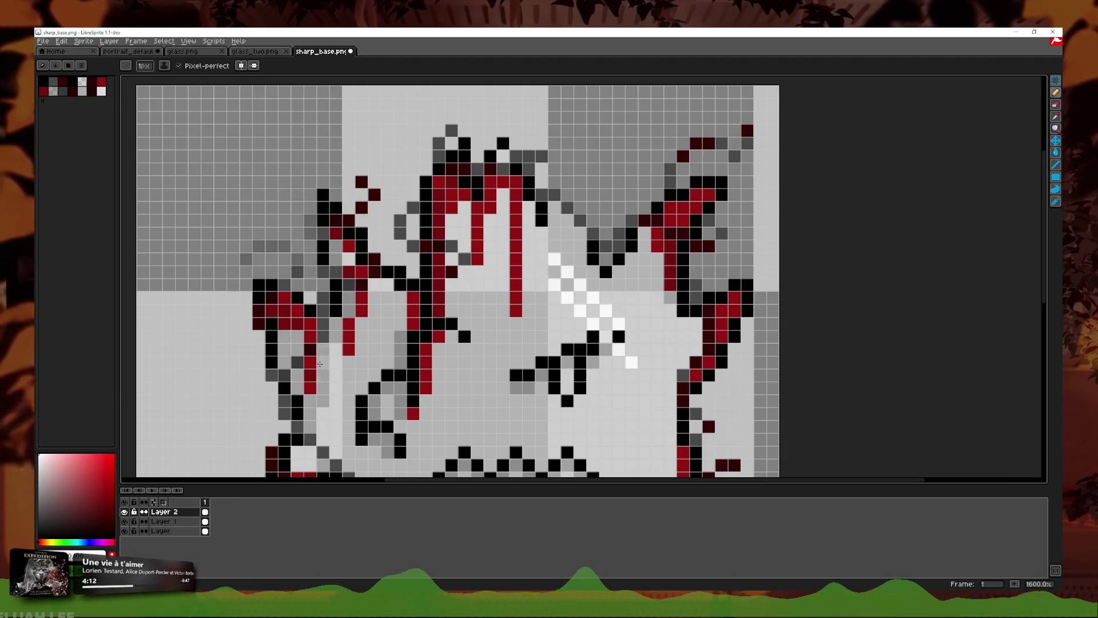
scroll(317, 350, "down", 1)
scroll(350, 332, "up", 1)
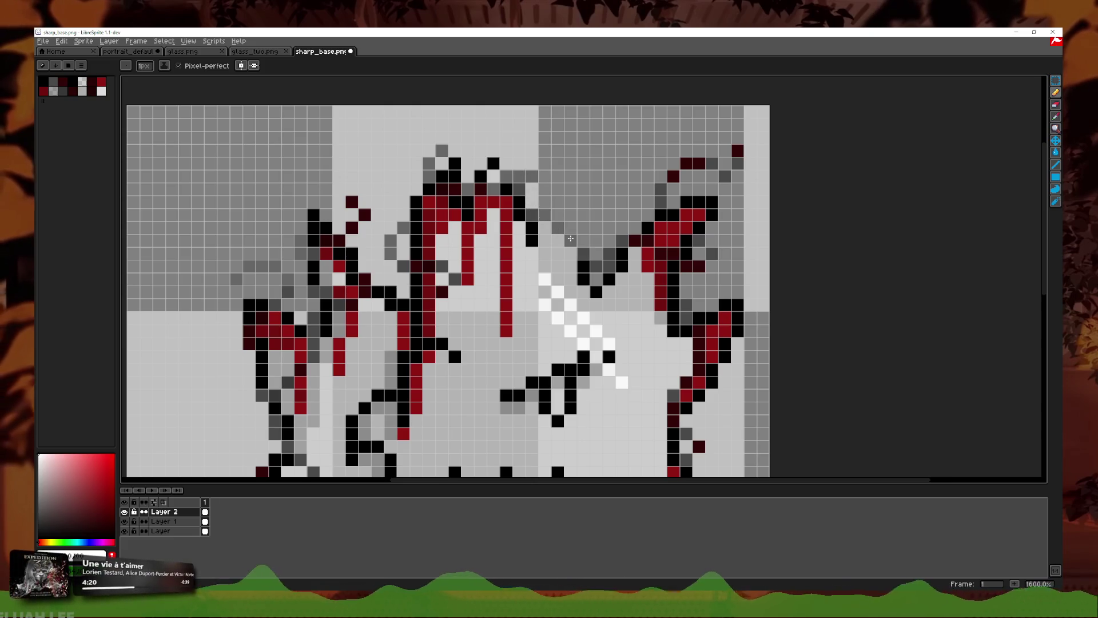
Step: Paint dark pixels and lighten grey ones on the right hair spike, then eyedrop a colour
left_click_drag(644, 226, 662, 205)
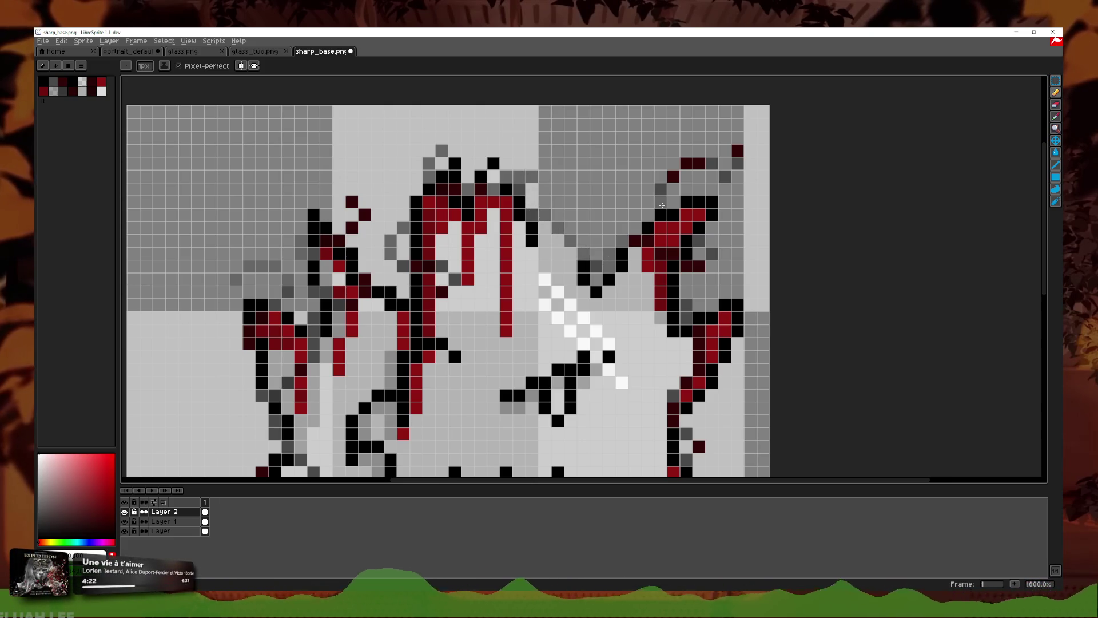
left_click_drag(723, 164, 722, 177)
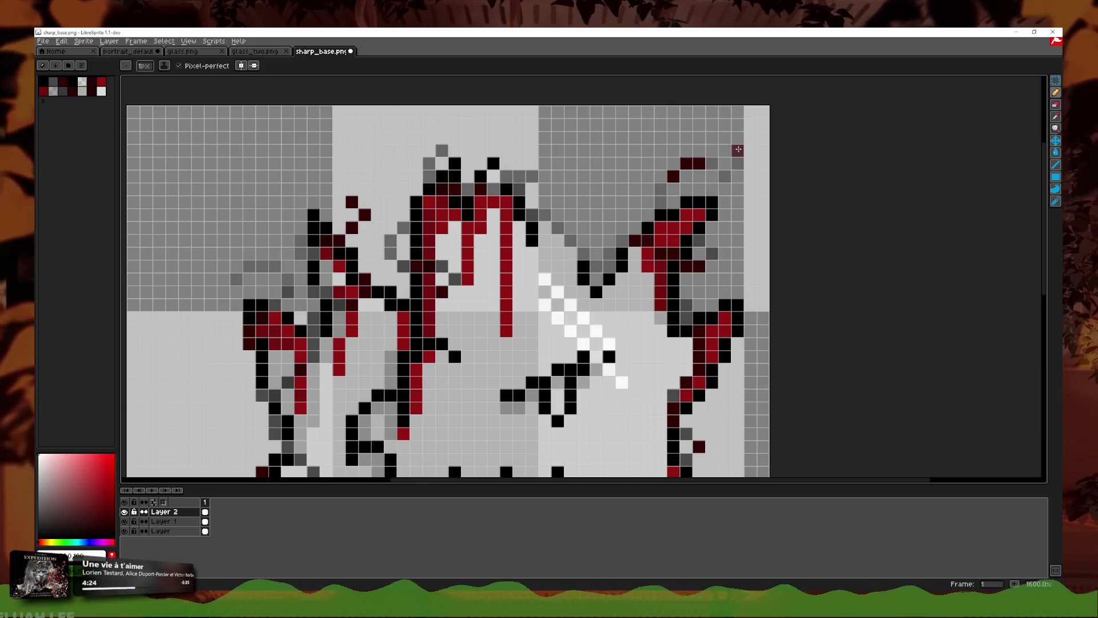
left_click(454, 189, "alt")
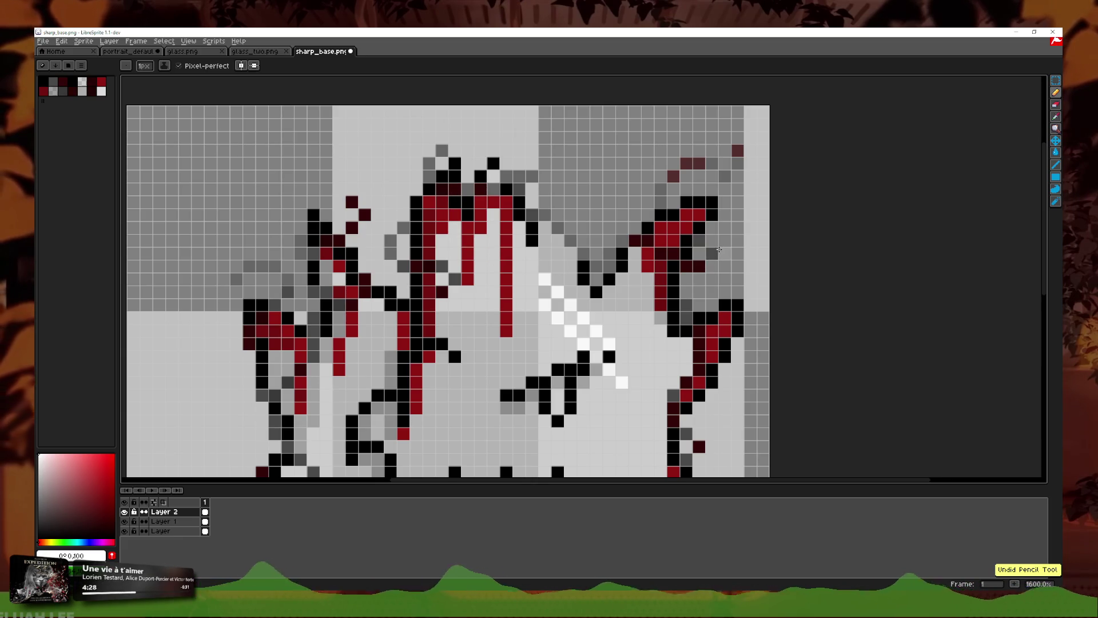
scroll(703, 323, "down", 3)
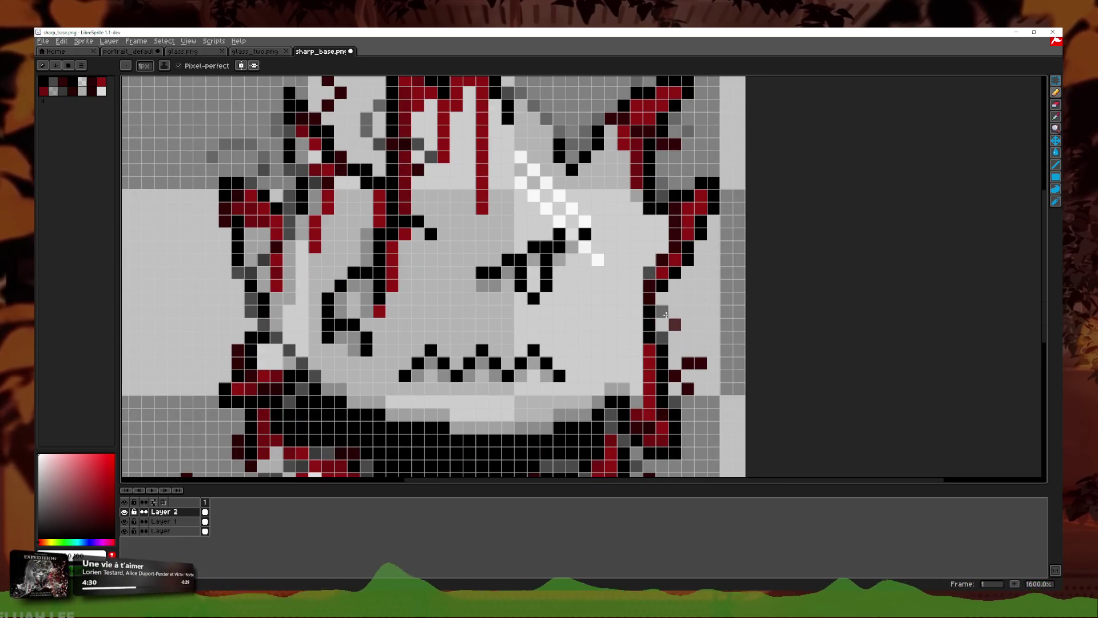
scroll(680, 329, "down", 2)
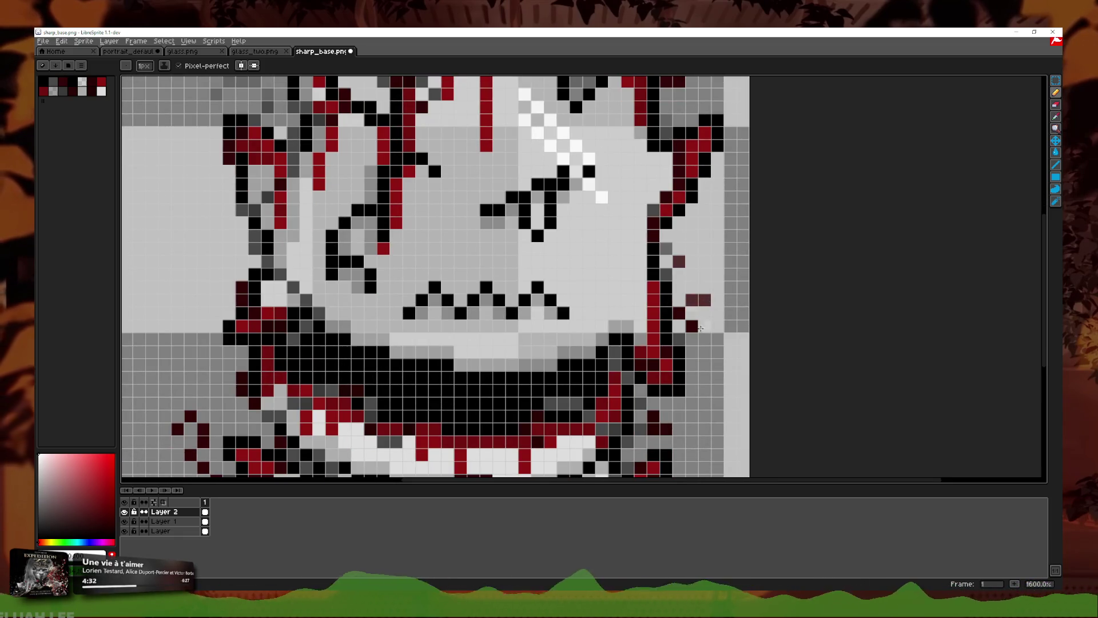
scroll(661, 284, "down", 3)
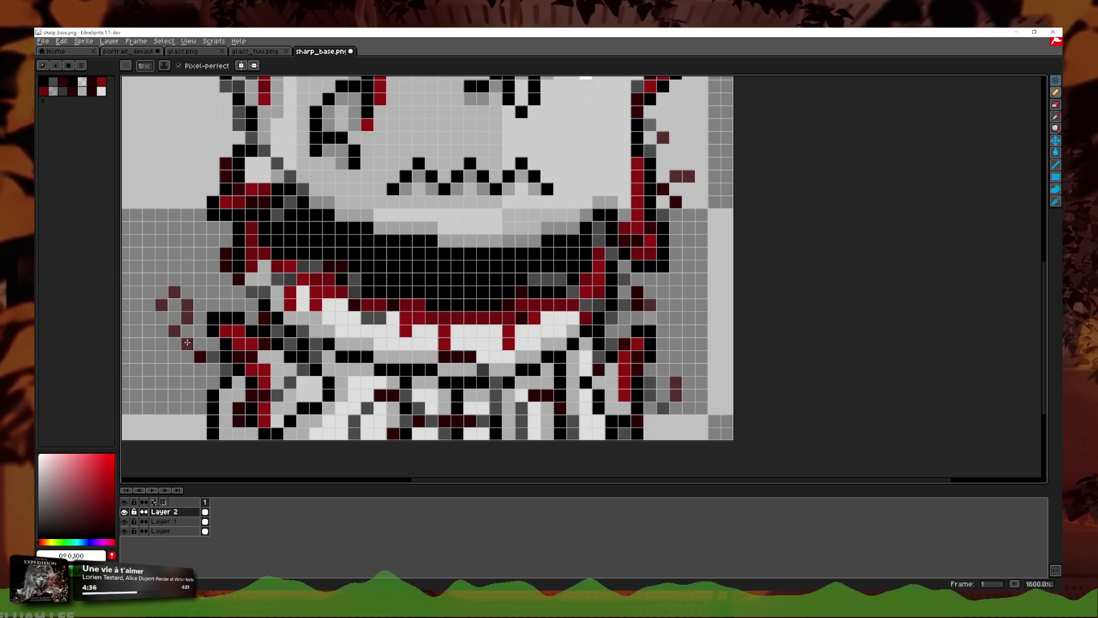
scroll(297, 184, "down", 5)
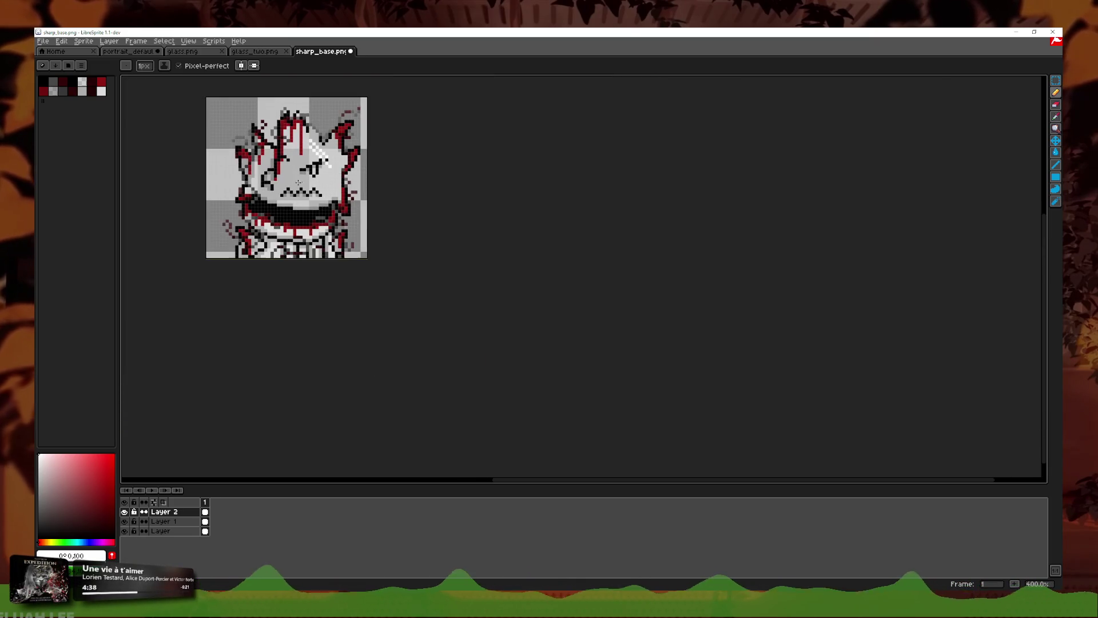
Step: Add a second animation frame to the sprite
scroll(400, 200, "up", 2)
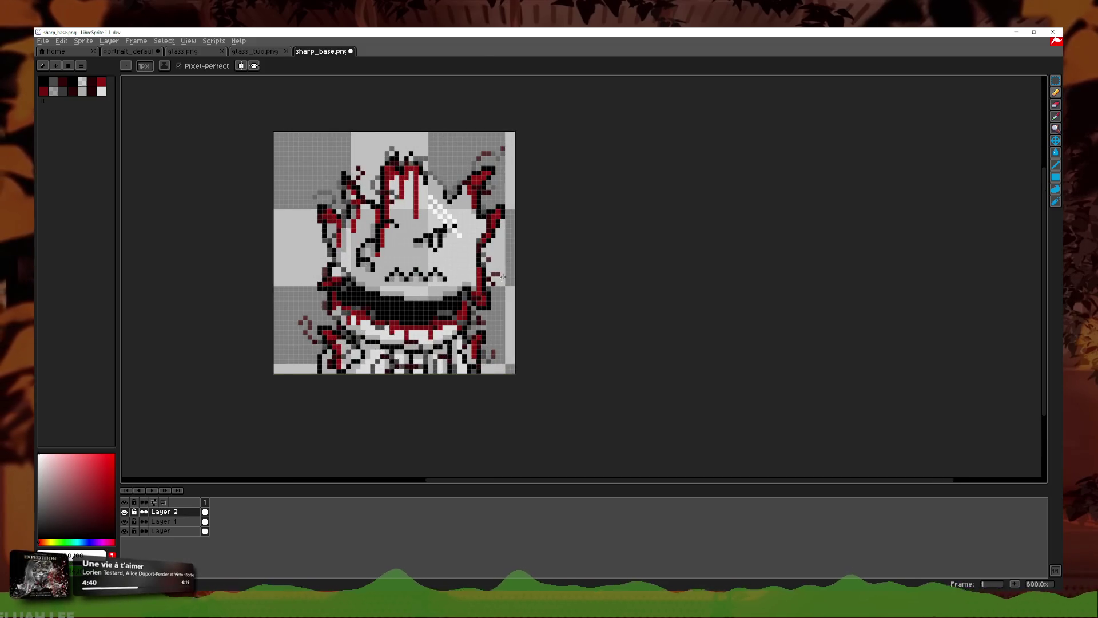
scroll(512, 309, "down", 1)
scroll(512, 309, "down", 2)
scroll(512, 309, "up", 1)
scroll(512, 309, "up", 1)
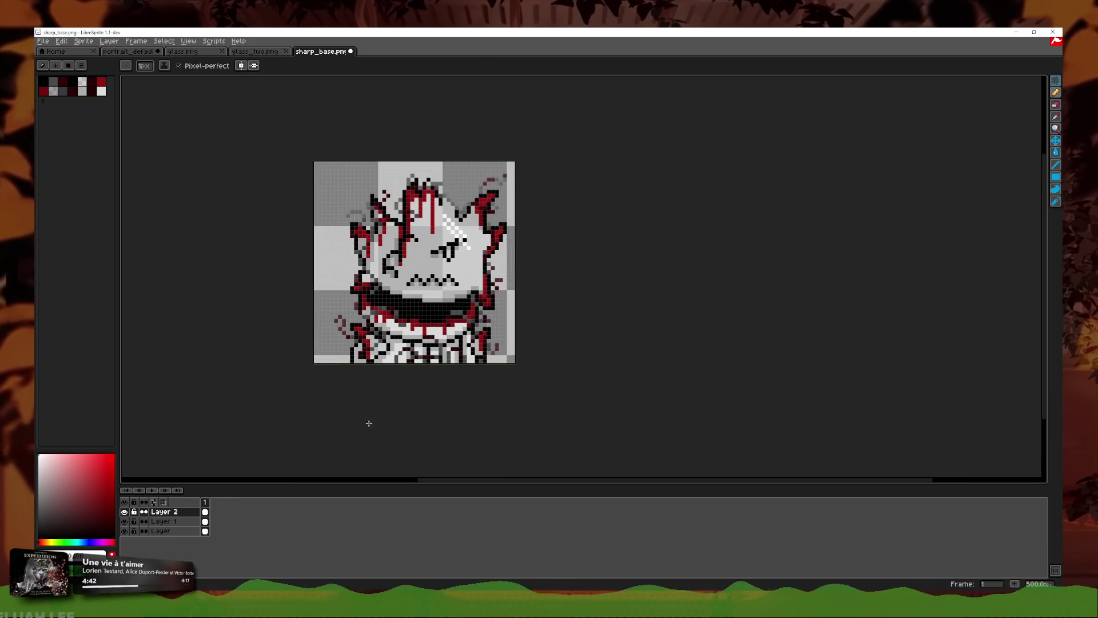
right_click(204, 503)
left_click(229, 514)
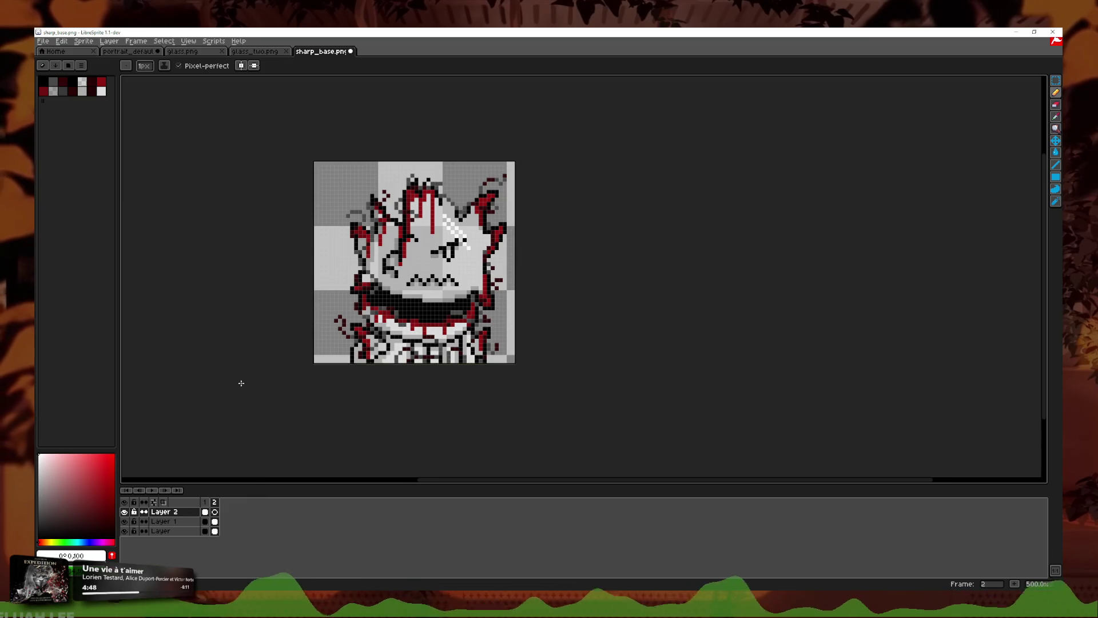
Step: Check Layer 1's frame-2 cel properties and switch to the Rectangular Marquee tool
left_click(215, 522)
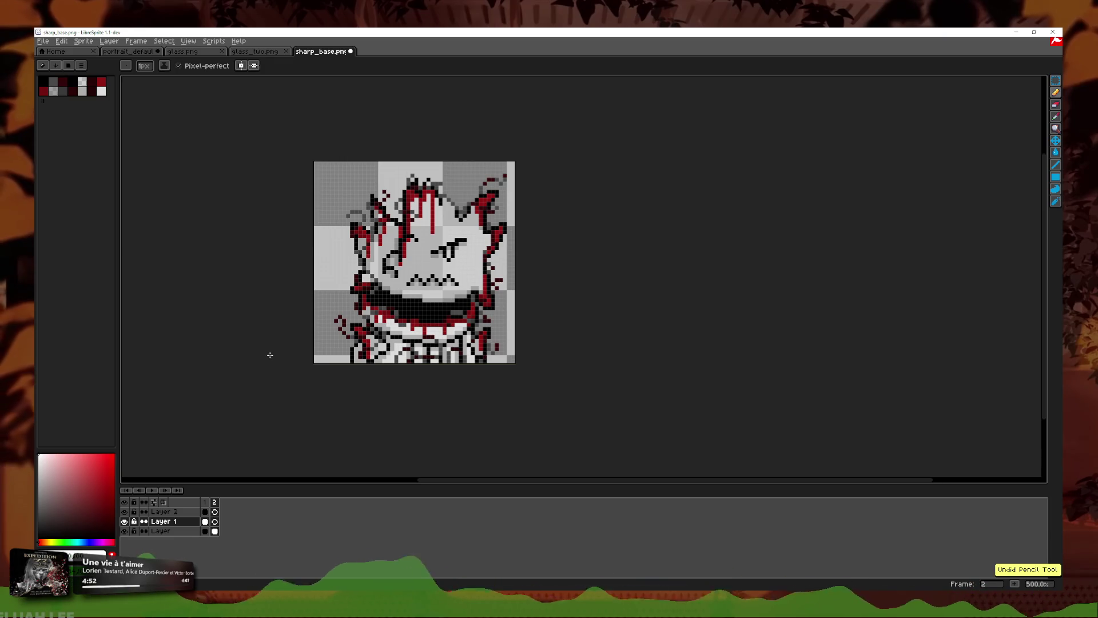
double_click(214, 530)
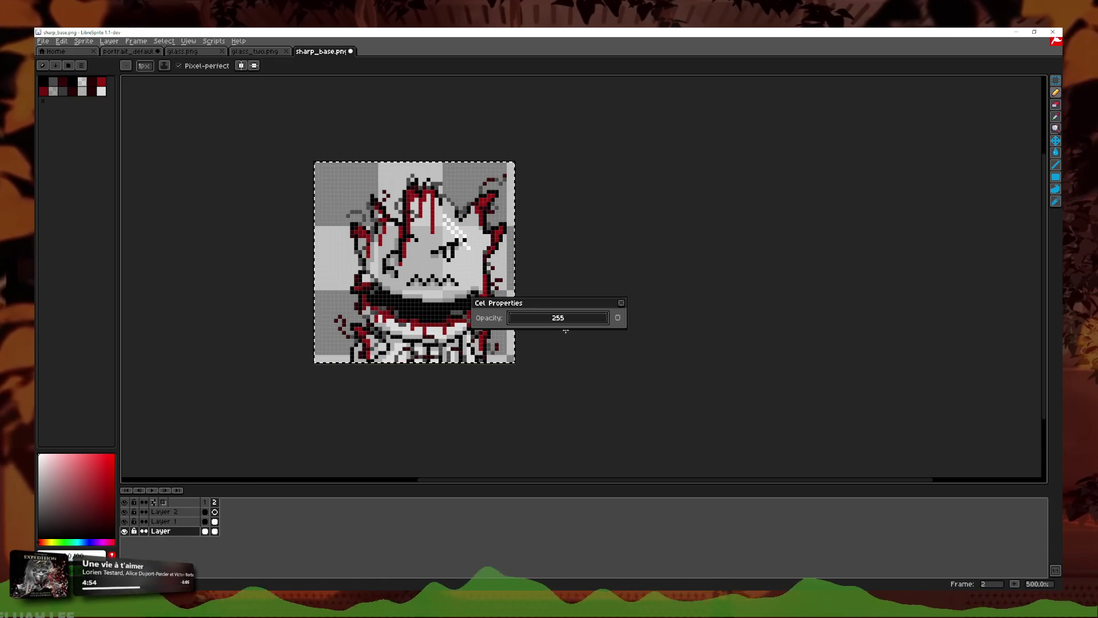
left_click(621, 303)
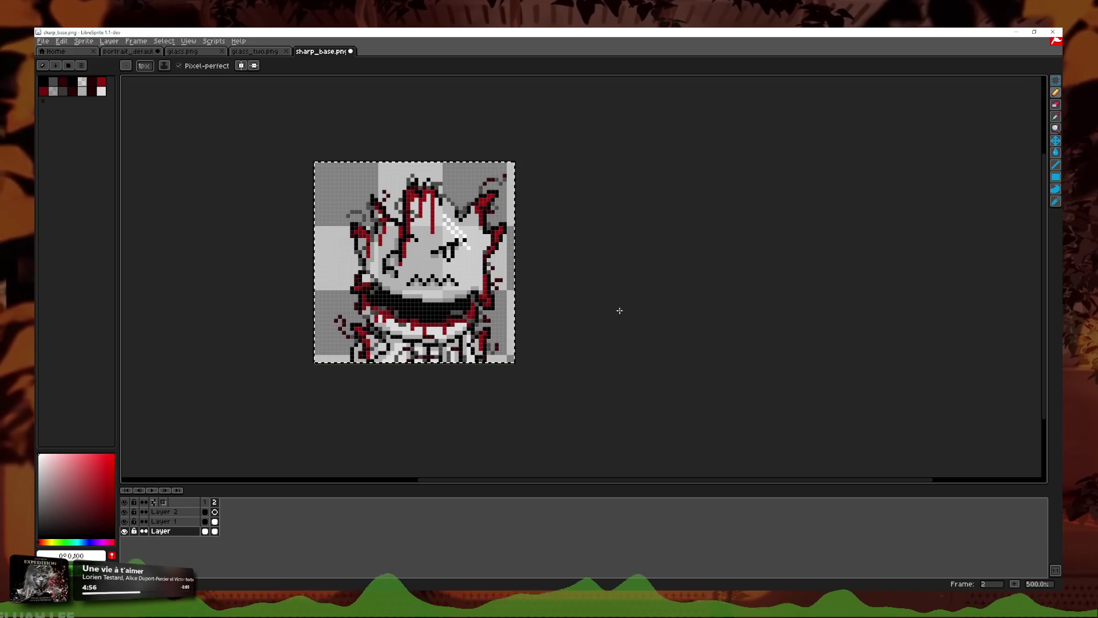
left_click(1056, 81)
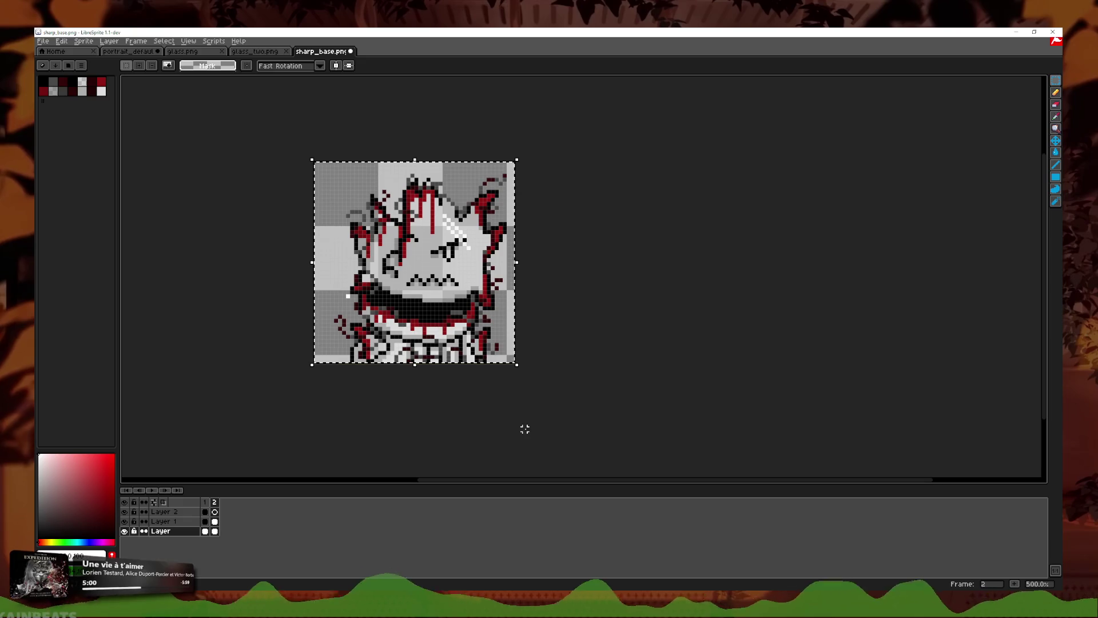
Step: Try nudging the selected artwork one pixel left, cancelling both attempts
key("Left")
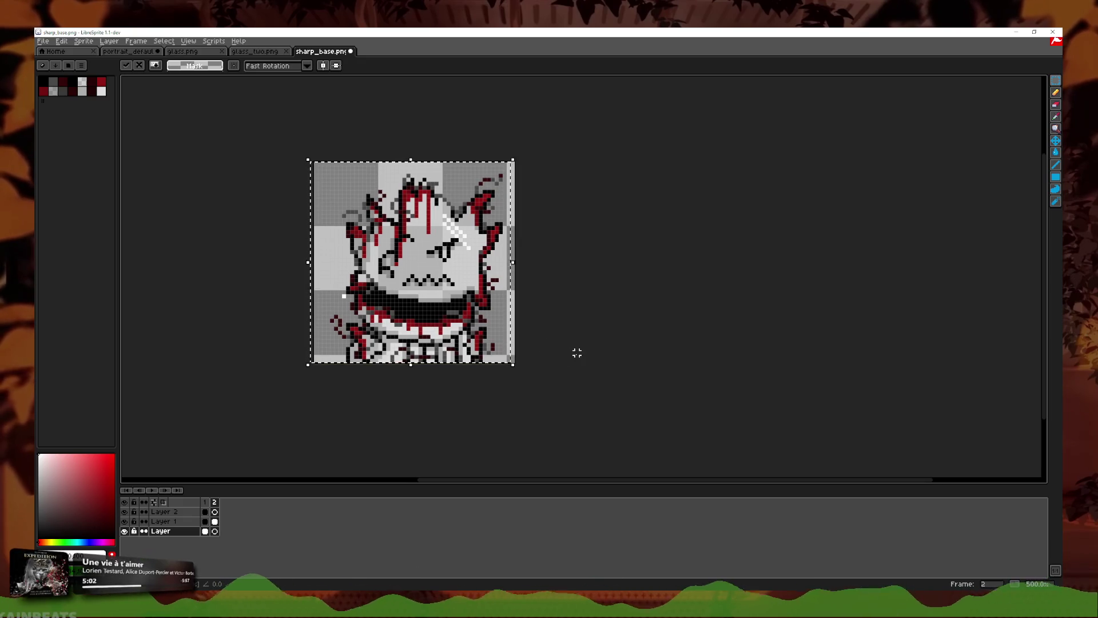
key("Escape")
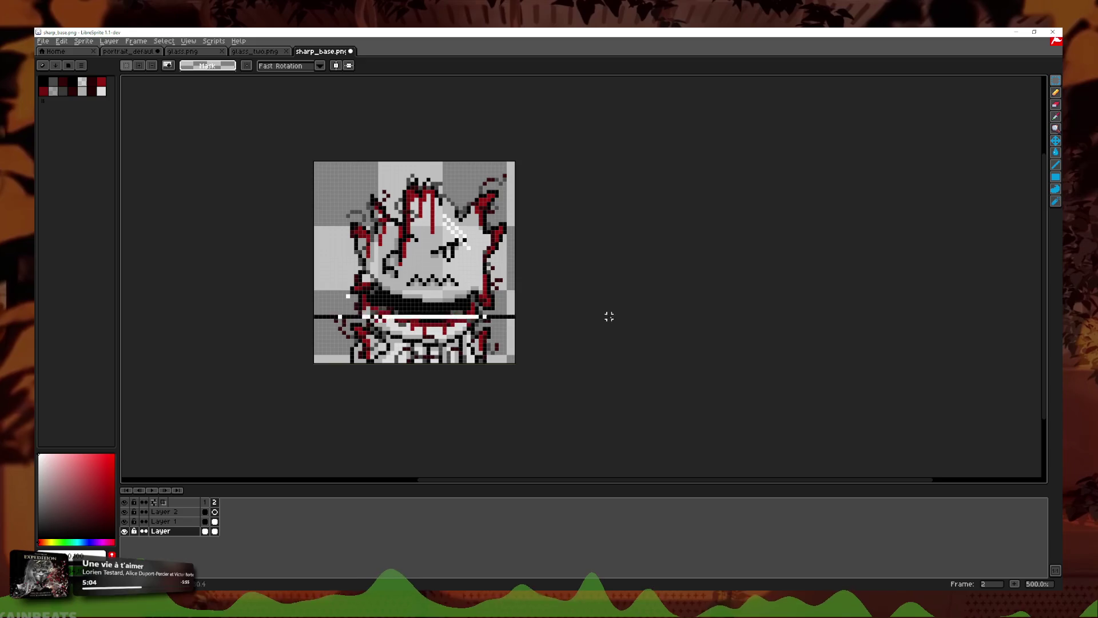
key("Left")
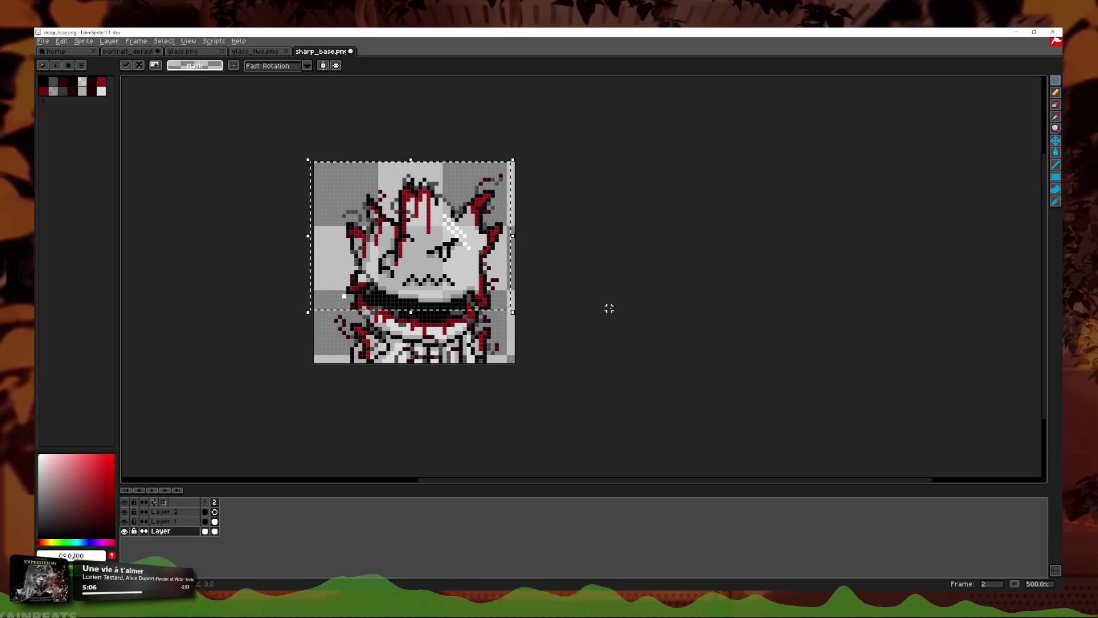
key("Escape")
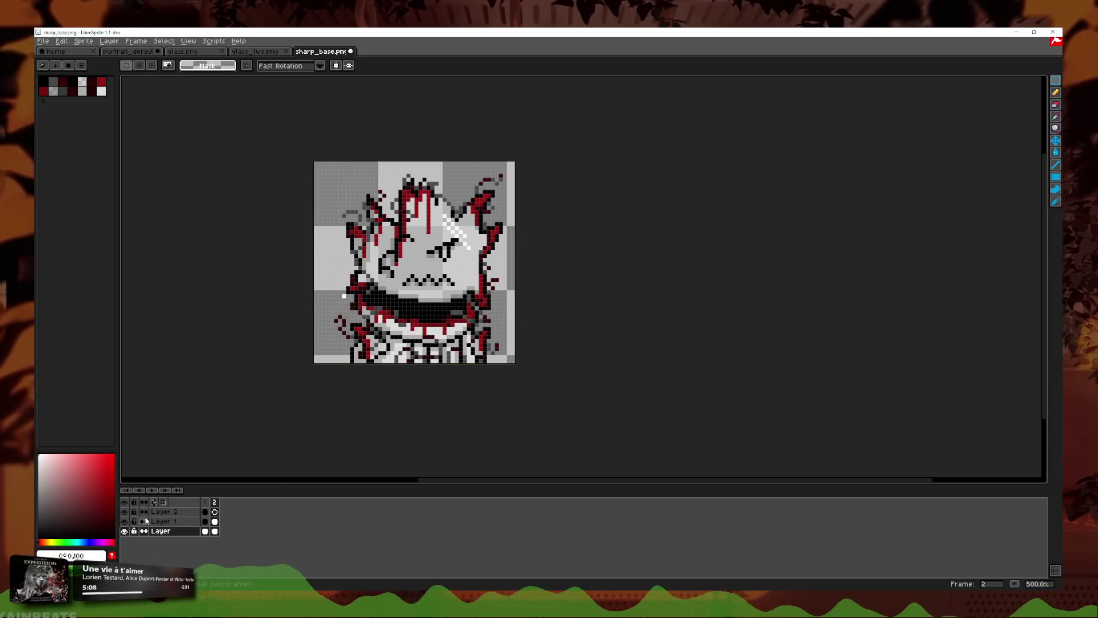
Step: Flip between frames 1 and 2 to compare them, ending on frame 1
left_click(206, 501)
left_click(164, 490)
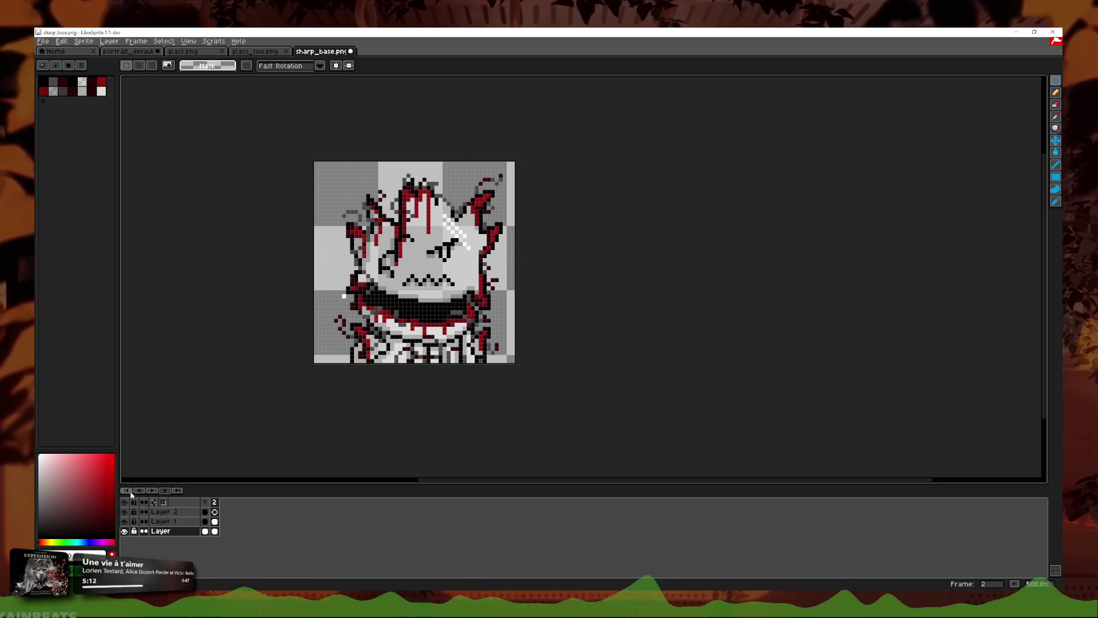
left_click(164, 491)
left_click(165, 490)
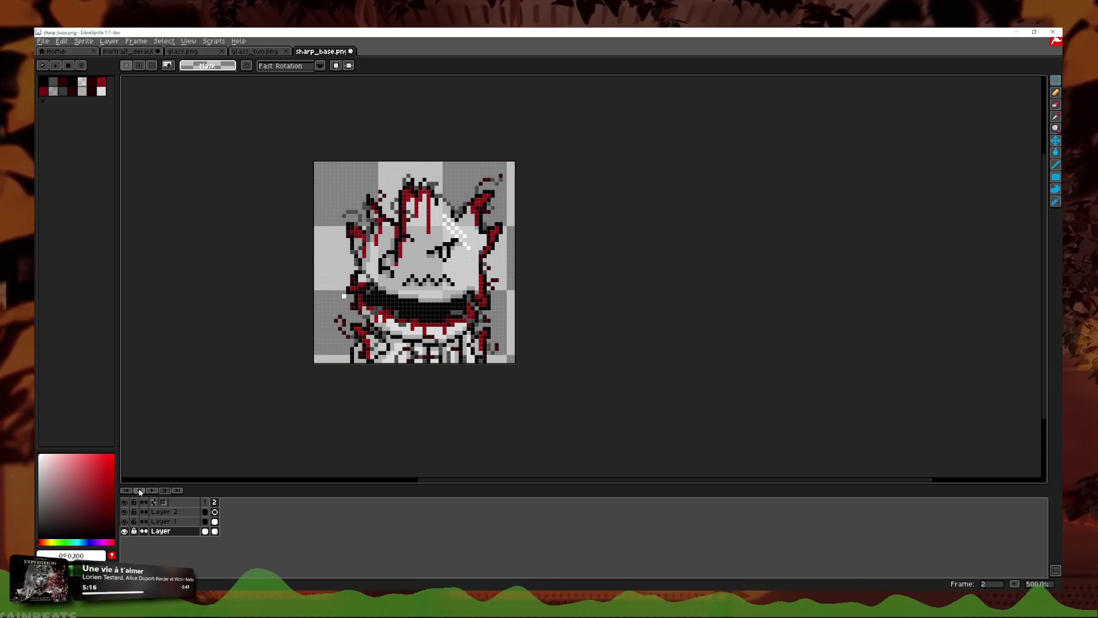
left_click(139, 491)
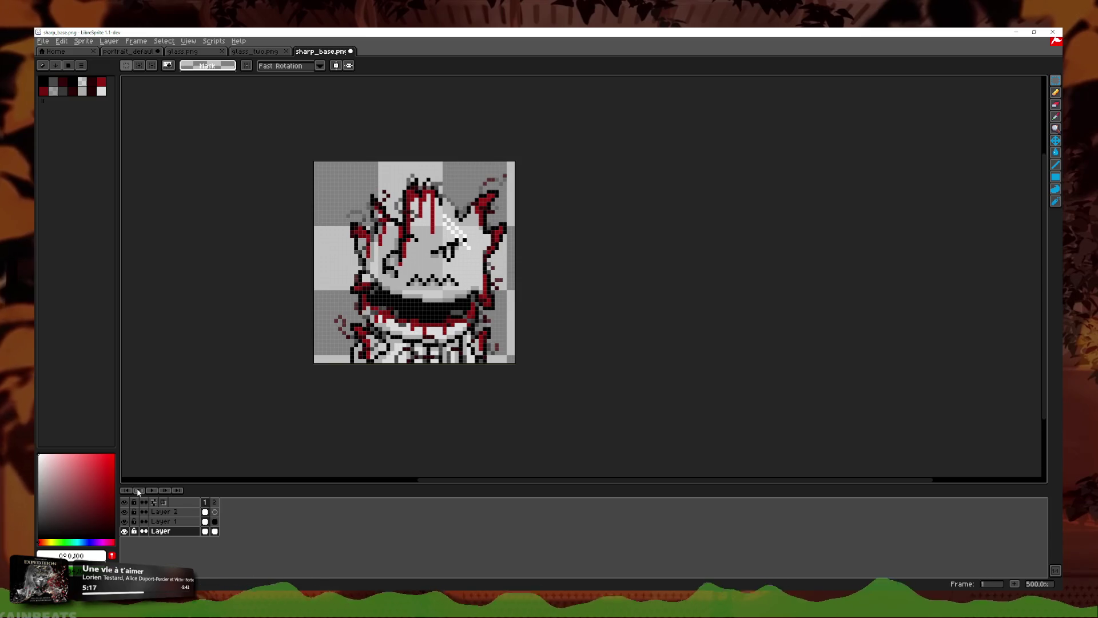
Step: On frame 2, paint two pixels left of the mouth grey, then back to black
left_click(166, 491)
scroll(630, 226, "up", 4)
scroll(629, 226, "up", 3)
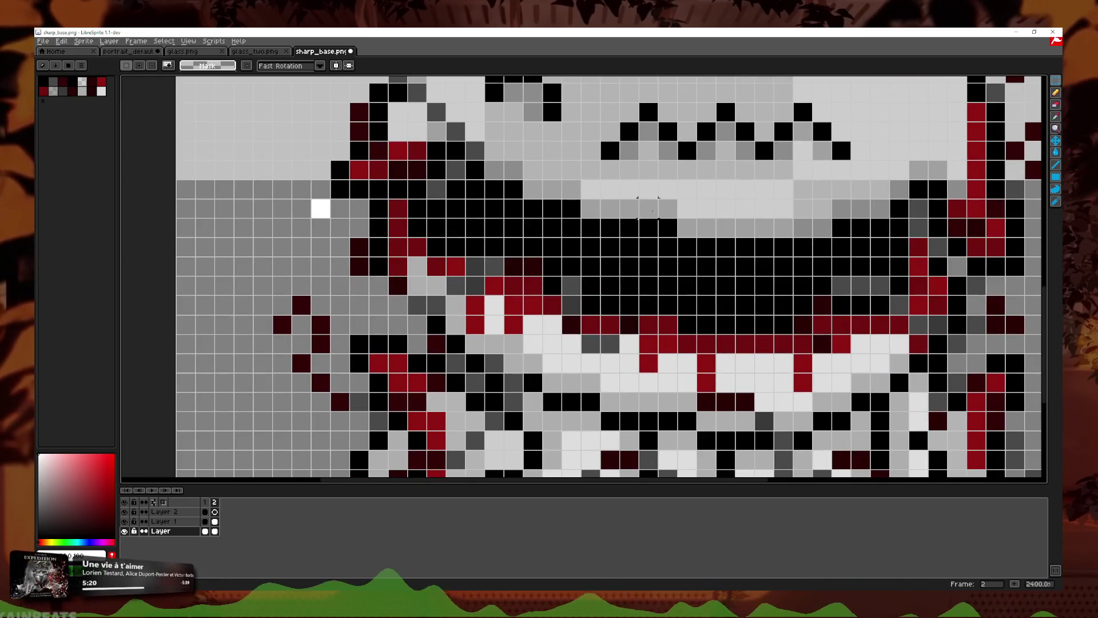
key("b")
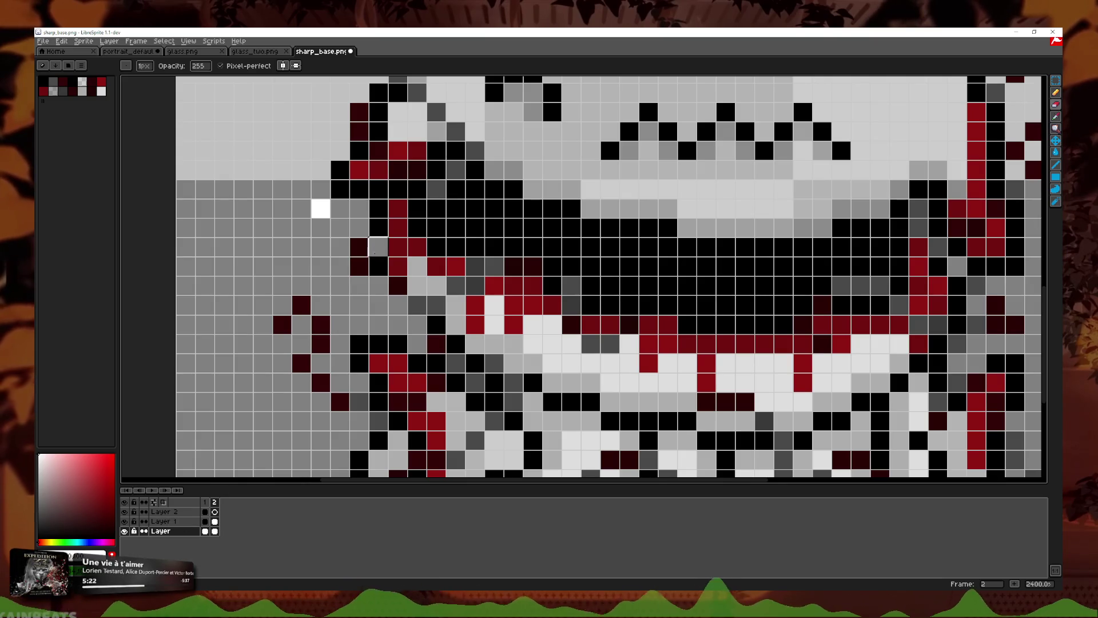
left_click_drag(378, 247, 378, 267)
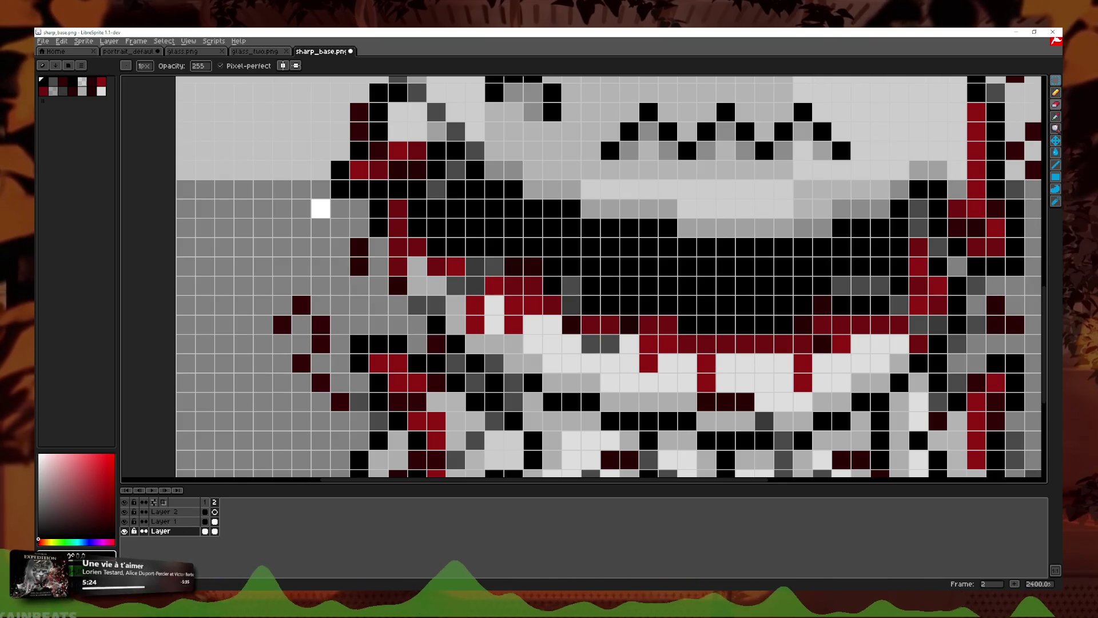
left_click(1056, 105)
left_click_drag(397, 247, 404, 266)
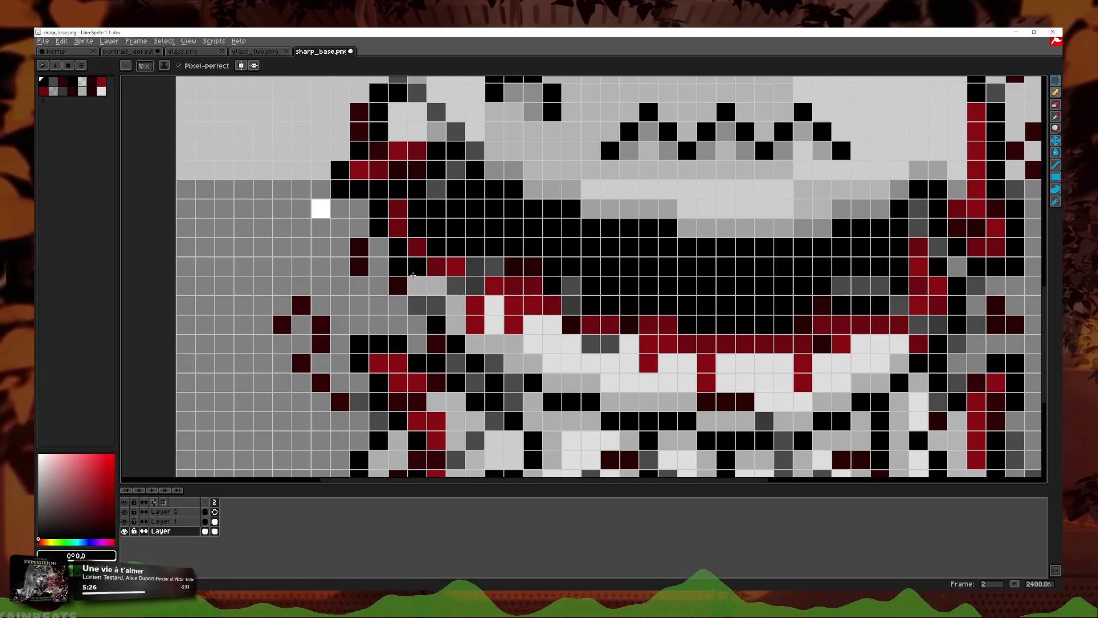
Step: Erase pixels beside the grin with the eraser
scroll(404, 266, "down", 4)
scroll(423, 275, "down", 1)
scroll(446, 286, "up", 1)
scroll(473, 299, "up", 2)
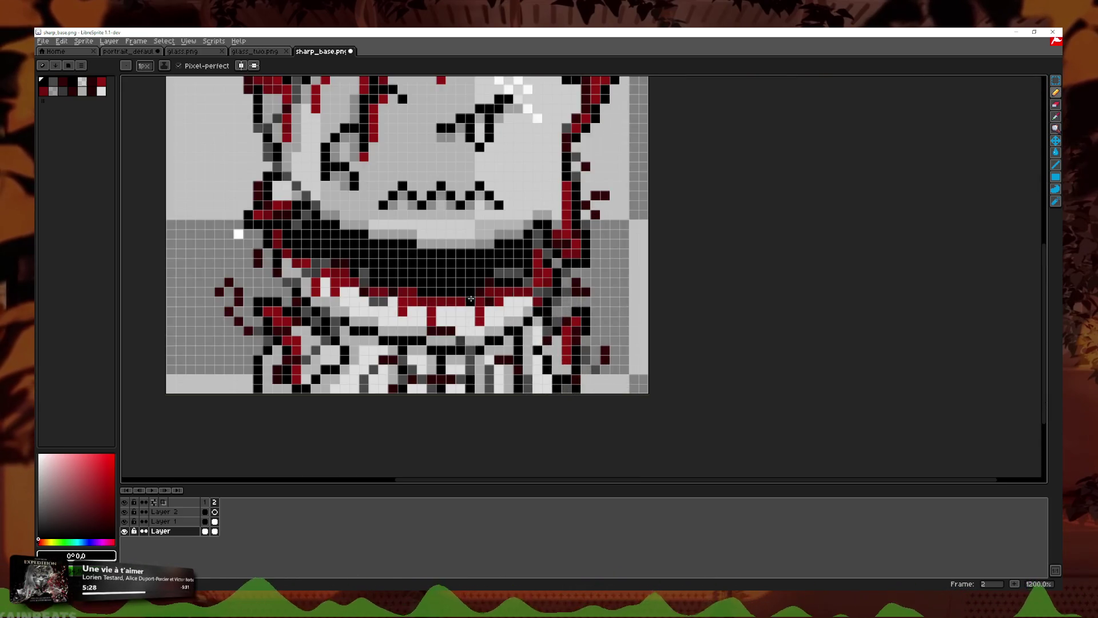
scroll(561, 282, "down", 3)
scroll(565, 281, "down", 1)
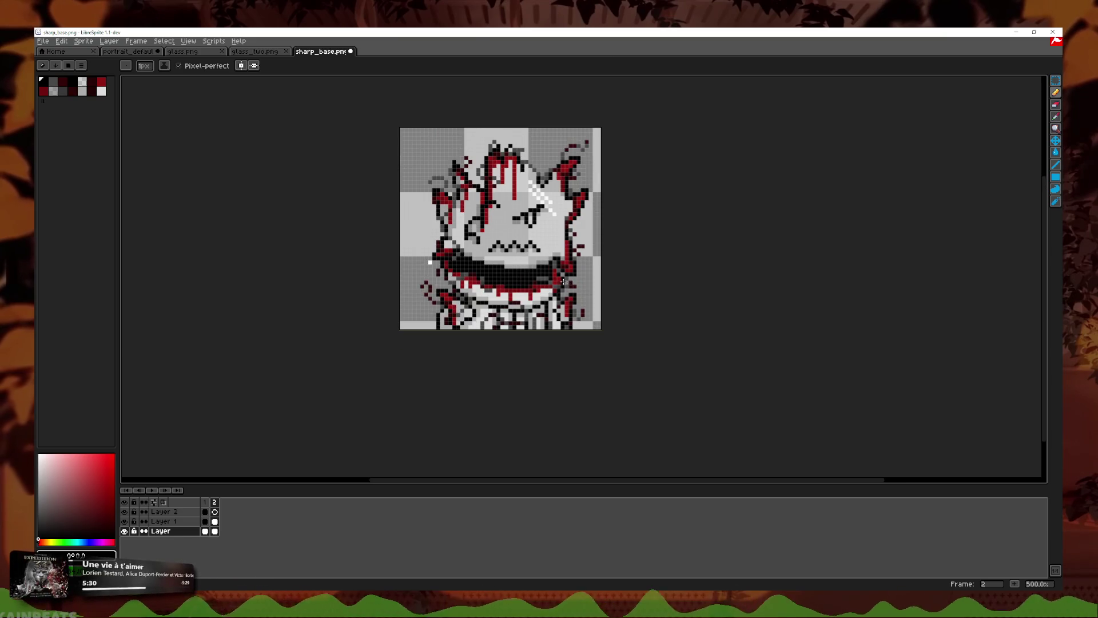
scroll(934, 208, "up", 1)
left_click(1057, 104)
scroll(439, 304, "up", 3)
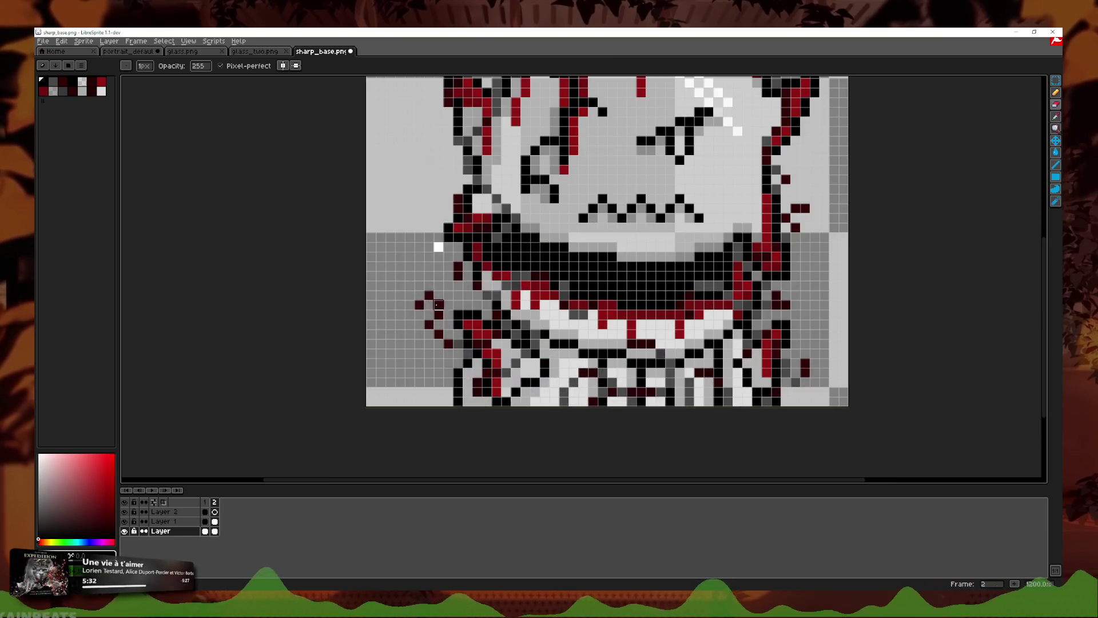
left_click_drag(439, 247, 298, 298)
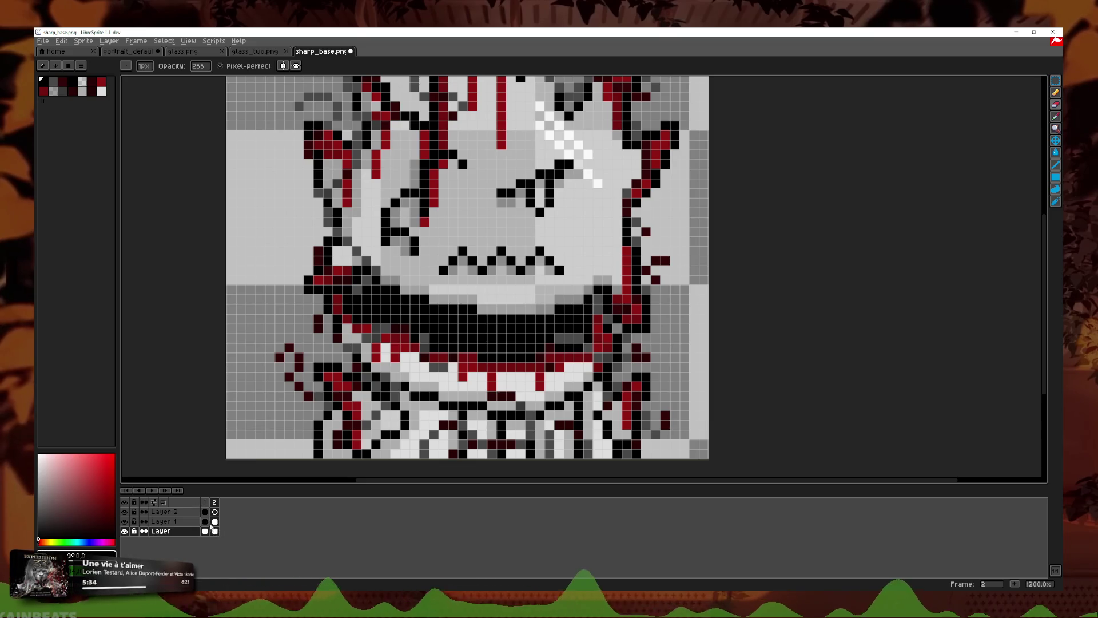
Step: Inspect Layer 1's frame-2 cel properties without changing them
left_click(215, 521)
double_click(217, 531)
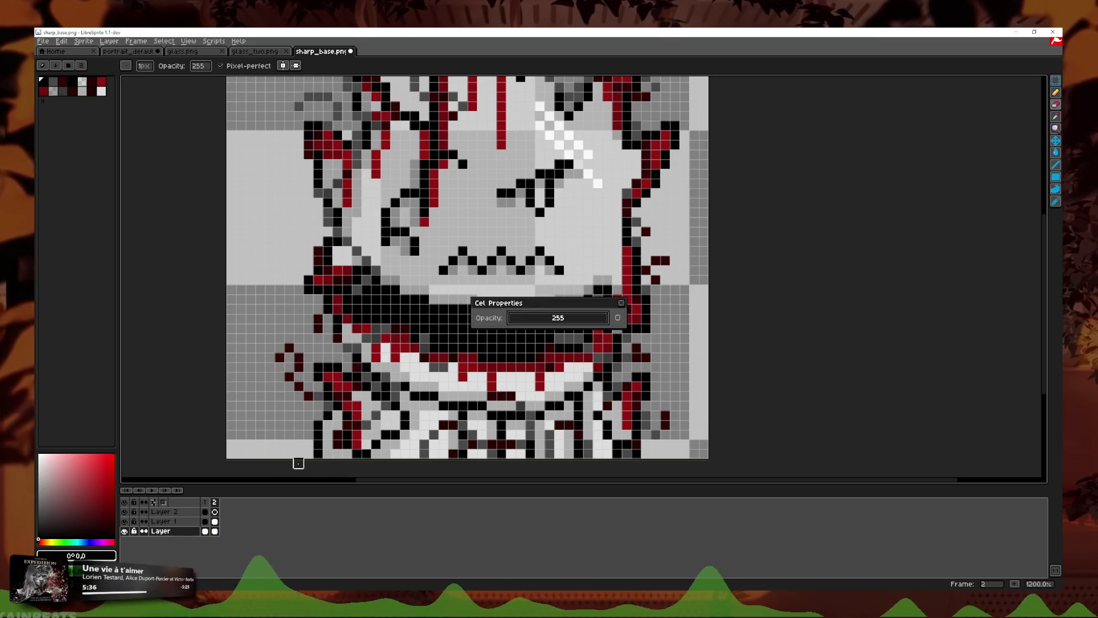
left_click(622, 303)
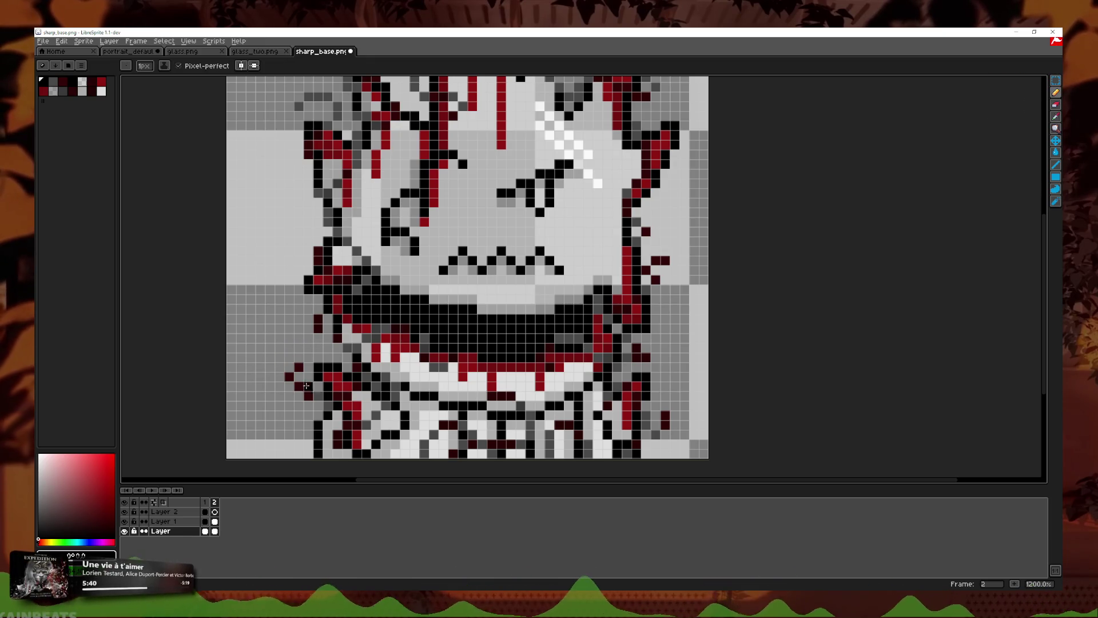
Step: Eyedrop the strands' dark red and paint pixels extending the lower-left strands
left_click(1056, 116)
scroll(296, 371, "up", 3)
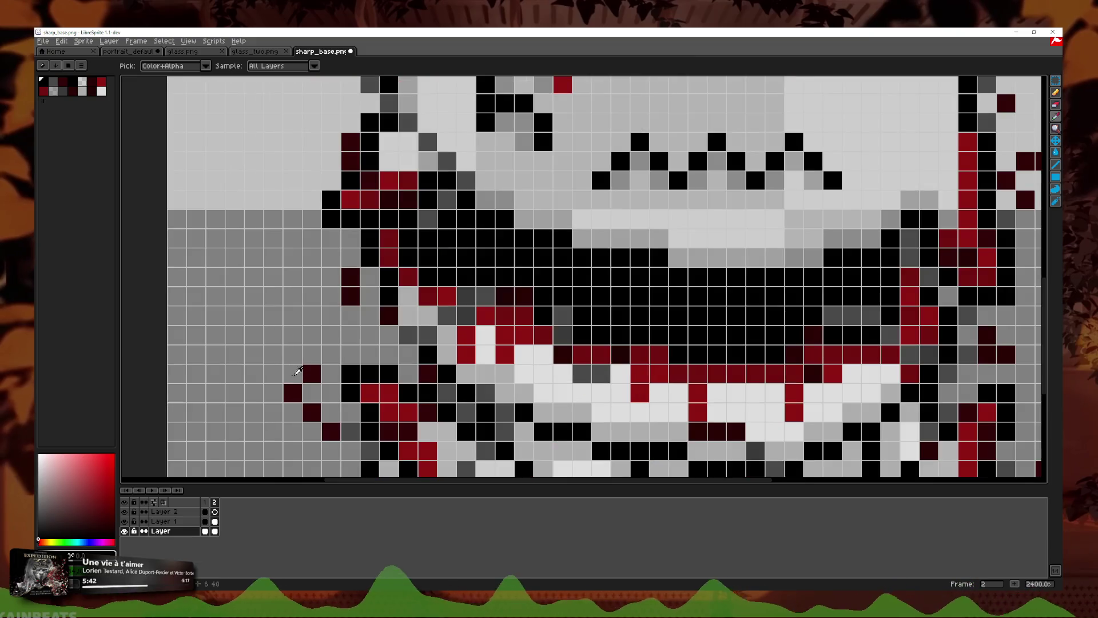
left_click(1056, 92)
mouse_move(292, 354)
left_mouse_down()
mouse_move(273, 312)
mouse_move(310, 296)
left_mouse_up()
scroll(391, 334, "down", 1)
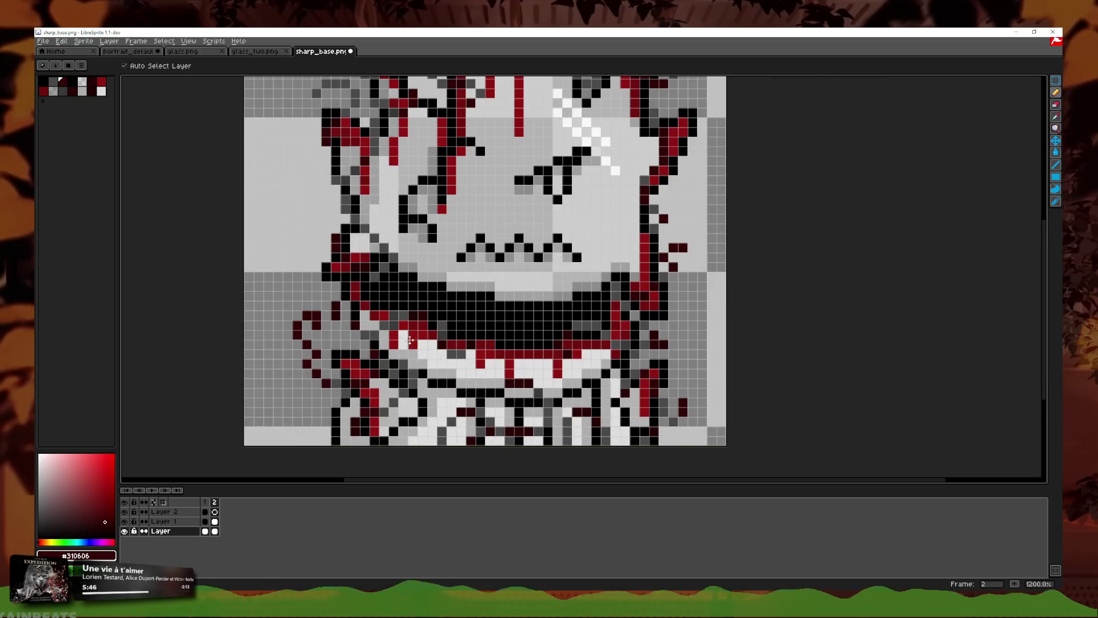
scroll(389, 337, "down", 3)
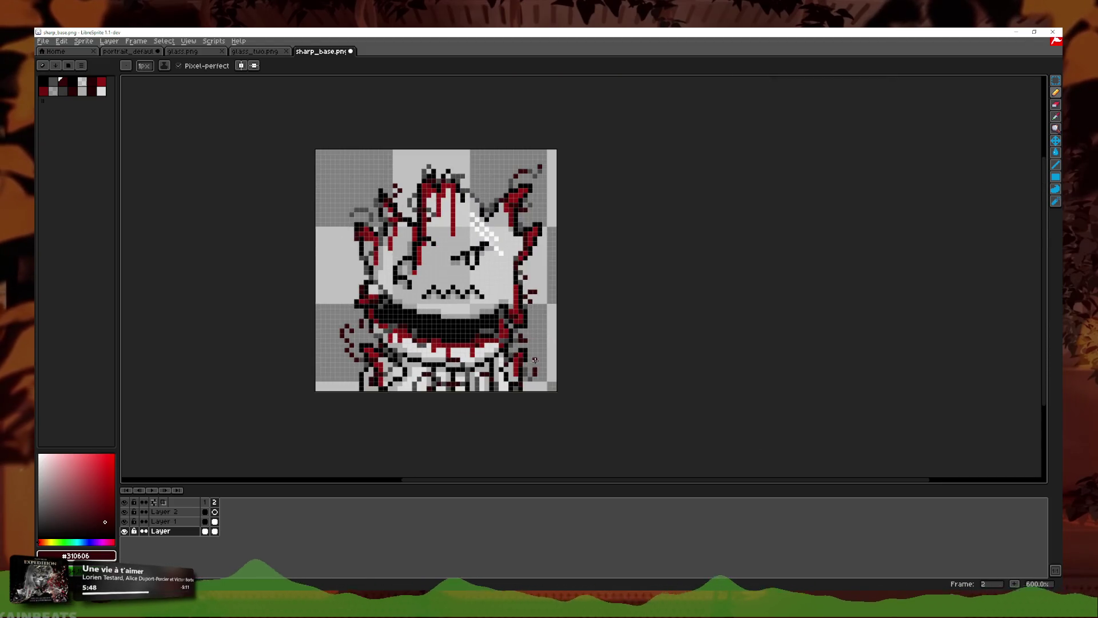
Step: Check frame 2's properties, undo the last pencil stroke, and switch to frame 1
double_click(216, 503)
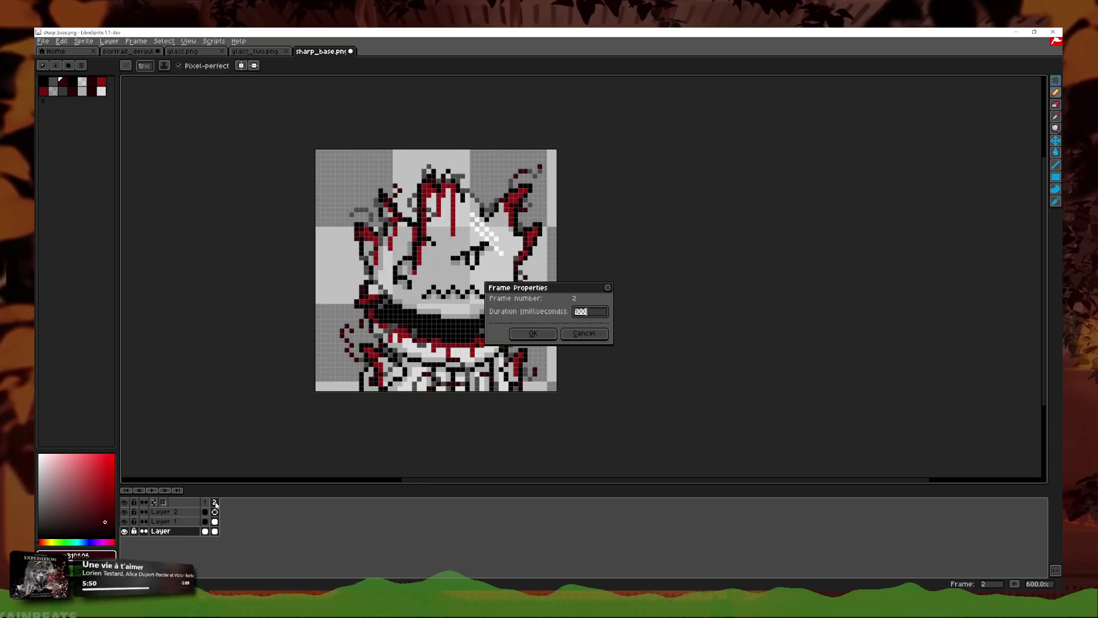
key("Escape")
scroll(378, 241, "up", 4)
key("ctrl+z")
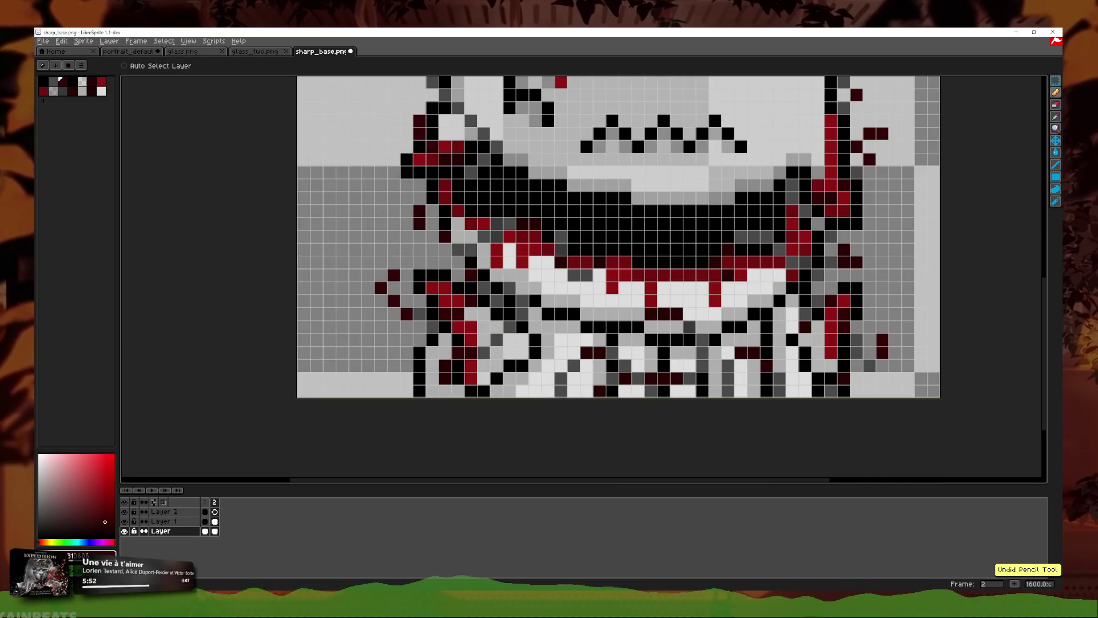
left_click(206, 503)
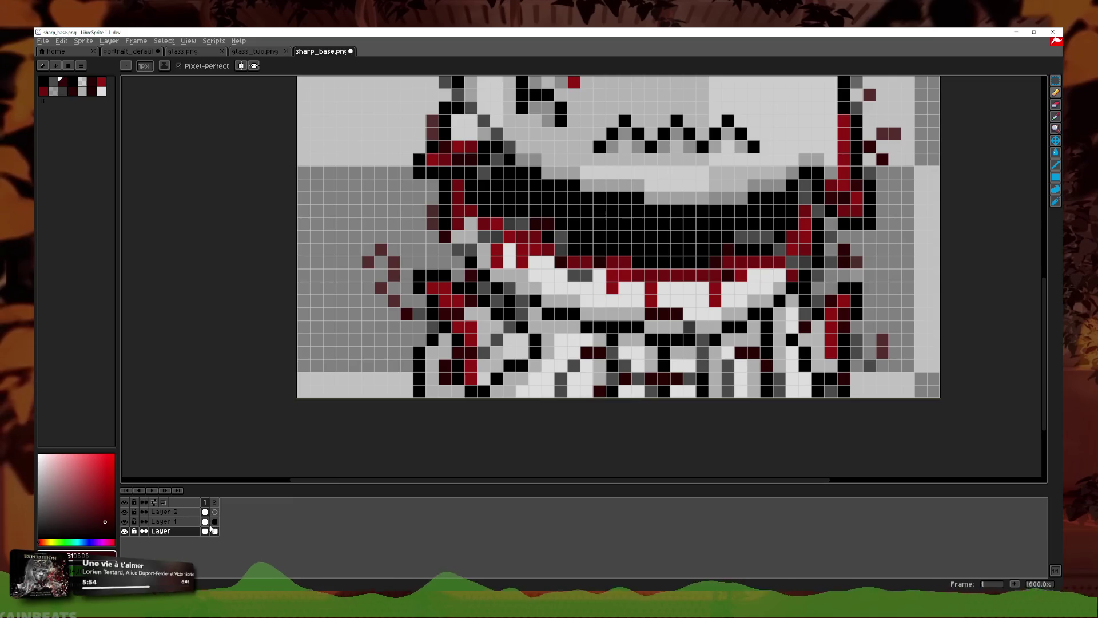
right_click(205, 532)
left_click(258, 525)
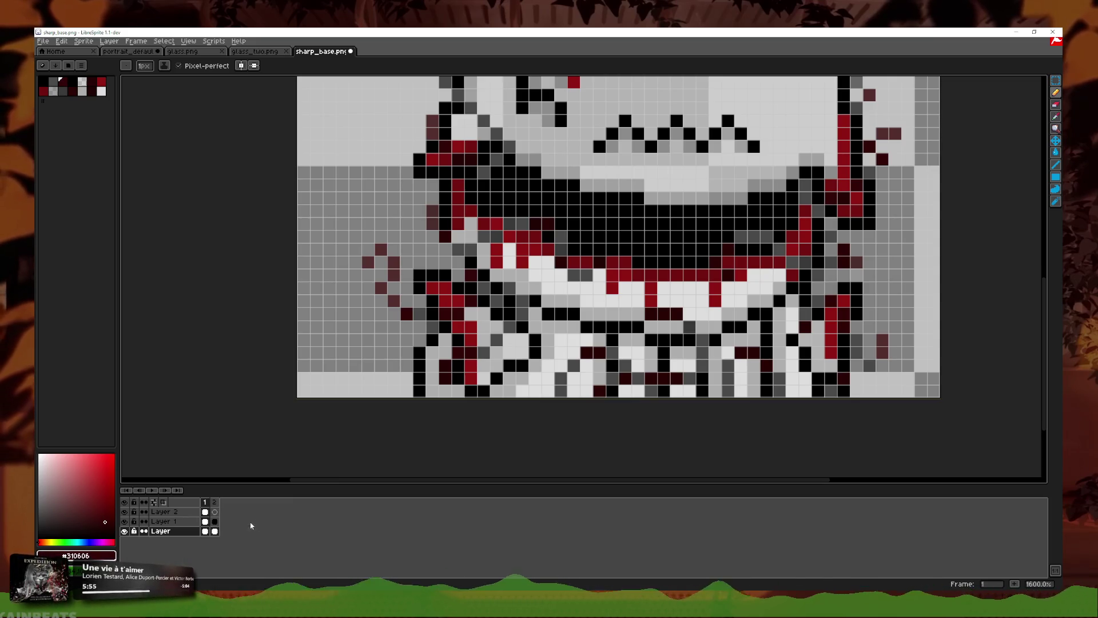
Step: Try onion skin in front of the sprite, keep it behind, and raise its opacity
left_click(155, 504)
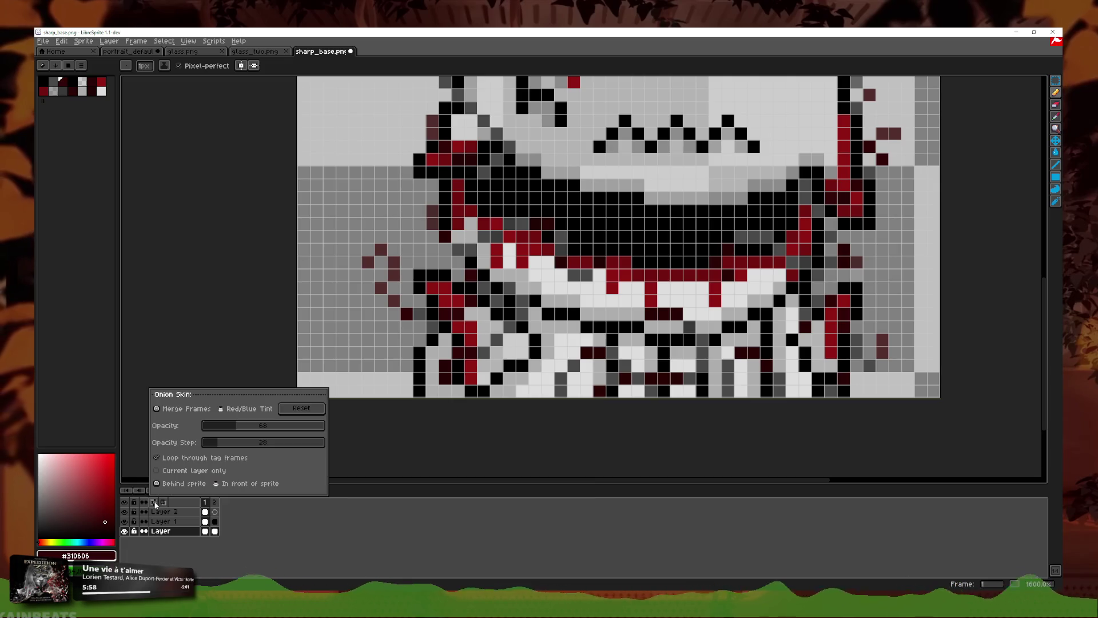
left_click(218, 484)
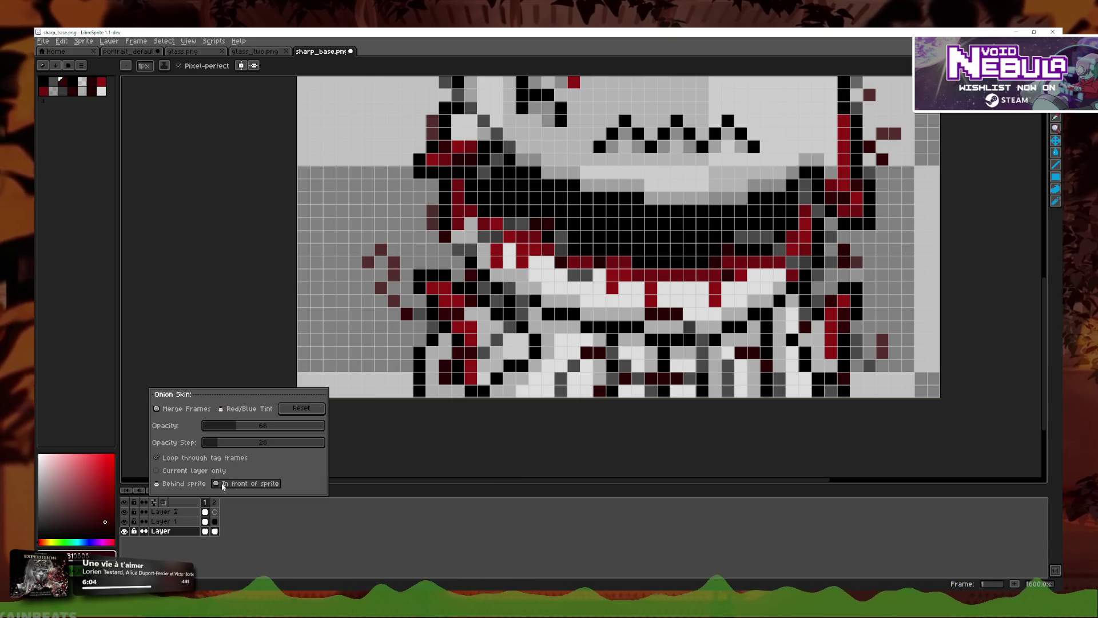
left_click(185, 484)
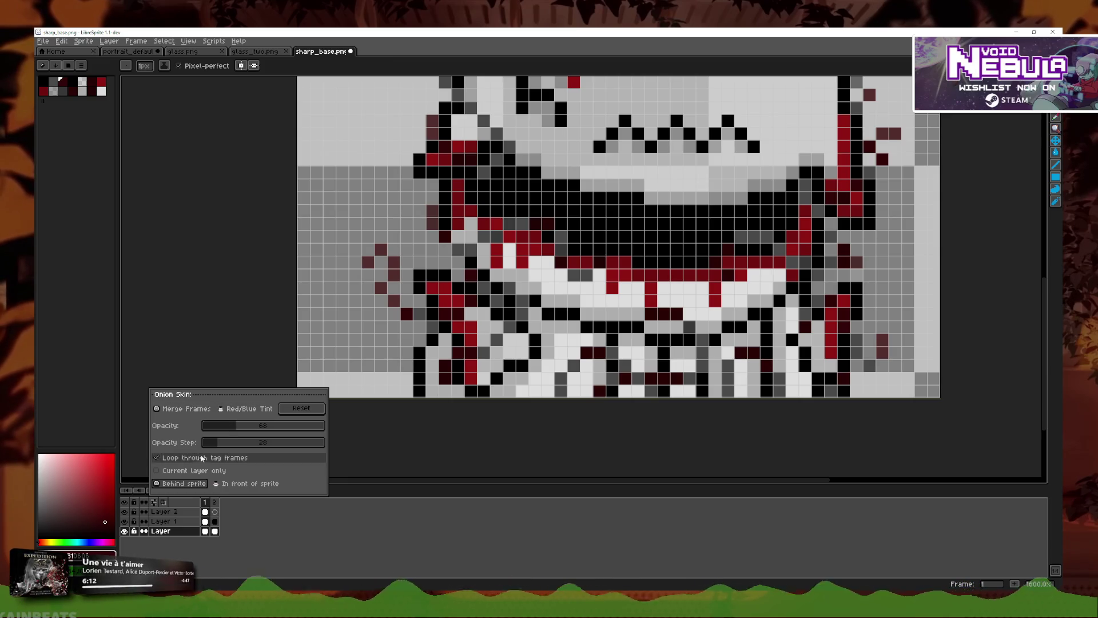
left_click(167, 502)
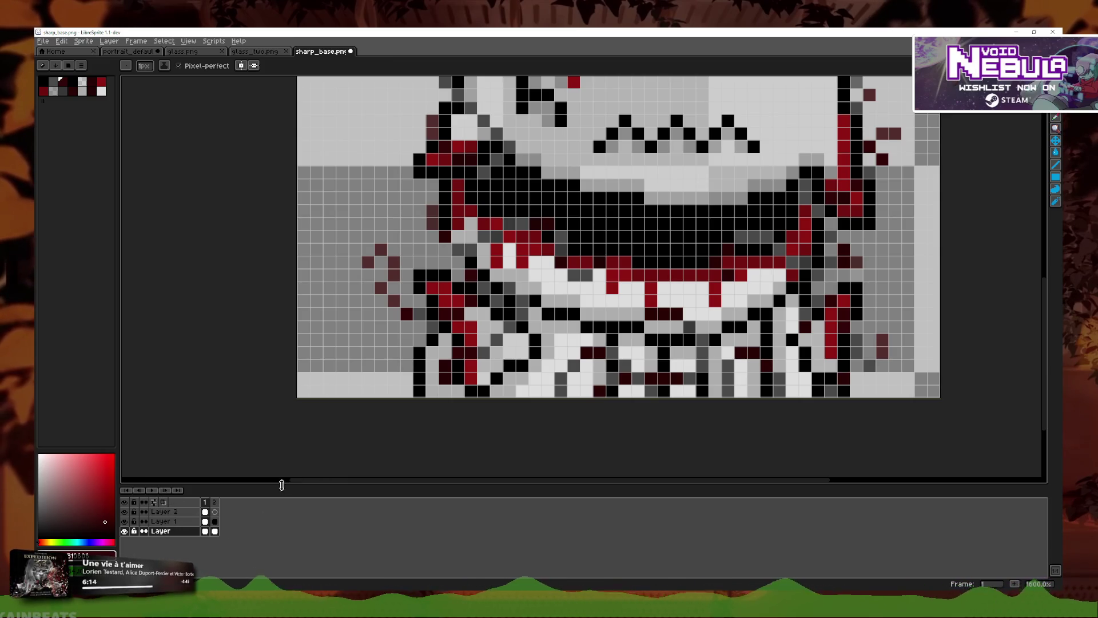
left_click(154, 501)
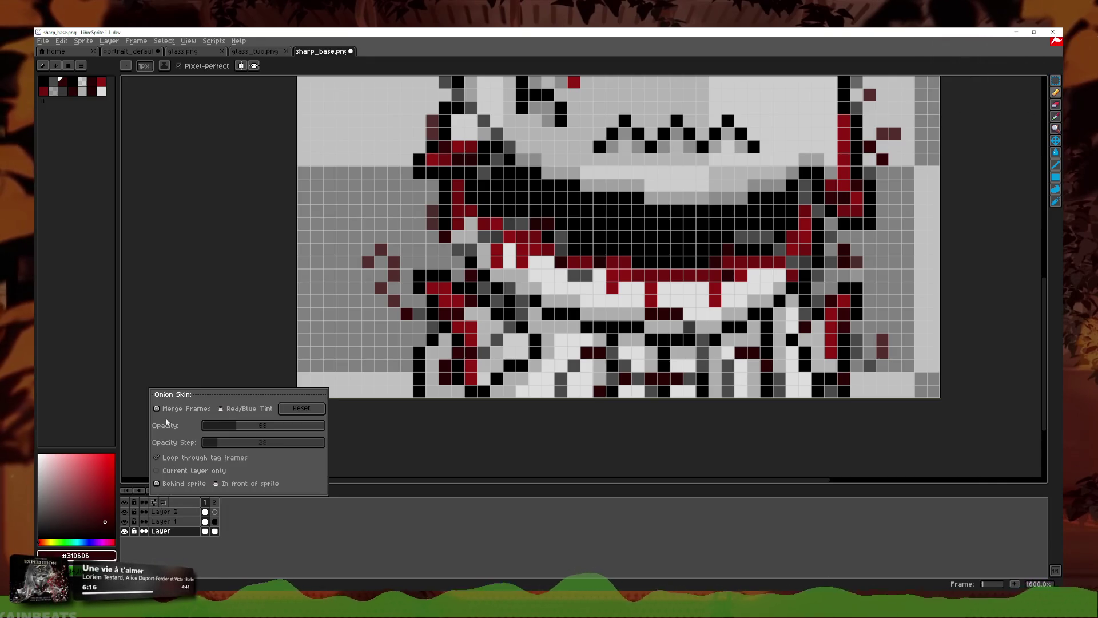
left_click(271, 427)
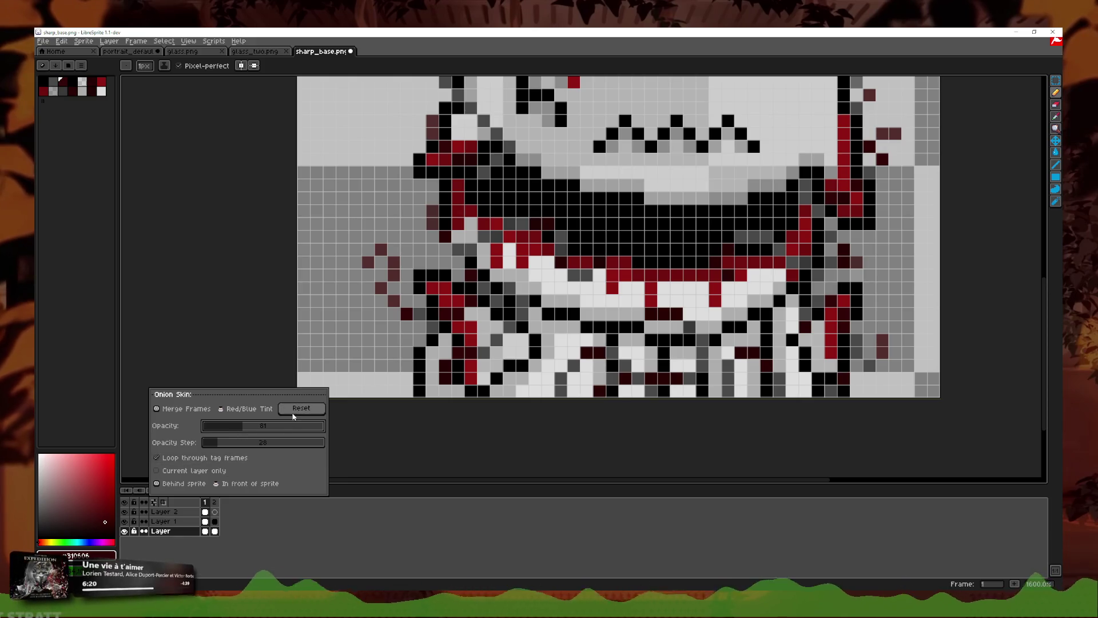
left_click(395, 532)
Step: Turn on Show Onion Skin from the View menu
left_click(142, 42)
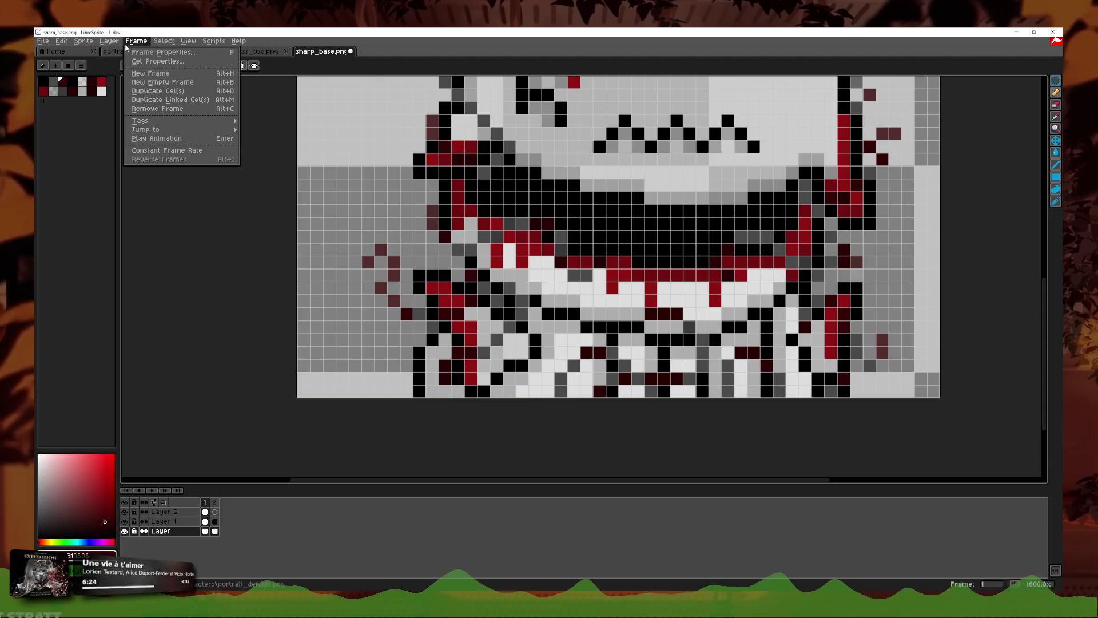
mouse_move(116, 45)
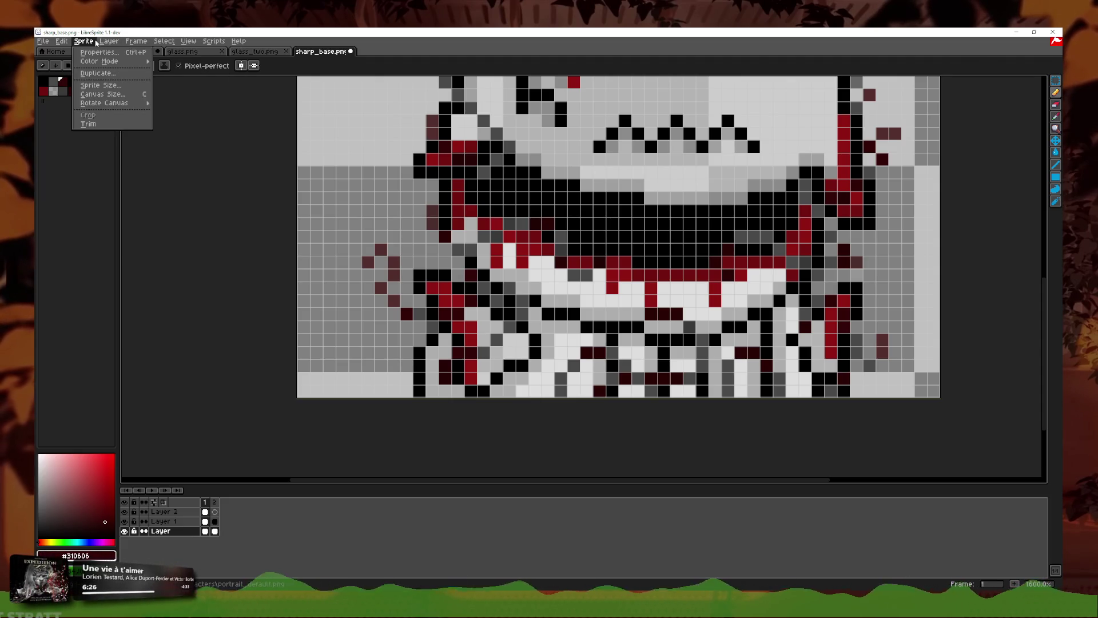
mouse_move(62, 42)
mouse_move(188, 44)
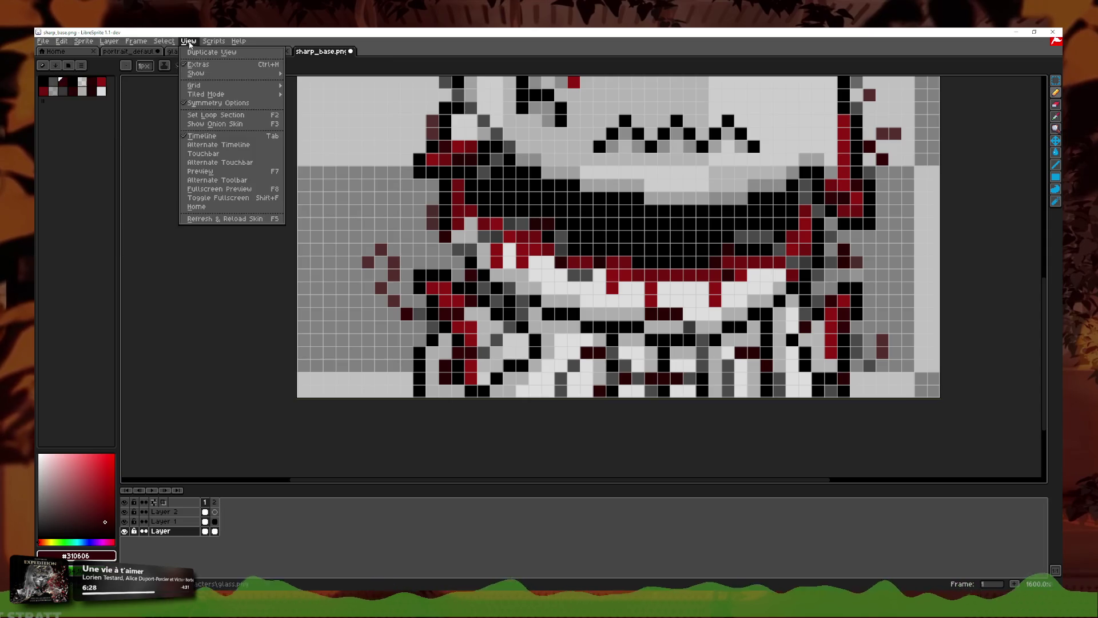
left_click(215, 124)
scroll(410, 333, "down", 4)
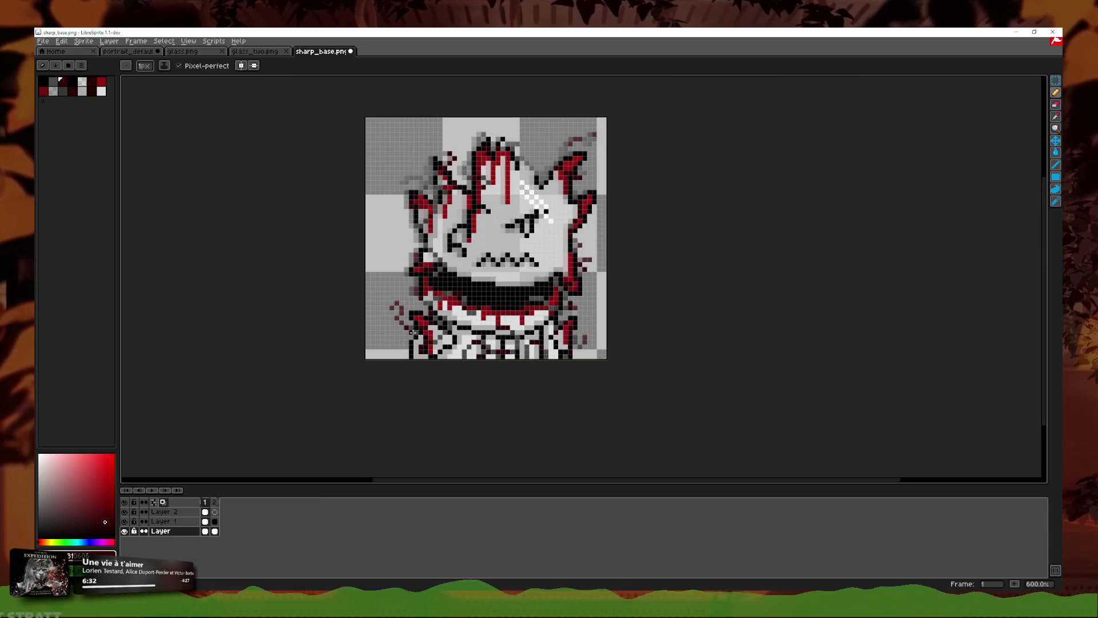
scroll(455, 286, "up", 3)
Step: Adjust the onion skin opacity and switch it to Red/Blue Tint
left_click(154, 502)
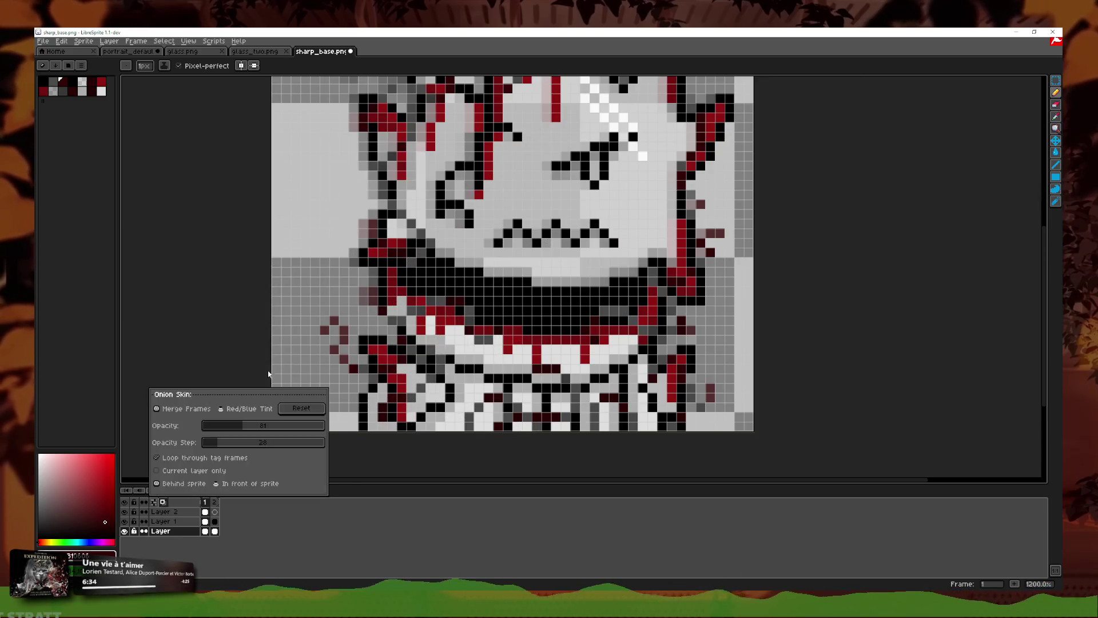
left_click(153, 503)
left_click(231, 425)
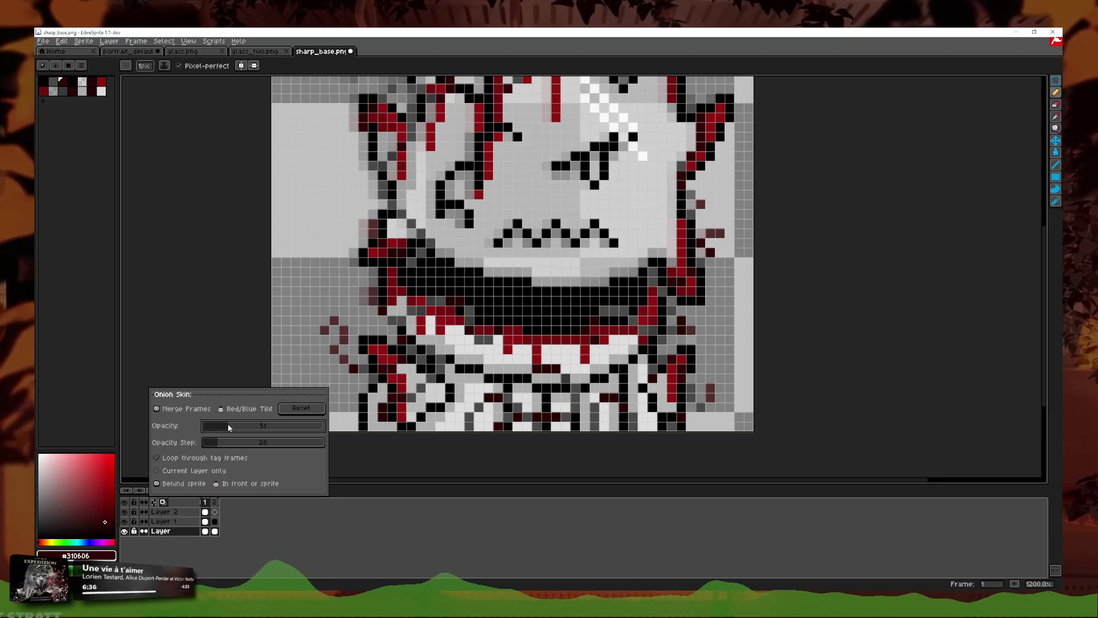
left_click_drag(232, 426, 258, 426)
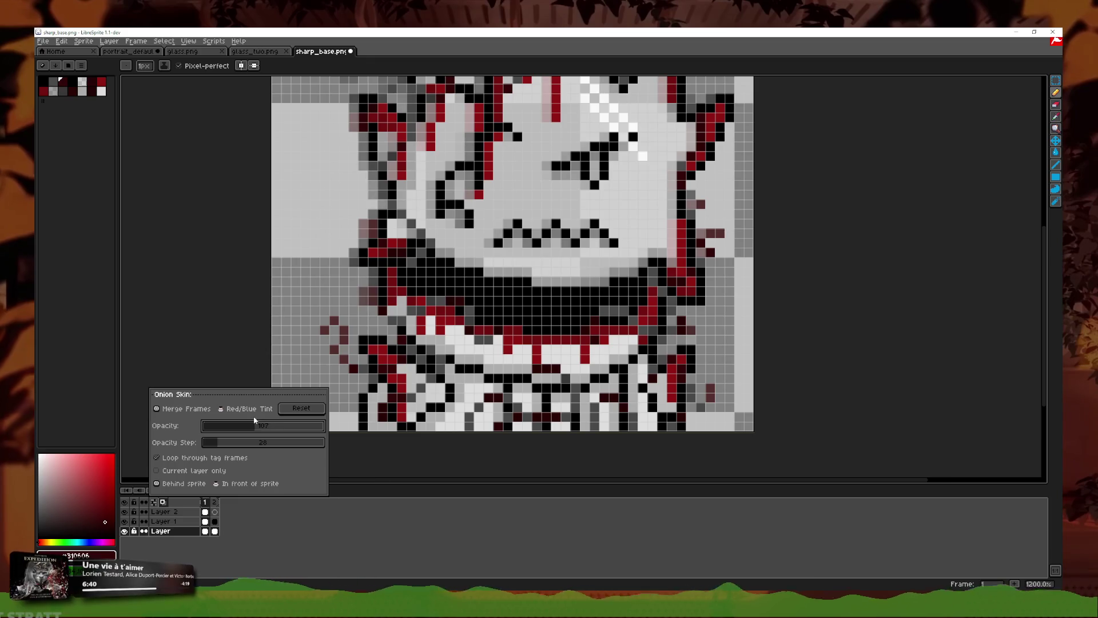
left_click(246, 409)
left_click(248, 425)
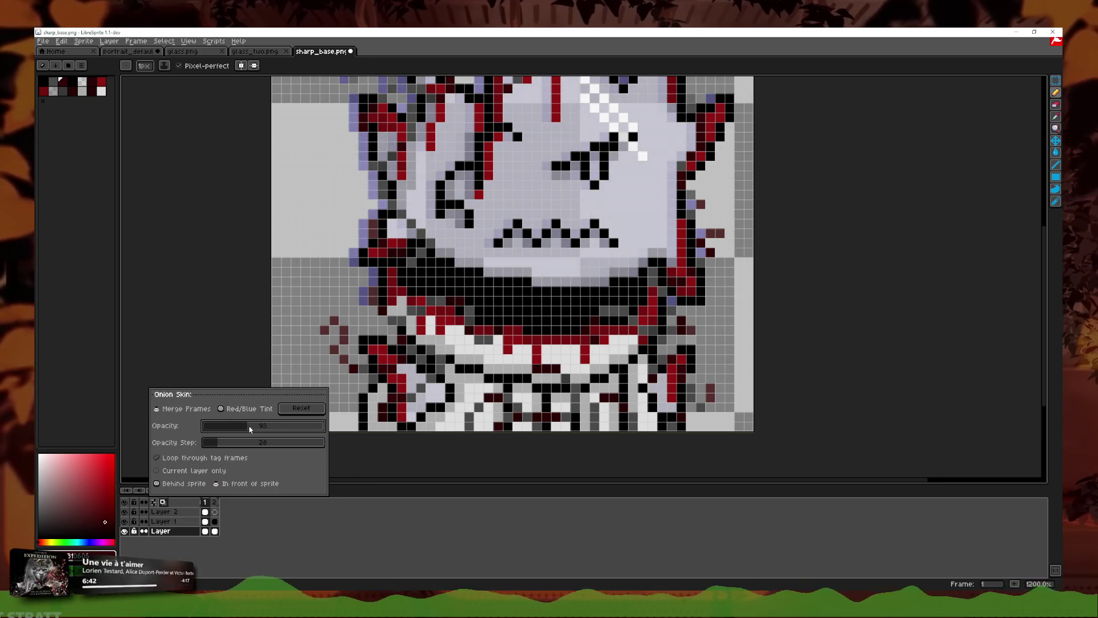
Step: On frame 2, set onion skin to Merge Frames with lower opacity and opacity step
scroll(255, 363, "up", 1)
scroll(323, 281, "up", 3)
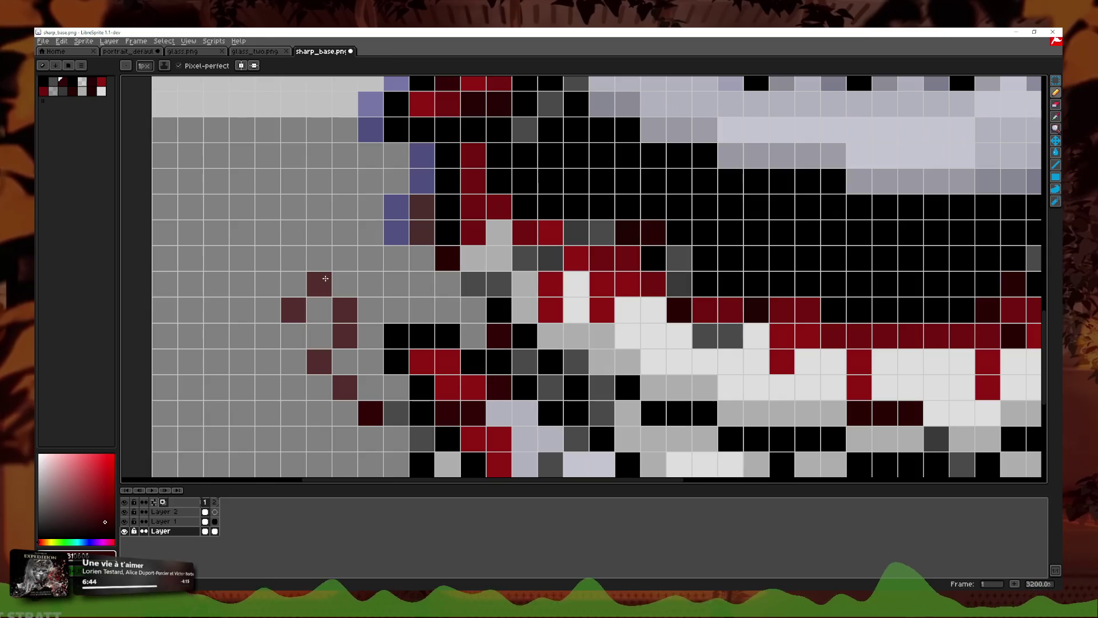
left_click(214, 502)
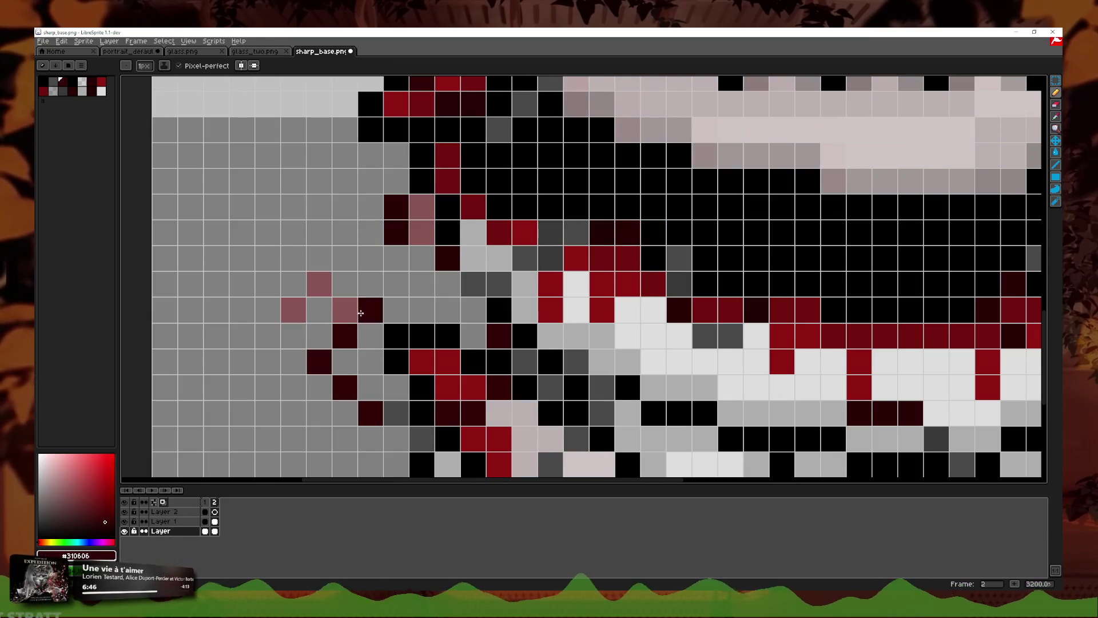
scroll(370, 323, "down", 1)
scroll(371, 323, "down", 3)
scroll(378, 319, "down", 2)
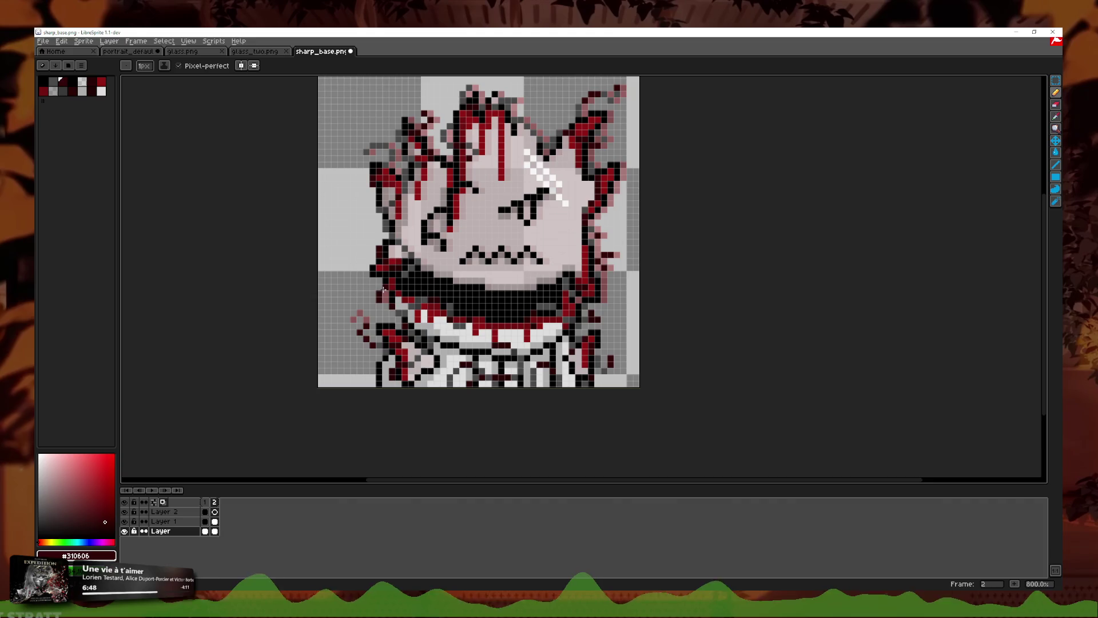
scroll(350, 344, "up", 1)
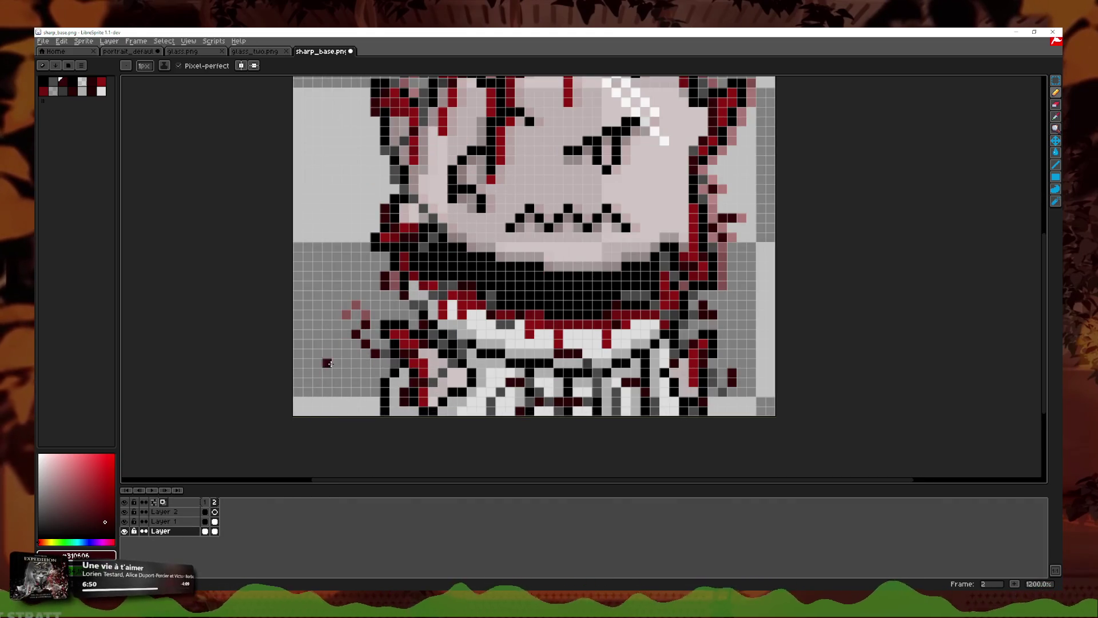
left_click(154, 502)
left_click(182, 409)
left_click_drag(236, 446, 221, 444)
left_click(244, 426)
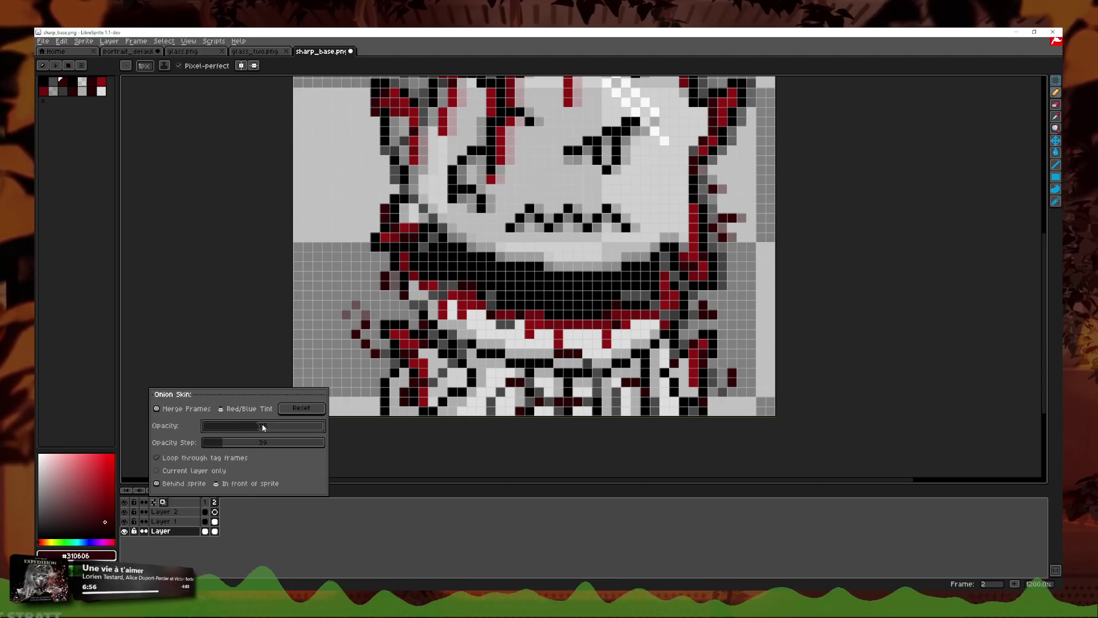
Step: Place dark red pixels left of the chin and grin, undoing misplaced ones
left_click(317, 383)
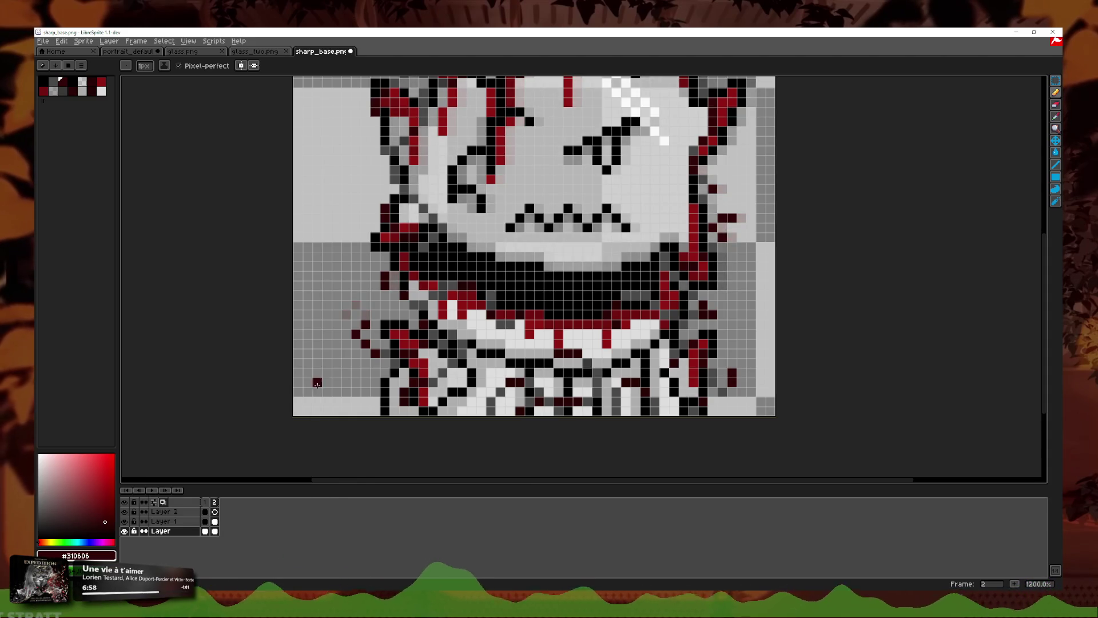
scroll(304, 372, "up", 1)
scroll(435, 297, "up", 1)
scroll(319, 313, "up", 1)
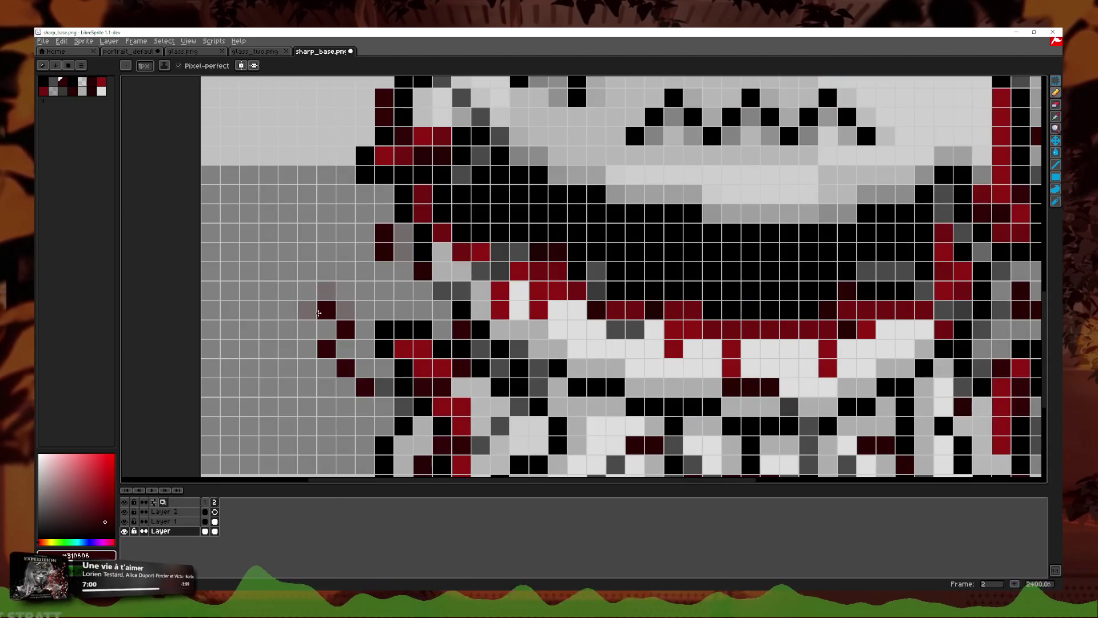
key("ctrl+z")
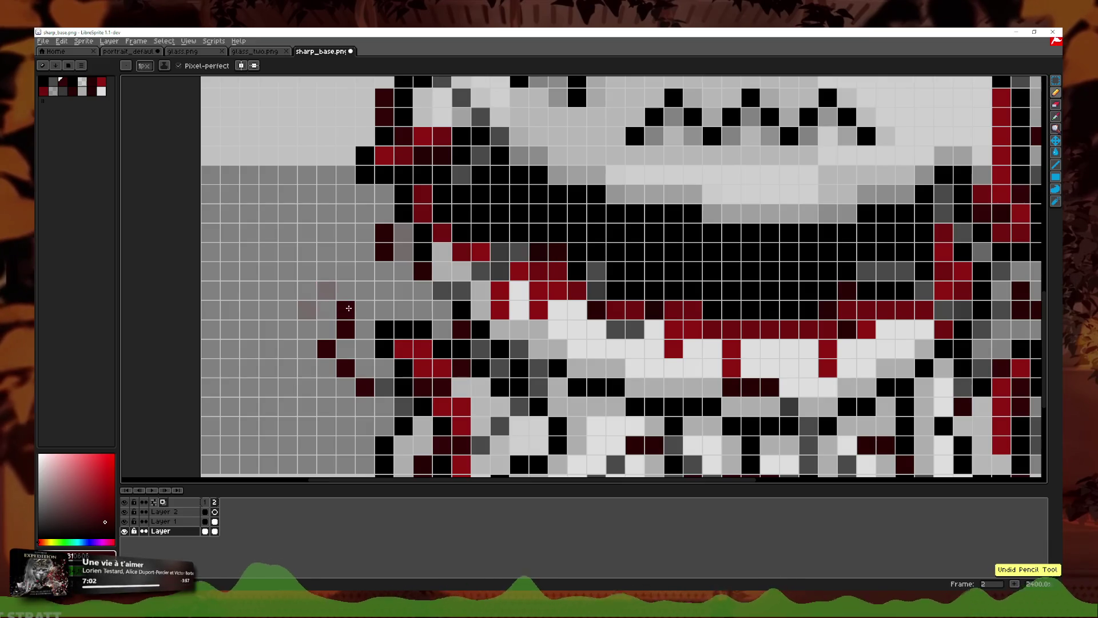
left_click(327, 272)
key("ctrl+z")
key("ctrl+z")
left_click(347, 285)
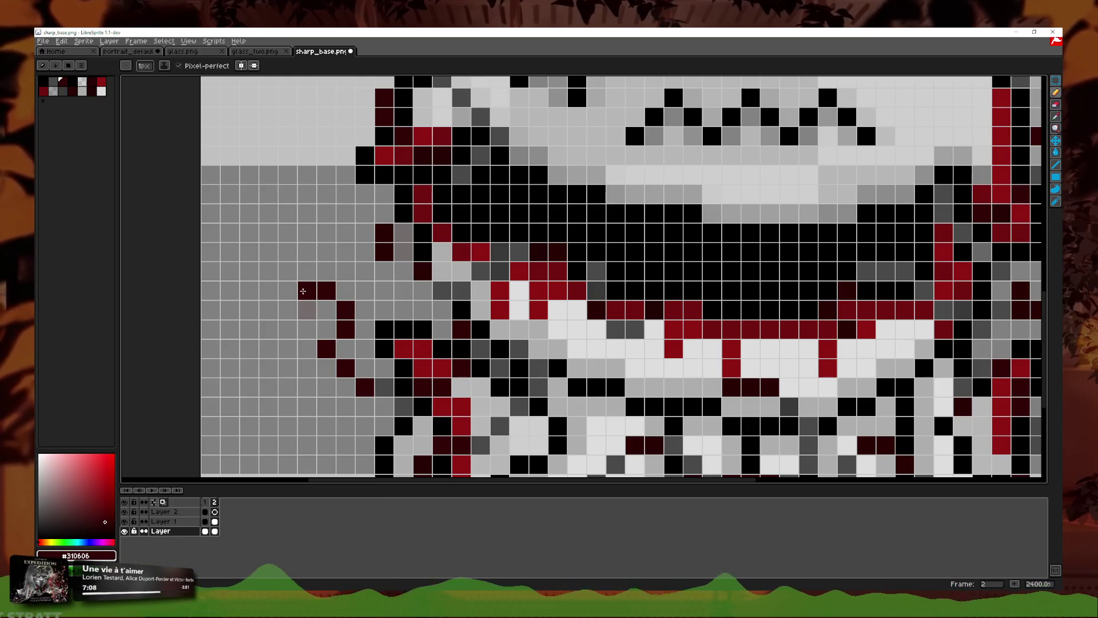
scroll(303, 291, "down", 2)
scroll(303, 291, "down", 1)
scroll(554, 335, "up", 3)
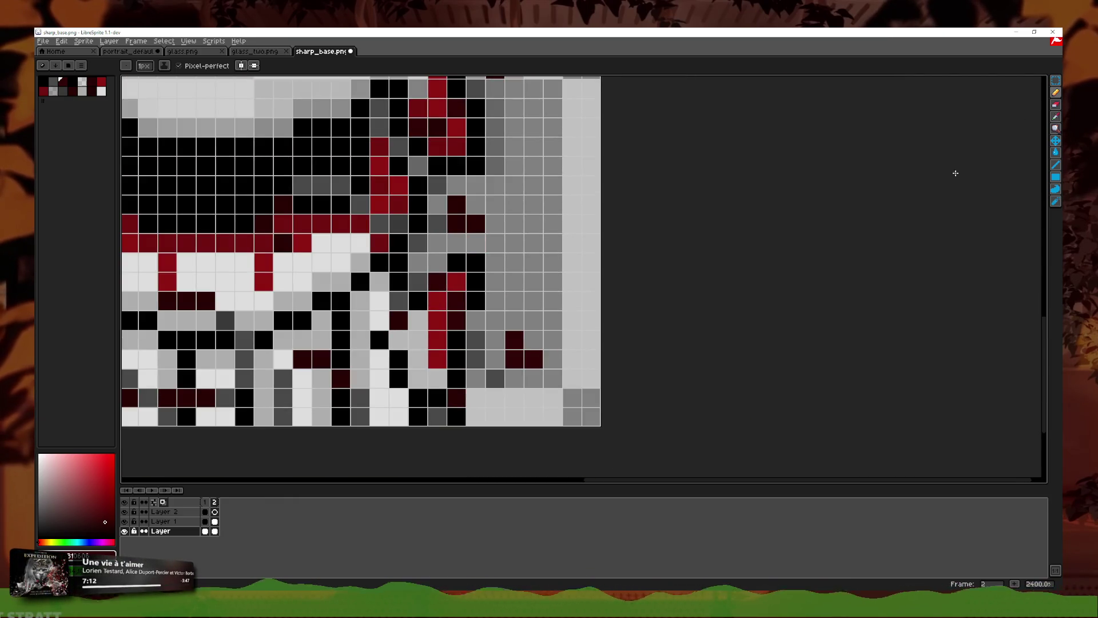
Step: Erase a stray dark-red pixel and repaint dark-red pixels beside and along the red strand
left_click(1056, 105)
scroll(514, 246, "up", 2)
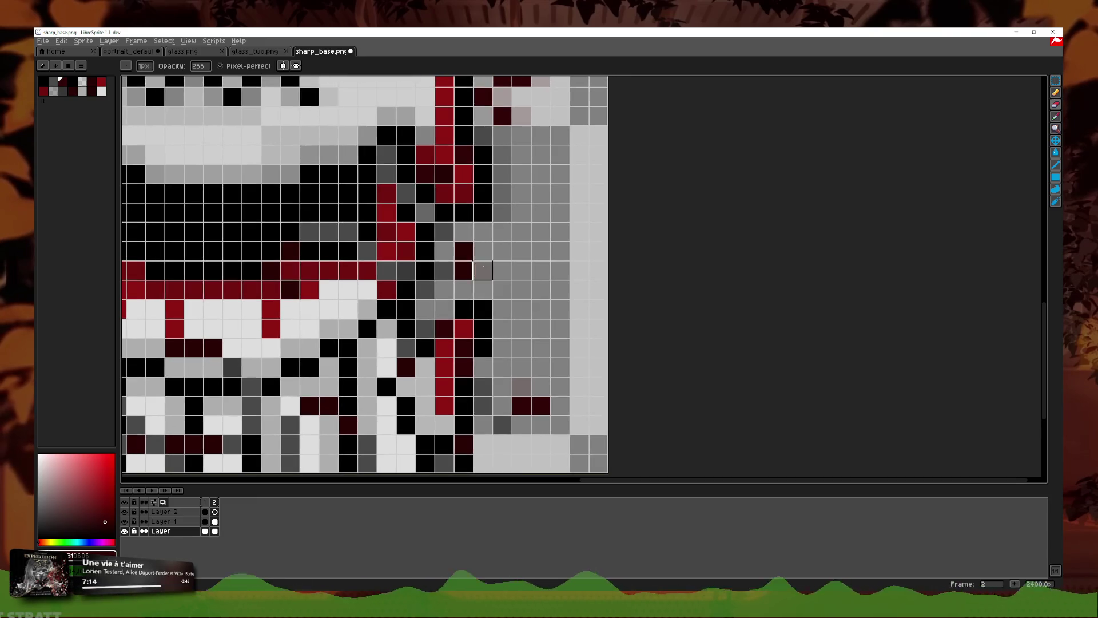
left_click(1056, 93)
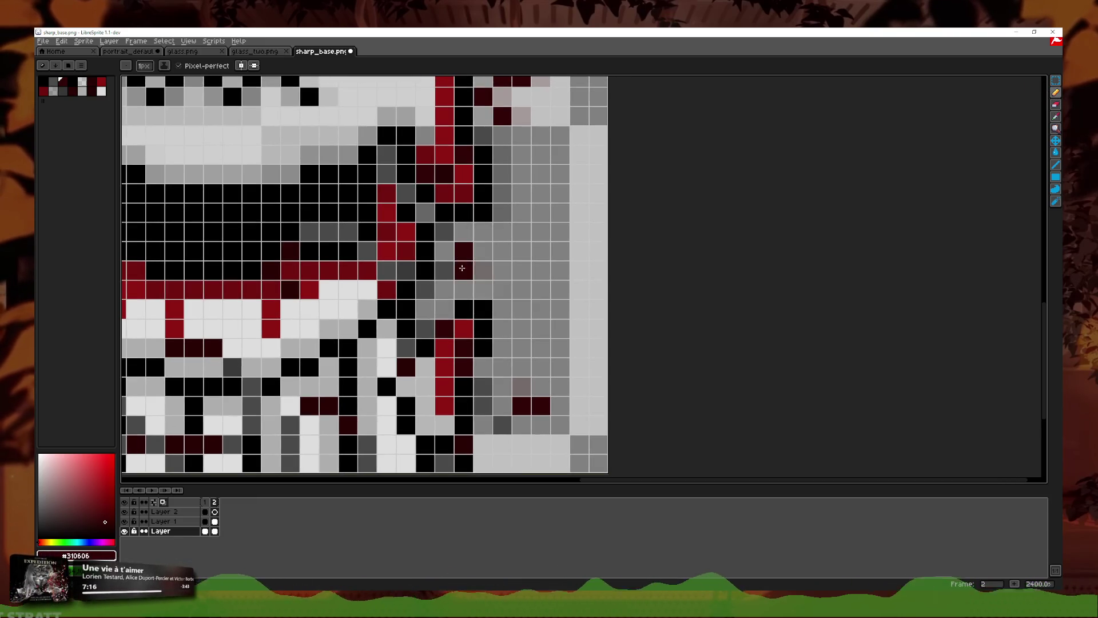
scroll(462, 262, "down", 3)
scroll(533, 272, "up", 3)
scroll(533, 272, "up", 1)
left_click(1056, 105)
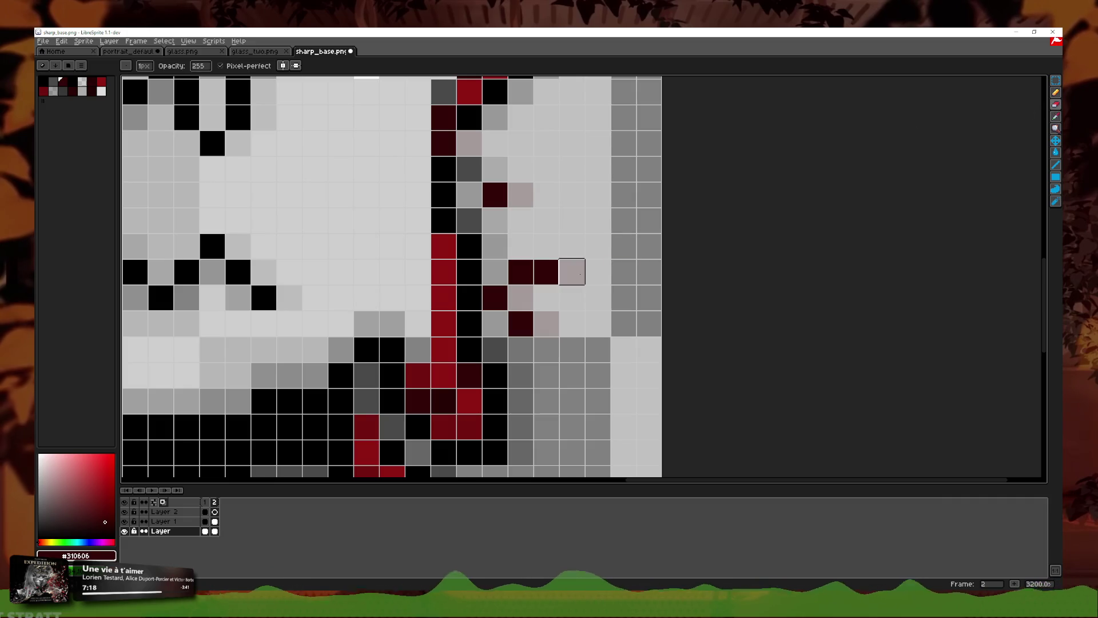
left_click(495, 195)
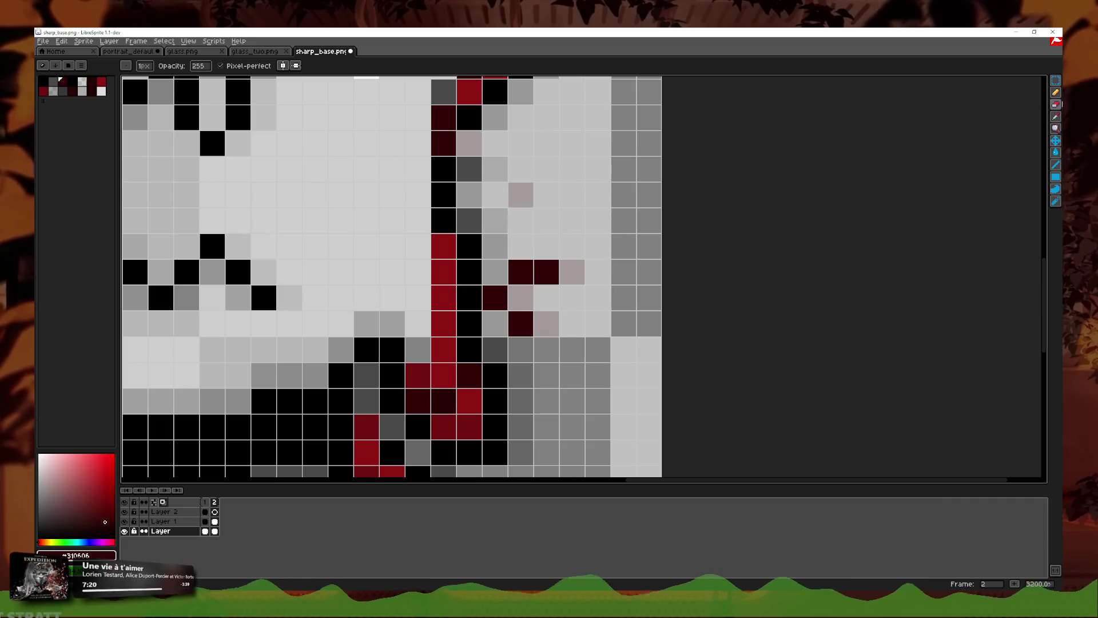
left_click(1056, 92)
left_click(546, 246)
left_click(573, 298)
key("ctrl+z")
key("ctrl+z")
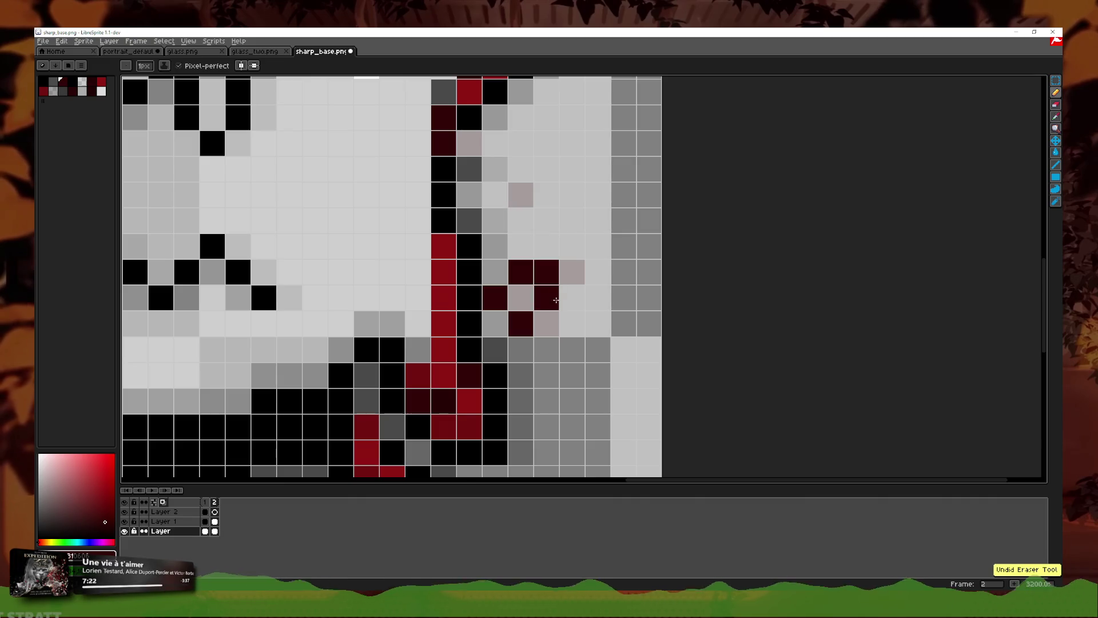
key("ctrl+y")
left_click(546, 349)
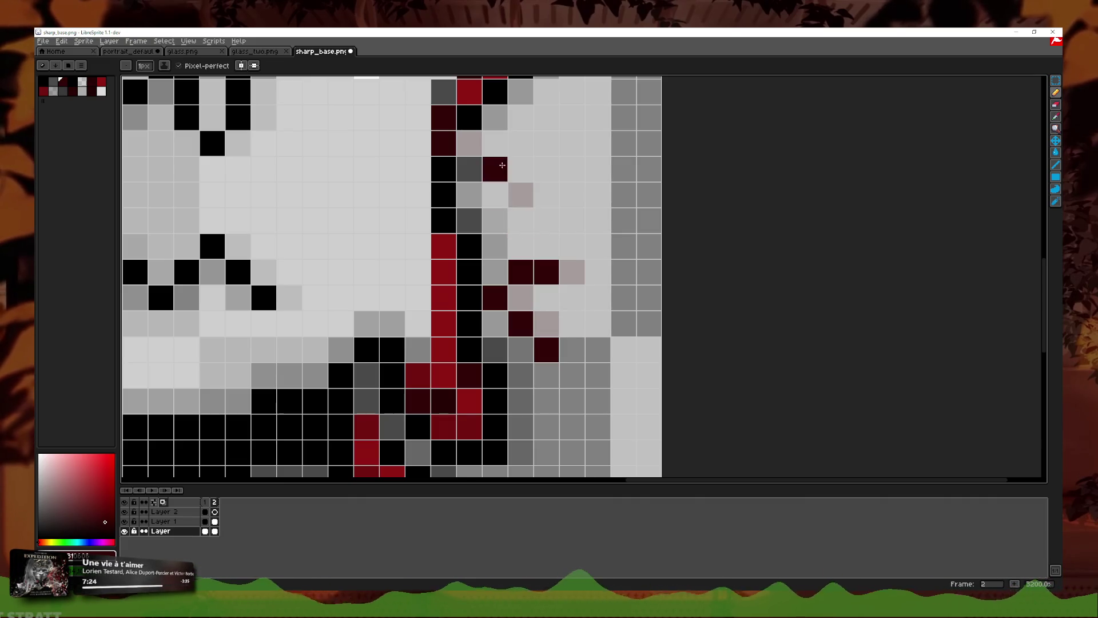
left_click(494, 194)
Step: Bring the upper hair into view and paint two dark-red pixels near the hair tip
scroll(523, 170, "down", 4)
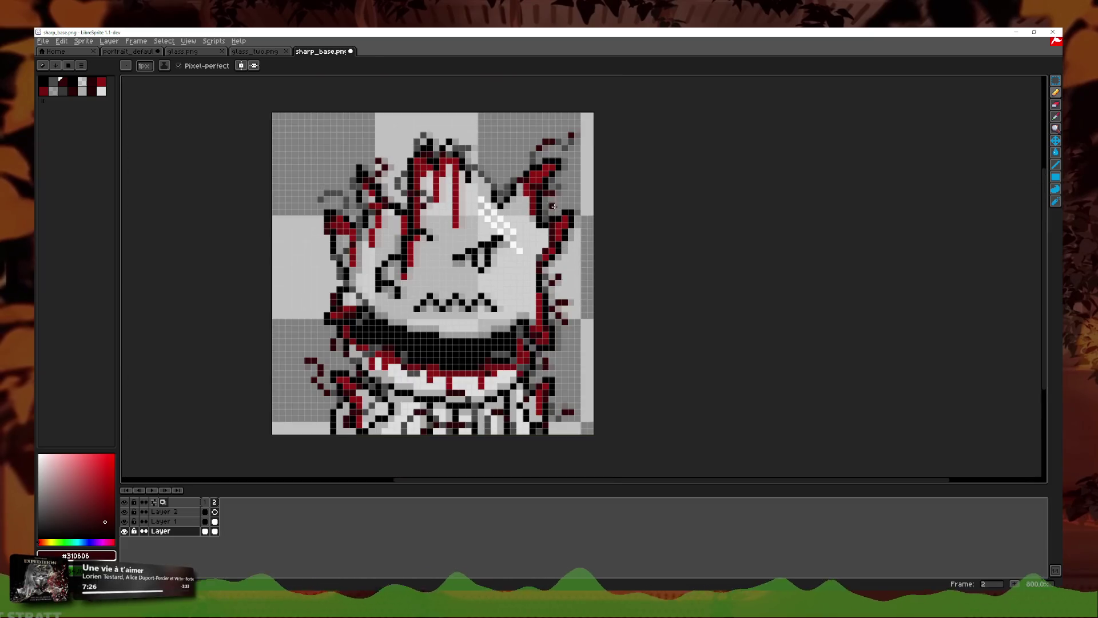
scroll(634, 173, "up", 3)
left_click_drag(635, 173, 642, 216)
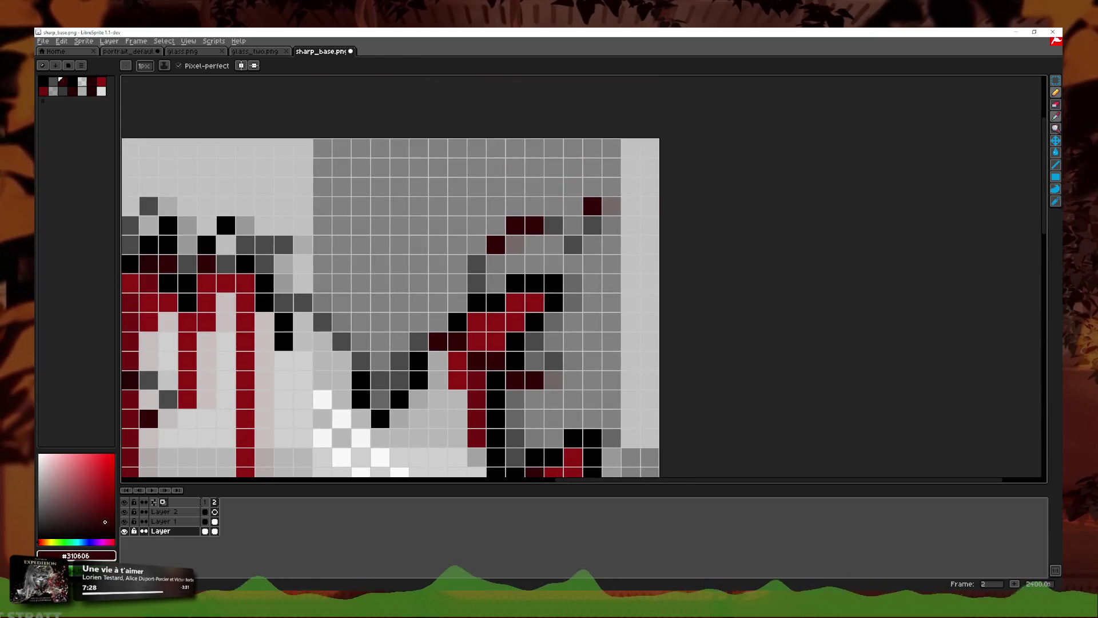
left_click(1056, 93)
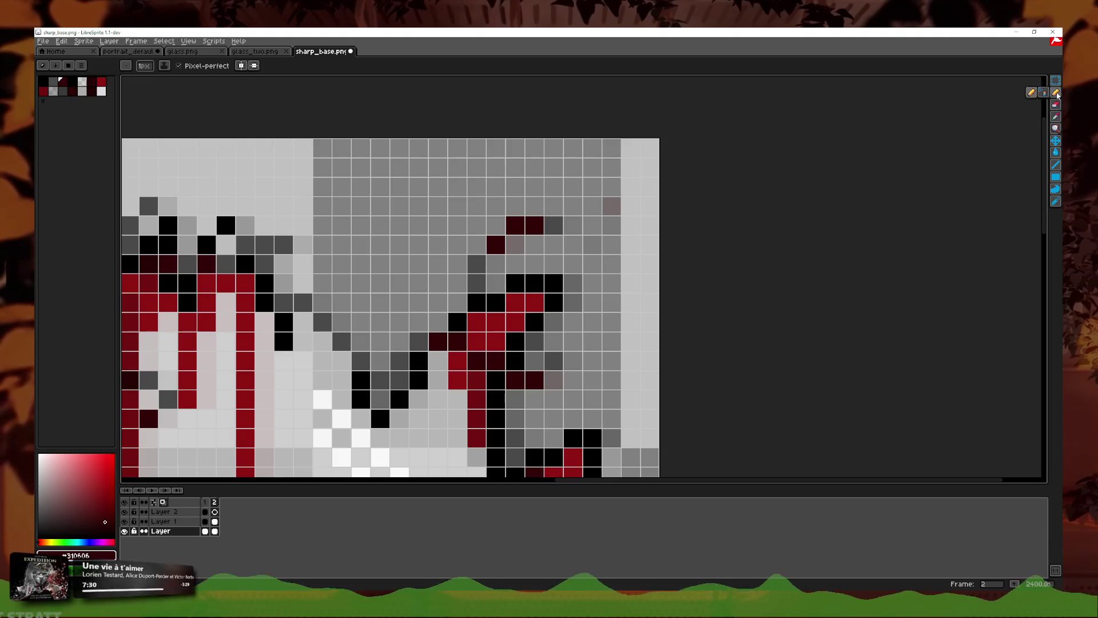
mouse_move(574, 244)
left_mouse_down()
mouse_move(577, 259)
mouse_move(577, 221)
left_mouse_up()
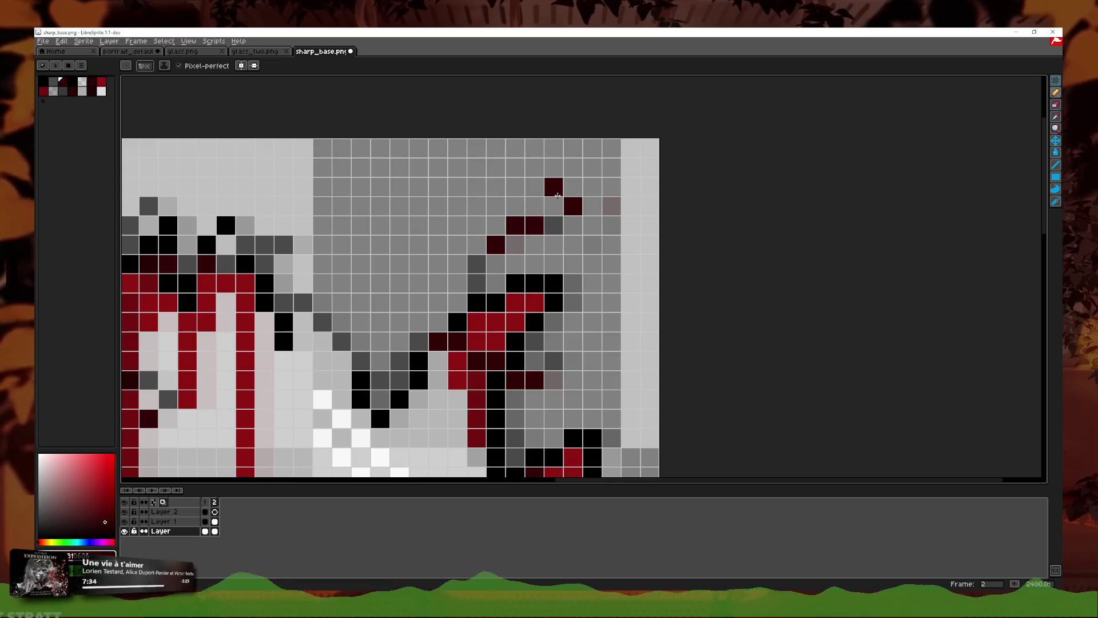
Step: Erase the stray dark-red pixels beside the left hair spike
scroll(618, 261, "down", 2)
scroll(618, 261, "down", 1)
scroll(484, 249, "up", 3)
scroll(484, 249, "down", 1)
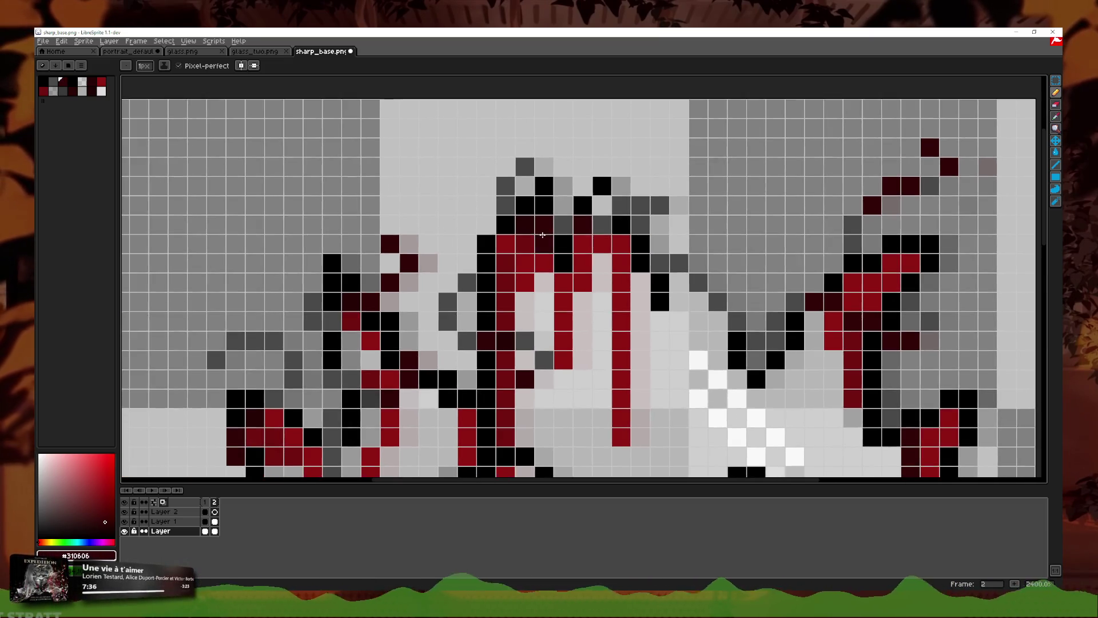
scroll(484, 249, "down", 1)
scroll(519, 183, "up", 2)
left_click(519, 183)
key("ctrl+z")
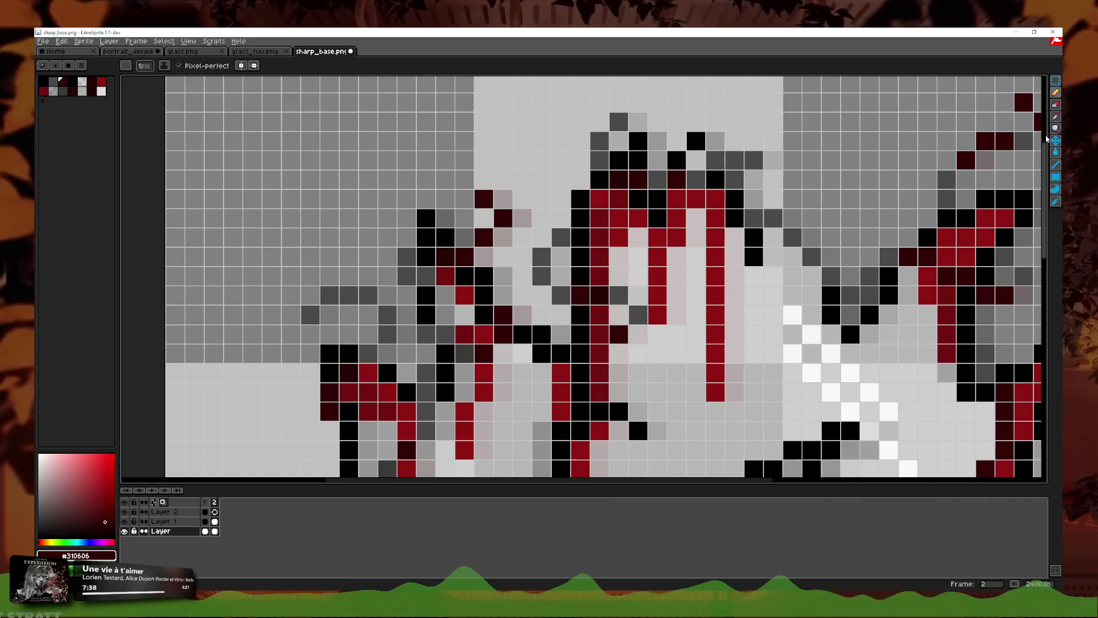
key("e")
left_click(503, 218)
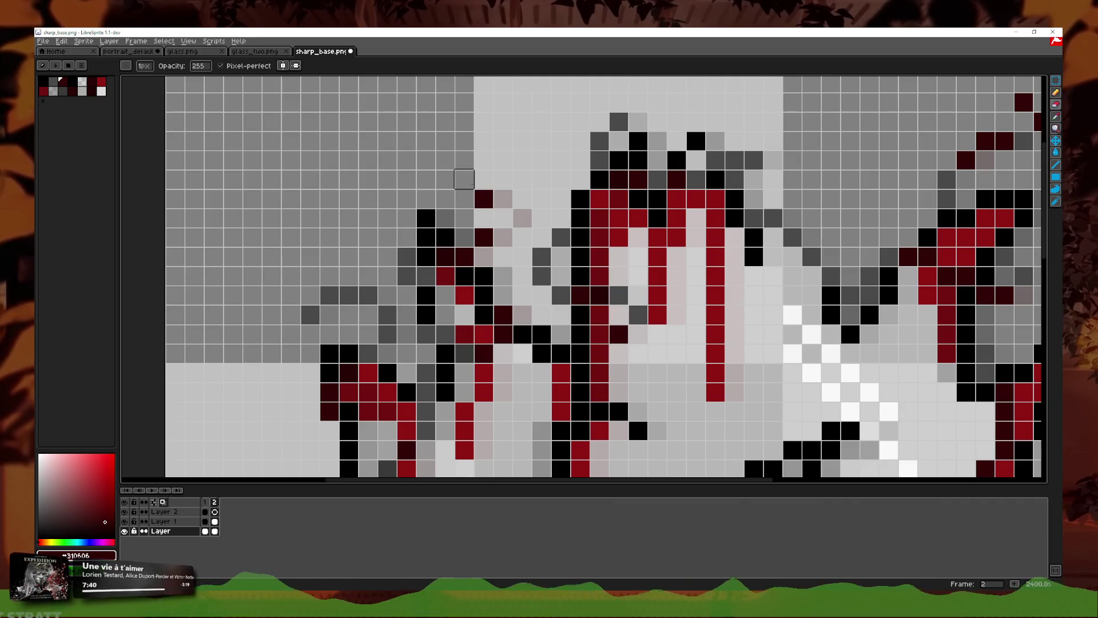
left_click(484, 199)
Step: Repaint dark-red pixels lower on the spike outline, undoing one misplaced pixel
key("b")
left_click(502, 218)
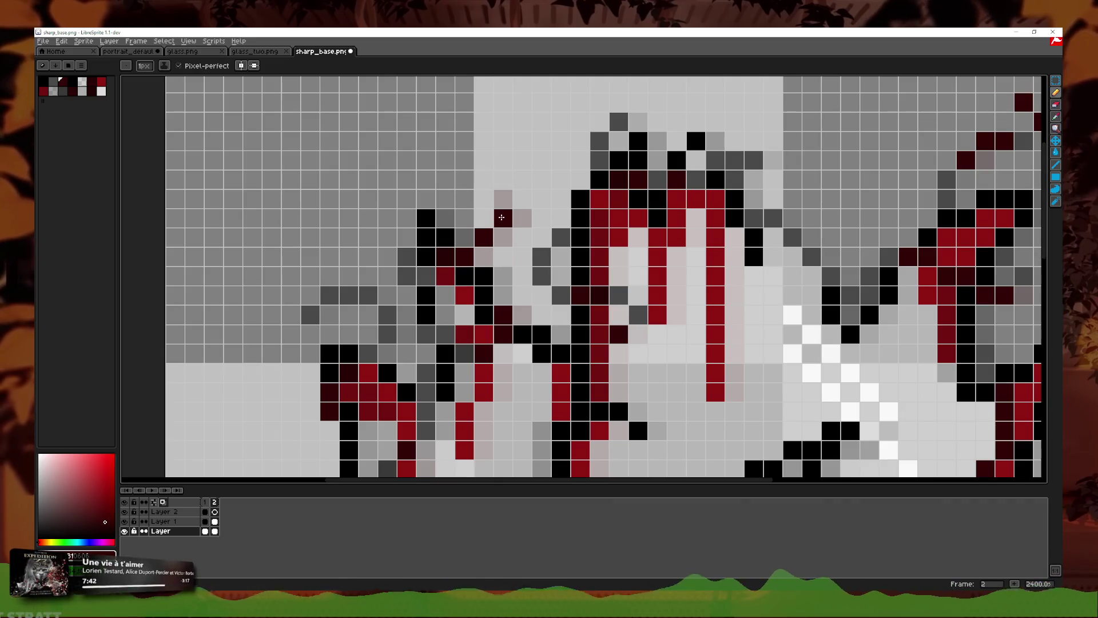
key("ctrl+z")
left_click(465, 217)
left_click(484, 198)
Step: Eyedrop the dark grey and paint one grey pixel at the spike's edge
key("ctrl+z")
left_click_drag(523, 240, 646, 187)
left_click(1056, 117)
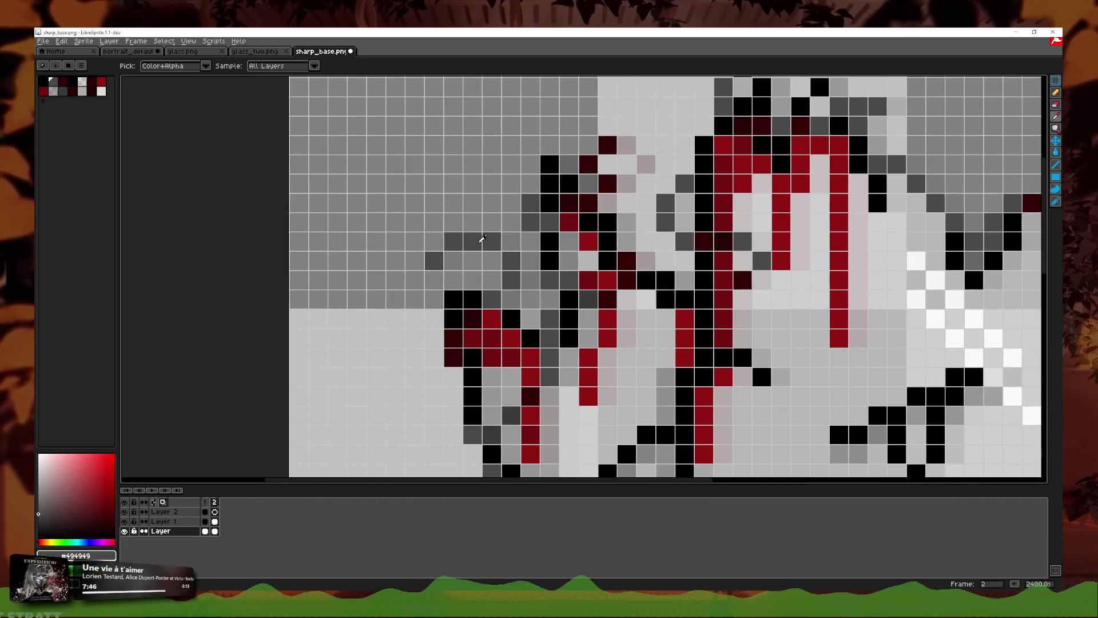
left_click(1056, 93)
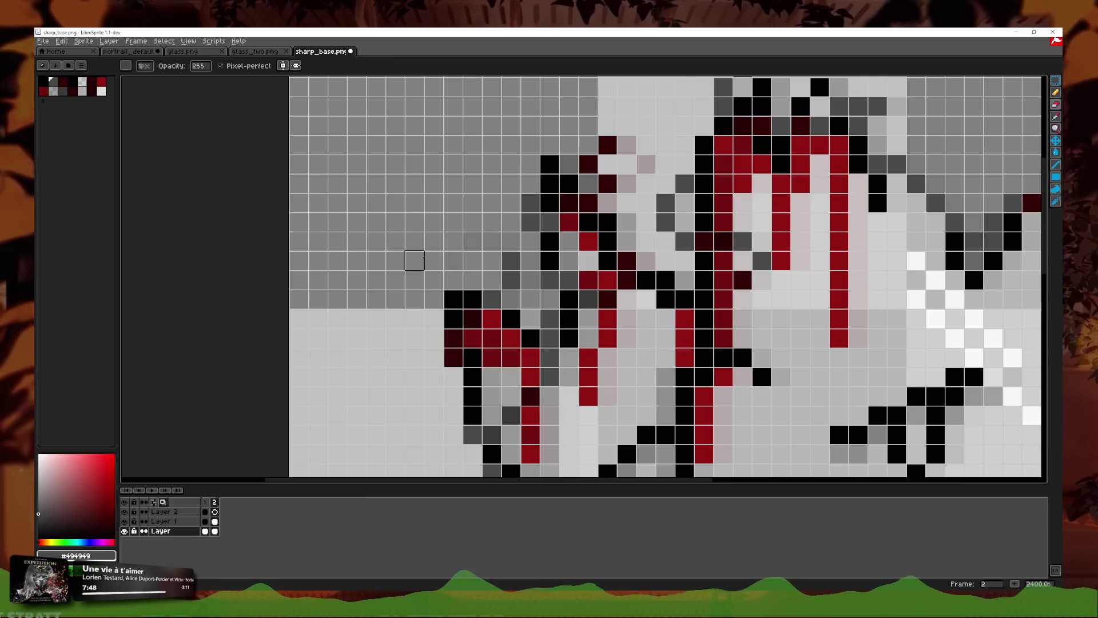
left_click(491, 241)
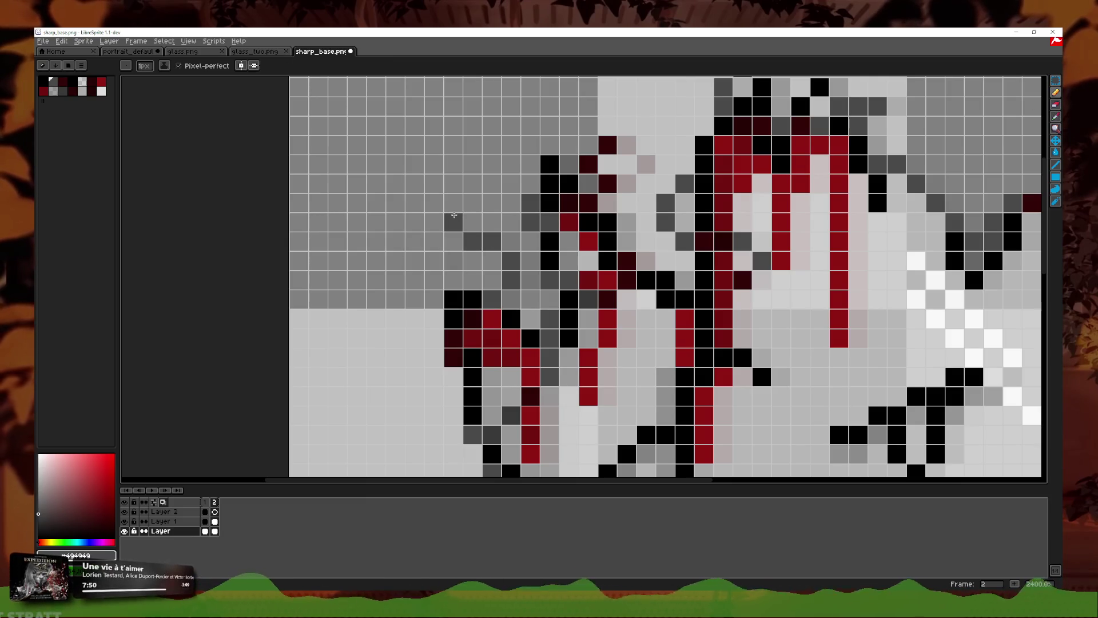
scroll(562, 317, "down", 5)
scroll(562, 317, "down", 1)
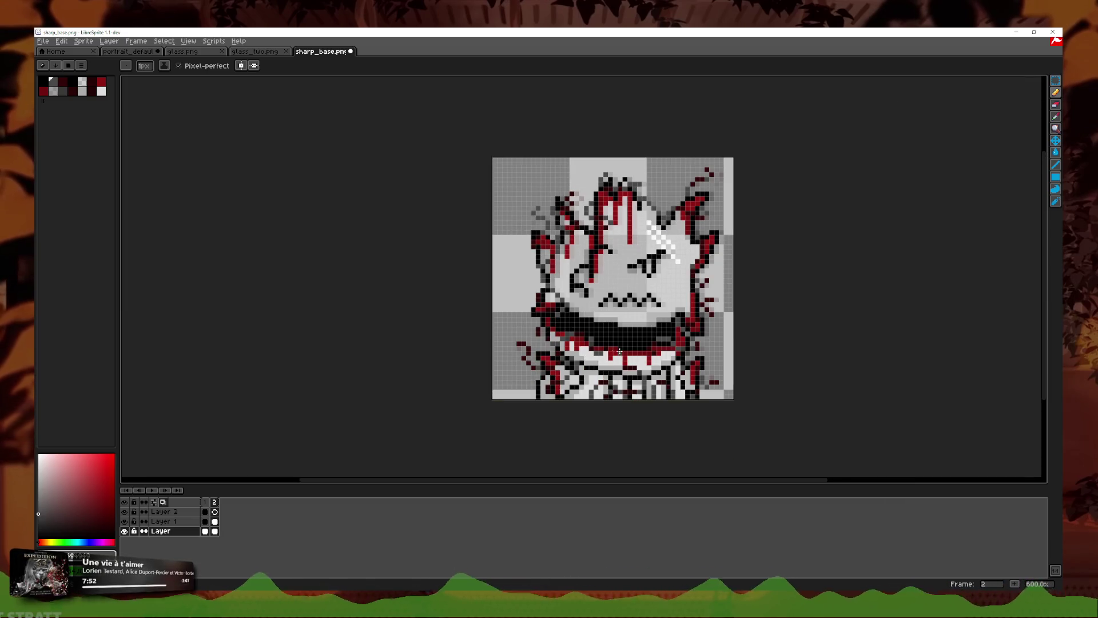
scroll(616, 349, "right", 3)
left_click(206, 502)
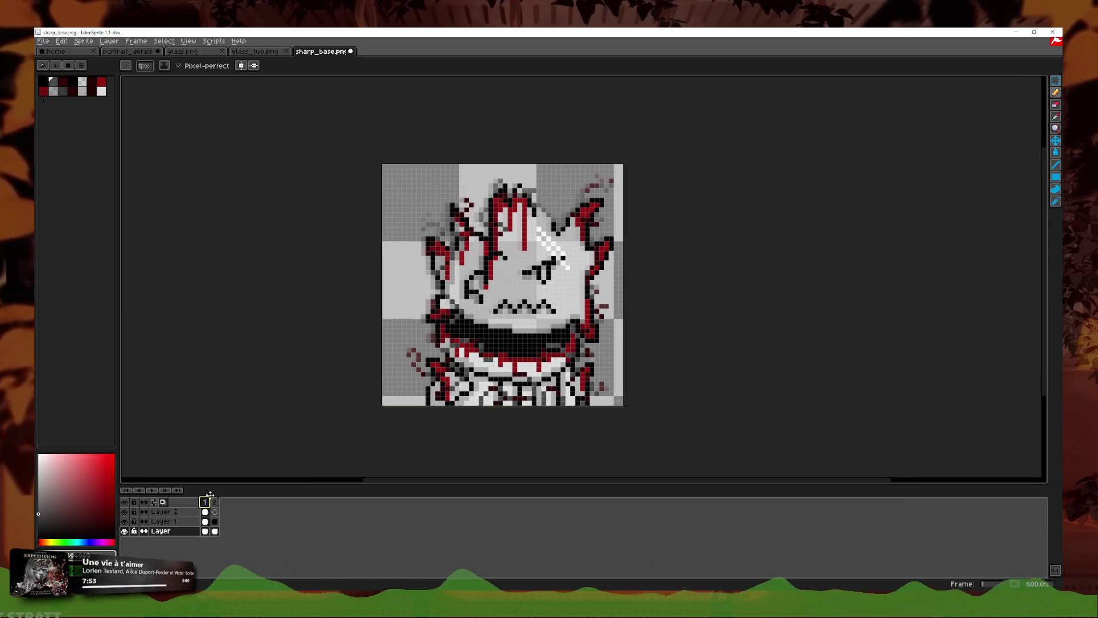
left_click(152, 491)
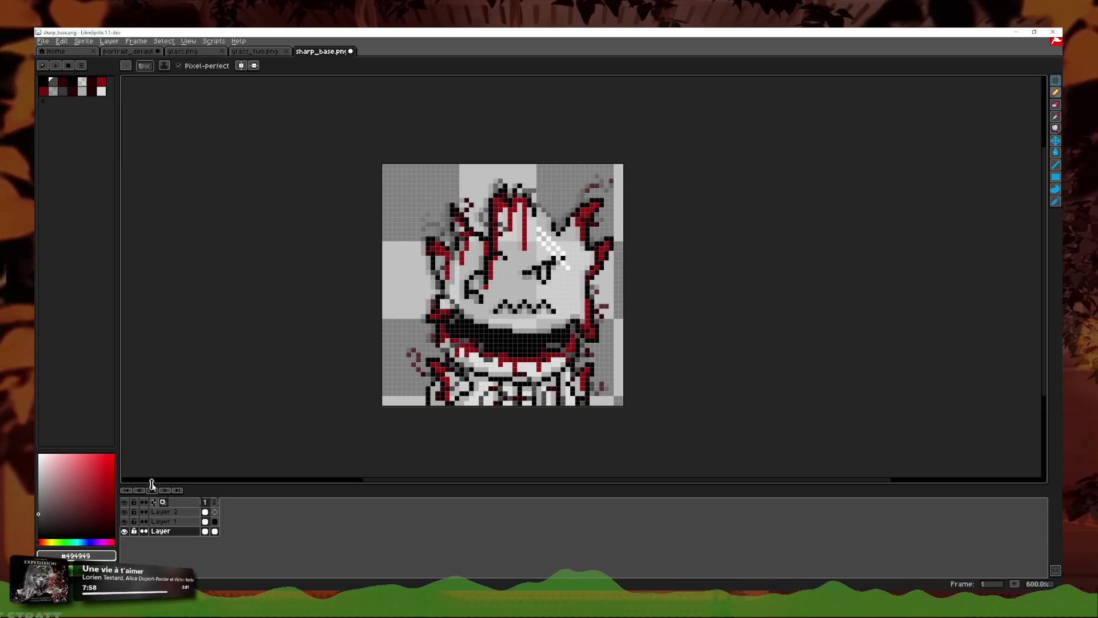
left_click(151, 484)
left_click(124, 512)
left_click(124, 518)
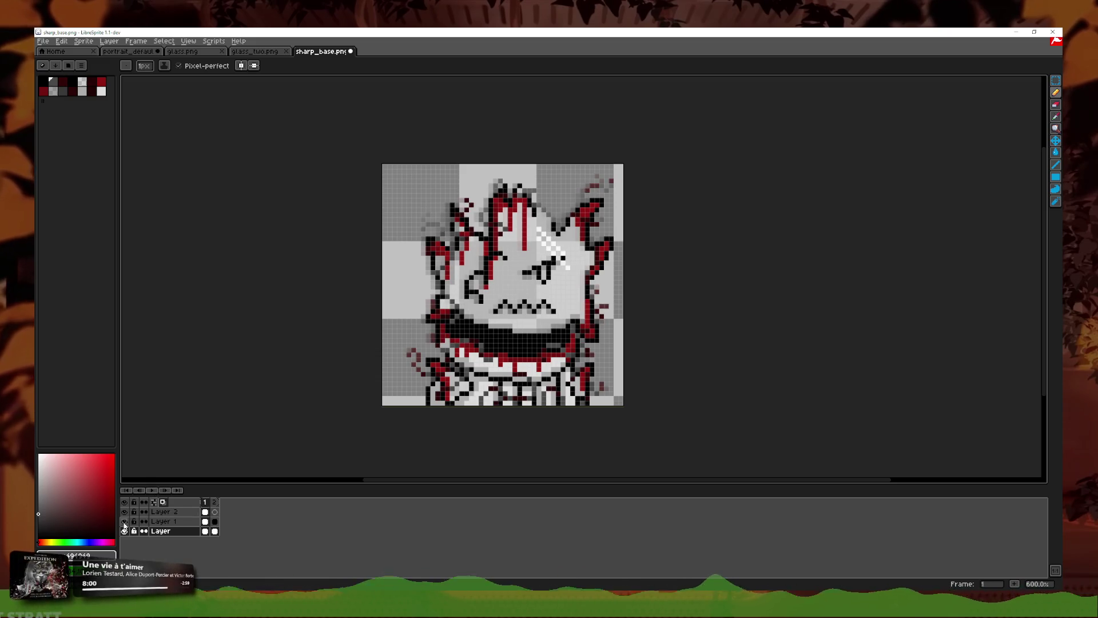
left_click(152, 490)
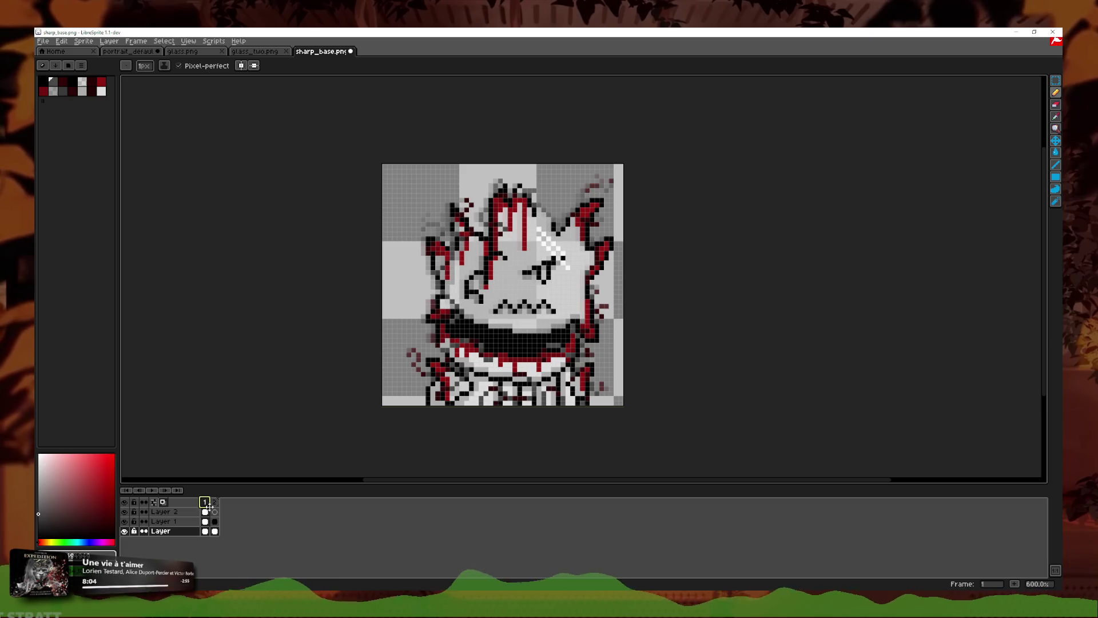
key("ctrl+z")
key("v")
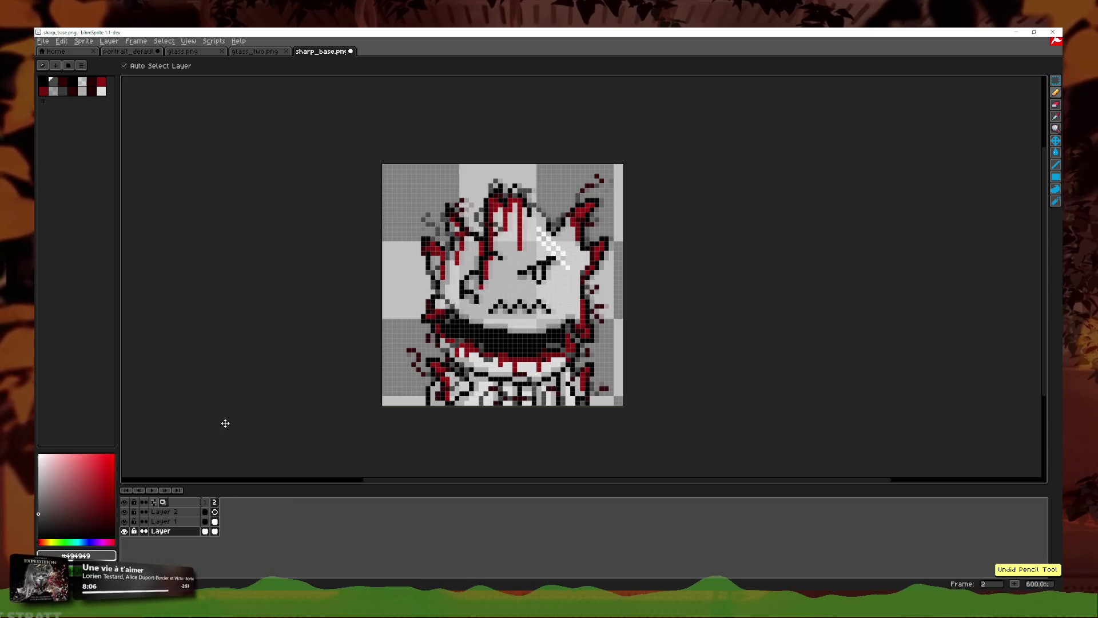
key("ctrl+y")
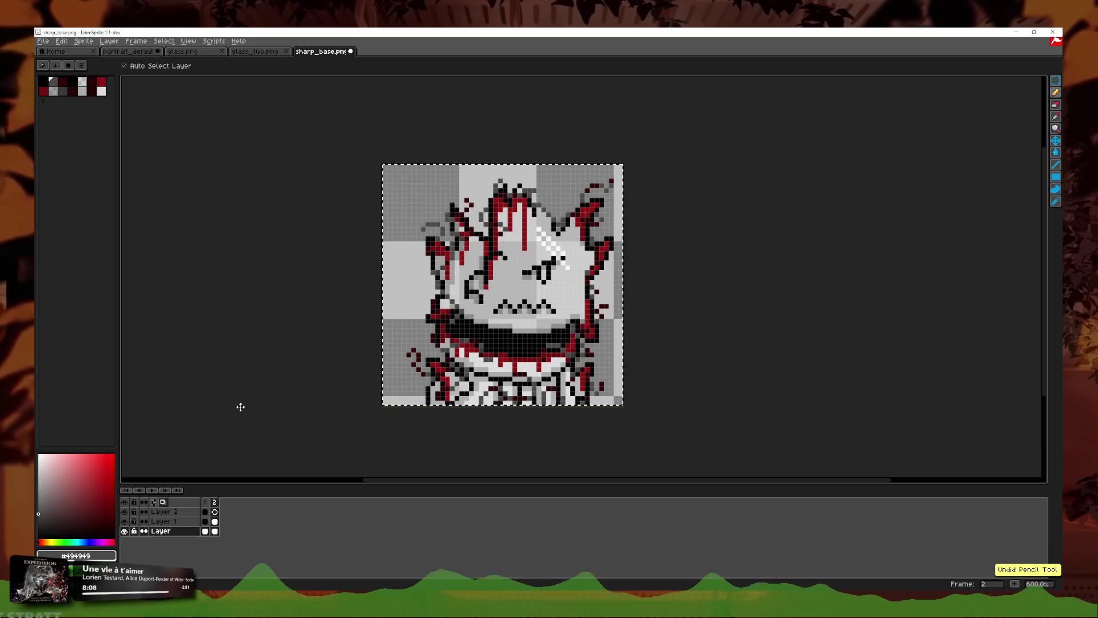
key("b")
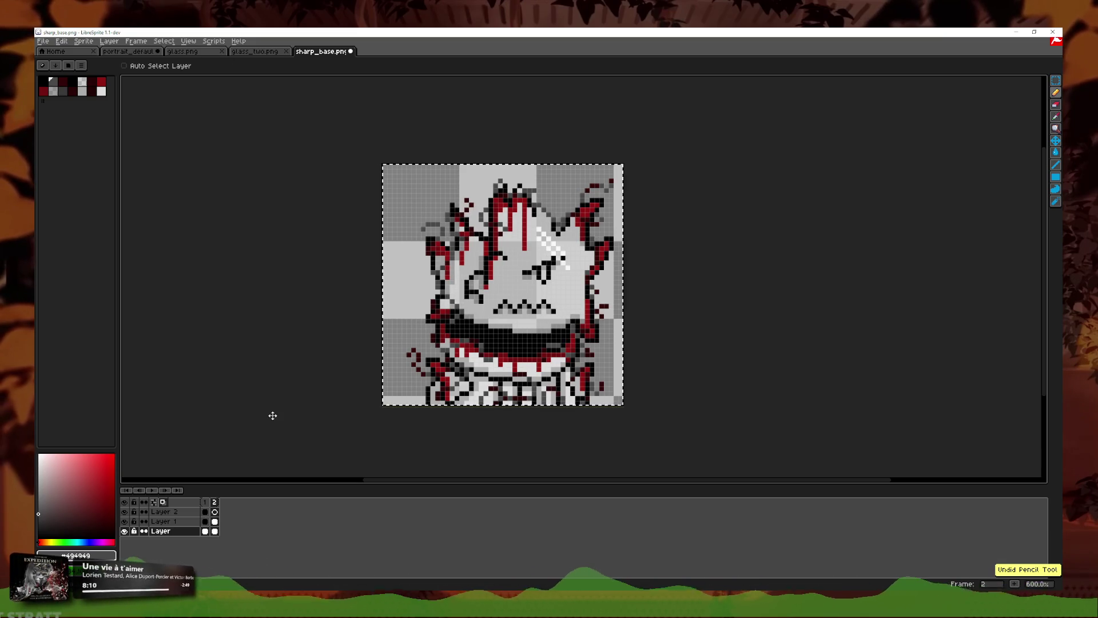
left_click(204, 502)
left_click(155, 491)
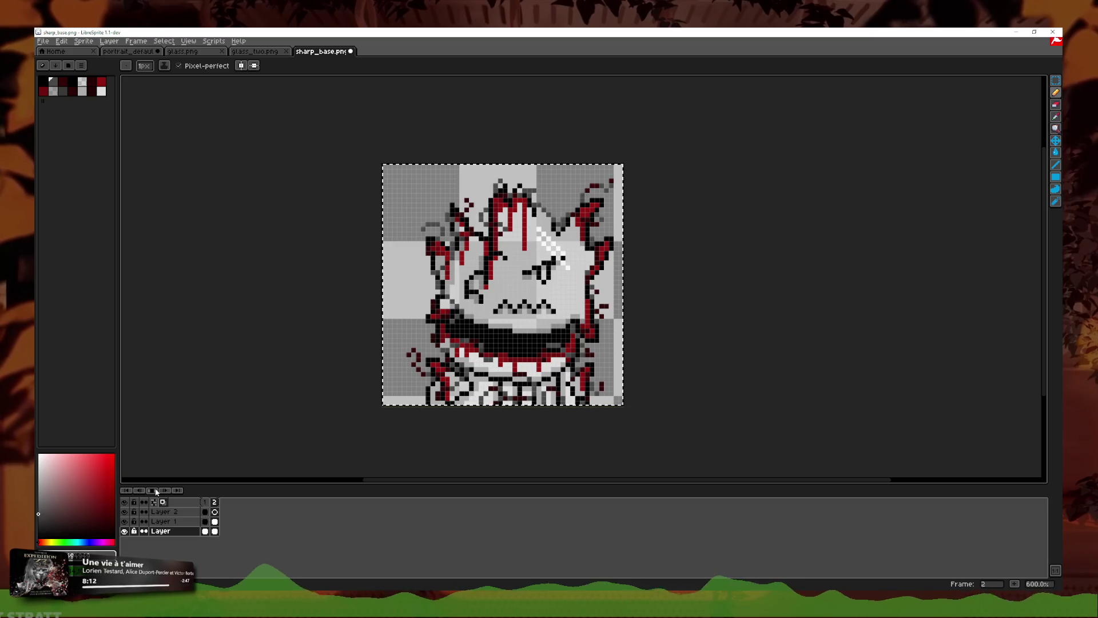
key("Left")
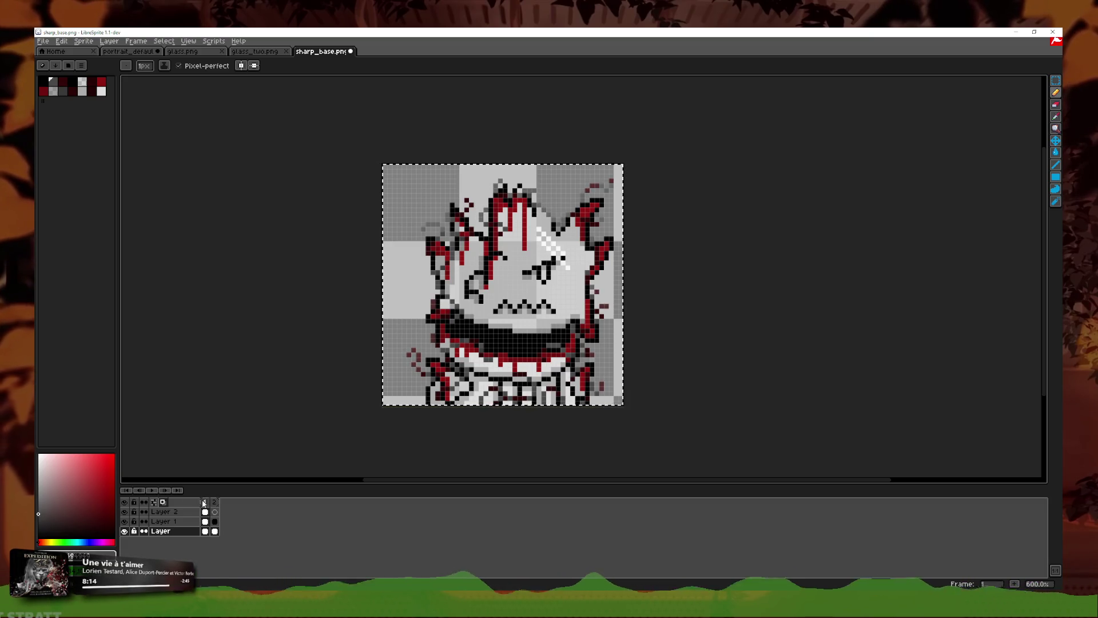
key("m")
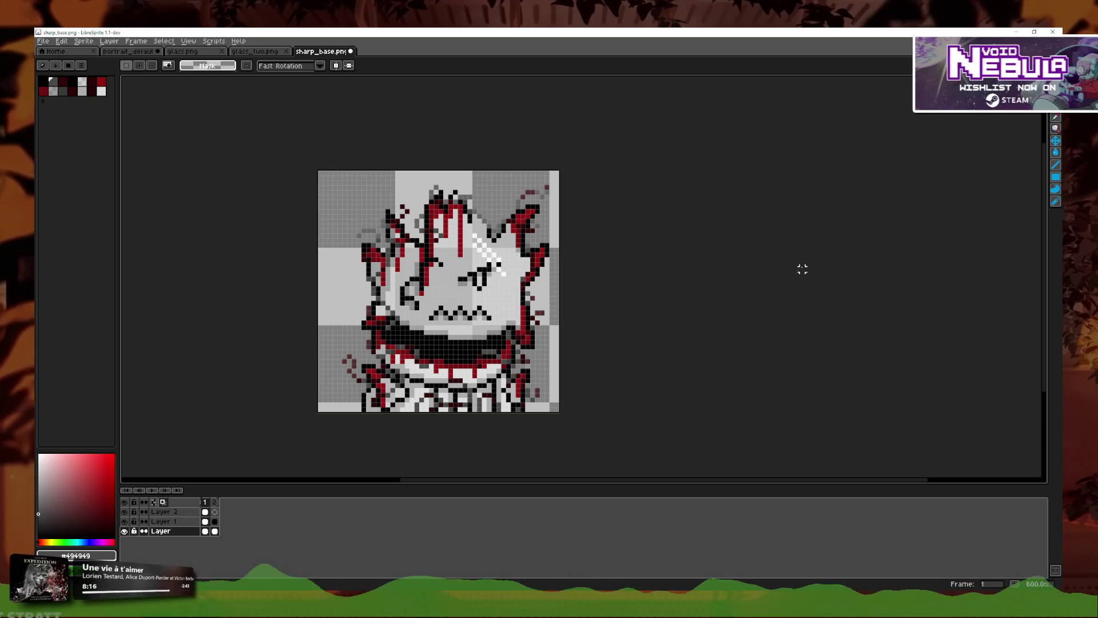
double_click(215, 502)
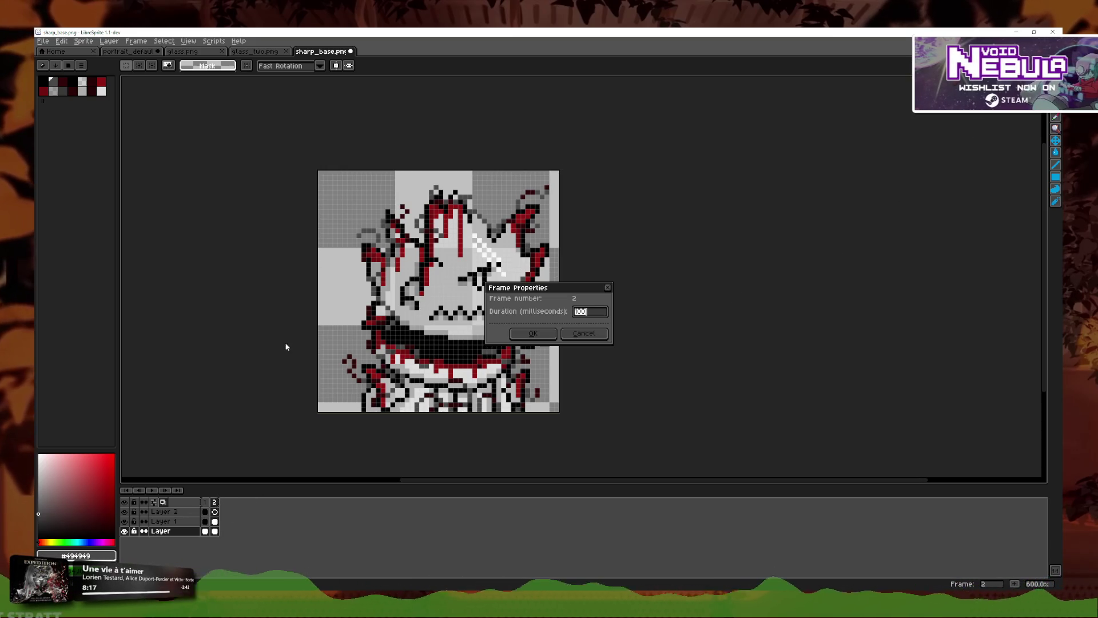
left_click(608, 288)
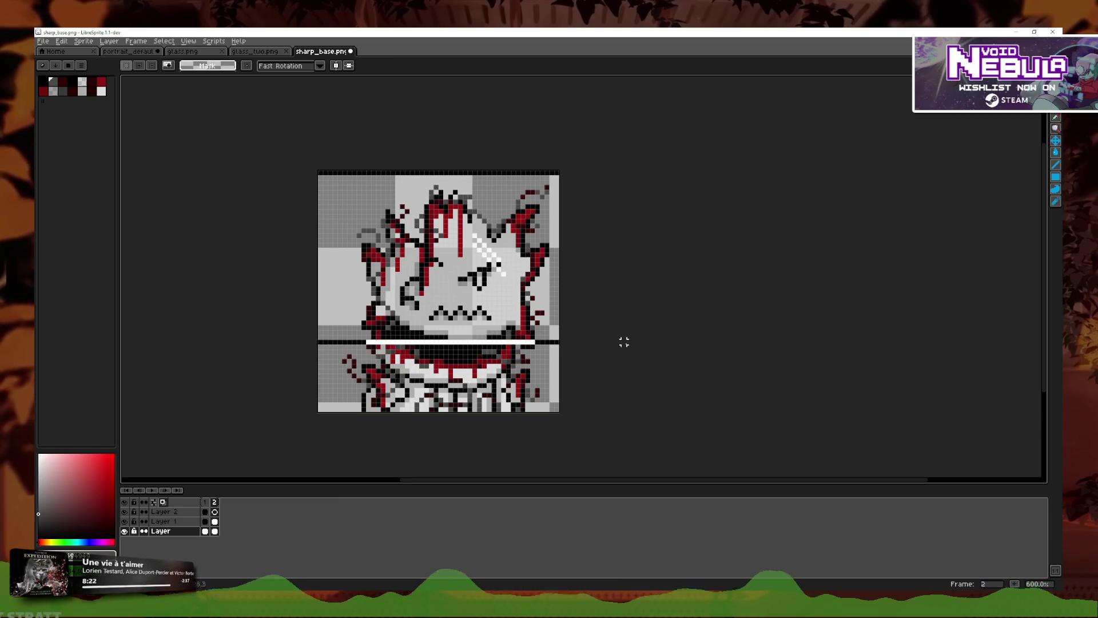
left_click_drag(625, 342, 624, 342)
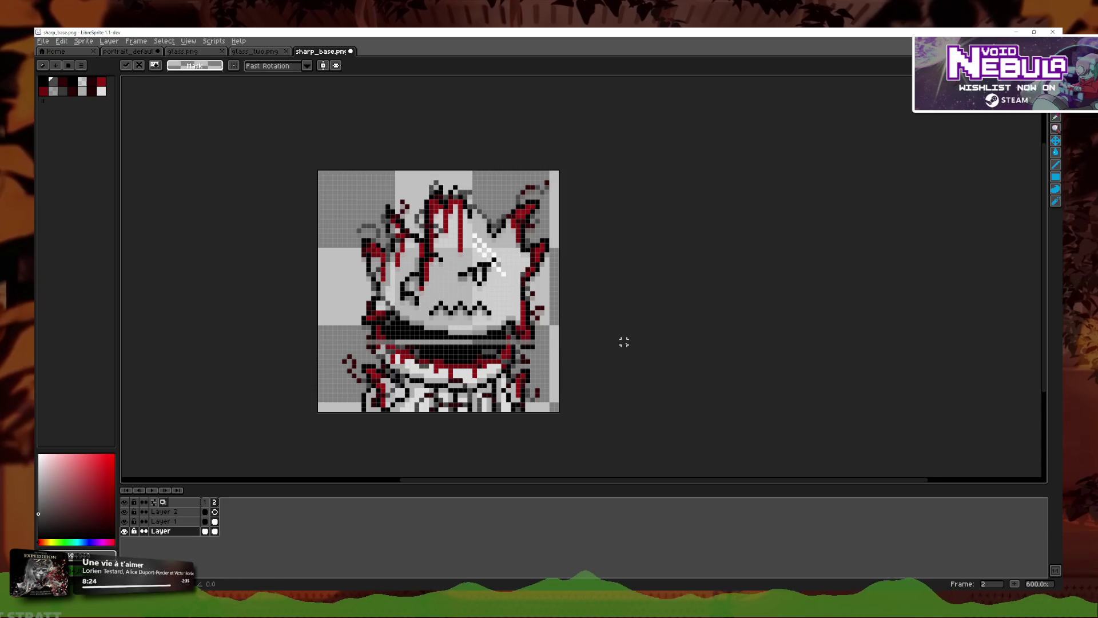
key("ctrl+d")
double_click(211, 503)
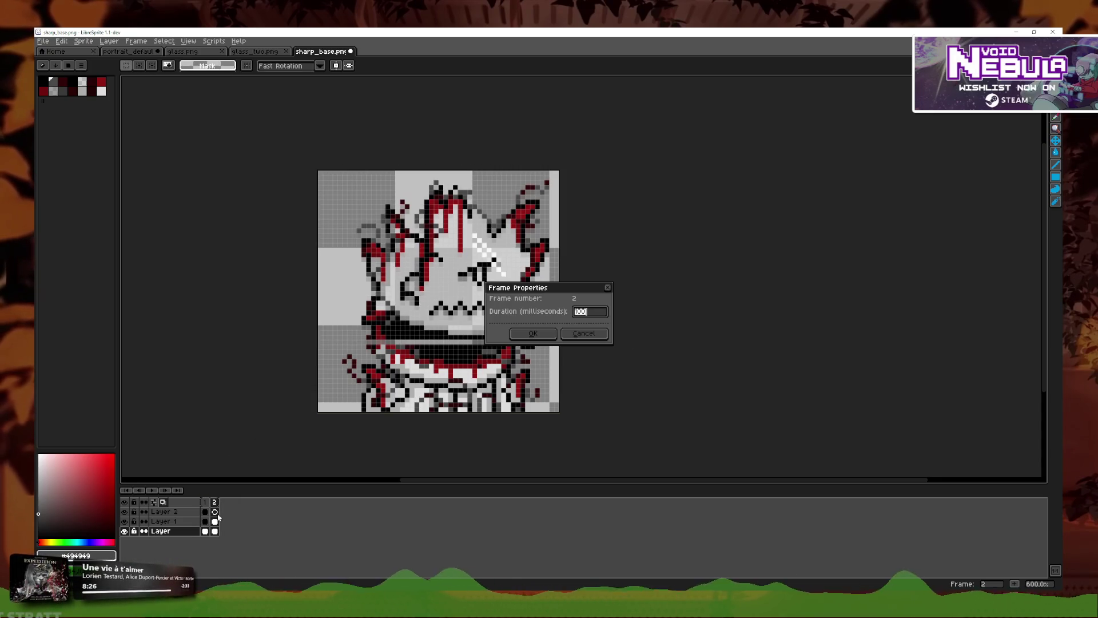
left_click(608, 287)
scroll(433, 366, "up", 3)
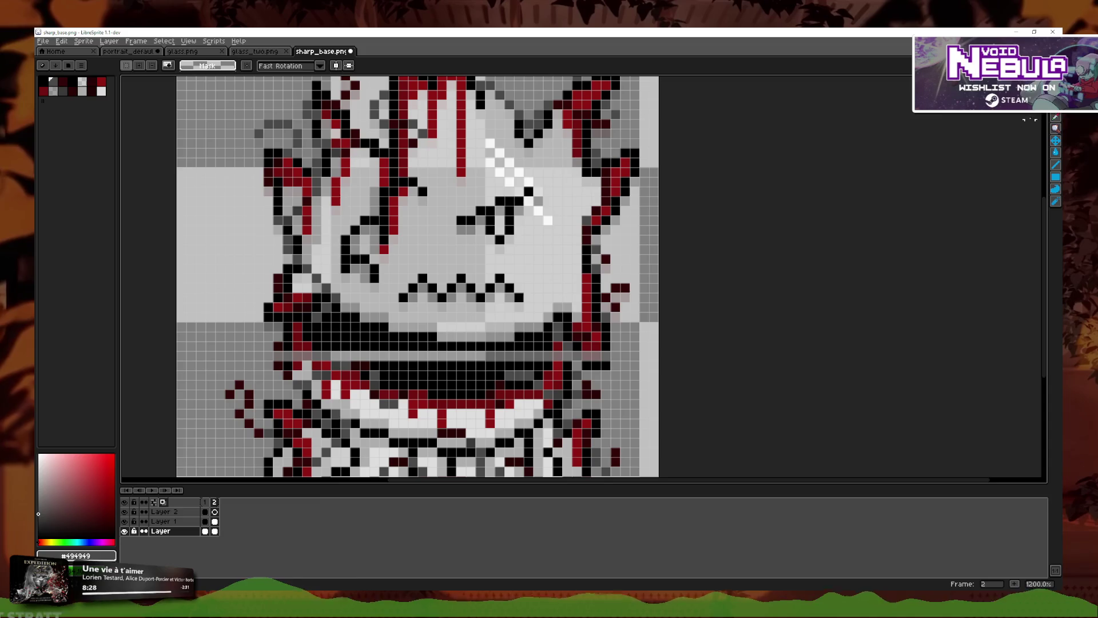
Step: Replace the black line across the mouth's grey row with a shorter one
key("b")
scroll(523, 393, "up", 1)
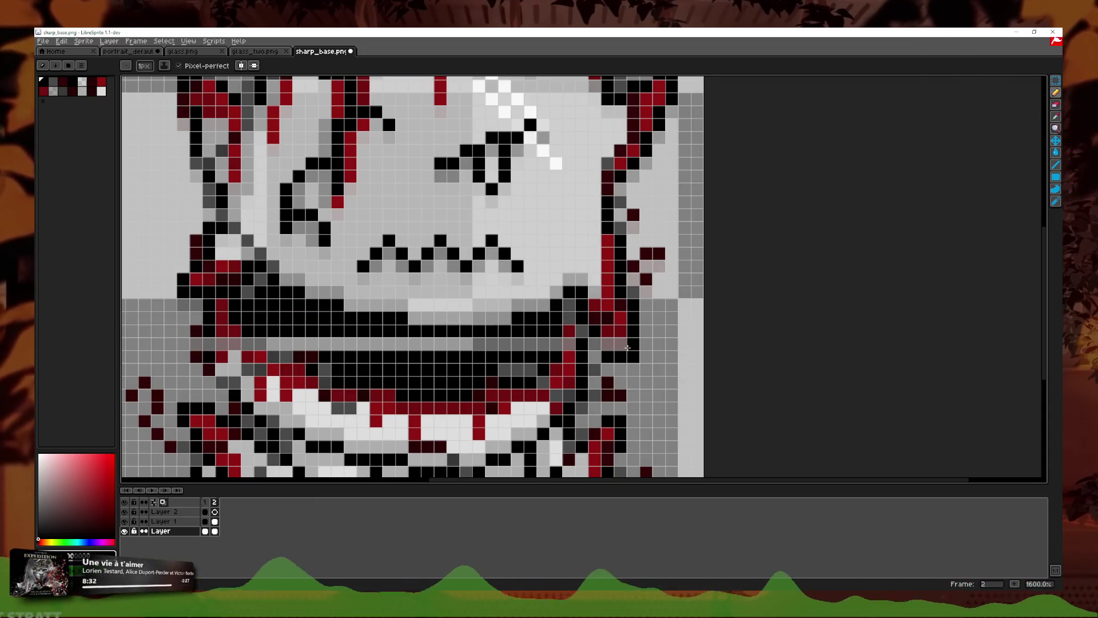
left_click_drag(221, 344, 417, 337)
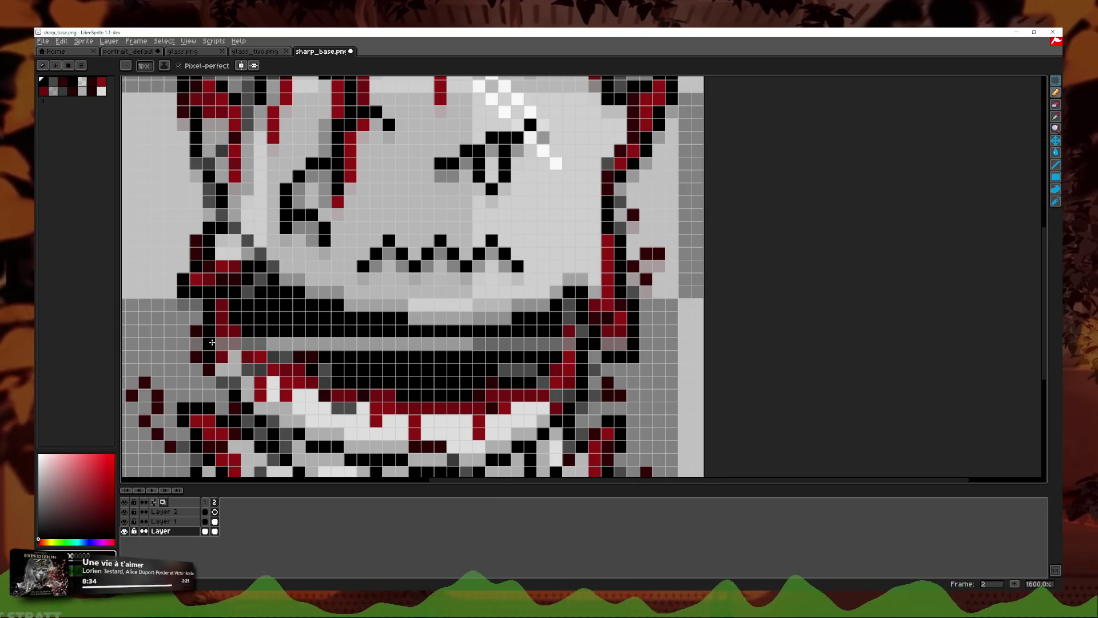
key("ctrl+z")
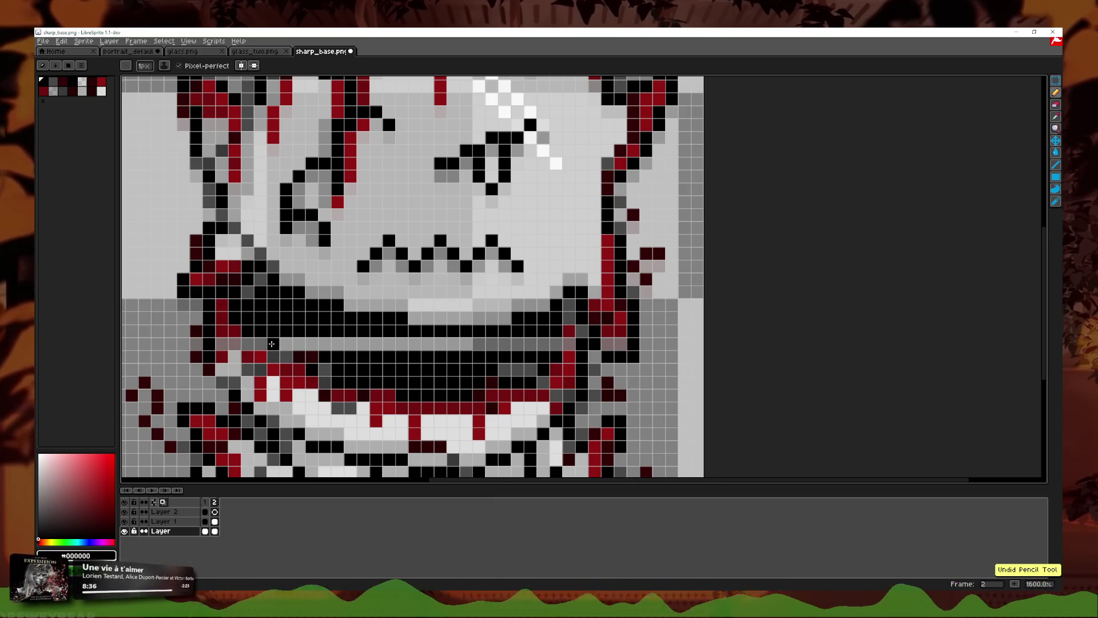
left_click_drag(270, 343, 357, 347)
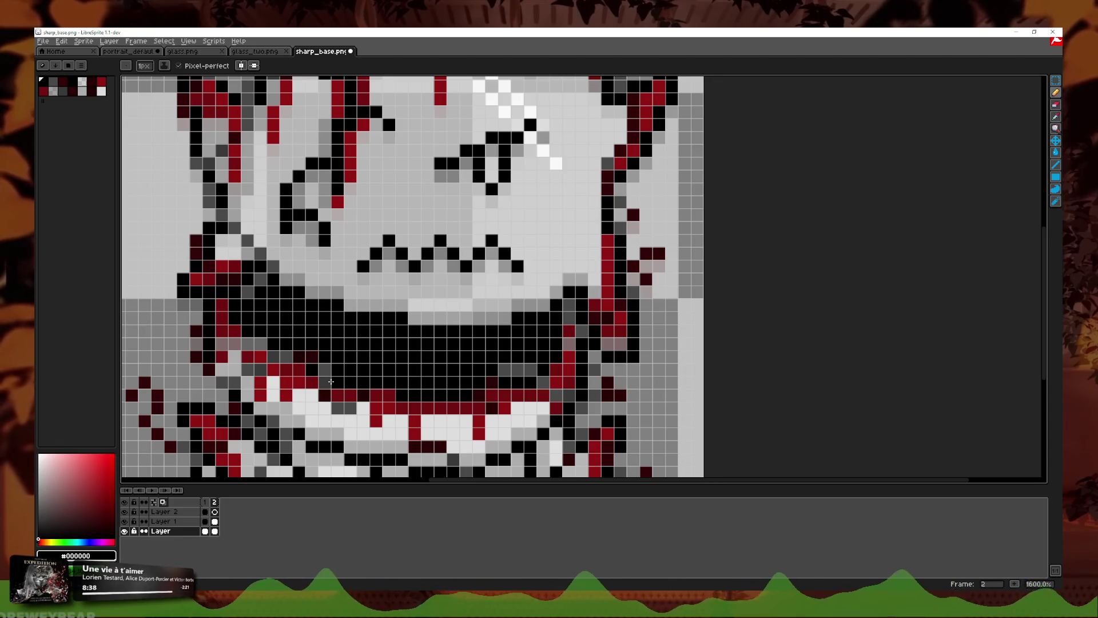
left_click(188, 41)
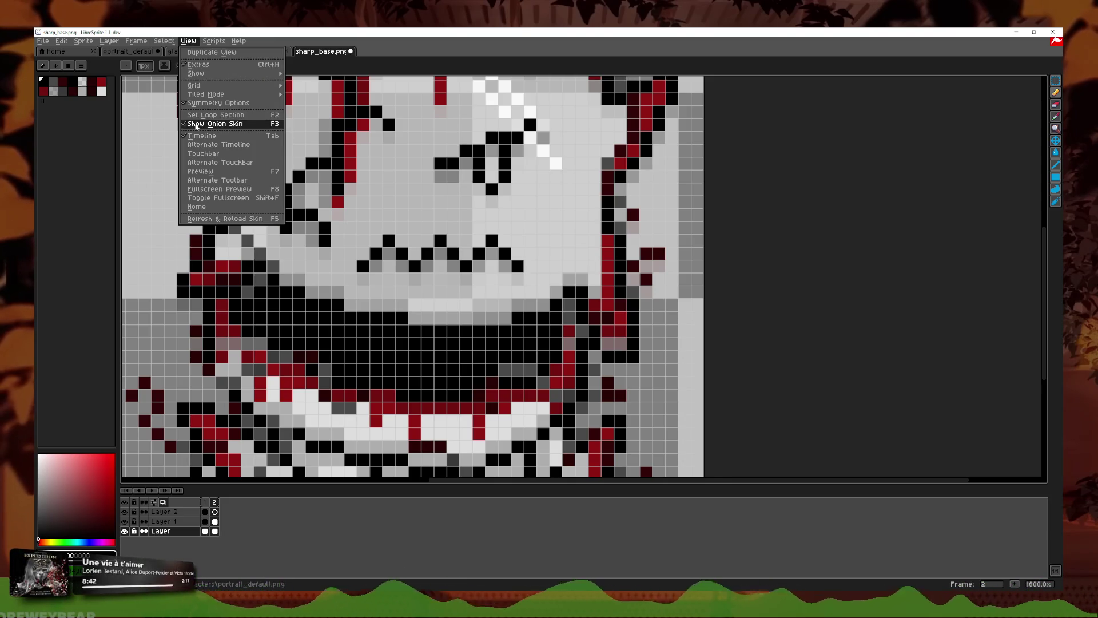
left_click(206, 120)
scroll(278, 385, "down", 3)
scroll(305, 318, "up", 3)
scroll(306, 318, "up", 1)
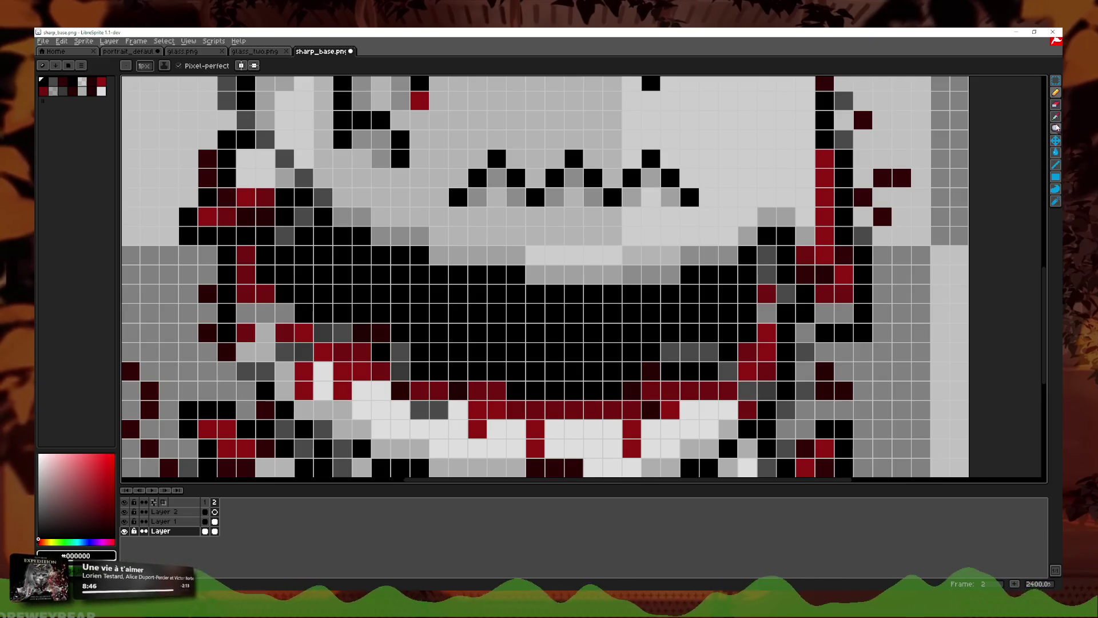
Step: Sample the dark red 700f0f from the portrait with the Eyedropper
key("i")
left_click(1056, 105)
scroll(305, 312, "down", 1)
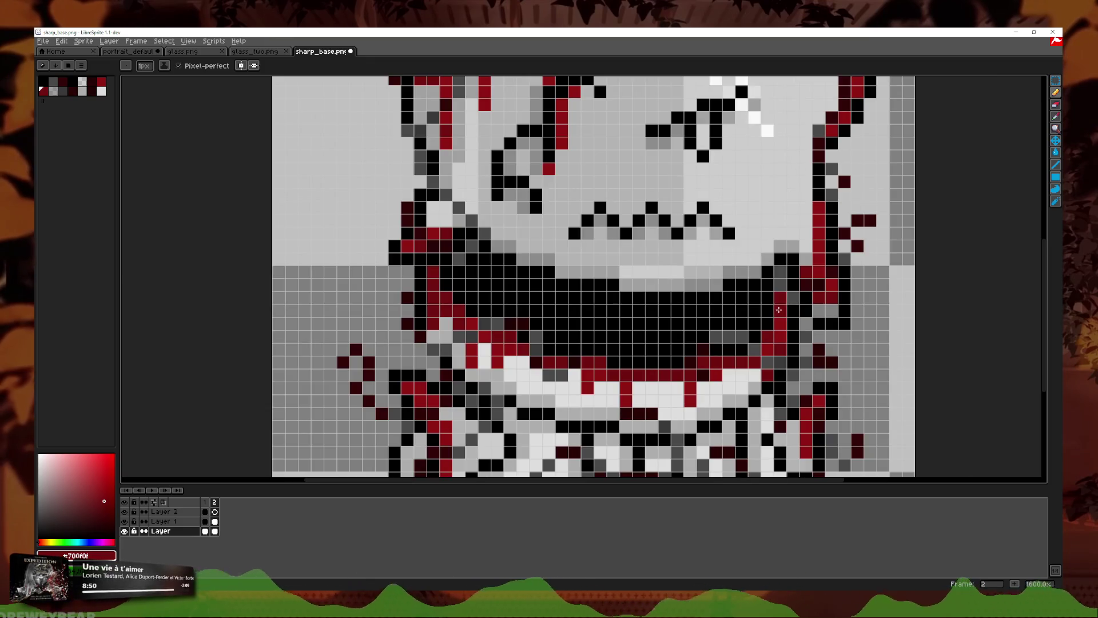
scroll(797, 308, "down", 3)
scroll(793, 320, "up", 3)
scroll(789, 333, "up", 1)
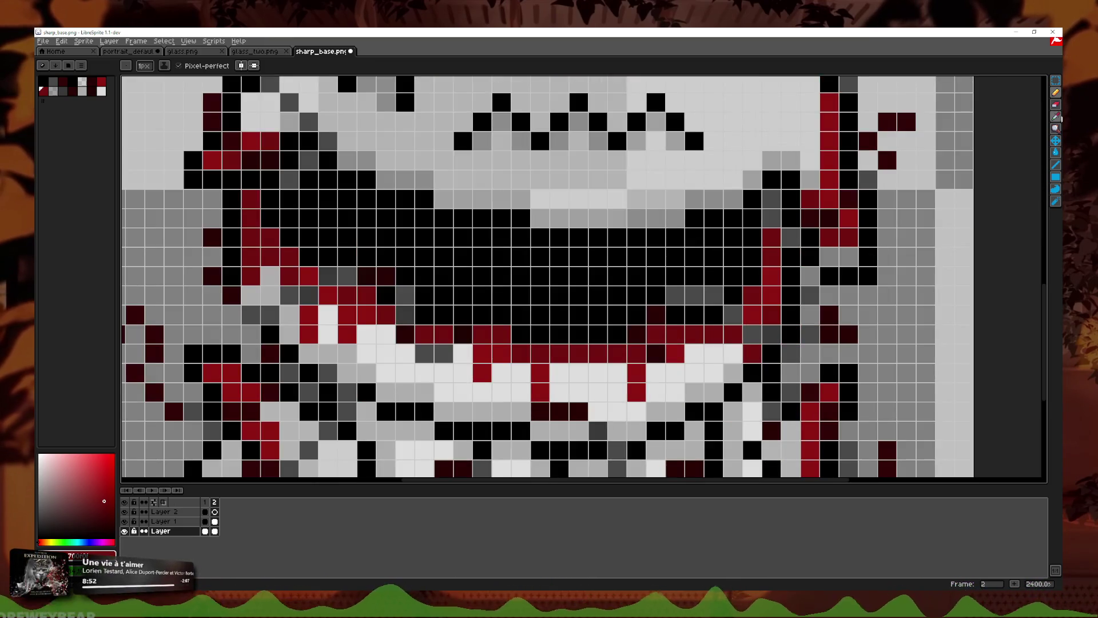
left_click(1055, 117)
scroll(743, 275, "down", 3)
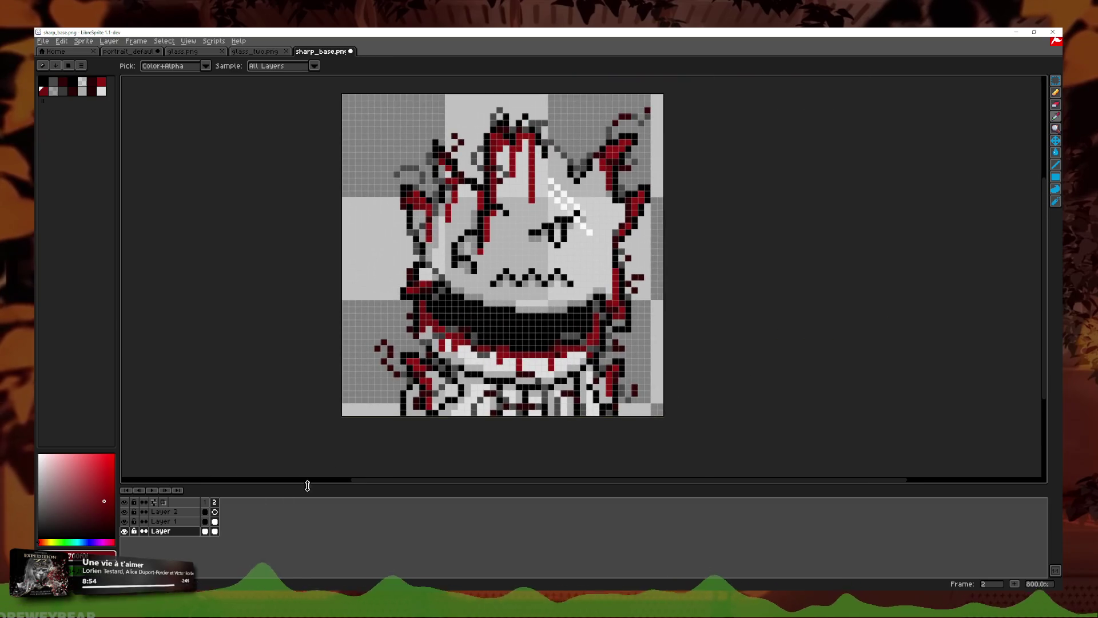
Step: Check frame 2's properties without changes and play the two-frame animation from frame 1
left_click(204, 502)
double_click(217, 502)
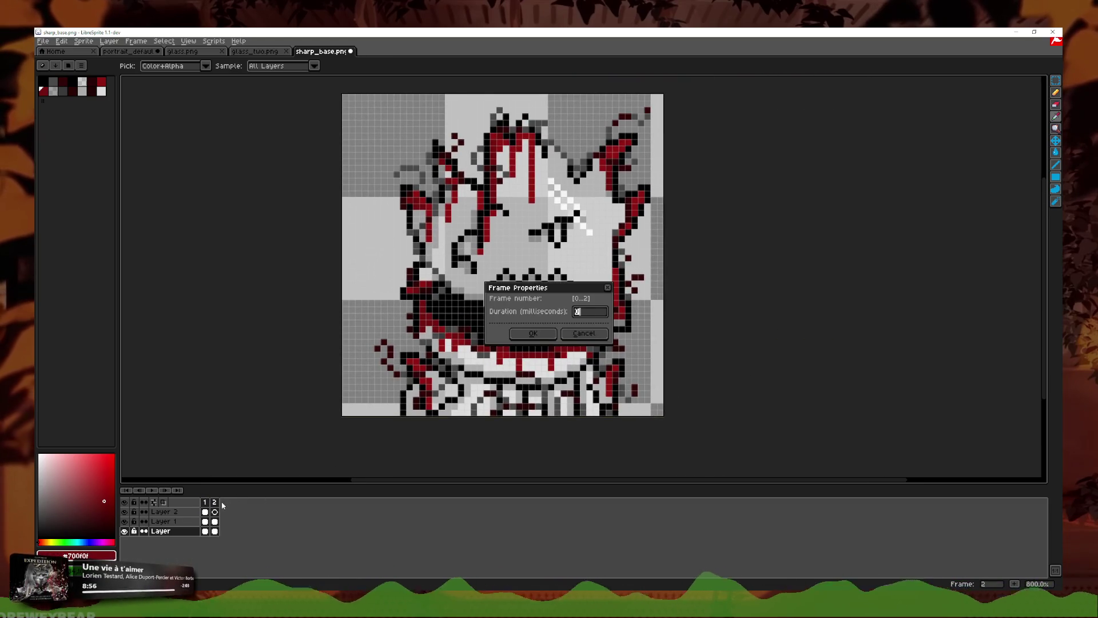
left_click(608, 287)
left_click(203, 500)
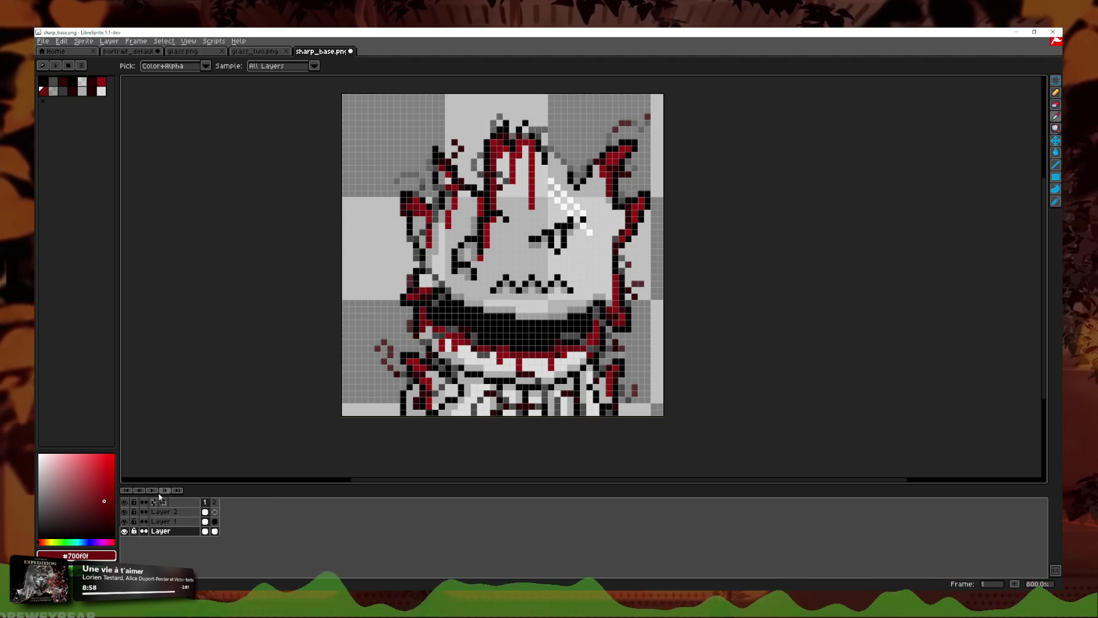
left_click(155, 491)
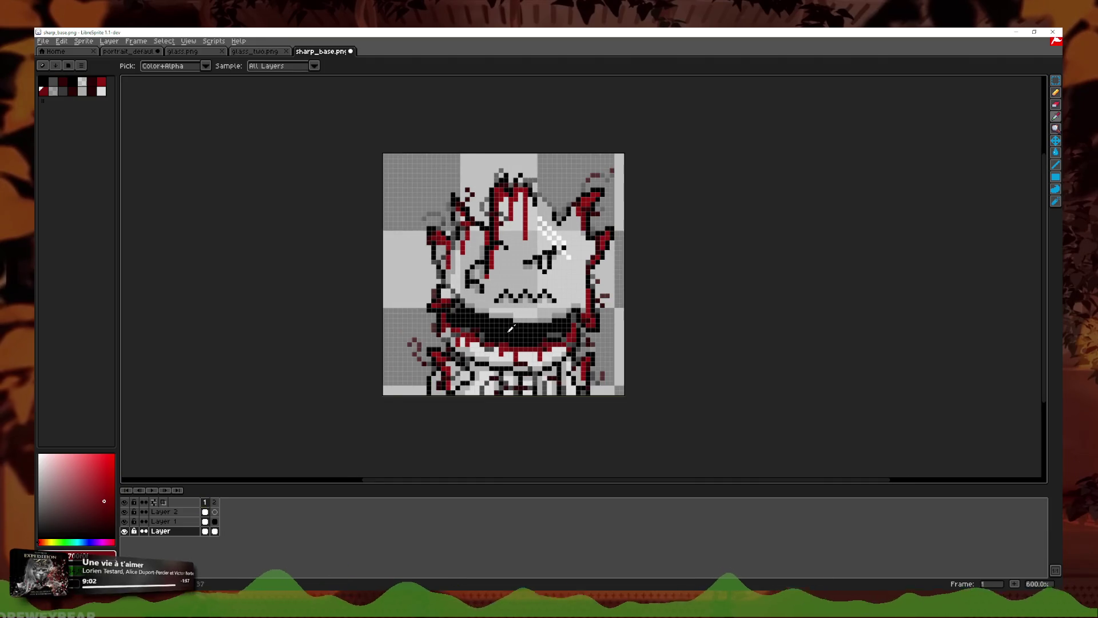
Step: Erase the stray dark-red pixels left of the mouth
left_click_drag(481, 365, 453, 368)
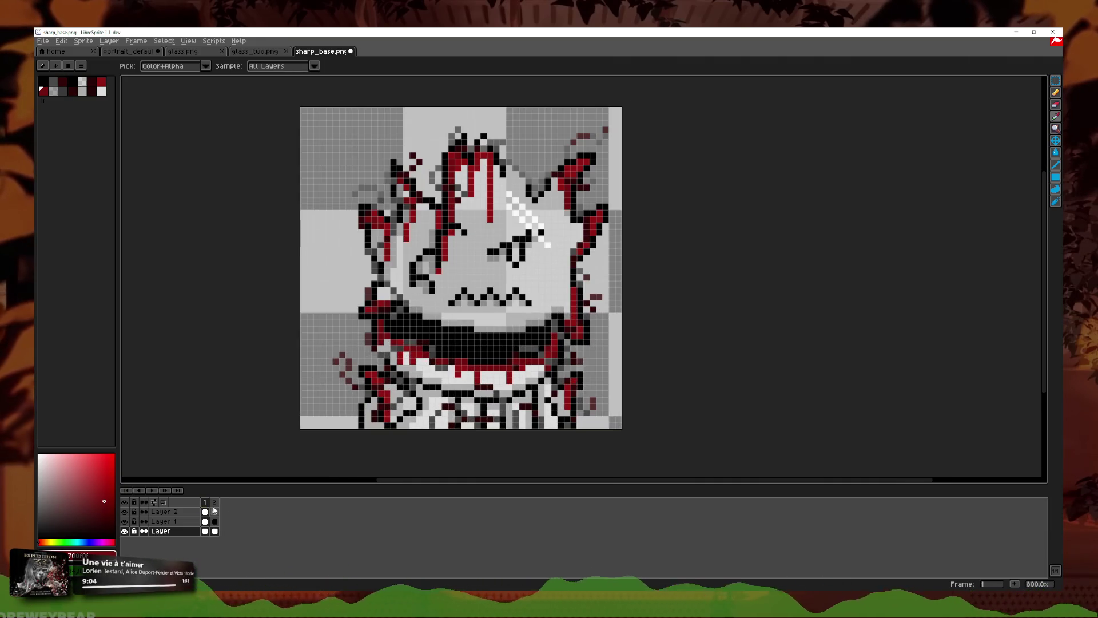
scroll(361, 389, "up", 5)
left_click(1056, 104)
mouse_move(326, 319)
left_mouse_down()
mouse_move(287, 298)
mouse_move(306, 279)
left_mouse_up()
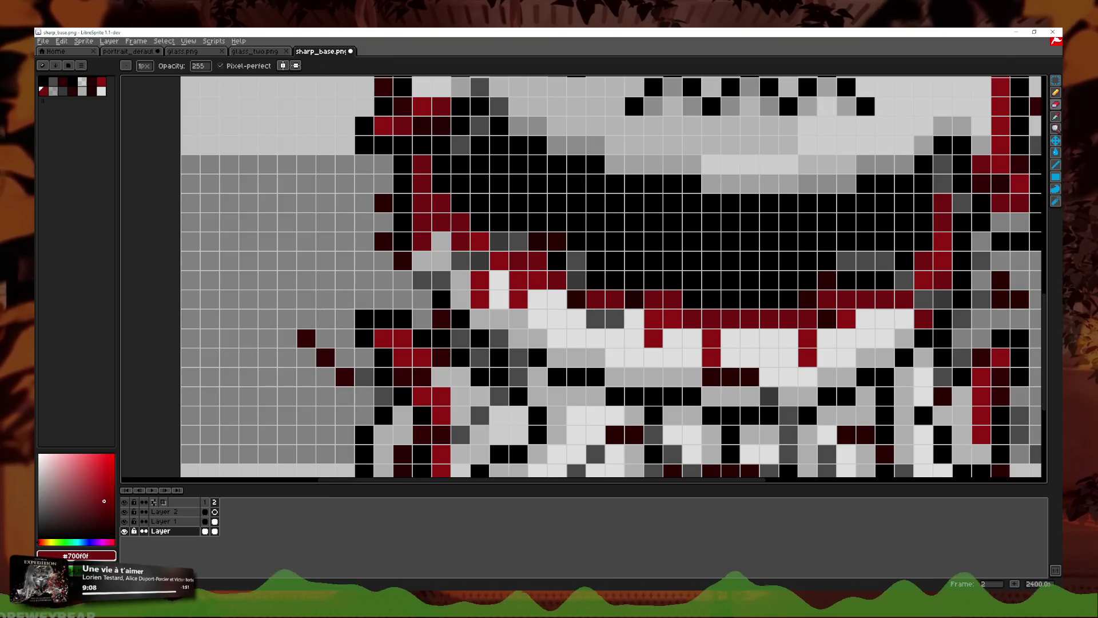
Step: Turn on View > Show Onion Skin to see frame 1 behind frame 2
left_click(1057, 117)
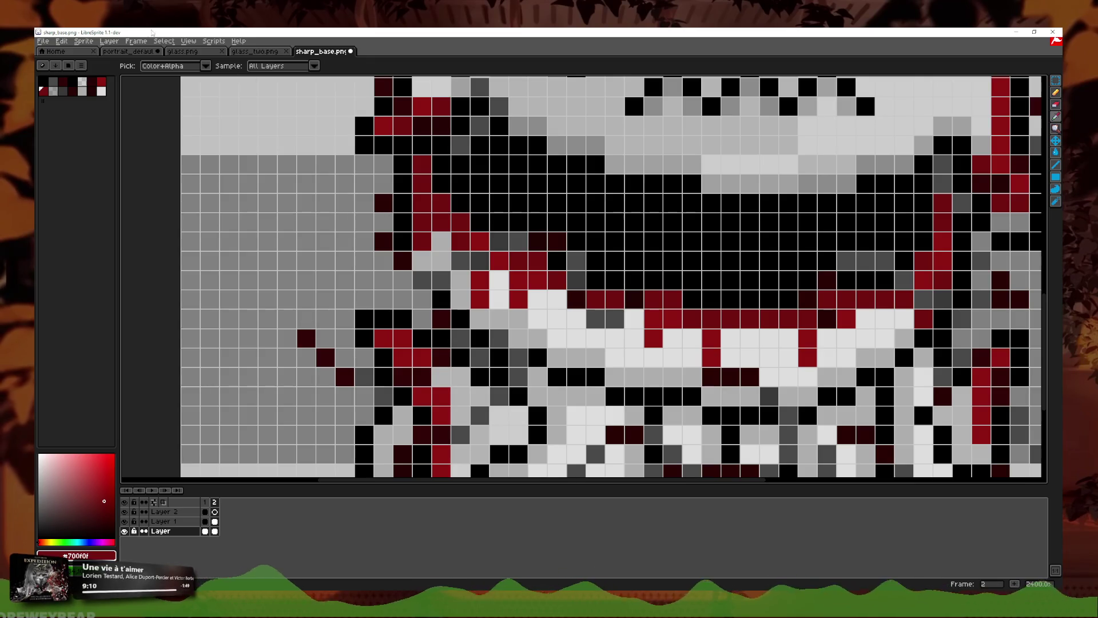
left_click(164, 40)
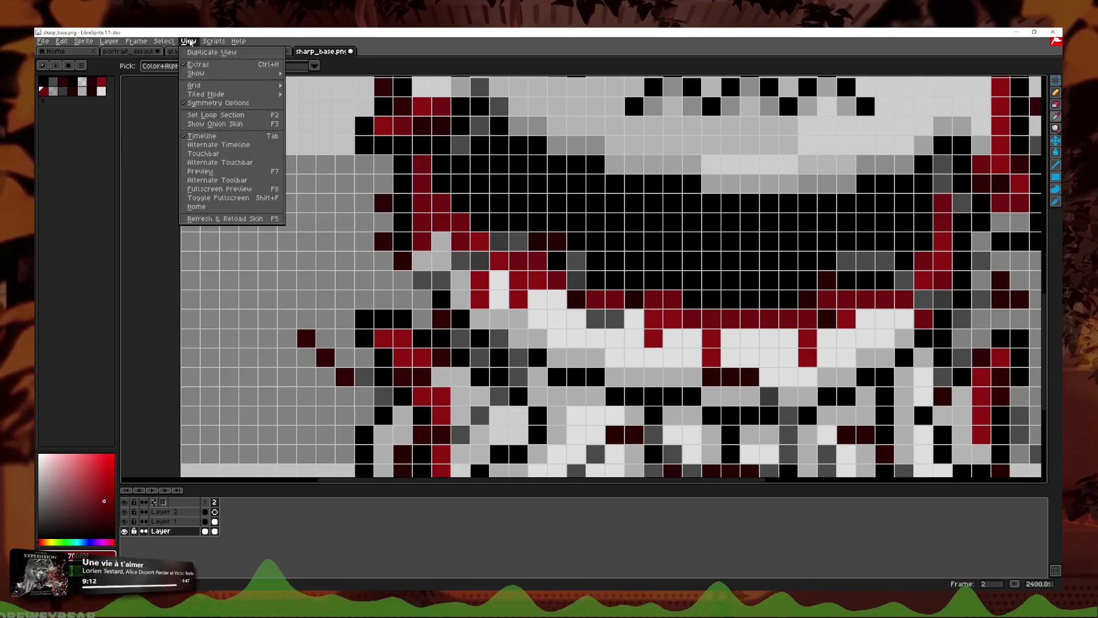
left_click(218, 120)
Step: Paint dark speckles on the grey area left of the mouth
key("b")
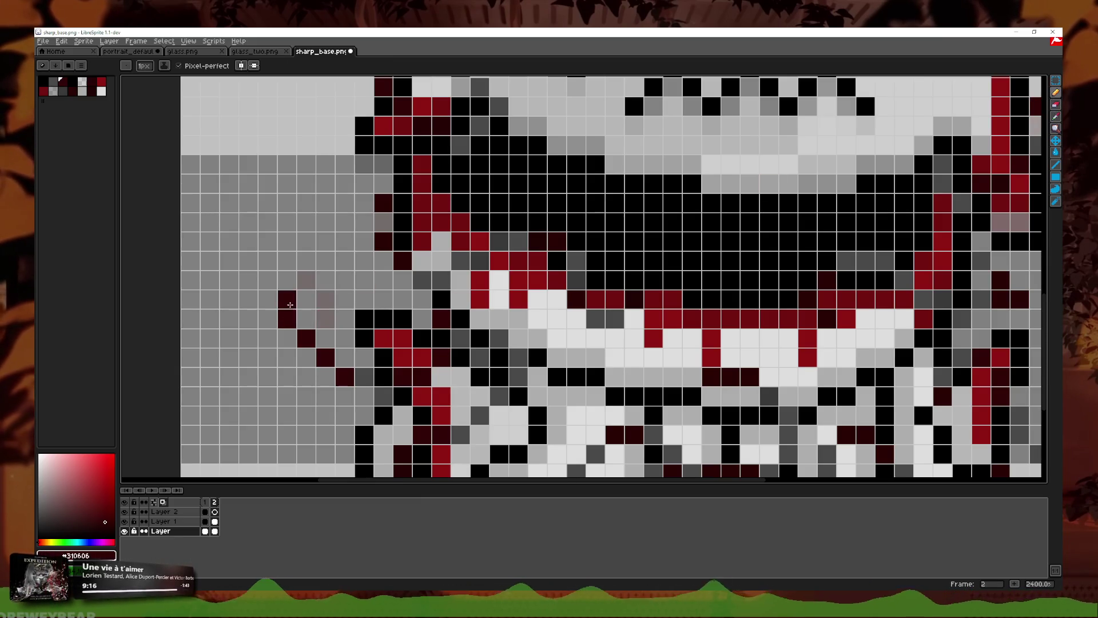
key("ctrl+z")
left_click_drag(323, 317, 297, 293)
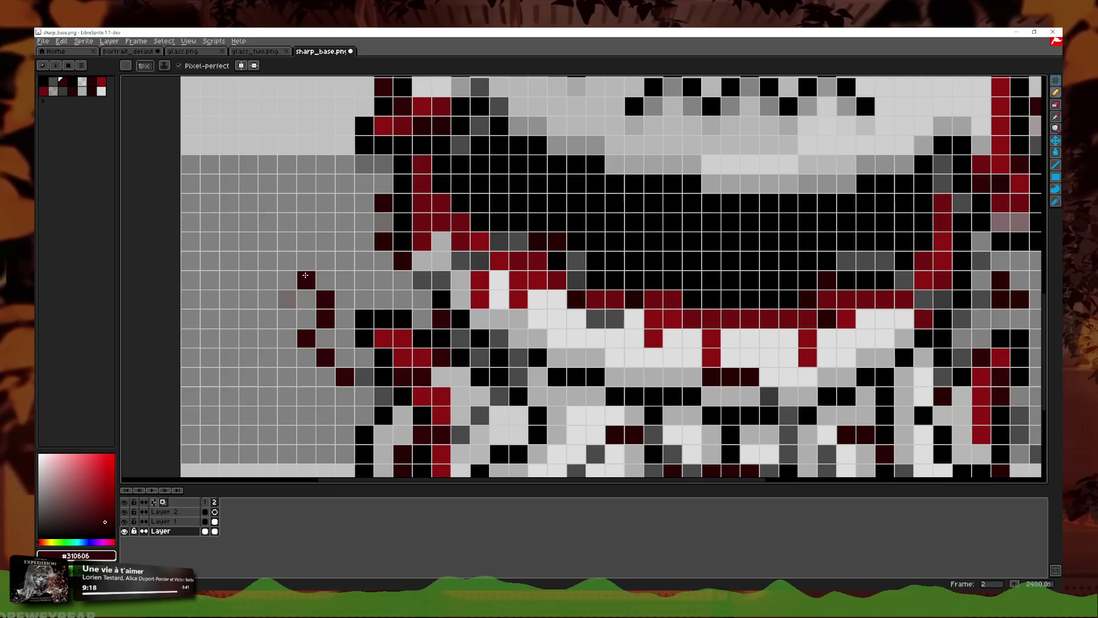
scroll(372, 286, "down", 4)
scroll(597, 404, "up", 2)
scroll(597, 404, "up", 2)
scroll(597, 403, "down", 3)
Step: Compare before and after erasing the right-side dark-red speckles, keeping them erased
key("e")
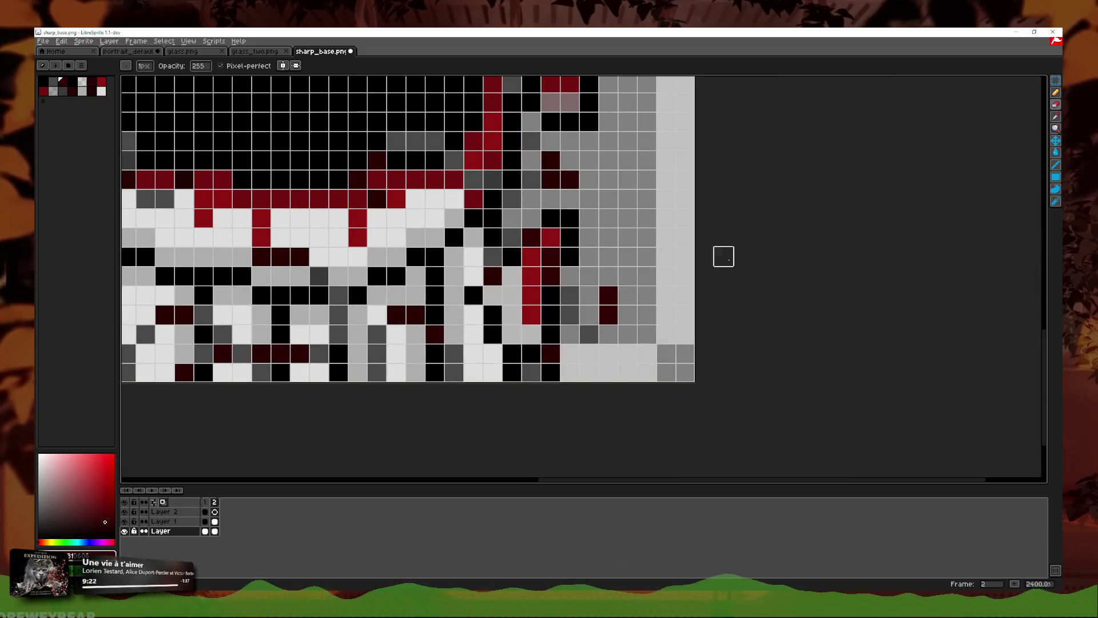
key("b")
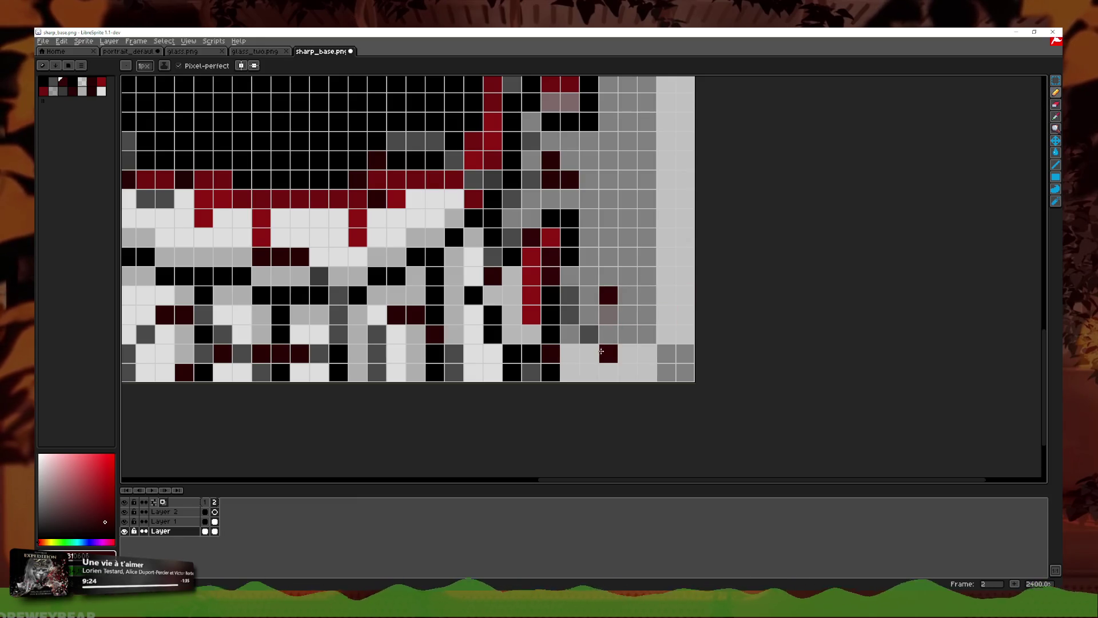
key("ctrl+z")
key("ctrl+z")
key("ctrl+y")
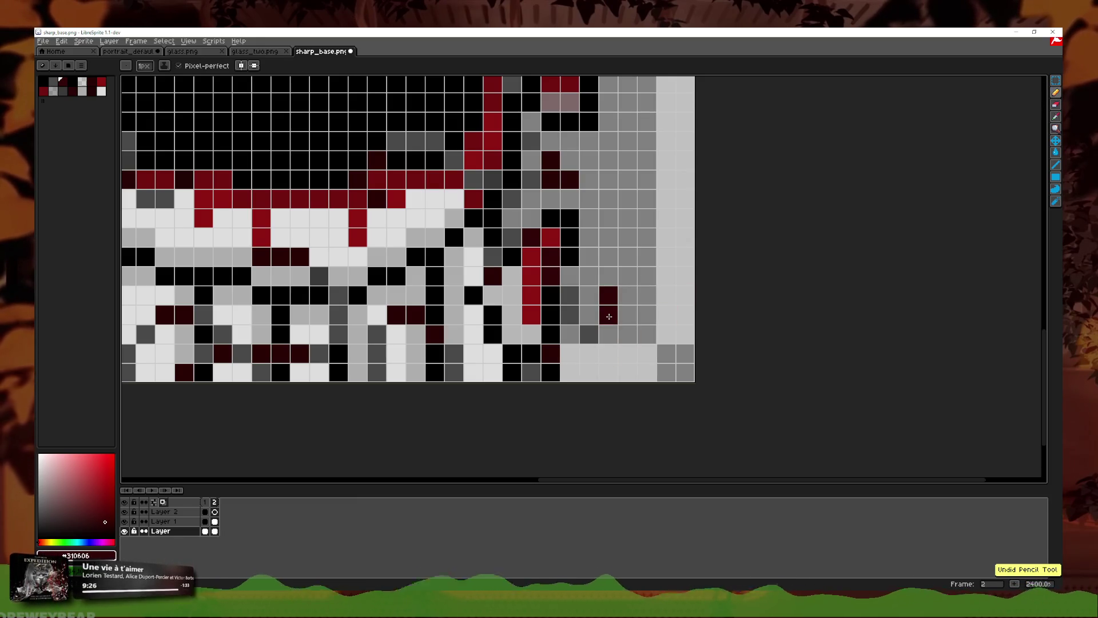
key("ctrl+z")
key("ctrl+y")
Step: Return to frame 1 of the animation and bring up the View options
left_click(1056, 81)
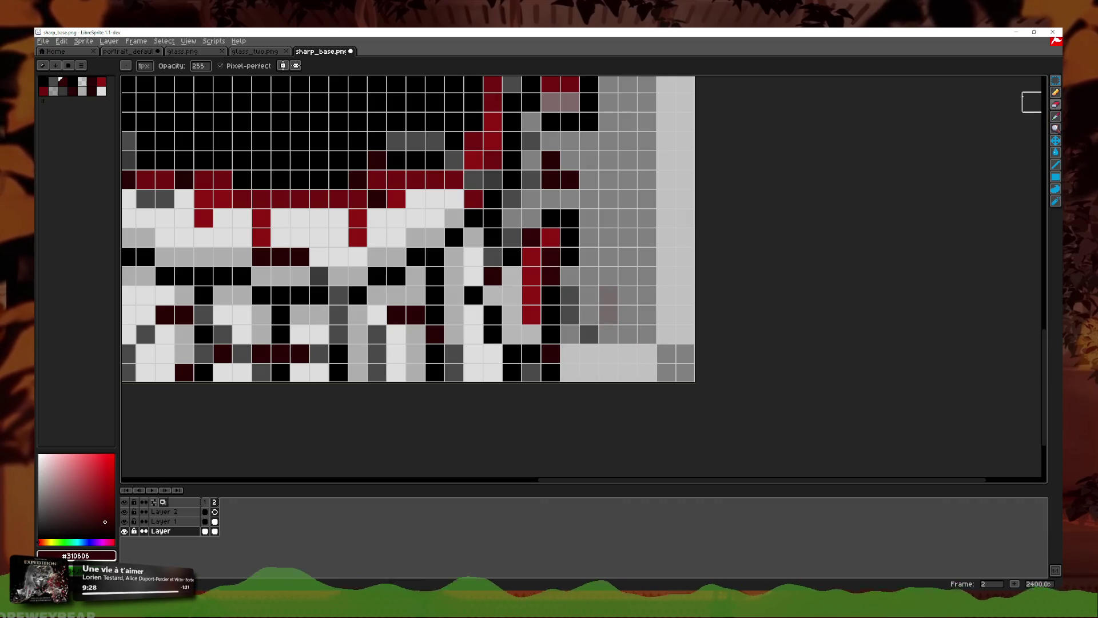
scroll(725, 369, "down", 1)
scroll(725, 369, "down", 1)
scroll(725, 369, "down", 5)
key("b")
scroll(411, 223, "up", 10)
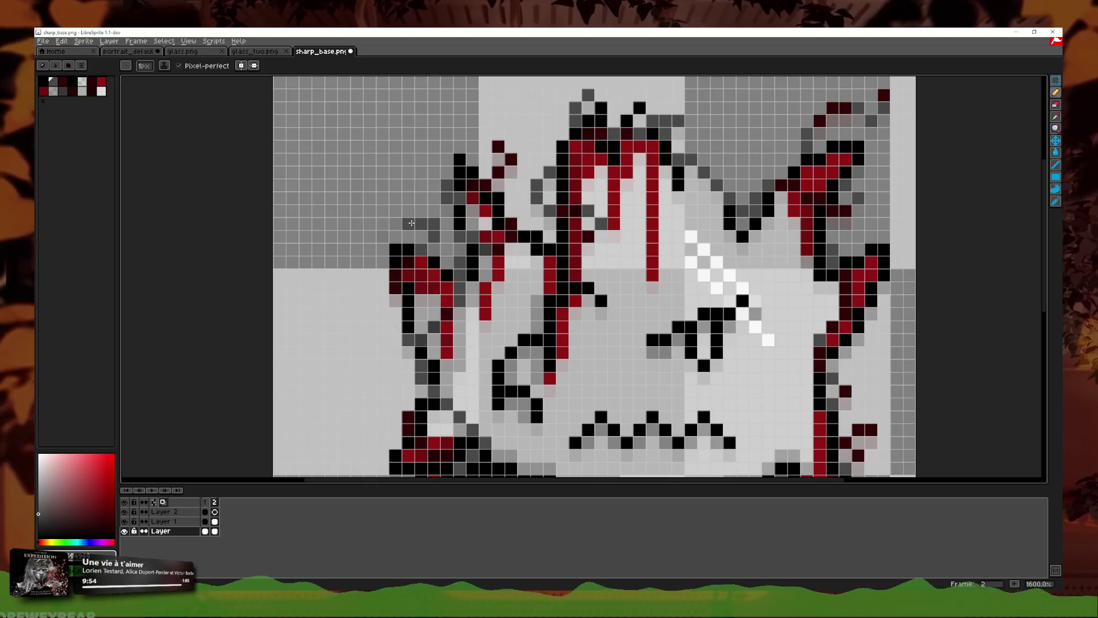
scroll(460, 223, "down", 4)
scroll(594, 237, "up", 2)
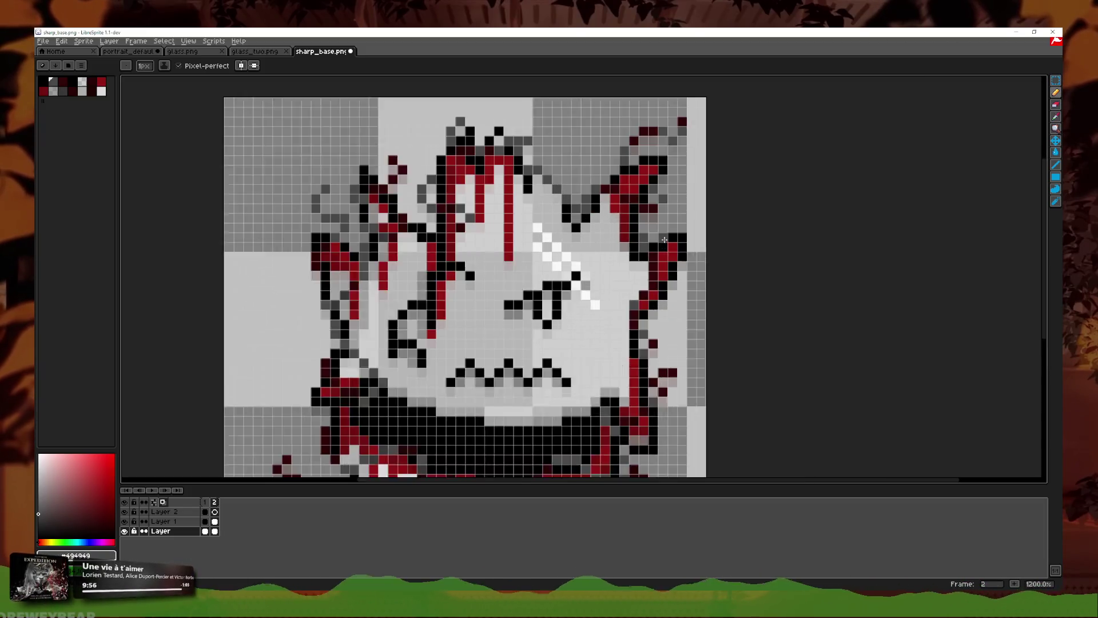
scroll(594, 237, "up", 2)
left_click(205, 502)
scroll(435, 258, "down", 4)
left_click(188, 42)
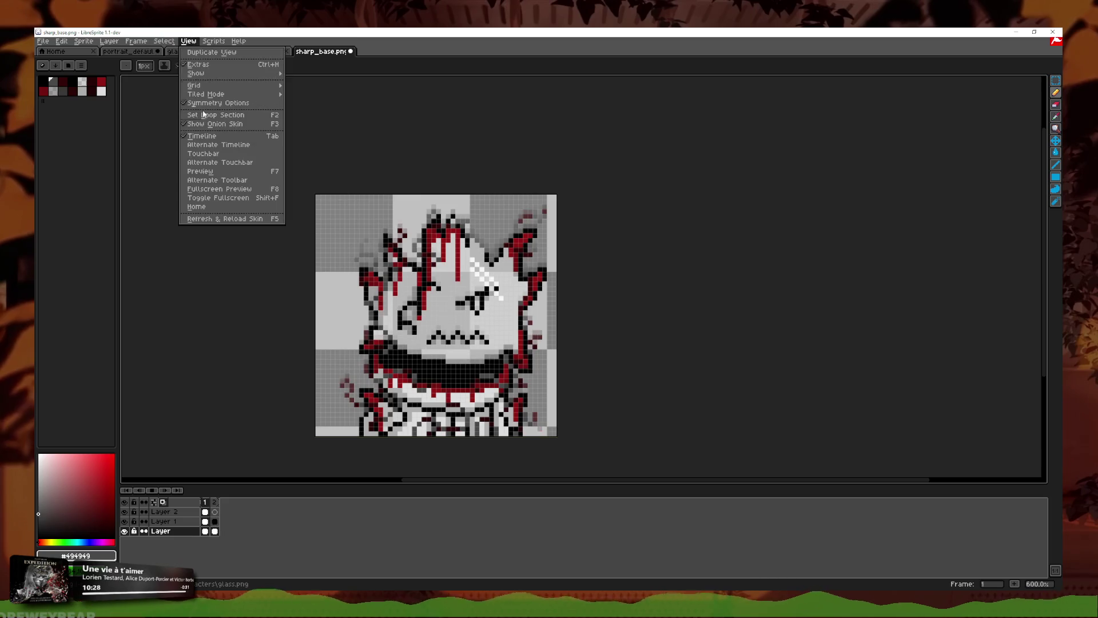
Step: Close the View menu unchanged, then zoom out, back in, and recentre the looping portrait
mouse_move(211, 41)
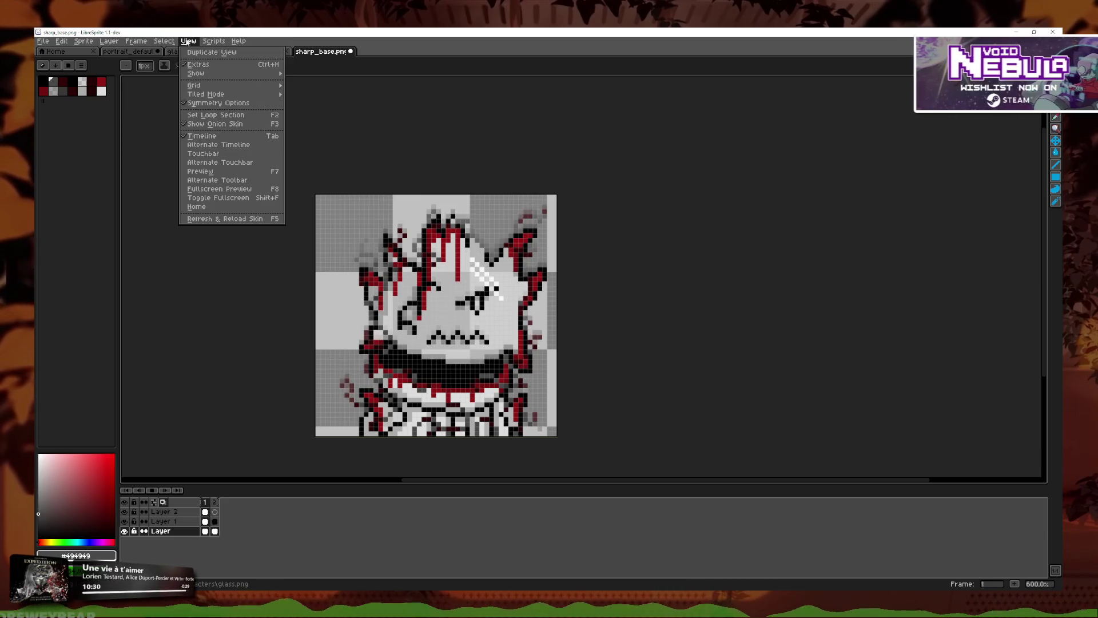
left_click(209, 305)
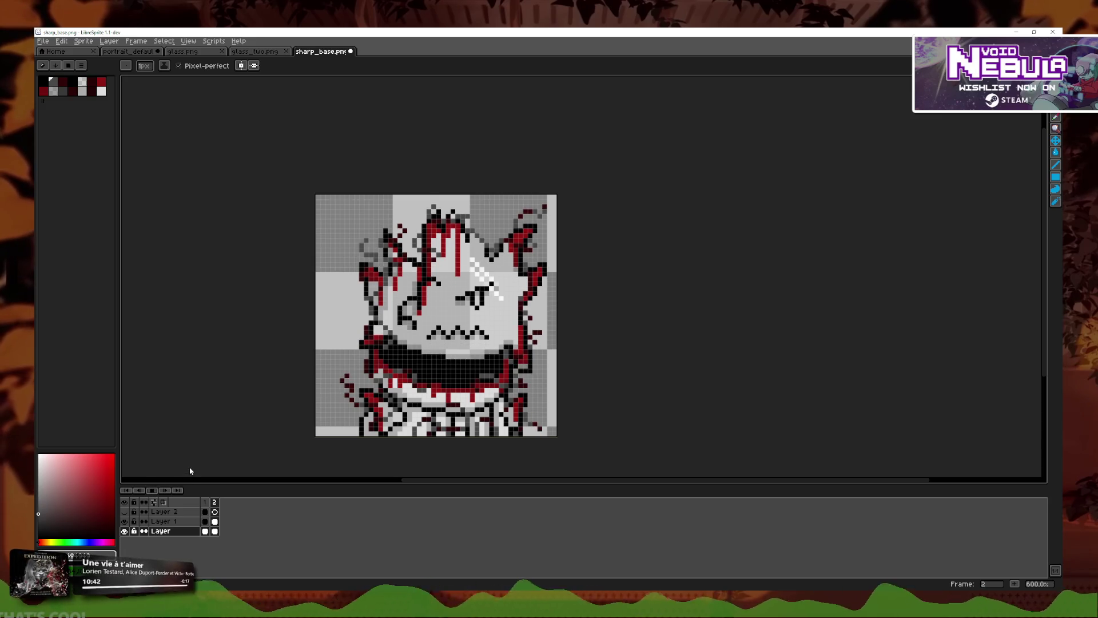
scroll(431, 378, "down", 3)
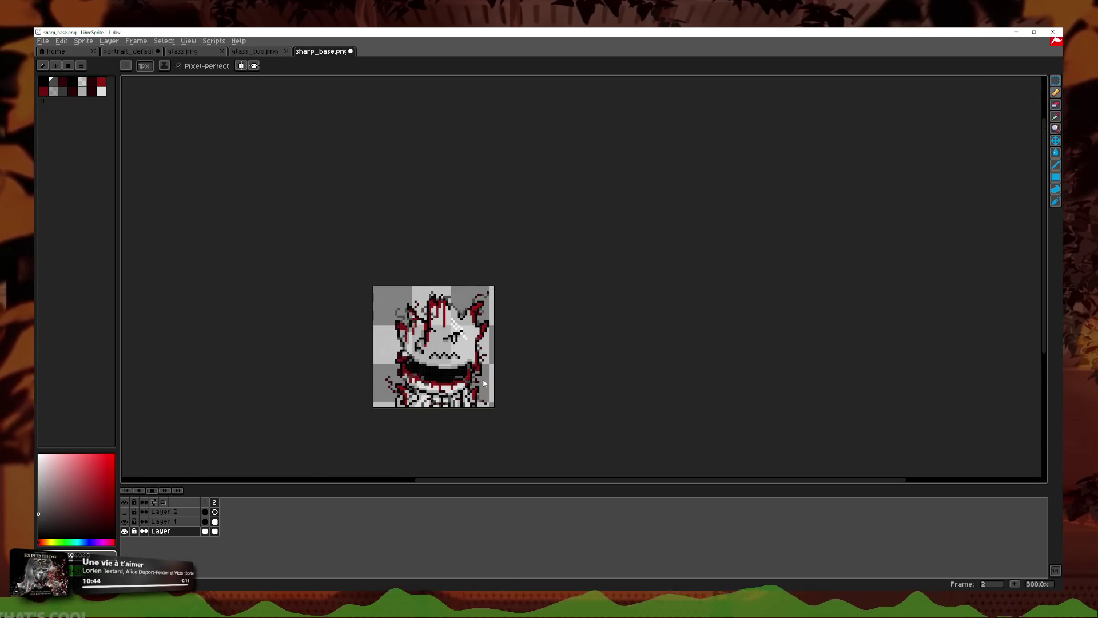
scroll(484, 383, "down", 2)
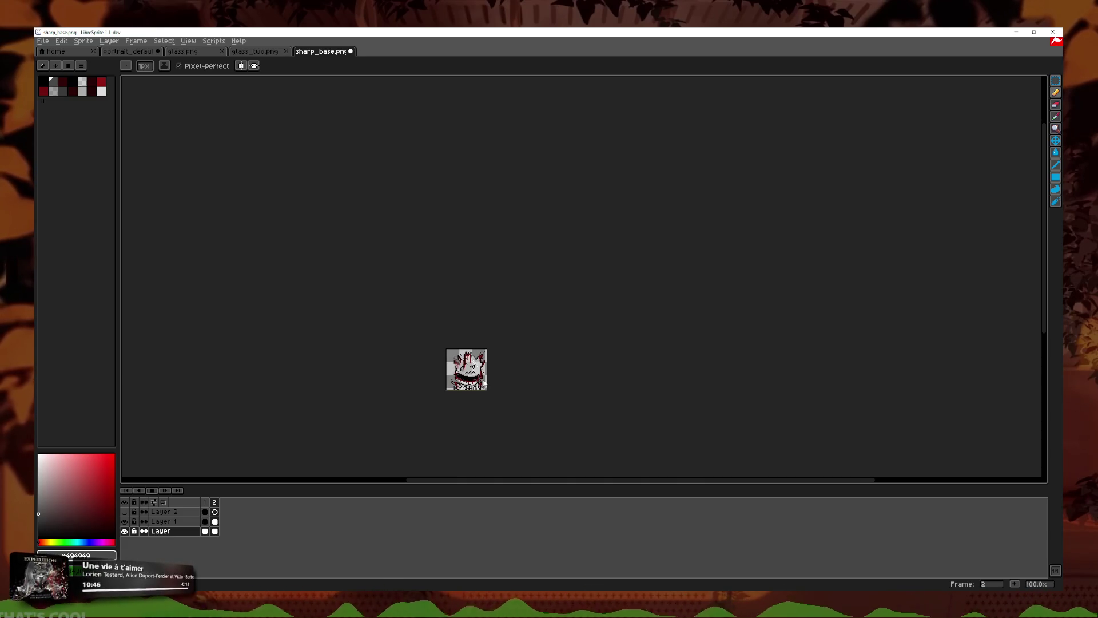
scroll(484, 383, "up", 4)
left_click_drag(601, 341, 638, 325)
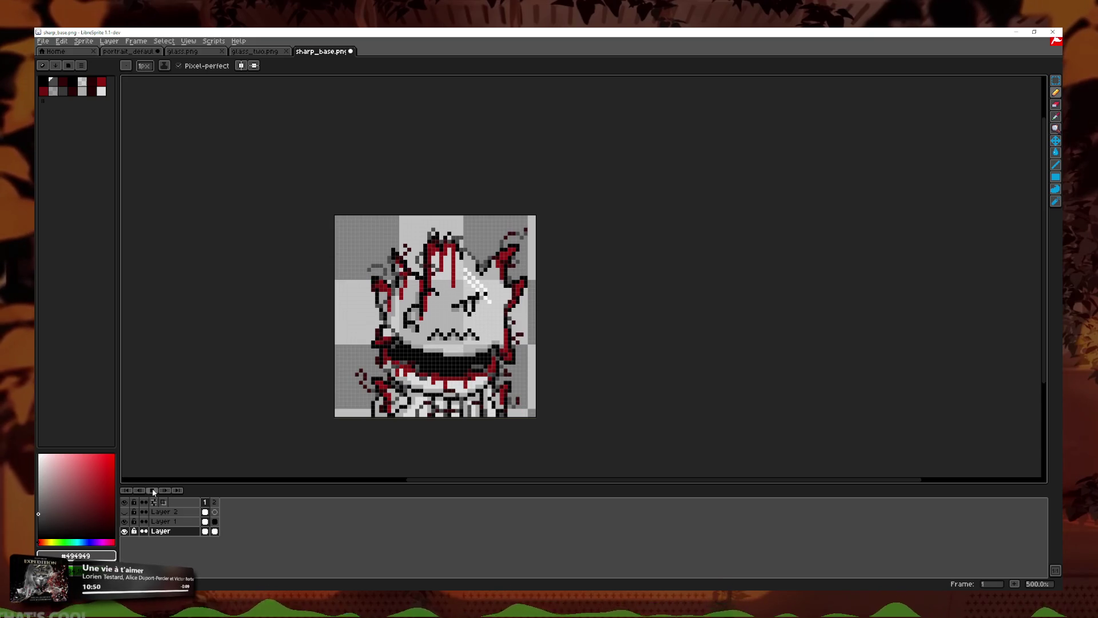
scroll(441, 252, "up", 2)
scroll(441, 251, "up", 2)
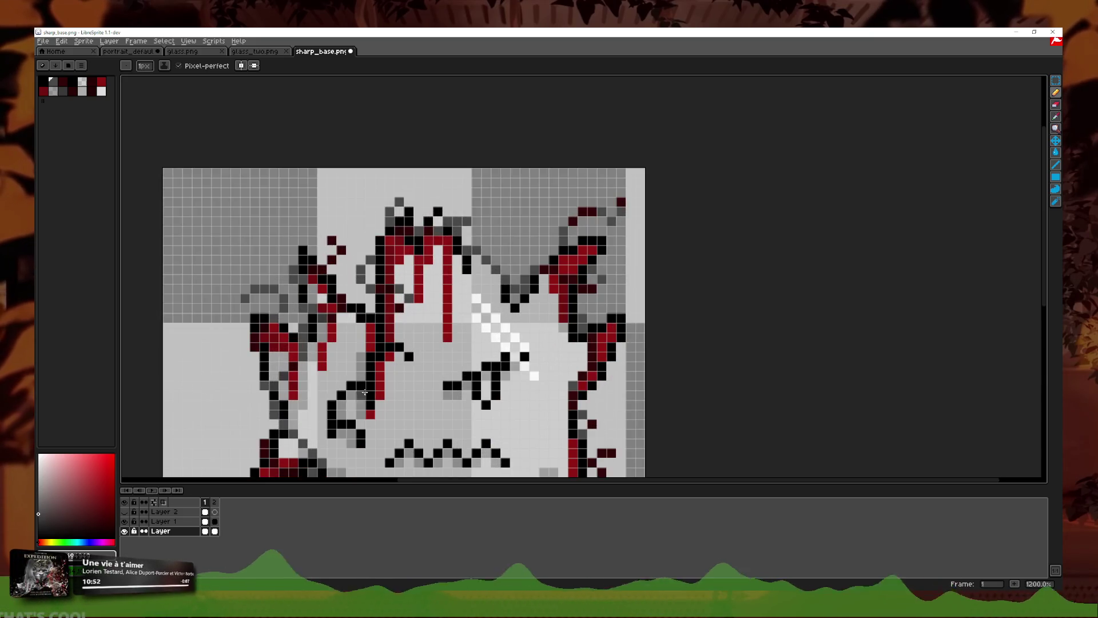
Step: Erase stray pixels at the top-right hair and check frame 2's properties without changes
left_click(1057, 104)
left_click_drag(620, 182, 601, 209)
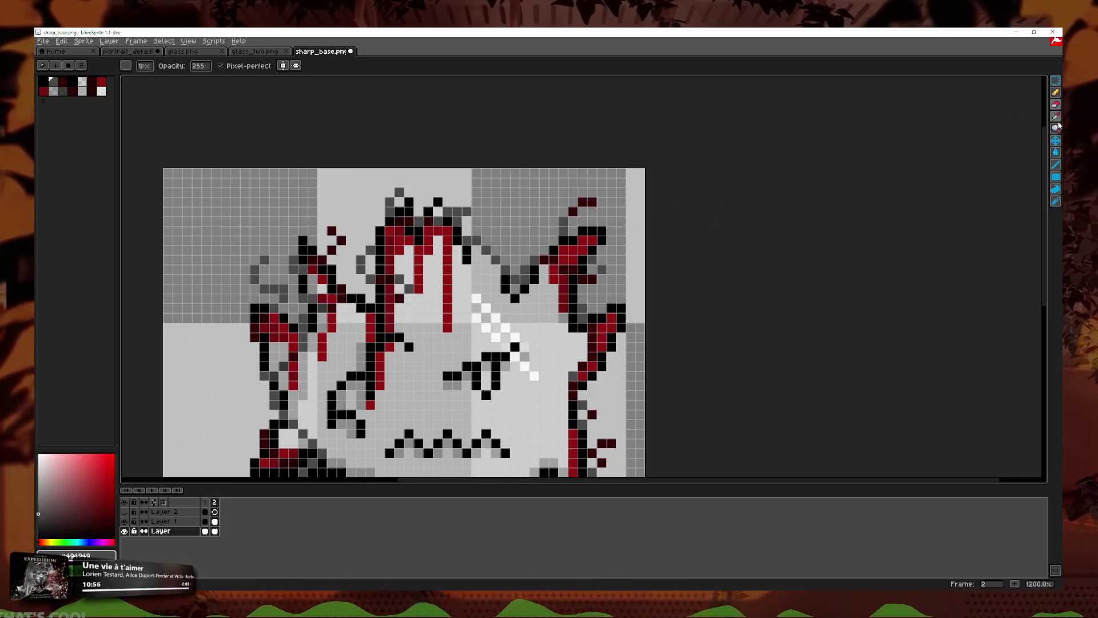
key("i")
left_click(1057, 95)
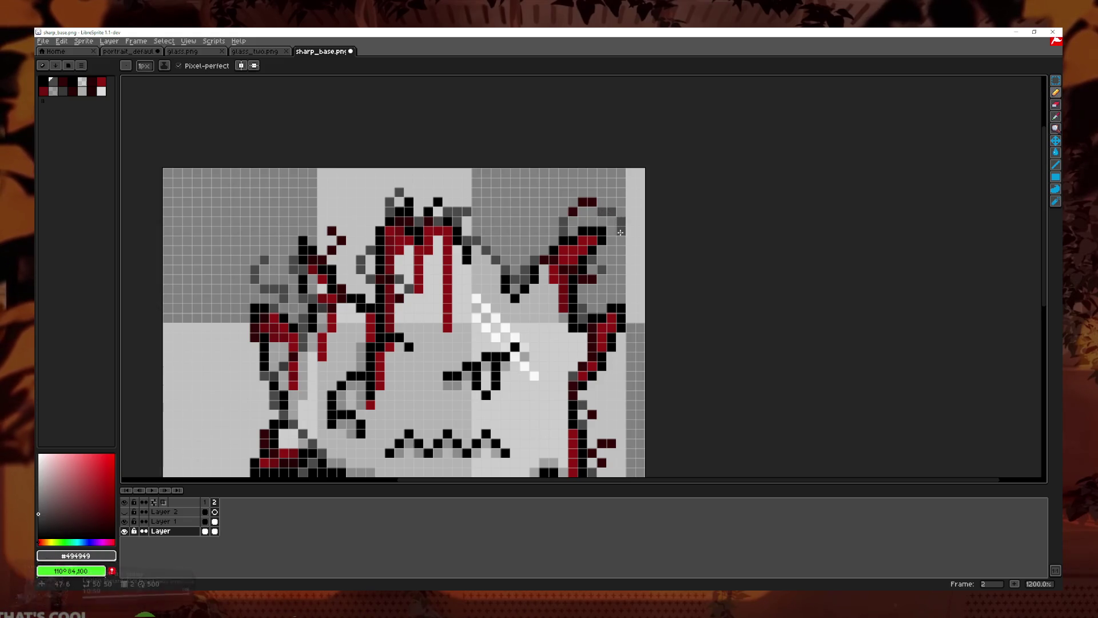
key("i")
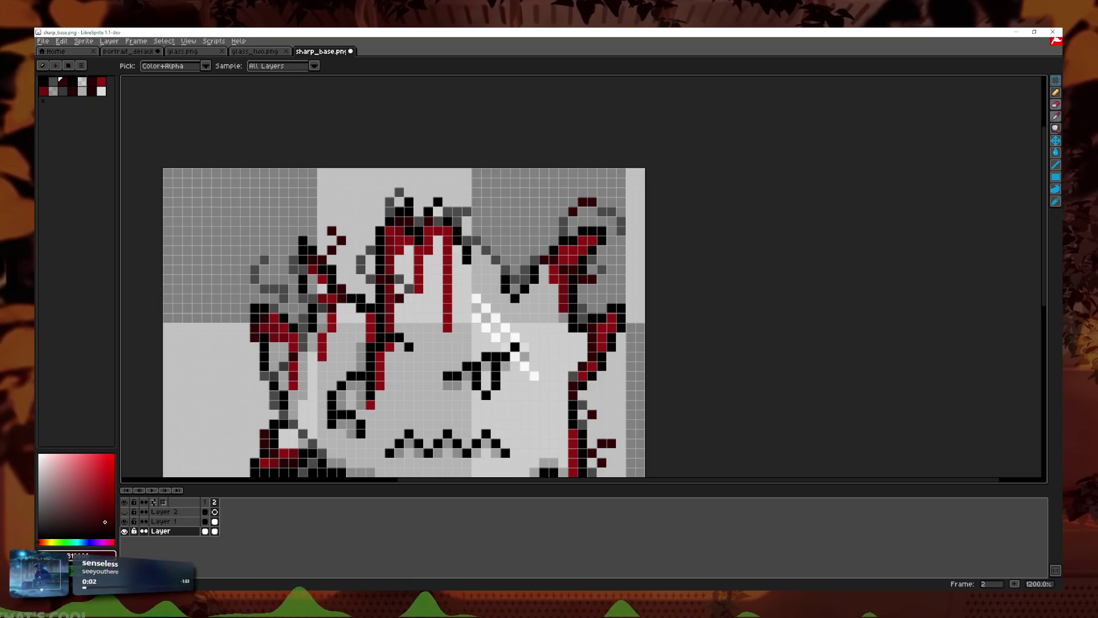
key("b")
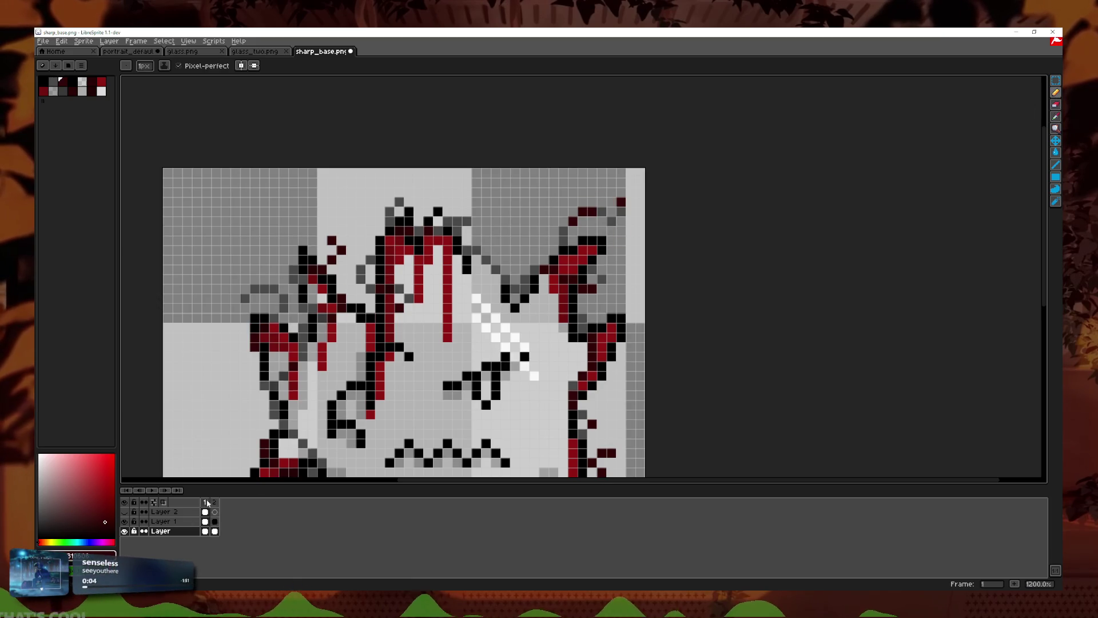
double_click(215, 502)
left_click(608, 288)
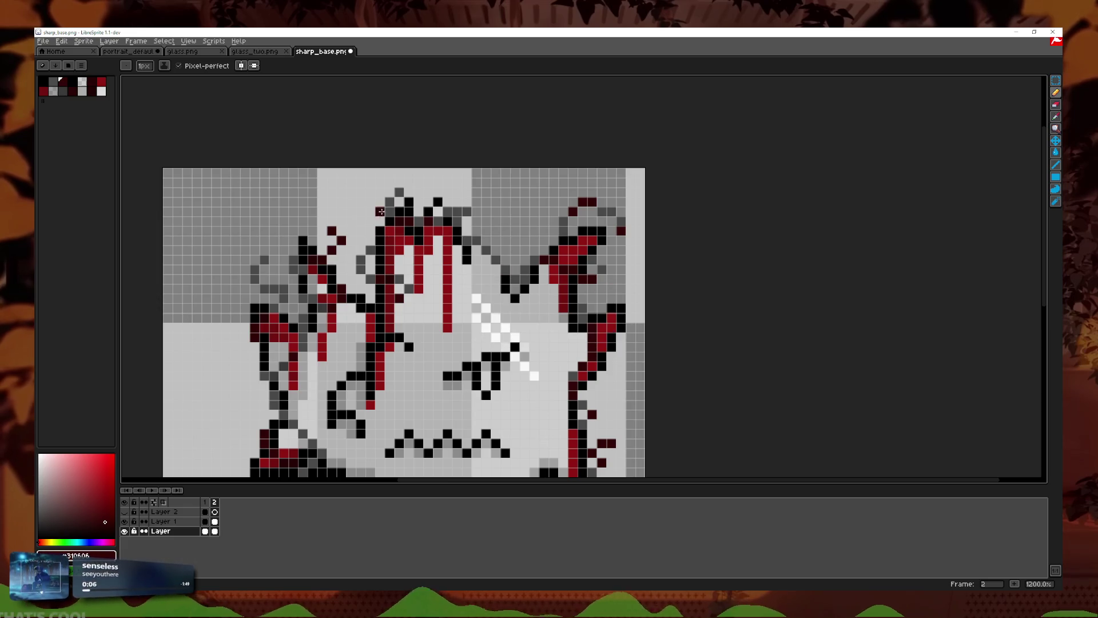
scroll(384, 205, "down", 2)
scroll(384, 205, "up", 5)
Step: Paint a dark grey pixel in the hair and clear two nearby dark pixels
left_click(1056, 117)
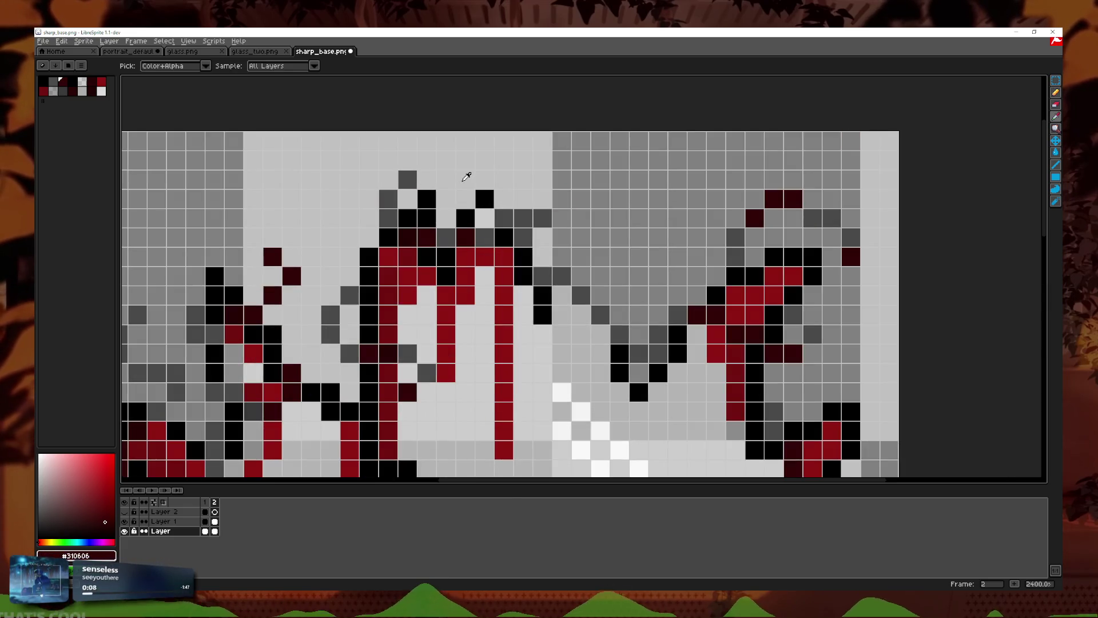
left_click(1056, 93)
left_click(407, 199)
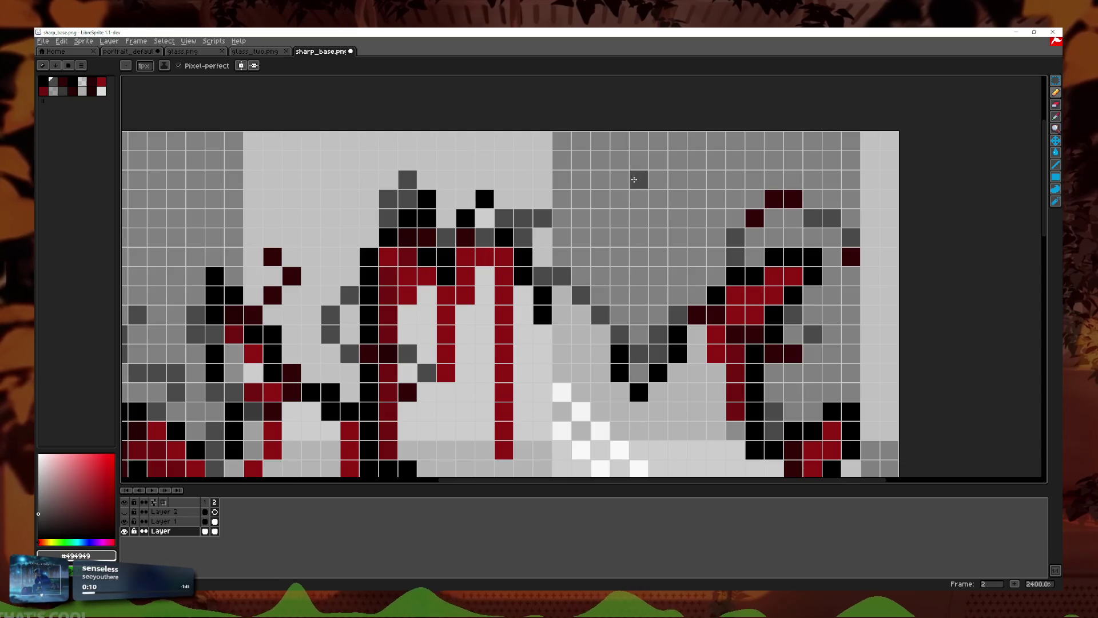
right_click(407, 179)
right_click(389, 198)
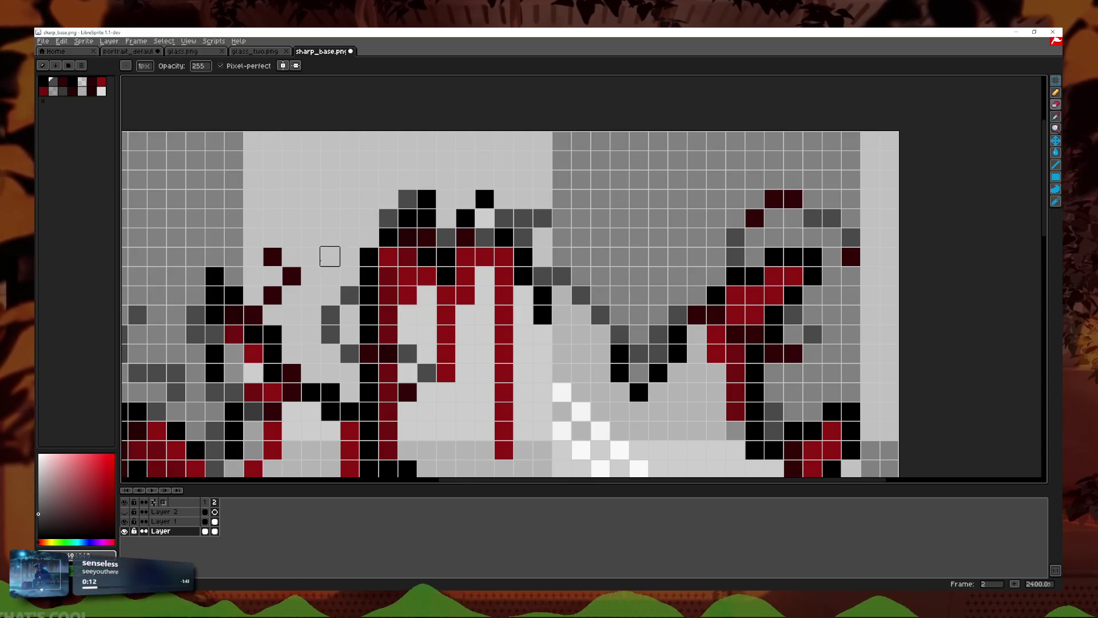
Step: Add a dark red 310606 pixel atop an upper-left strand, undoing the extra stroke
left_click_drag(330, 256, 542, 211)
key("i")
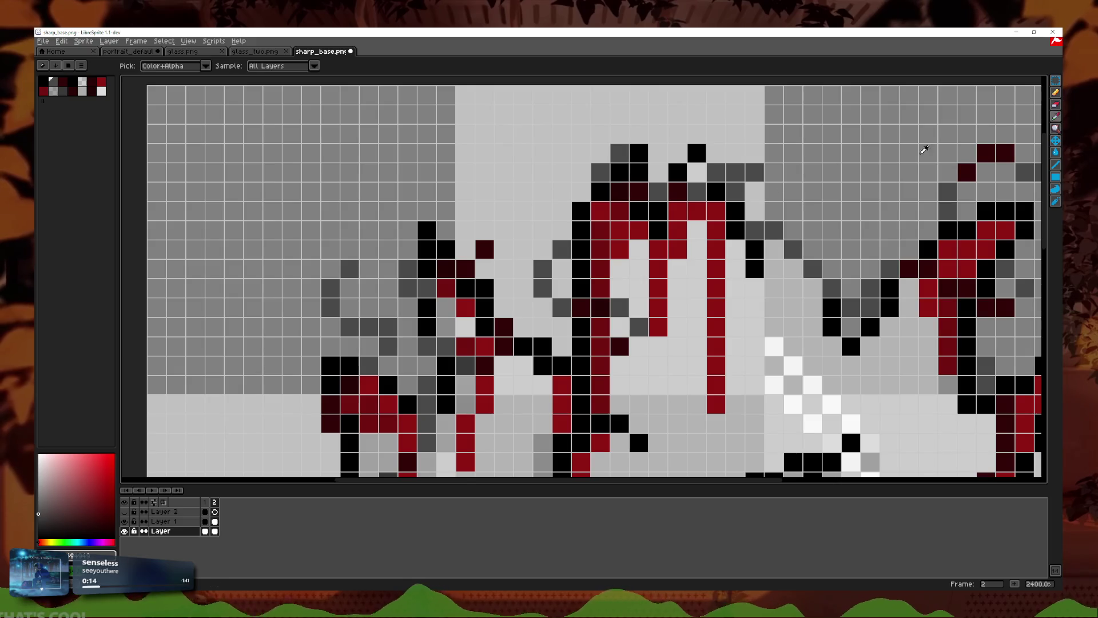
left_click(1056, 93)
left_click(504, 230)
left_click_drag(524, 230, 504, 250)
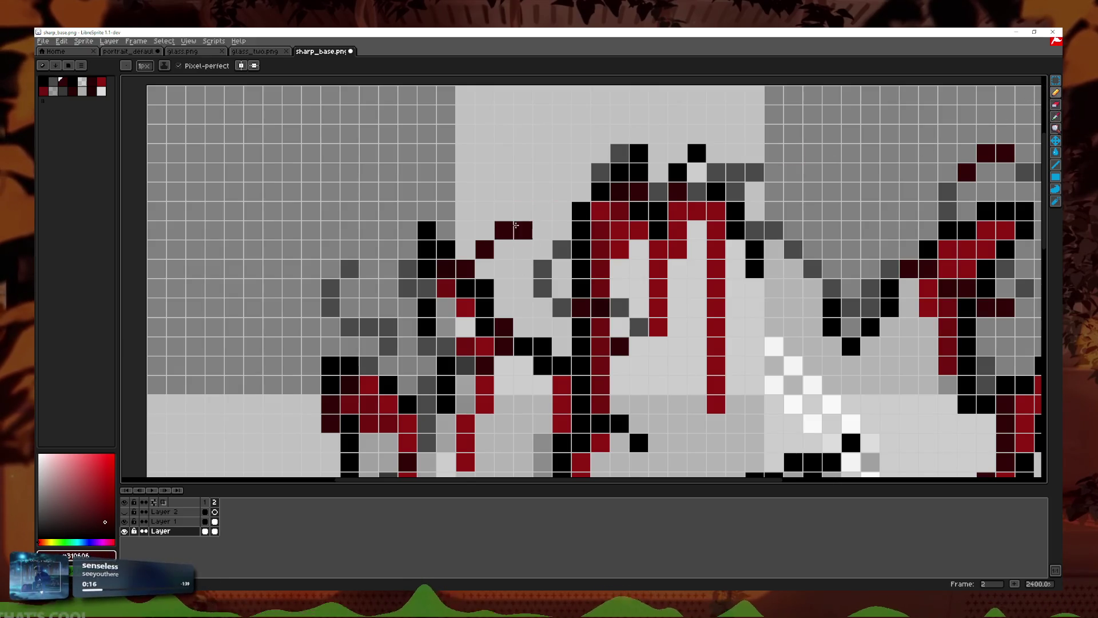
key("ctrl+z")
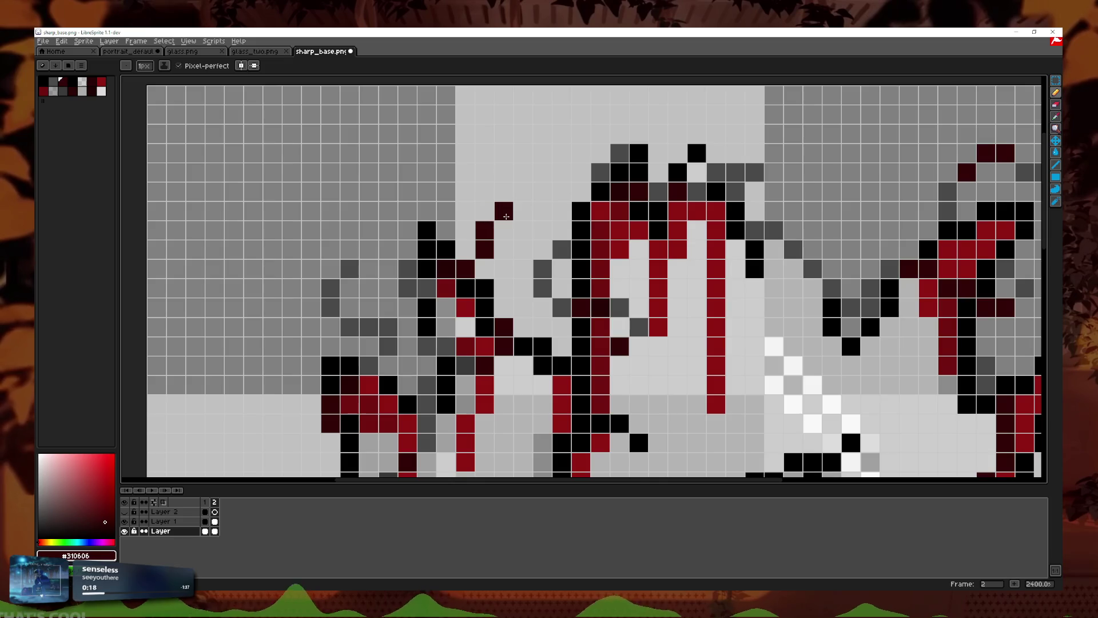
Step: Zoom out to the whole sprite, select frame 1, and play the animation
scroll(498, 303, "down", 5)
left_click_drag(513, 311, 416, 227)
left_click(207, 502)
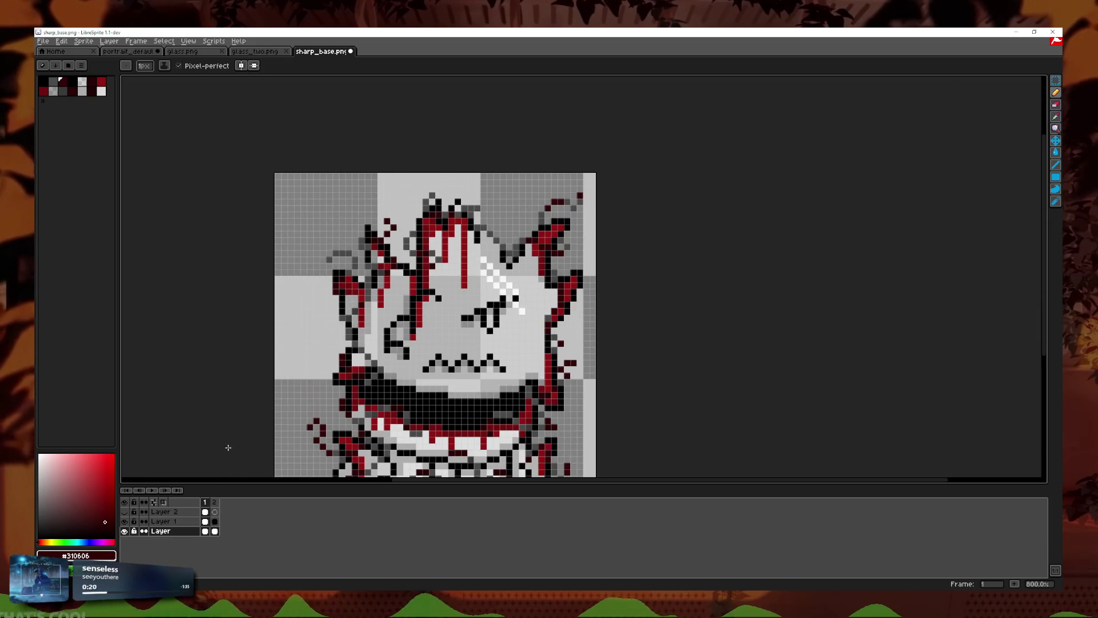
scroll(668, 375, "down", 1)
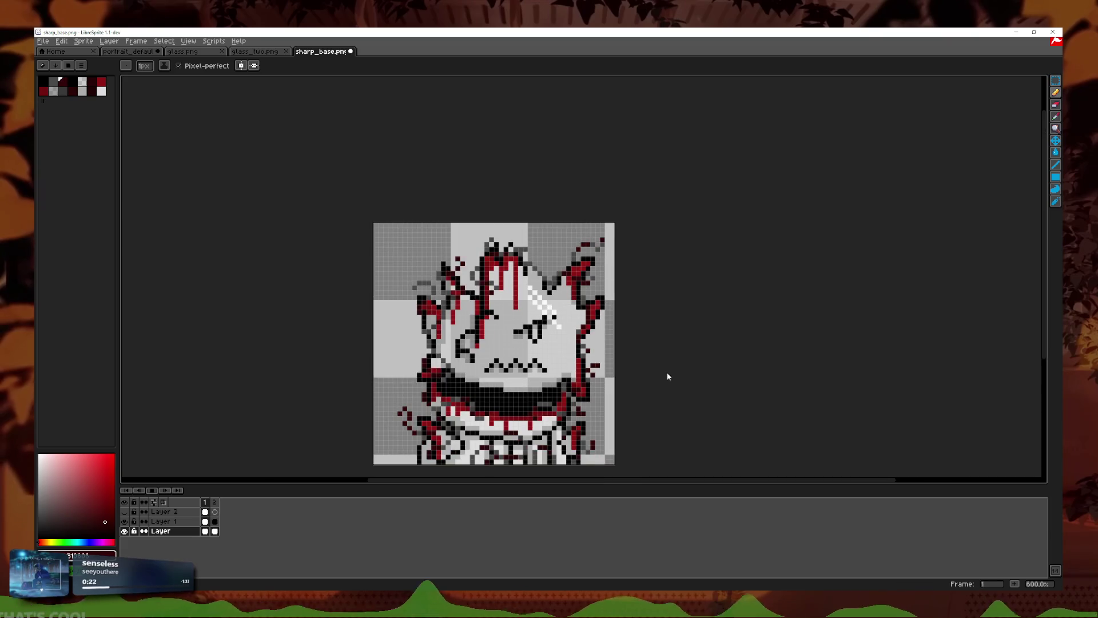
left_click_drag(667, 375, 637, 331)
key("Return")
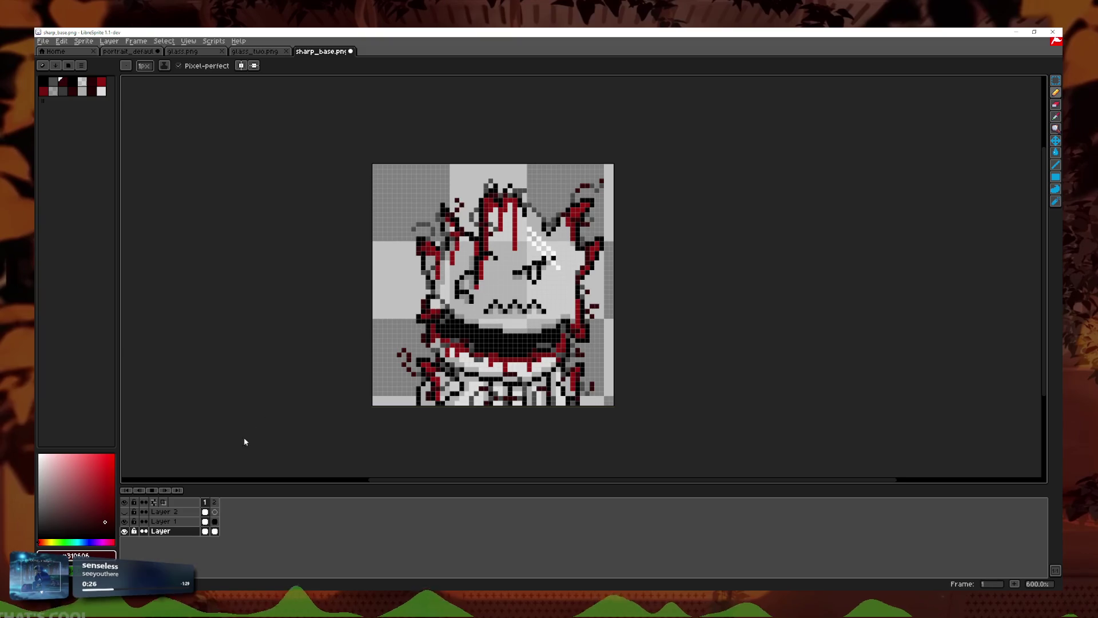
Step: On frame 2, erase the stray dark red pixels right of the mouth and redraw one a cell left
left_click(151, 490)
scroll(652, 260, "up", 3)
scroll(645, 287, "up", 2)
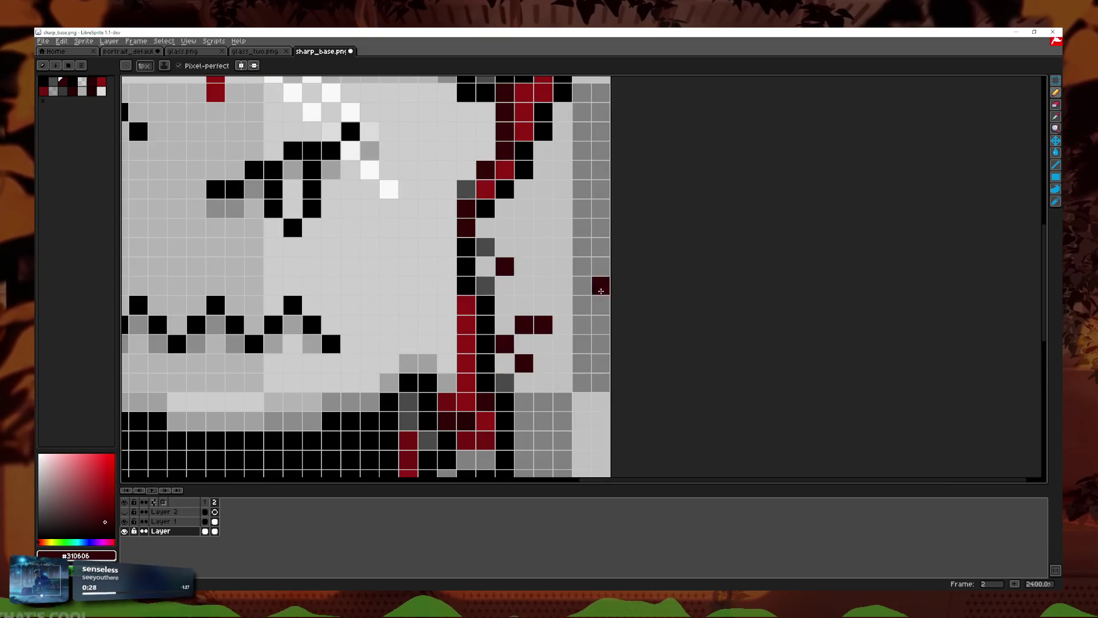
left_click(1056, 104)
left_click_drag(524, 363, 544, 325)
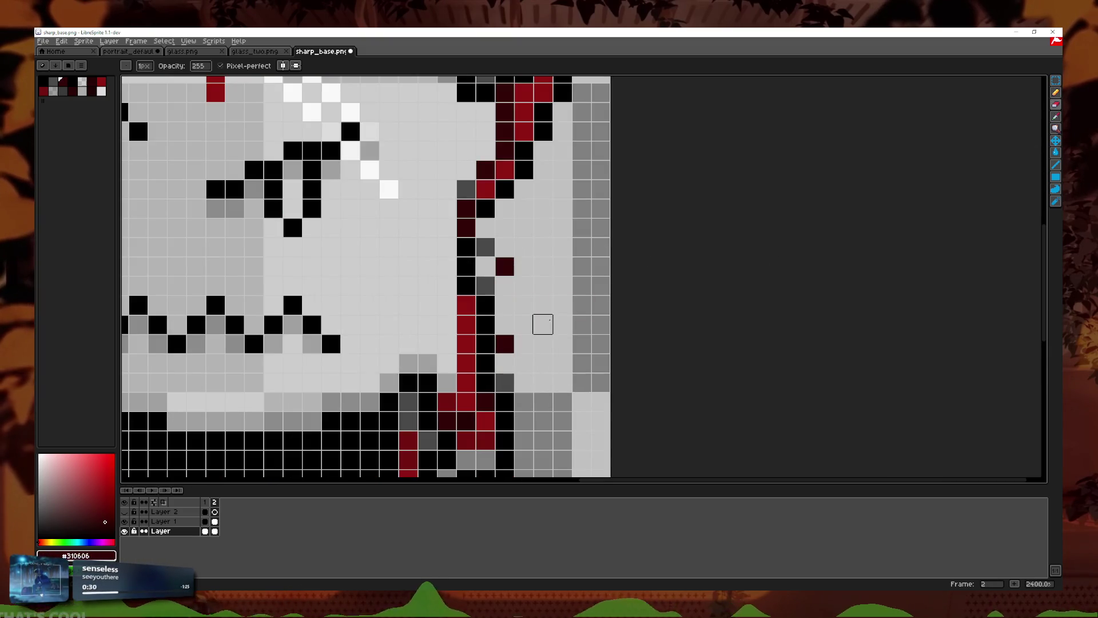
left_click(504, 266)
left_click(1056, 92)
left_click(485, 266)
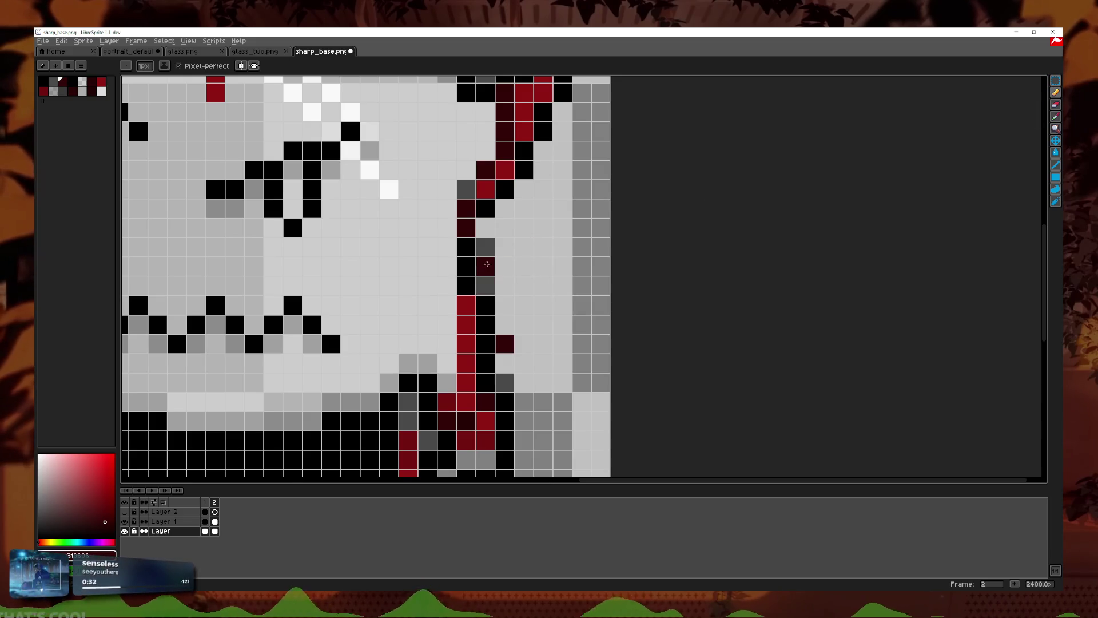
mouse_move(518, 343)
left_mouse_down()
mouse_move(504, 363)
mouse_move(526, 323)
left_mouse_up()
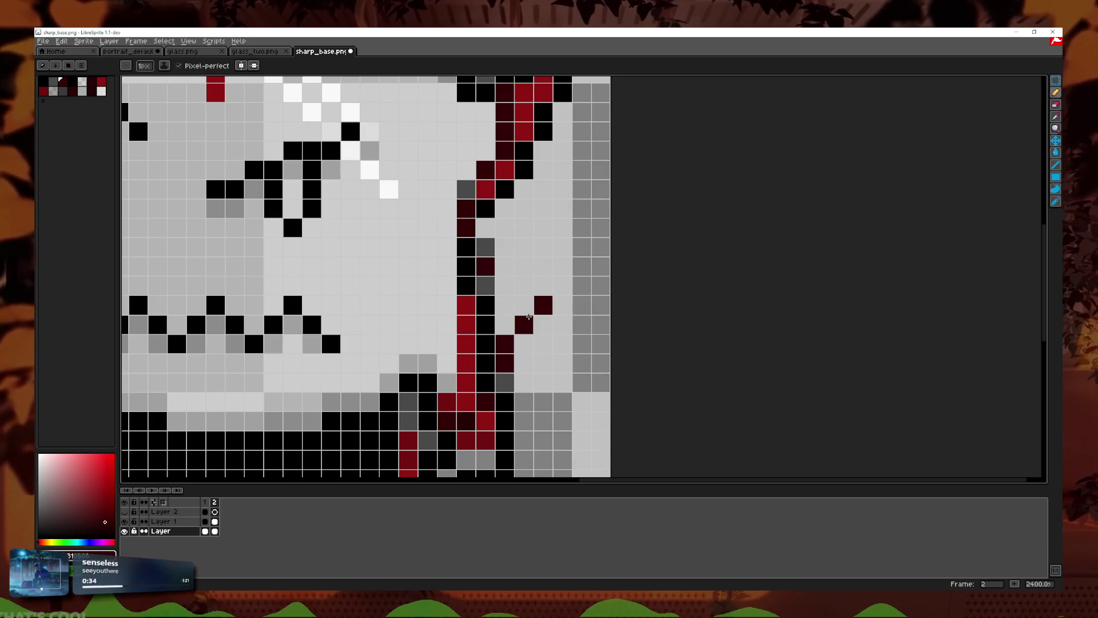
scroll(481, 359, "down", 5)
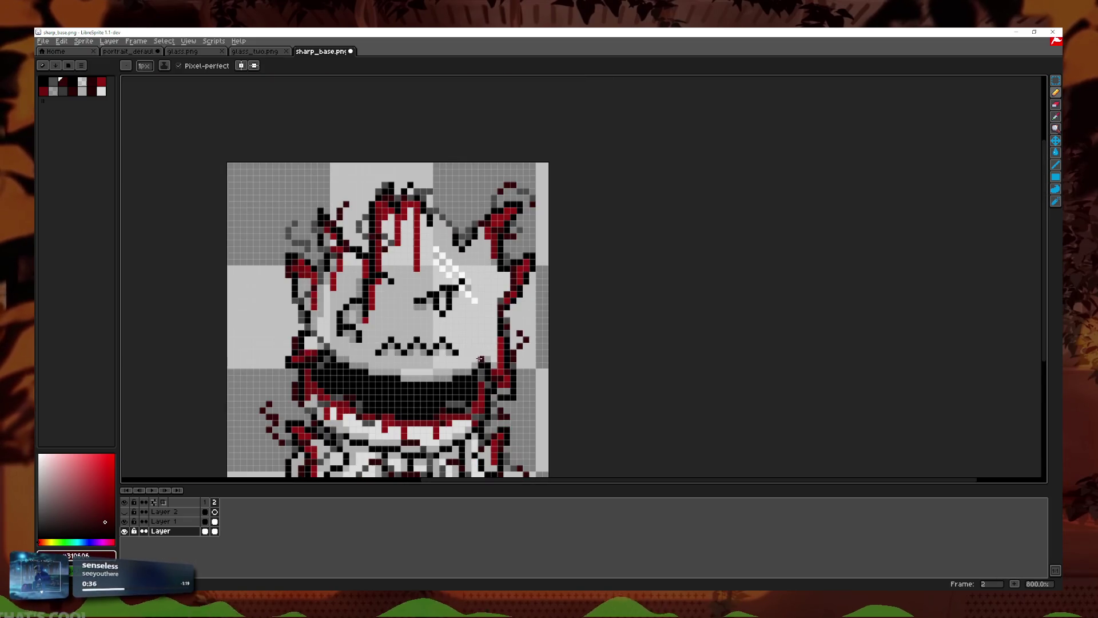
Step: On frame 1, erase the dark red specks right of the mouth and the stray dark pixel by the outline
left_click(205, 503)
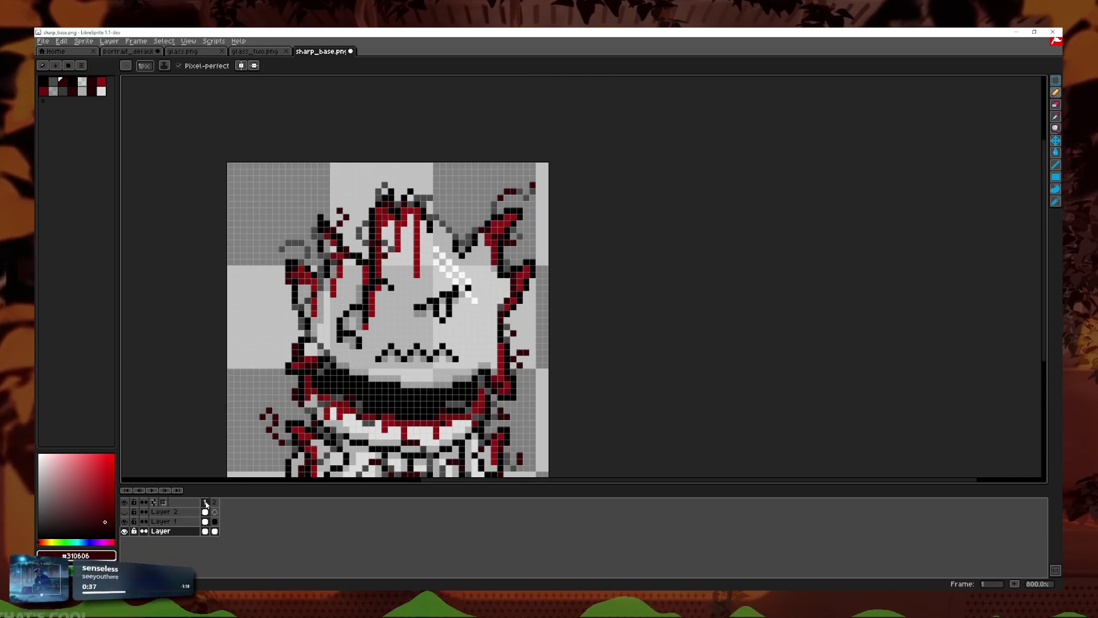
left_click(152, 491)
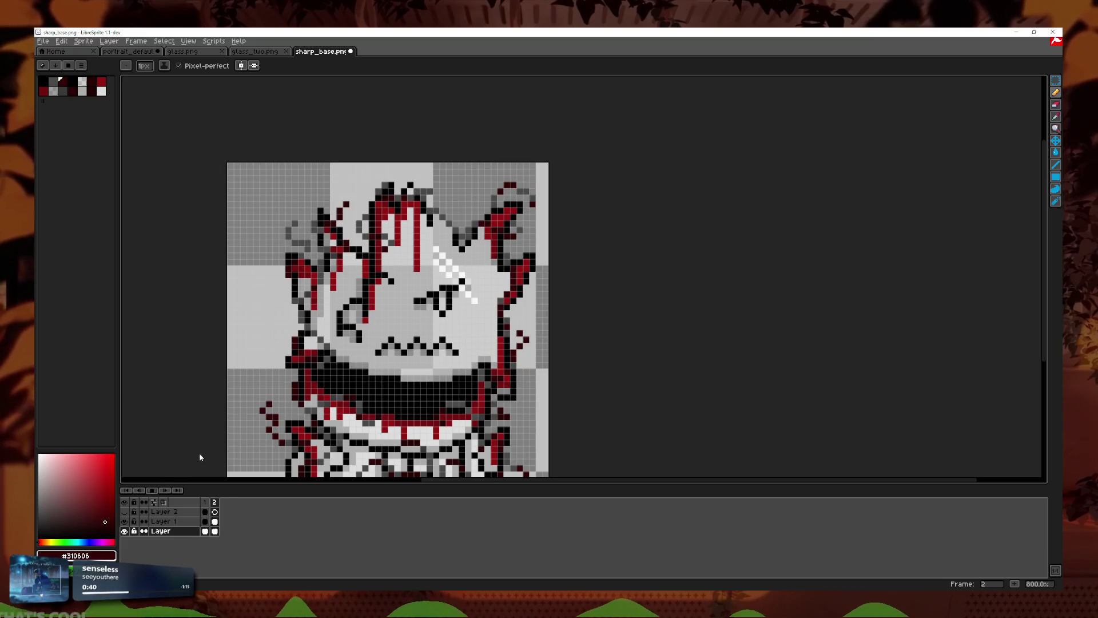
left_click(206, 502)
scroll(509, 386, "up", 5)
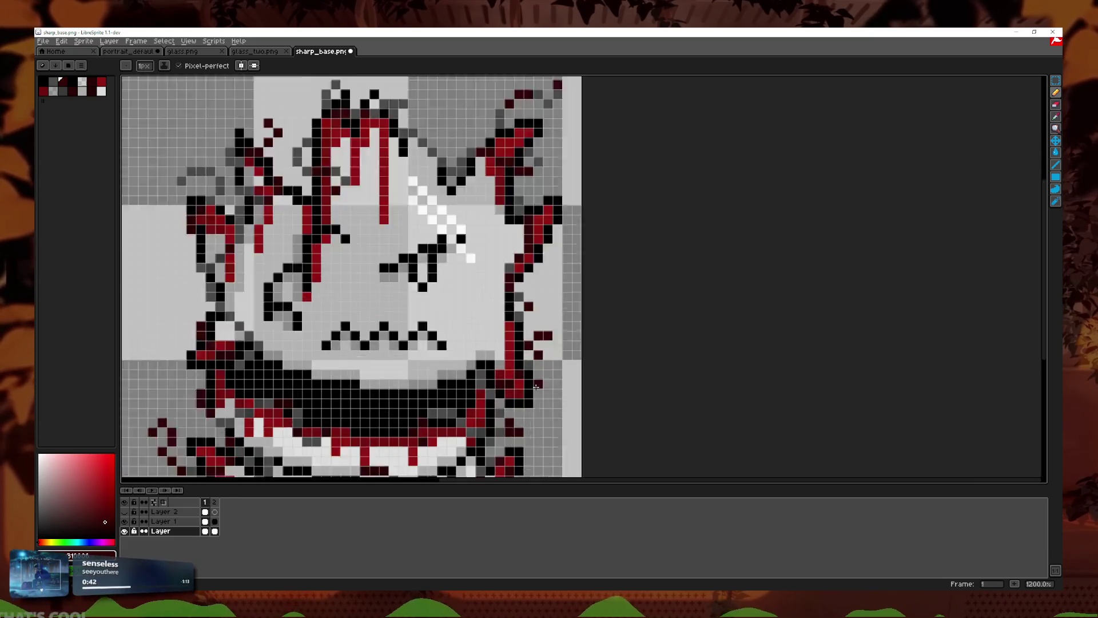
left_click(1056, 104)
left_click(560, 283)
mouse_move(541, 283)
left_mouse_down()
mouse_move(540, 322)
mouse_move(542, 301)
left_mouse_up()
left_click(521, 303)
left_click(1056, 93)
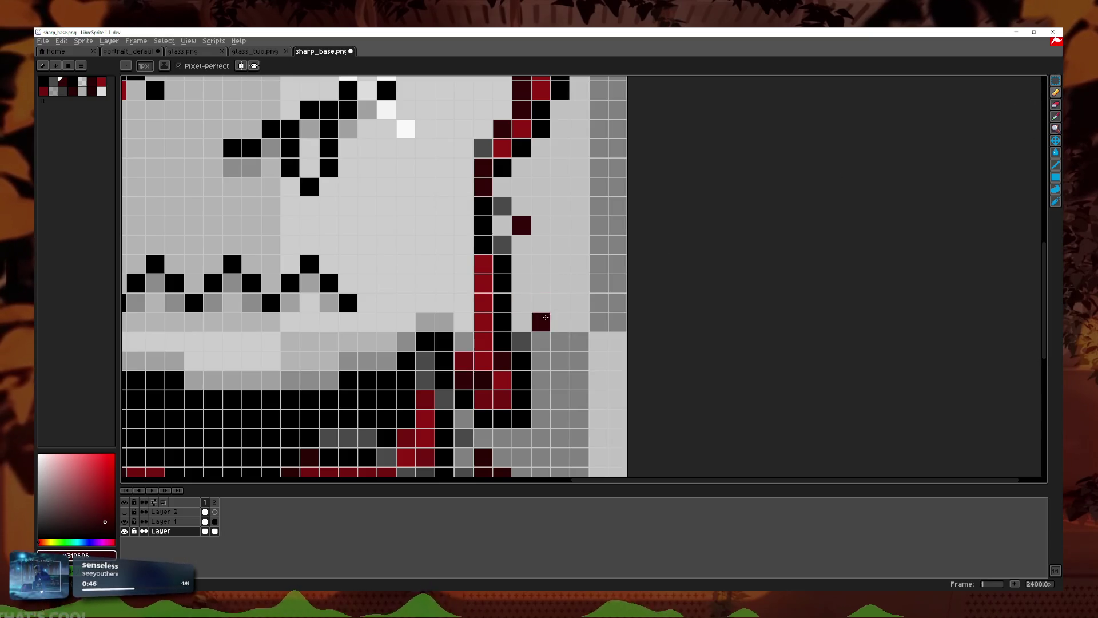
scroll(521, 283, "down", 3)
scroll(521, 283, "down", 3)
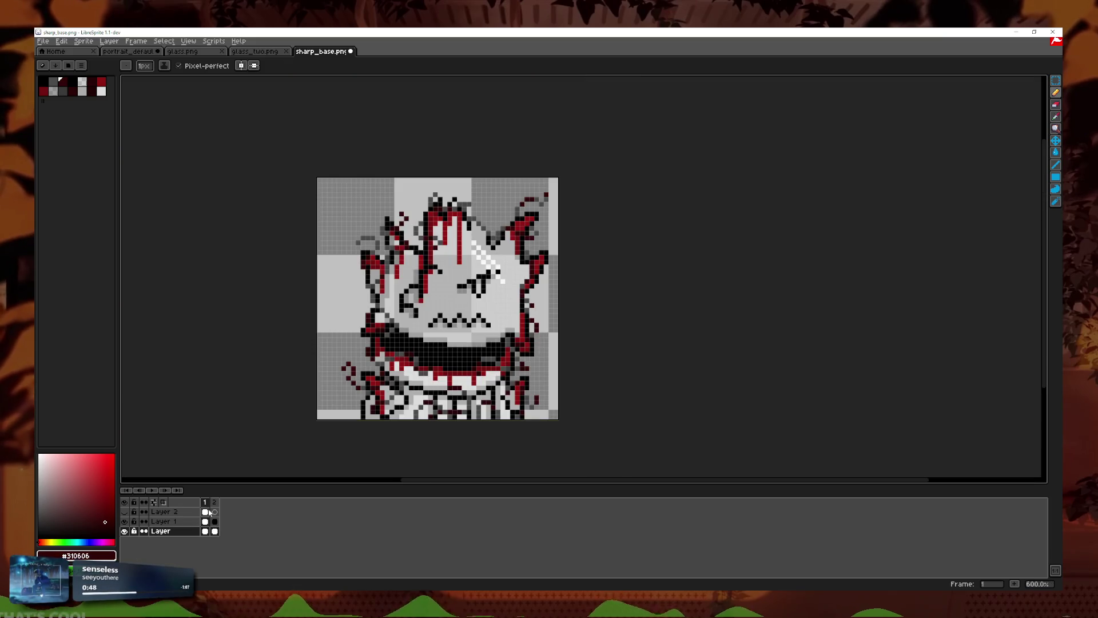
Step: Replay the animation, then return to frame 1 and select Layer 1
left_click(153, 491)
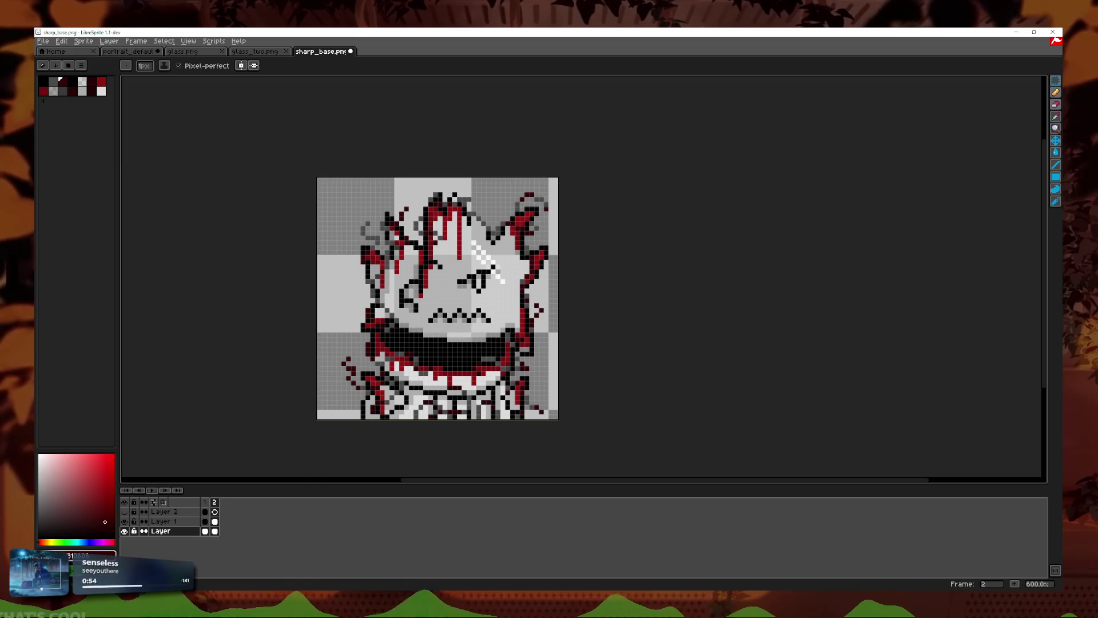
key("b")
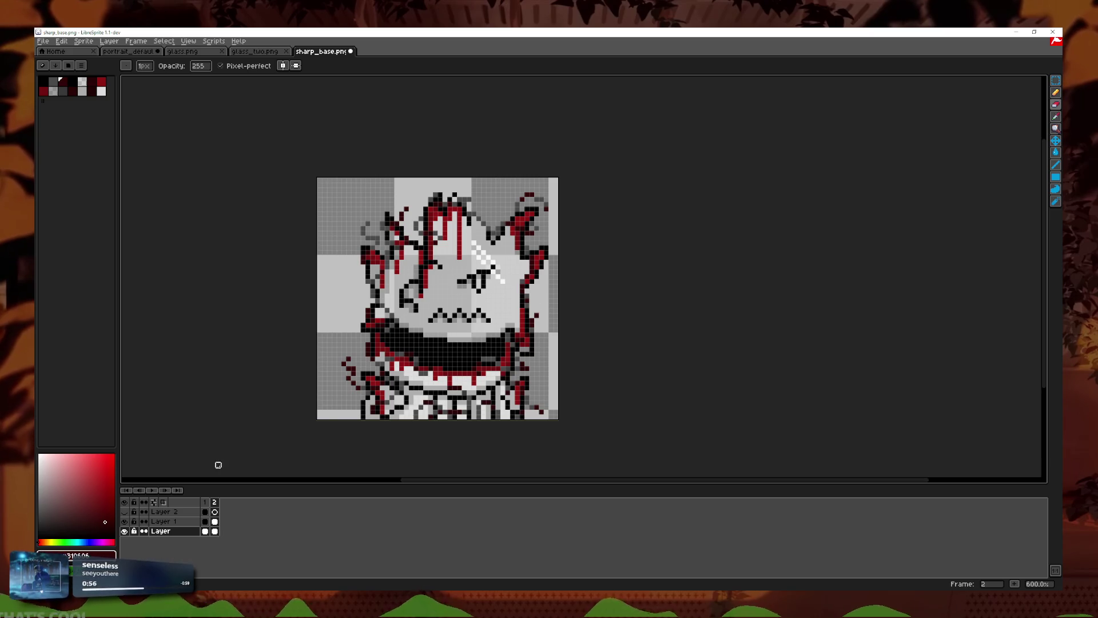
left_click(158, 491)
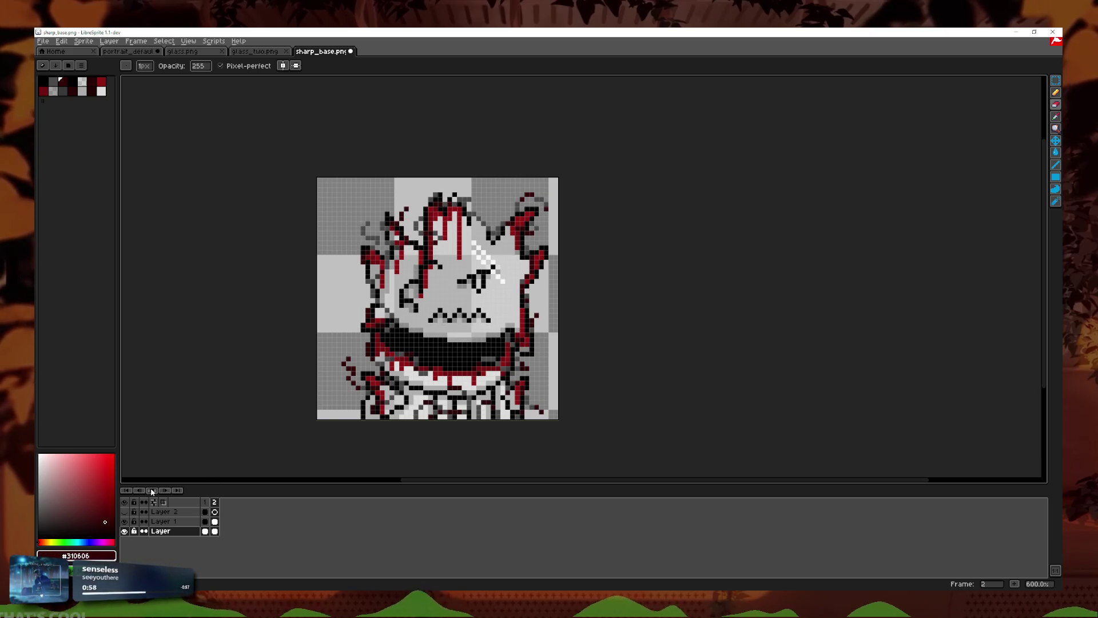
scroll(610, 323, "down", 2)
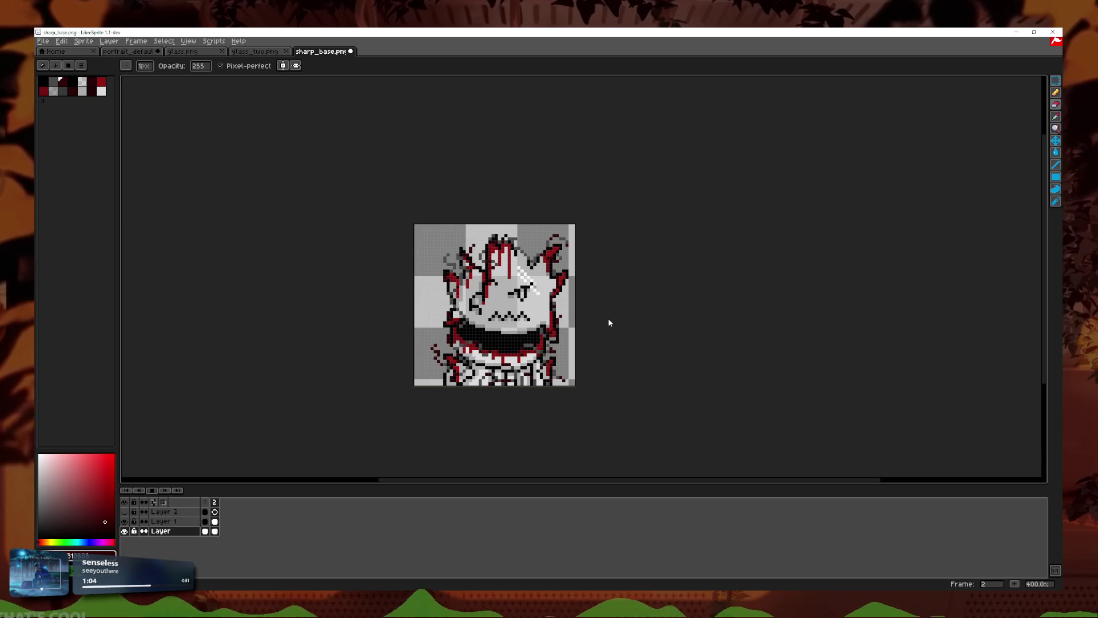
scroll(599, 316, "up", 1)
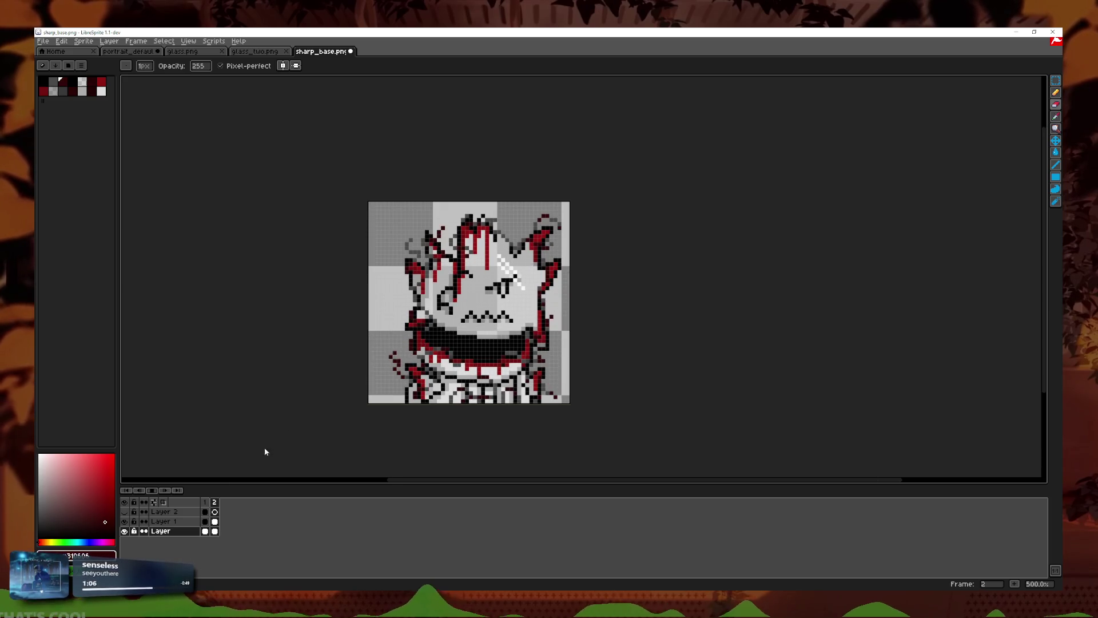
left_click(159, 521)
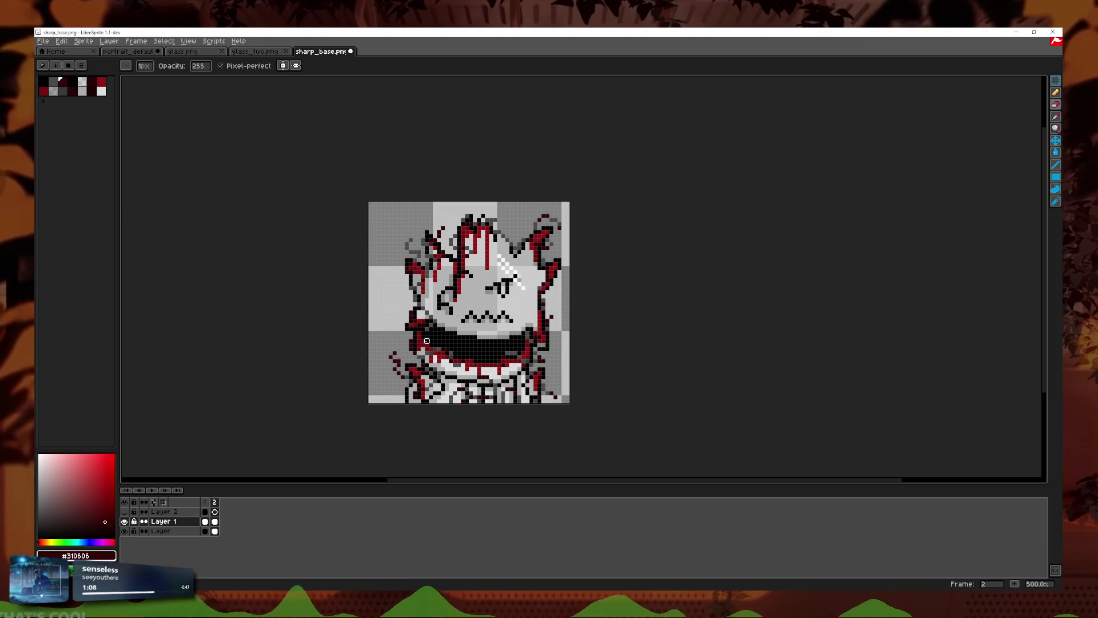
Step: Lower Layer 1's opacity with the slider in Layer Properties
double_click(161, 521)
left_click(313, 342)
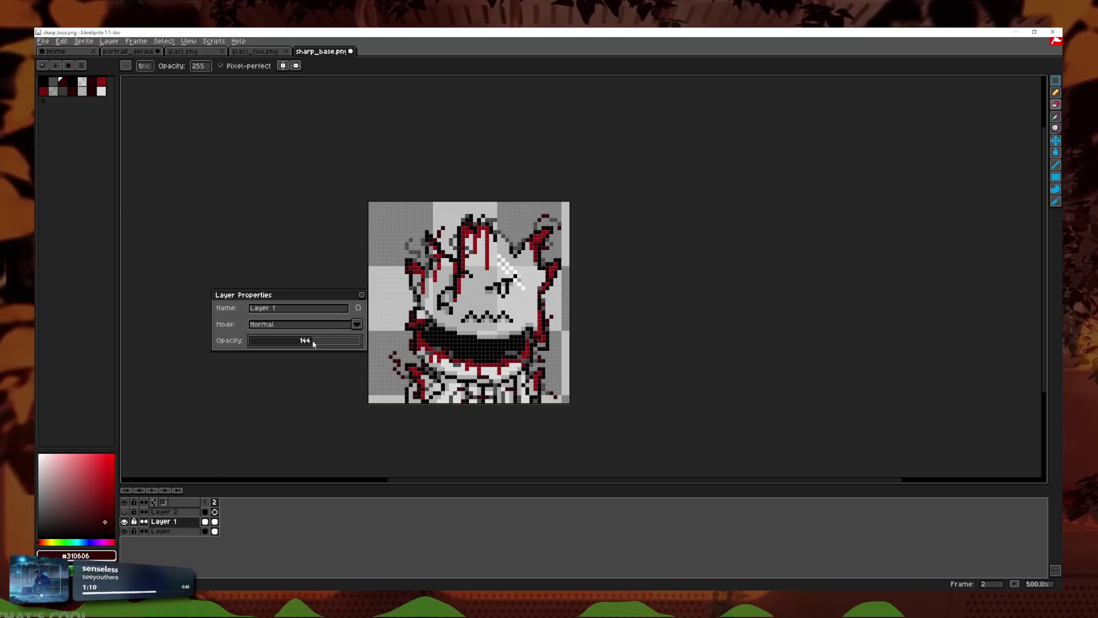
left_click_drag(323, 342, 321, 338)
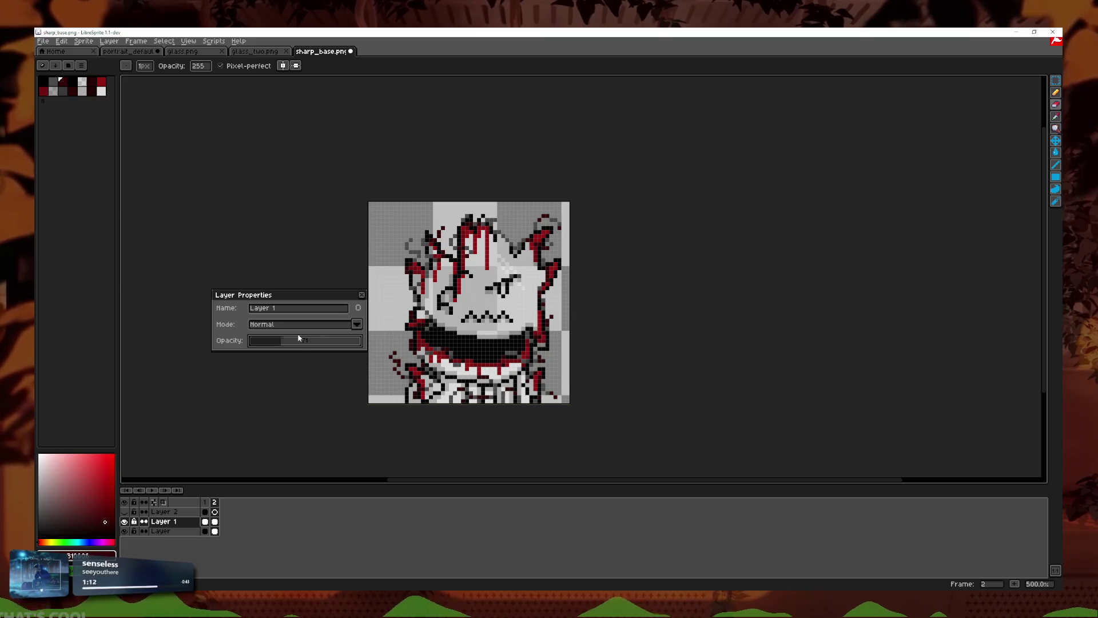
left_click(360, 295)
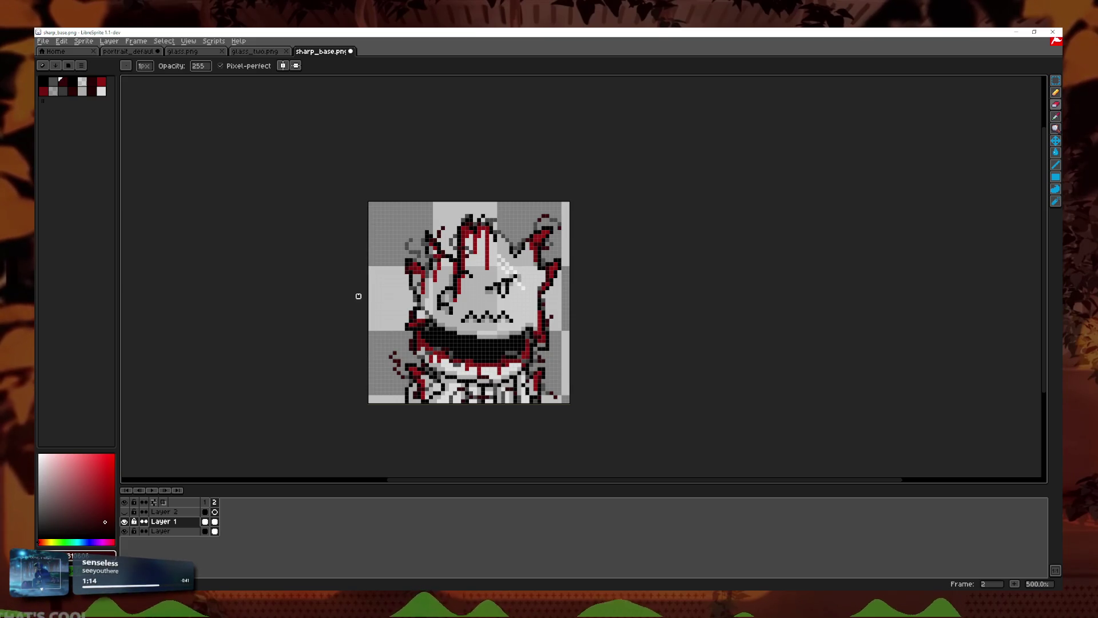
Step: Hide Layer 1, play the animation from frame 1, then select the bottom layer's frame-2 cel
left_click(124, 521)
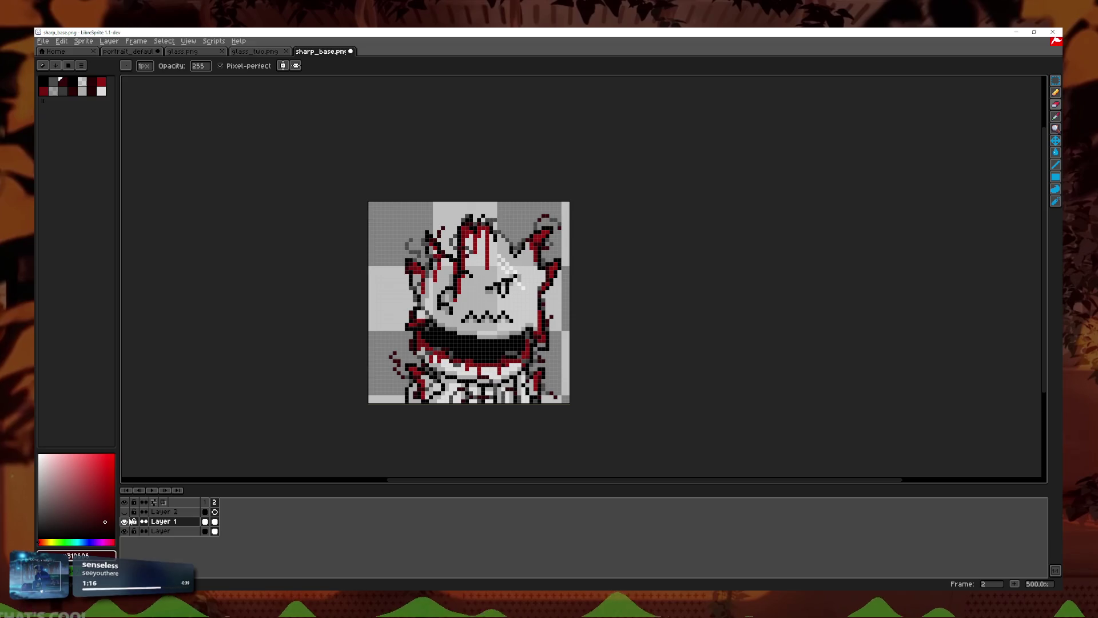
left_click(206, 502)
left_click(151, 491)
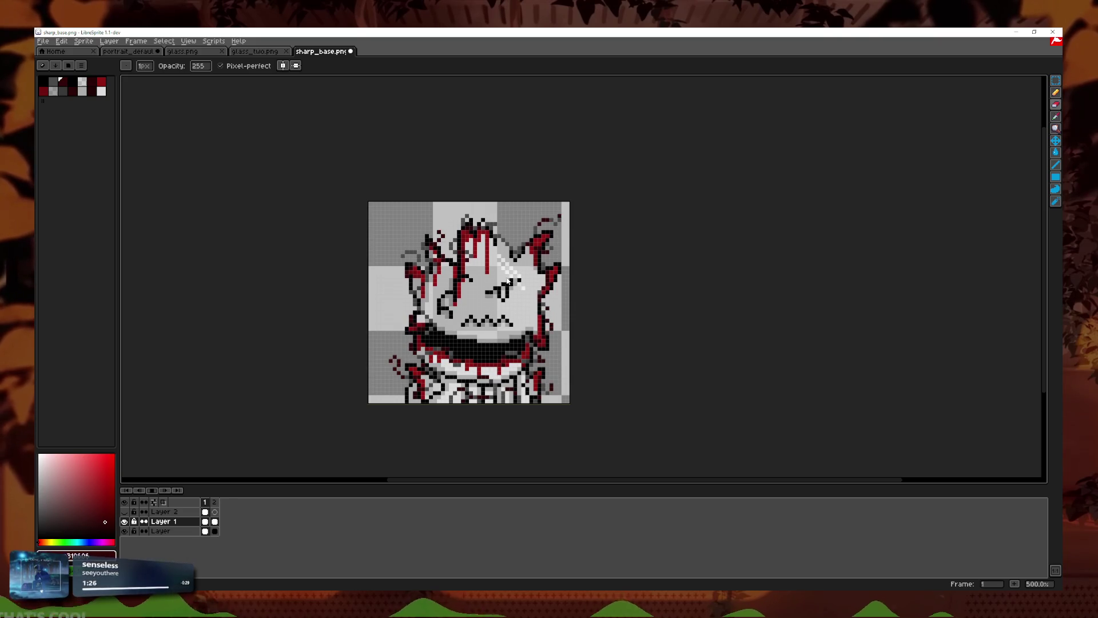
scroll(498, 269, "up", 5)
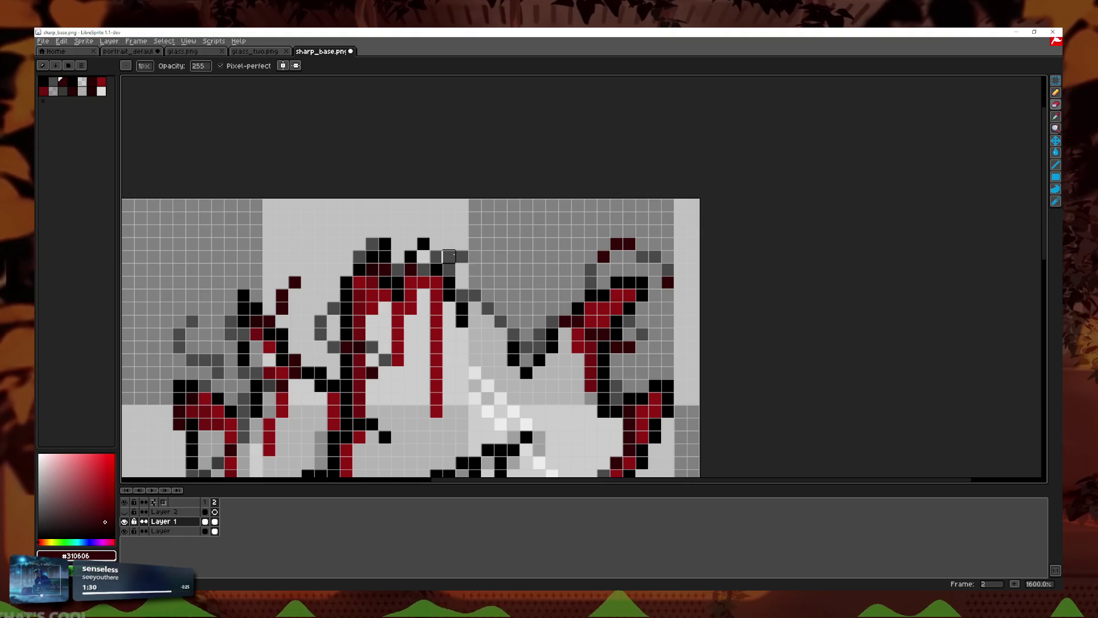
left_click(215, 531)
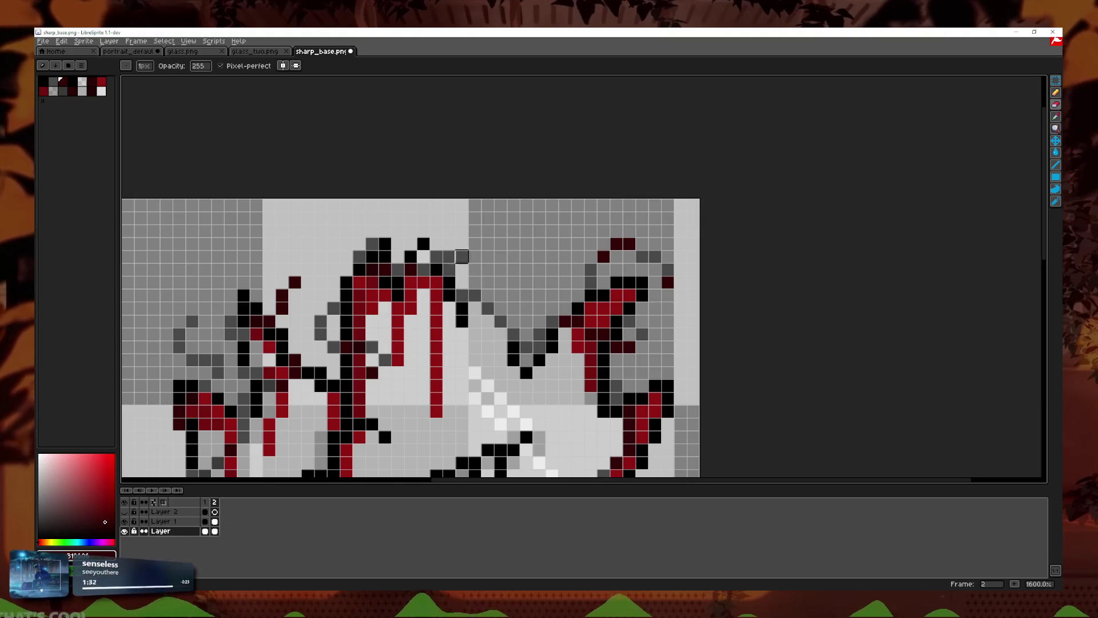
Step: Sample the #494949 dark grey and add a pixel at the central hair spike's tip, then show frame 1
left_click(1056, 105)
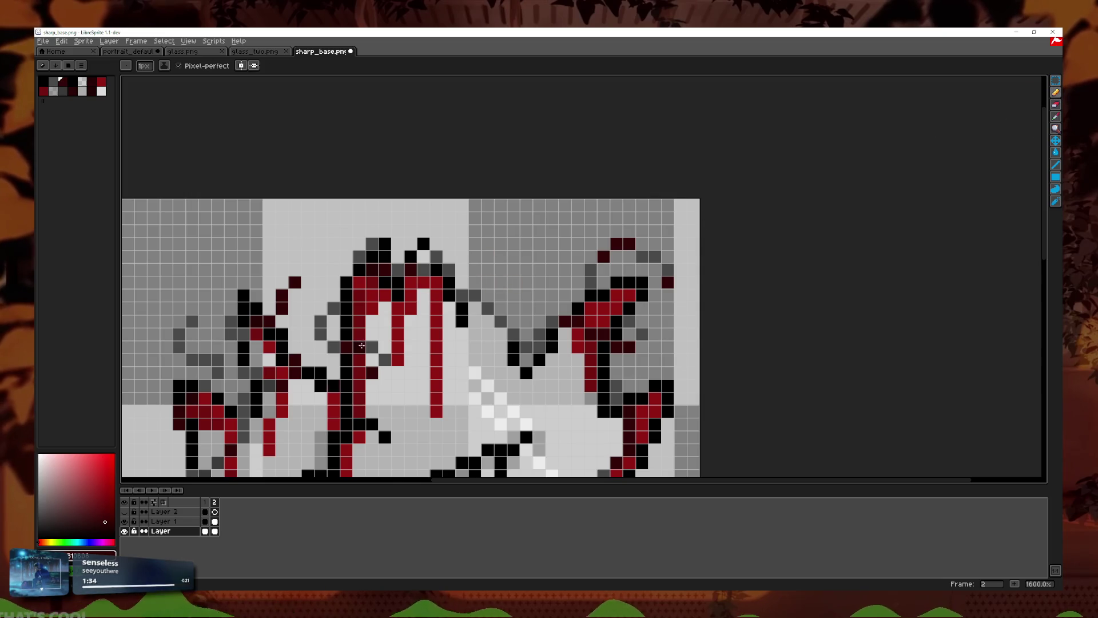
left_click(1057, 117)
left_click(533, 342)
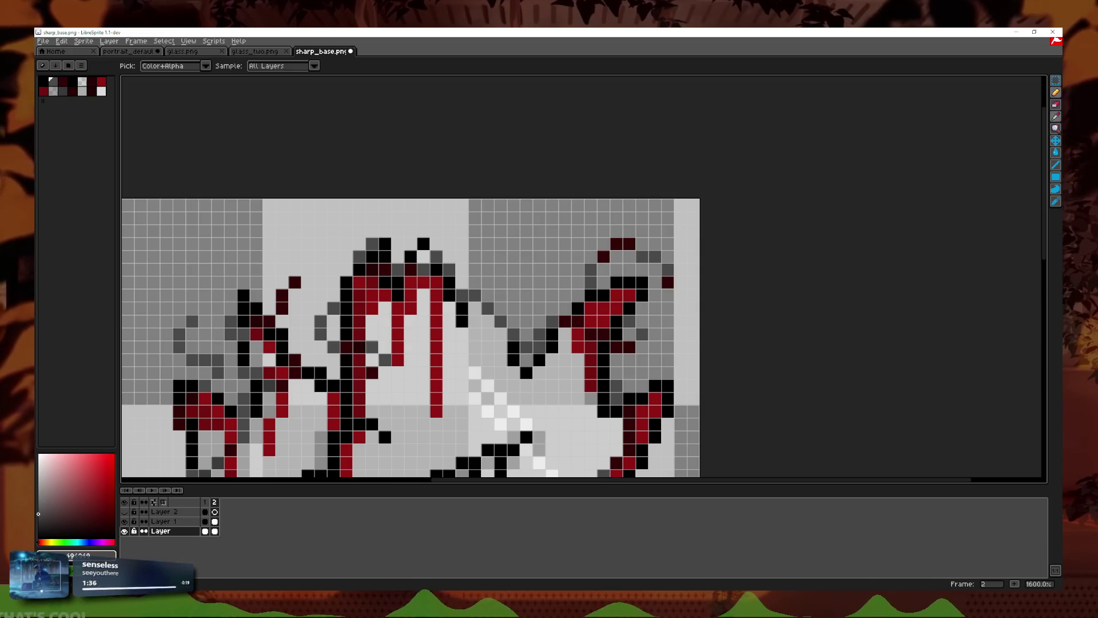
left_click(1056, 93)
left_click_drag(454, 252, 463, 240)
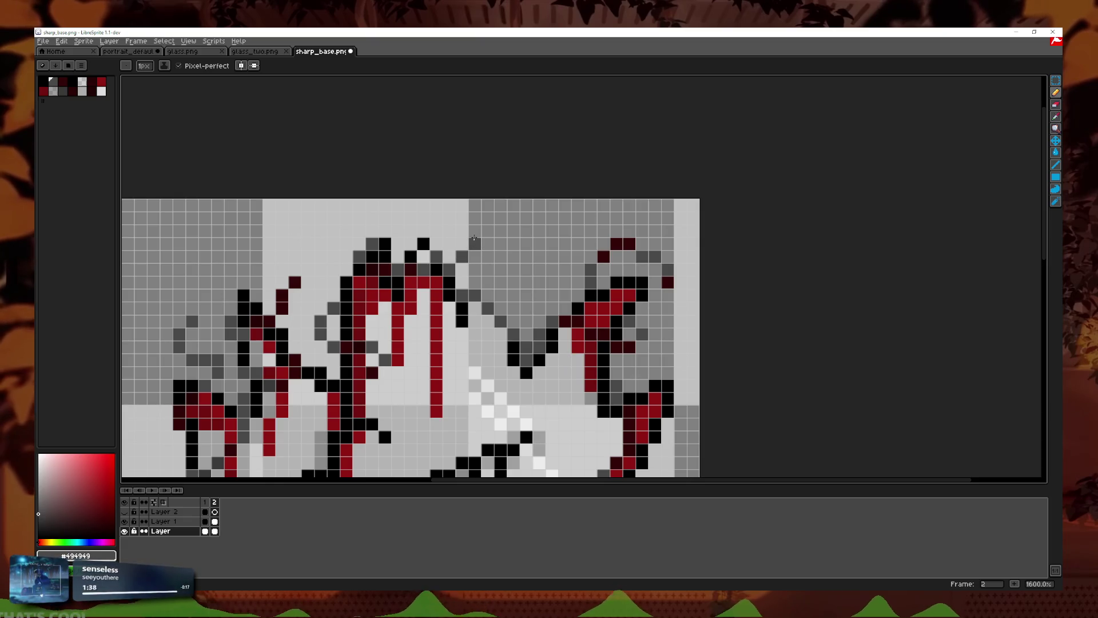
left_click(1055, 105)
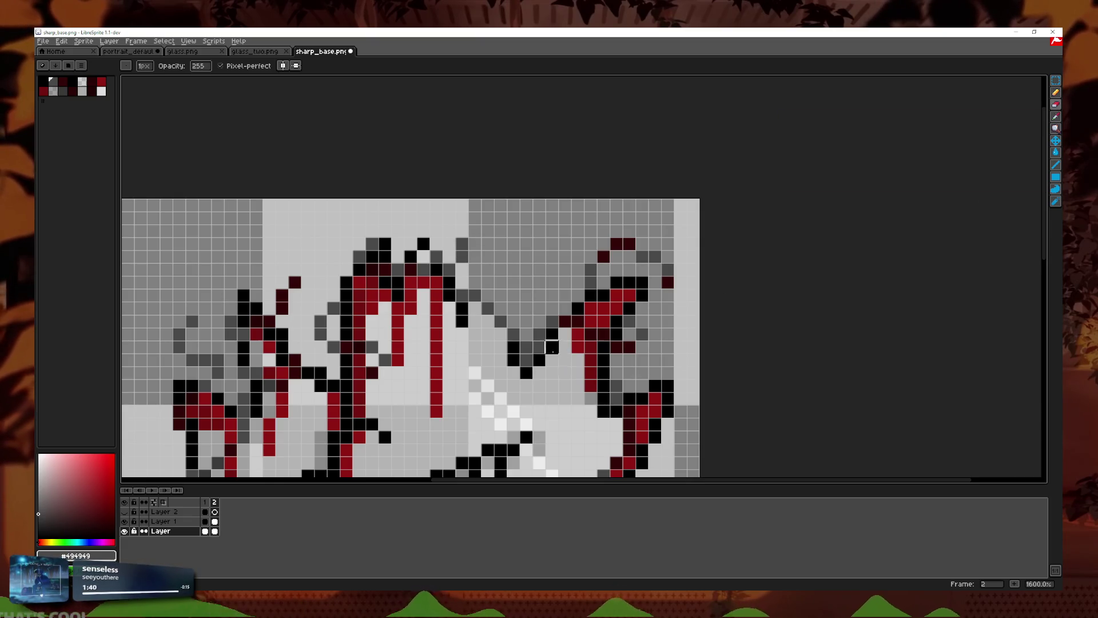
scroll(526, 346, "down", 3)
left_click(164, 491)
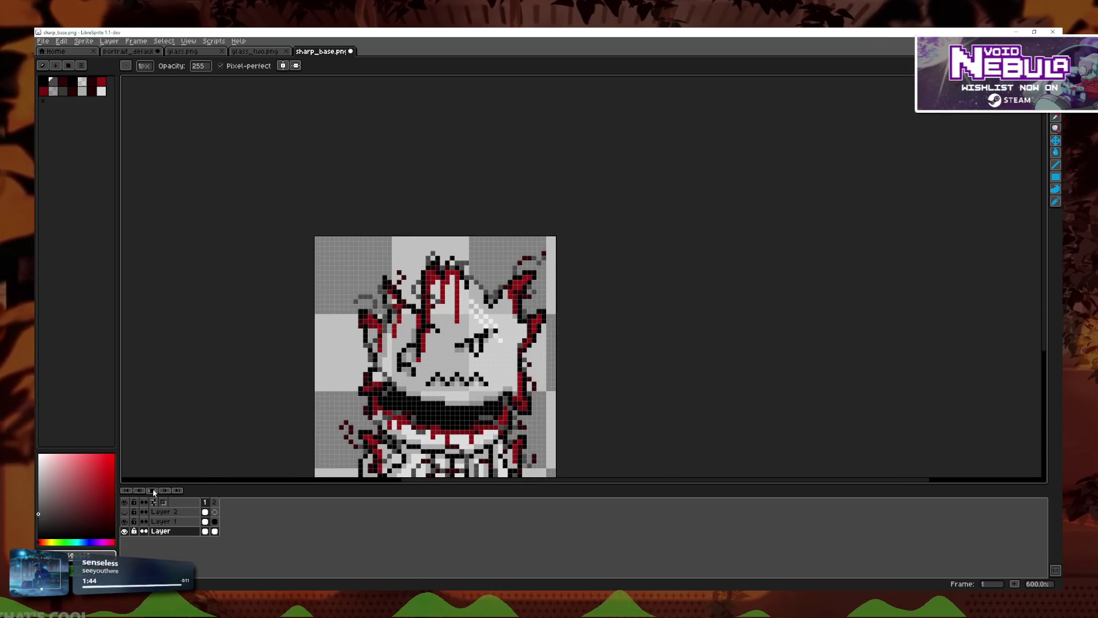
Step: Zoom in and out to review the grin across both frames while the animation plays
scroll(405, 402, "down", 1)
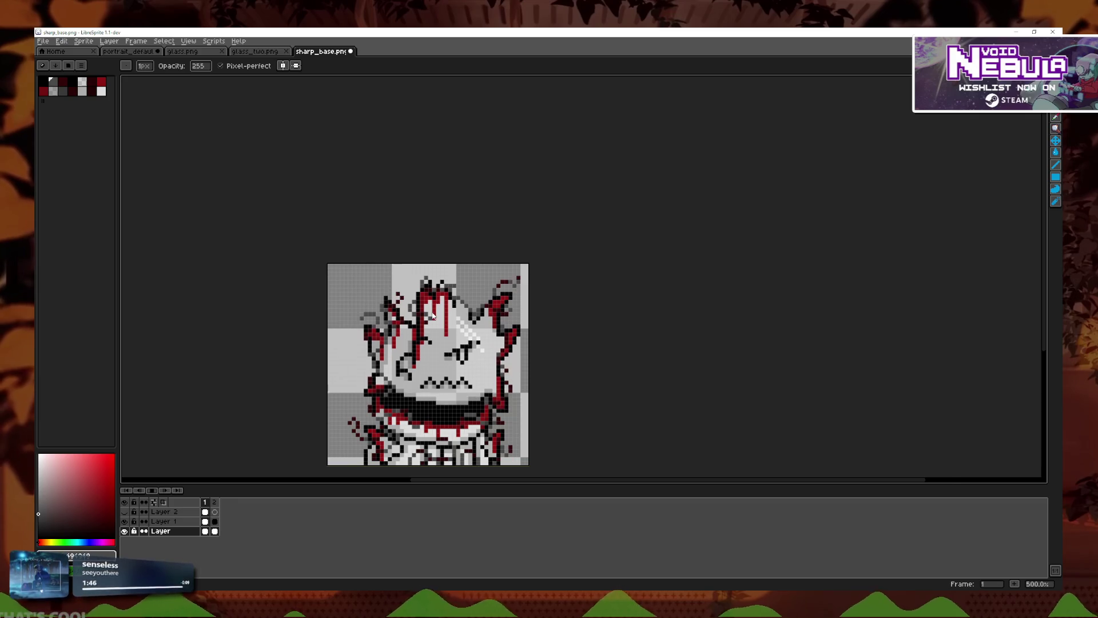
scroll(430, 339, "up", 2)
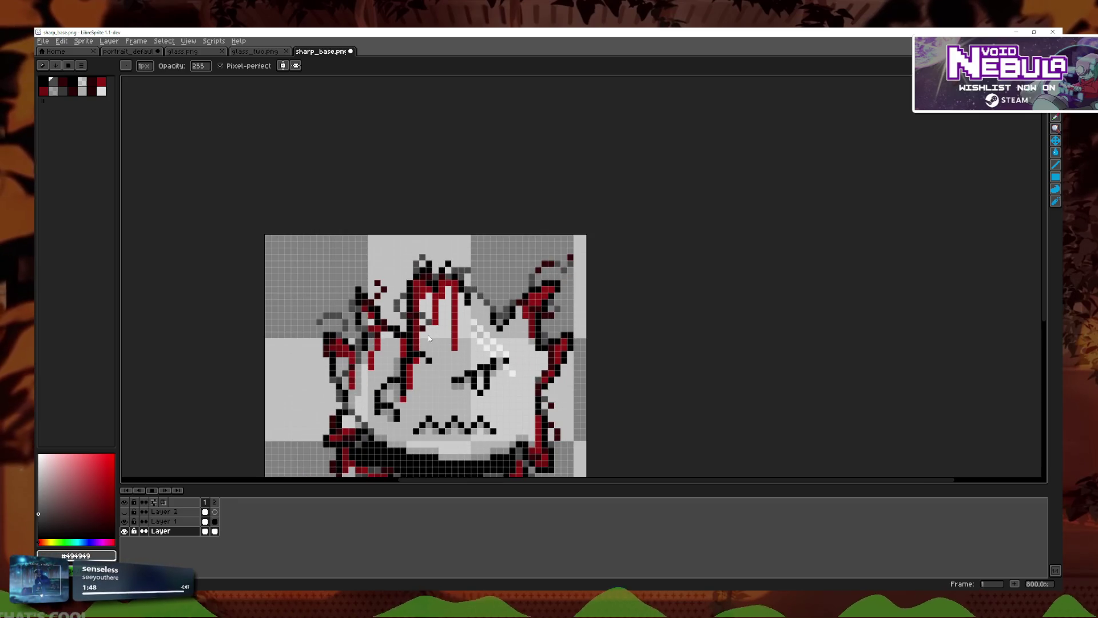
scroll(428, 335, "down", 2)
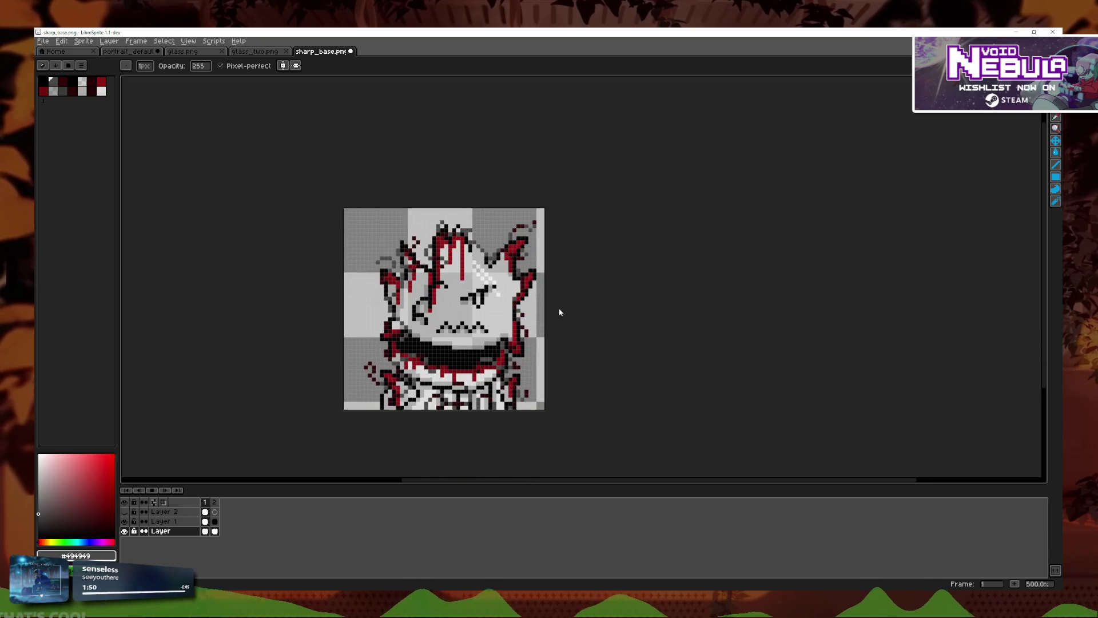
scroll(560, 313, "down", 1)
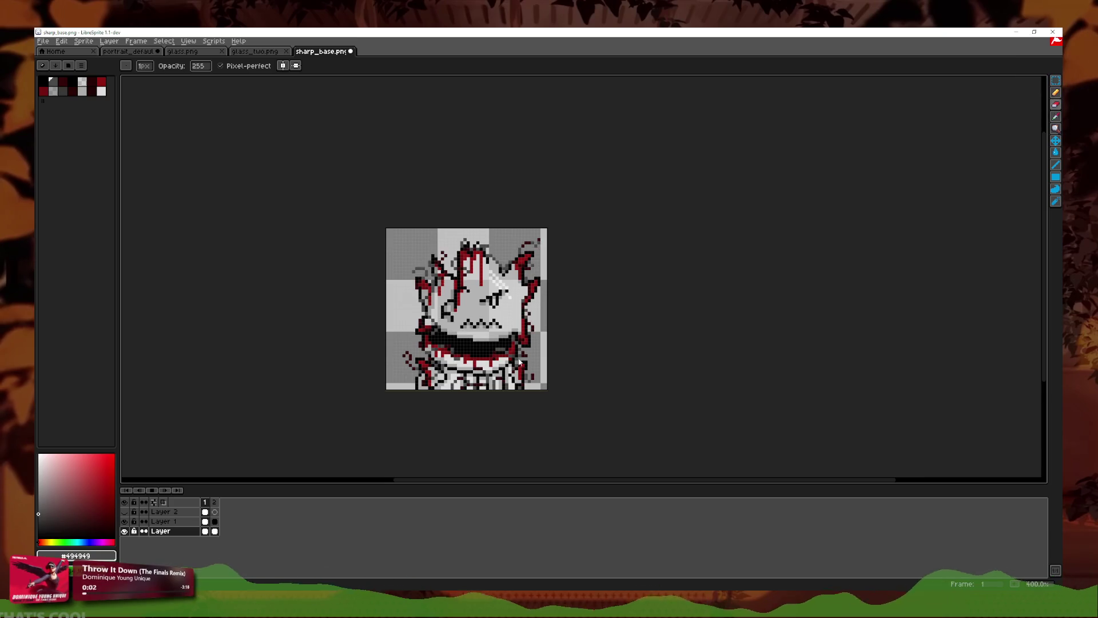
scroll(544, 358, "up", 2)
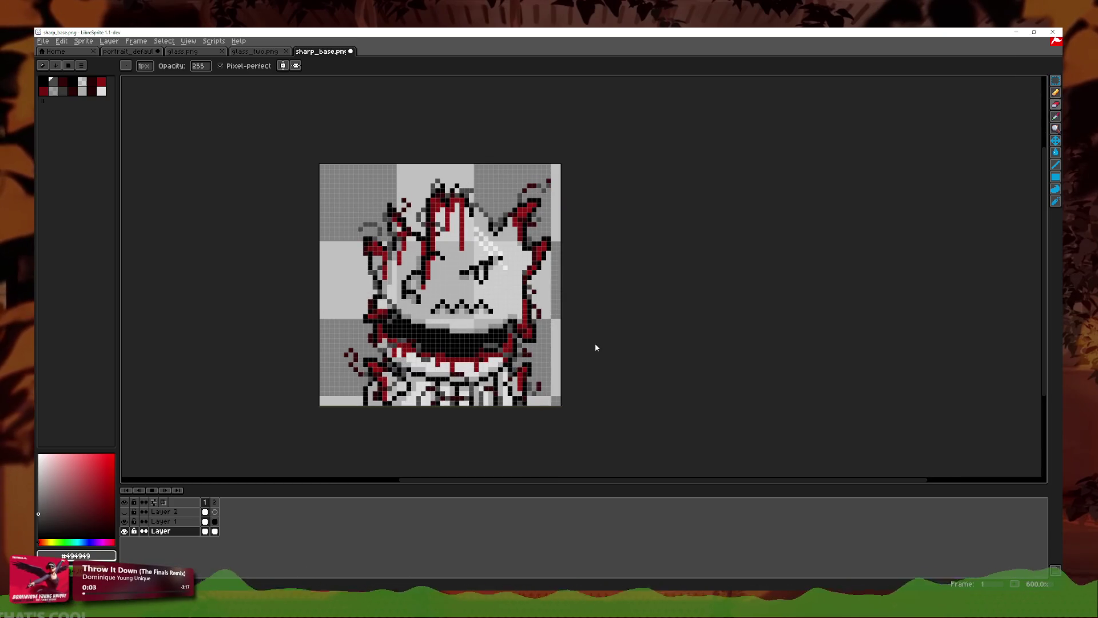
scroll(392, 319, "up", 1)
scroll(392, 320, "up", 2)
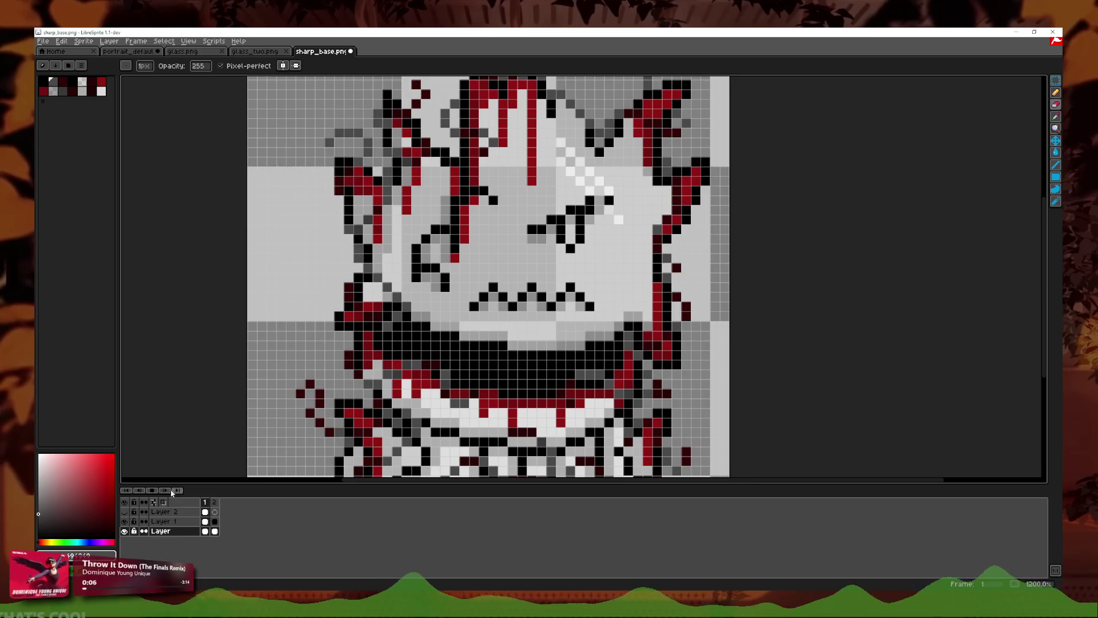
Step: Sample grey and black from the sprite and repaint the mouth pixels on frame 2, then step to frame 1
scroll(416, 317, "up", 1)
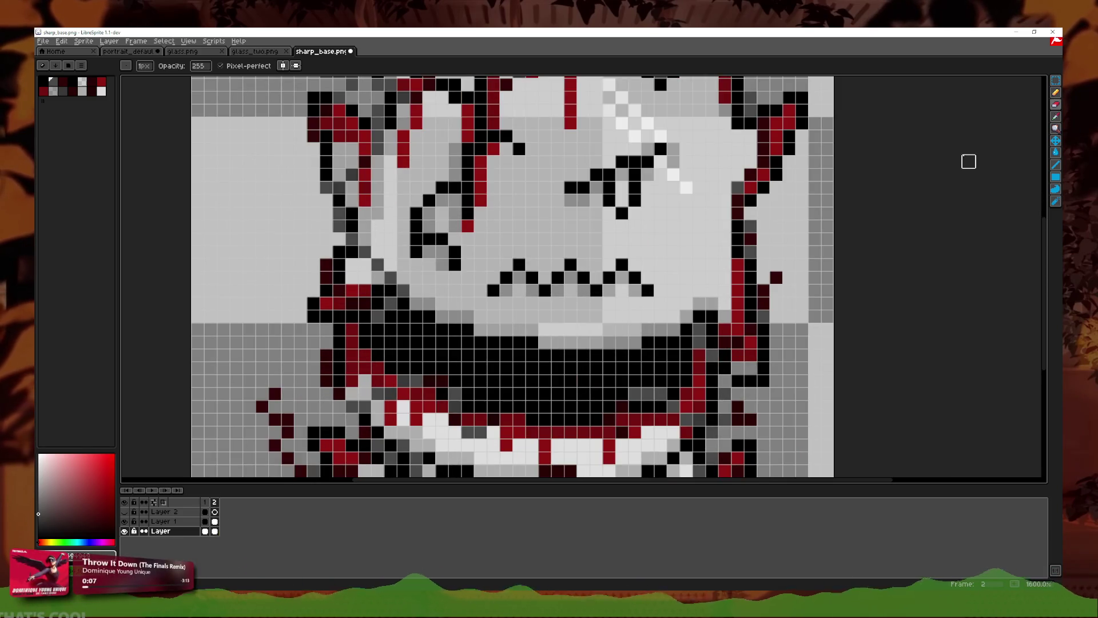
left_click(1056, 116)
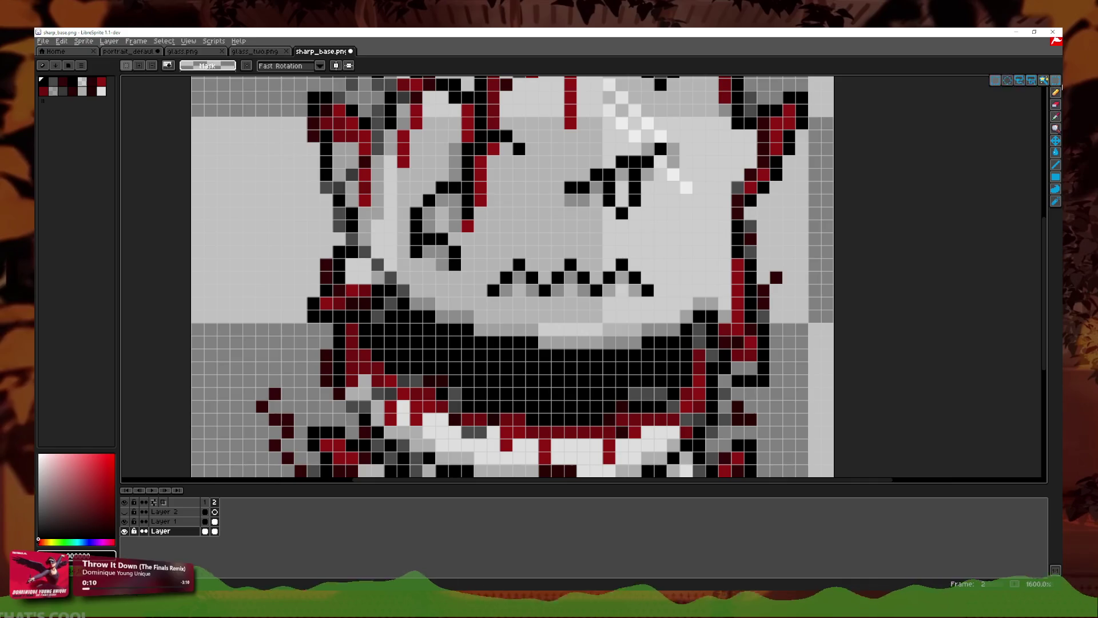
left_click(1056, 92)
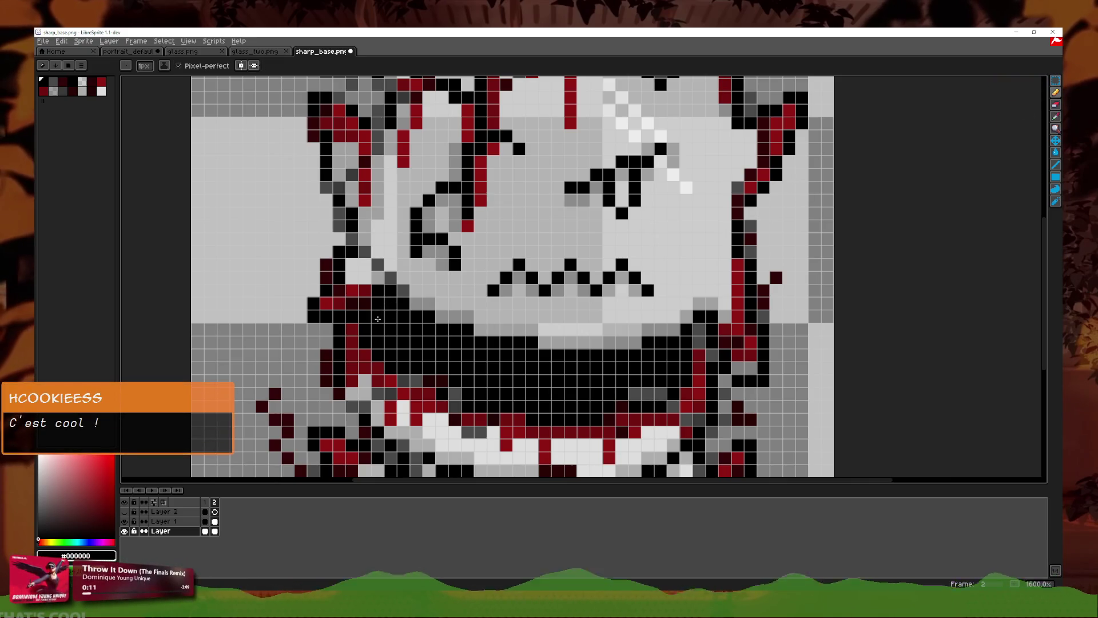
key("i")
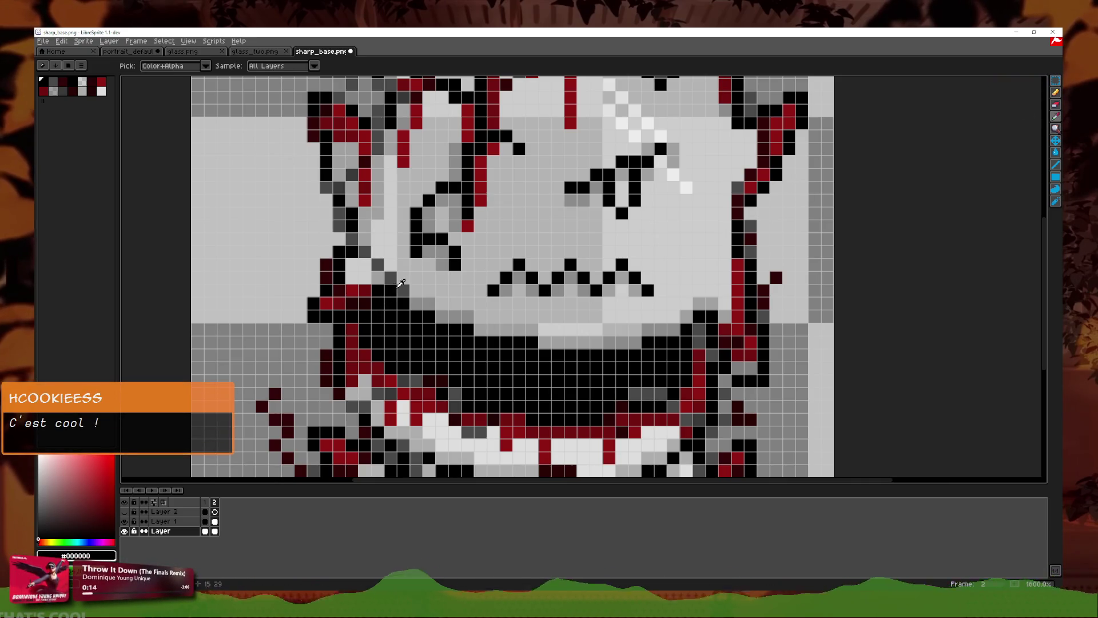
left_click(1055, 92)
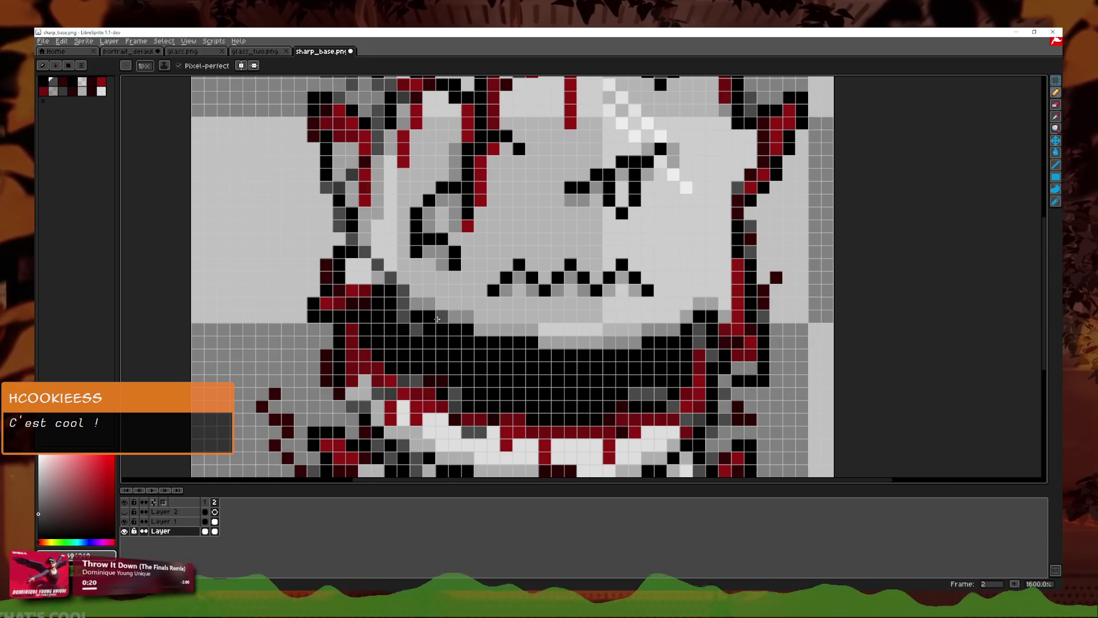
scroll(560, 372, "right", 2)
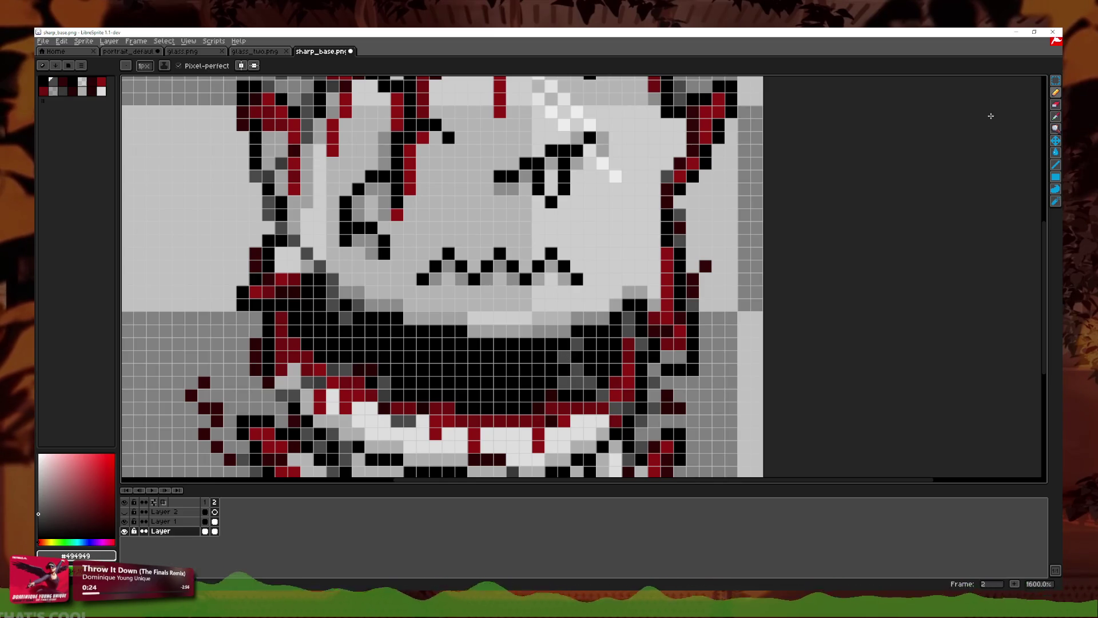
left_click(1056, 117)
key("b")
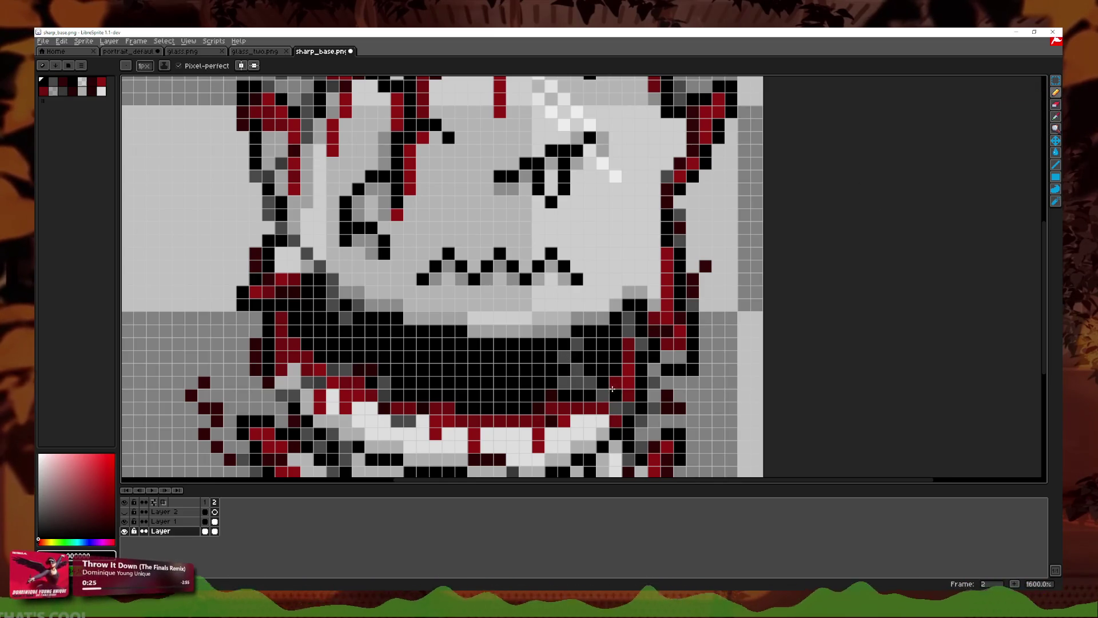
left_click(164, 490)
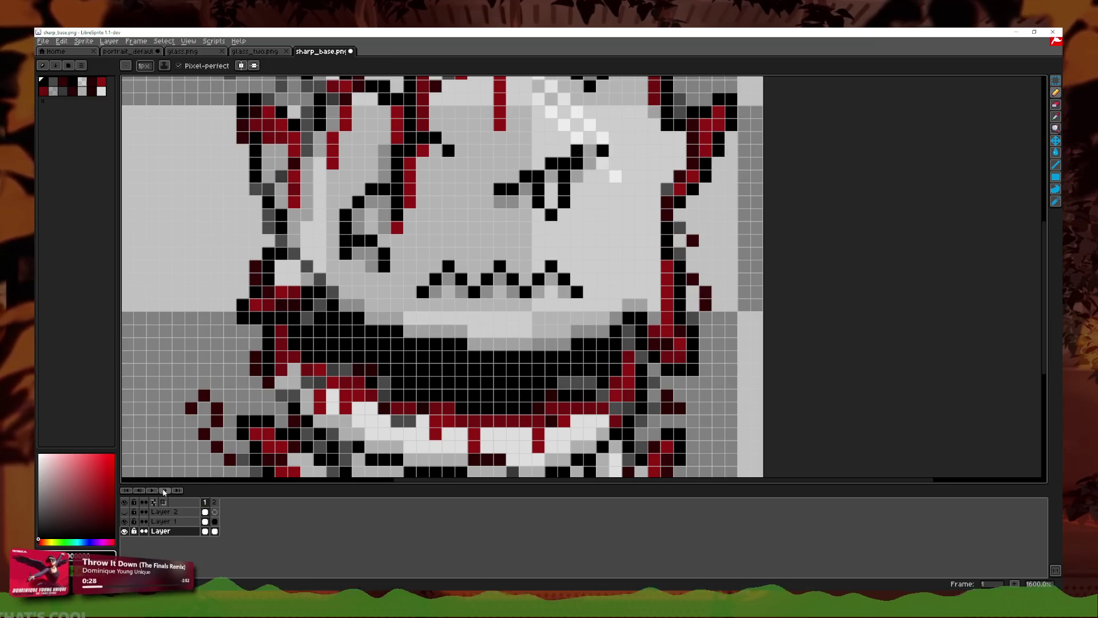
scroll(715, 358, "down", 1)
Step: At 1600% zoom, touch up frame 2's mouth with eraser, eyedropper and pencil, then view frame 1 zoomed out
scroll(715, 358, "down", 1)
scroll(715, 358, "down", 1)
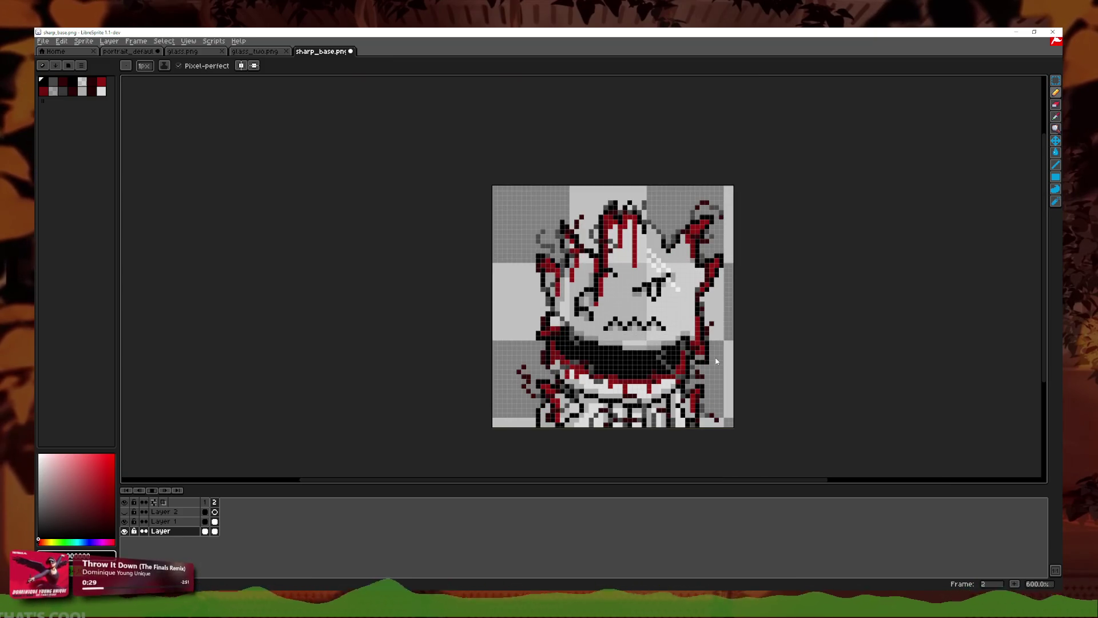
scroll(711, 362, "up", 3)
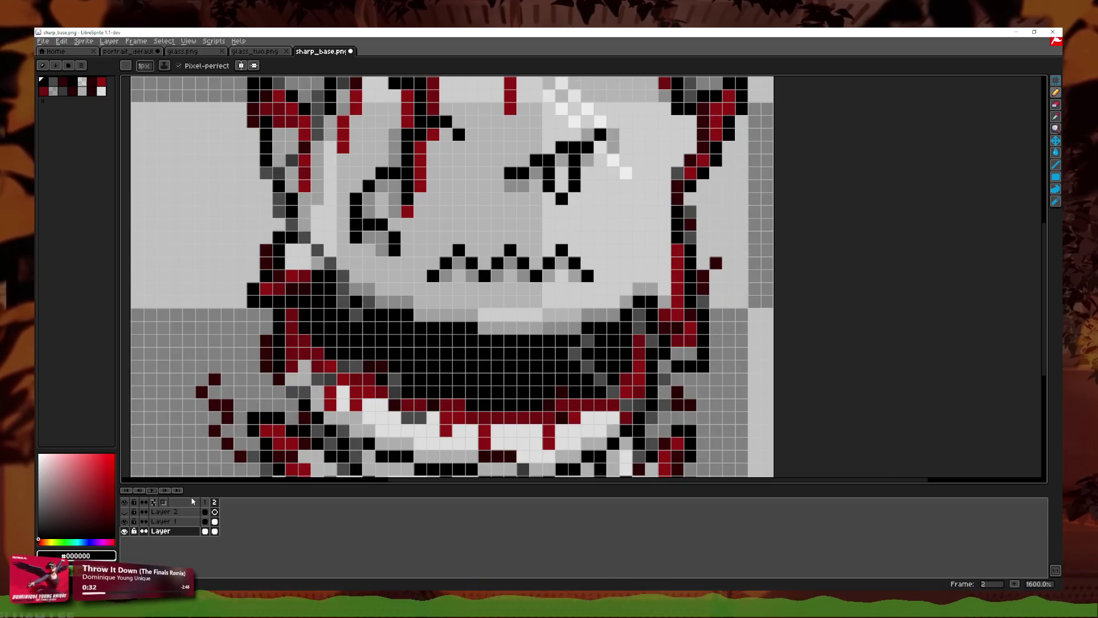
left_click(1055, 106)
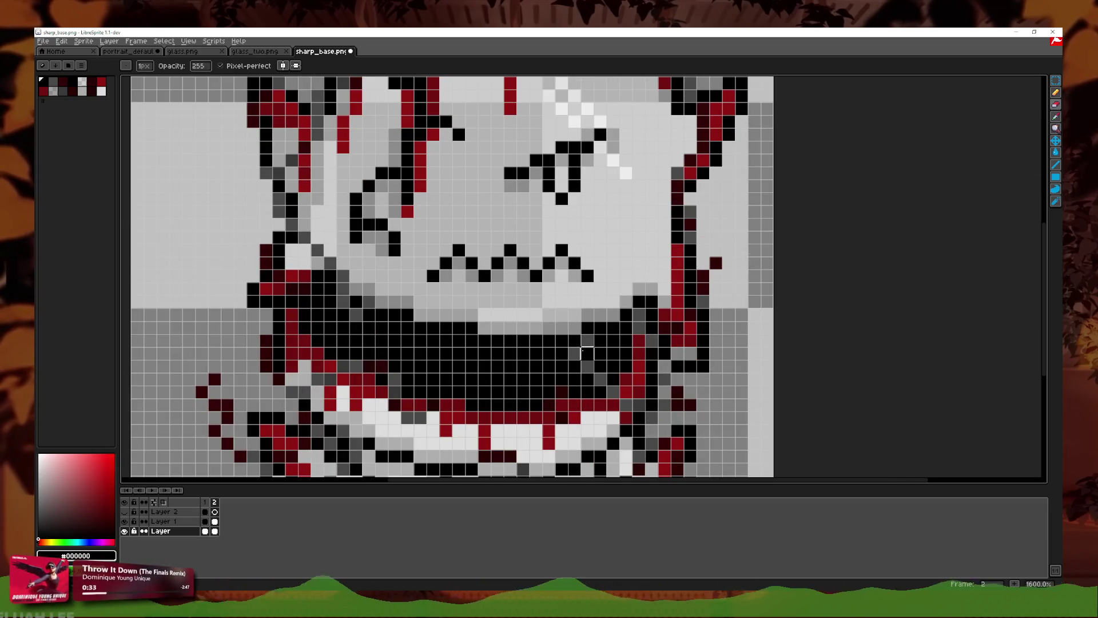
left_click(1058, 118)
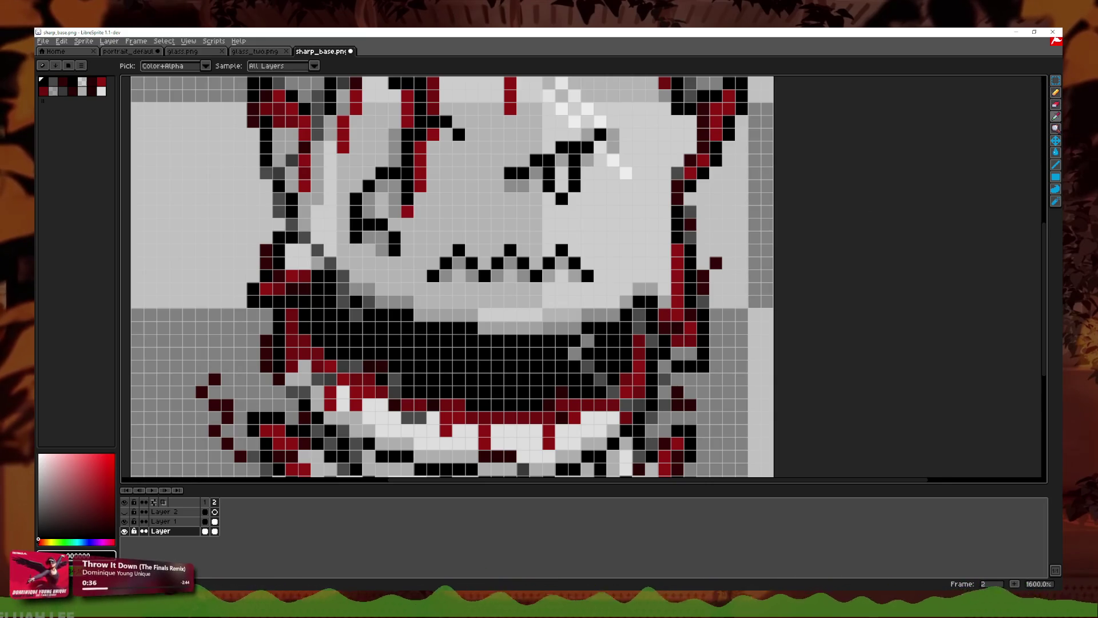
left_click(1055, 93)
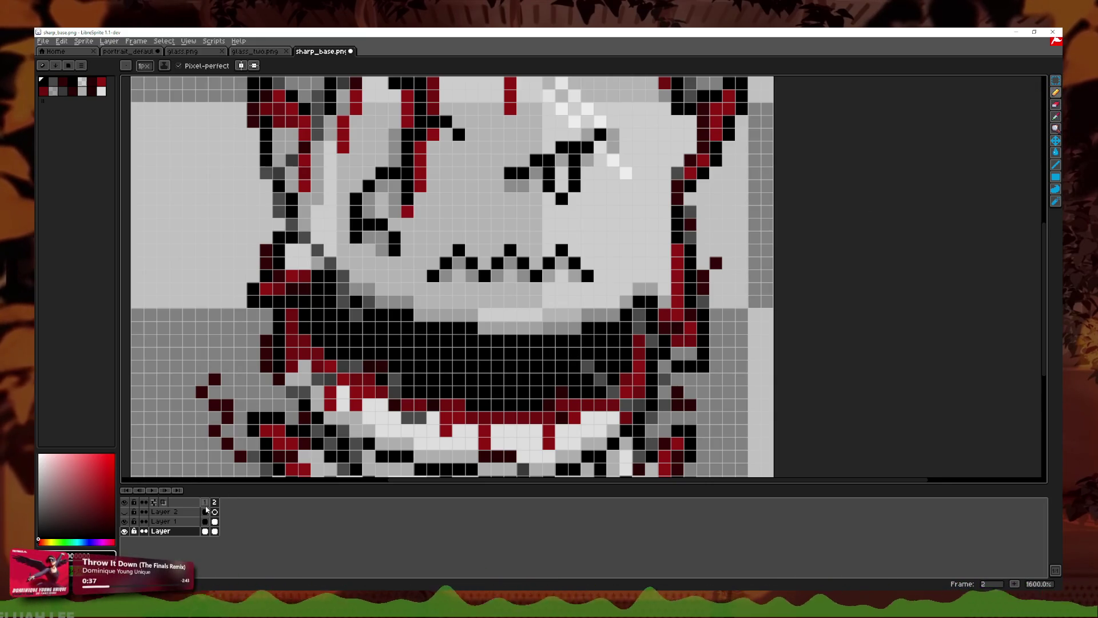
left_click(204, 503)
scroll(644, 326, "down", 4)
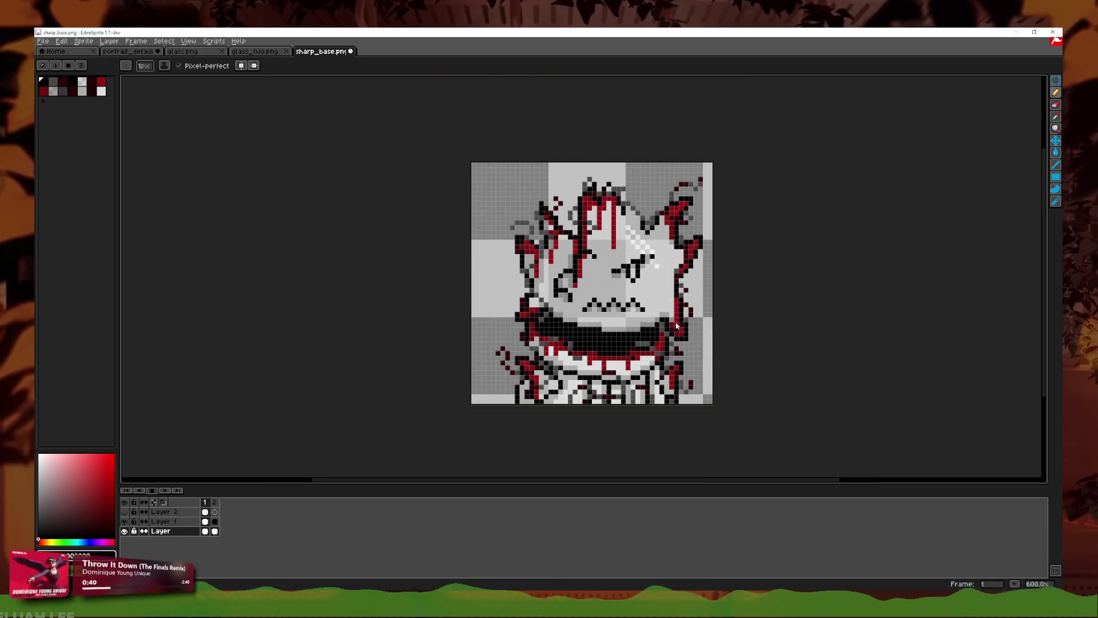
scroll(672, 322, "down", 1)
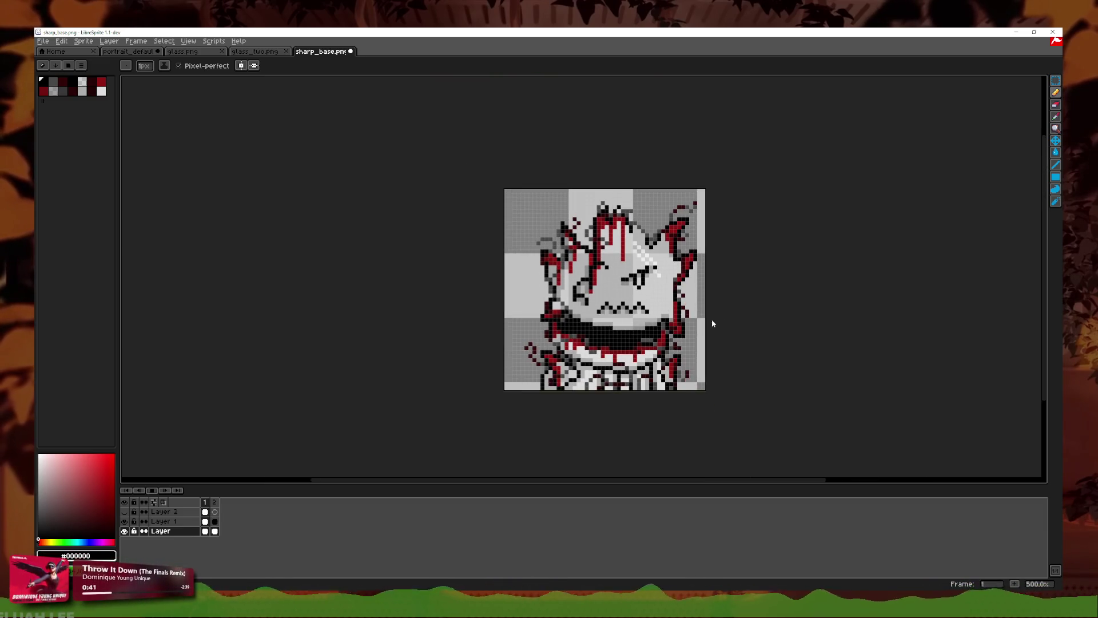
scroll(721, 324, "down", 1)
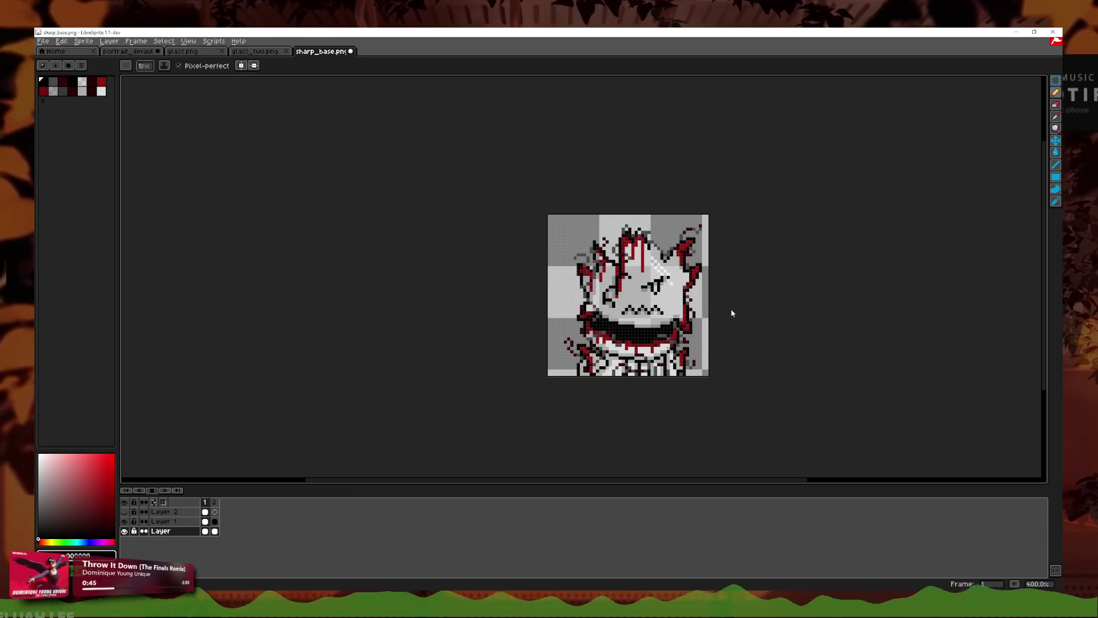
scroll(713, 314, "up", 6)
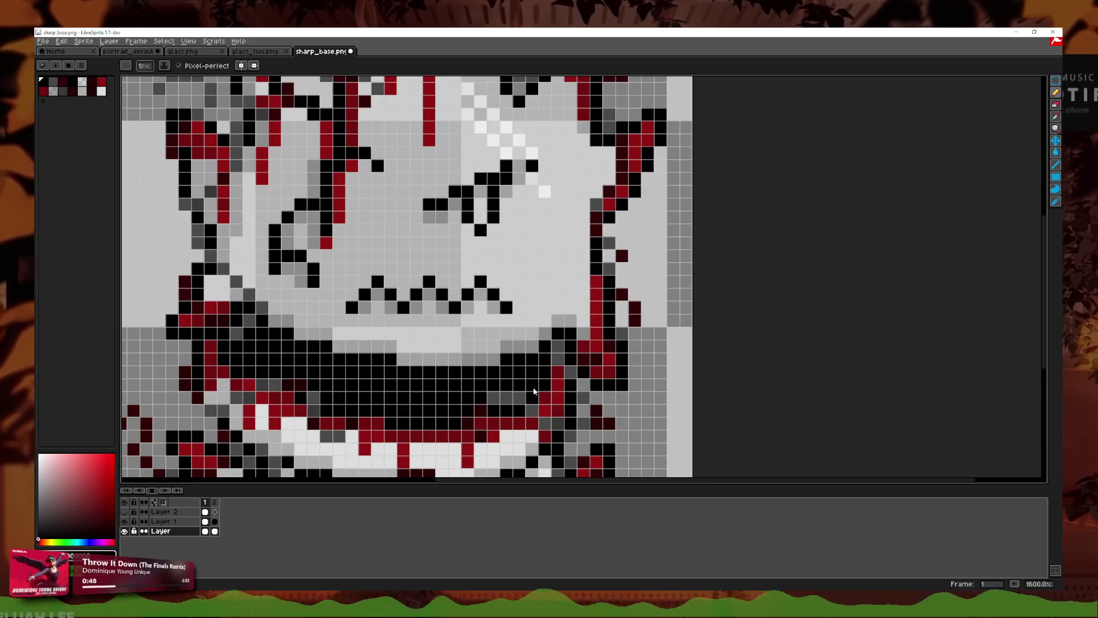
Step: Stop playback and paint a dark red pixel on frame 2 with the sampled colour
left_click(152, 490)
left_click(215, 502)
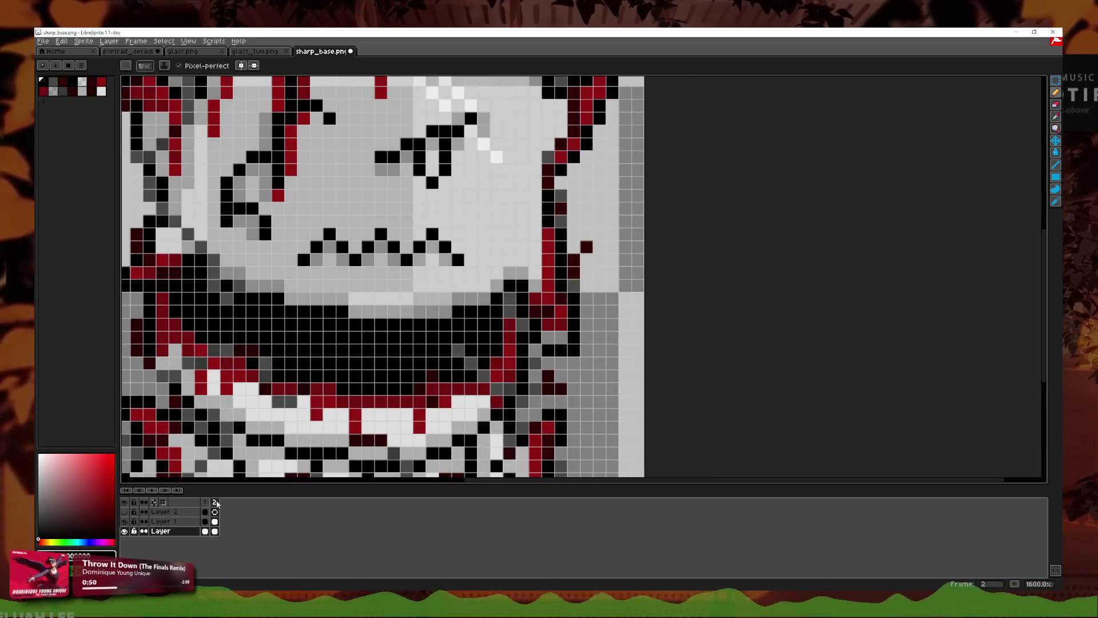
left_click(1057, 115)
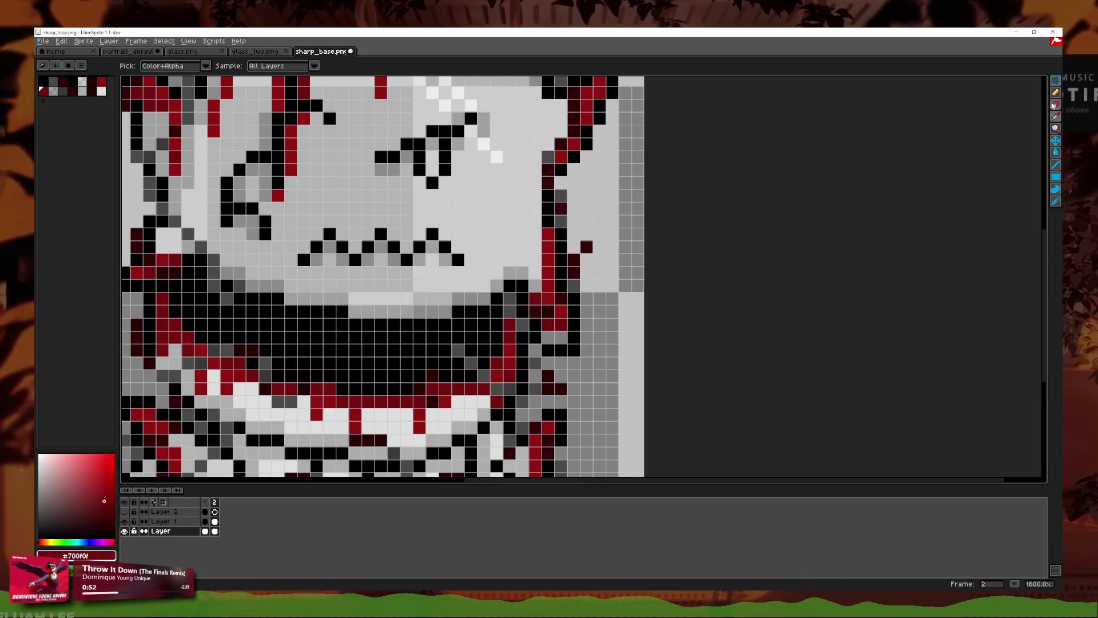
key("b")
left_click(584, 341)
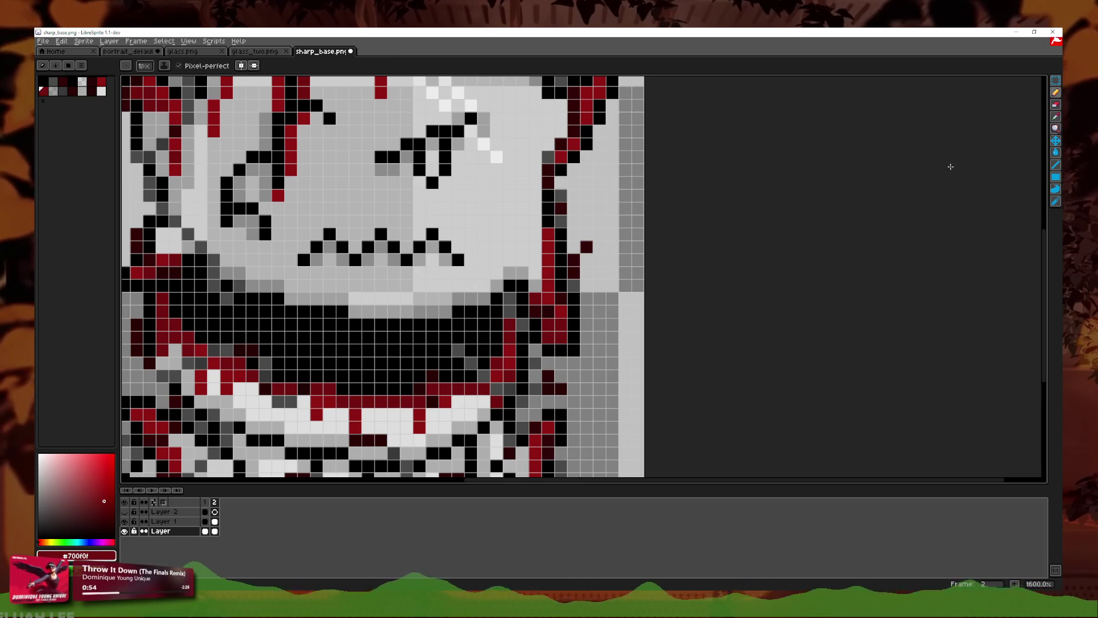
key("i")
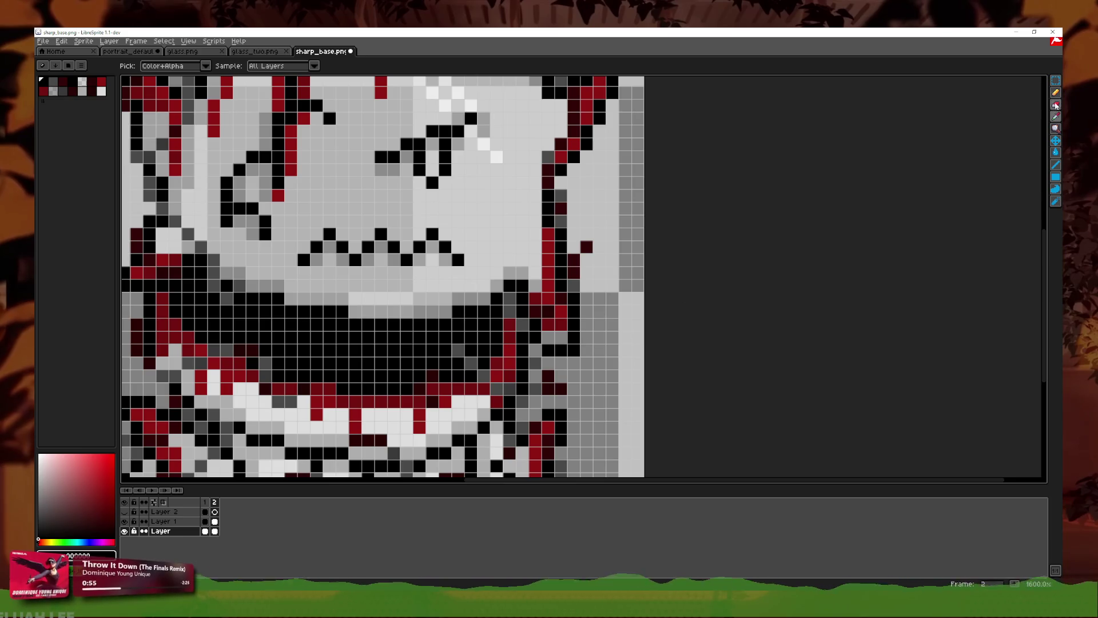
key("b")
key("e")
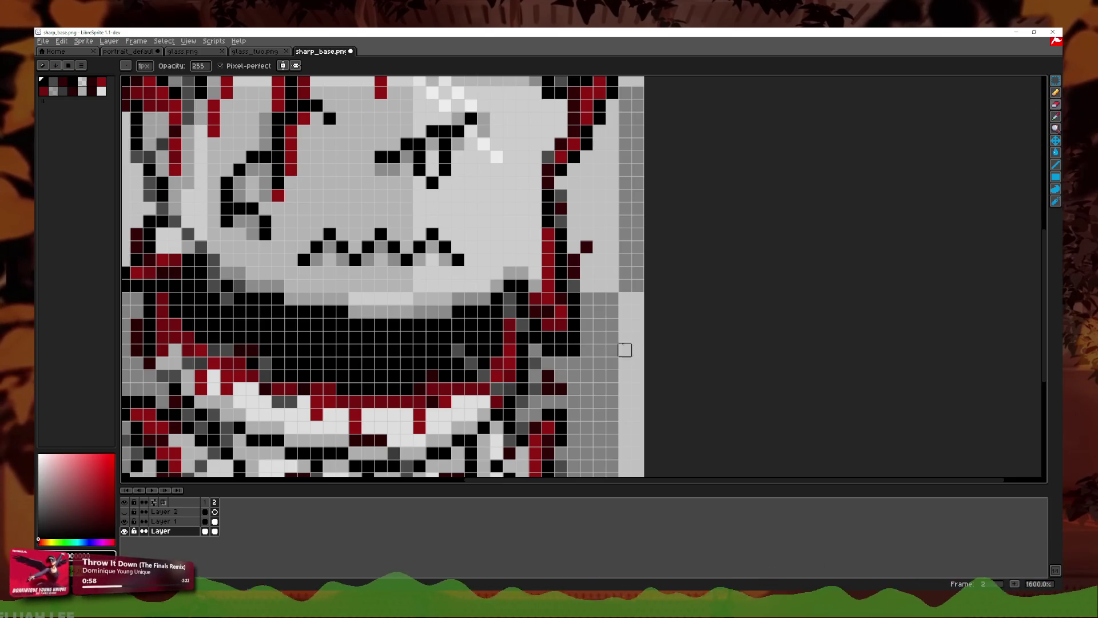
Step: Play the animation from frame 1 and stop it
scroll(600, 372, "down", 4)
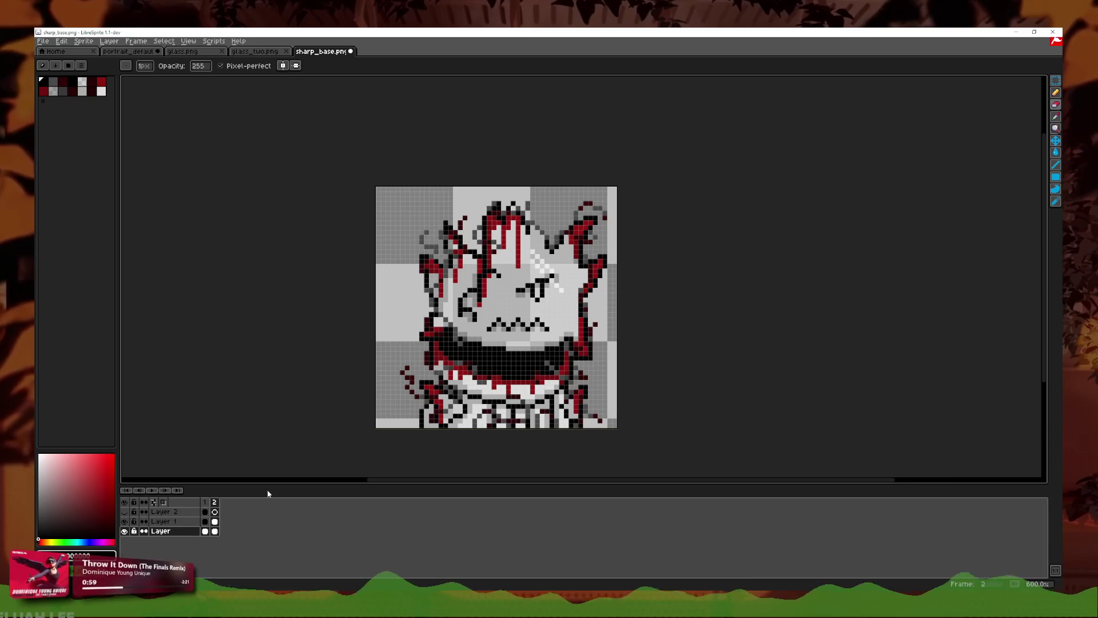
left_click(205, 502)
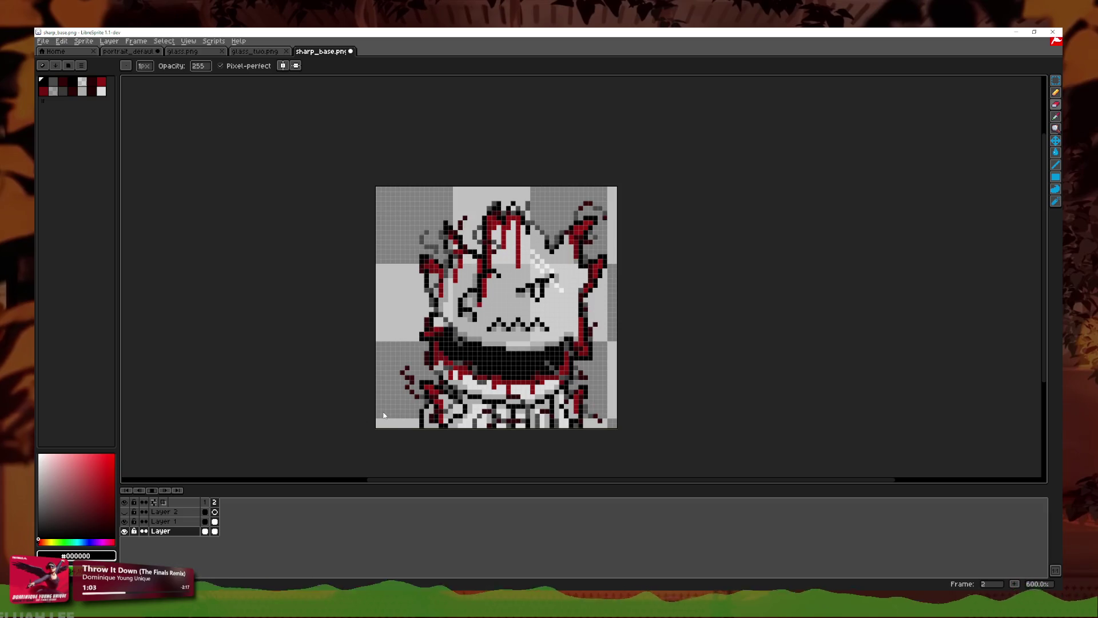
scroll(619, 364, "down", 2)
scroll(619, 363, "up", 1)
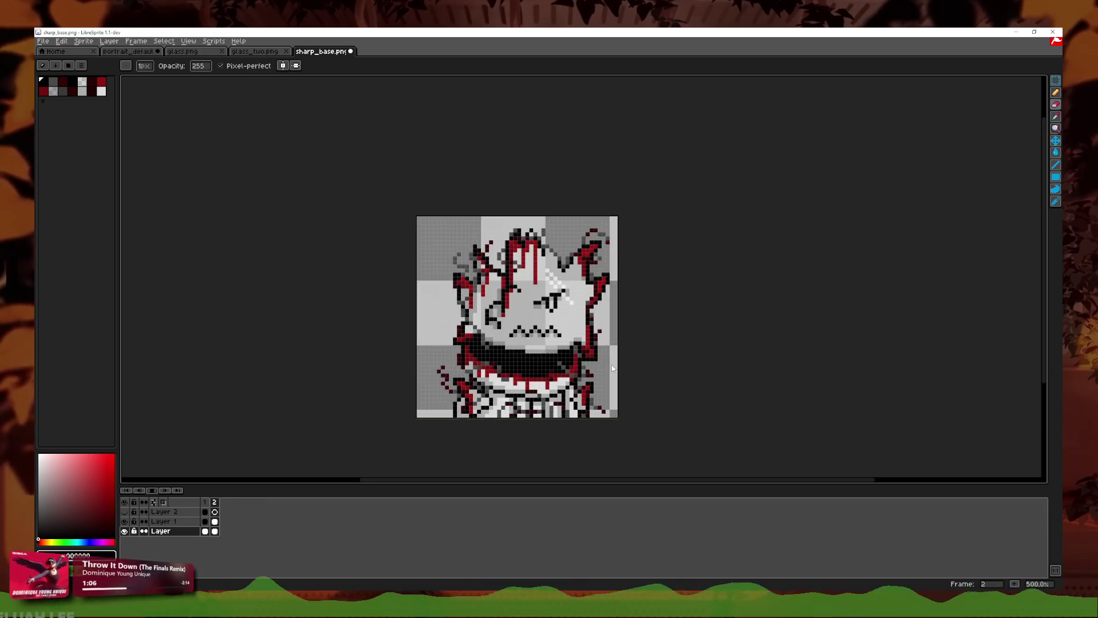
scroll(637, 373, "up", 1)
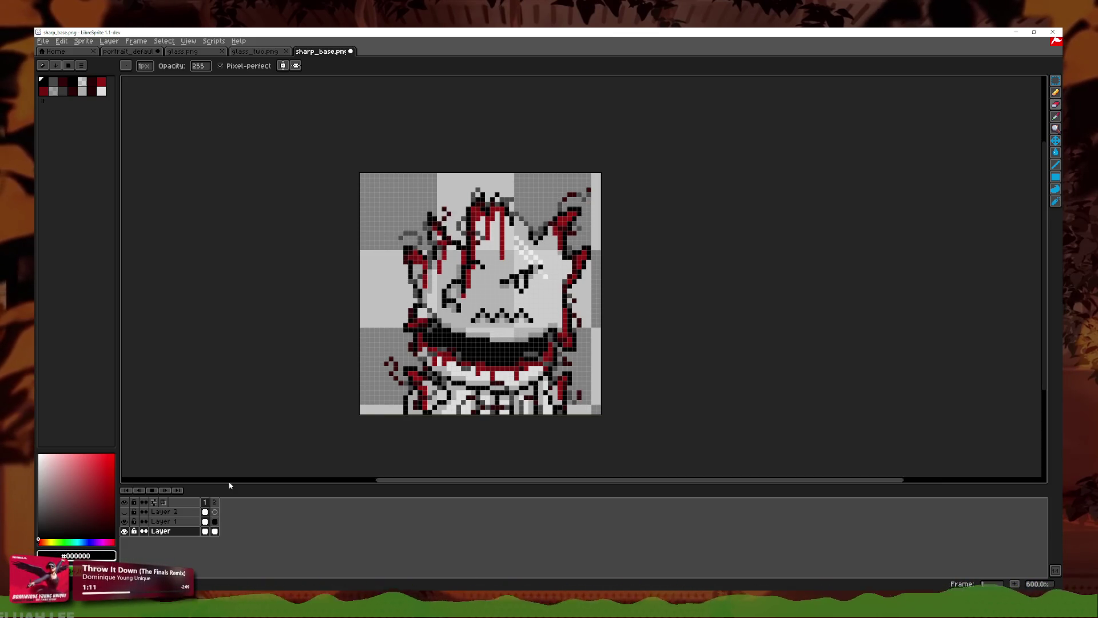
left_click(151, 491)
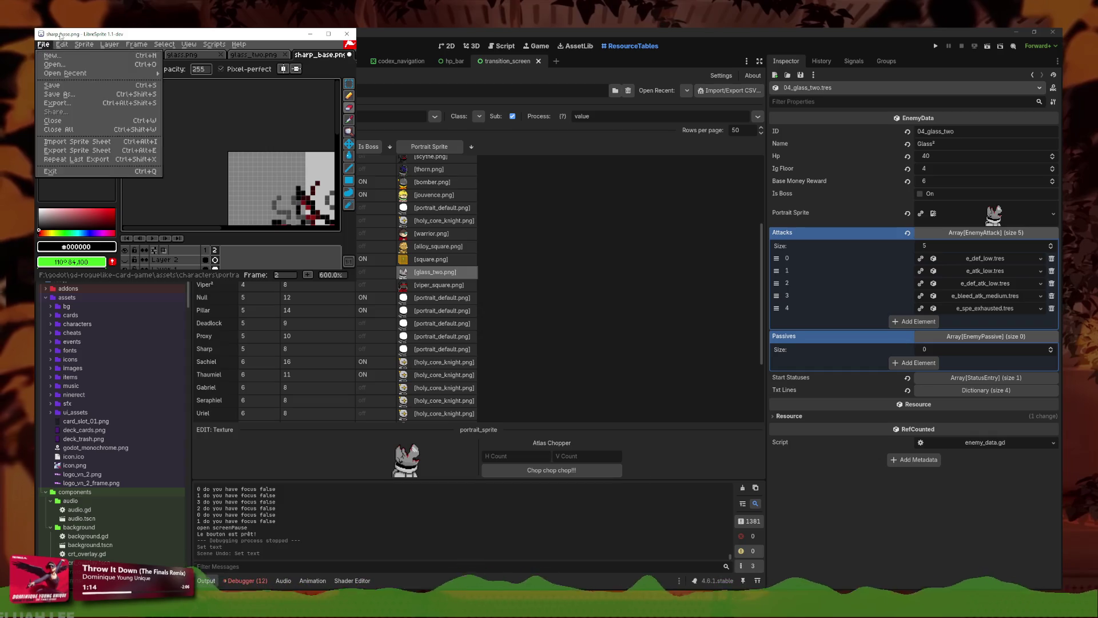
Step: Save a copy named 'sharp', agreeing to export both frames as sharp_1.png and sharp_2.png
left_click(41, 41)
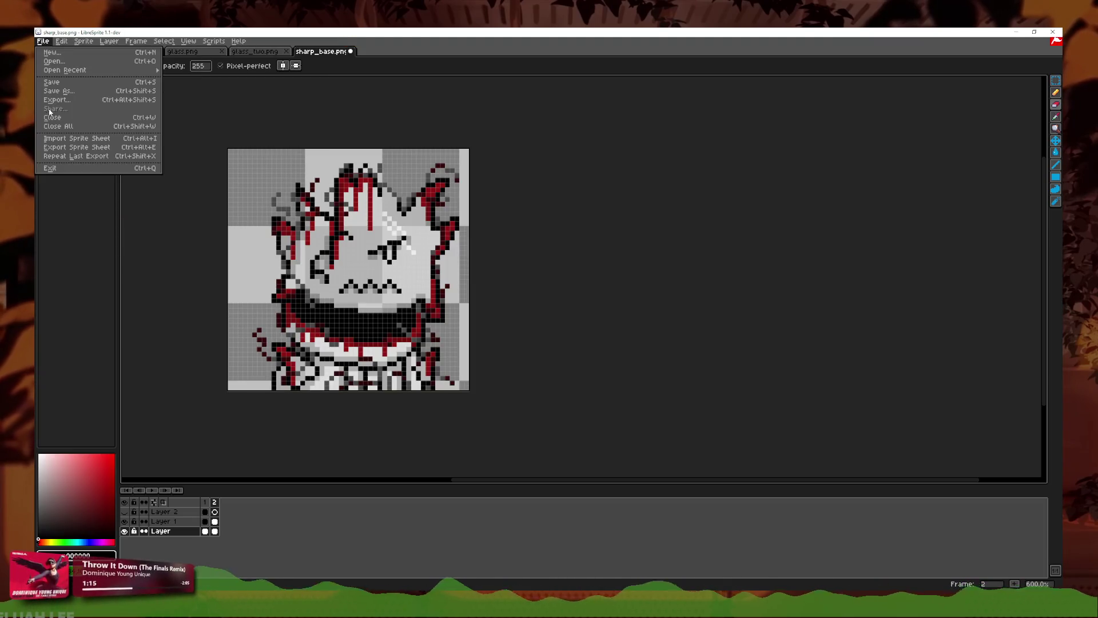
left_click(50, 99)
type("sharp")
key("Return")
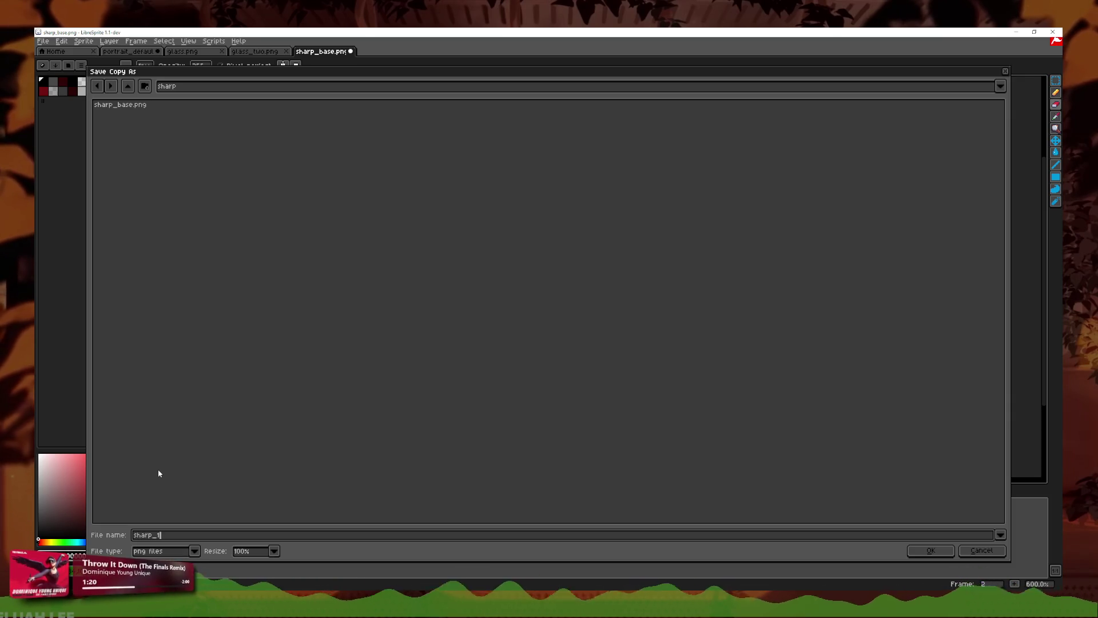
key("Return")
left_click(523, 334)
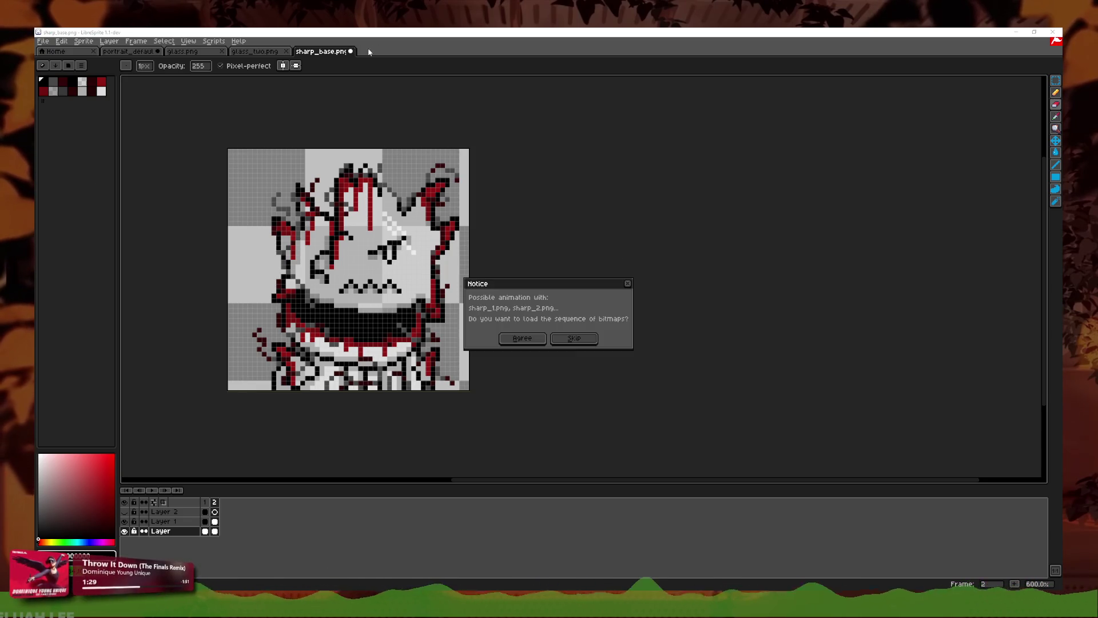
Step: Open sharp_1.png as a single image and erase the black teeth pixels above the grin
left_click(574, 338)
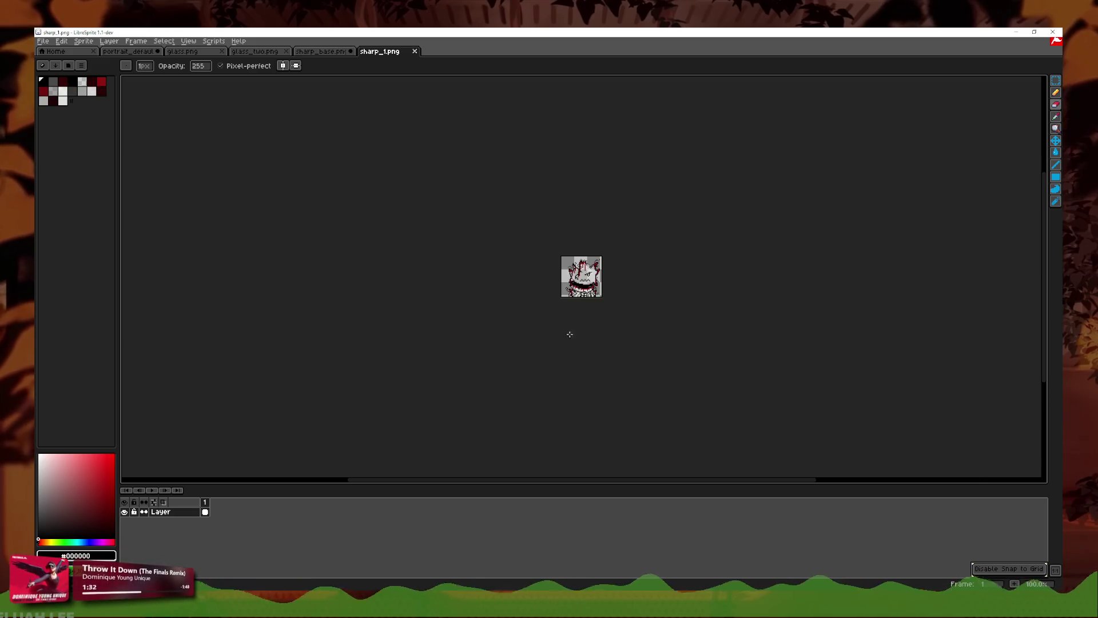
scroll(574, 334, "up", 4)
scroll(652, 189, "up", 2)
scroll(869, 230, "up", 2)
left_click(1056, 116)
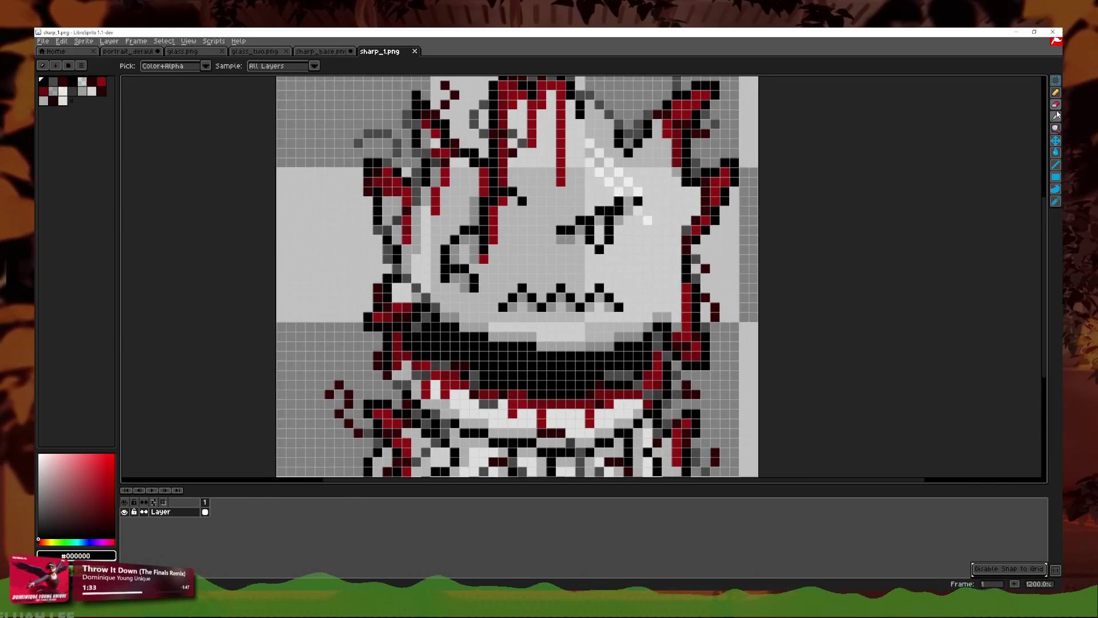
scroll(562, 294, "up", 1)
left_click(1056, 104)
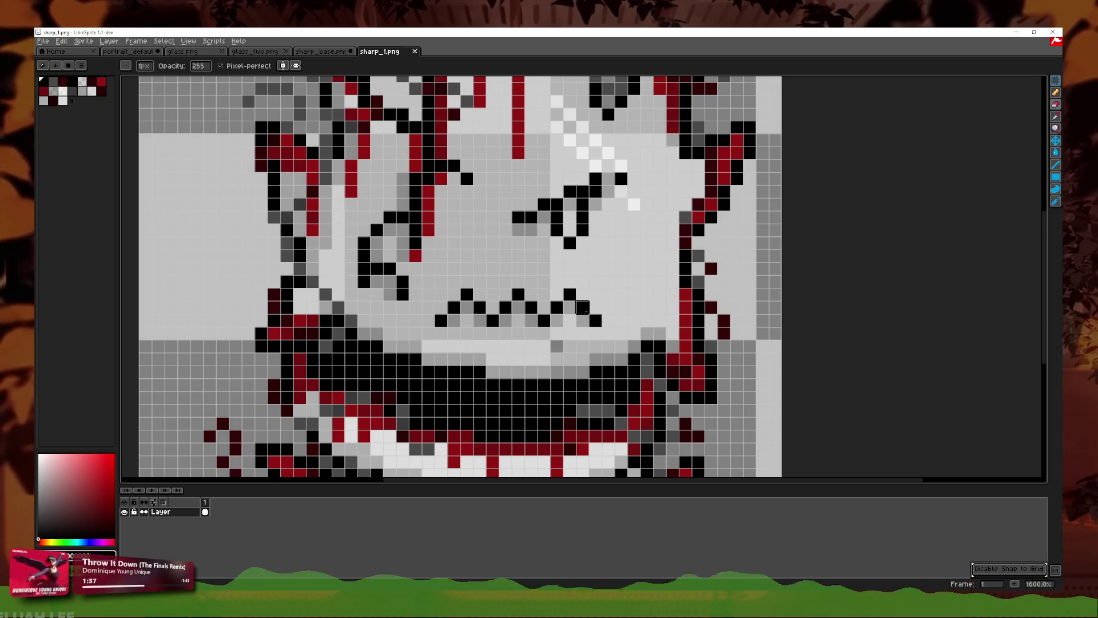
mouse_move(595, 333)
left_mouse_down()
mouse_move(568, 294)
mouse_move(559, 309)
mouse_move(582, 329)
mouse_move(453, 308)
left_mouse_up()
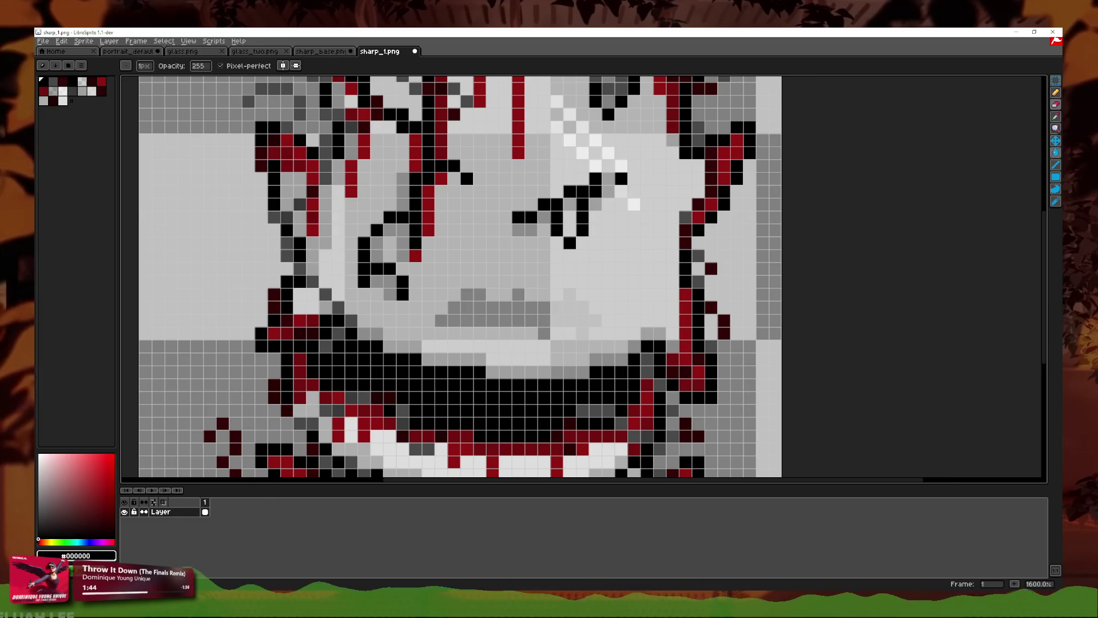
Step: Fill the grey teeth area with light grey using the paint bucket
key("i")
key("g")
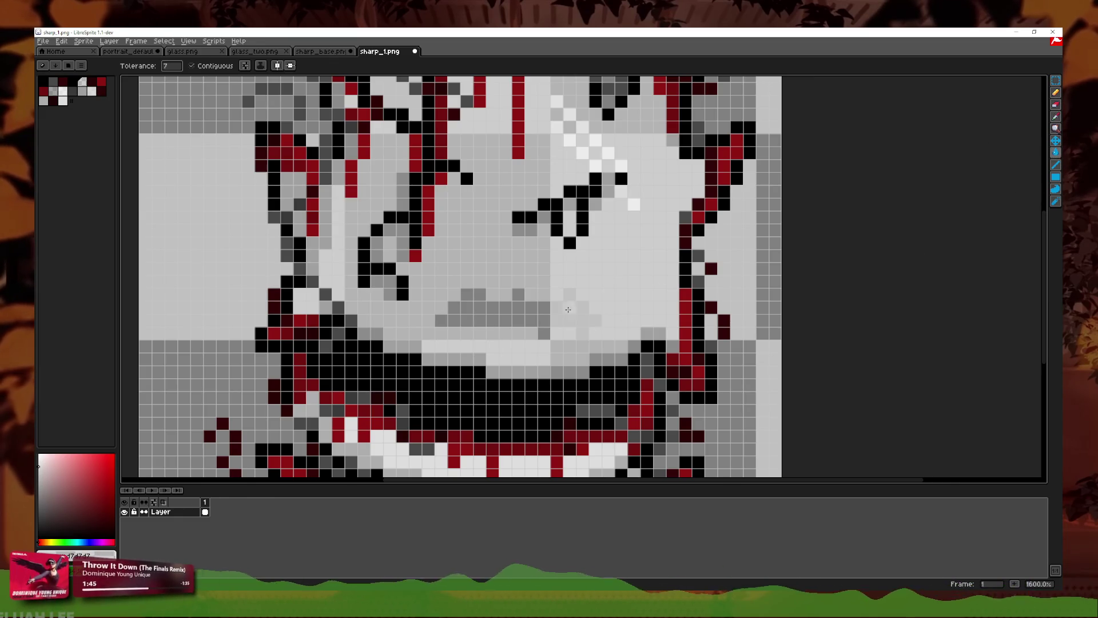
left_click(500, 309)
scroll(745, 240, "up", 2)
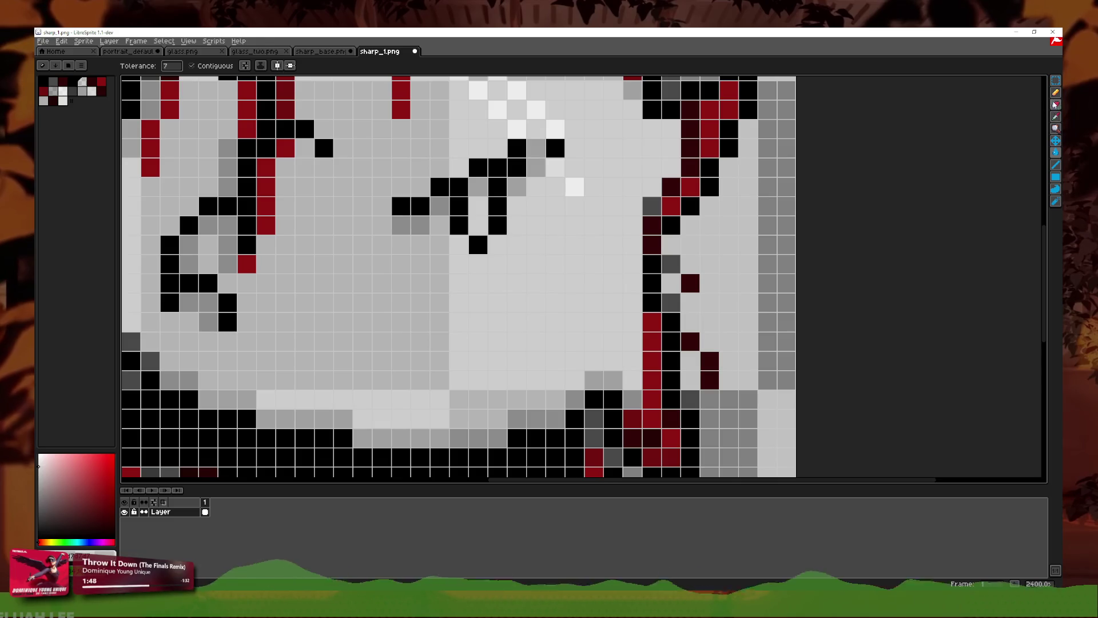
Step: Draw a black zigzag upper-lip line above the mouth
left_click(1055, 106)
left_click_drag(361, 342, 440, 321)
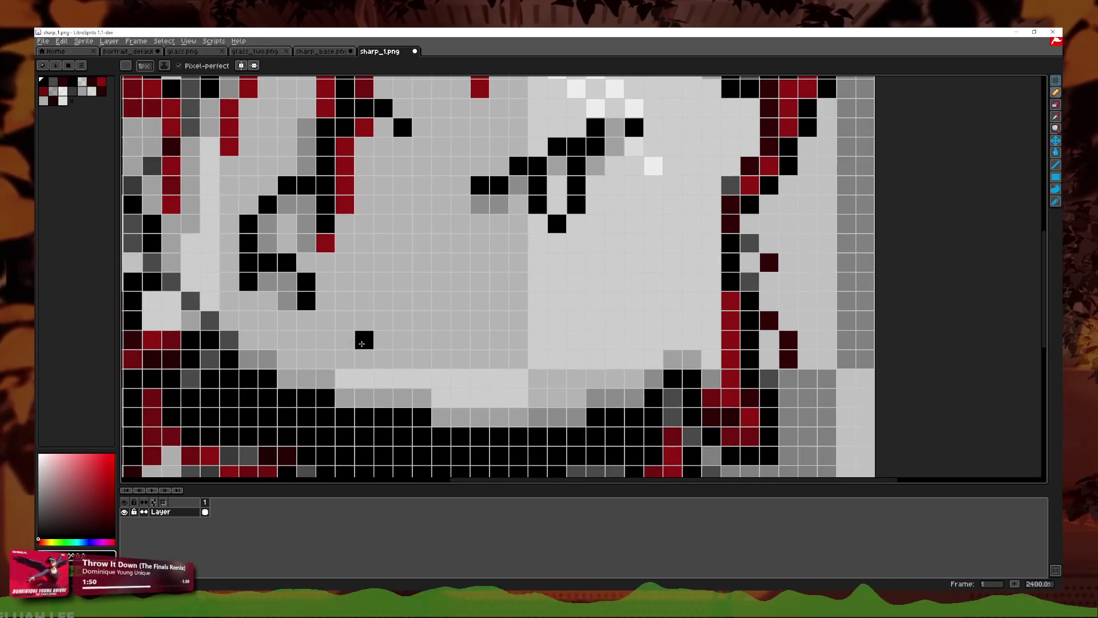
left_click(361, 342)
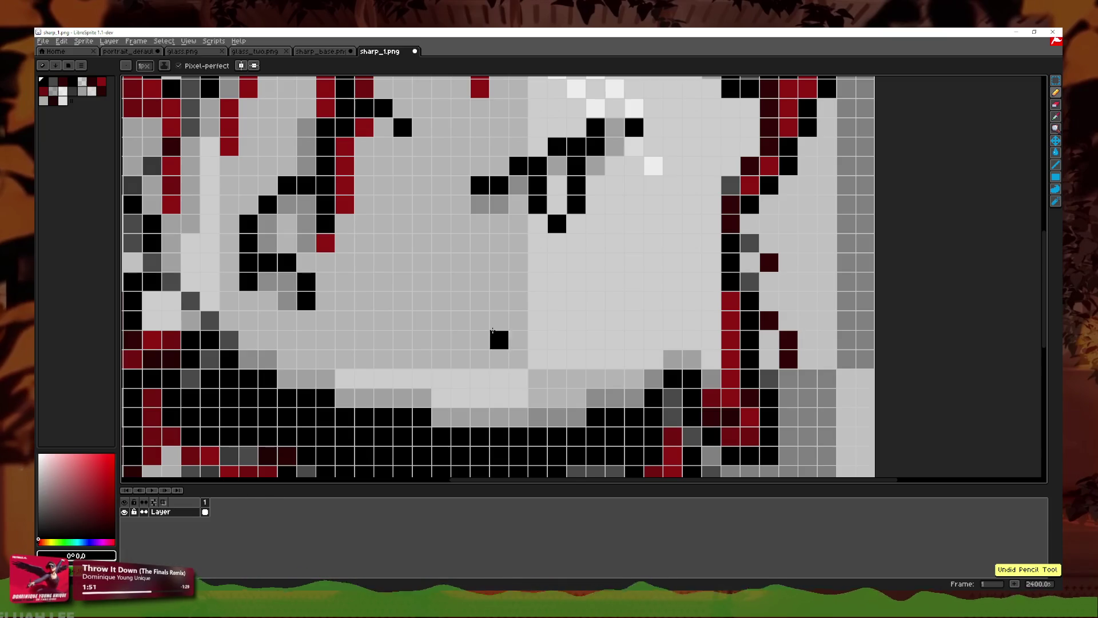
mouse_move(558, 342)
left_mouse_down()
mouse_move(352, 347)
mouse_move(366, 376)
mouse_move(506, 360)
left_mouse_up()
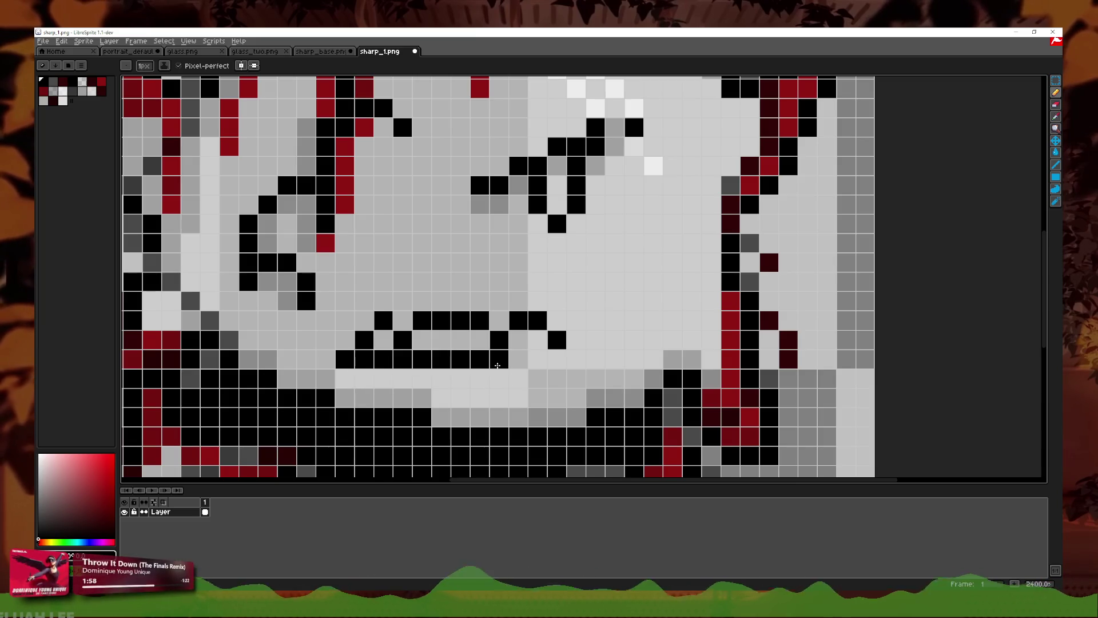
Step: Draw a short black diagonal line on the cheek below the eye
scroll(511, 379, "down", 3)
scroll(510, 379, "up", 2)
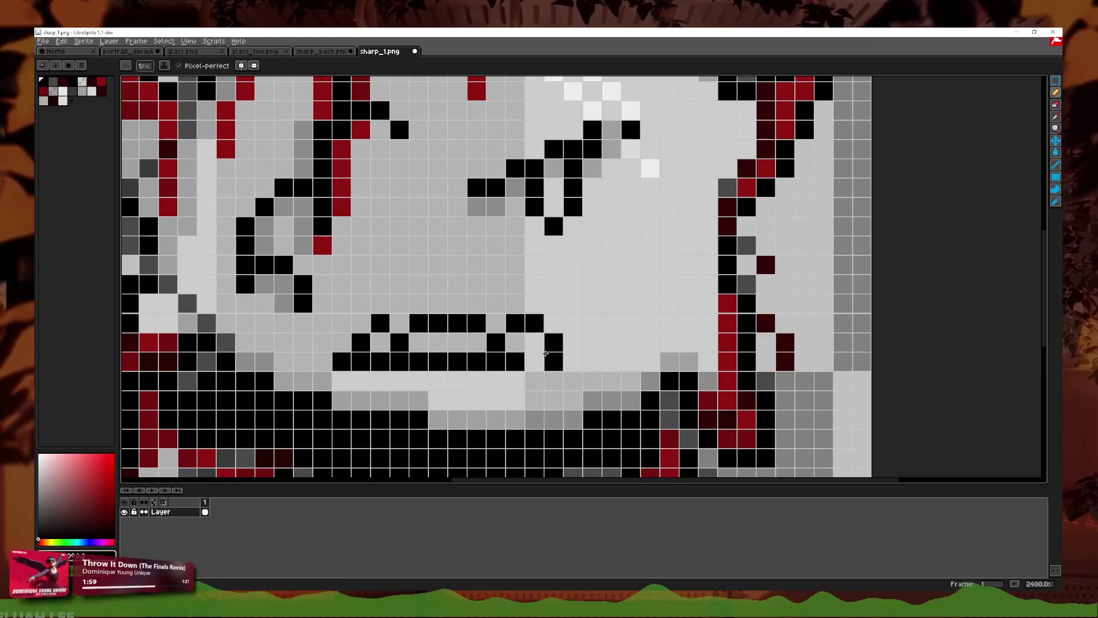
scroll(572, 356, "down", 4)
scroll(578, 355, "down", 1)
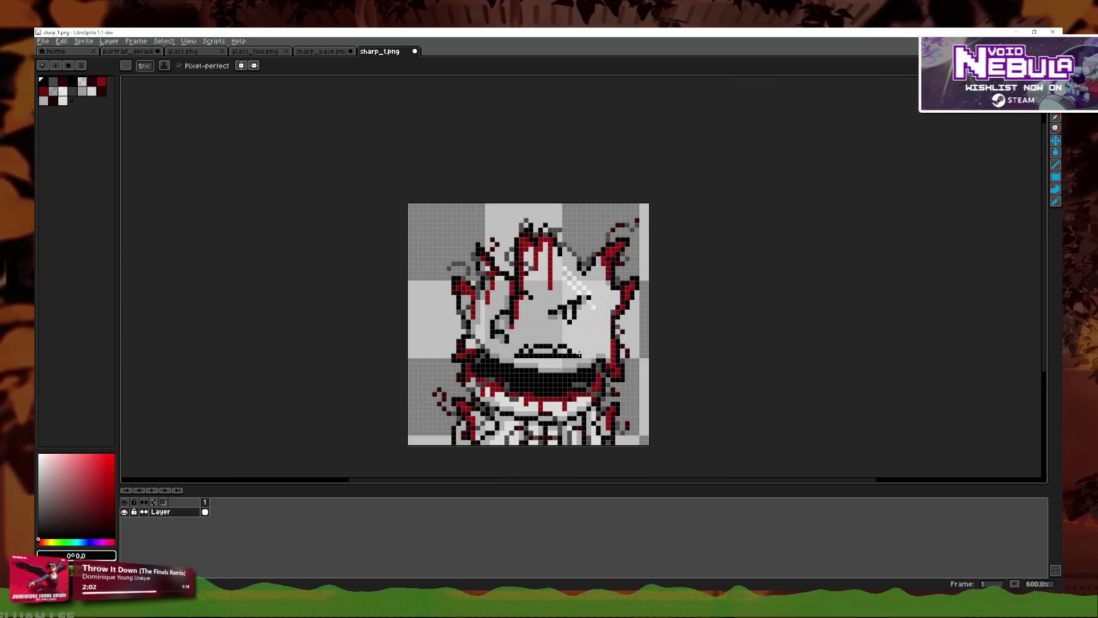
scroll(580, 355, "down", 1)
scroll(580, 354, "up", 2)
scroll(572, 344, "up", 5)
scroll(563, 233, "down", 3)
left_click(494, 292)
mouse_move(493, 292)
left_mouse_down()
mouse_move(569, 277)
mouse_move(592, 261)
left_mouse_up()
Step: Zoom in and out to review the new lines, then open the layer options menu
scroll(581, 280, "down", 2)
scroll(581, 280, "up", 3)
scroll(610, 284, "down", 2)
scroll(610, 284, "down", 3)
scroll(610, 283, "down", 1)
scroll(514, 304, "up", 4)
scroll(514, 304, "up", 1)
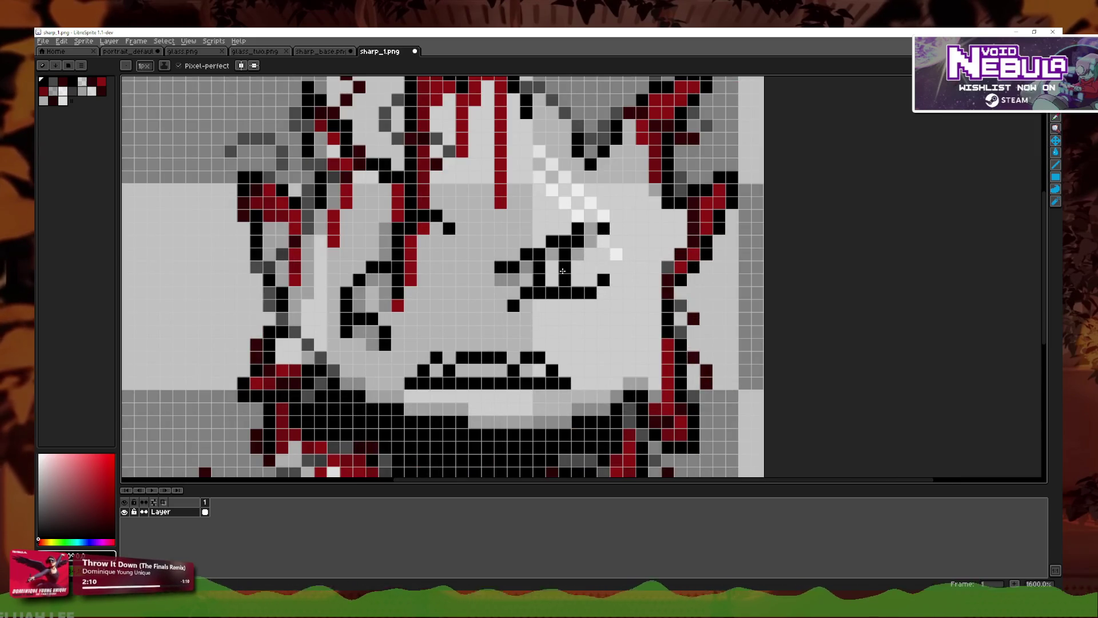
scroll(563, 270, "down", 1)
scroll(557, 278, "down", 1)
scroll(552, 282, "down", 1)
scroll(552, 282, "down", 1)
scroll(550, 289, "down", 2)
scroll(549, 301, "up", 3)
scroll(550, 302, "up", 3)
scroll(555, 303, "up", 1)
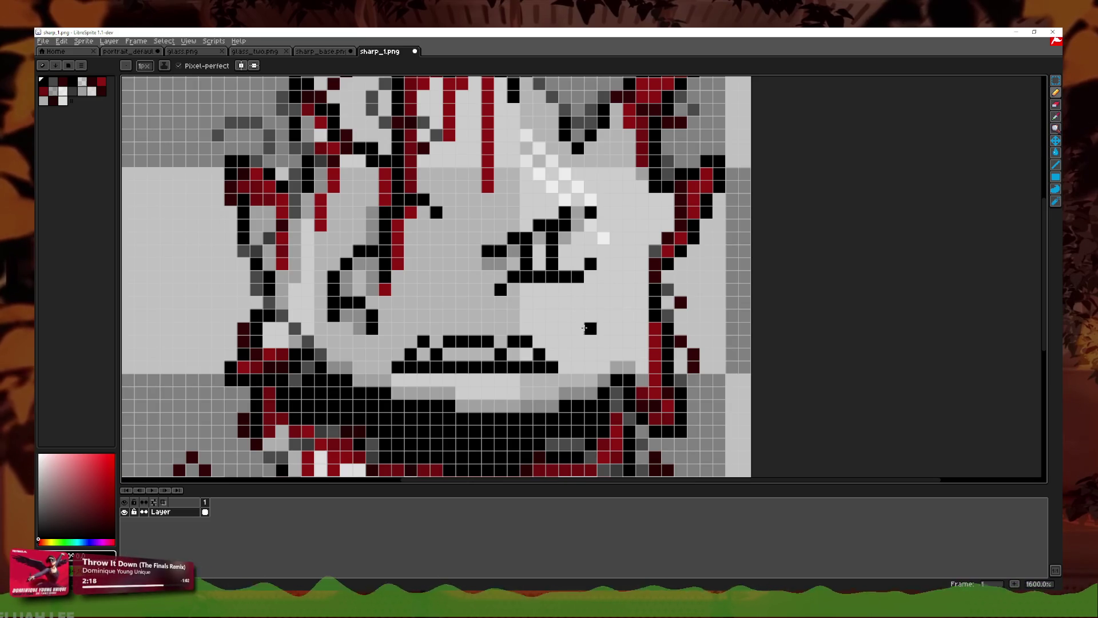
right_click(177, 502)
Step: Add a new layer and draw two black diagonal lines on it
left_click(188, 524)
left_click_drag(564, 329, 590, 302)
left_click_drag(565, 354, 590, 328)
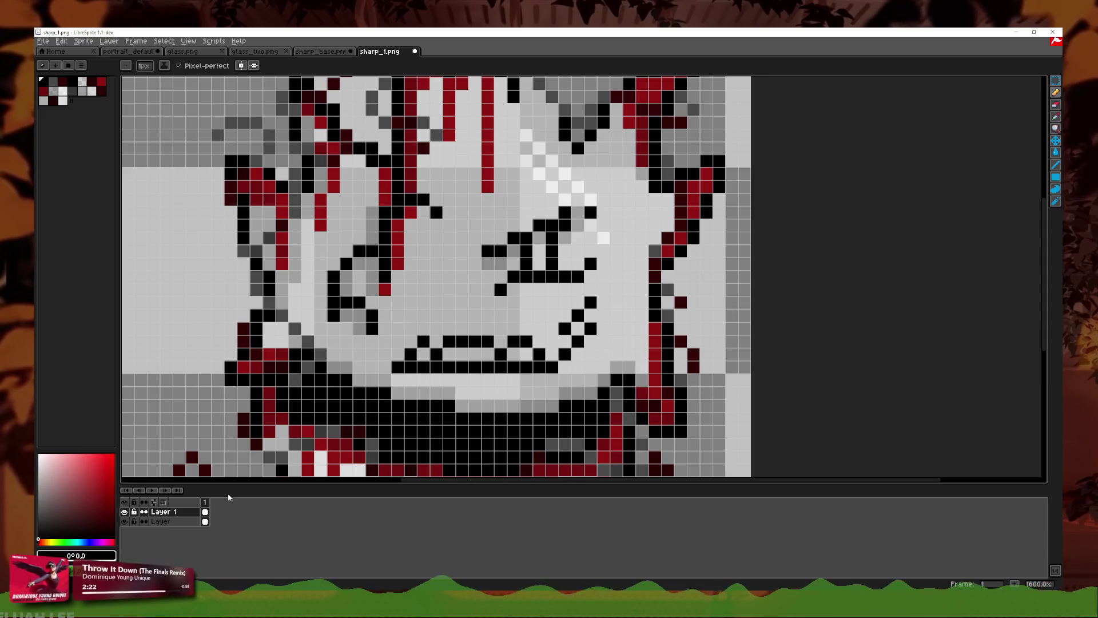
Step: Try lowering Layer 1's opacity to 118, then dismiss the properties without keeping it
double_click(161, 512)
left_click_drag(354, 341, 301, 340)
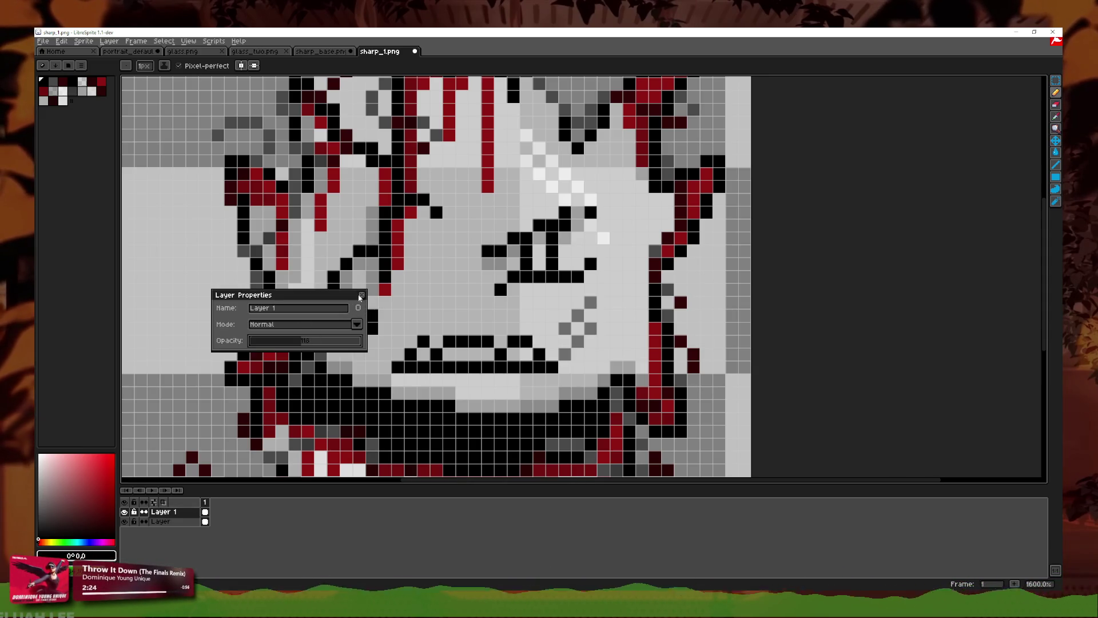
key("Escape")
Step: Paint grey diagonal strokes on the face, the left cheek and near the hair
left_click_drag(428, 268, 454, 242)
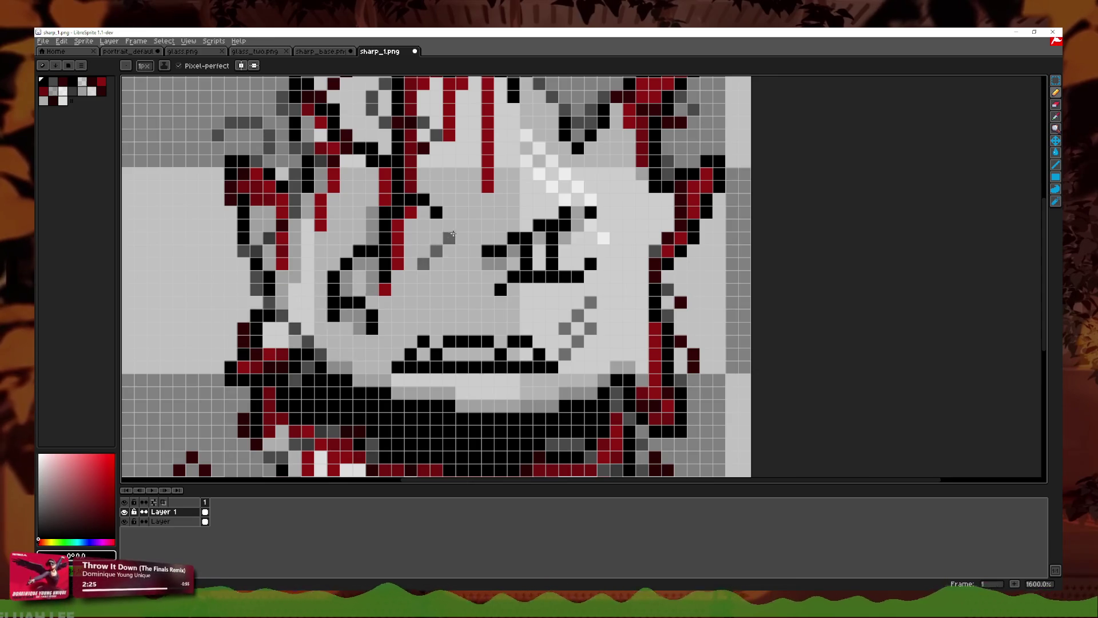
left_click_drag(423, 289, 450, 264)
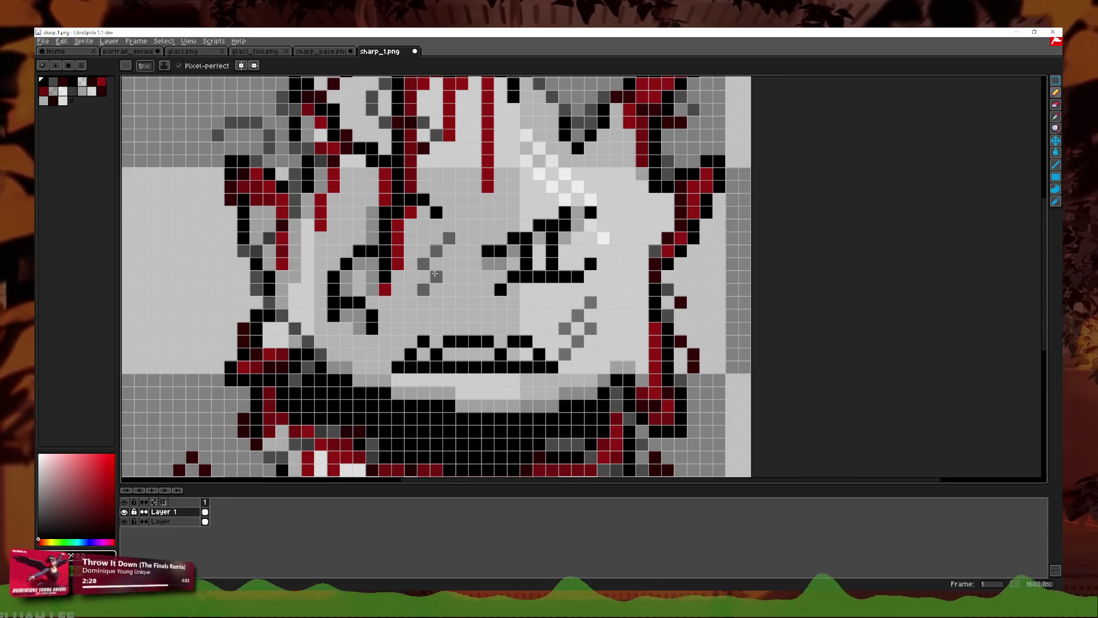
left_click_drag(334, 340, 360, 327)
left_click_drag(320, 264, 334, 251)
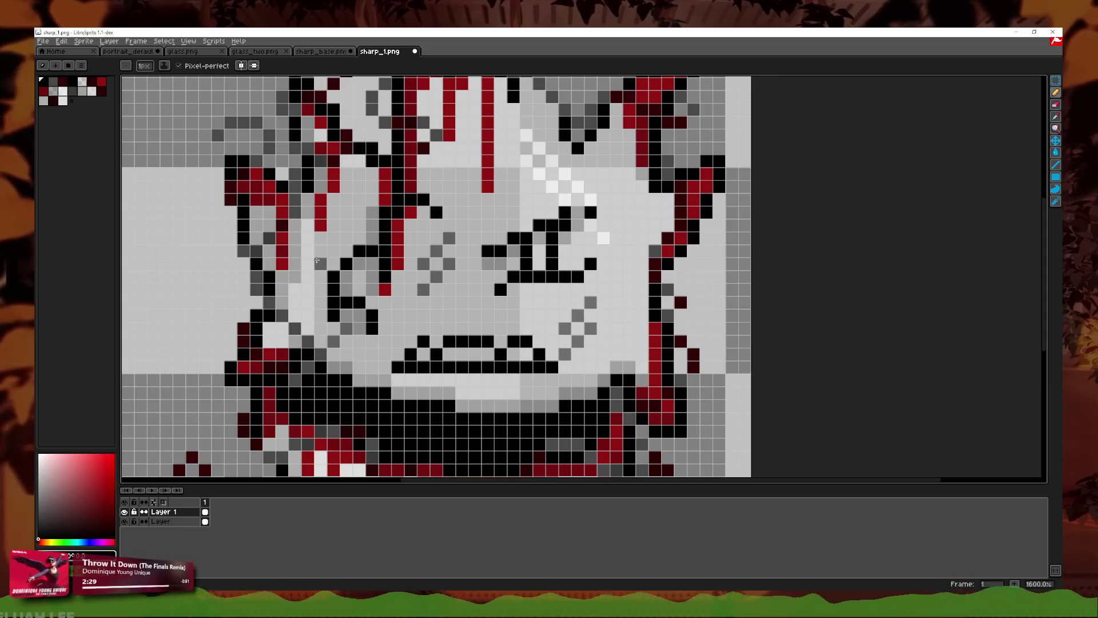
Step: Set Layer 1's opacity to 69 in Layer Properties
scroll(420, 387, "down", 3)
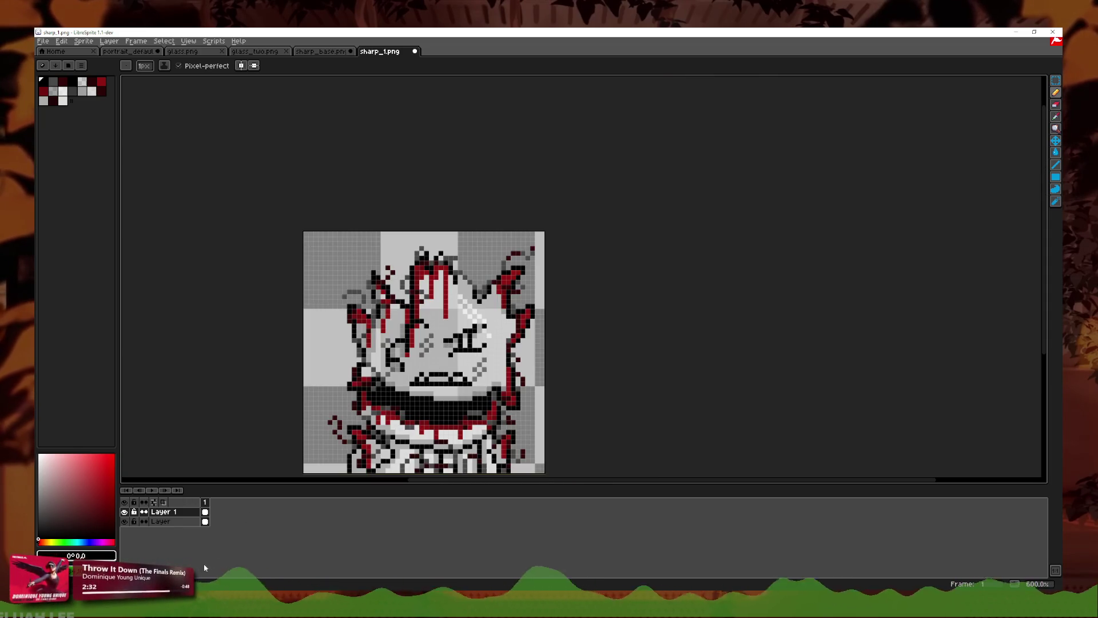
double_click(187, 511)
left_click(281, 342)
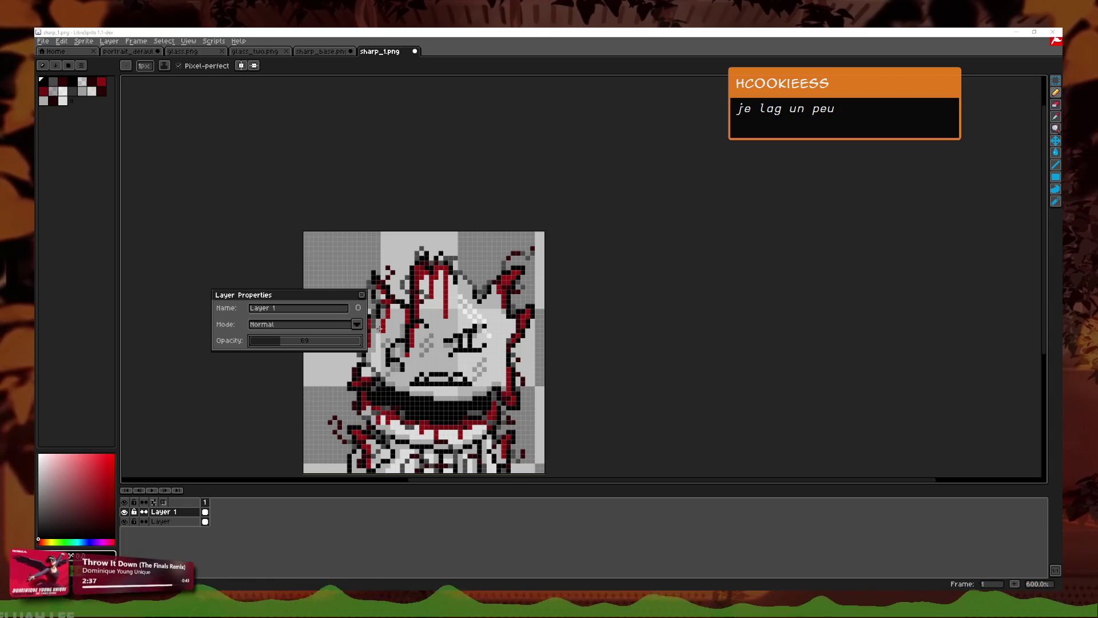
left_click(360, 295)
scroll(401, 365, "up", 2)
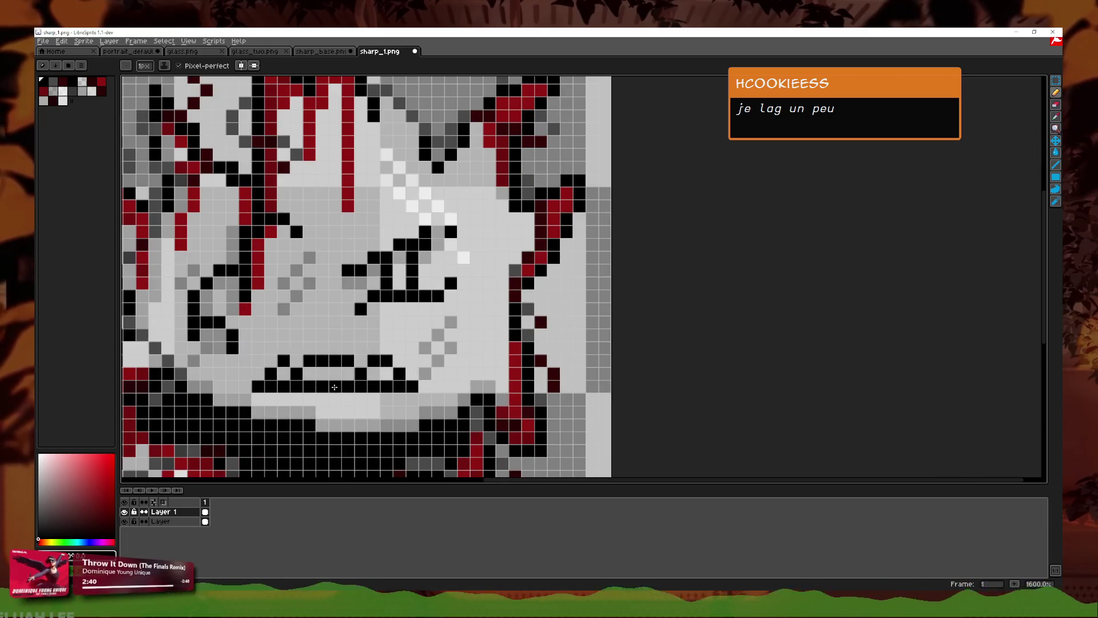
scroll(401, 365, "up", 2)
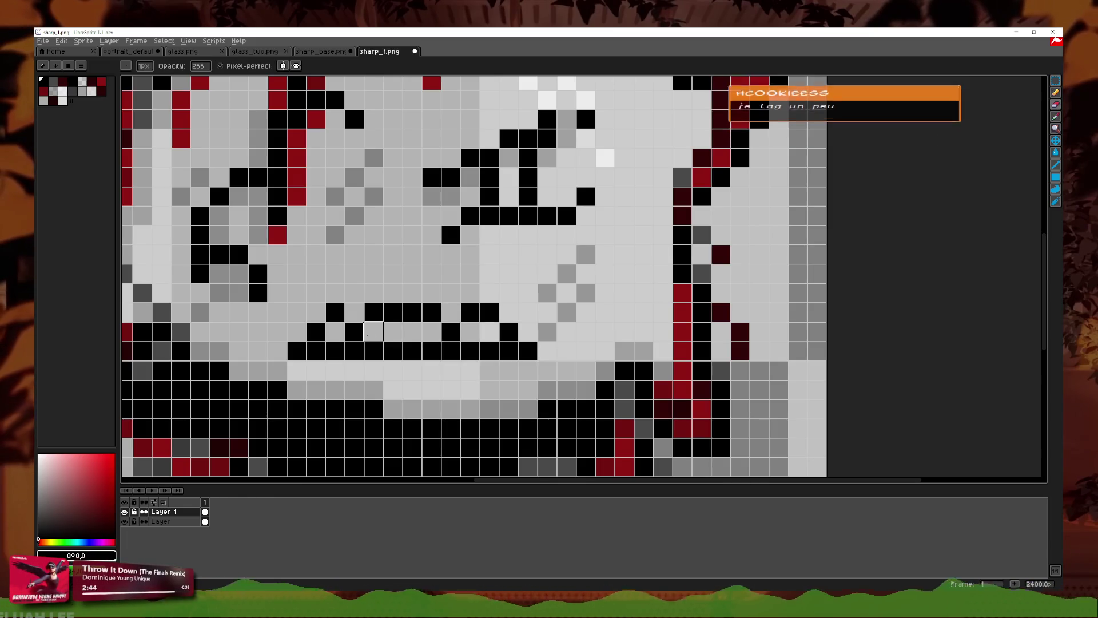
Step: Select the bottom layer and undo the last eraser stroke
key("Down")
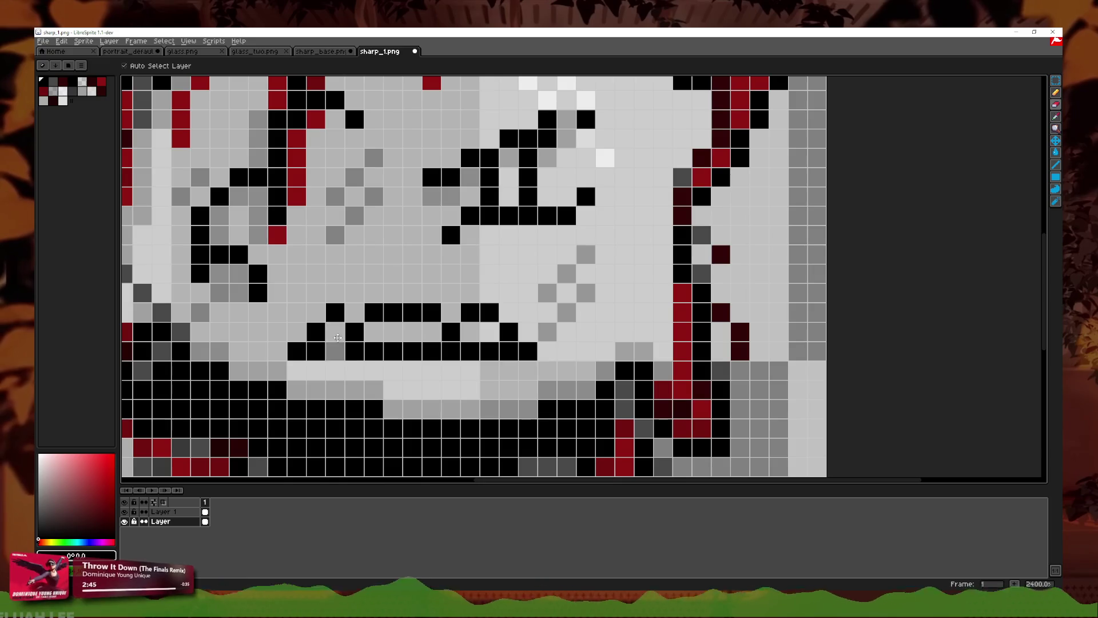
scroll(373, 332, "down", 3)
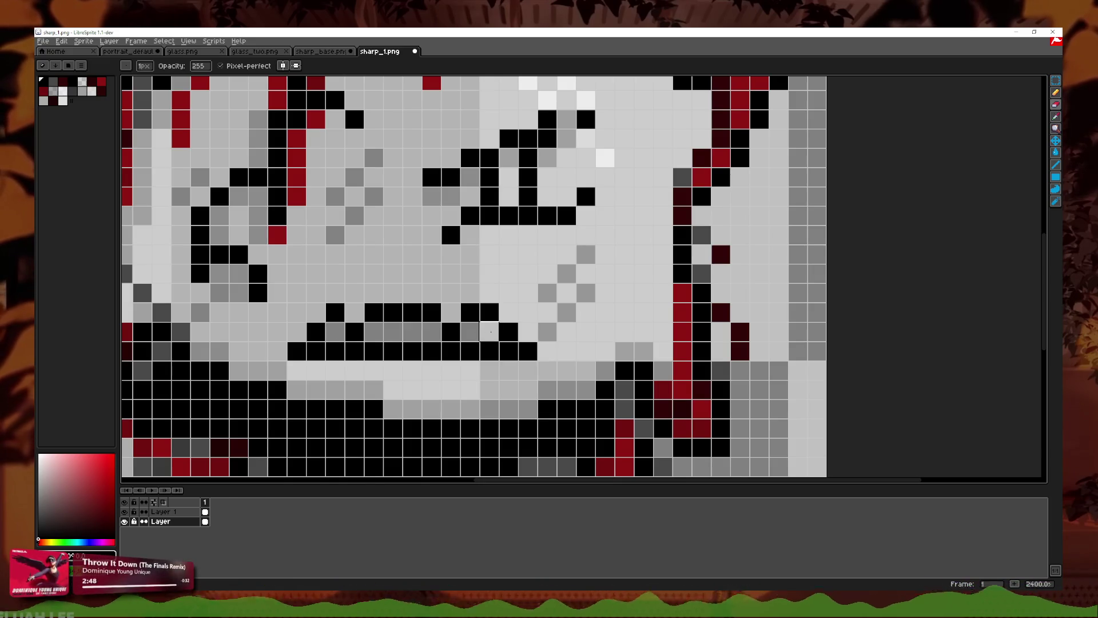
scroll(580, 287, "down", 3)
scroll(609, 279, "down", 1)
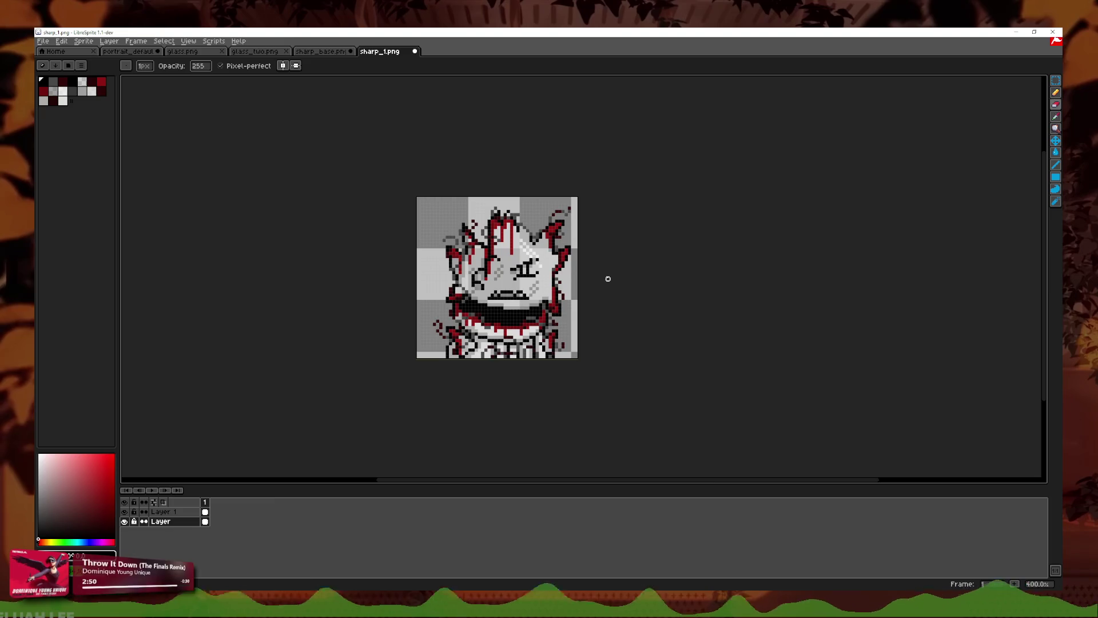
left_click(61, 41)
key("ctrl+z")
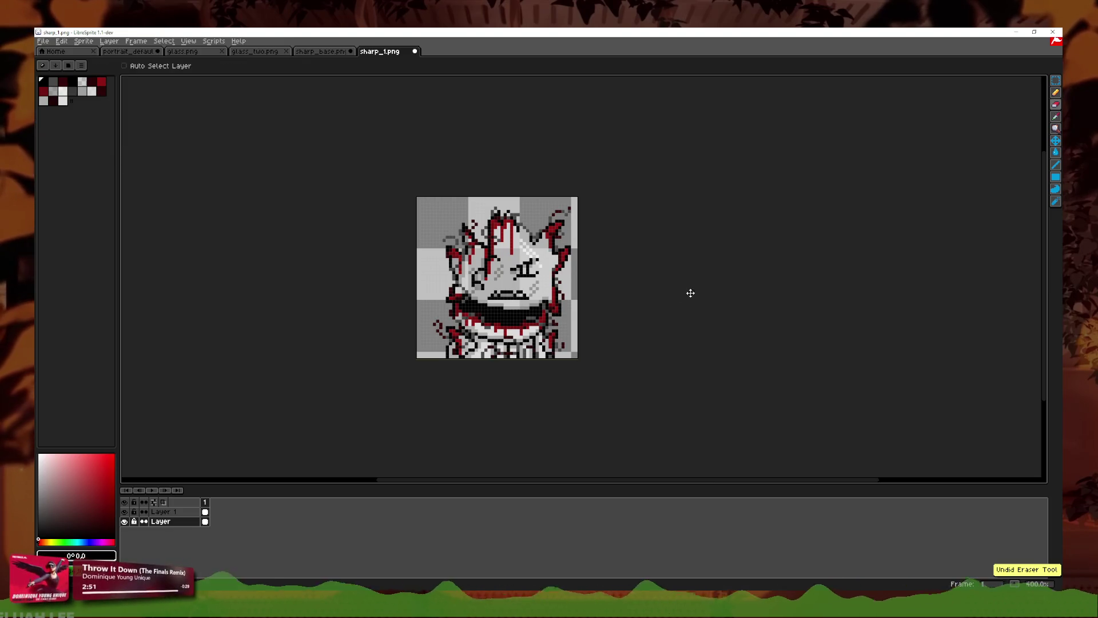
Step: Switch to the Pencil and sample the red from the drawing with the Eyedropper
key("b")
scroll(565, 296, "up", 3)
scroll(586, 272, "up", 2)
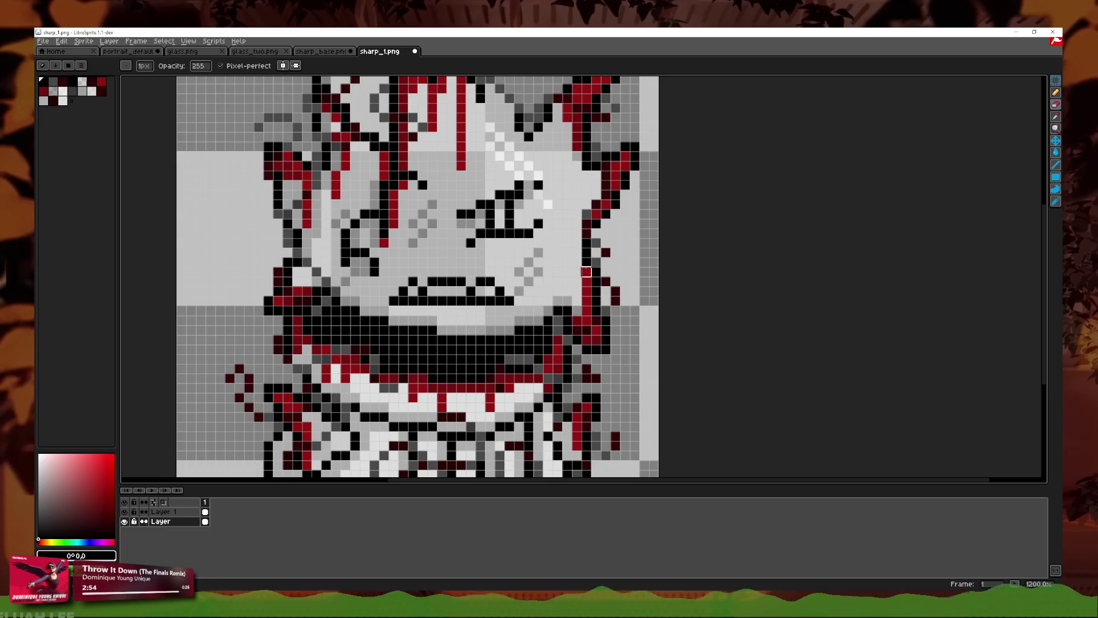
scroll(518, 281, "down", 2)
left_click(1057, 116)
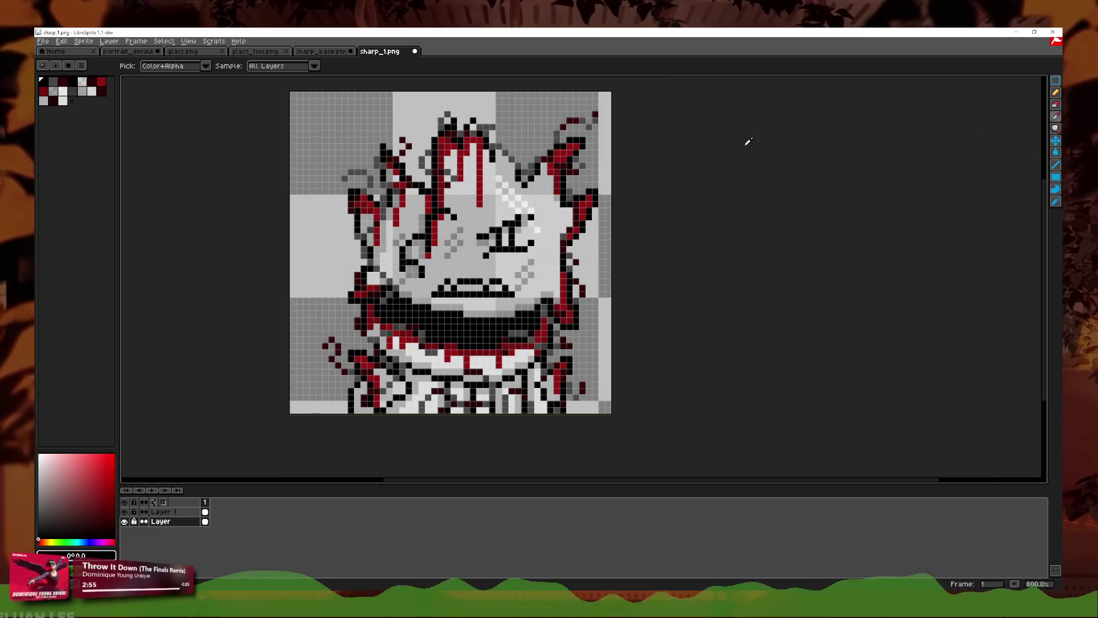
scroll(546, 208, "up", 2)
left_click(1056, 92)
scroll(549, 291, "up", 1)
Step: Draw red pixels below the eye and beside the mouth
left_click(549, 291)
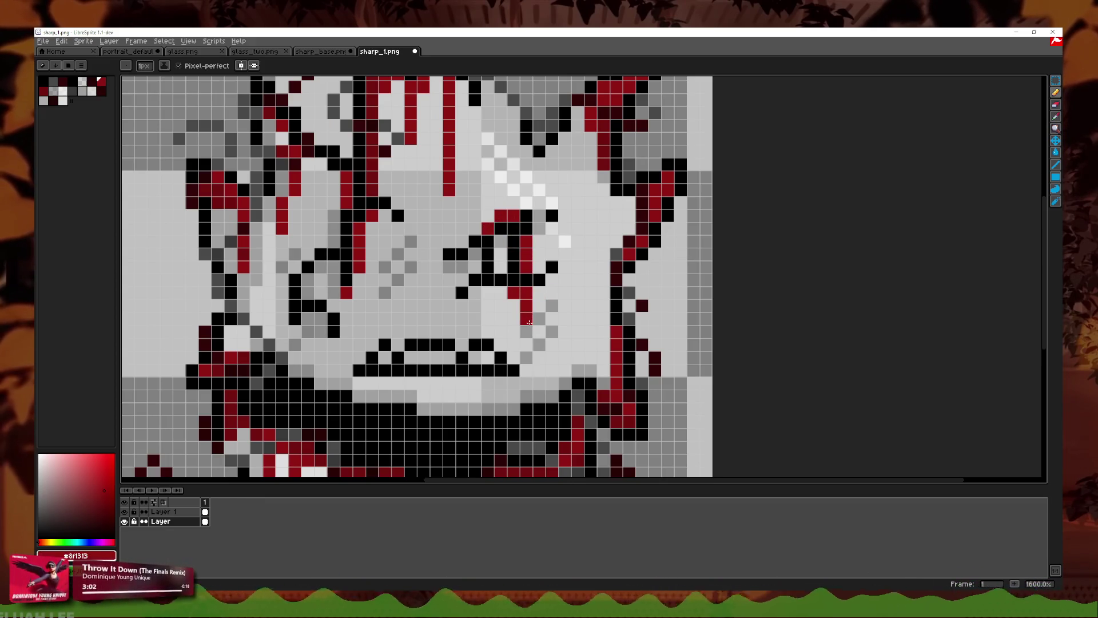
scroll(530, 323, "down", 4)
scroll(526, 325, "down", 1)
scroll(522, 328, "up", 4)
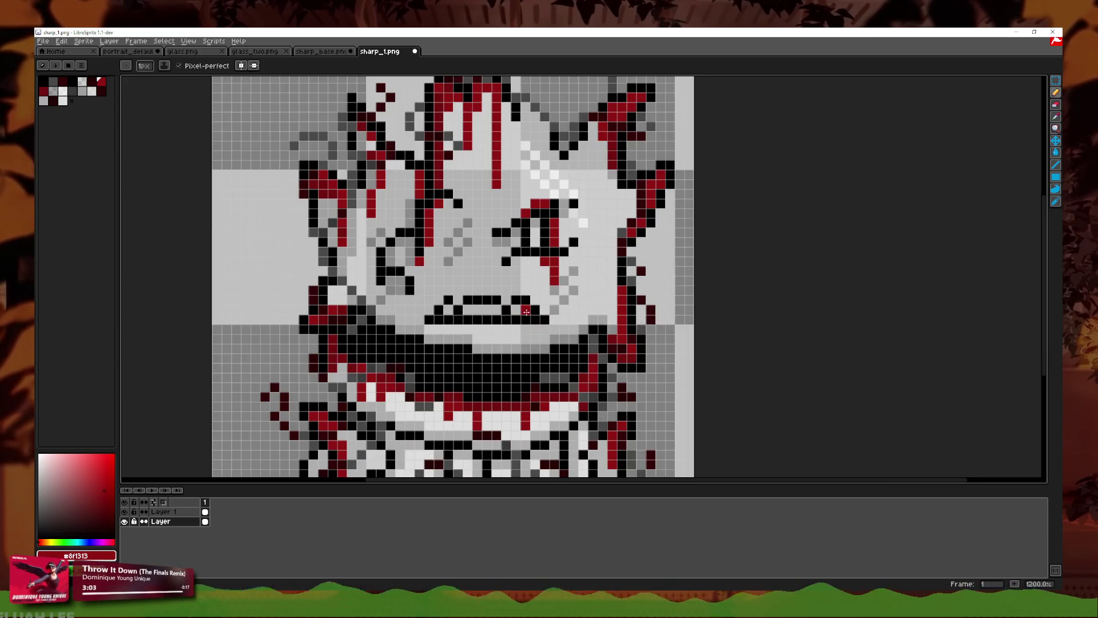
left_click_drag(524, 330, 544, 338)
scroll(540, 320, "down", 2)
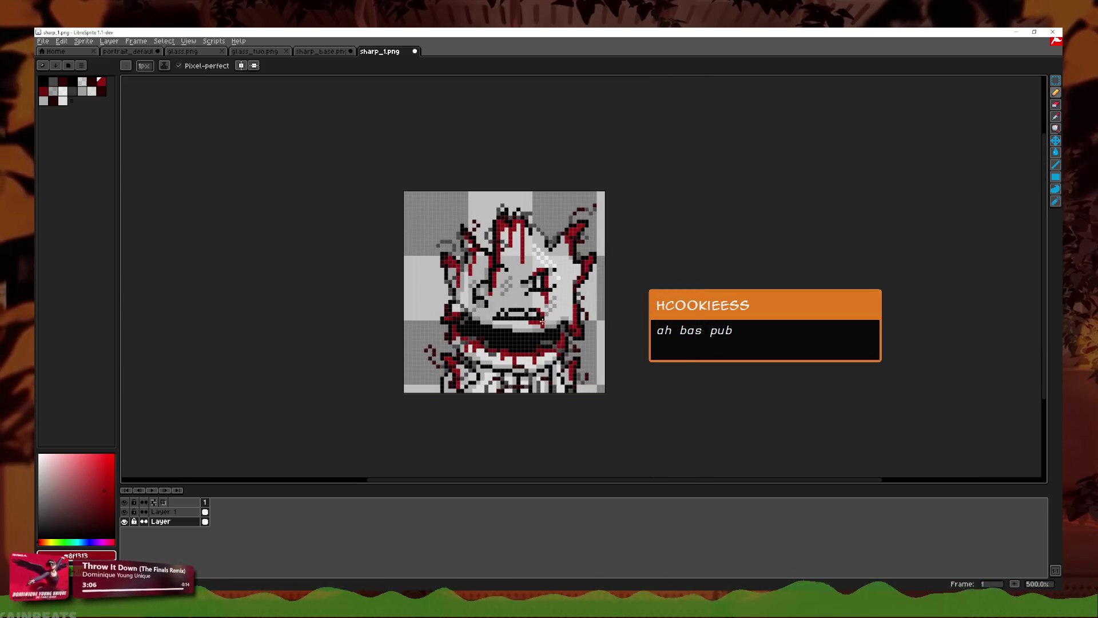
scroll(541, 312, "up", 2)
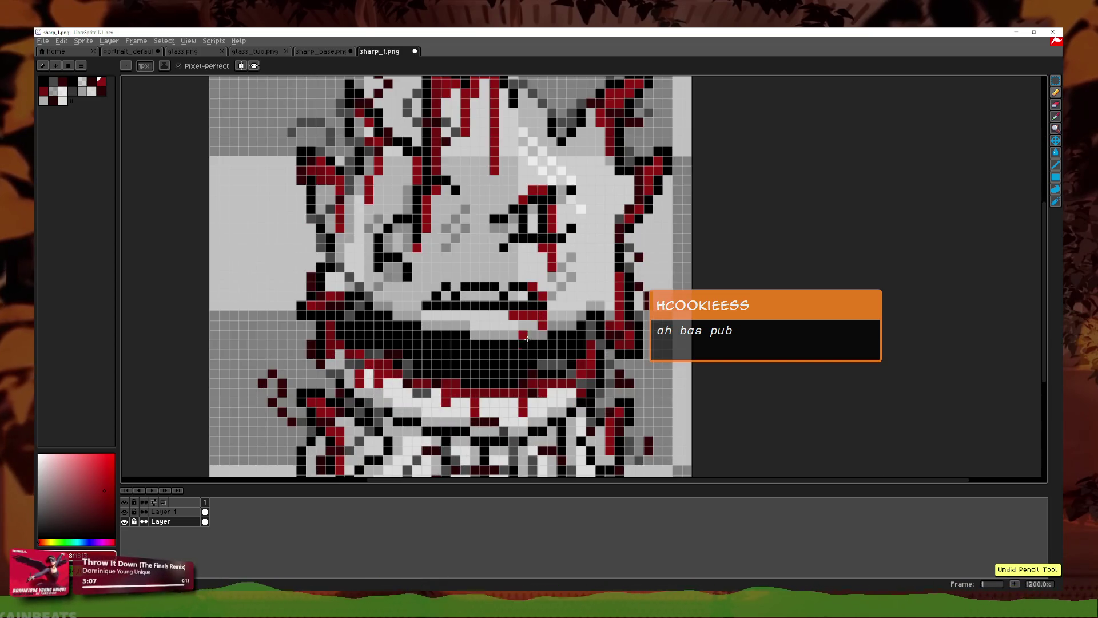
right_click(181, 511)
Step: Add Layer 2 above Layer 1 and set its blend mode to Multiply
left_click(195, 527)
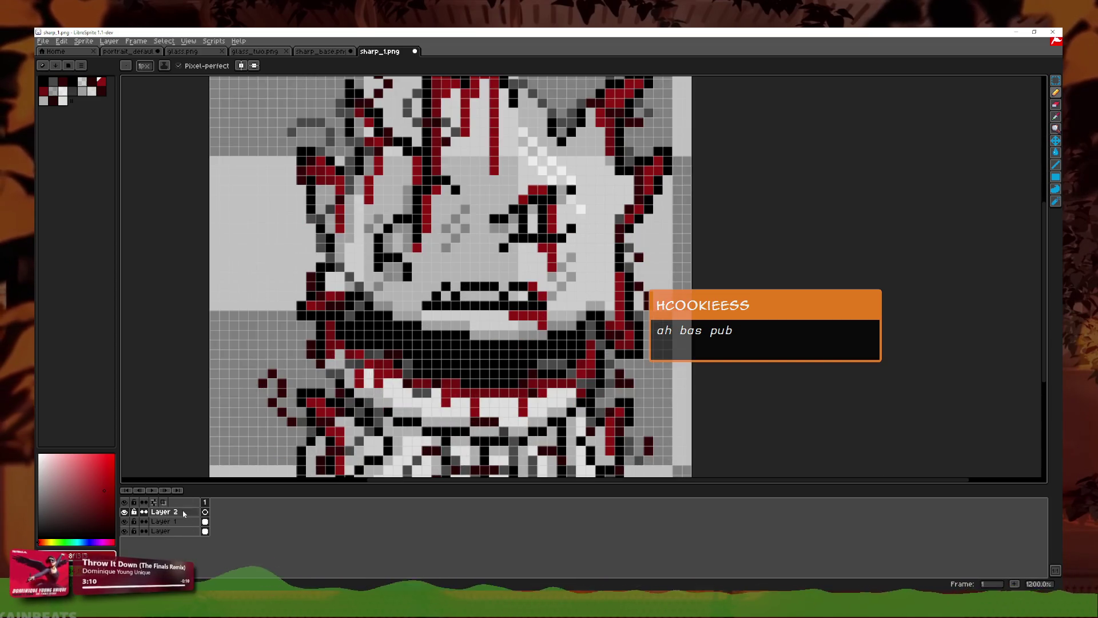
double_click(163, 512)
left_click(319, 325)
left_click(275, 346)
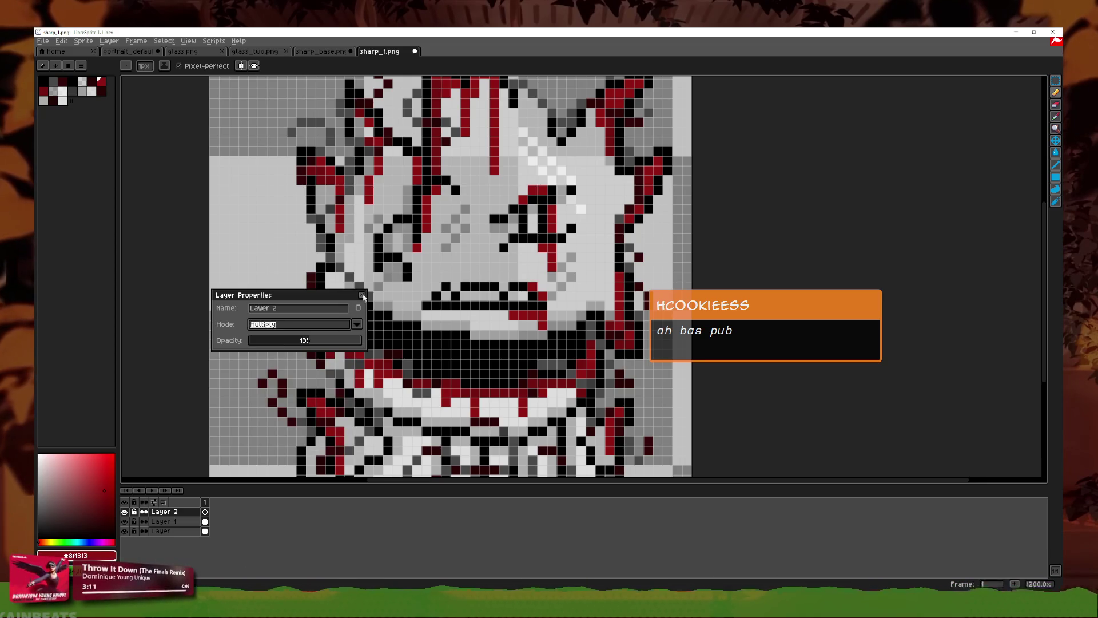
left_click(362, 295)
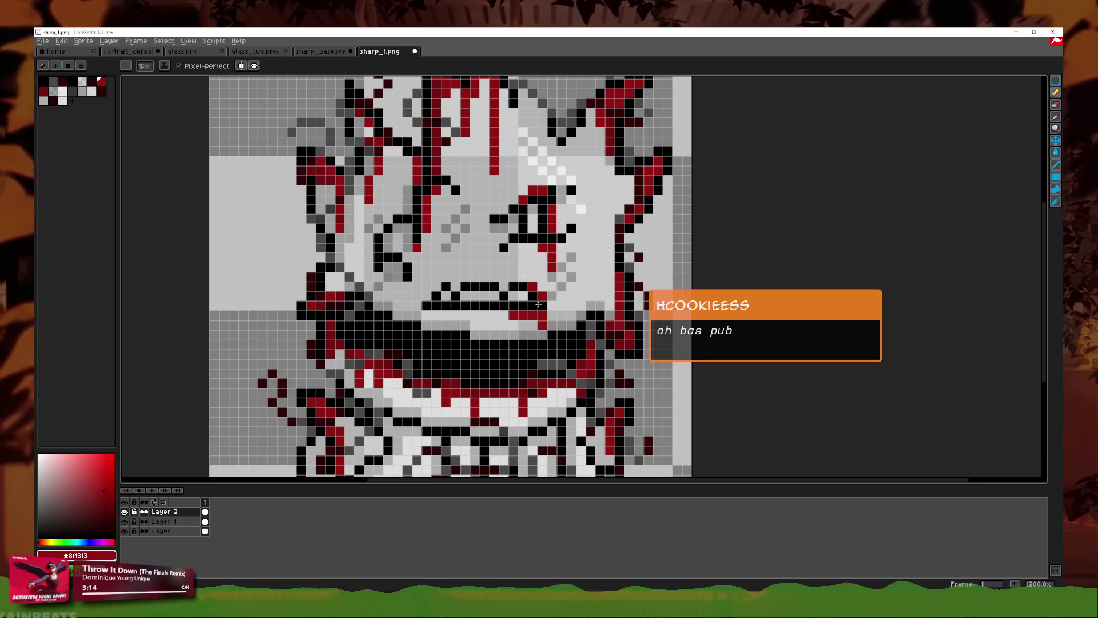
Step: Set Layer 2's blend mode back to Normal
double_click(165, 513)
left_click(362, 296)
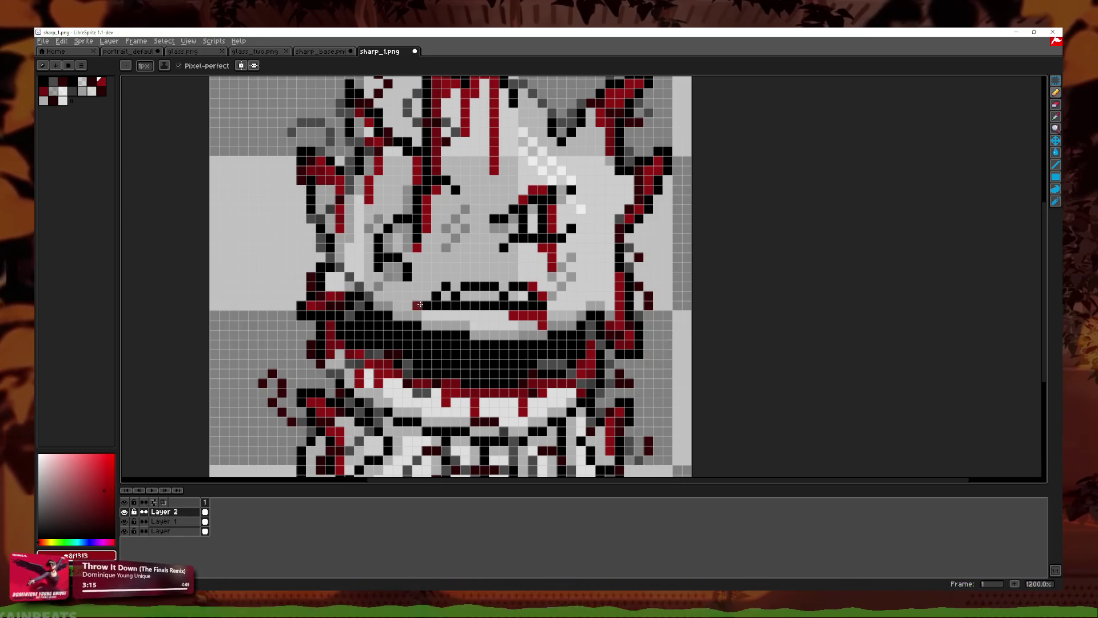
scroll(522, 298, "down", 3)
scroll(524, 298, "up", 6)
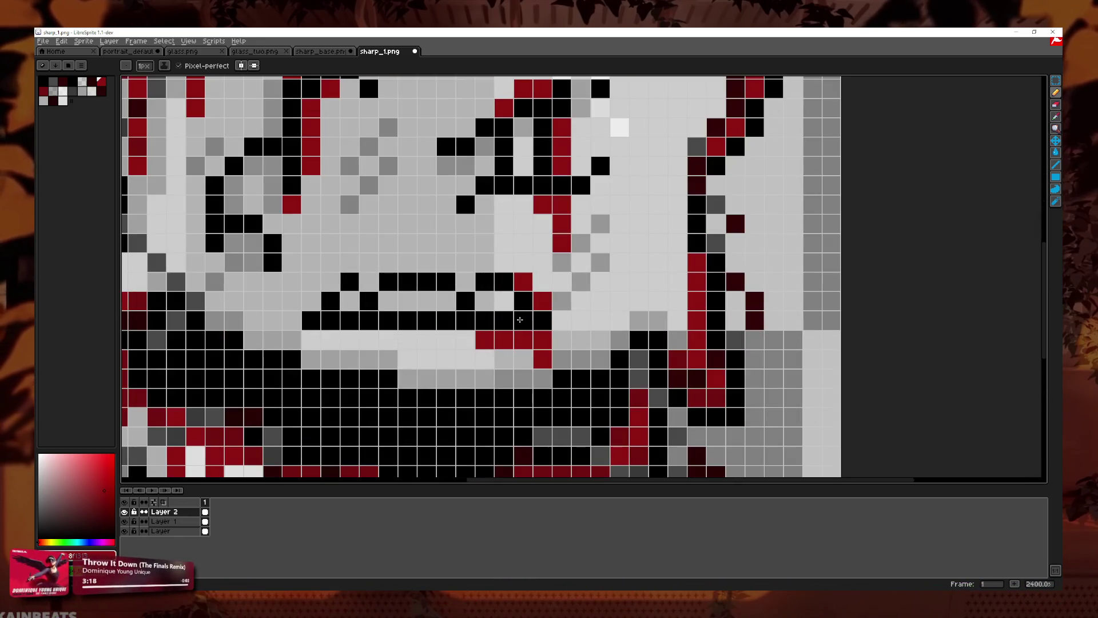
double_click(162, 515)
left_click(314, 324)
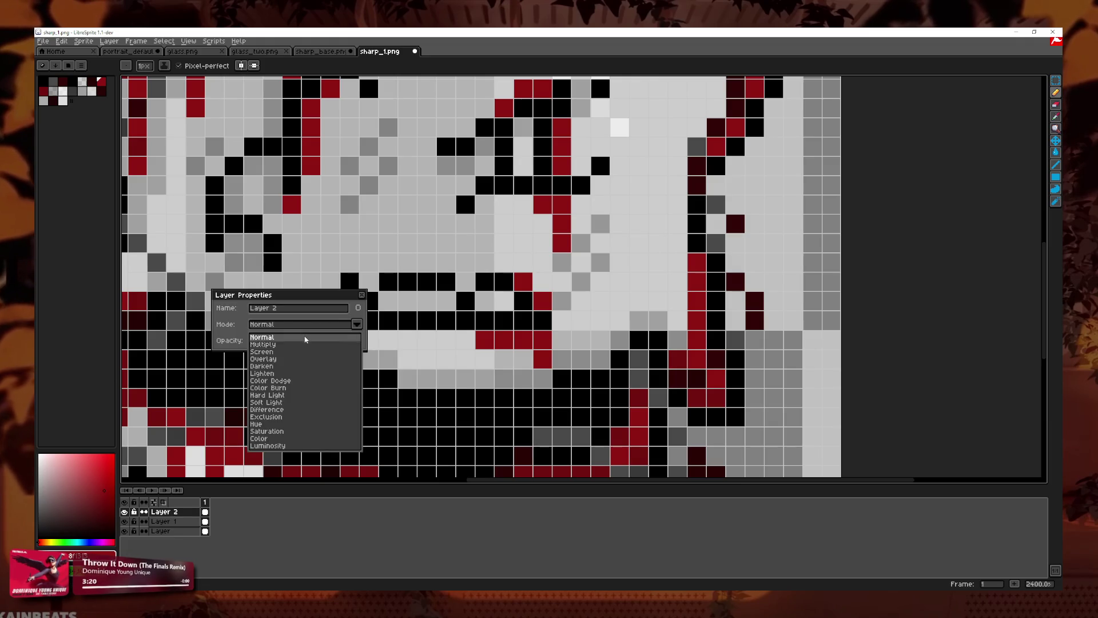
left_click(302, 338)
left_click(362, 294)
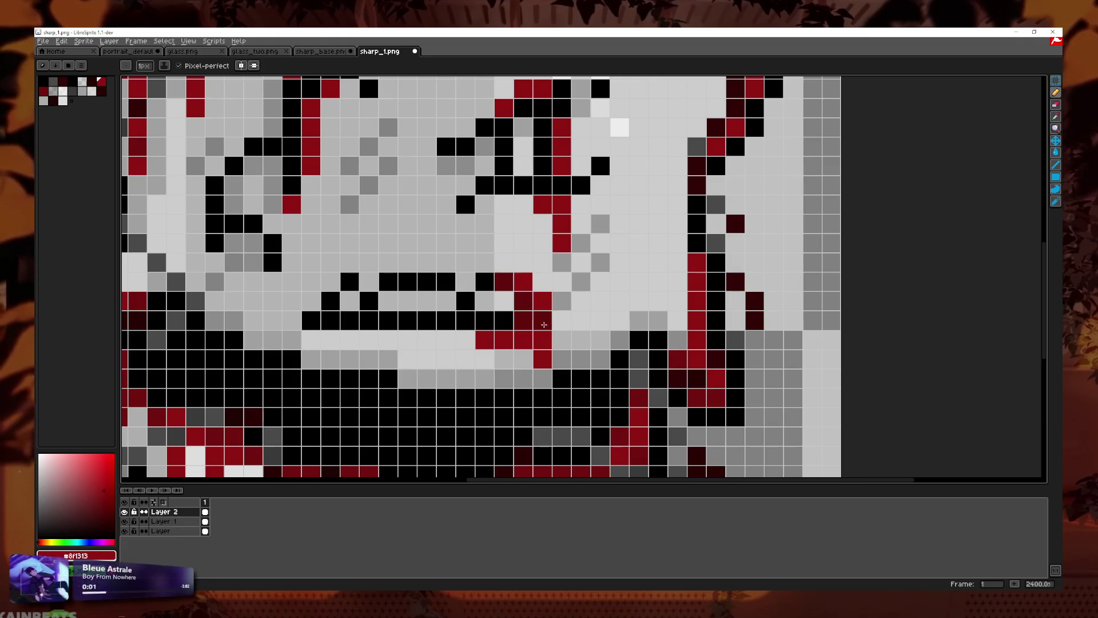
Step: Make Layer 2 the working layer and lower its opacity
scroll(533, 339, "down", 3)
scroll(533, 340, "down", 1)
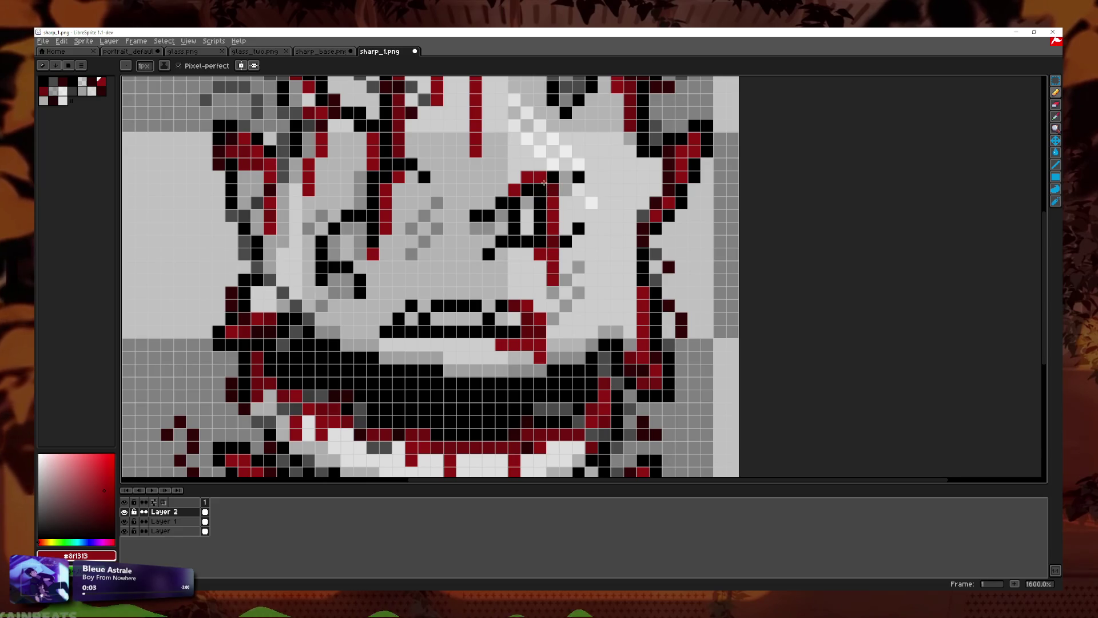
scroll(560, 276, "down", 1)
scroll(560, 276, "down", 1)
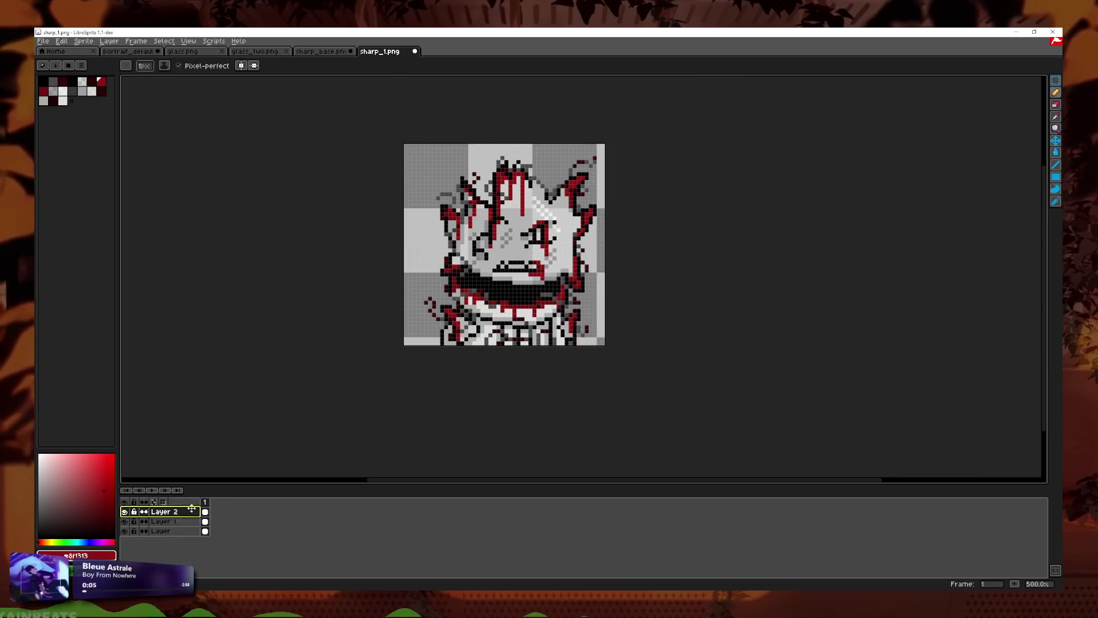
left_click(177, 515)
double_click(178, 516)
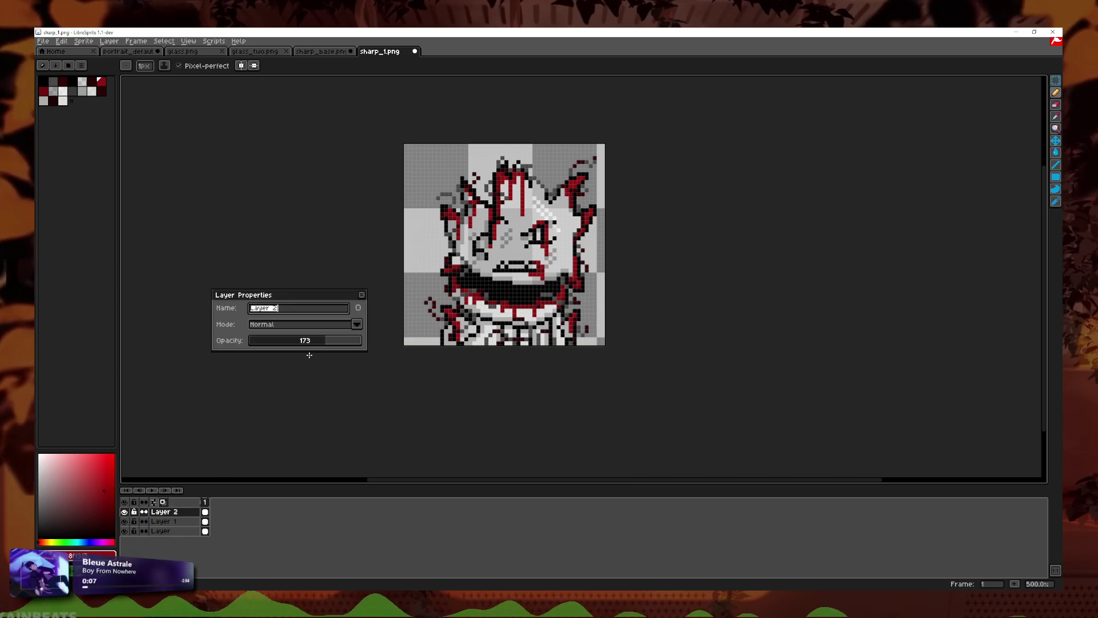
left_click_drag(304, 341, 314, 341)
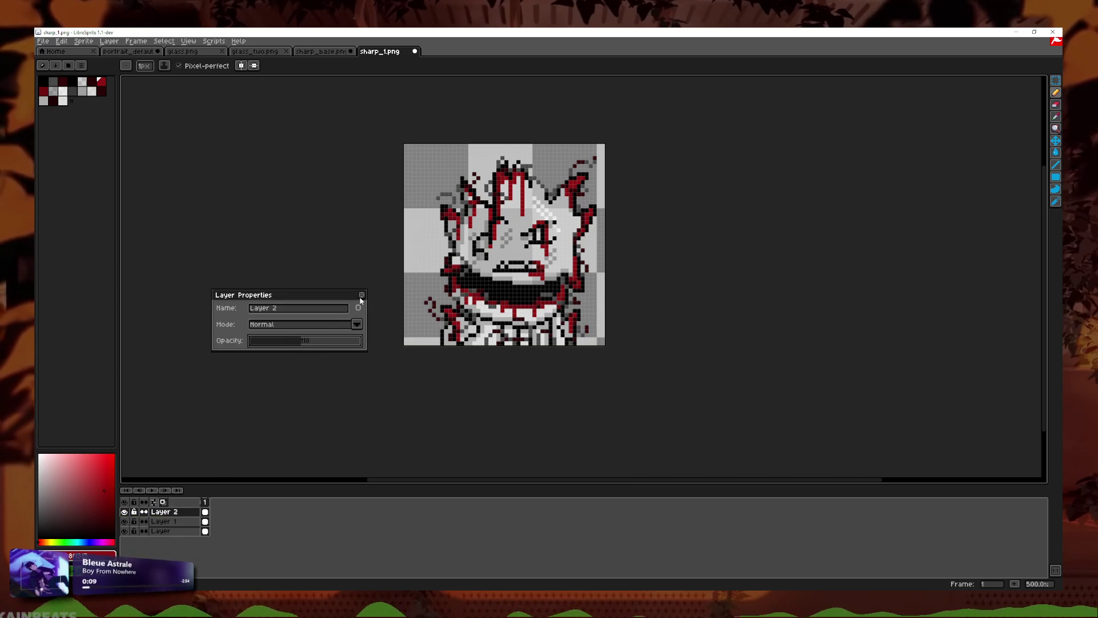
key("Return")
scroll(562, 295, "down", 1)
scroll(561, 295, "down", 2)
scroll(550, 271, "up", 1)
scroll(549, 271, "up", 1)
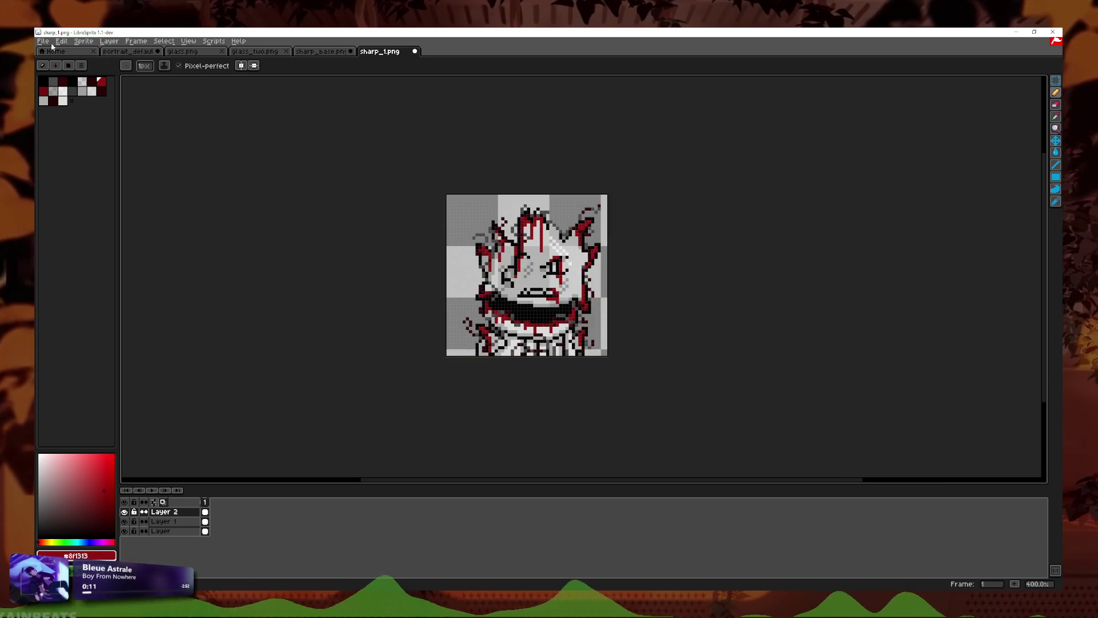
Step: Export the sprite as sharp_3, accepting the PNG save without layers
left_click(41, 44)
left_click(56, 99)
type("shart_")
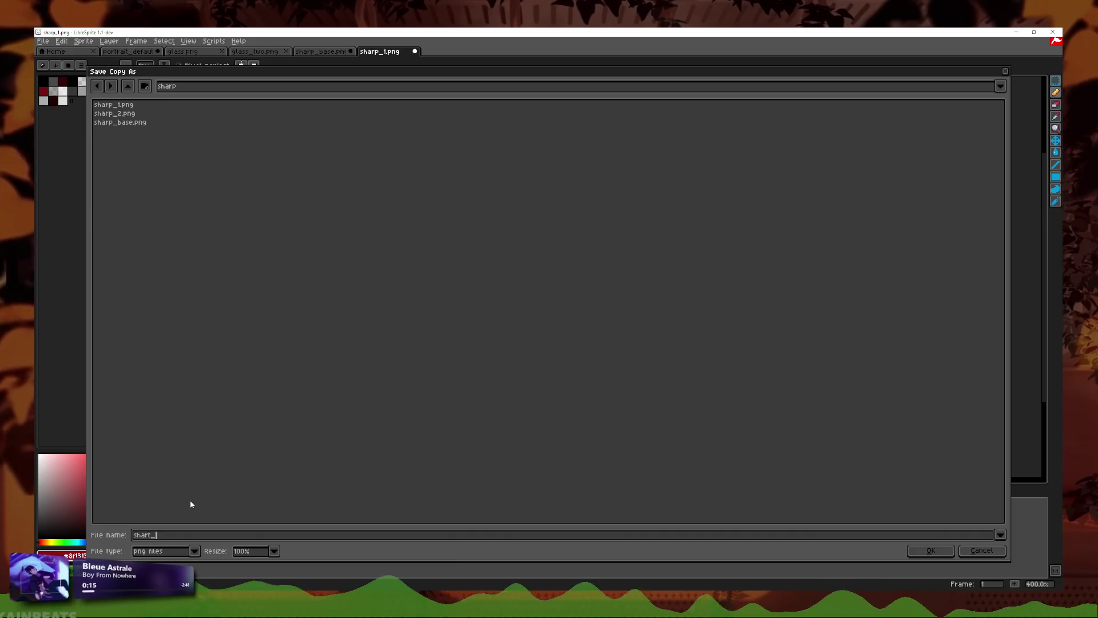
key("BackSpace")
key("BackSpace")
type("p_")
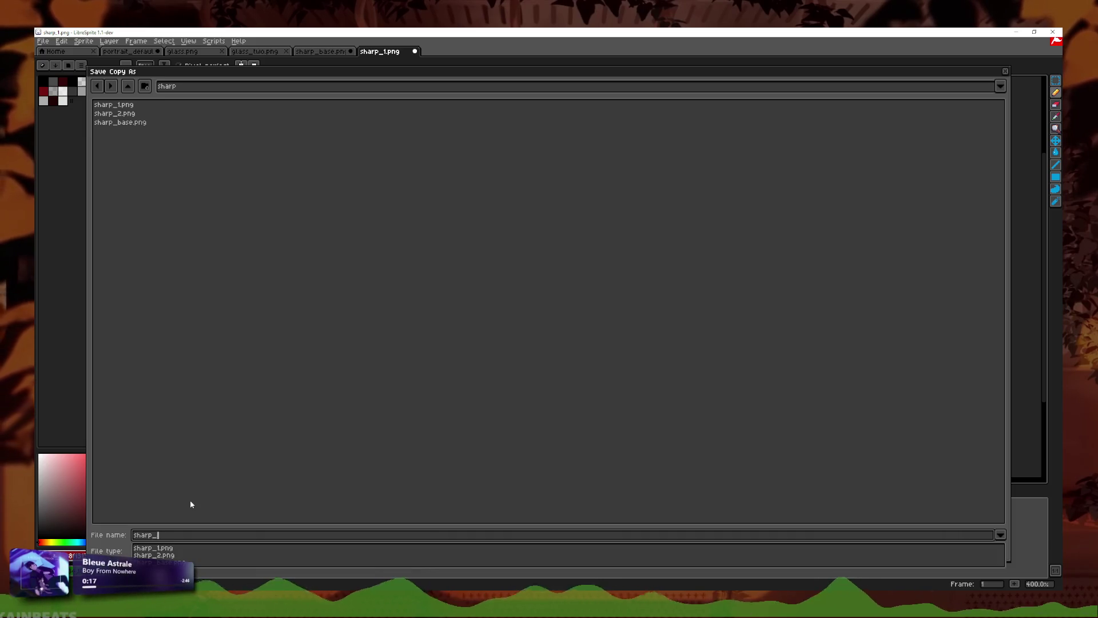
type("3")
key("Return")
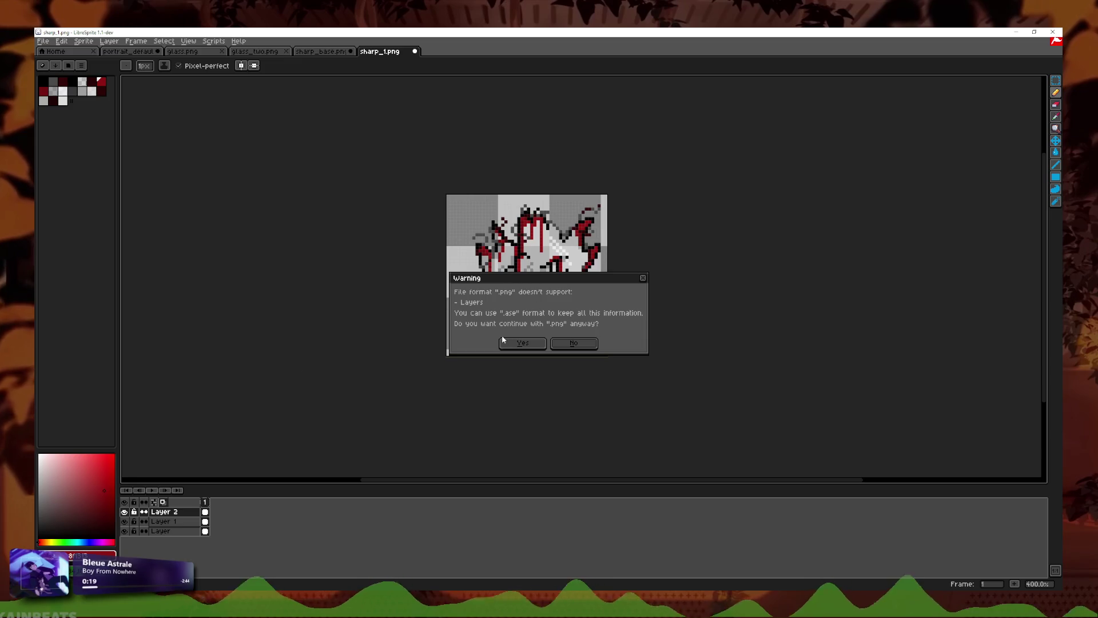
left_click(503, 341)
scroll(647, 332, "up", 1)
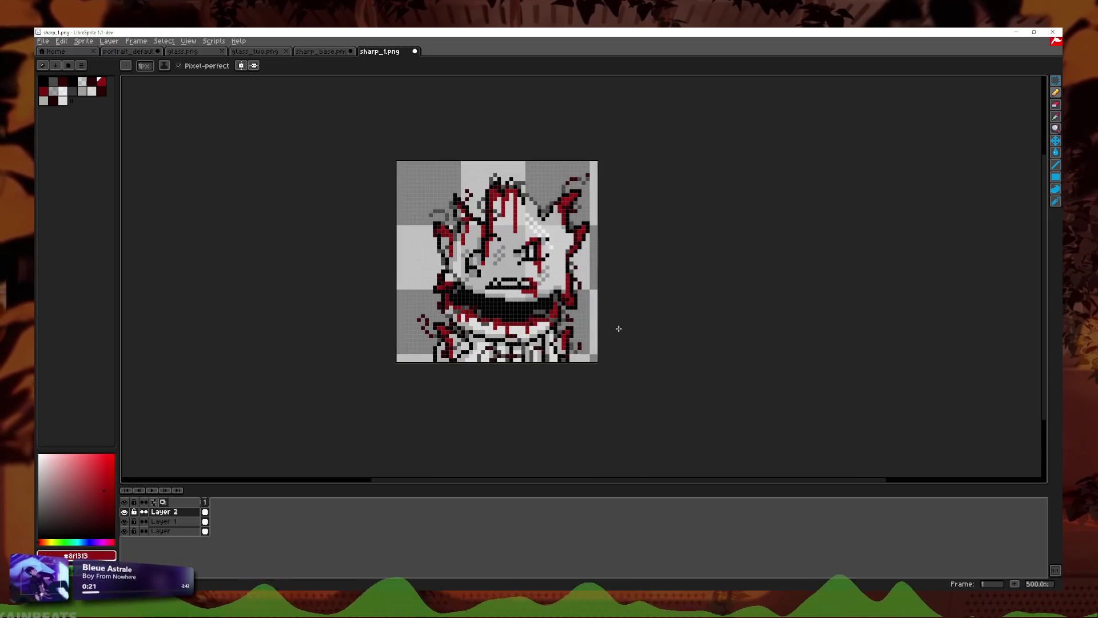
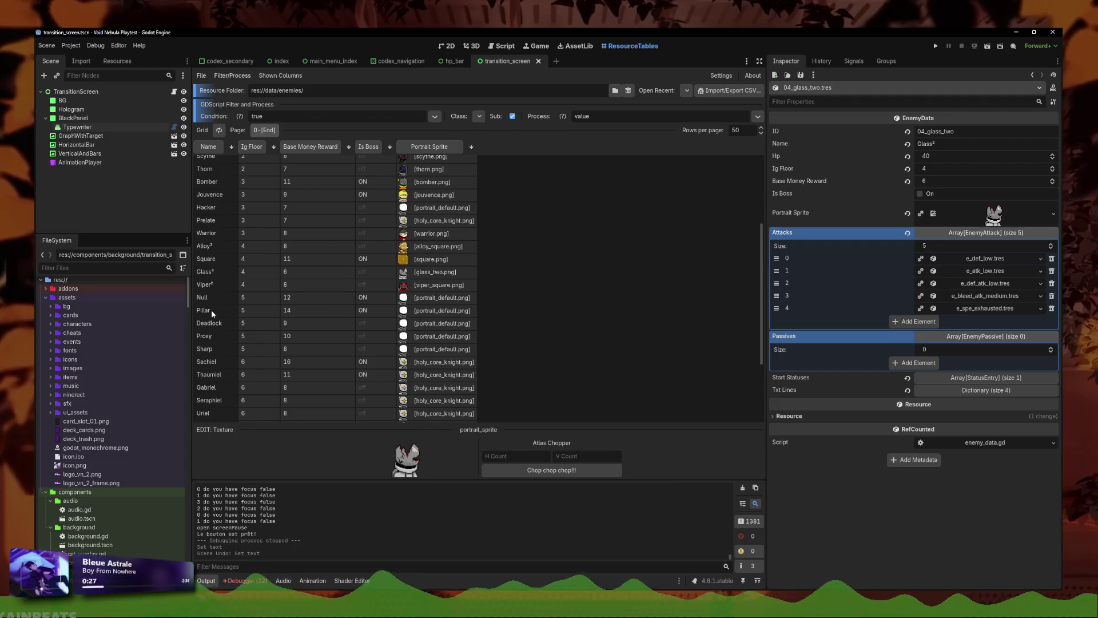
Step: Inspect the Sharp enemy's portrait sprite, then open the enemy_data.gd script
left_click(453, 349)
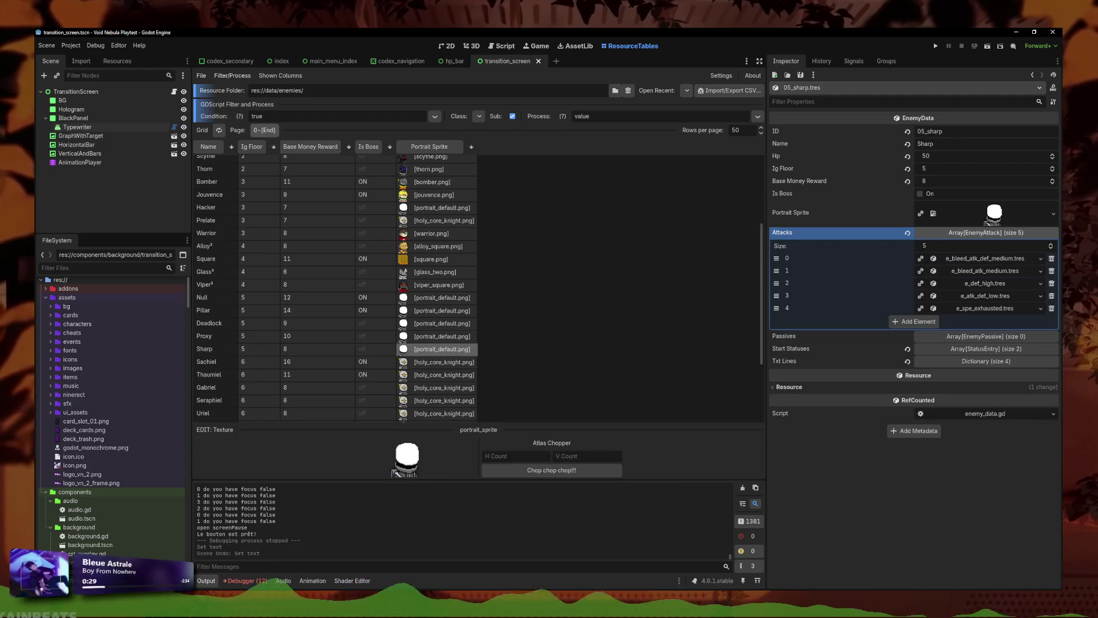
left_click(1053, 214)
left_click(873, 500)
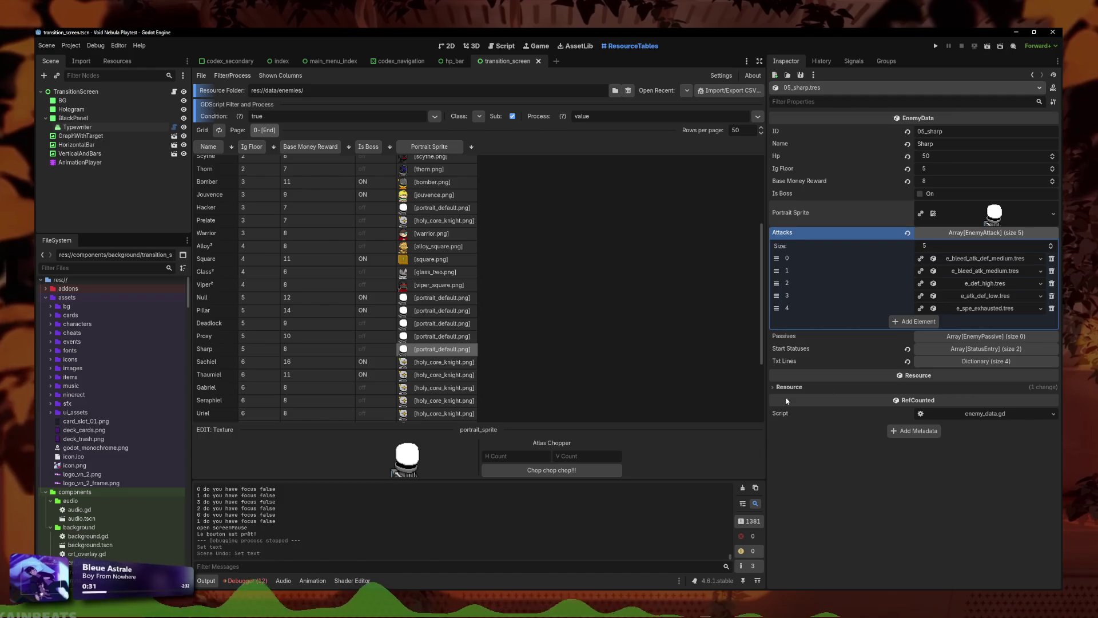
left_click(976, 414)
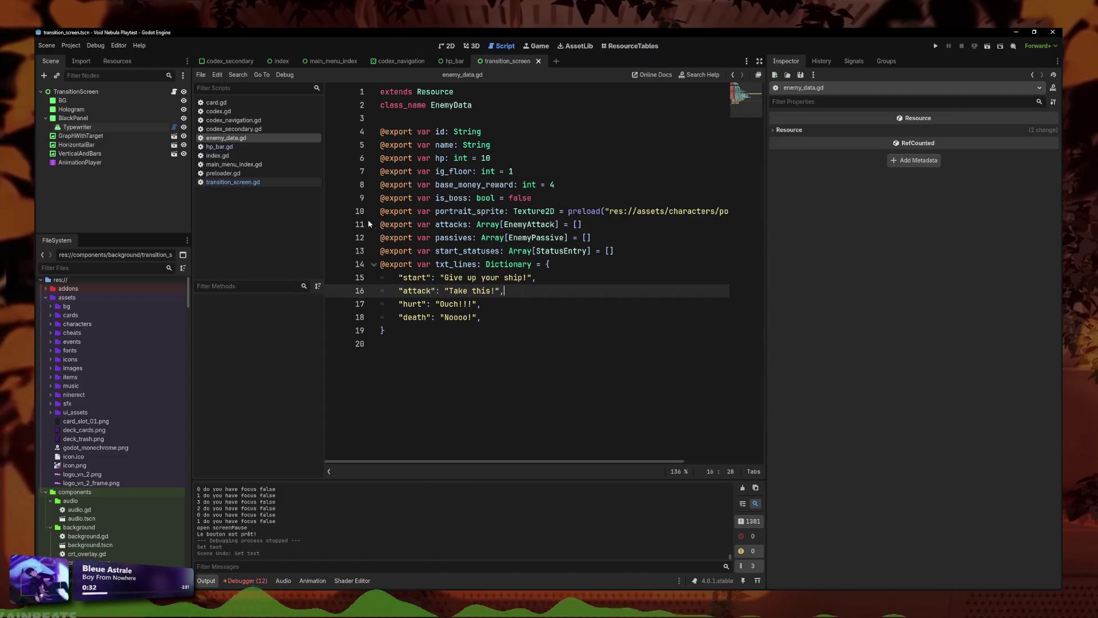
left_click(613, 236)
Step: Duplicate the portrait_sprite export line, rename the copy to portrait_hurt, and save enemy_data.gd
triple_click(481, 212)
key("ctrl+c")
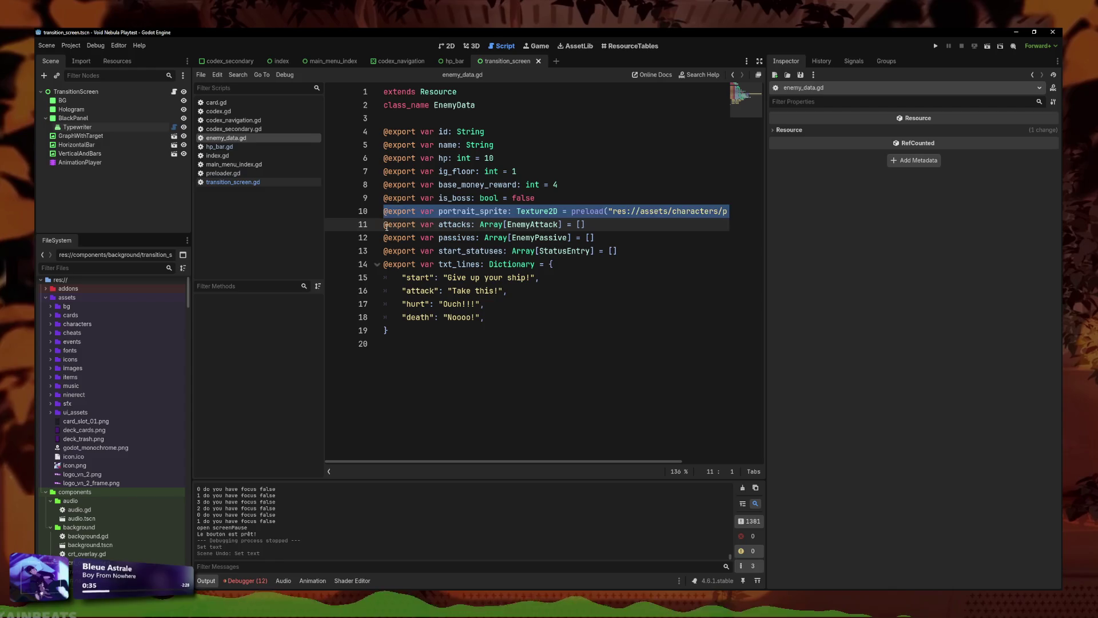
left_click(387, 225)
key("Return")
key("Up")
key("ctrl+v")
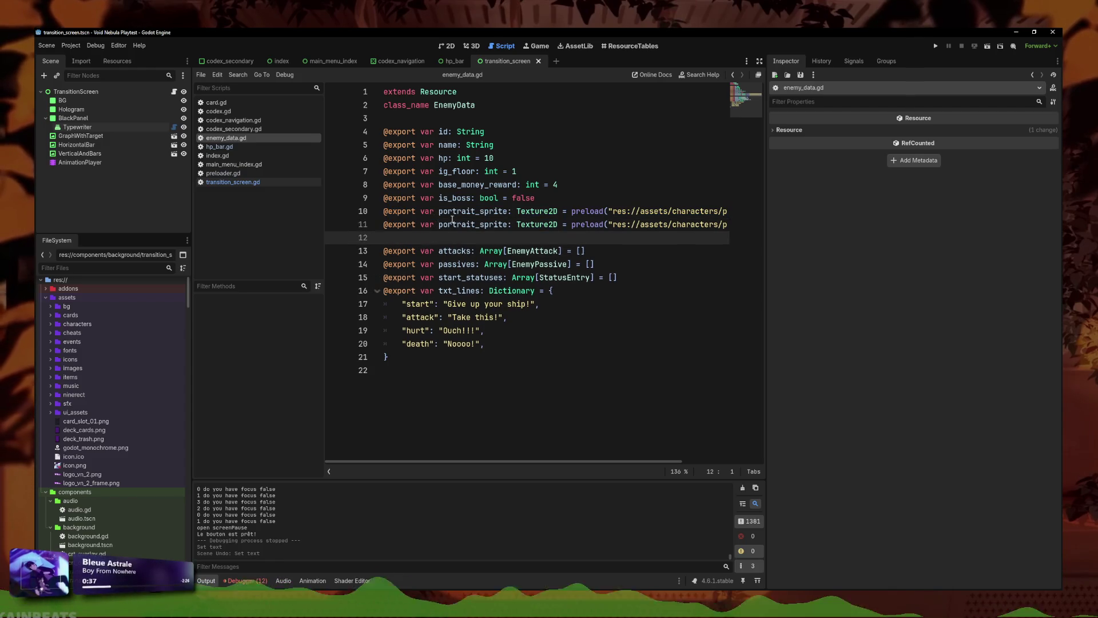
key("BackSpace")
key("Home")
left_click_drag(508, 224, 472, 226)
type("hurt")
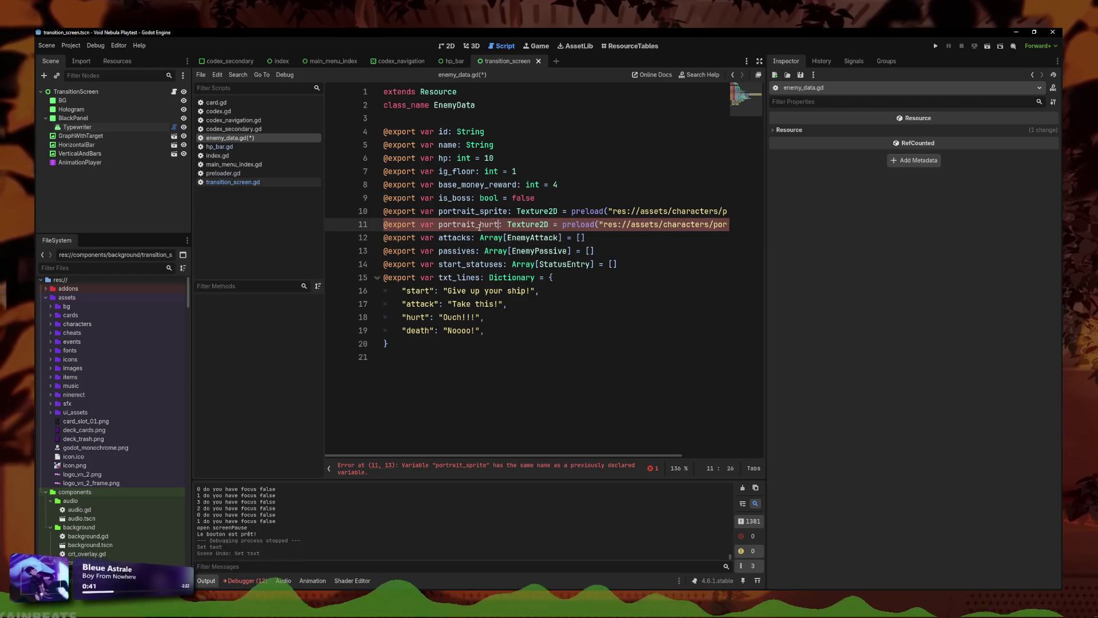
key("ctrl+s")
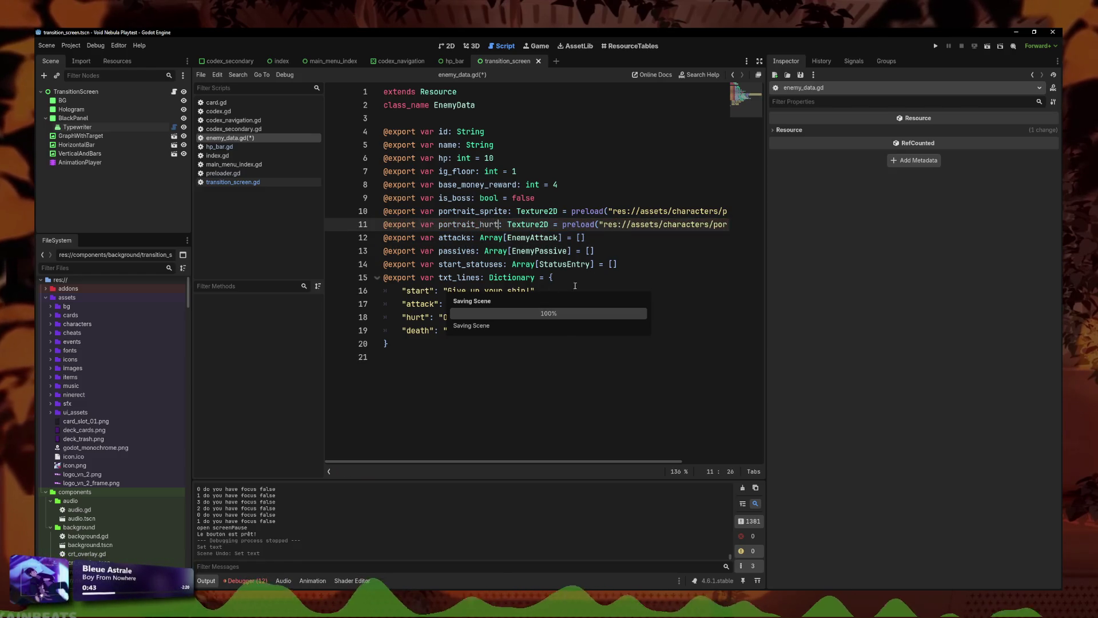
left_click(599, 280)
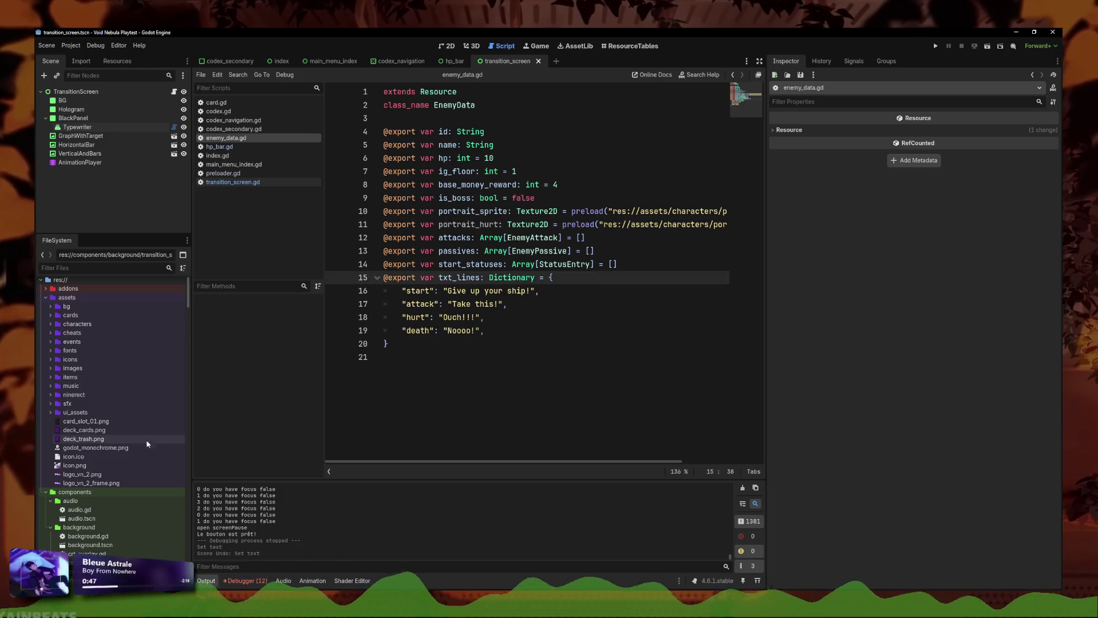
Step: Open 05_sharp.tres and assign sharp_hurt.png to its Portrait Hurt slot
type("sharp")
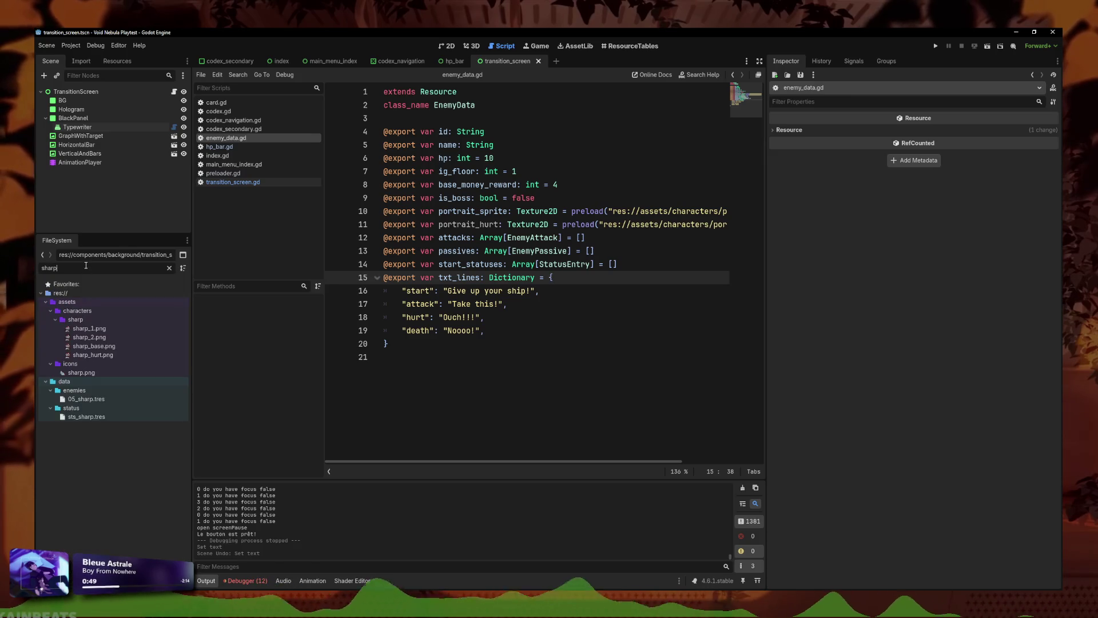
left_click(112, 399)
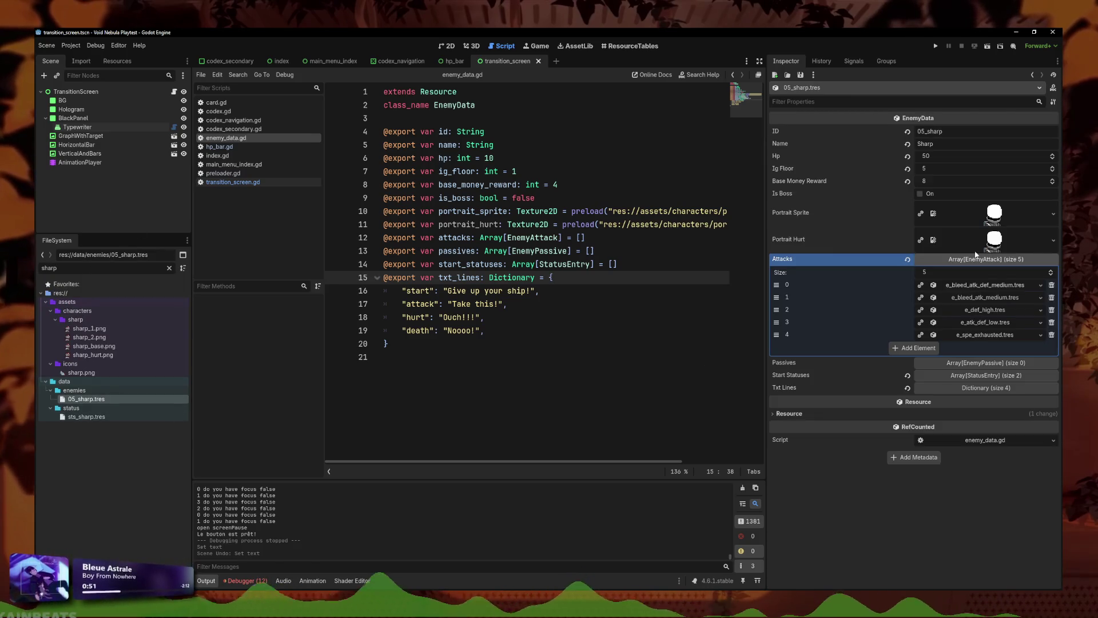
left_click(1052, 242)
left_click(986, 421)
type("sharp")
key("Right")
key("Right")
key("Right")
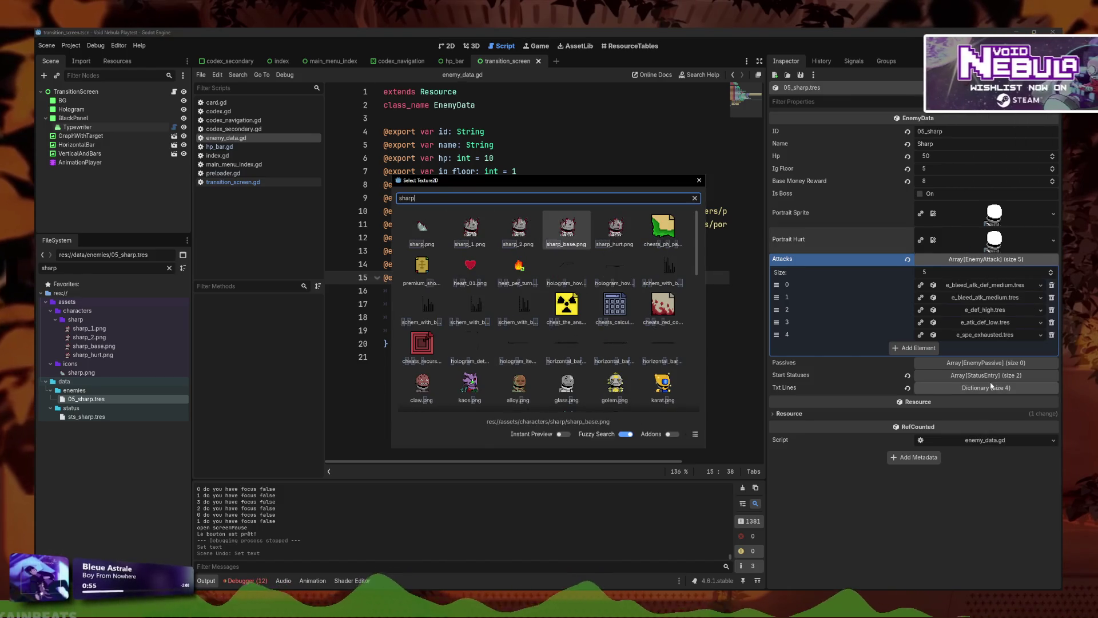
type("0")
key("Right")
key("Right")
key("Right")
key("Right")
key("Return")
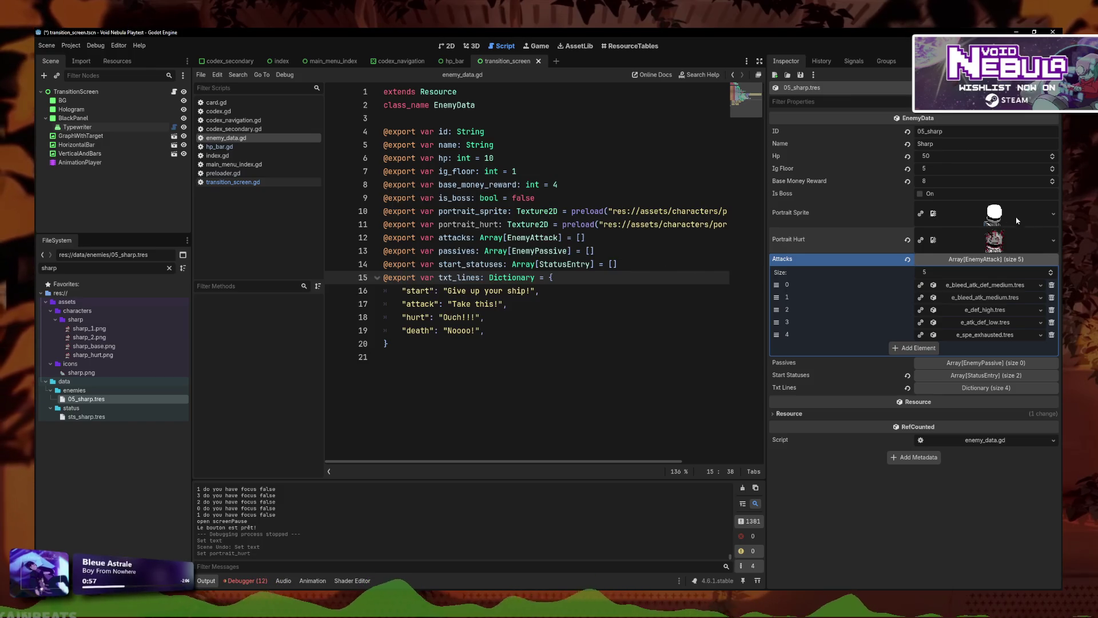
Step: Make Portrait Sprite a new two-frame AnimatedTexture, initially giving Frame 1 sharp_hurt.png
left_click(1055, 214)
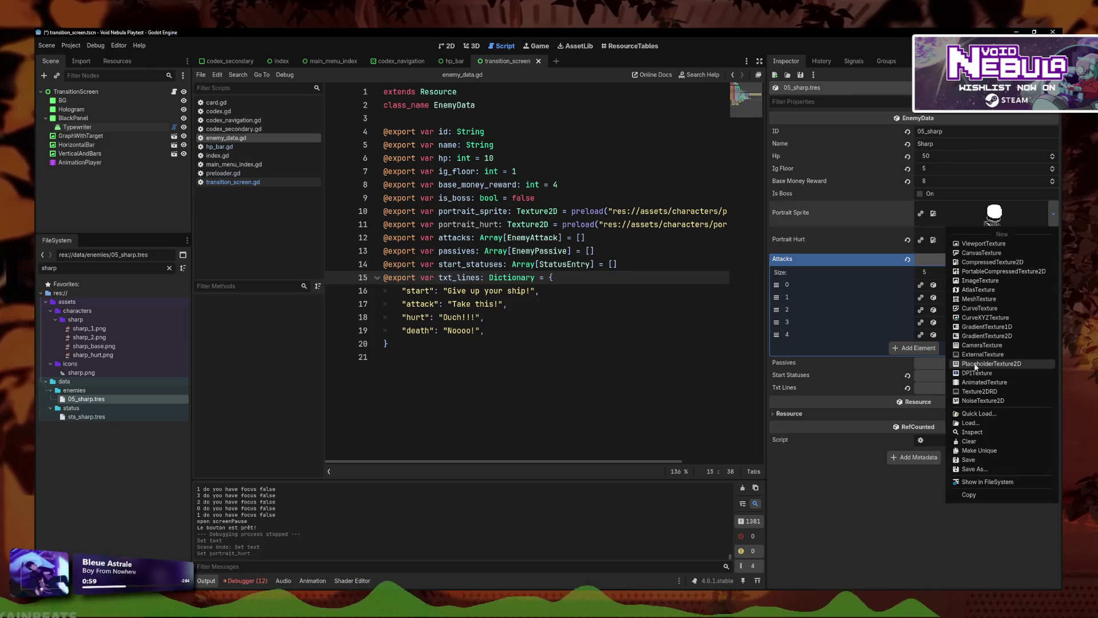
left_click(984, 382)
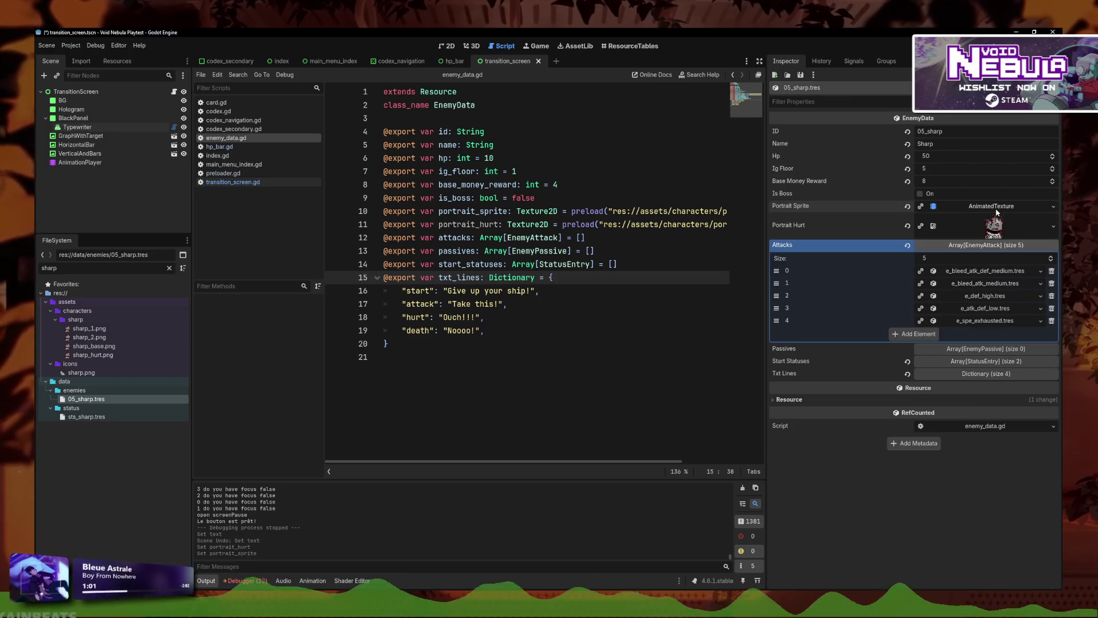
left_click(994, 213)
left_click(1045, 321)
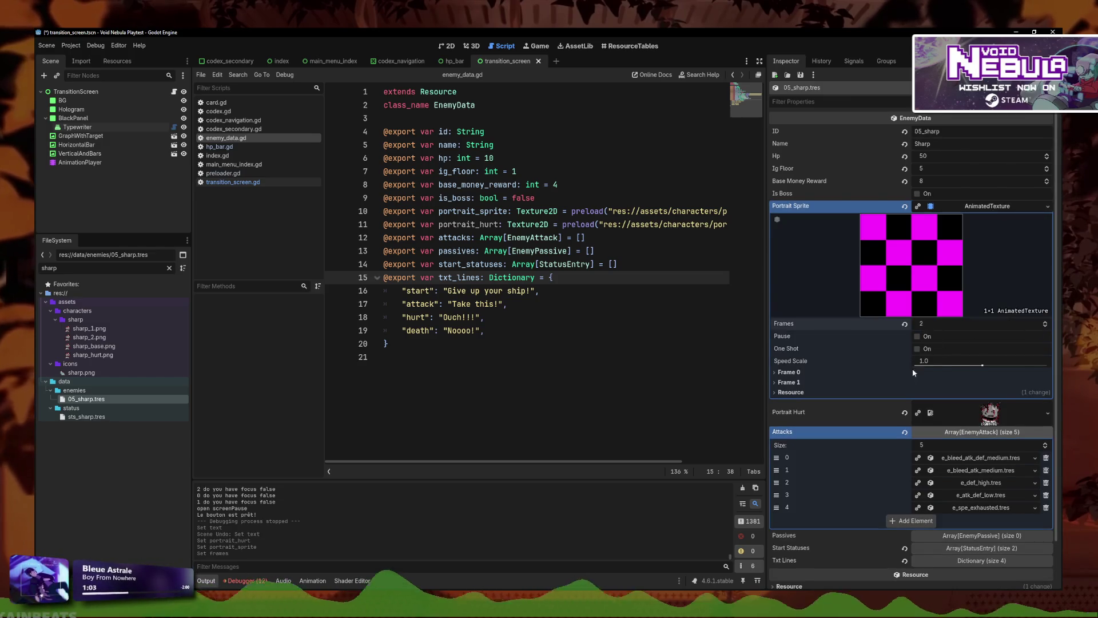
left_click(791, 382)
left_click(1046, 393)
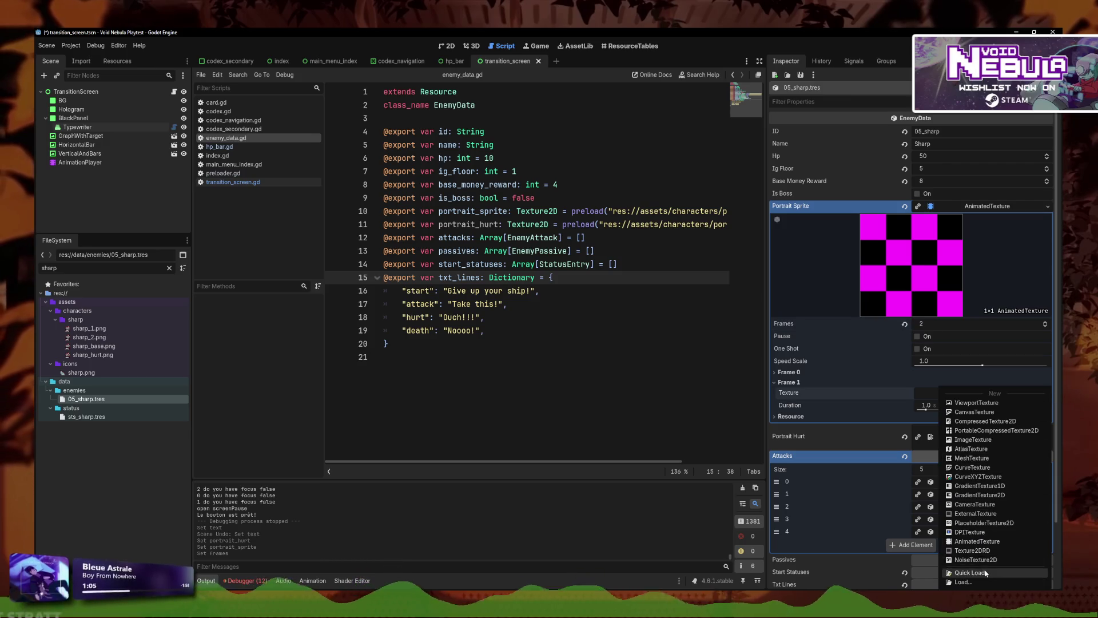
left_click(984, 574)
type("shart")
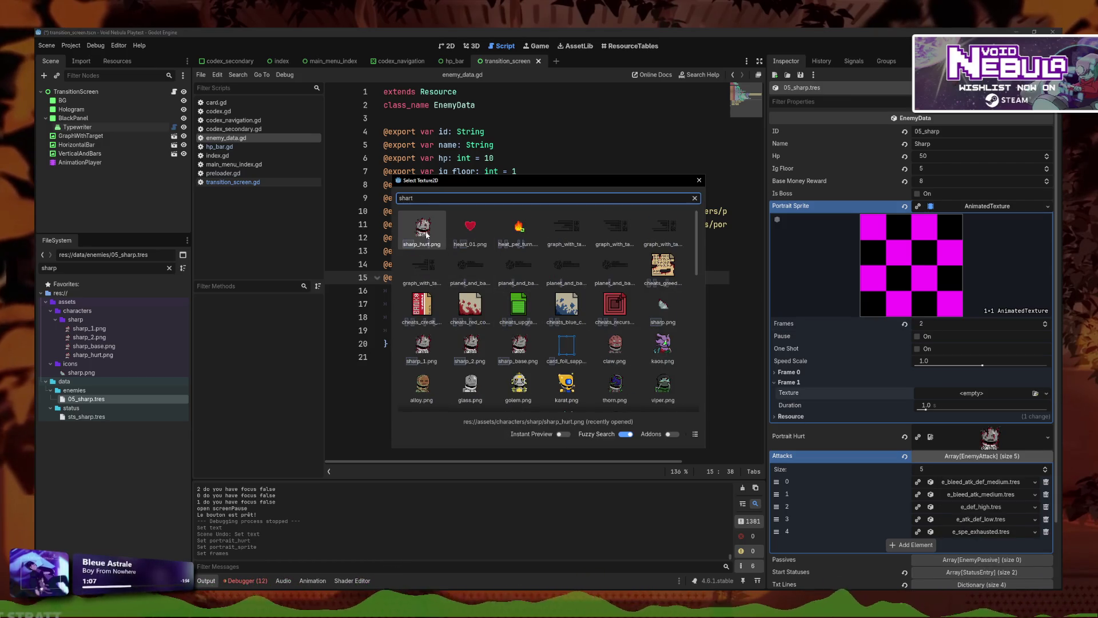
left_click(441, 234)
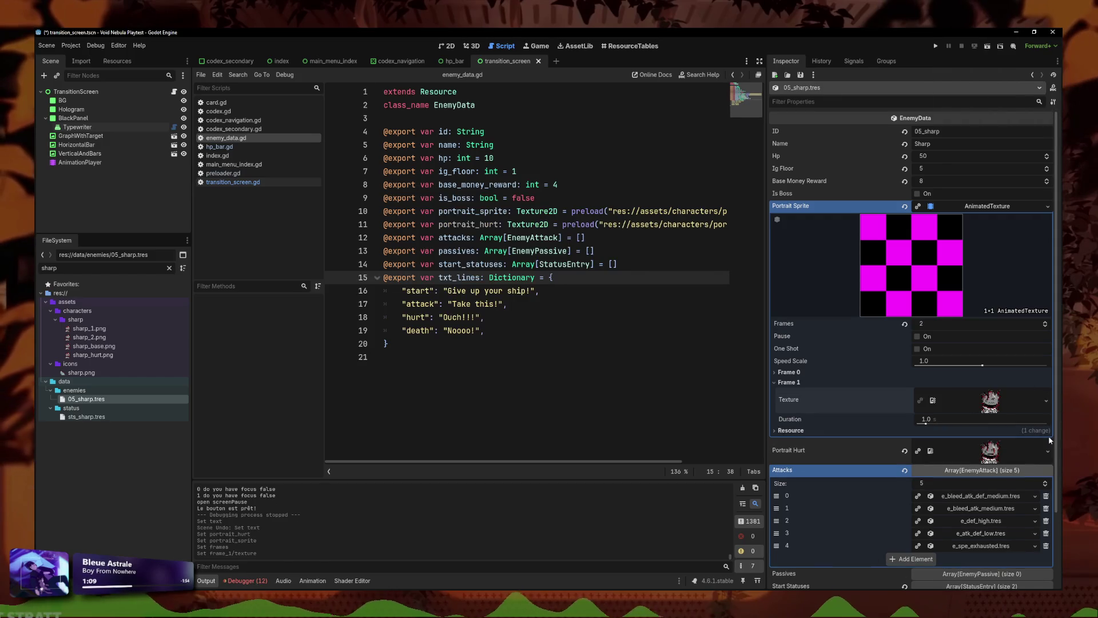
Step: Assign sharp_1 to Frame 0 and sharp_2 to Frame 1 of the portrait animation
left_click(789, 371)
left_click(1047, 383)
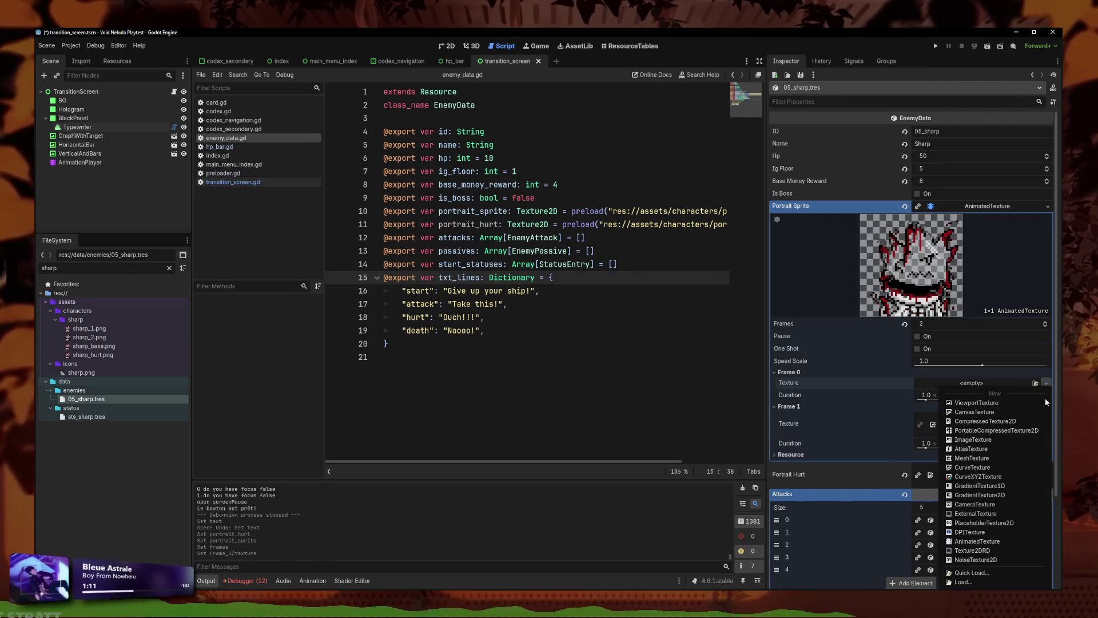
left_click(973, 565)
type("sharp_1")
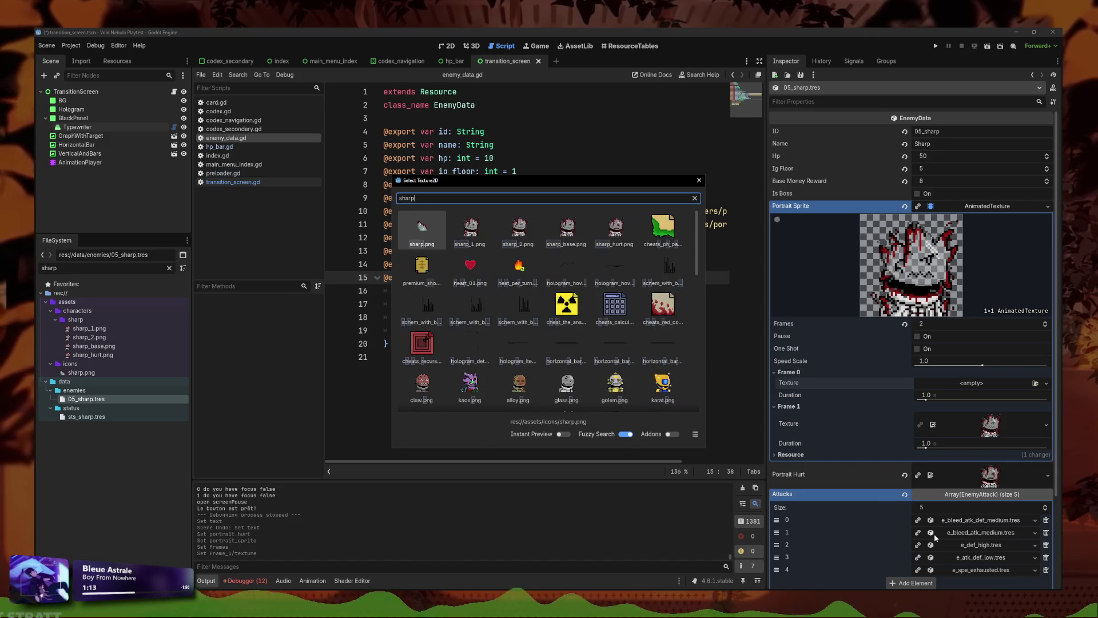
key("Return")
left_click(1047, 438)
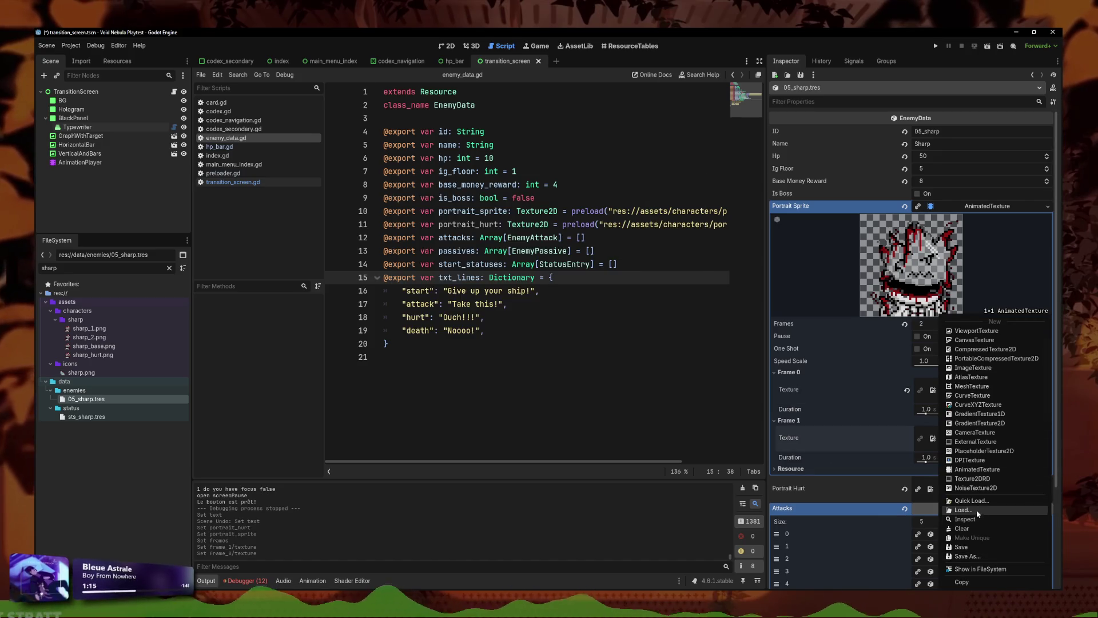
left_click(976, 503)
type("sharp_2")
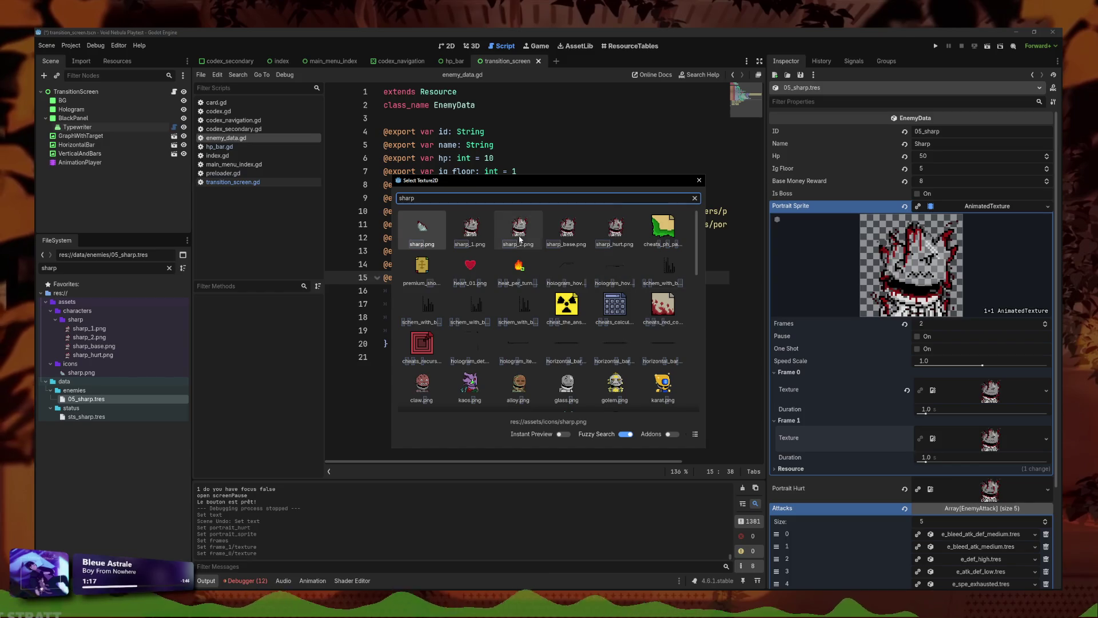
key("Return")
Step: Set both frame durations to 0.5 seconds and compare with the portrait_default drawing in the pixel-art editor
left_click(924, 408)
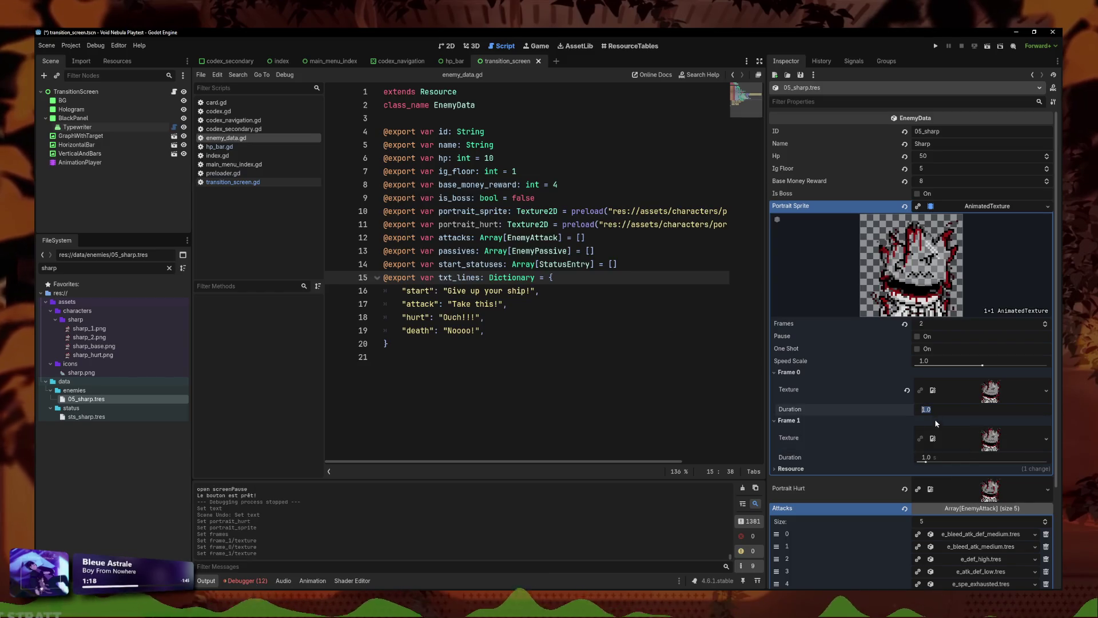
type("0.5")
key("Return")
left_click(927, 458)
type("0.5")
key("Return")
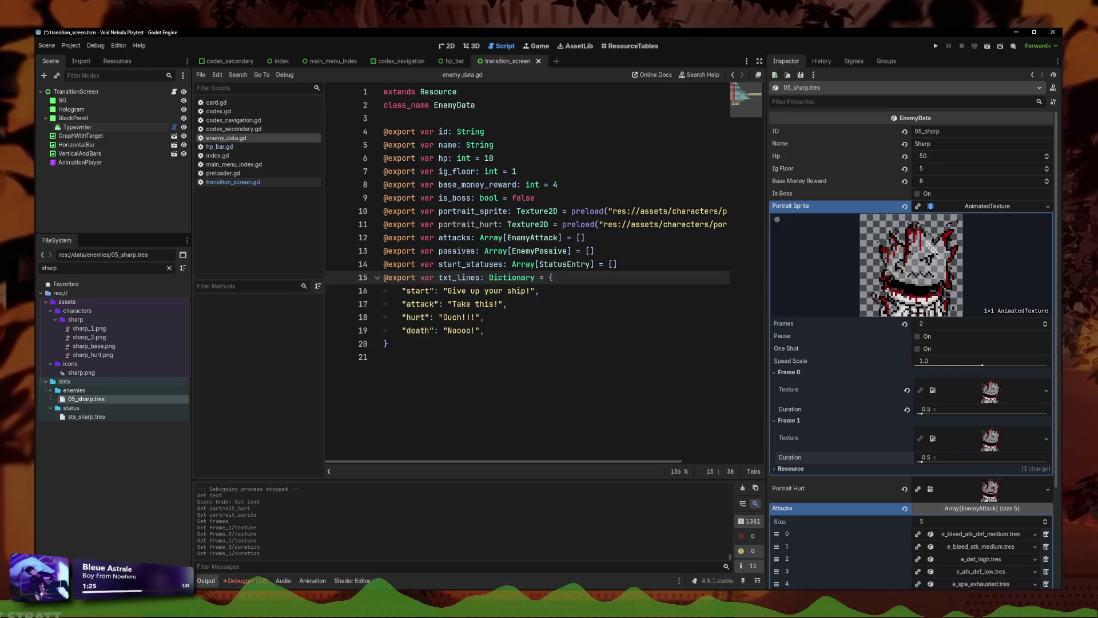
key("alt+Tab")
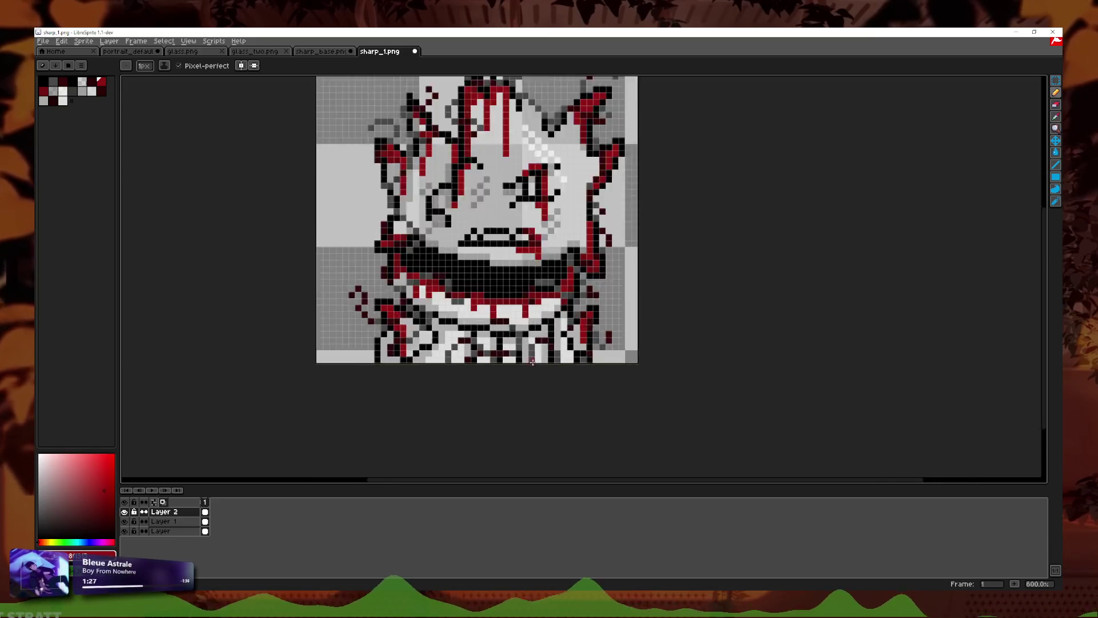
left_click(133, 52)
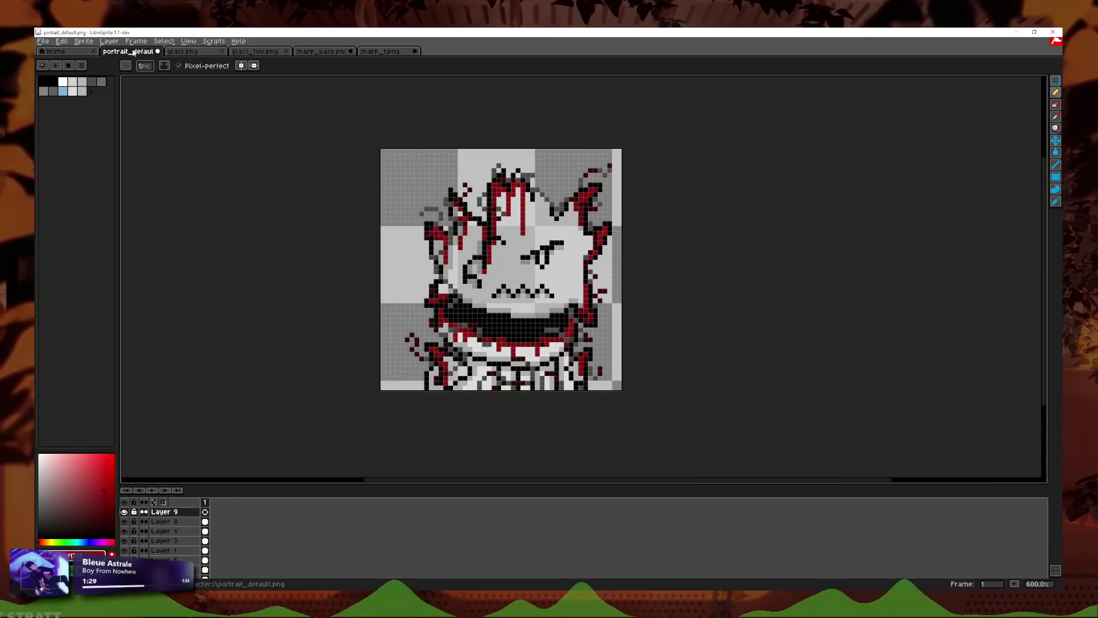
key("alt+Tab")
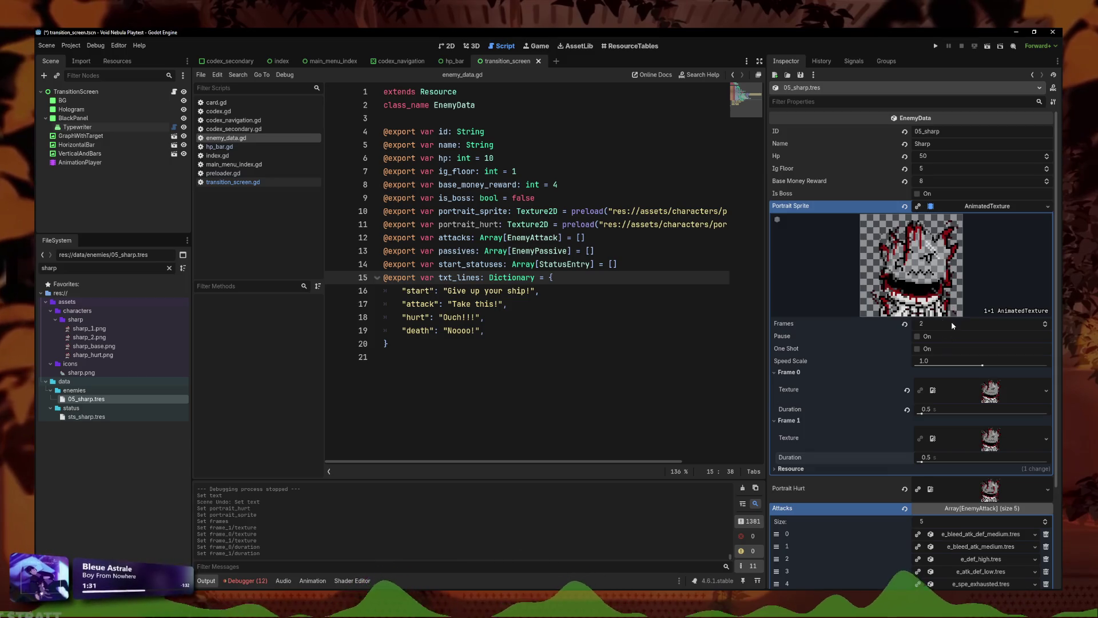
scroll(938, 366, "down", 2)
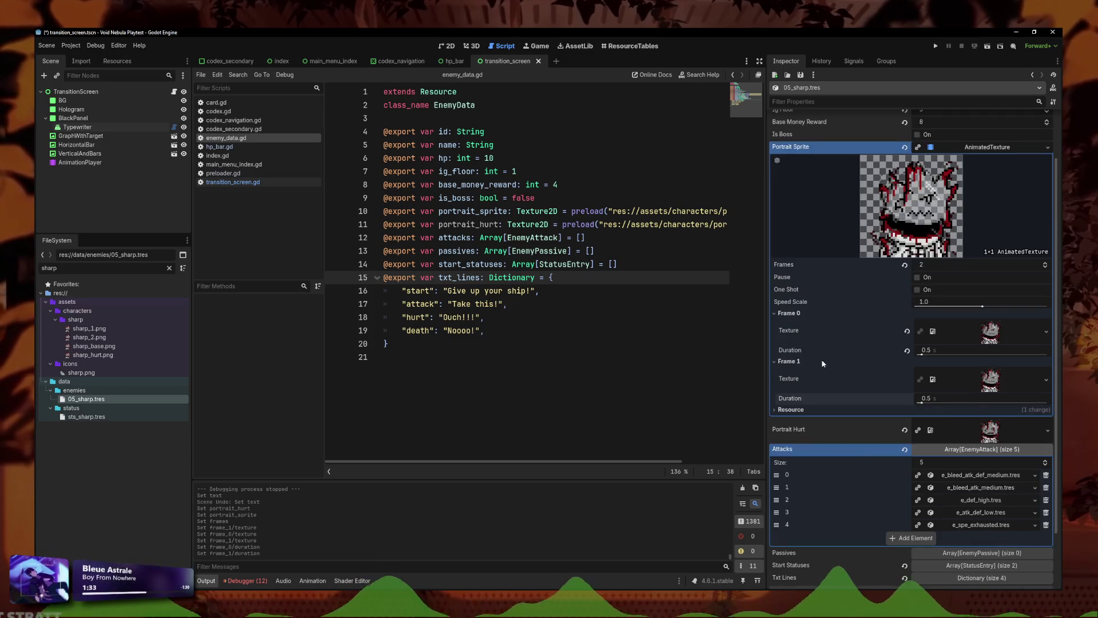
left_click(982, 148)
key("ctrl+s")
left_click(991, 260)
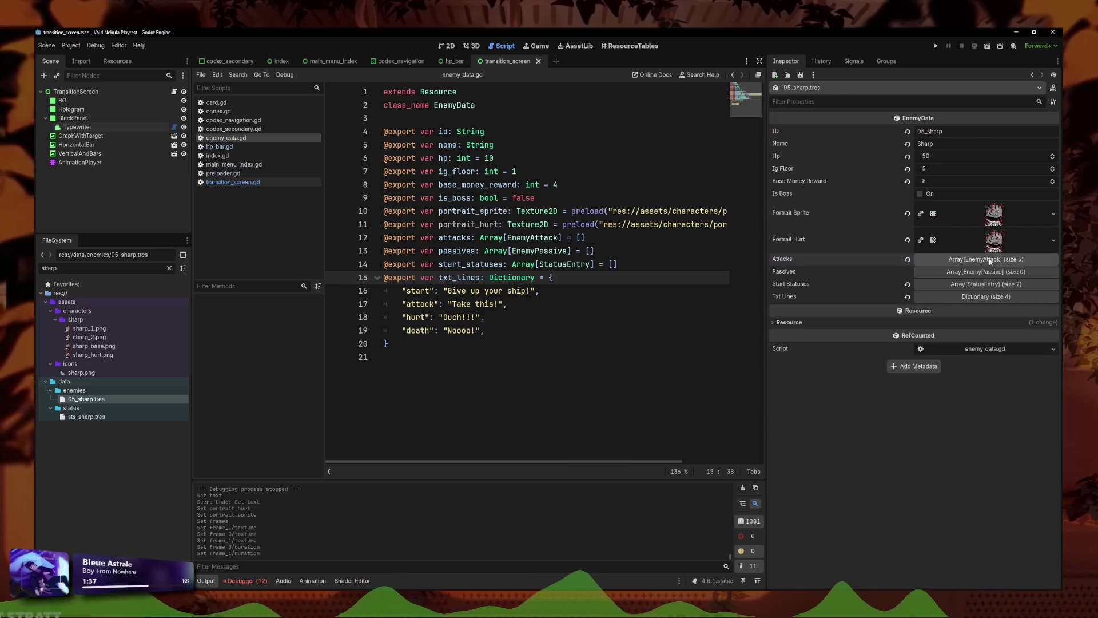
left_click(994, 243)
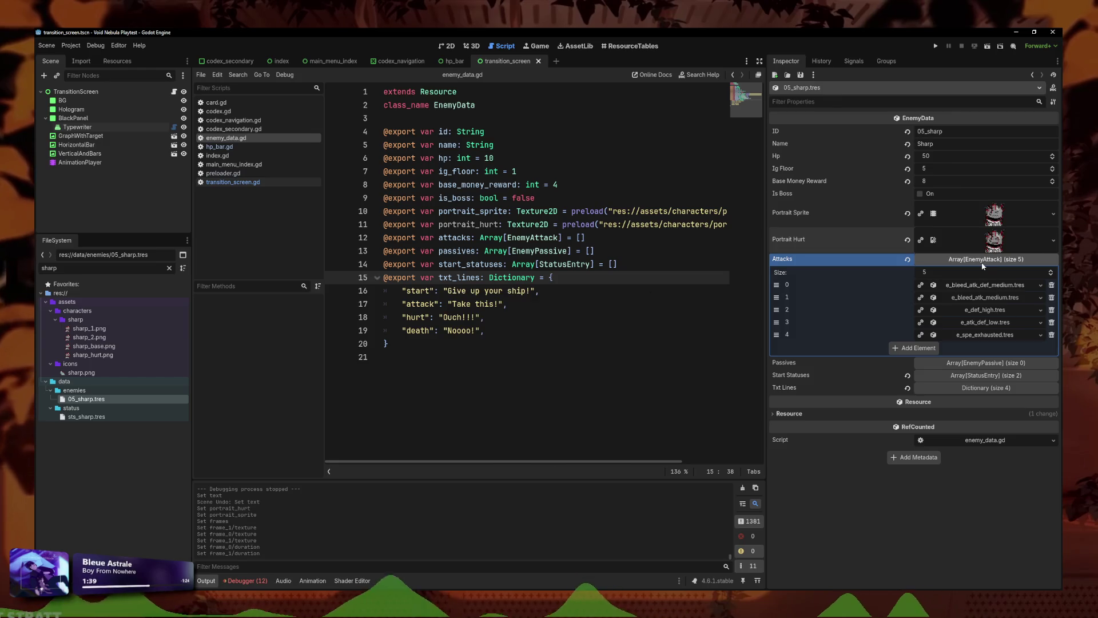
left_click(995, 240)
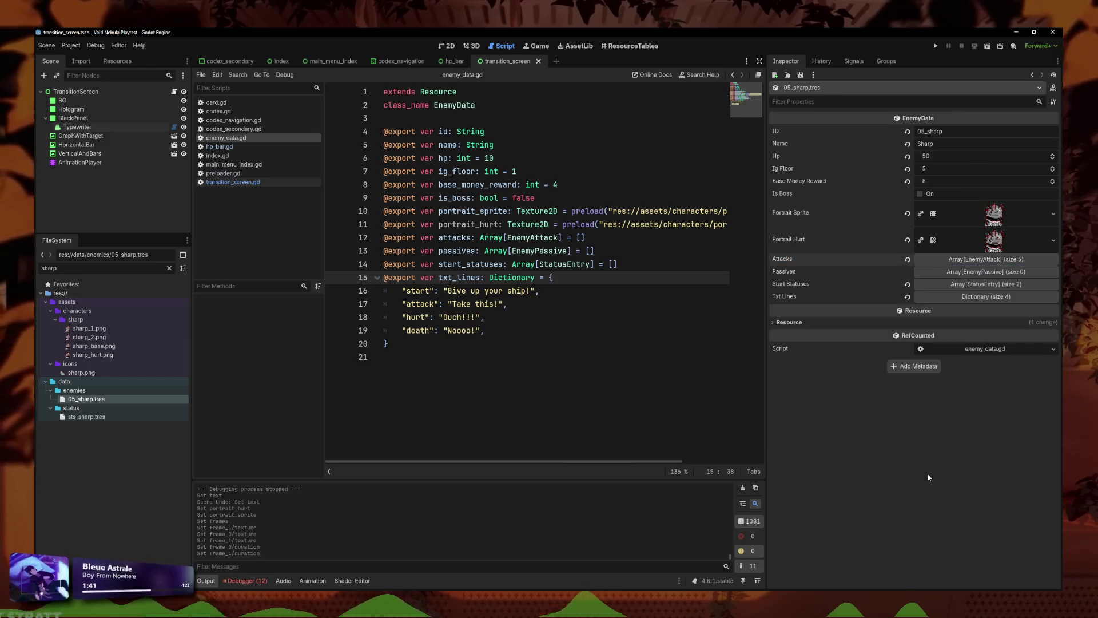
key("Down")
key("Down")
key("Down")
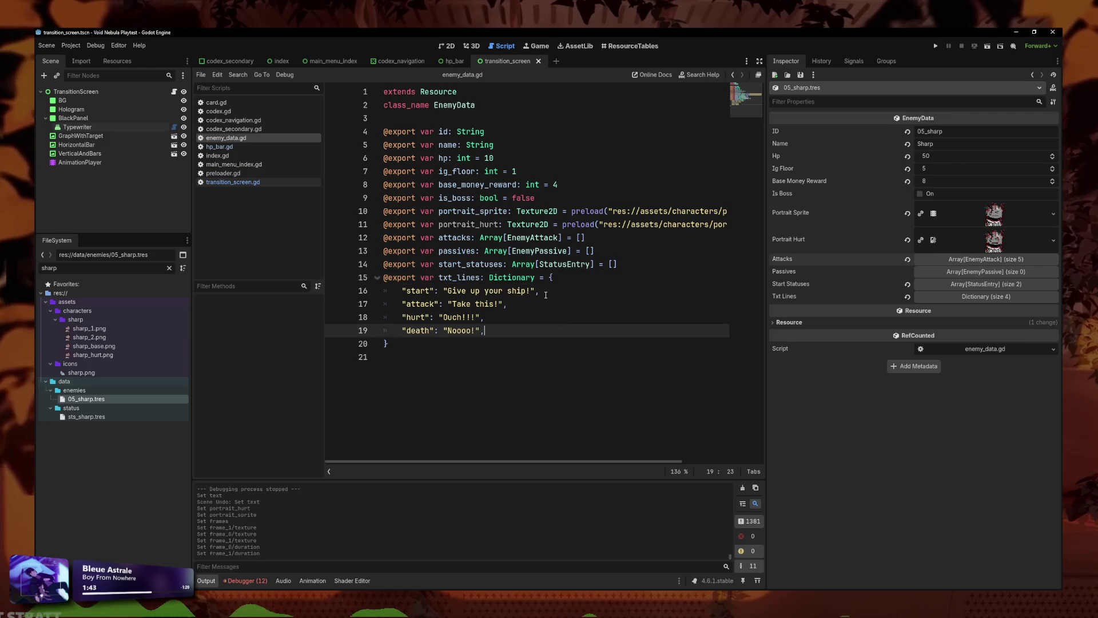
left_click(630, 250)
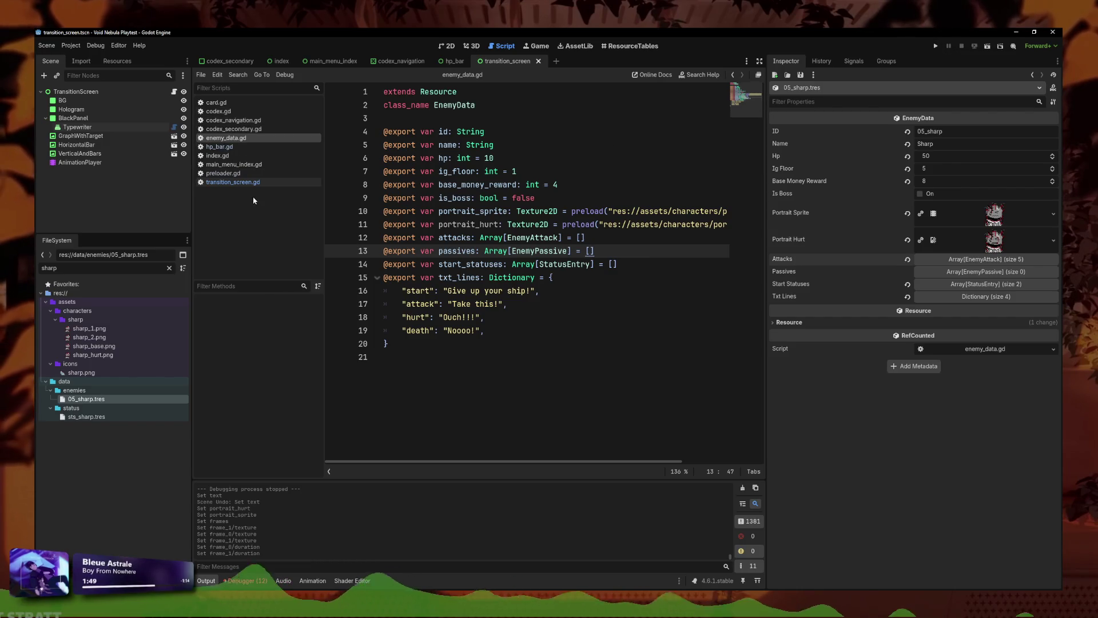
Step: Filter the FileSystem for game_core and open game_core.gd
double_click(93, 268)
type("game_core")
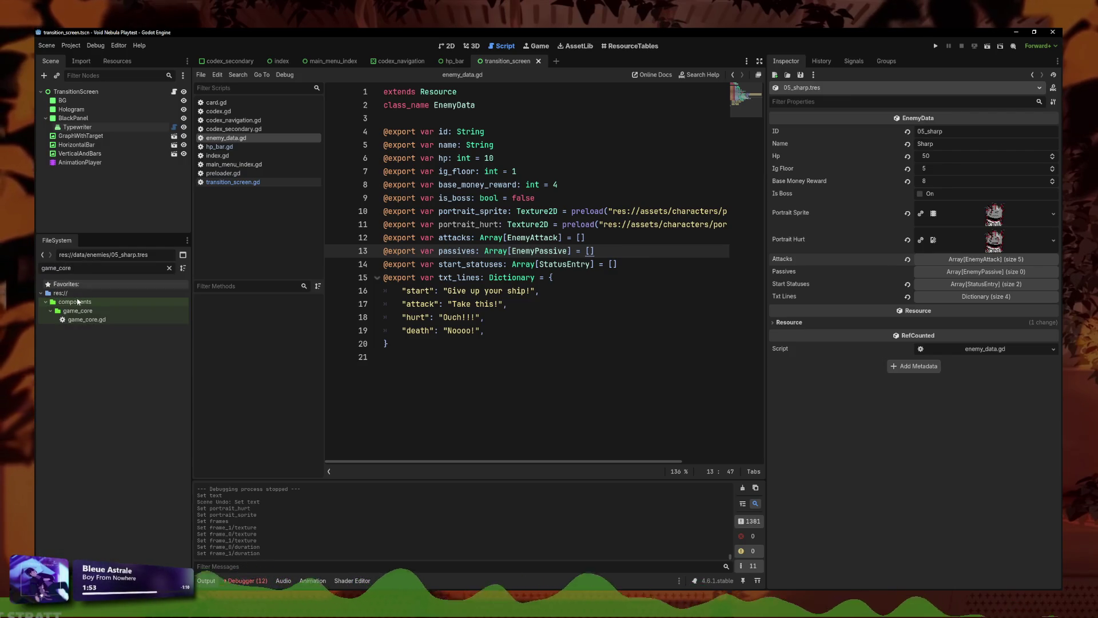
double_click(86, 319)
scroll(712, 312, "up", 15)
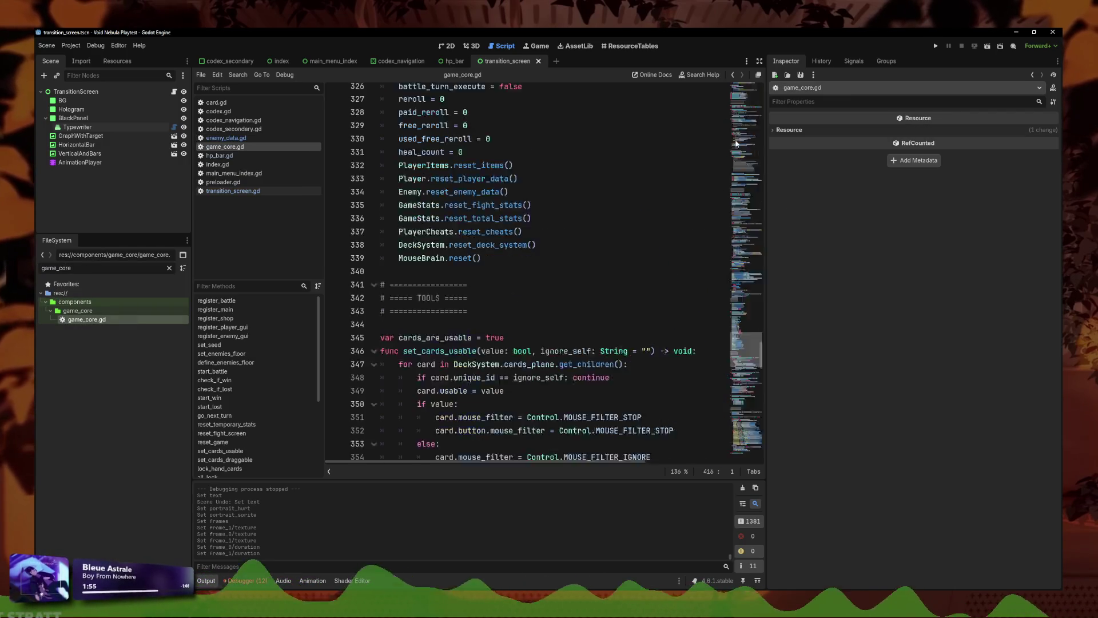
scroll(629, 258, "up", 15)
Step: Uncomment the custom_enemy line, change its id to "05_sharp", and save
left_click(543, 210)
key("ctrl+k")
left_click_drag(665, 212, 605, 213)
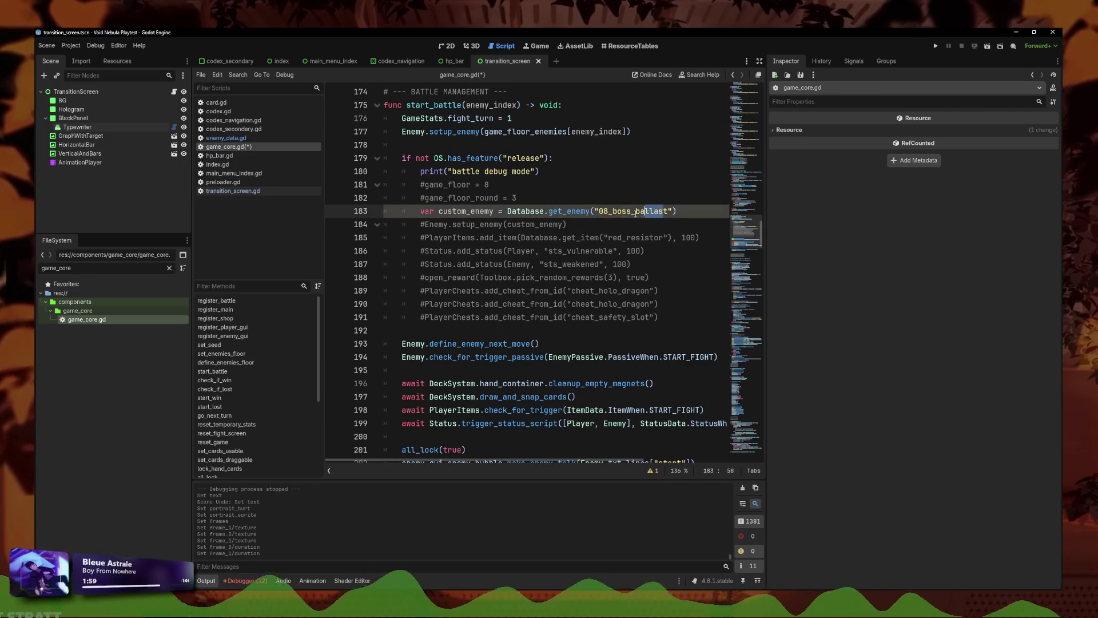
type("5_")
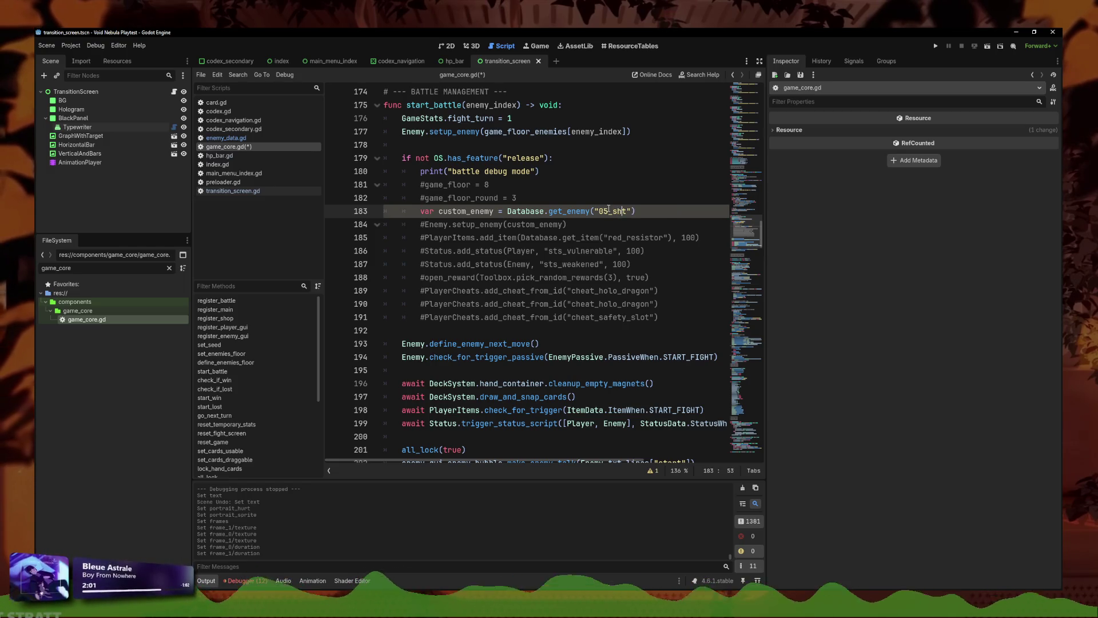
key("Delete")
type("arp")
key("ctrl+s")
Step: Launch Void Nebula from the Play button to test the Sharp fight
left_click(626, 197)
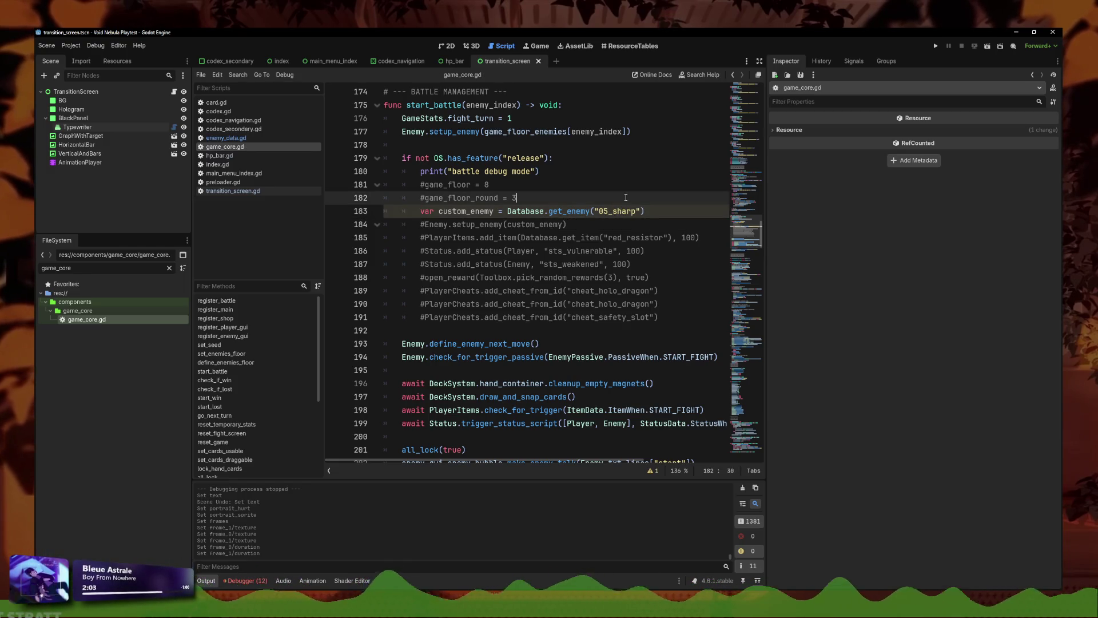
left_click(536, 224)
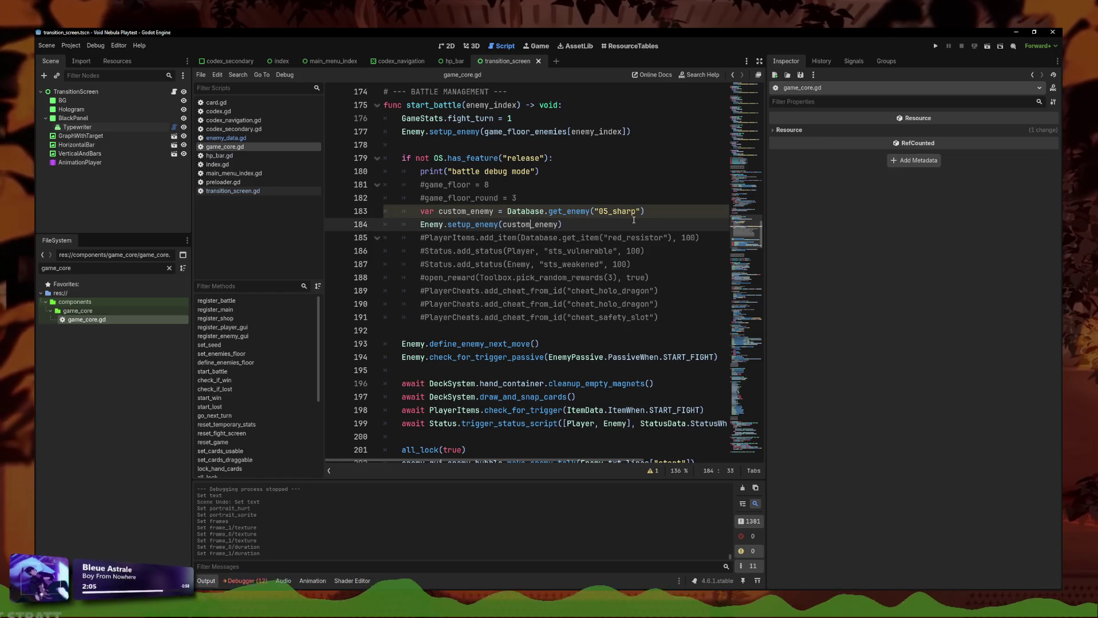
left_click(936, 46)
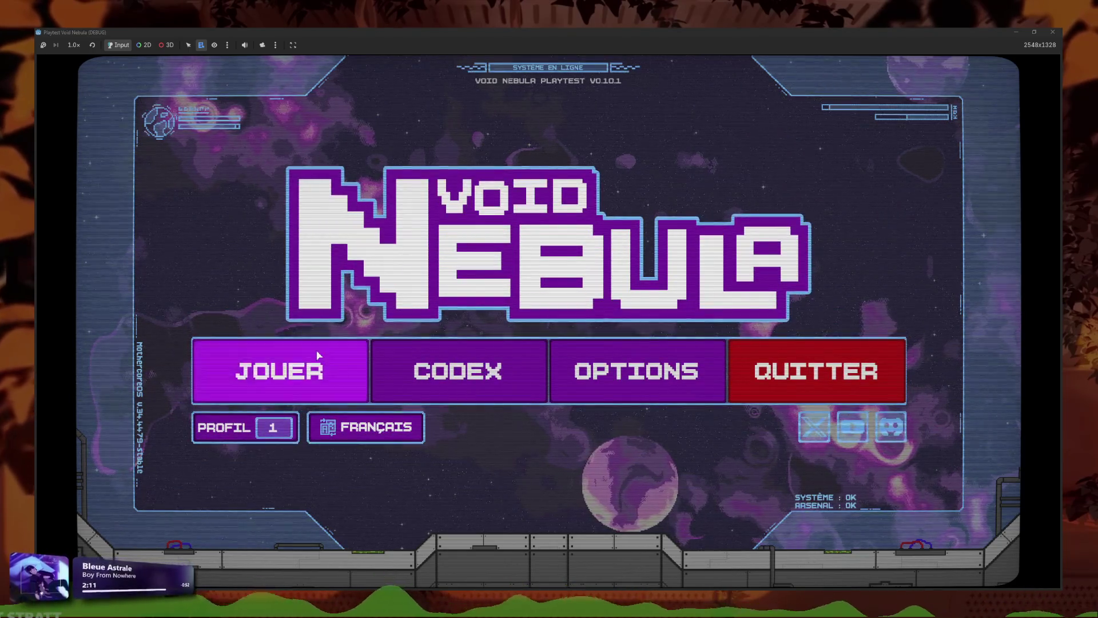
Step: Start a Nouvelle partie as Pisces to fight Sharp, then switch back to Godot
left_click(318, 355)
left_click(395, 150)
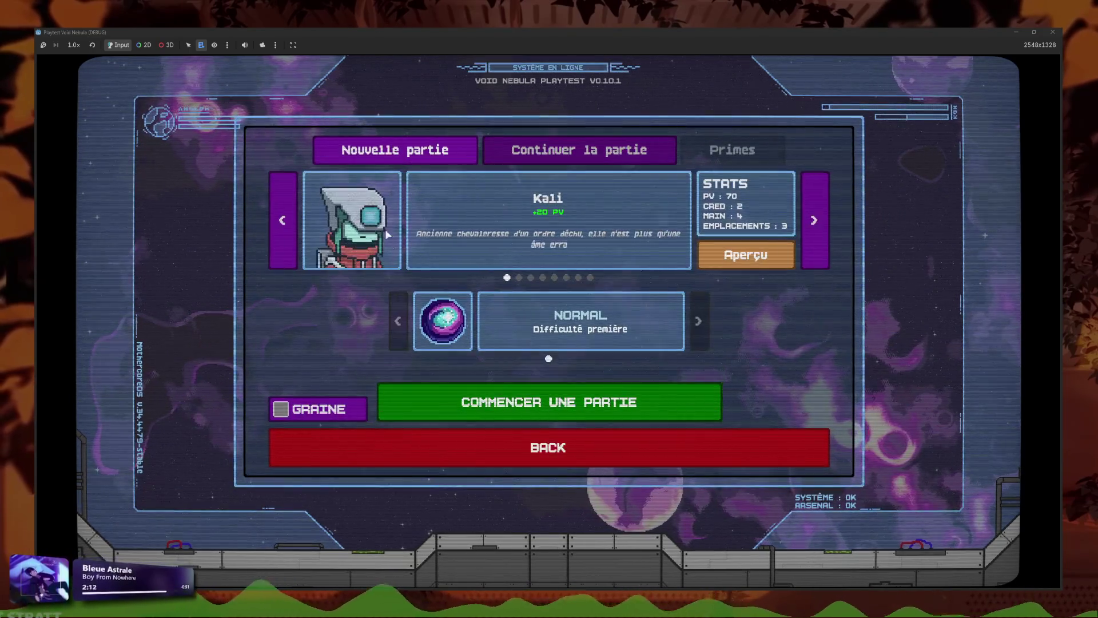
left_click(825, 243)
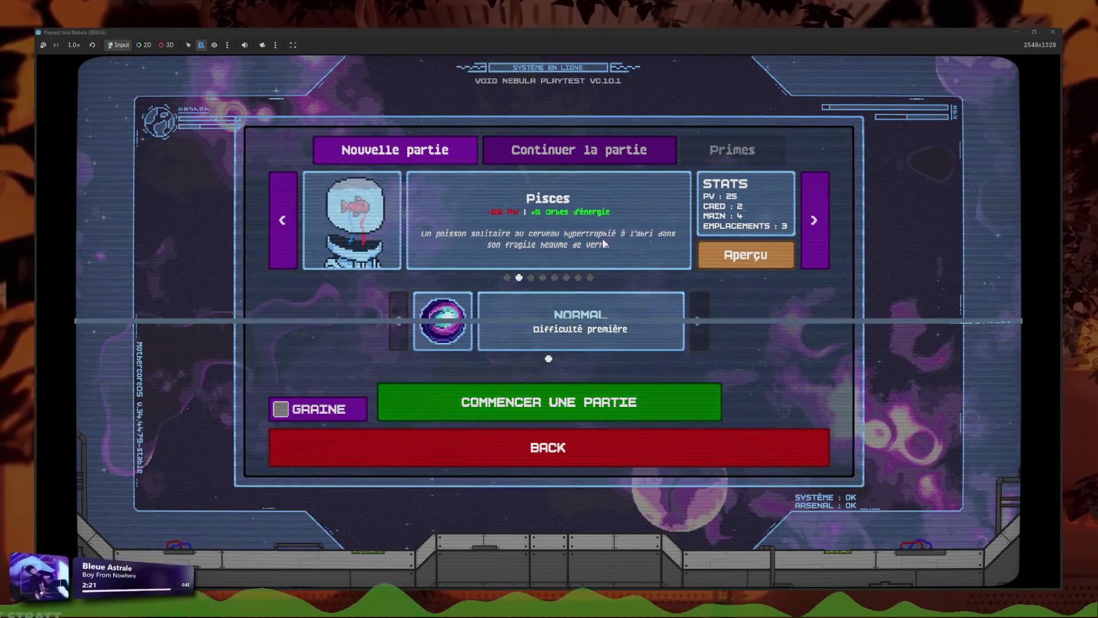
key("Return")
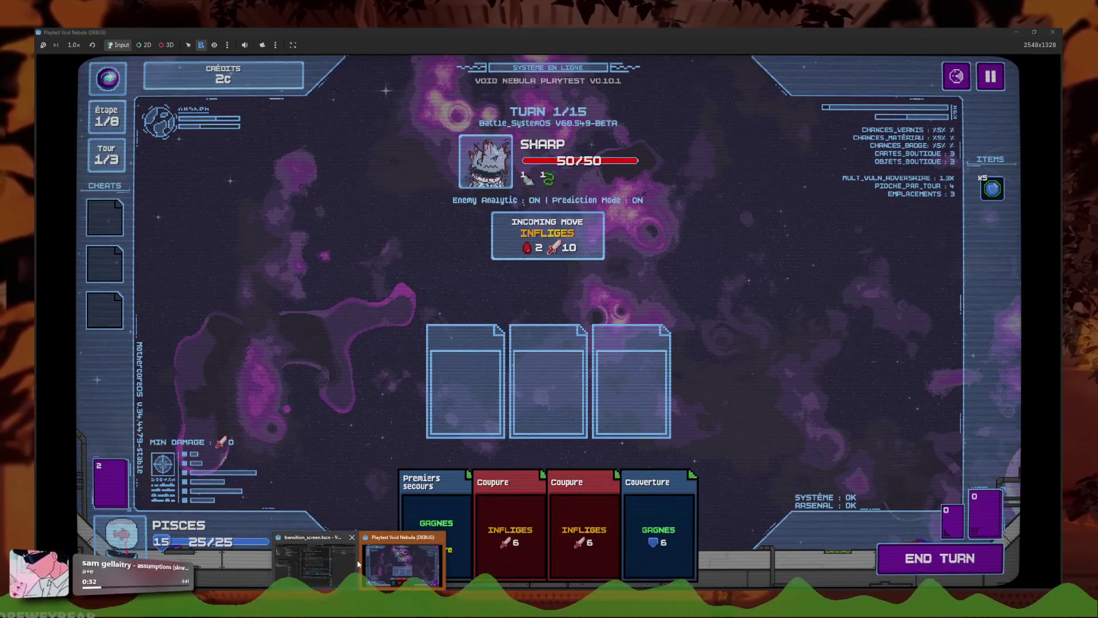
key("alt+Tab")
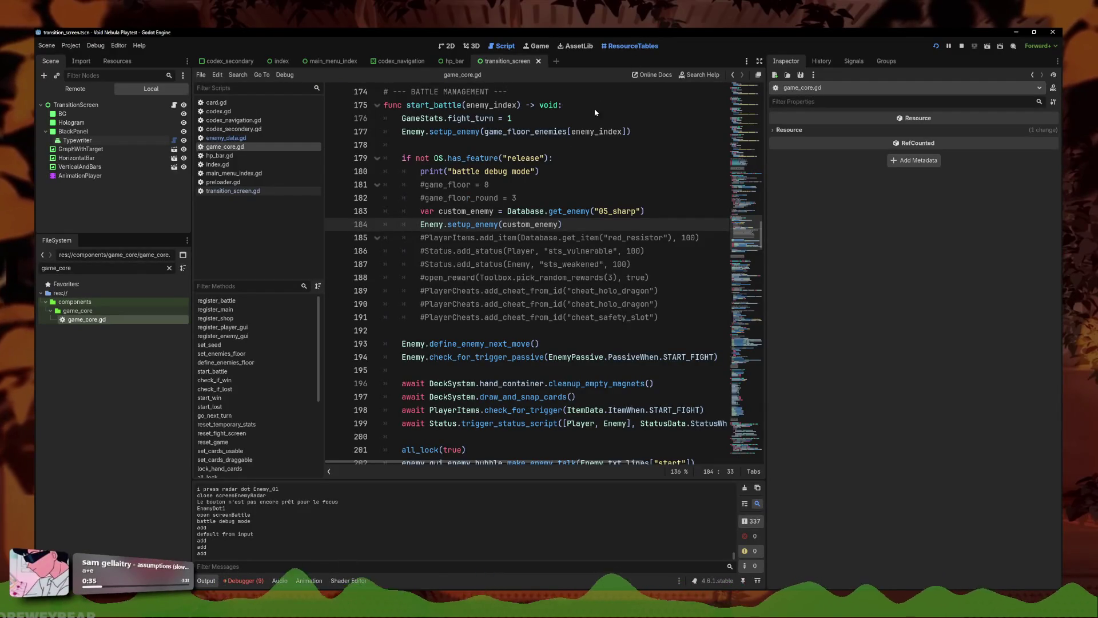
Step: Check Sharp's row in the ResourceTables enemy table, view the running battle, then return to the editor
left_click(629, 46)
scroll(475, 319, "down", 3)
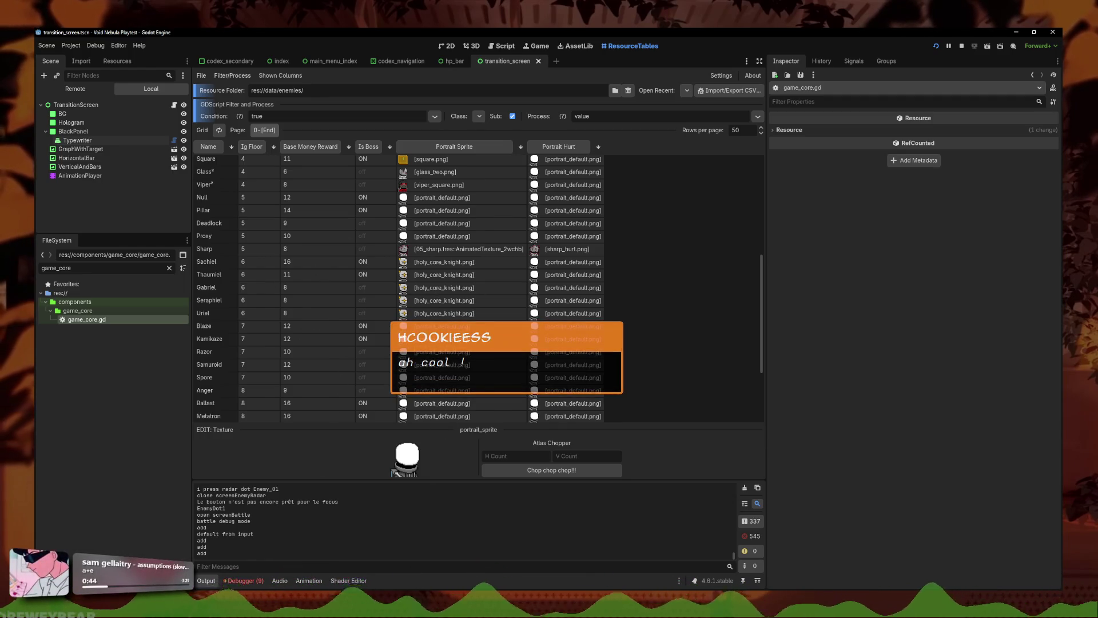
left_click(358, 603)
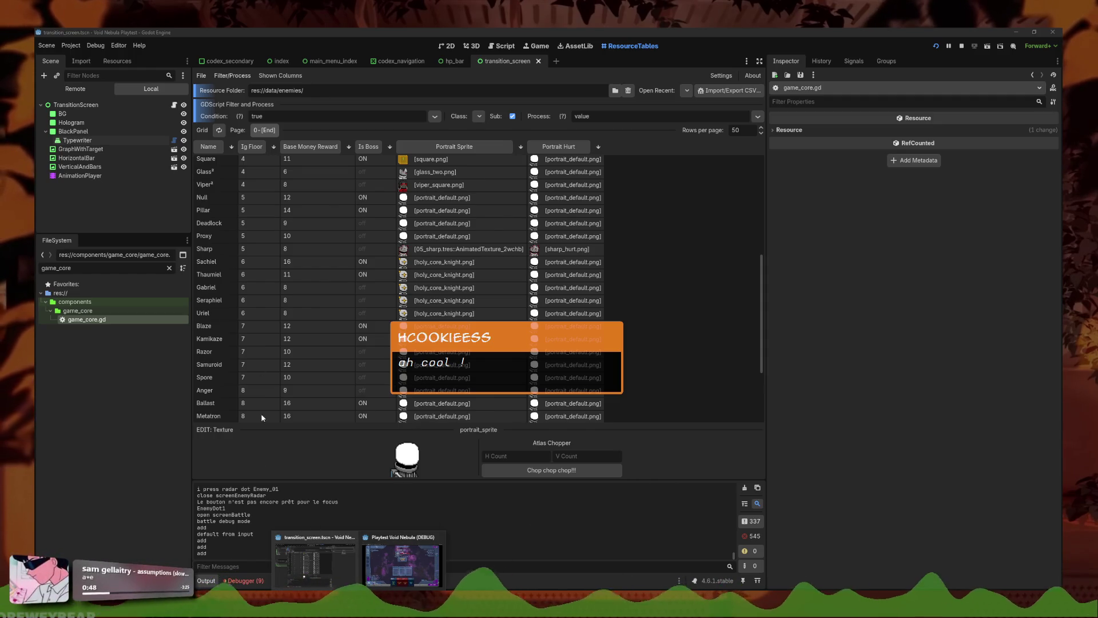
left_click(403, 566)
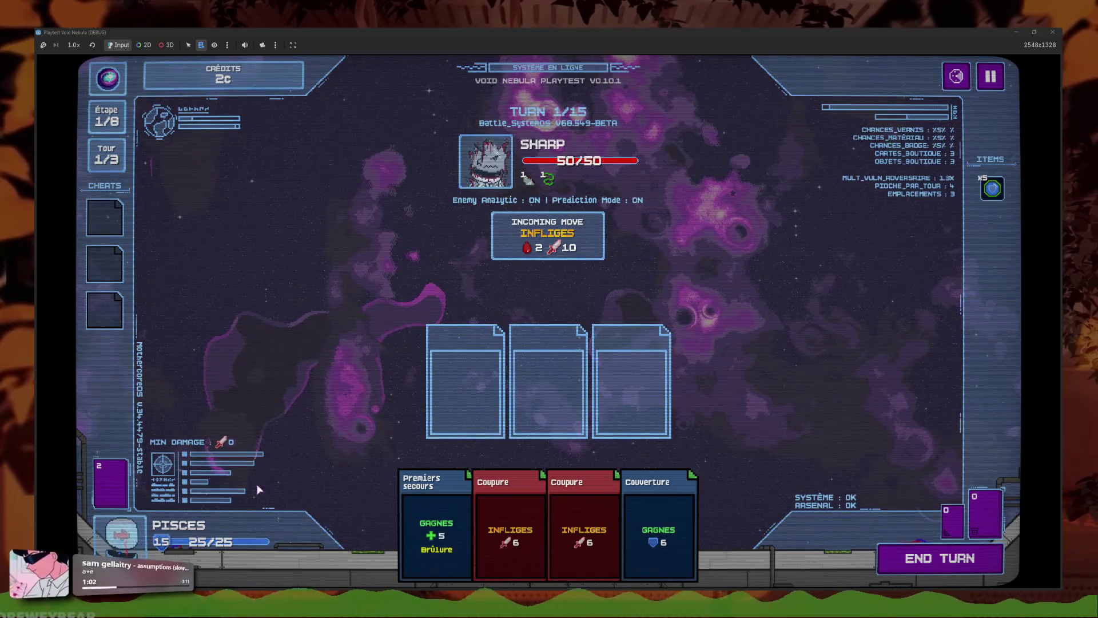
left_click(383, 580)
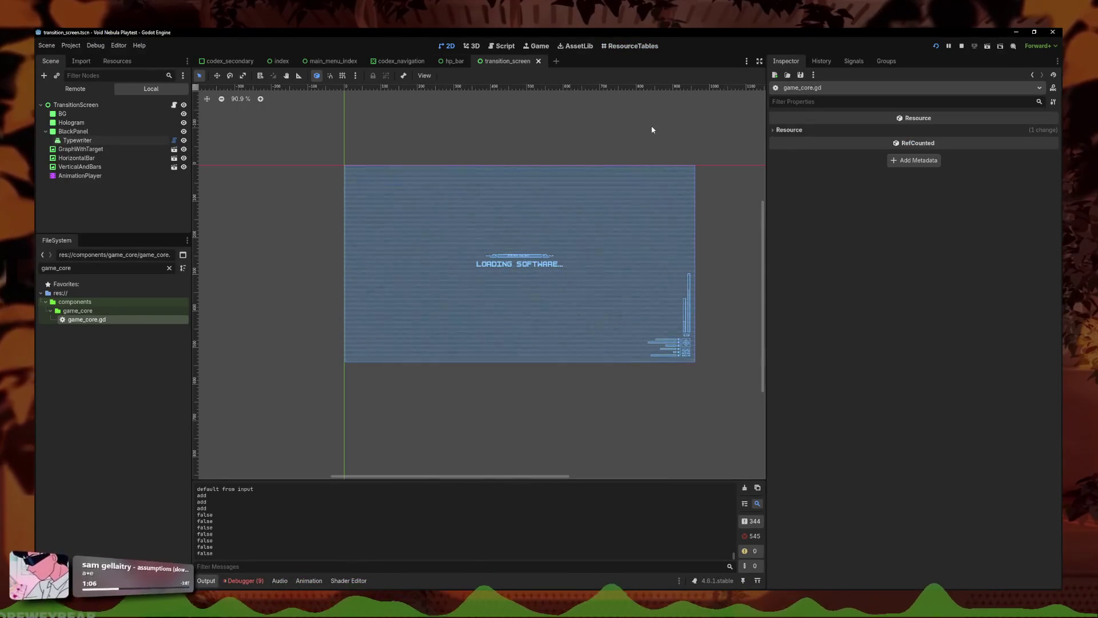
Step: Filter for "enemy" to open enemy_gui.tscn and its script, then "player_gui" to open player_gui.tscn
left_click(115, 269)
key("ctrl+a")
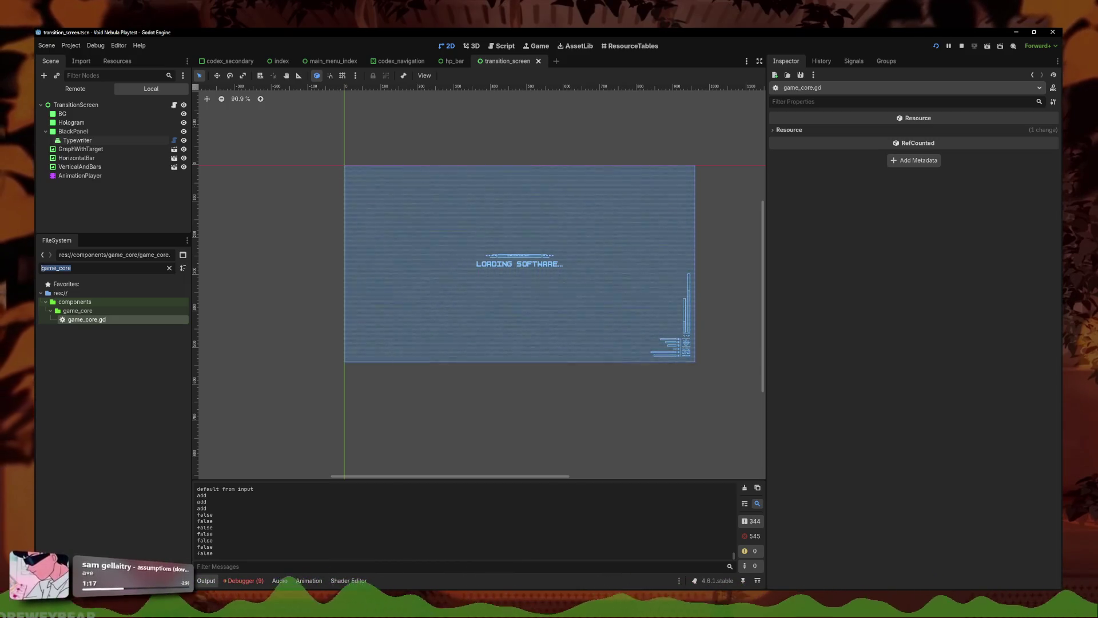
type("enemy")
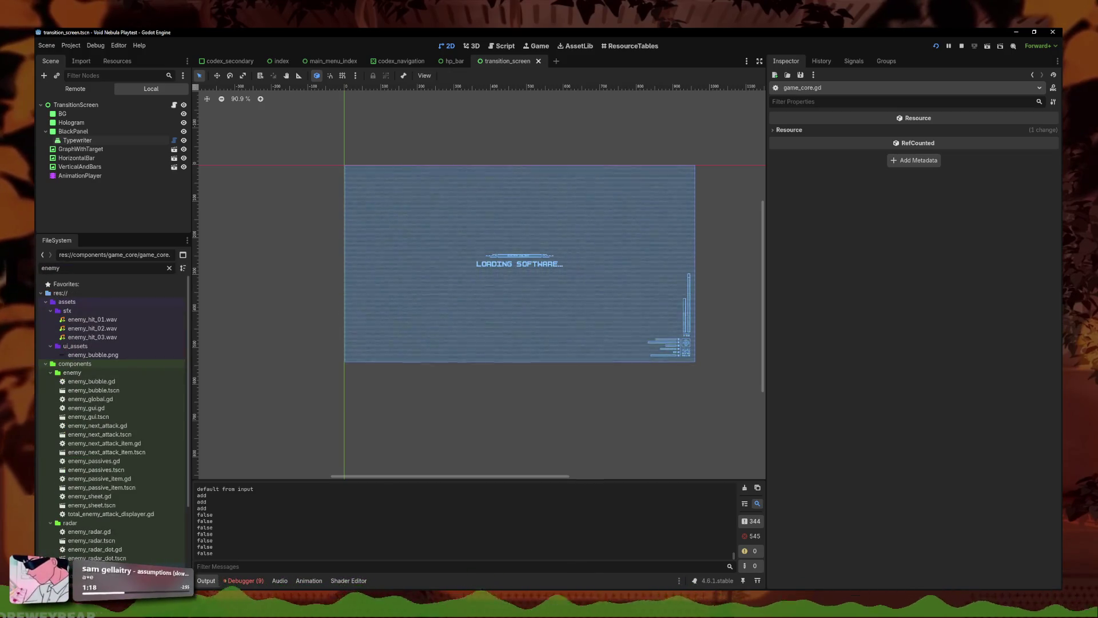
double_click(87, 416)
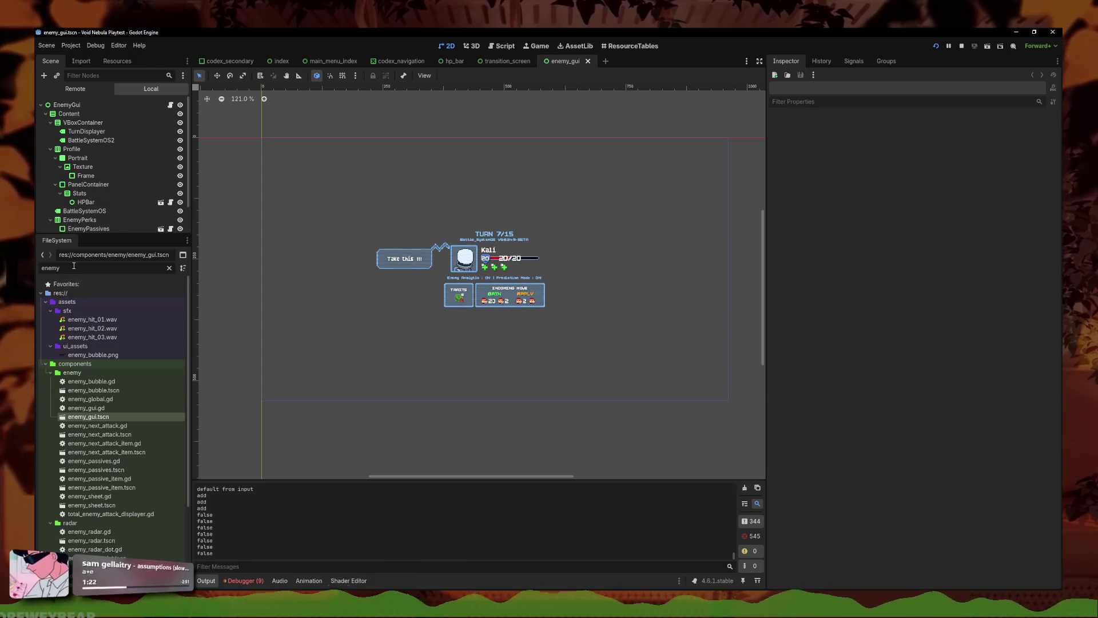
left_click(170, 105)
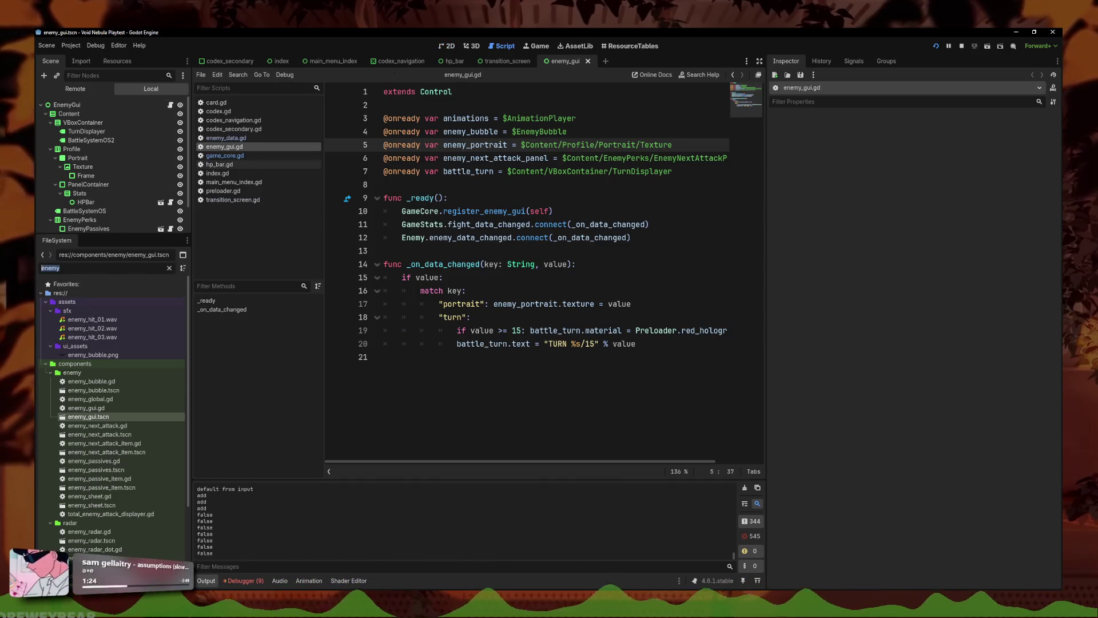
type("player_gui")
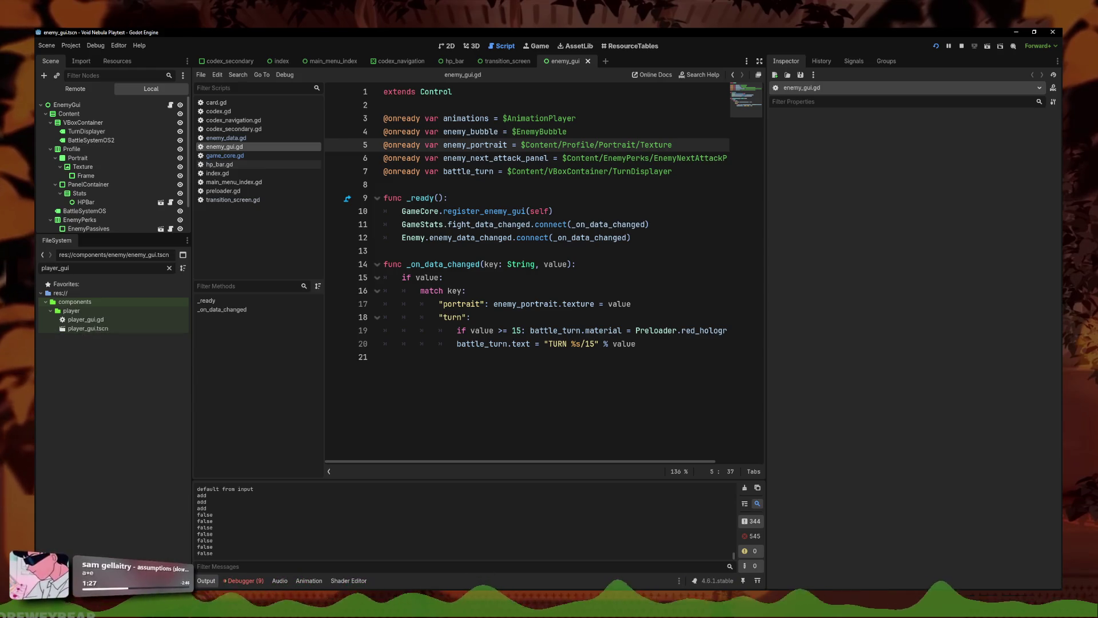
double_click(87, 328)
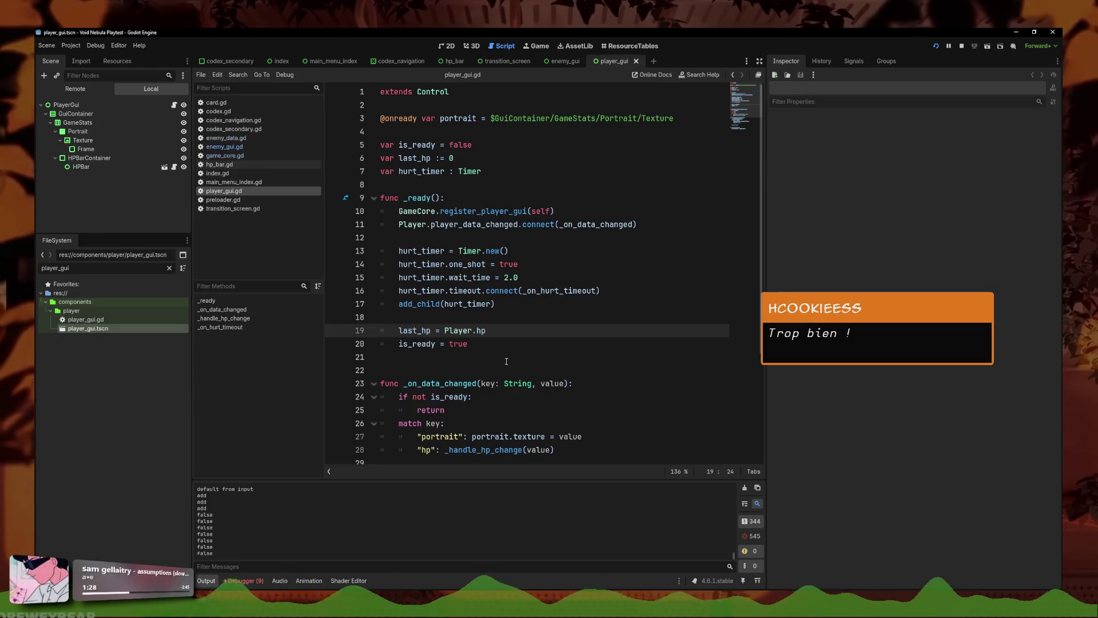
Step: Remove the hurt_portrait debug print and copy the hp-change and hurt-timeout functions into enemy_gui.gd
scroll(506, 361, "down", 2)
scroll(583, 342, "down", 2)
left_click(563, 363)
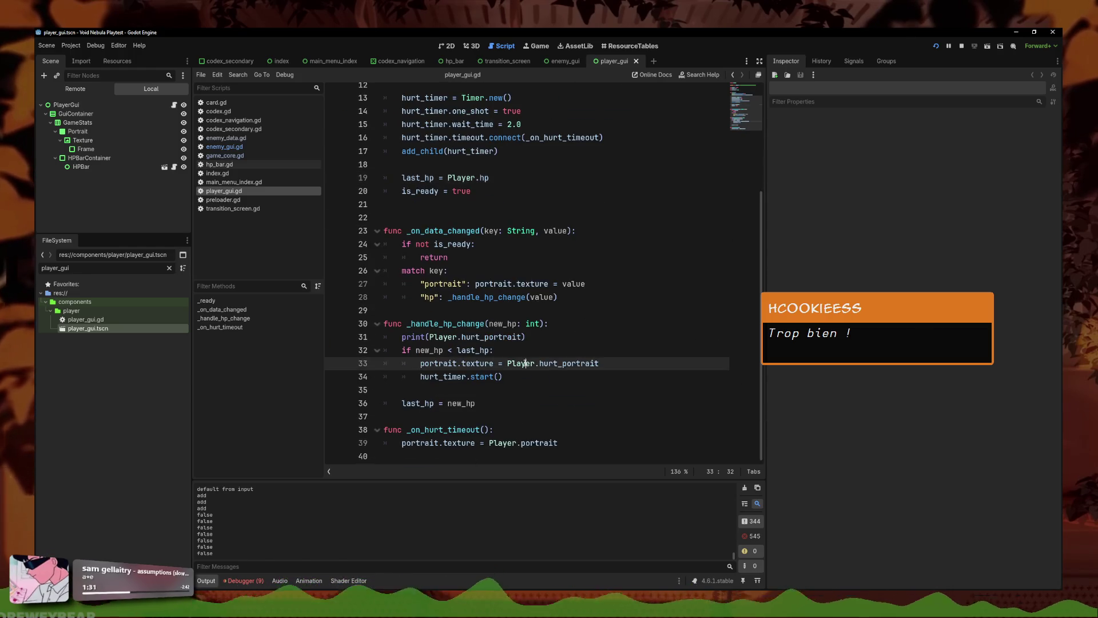
left_click(519, 297)
left_click_drag(558, 443, 384, 324)
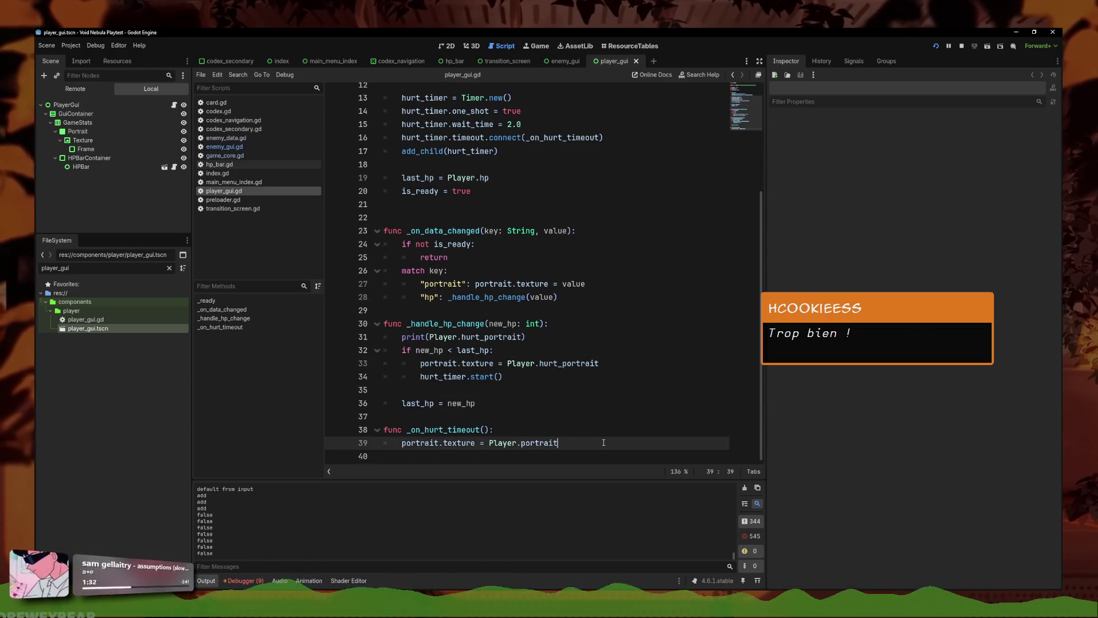
double_click(519, 337)
key("ctrl+shift+k")
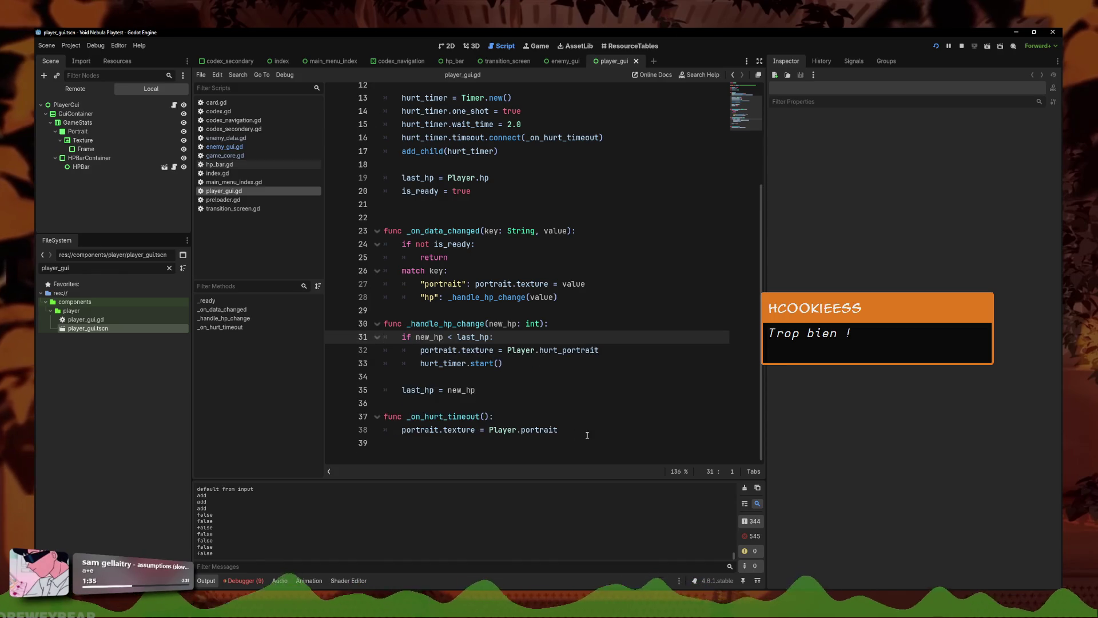
left_click_drag(586, 436, 383, 323)
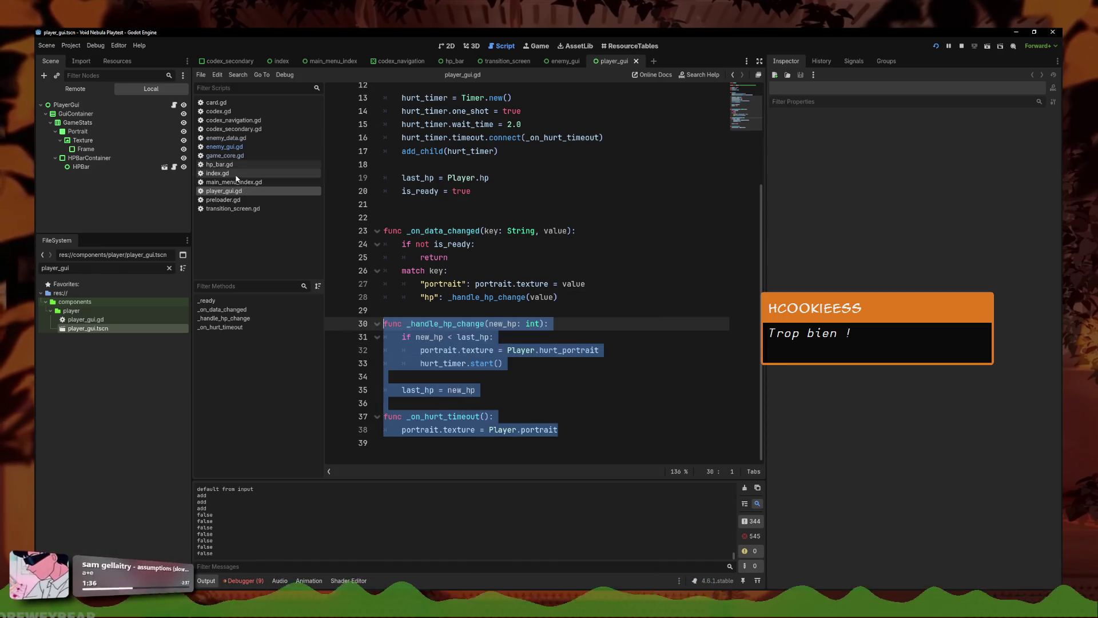
left_click(224, 147)
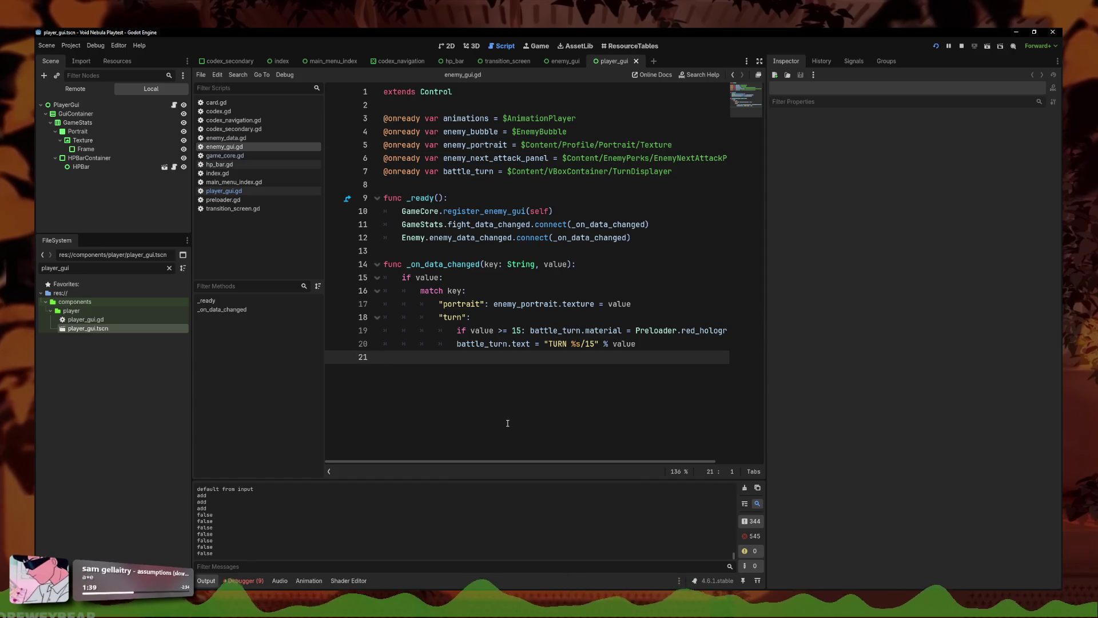
type("func _handle_hp_change(new_hp: int): \tif new_hp < last_hp: \t\tportrait.texture = Player.hurt_portrait \t\thurt_timer.start()  \tlast_hp = new_hp  func _on_hurt_timeout(): \tportrait.texture = Player.portrait")
Step: Copy the "hp" match case from player_gui.gd into enemy_gui.gd's match block and save
left_click(225, 191)
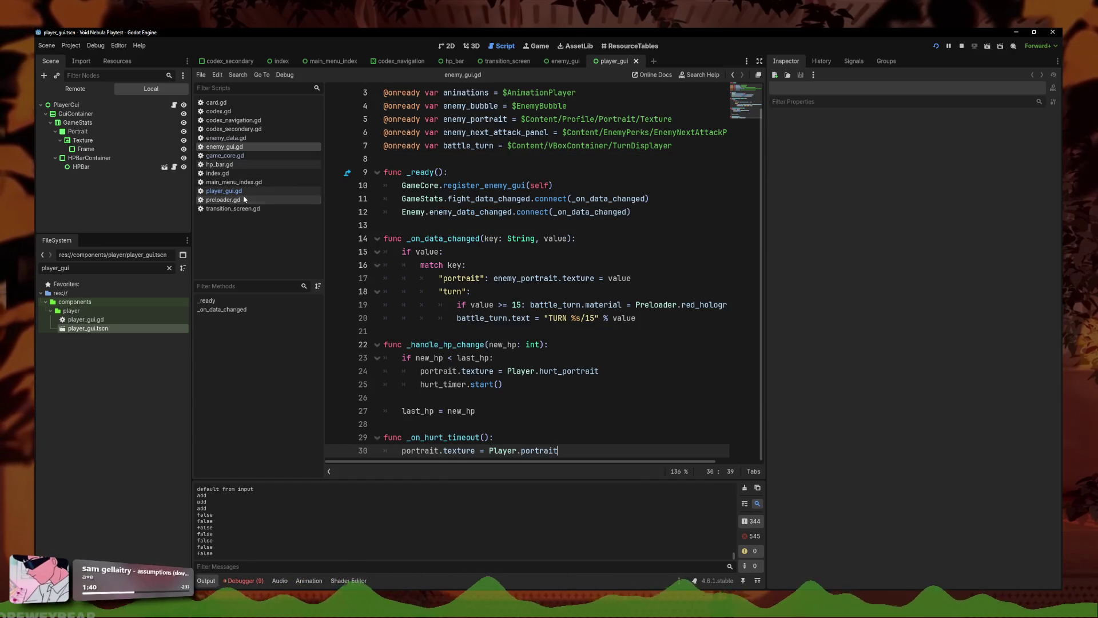
left_click_drag(558, 310, 414, 310)
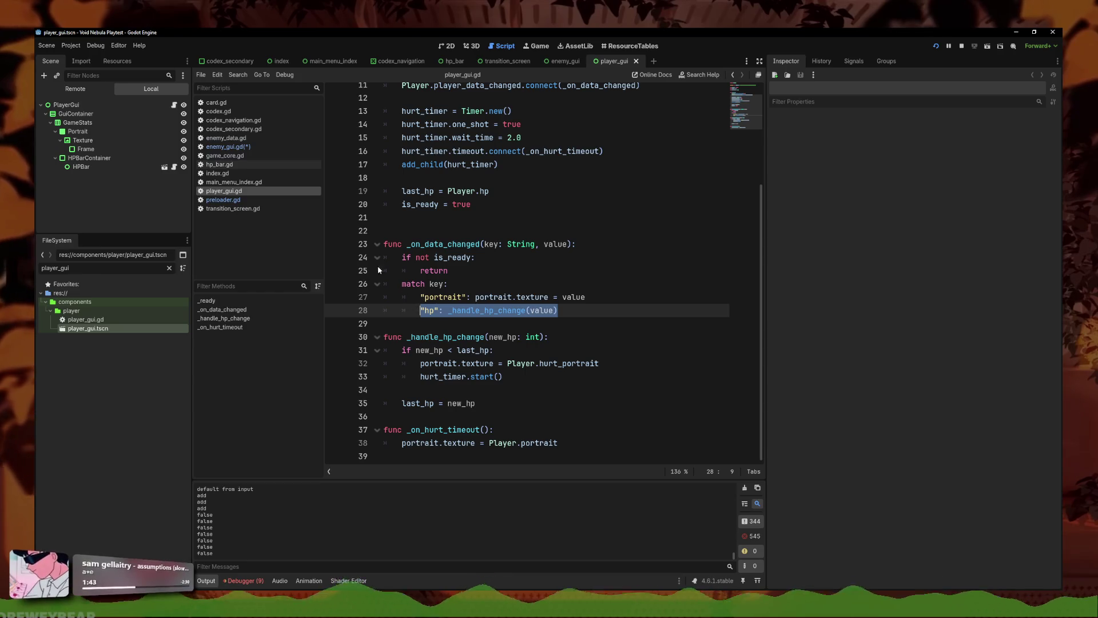
left_click(225, 147)
left_click(553, 341)
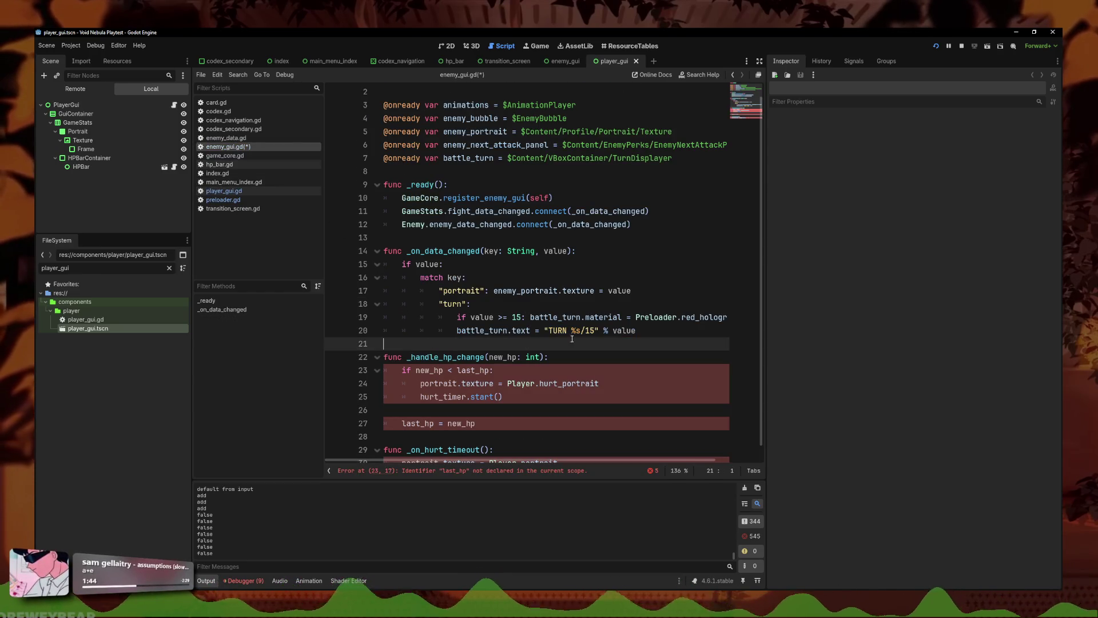
left_click(658, 331)
key("Return")
type("\"hp\": _handle_hp_change(value)")
key("ctrl+s")
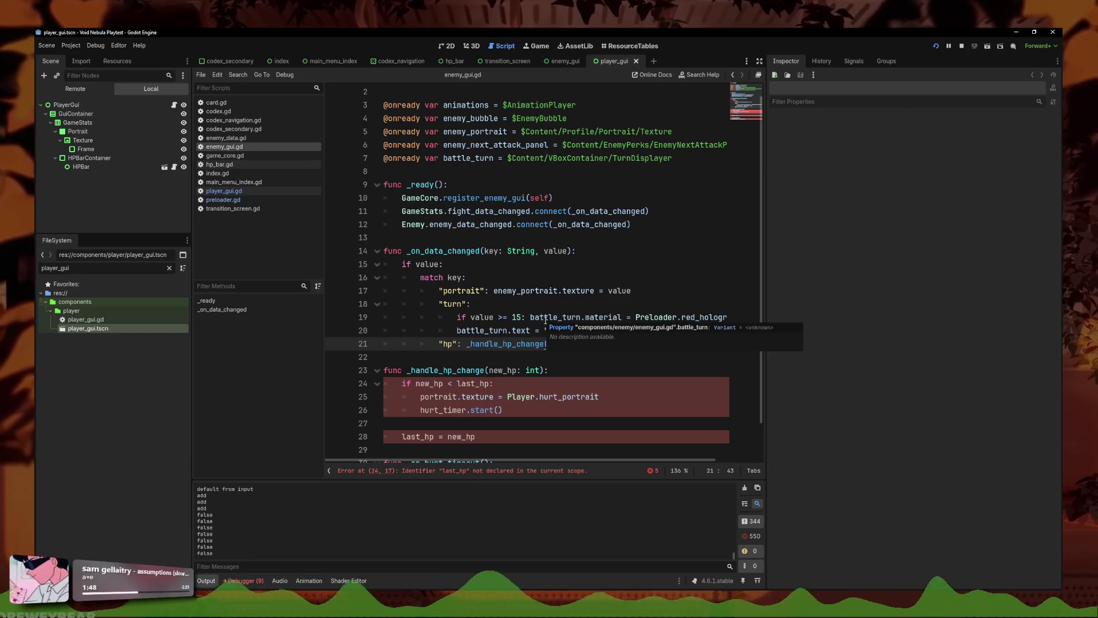
Step: Copy the is_ready, last_hp and hurt_timer variables into enemy_gui.gd above _ready
scroll(590, 342, "down", 1)
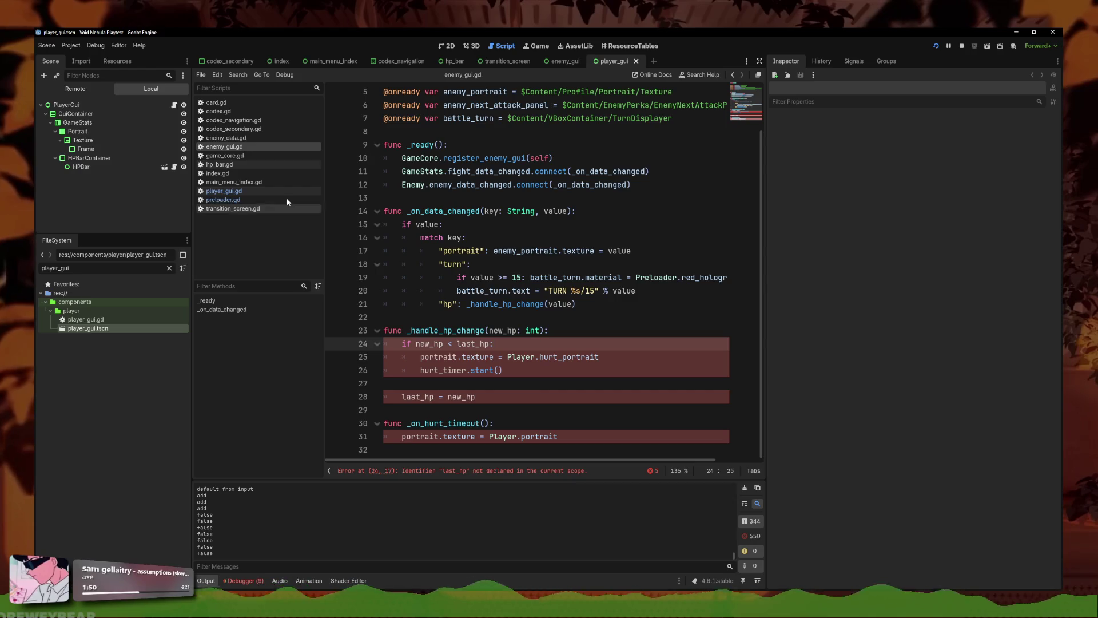
left_click(240, 192)
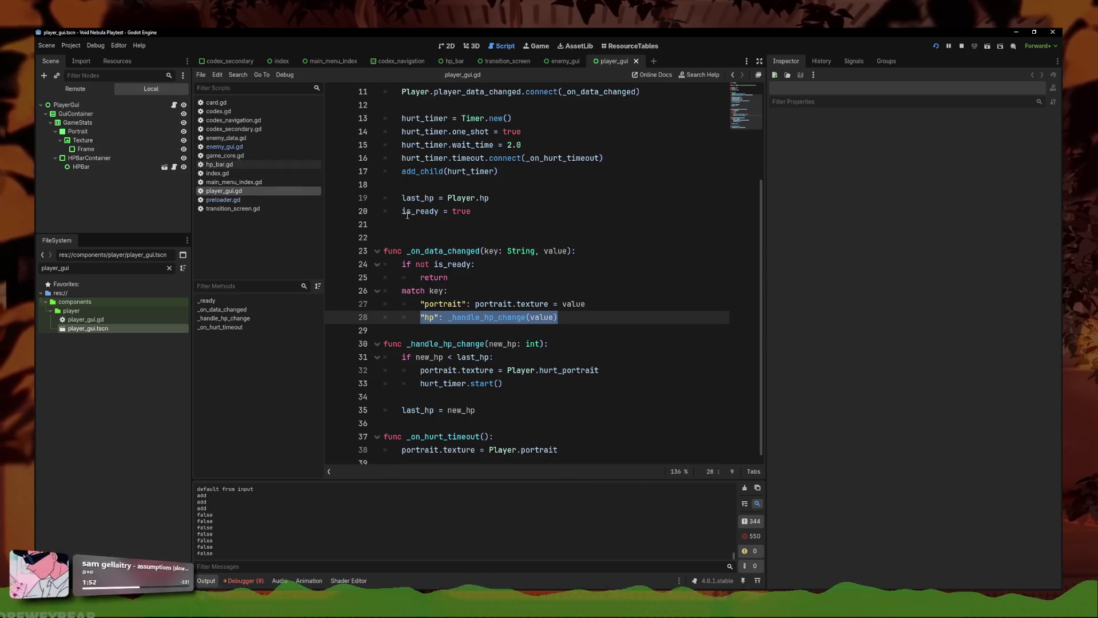
scroll(486, 257, "up", 4)
left_click_drag(485, 171, 383, 145)
key("ctrl+c")
left_click(224, 146)
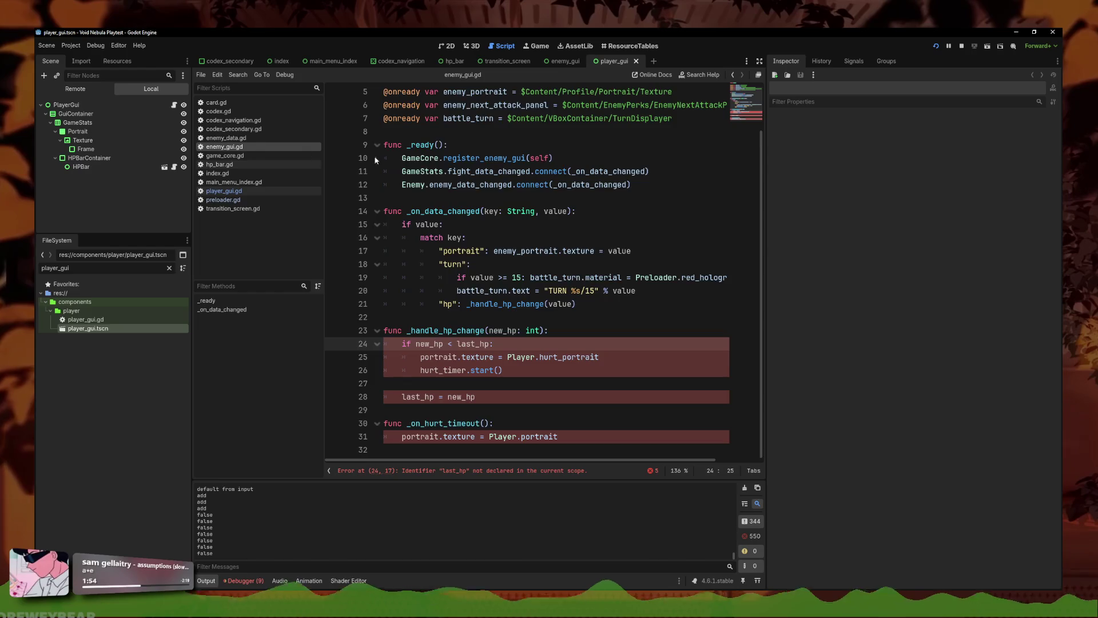
scroll(515, 257, "up", 2)
left_click(439, 198)
left_click(442, 188)
key("Return")
key("ctrl+v")
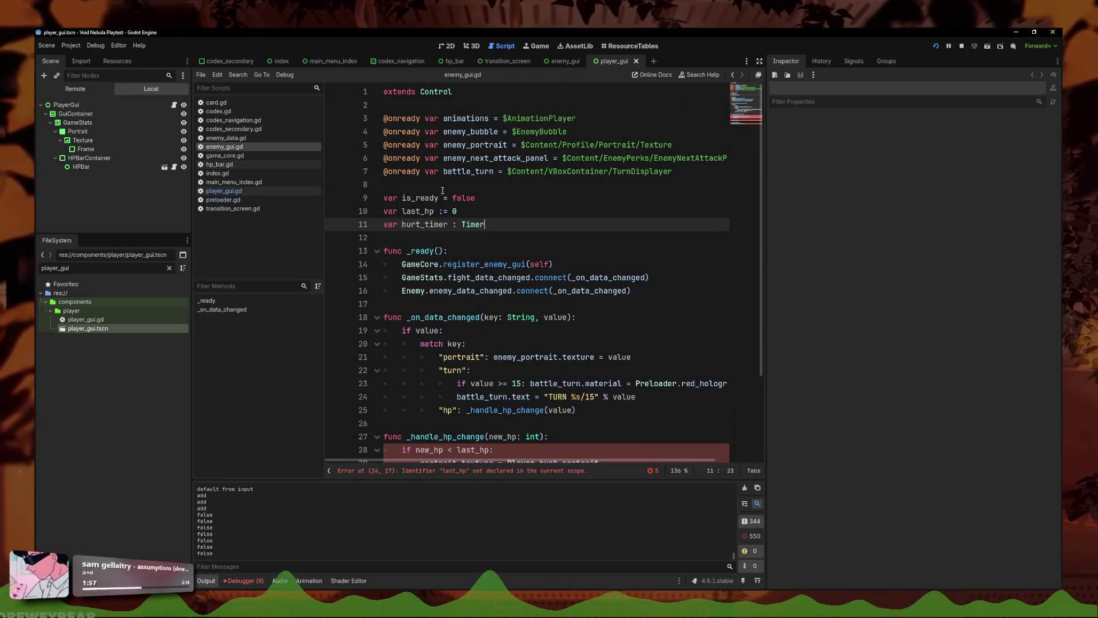
Step: Track down the undeclared portrait error, comparing against player_gui.gd
scroll(486, 228, "down", 3)
left_click(535, 371)
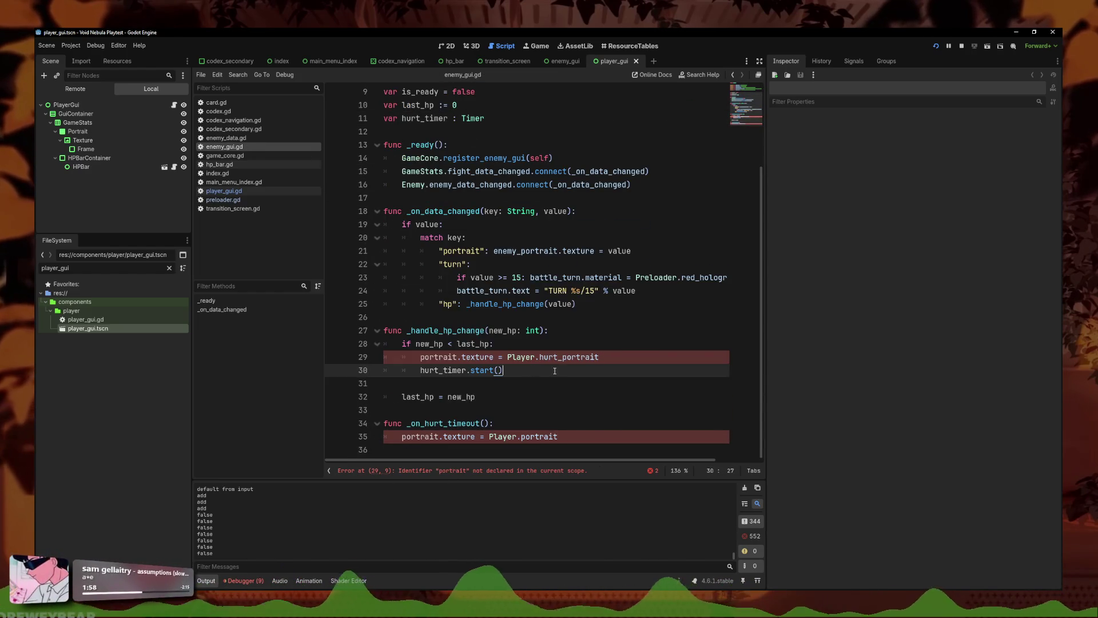
left_click(507, 470)
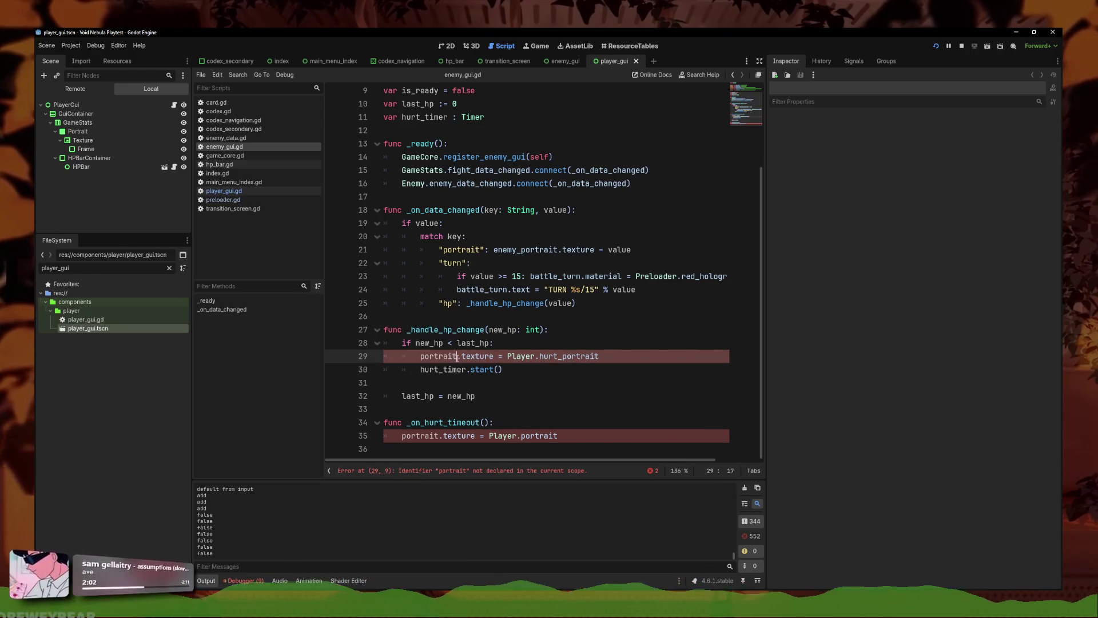
scroll(475, 239, "up", 3)
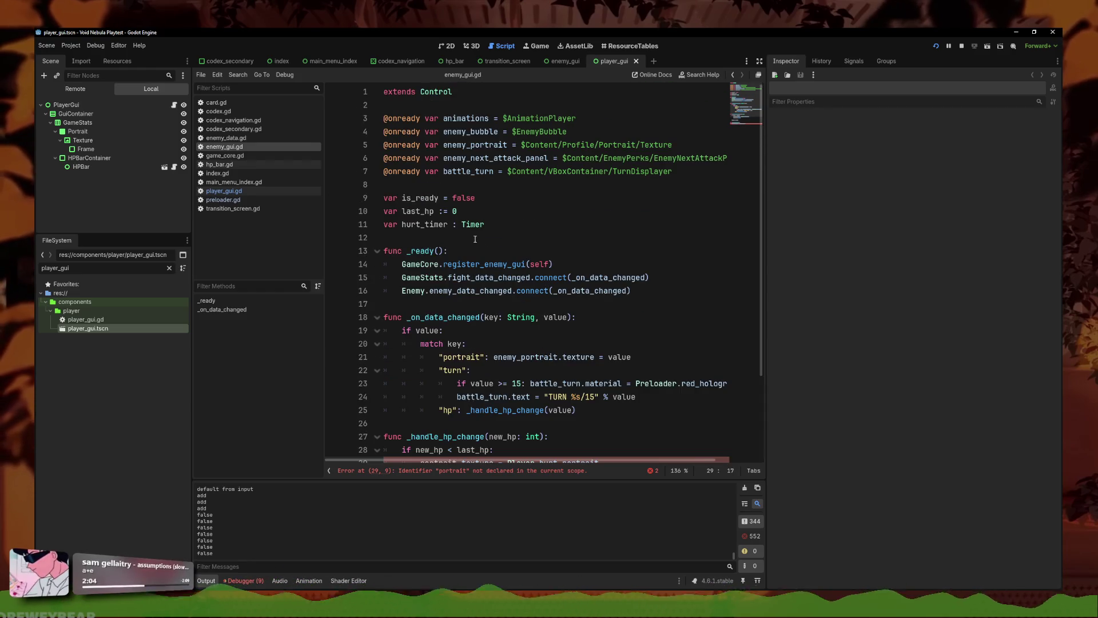
left_click(223, 192)
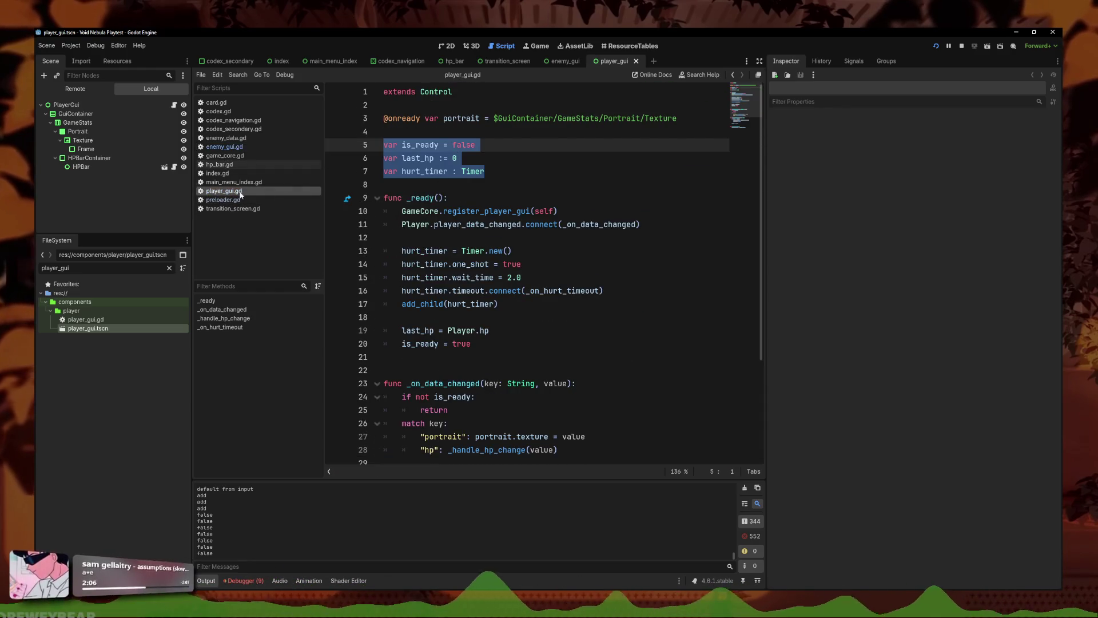
left_click(225, 155)
left_click(224, 147)
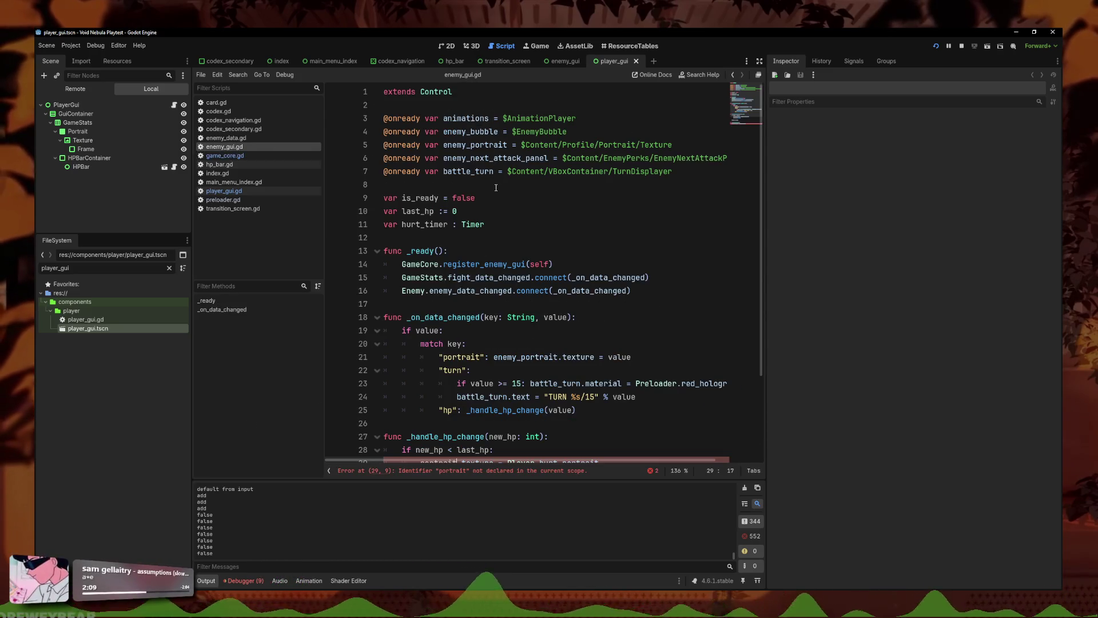
Step: Rename the undeclared portrait to enemy_portrait on lines 29 and 35
left_click(472, 146)
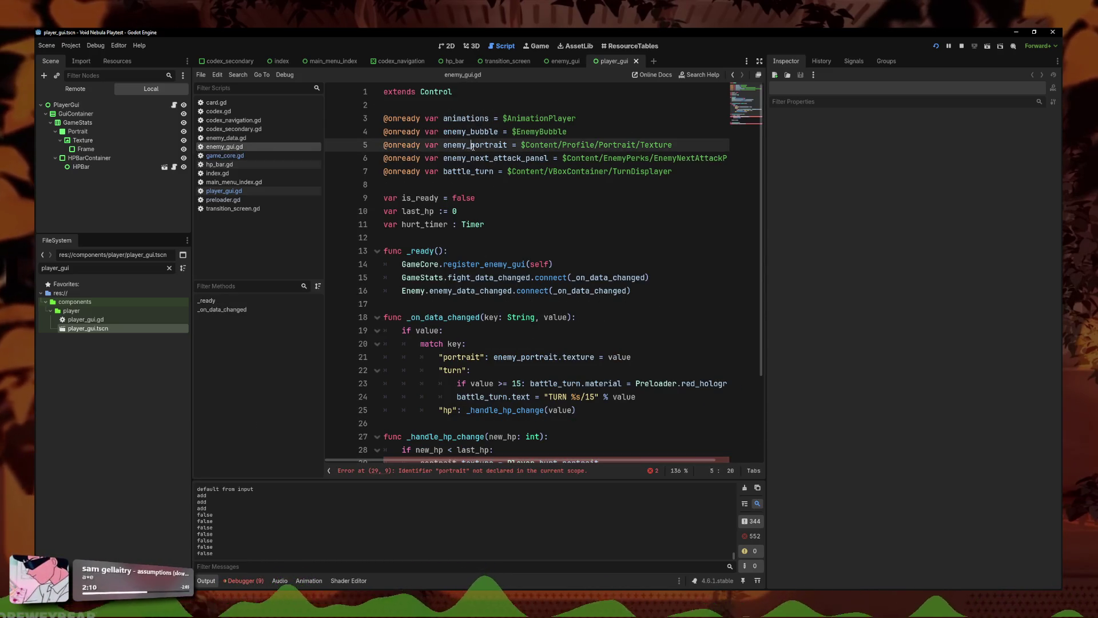
double_click(504, 147)
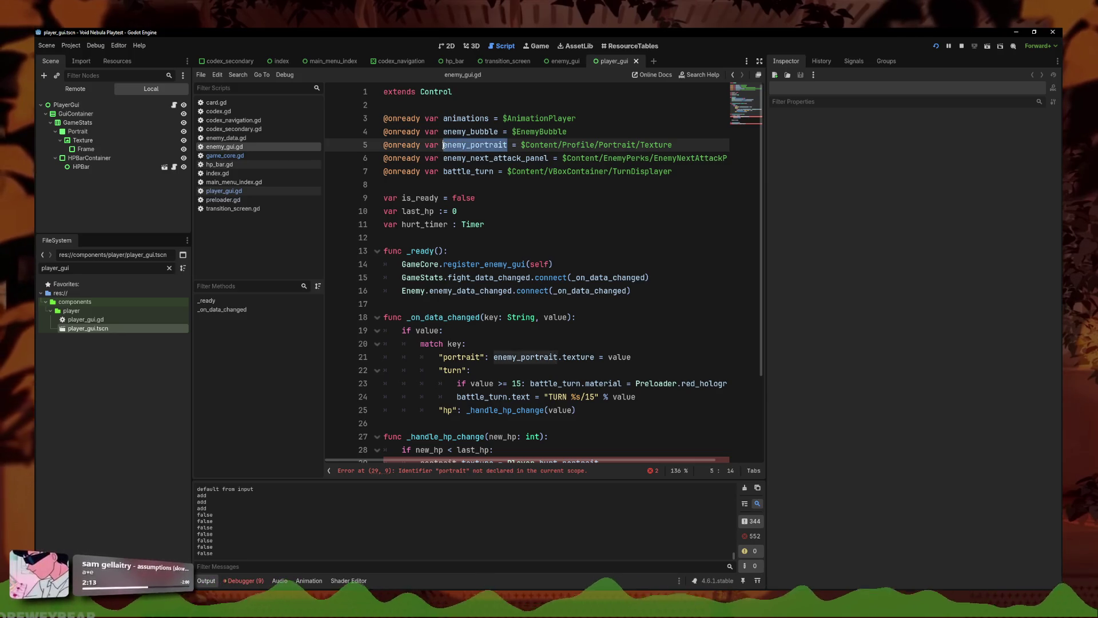
scroll(485, 353, "down", 3)
double_click(456, 358)
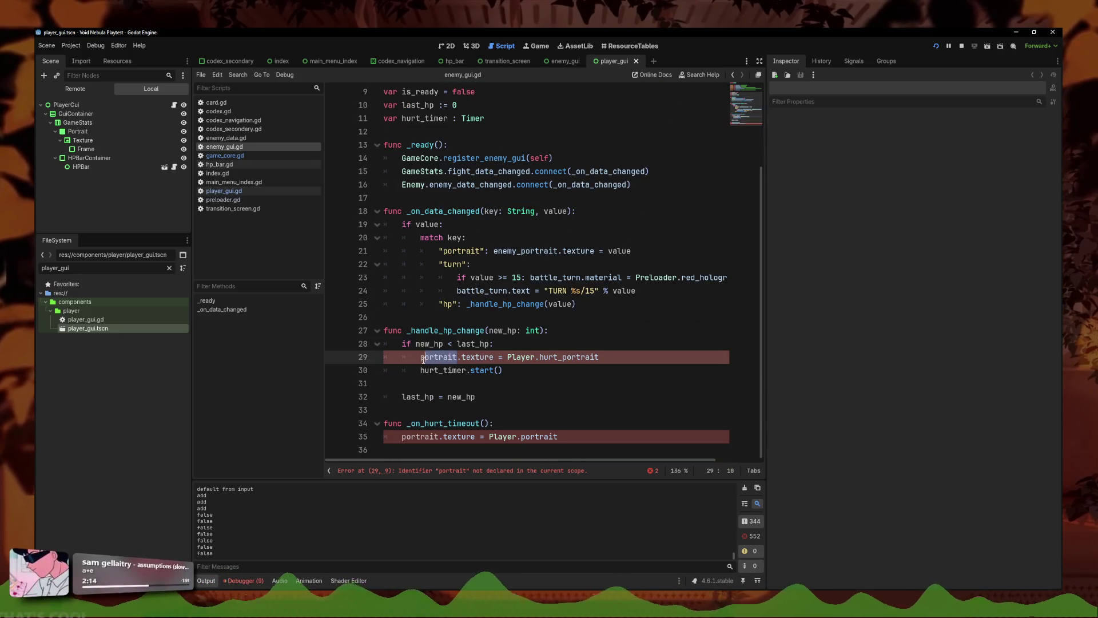
left_click_drag(458, 357, 416, 356)
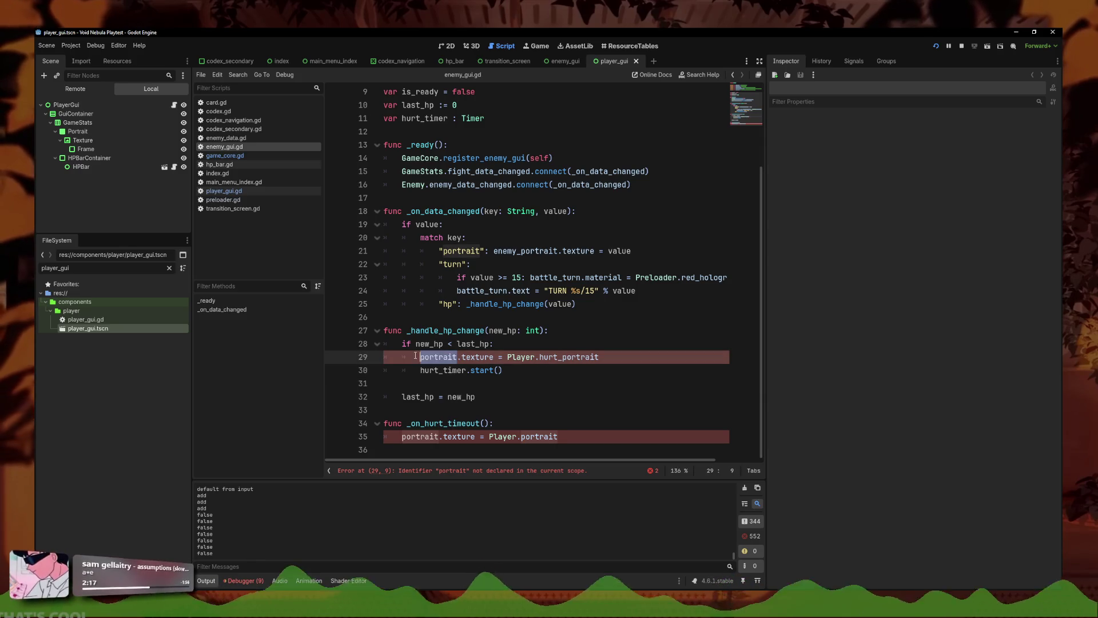
type("enemy_portrait")
double_click(419, 436)
type("enemy_portrait")
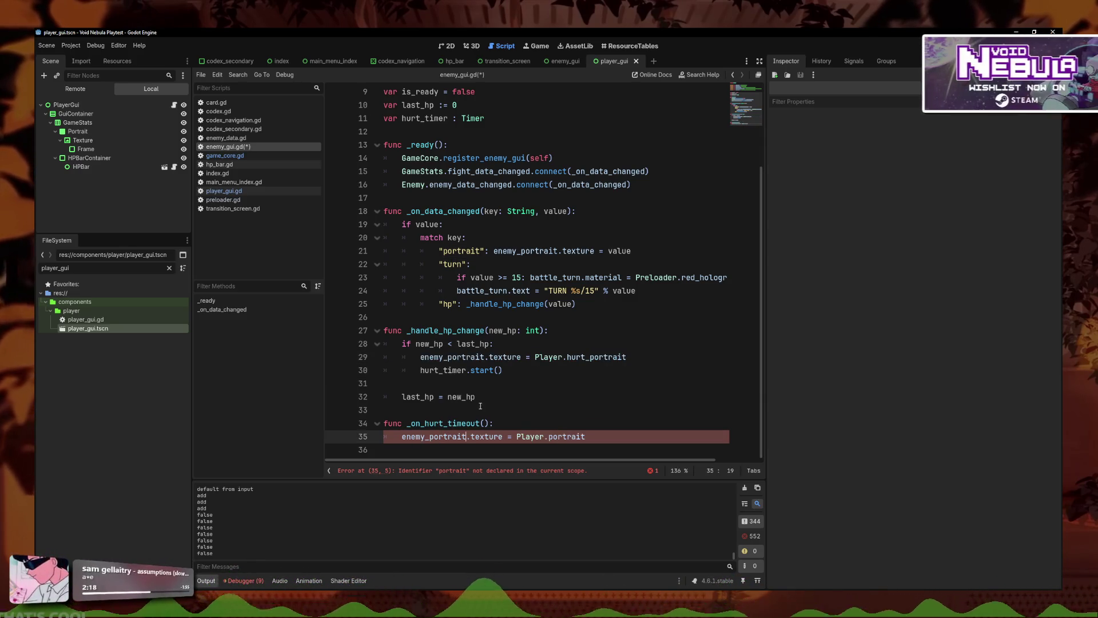
Step: Add an Enemy.hurt_portrait guard, change Player to Enemy on lines 29 and 35, and save
left_click(490, 344)
type("and pla")
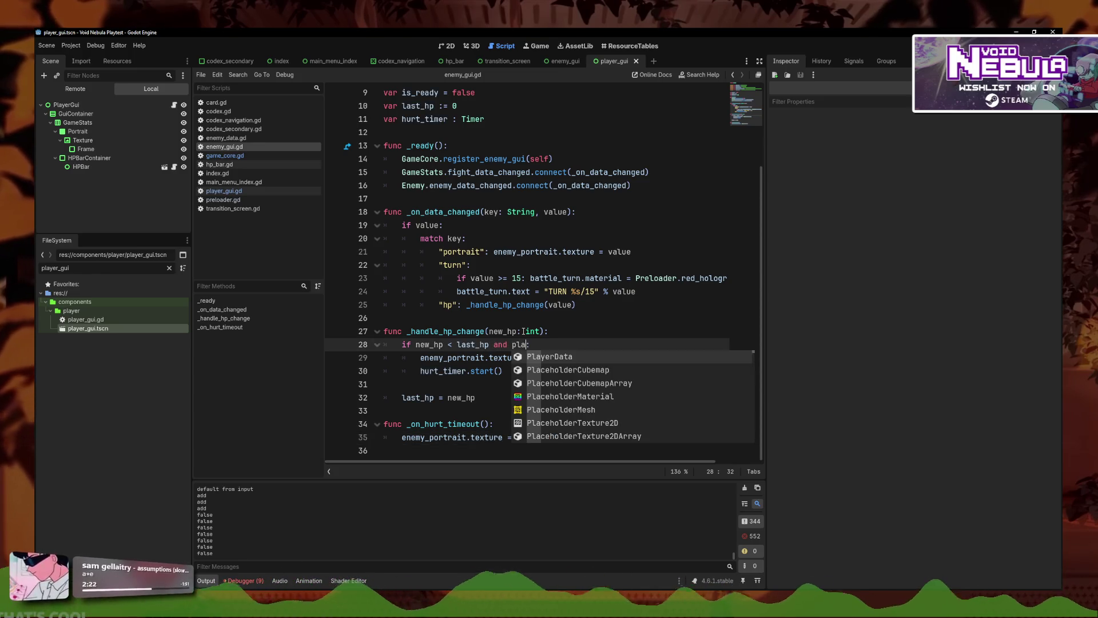
key("BackSpace")
key("BackSpace")
key("BackSpace")
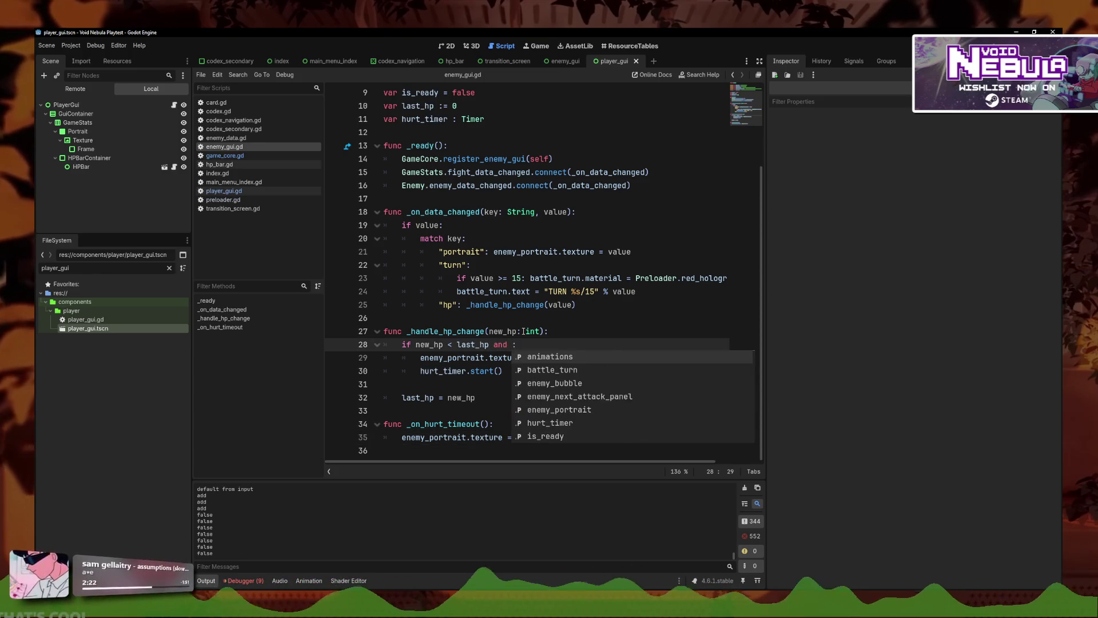
type("Enemy.playe")
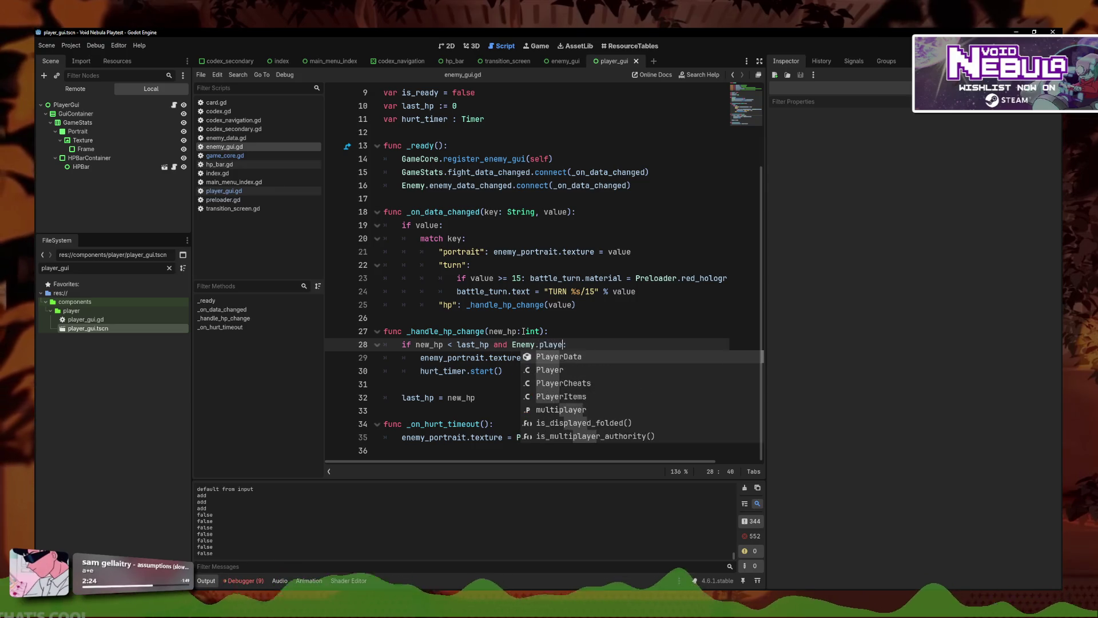
type("hurt_")
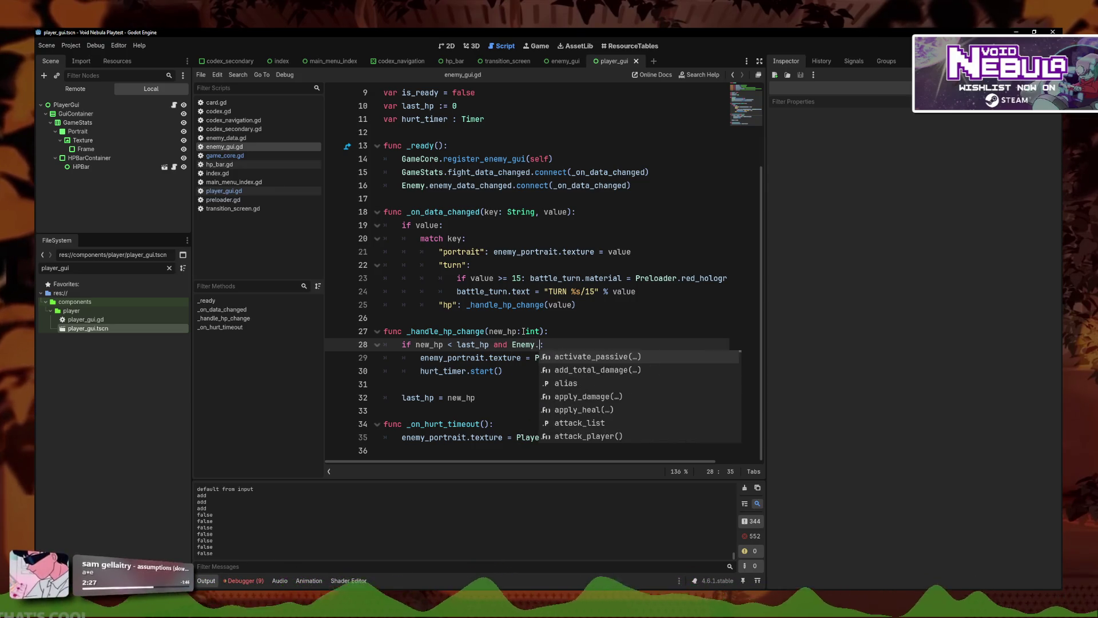
type("portrait:")
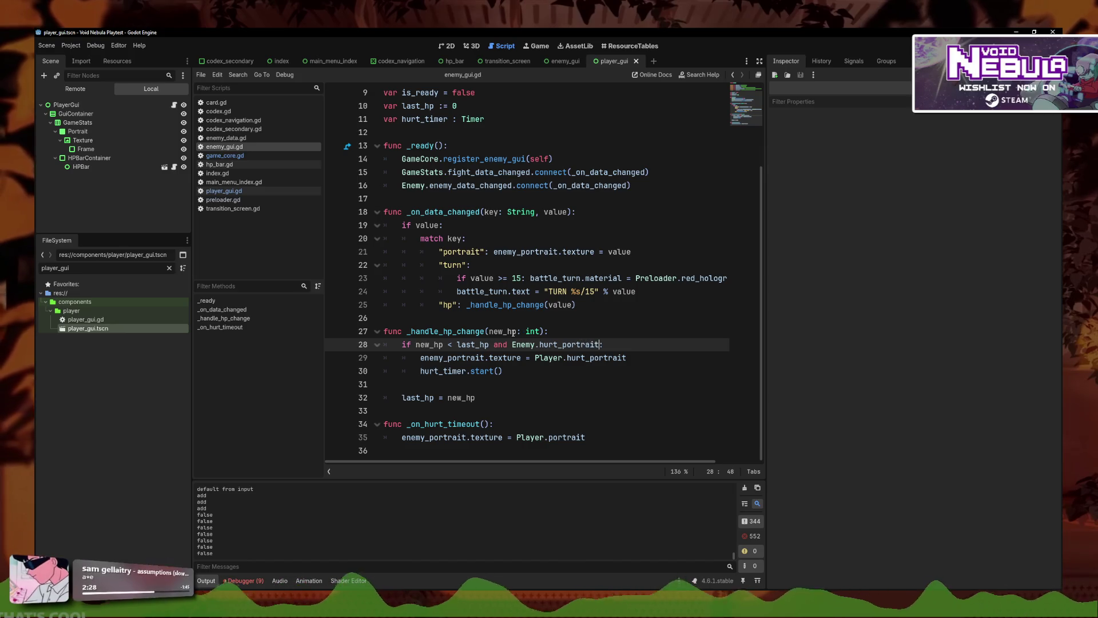
double_click(561, 359)
type("Enemy")
double_click(529, 437)
type("Enemy")
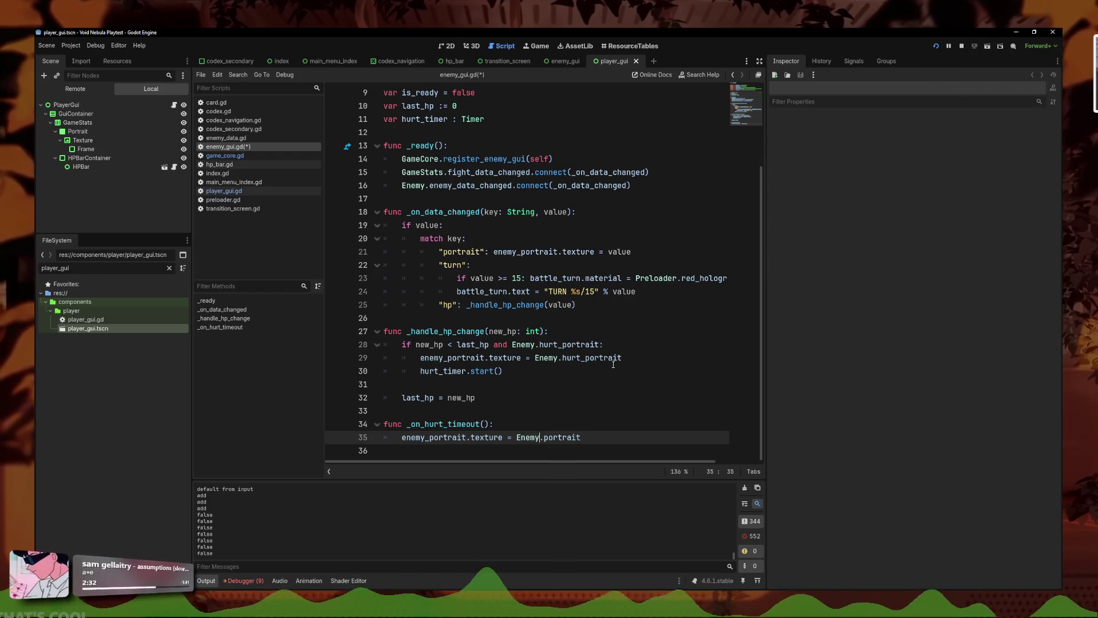
key("Up")
key("Up")
key("Up")
key("Up")
key("Up")
key("ctrl+s")
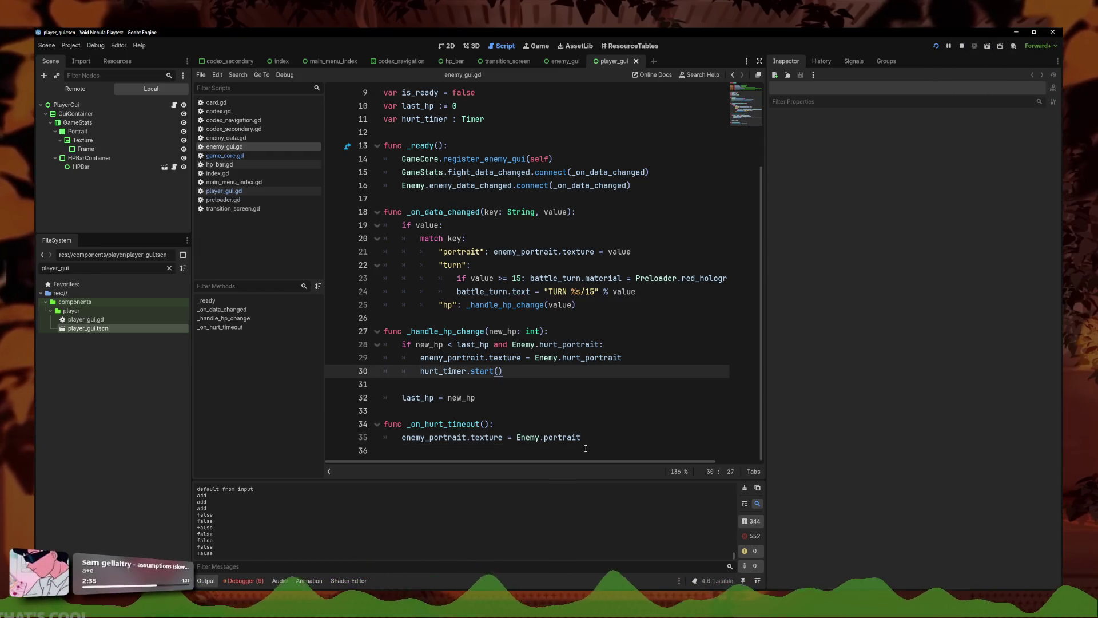
left_click(570, 438, "ctrl")
Step: Duplicate the portrait property block in enemy_global.gd as a hurt_portrait getter/setter and save
left_click_drag(663, 225, 380, 171)
key("ctrl+c")
left_click(682, 226)
key("Return")
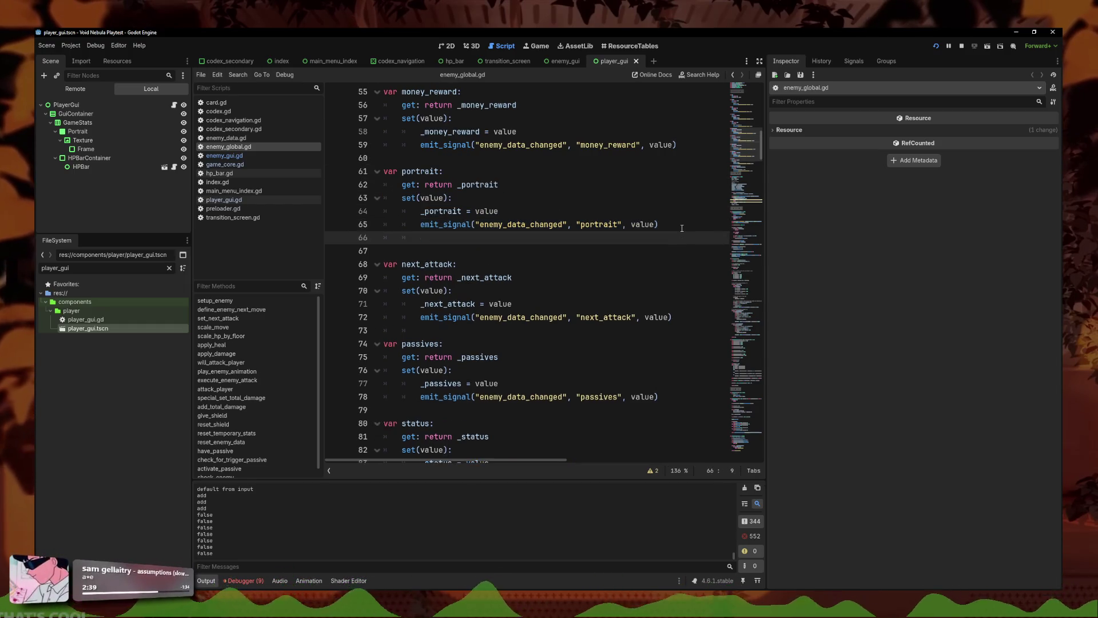
key("Return")
key("ctrl+v")
left_click(423, 239)
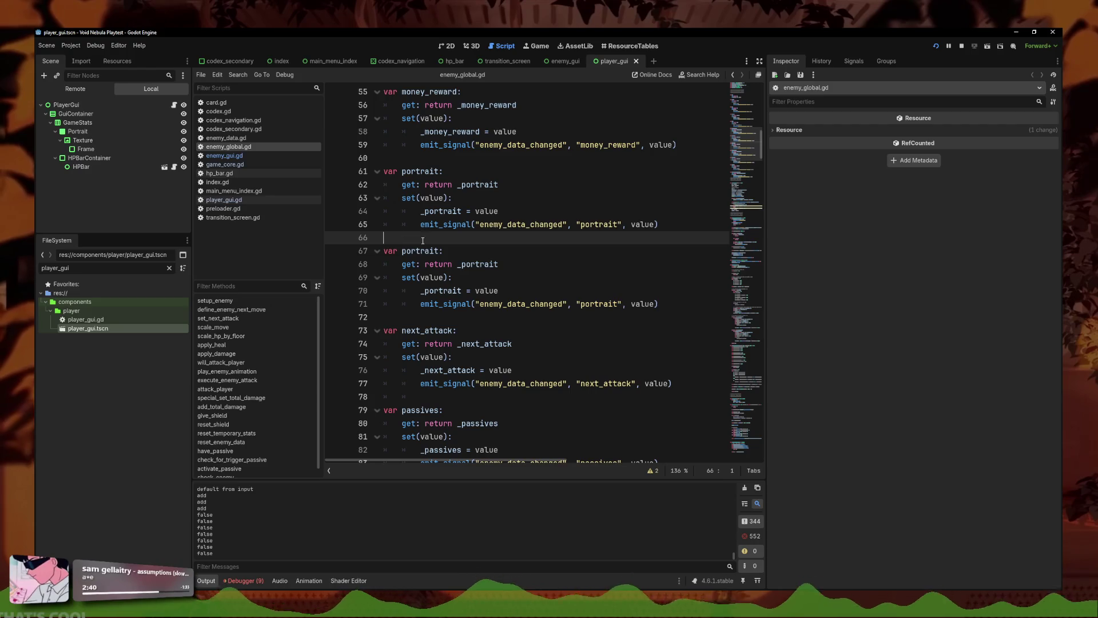
left_click(404, 250)
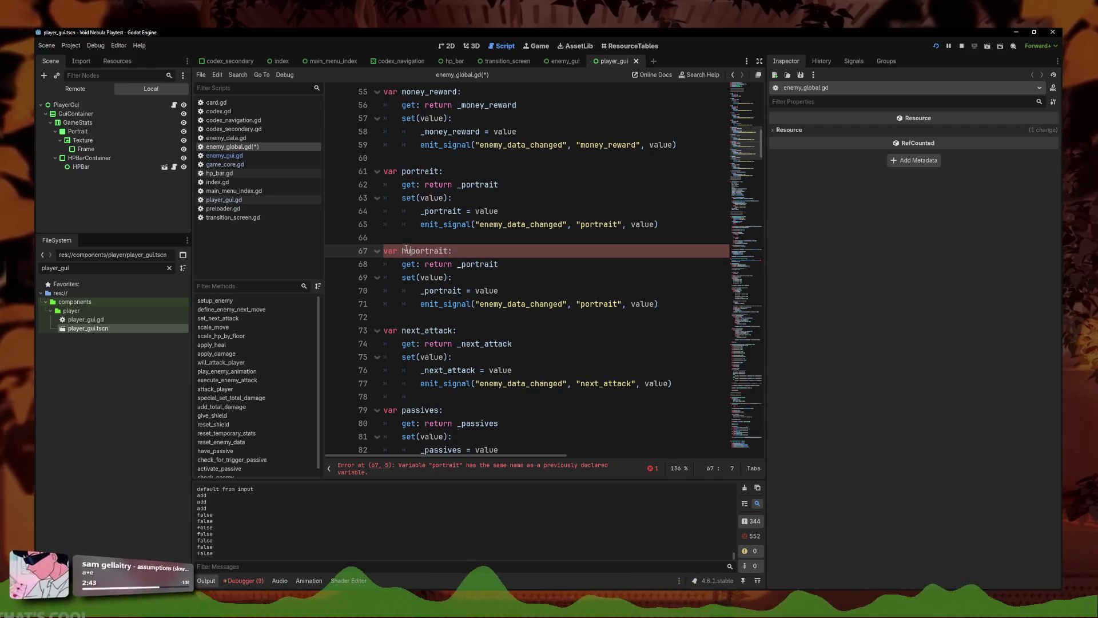
left_click(458, 264)
type("hurt_")
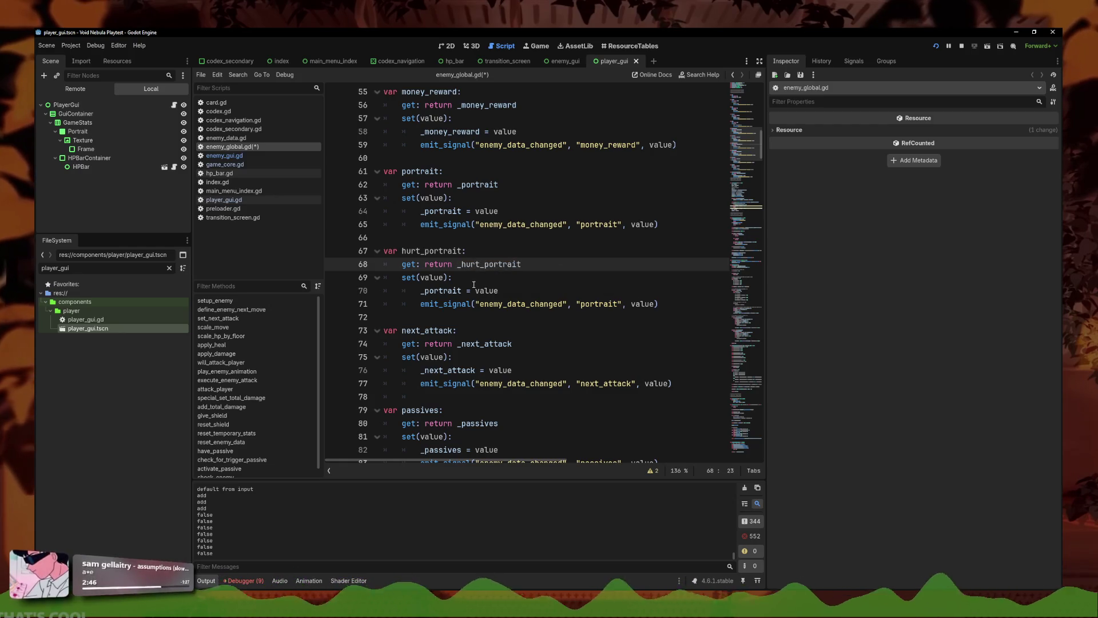
left_click(426, 291)
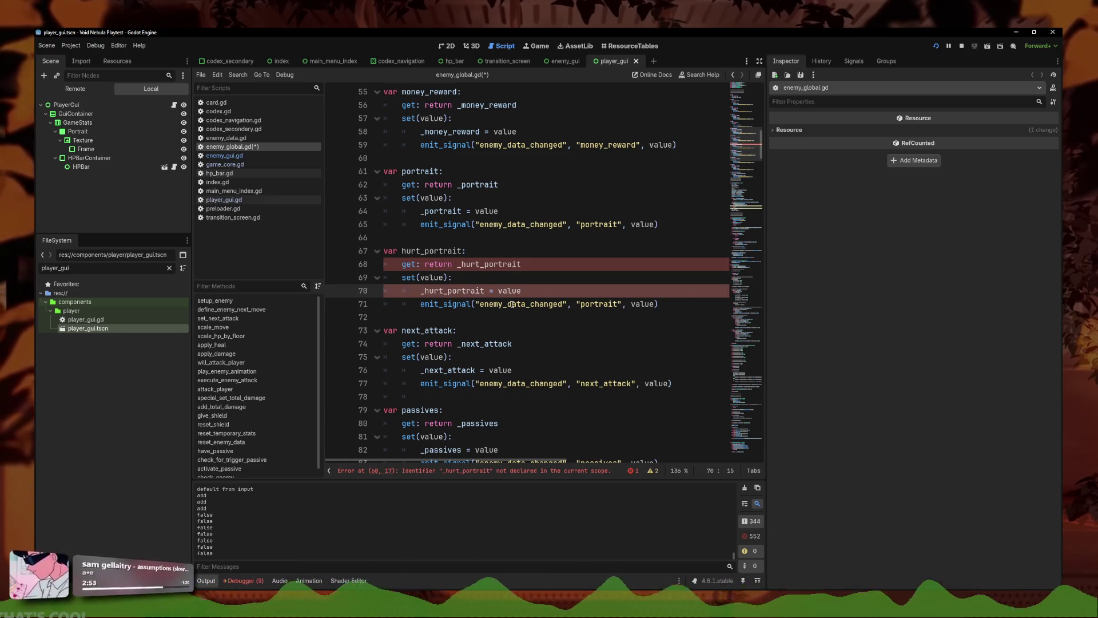
left_click(587, 304)
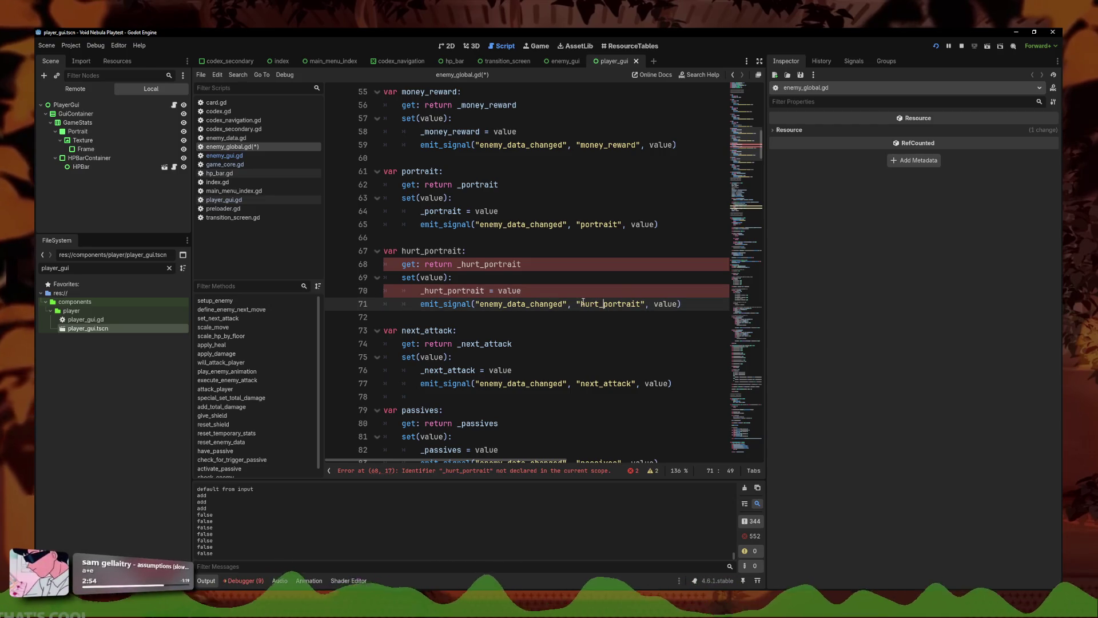
key("ctrl+s")
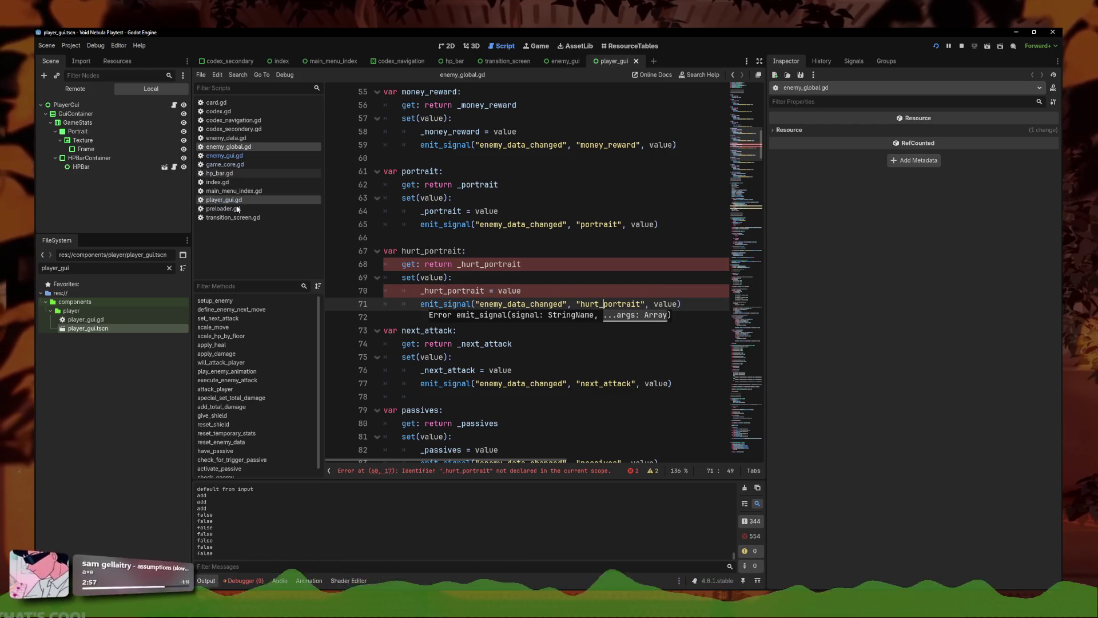
Step: Add a _hurt_portrait backing variable by duplicating the _portrait declaration, and save
scroll(473, 260, "up", 5)
scroll(469, 267, "up", 5)
left_click(461, 277)
left_click(544, 265)
key("ctrl+shift+d")
left_click(406, 277)
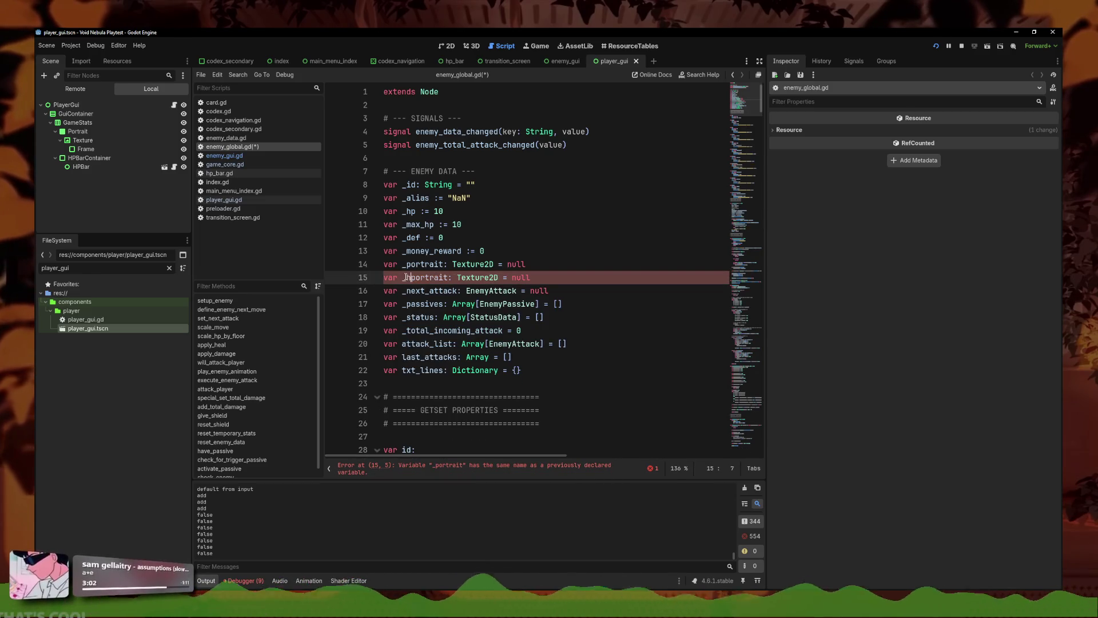
key("ctrl+s")
Step: In setup_enemy, add a hurt_portrait assignment from data below the portrait assignment
scroll(458, 298, "down", 20)
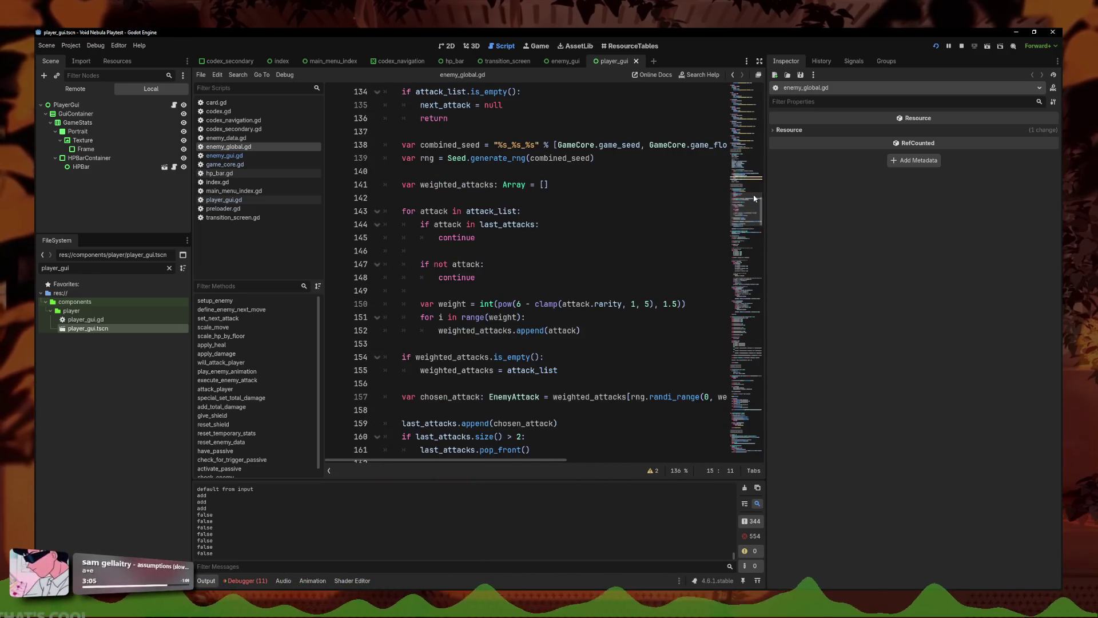
scroll(520, 322, "up", 8)
scroll(491, 270, "up", 3)
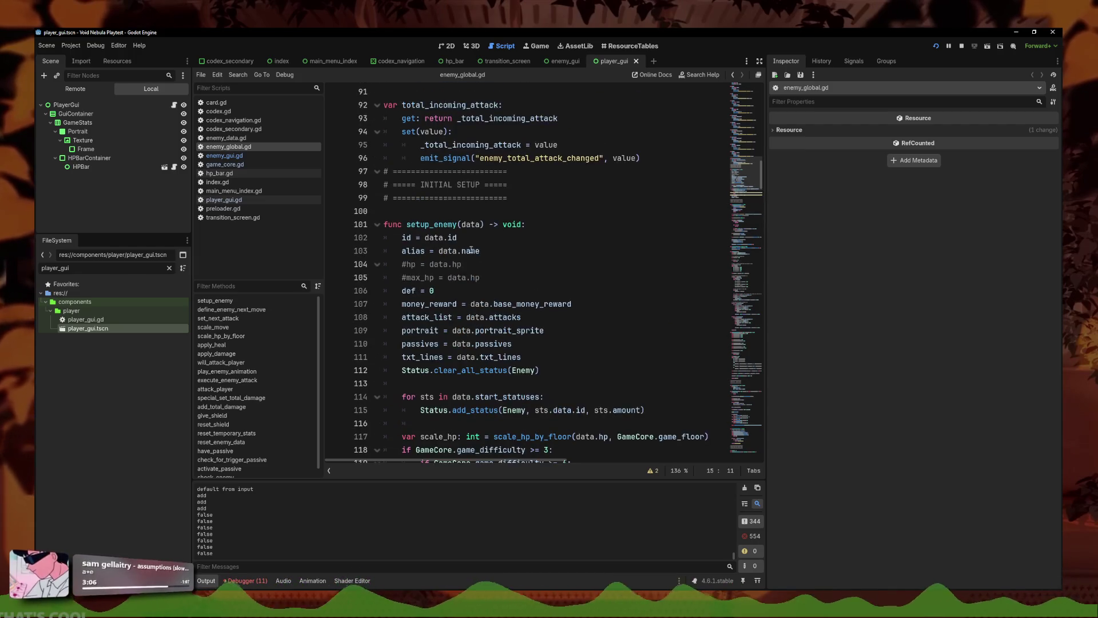
left_click(543, 343)
left_click(587, 331)
key("Return")
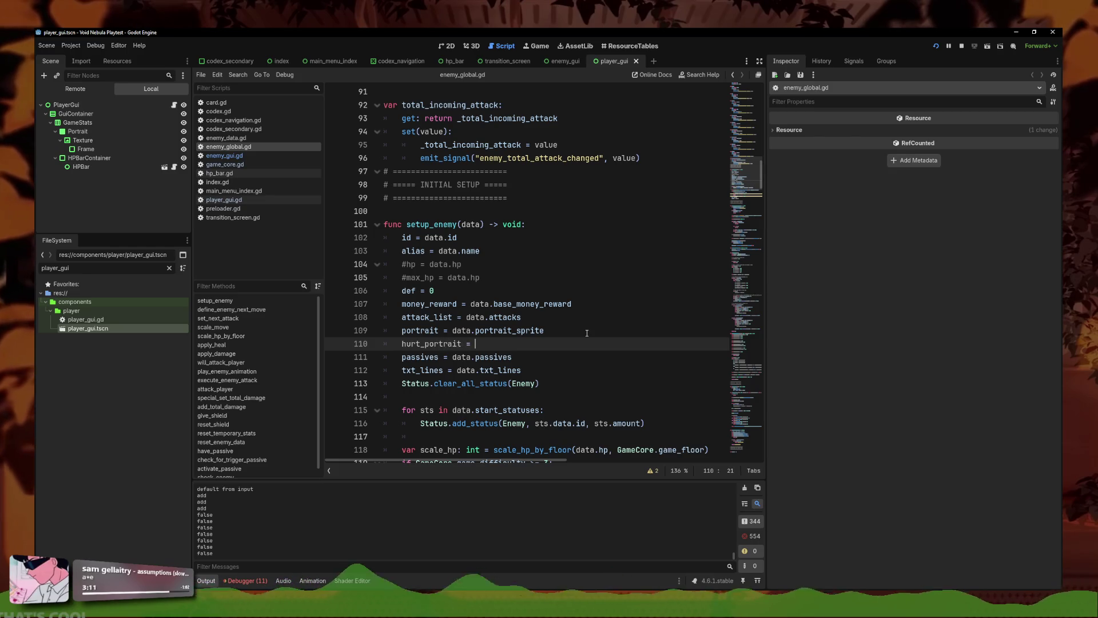
type("data.hurt_por")
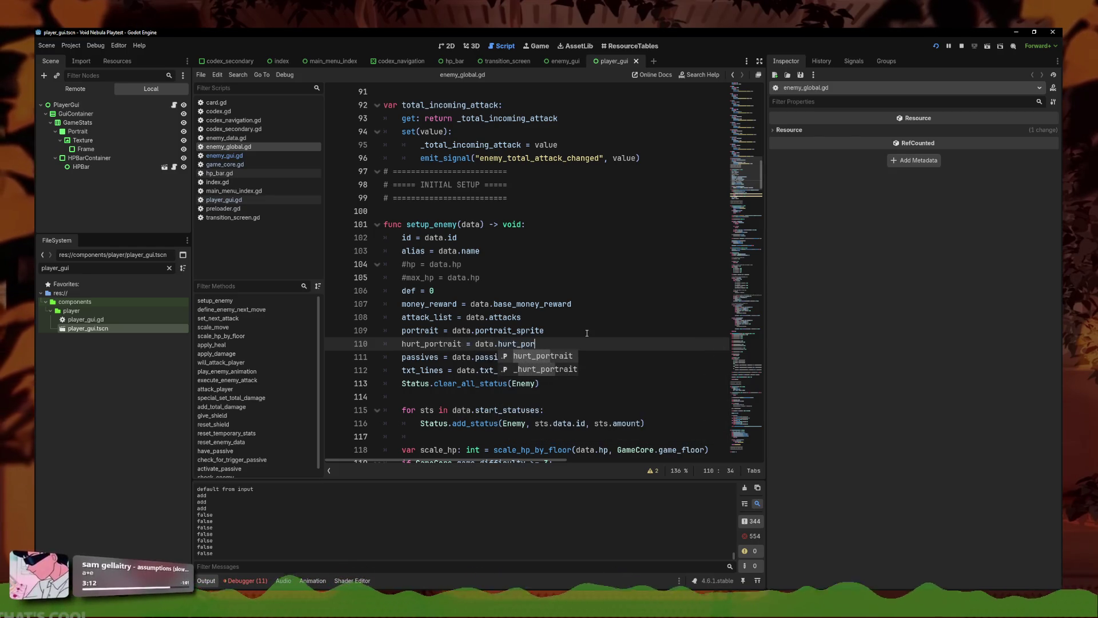
key("Escape")
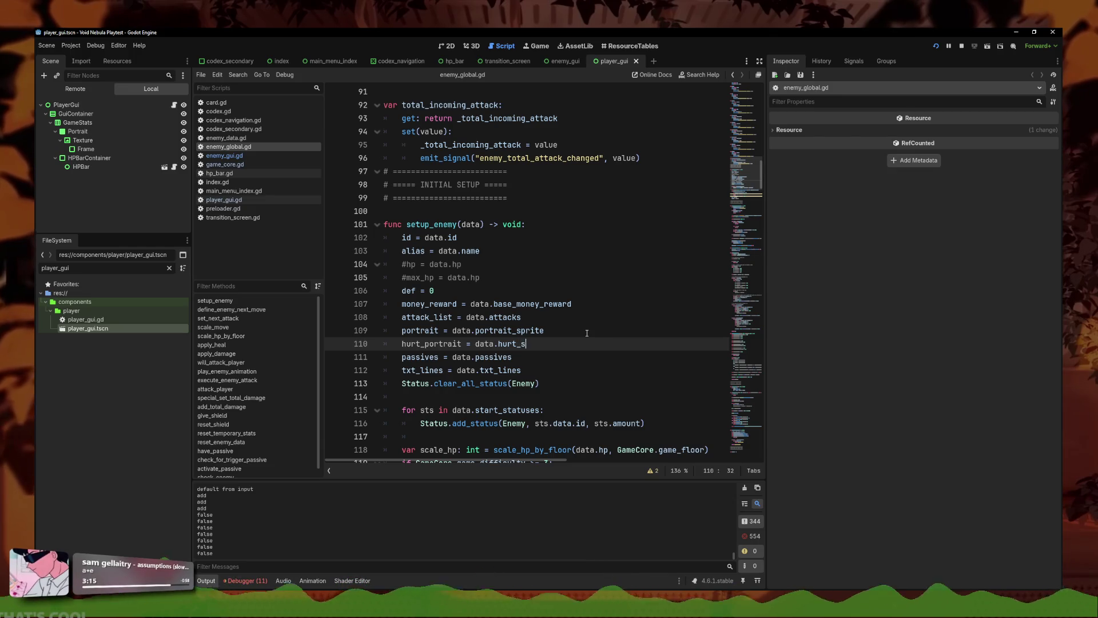
type("sprite")
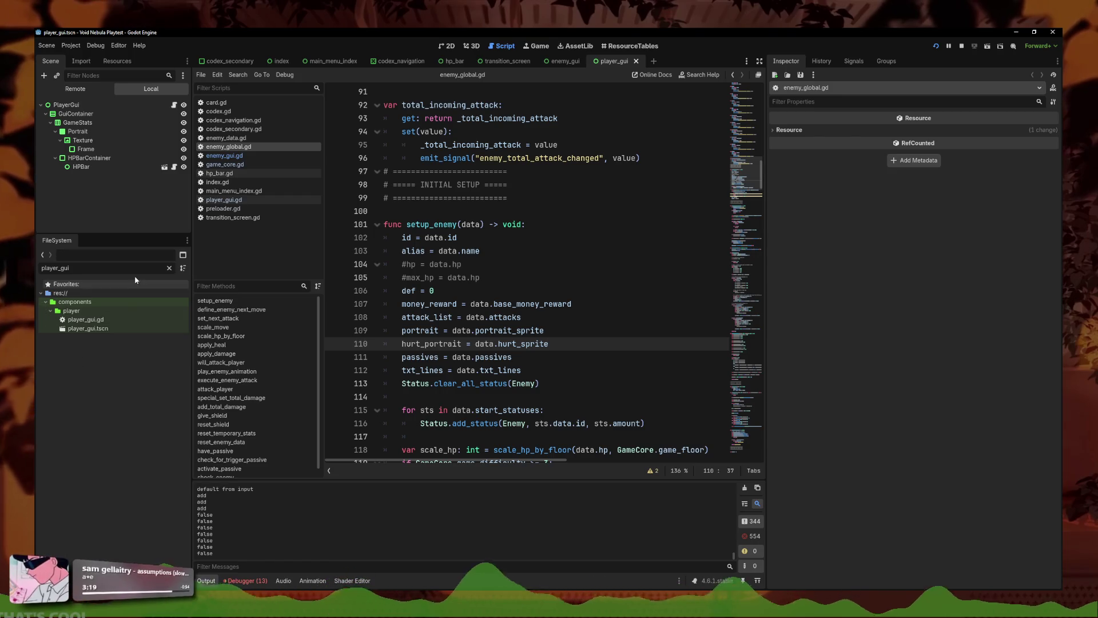
Step: Rename the portrait_hurt export in enemy_data.gd to hurt_sprite
left_click(135, 270)
left_click(225, 138)
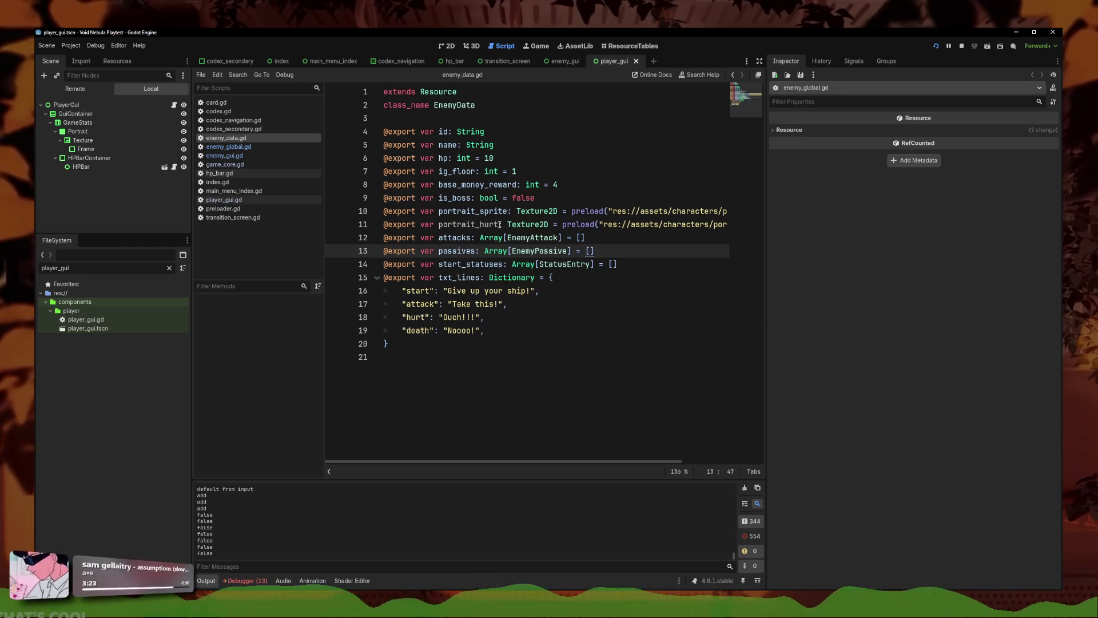
left_click_drag(500, 225, 439, 226)
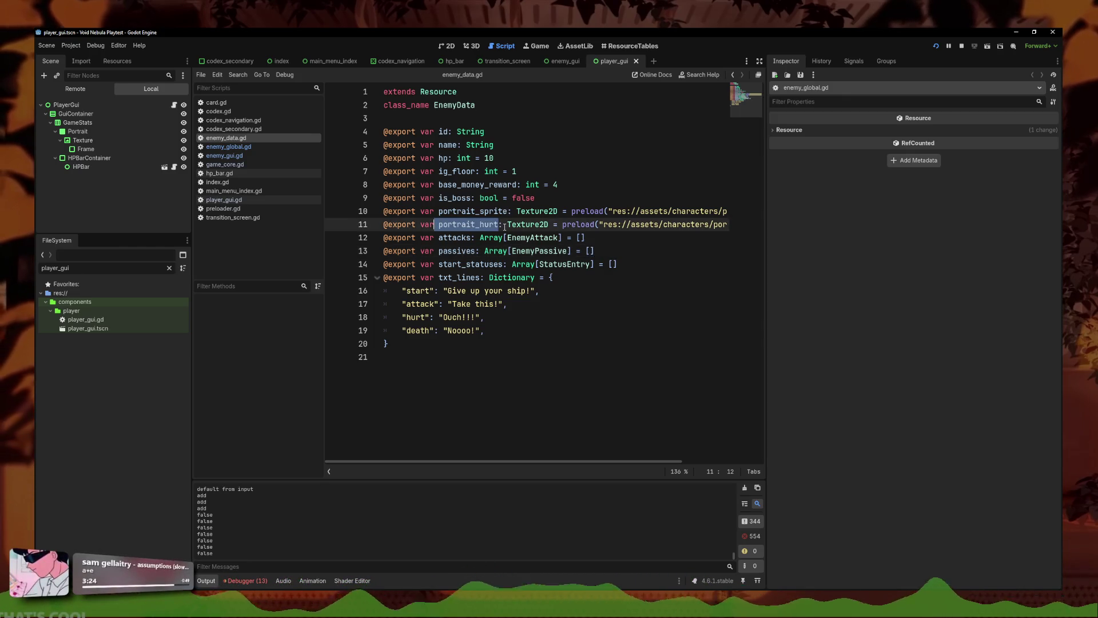
type("hurt_")
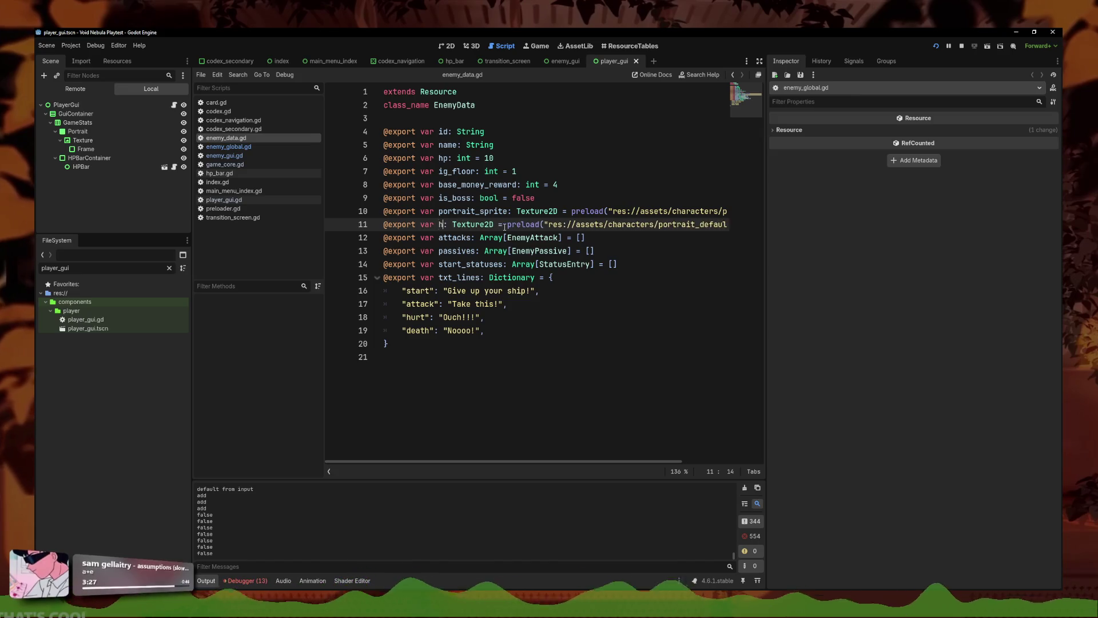
type("sprite")
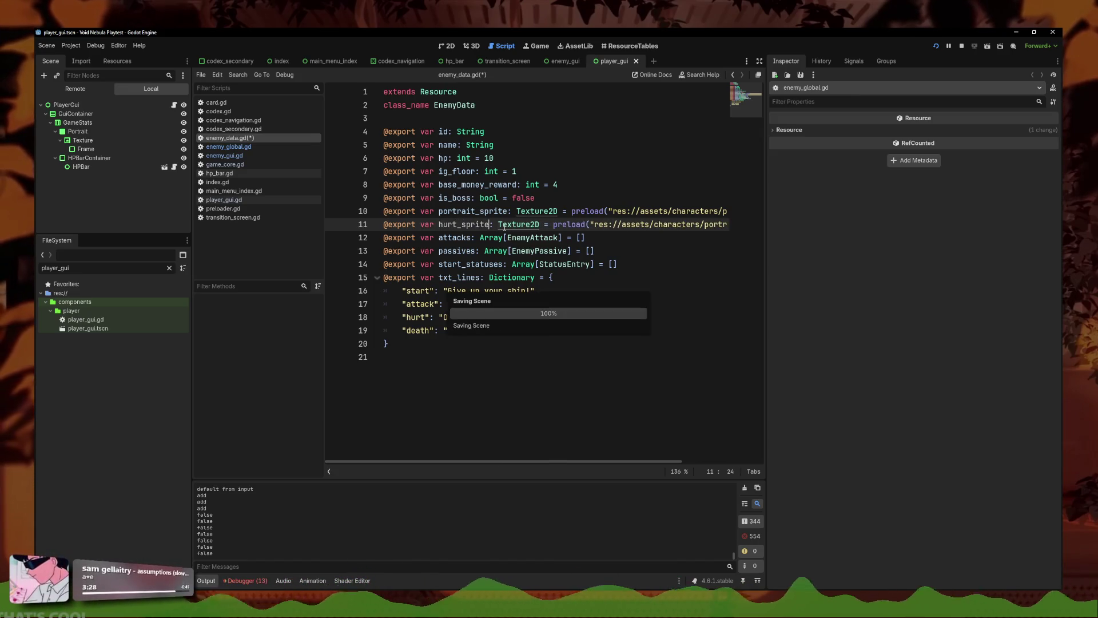
left_click(240, 148)
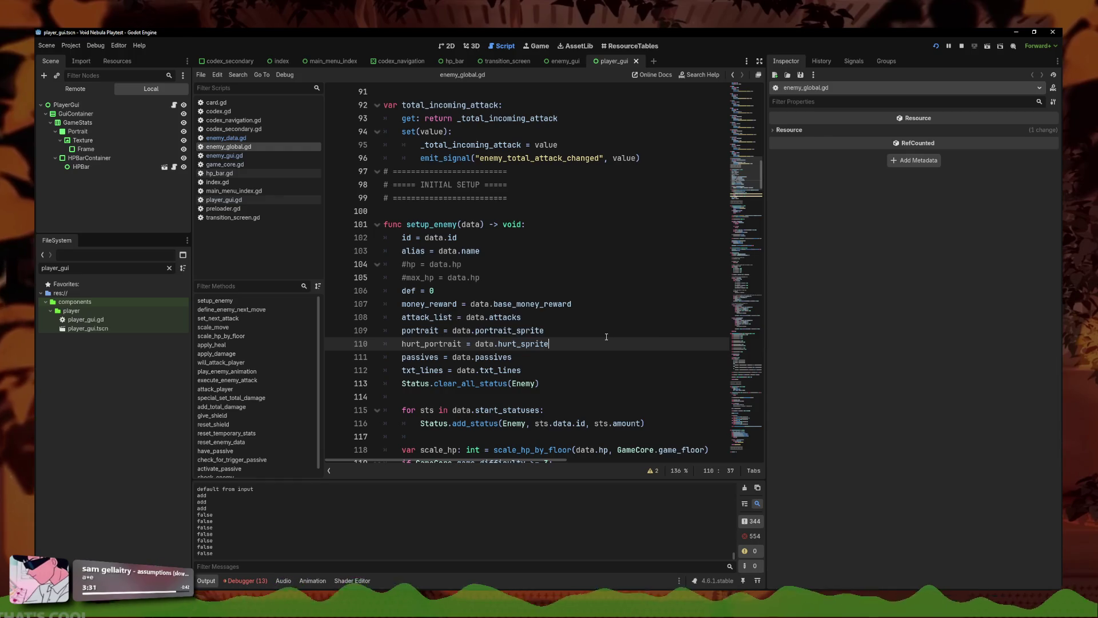
left_click(224, 155)
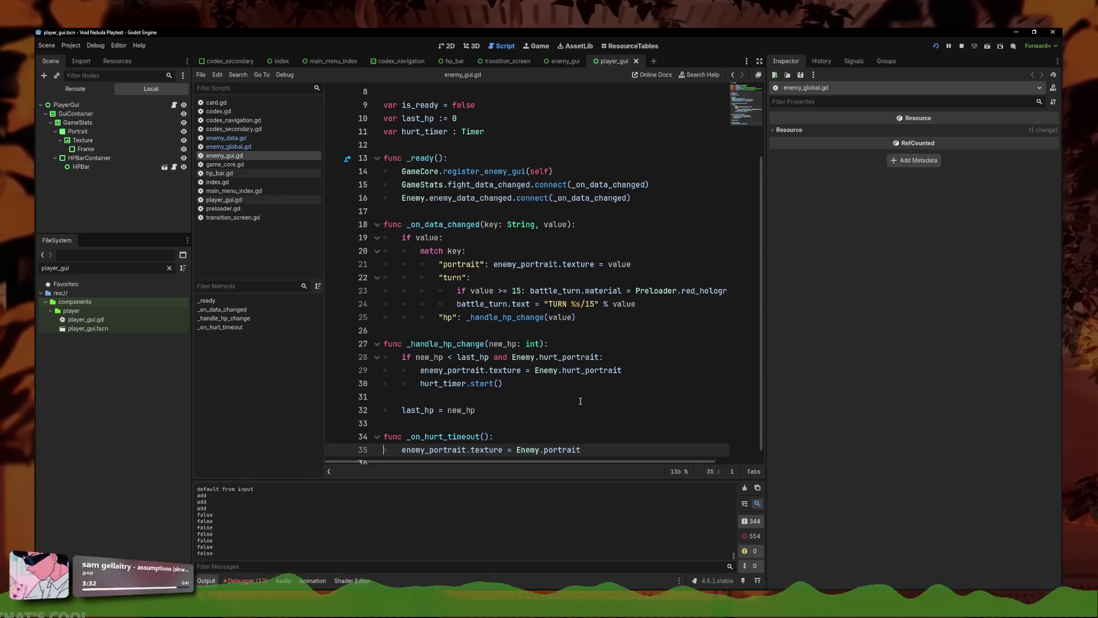
Step: Cut the Enemy.hurt_portrait check out of the hp-change condition in enemy_gui.gd
scroll(563, 407, "down", 1)
left_click(644, 434)
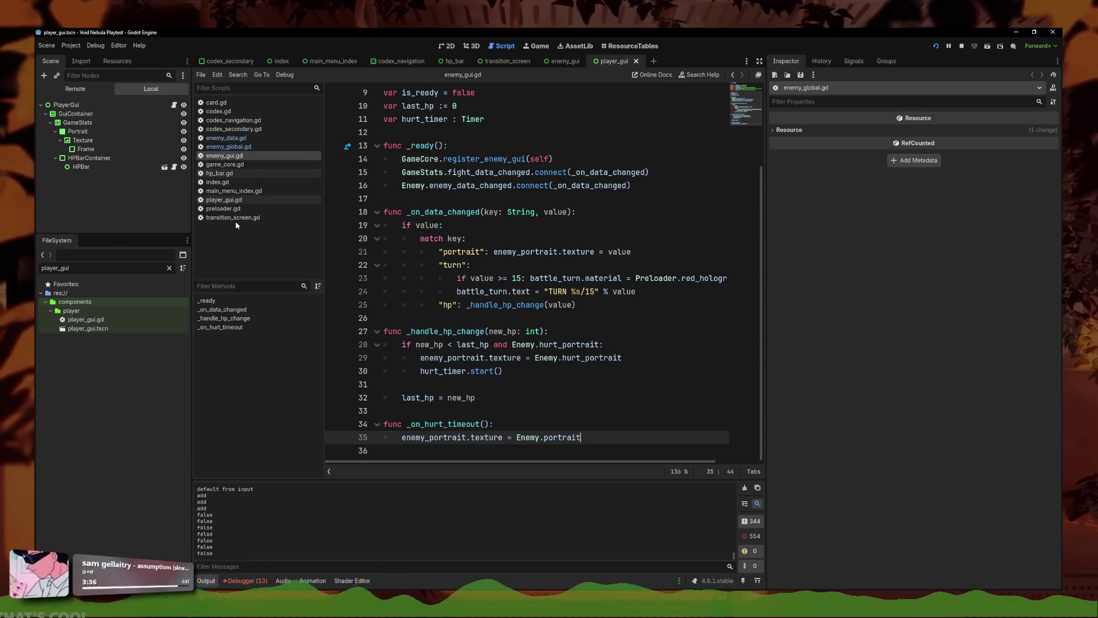
key("ctrl+s")
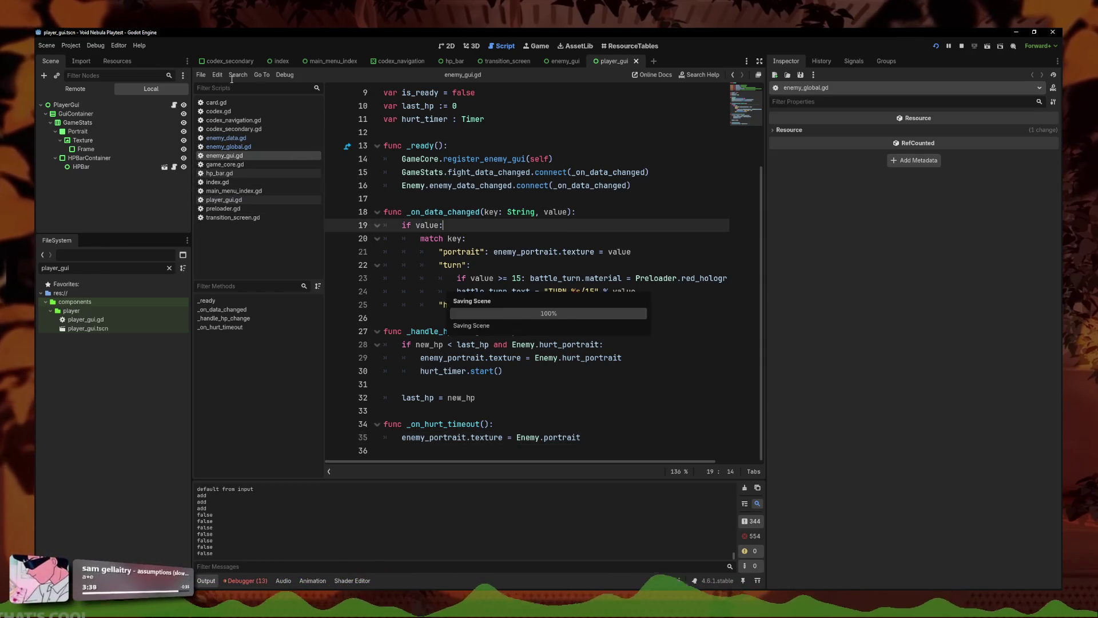
left_click(610, 355)
left_click_drag(599, 344, 495, 344)
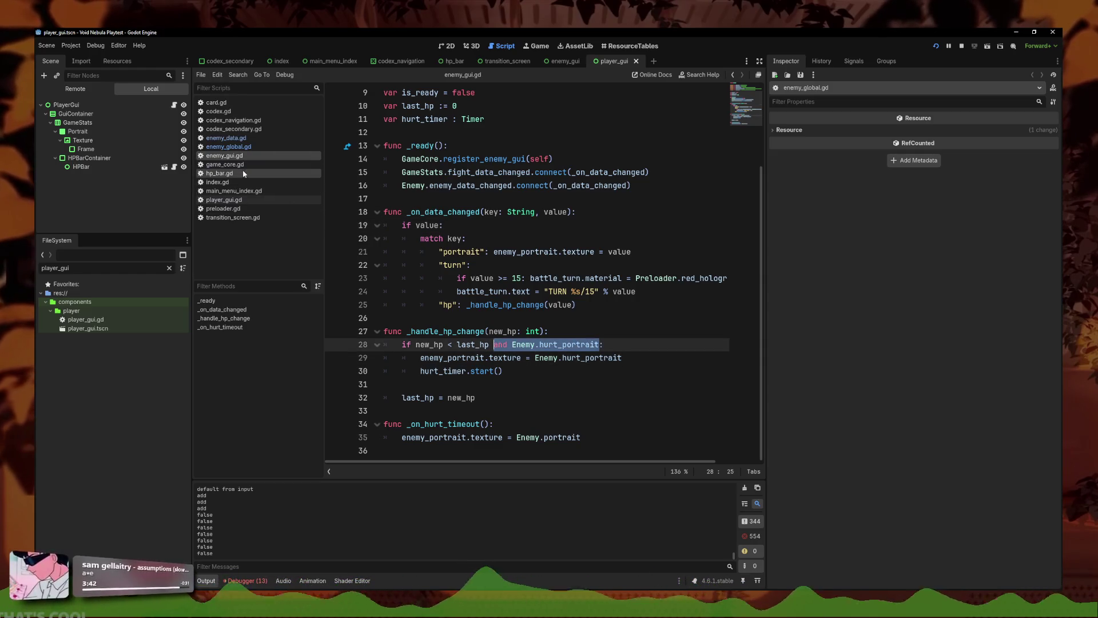
left_click(578, 371)
mouse_move(600, 344)
left_mouse_down()
mouse_move(496, 345)
mouse_move(513, 345)
left_mouse_up()
key("ctrl+c")
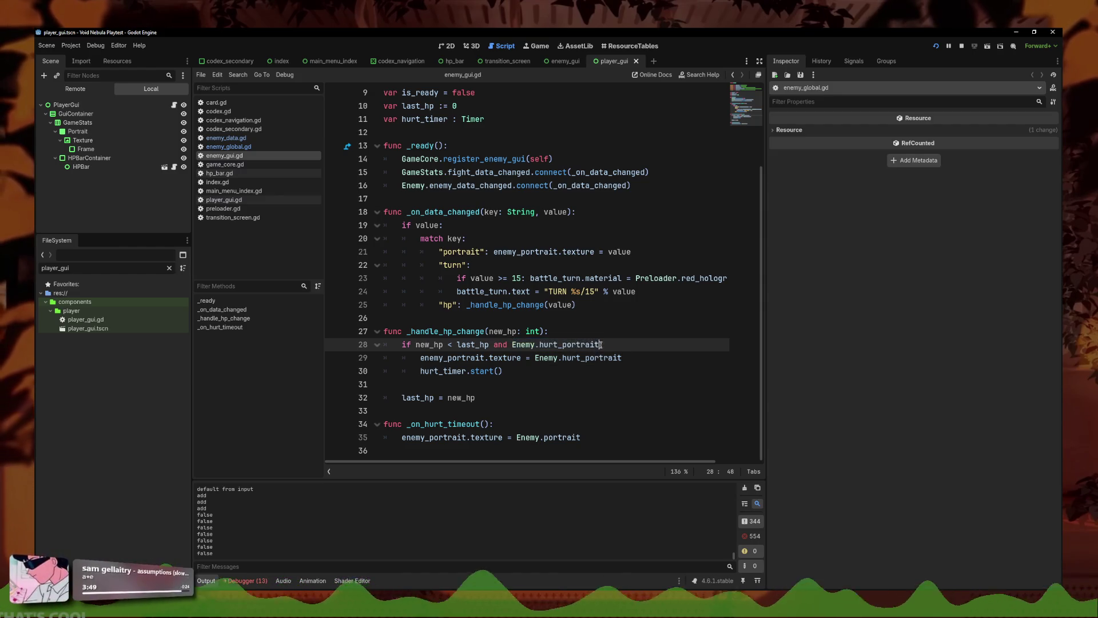
key("BackSpace")
Step: Add an 'if not Enemy.hurt_portrait: return' guard at the top of the hp handler and save
left_click(567, 330)
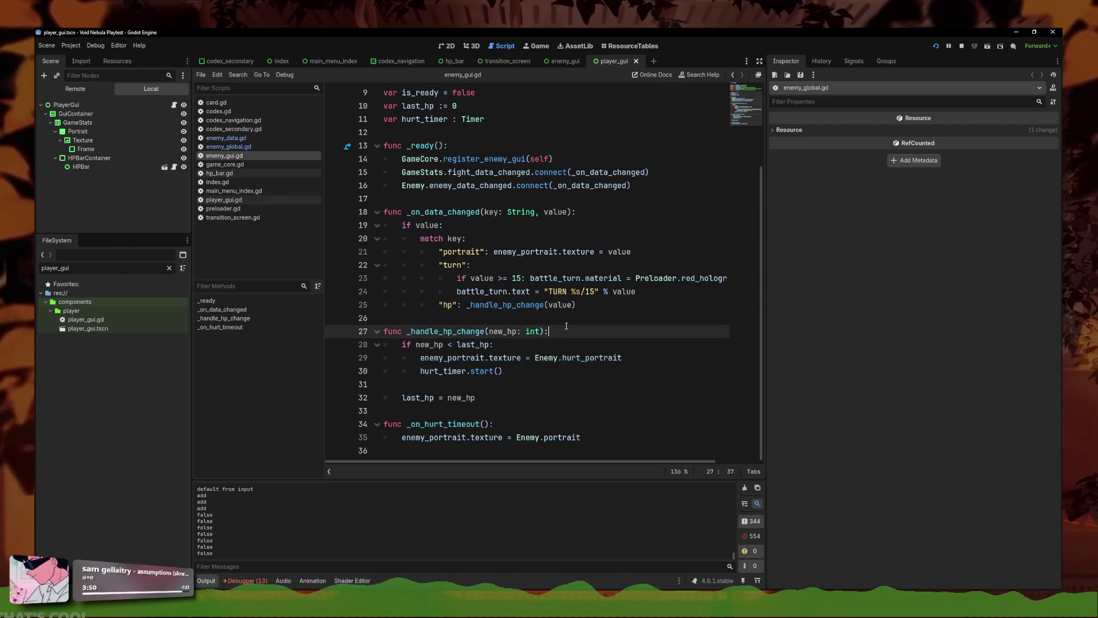
key("Return")
key("ctrl+v")
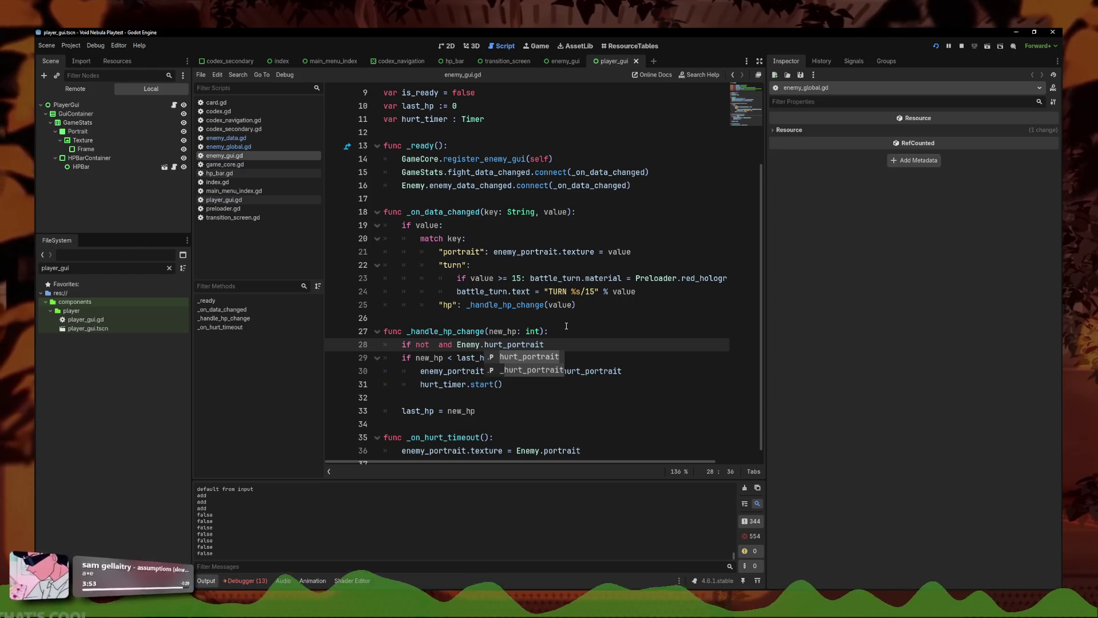
type(": return")
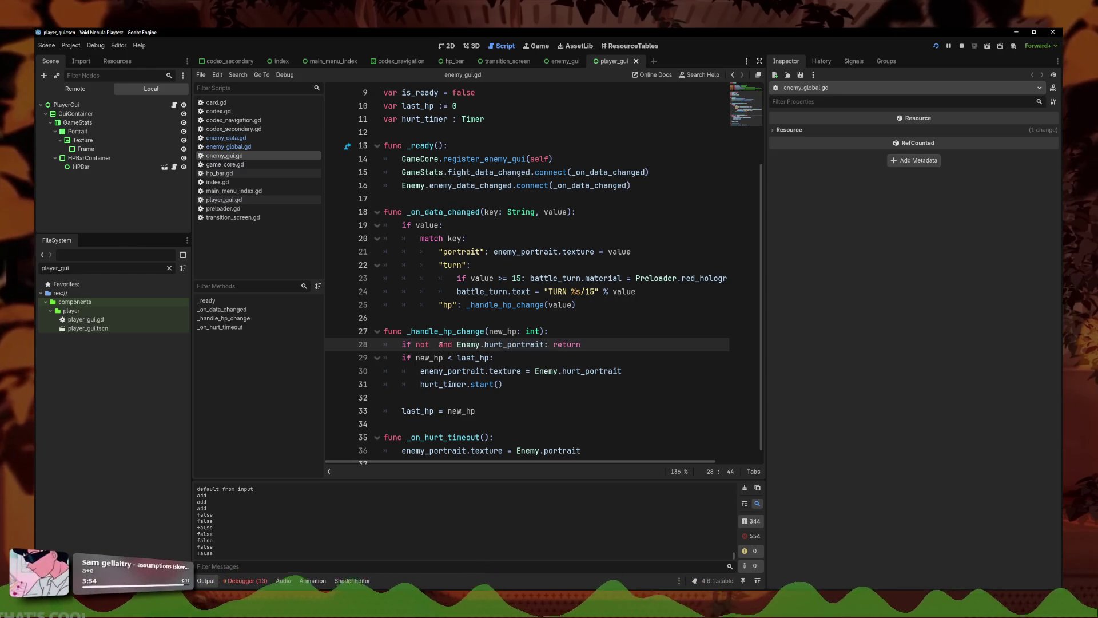
left_click_drag(456, 343, 439, 353)
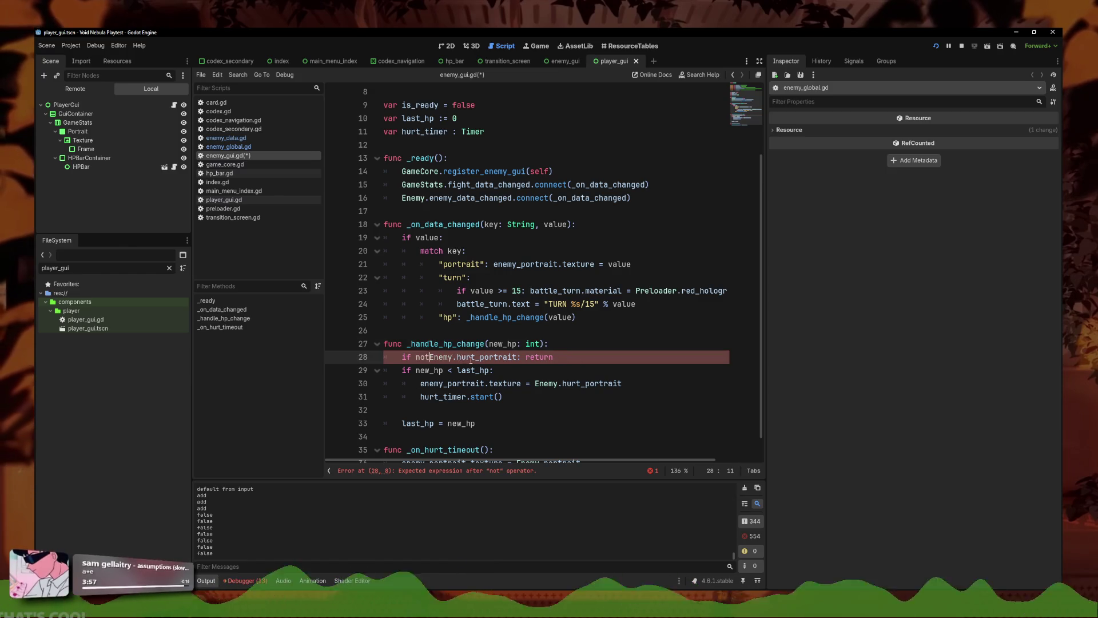
key("ctrl+s")
scroll(564, 369, "down", 1)
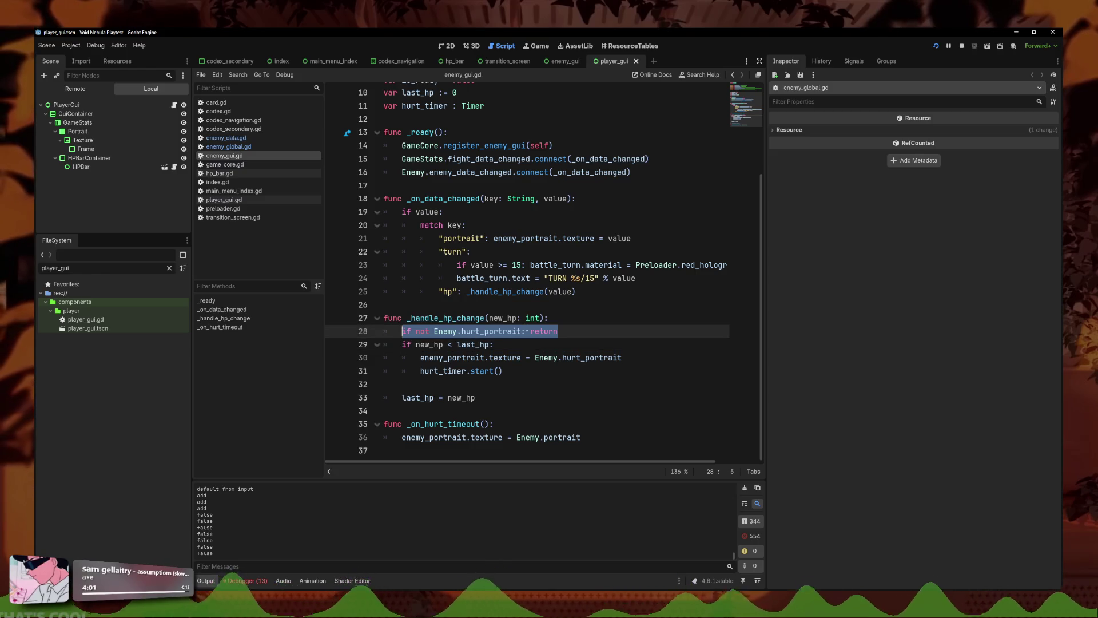
Step: Copy the guard into player_gui.gd's hp handler as 'if not Player.hurt_portrait: return' and save
left_click_drag(423, 333, 402, 336)
key("ctrl+c")
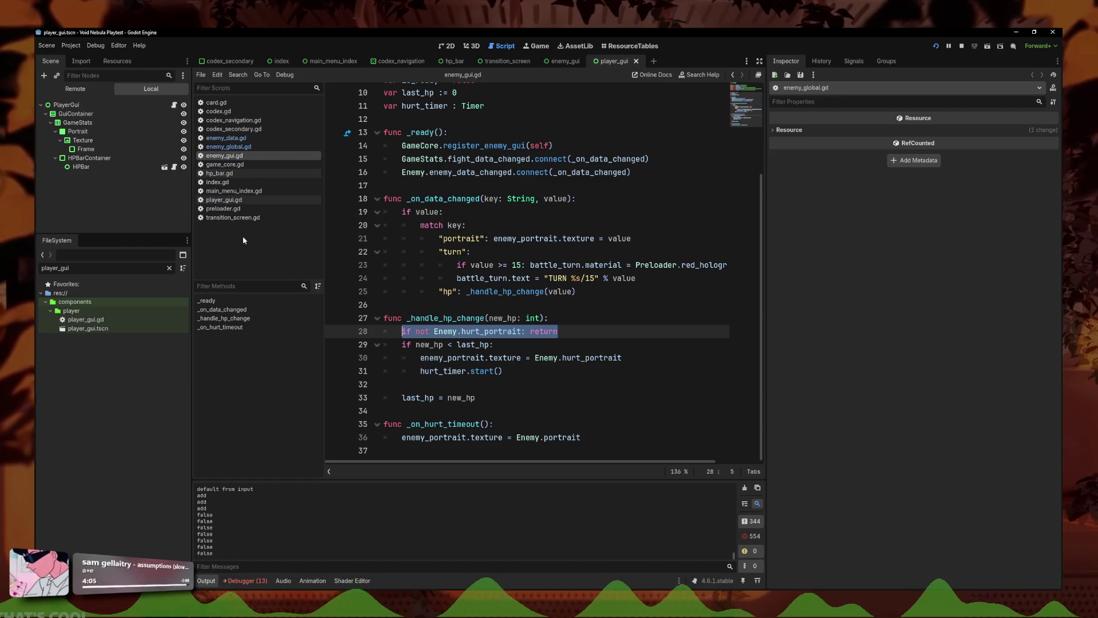
left_click(237, 201)
scroll(515, 286, "down", 3)
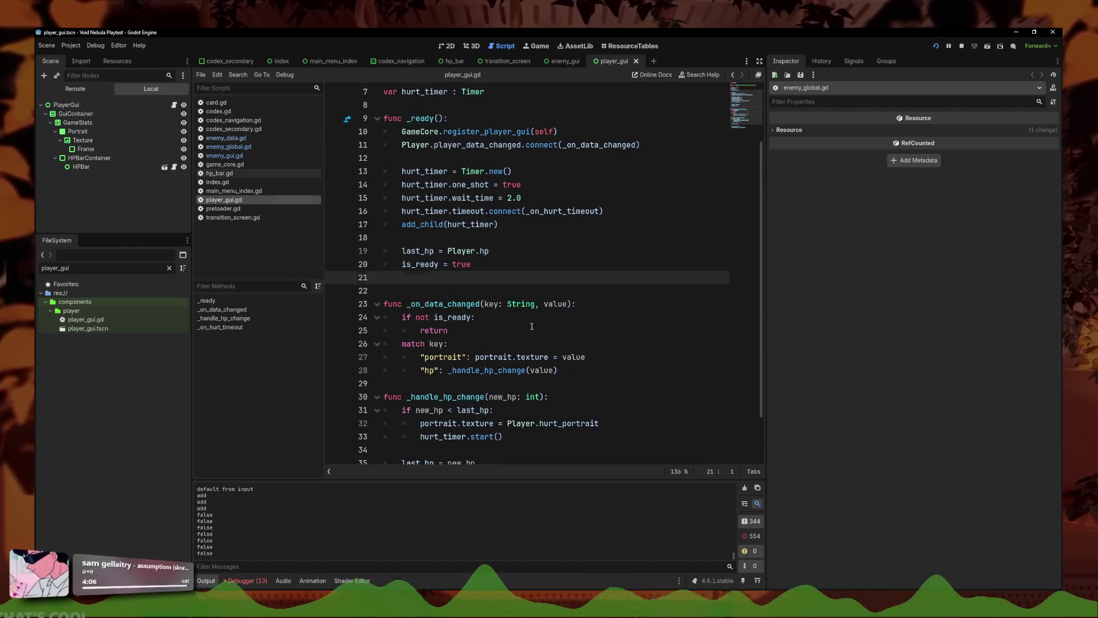
left_click(565, 395)
key("Return")
key("ctrl+v")
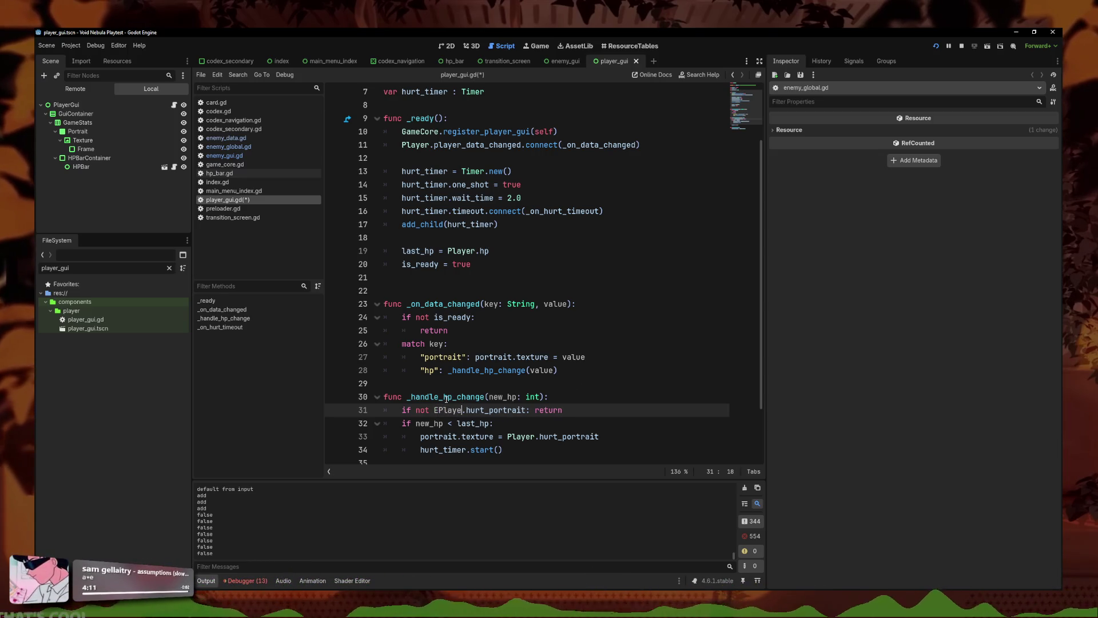
key("BackSpace")
key("BackSpace")
key("BackSpace")
type("Plka")
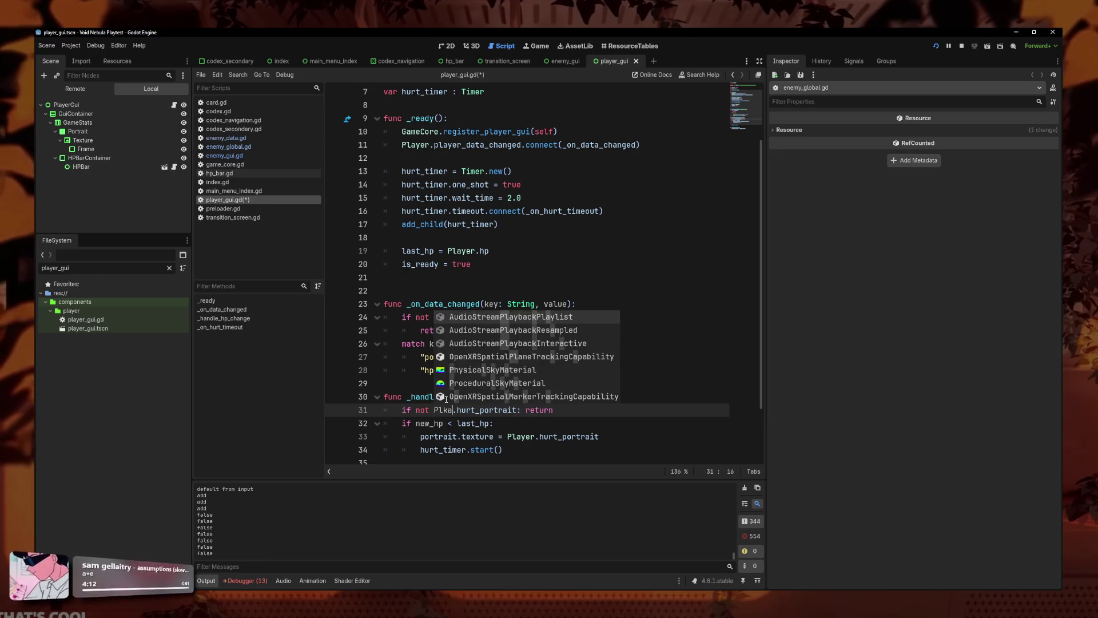
key("BackSpace")
key("BackSpace")
type("ayer")
left_click(695, 278)
key("ctrl+s")
left_click(936, 46)
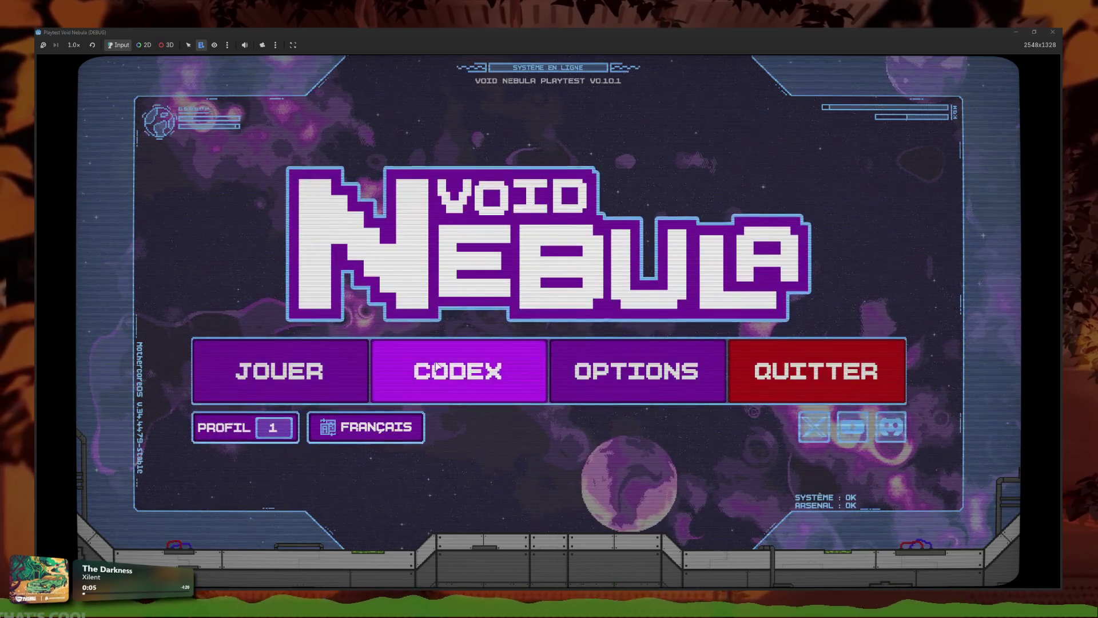
Step: Start a Nouvelle partie run via JOUER and select the enemy Alloy on the scanner
left_click(436, 367)
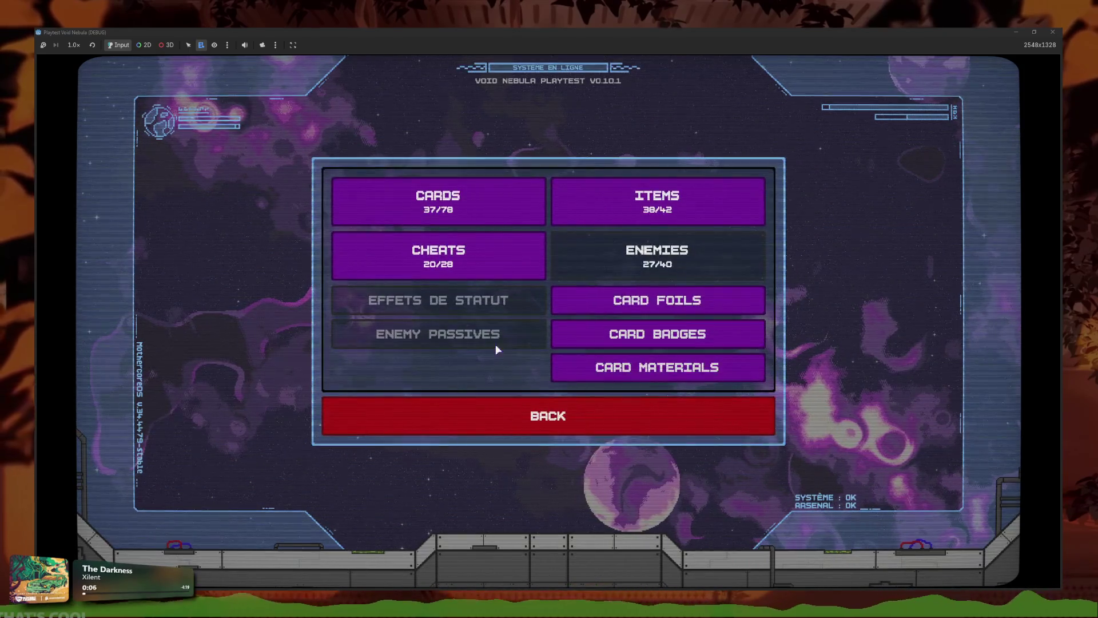
left_click(522, 412)
left_click(320, 372)
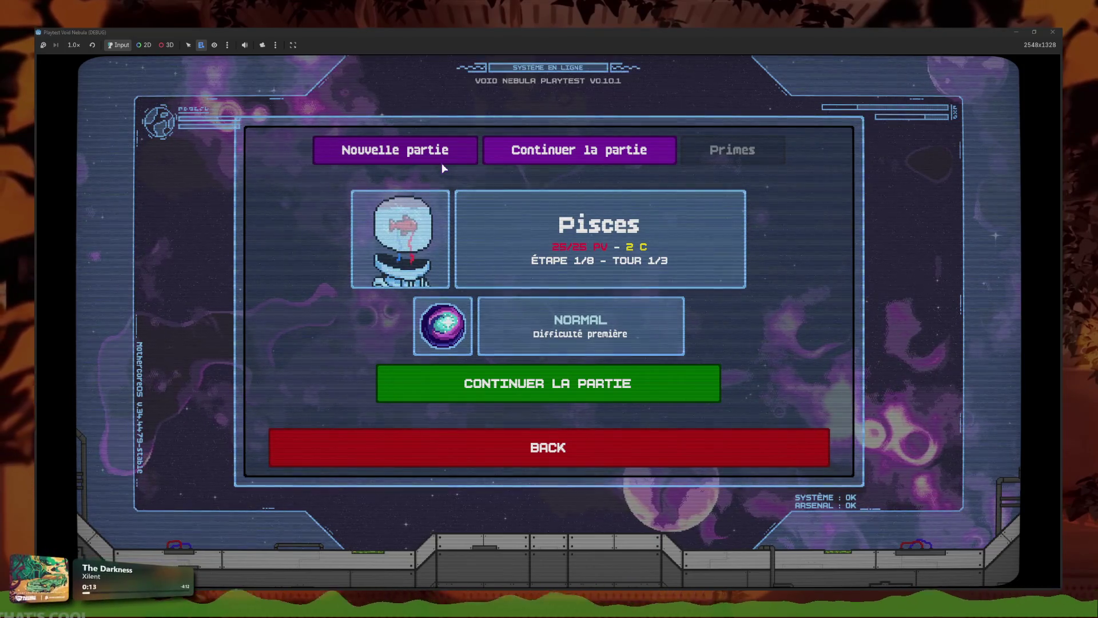
left_click(442, 161)
left_click(548, 395)
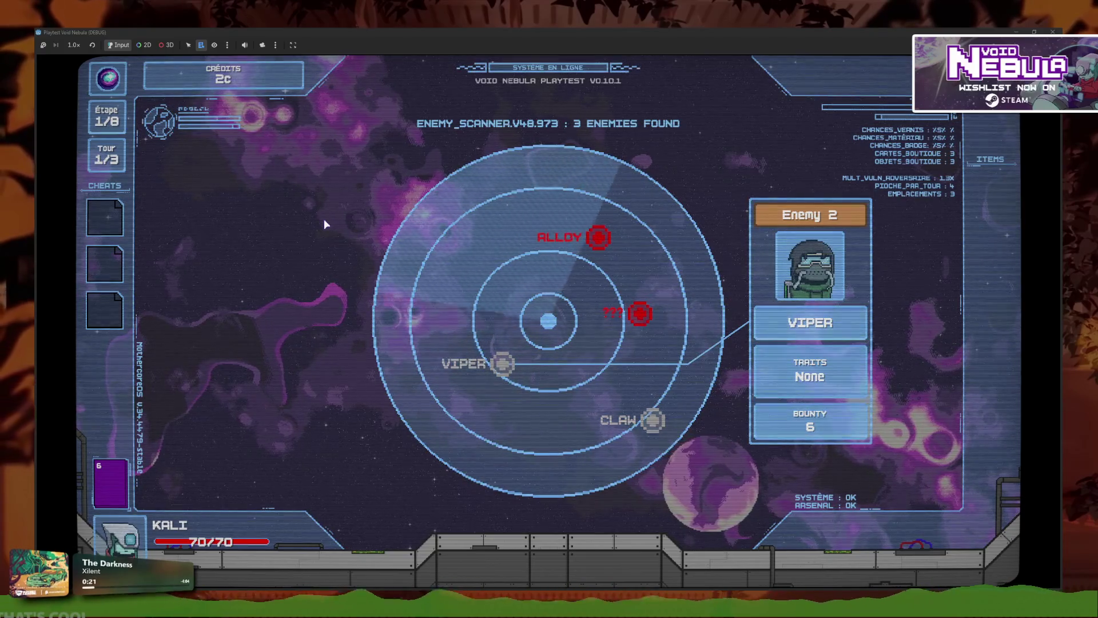
left_click(595, 236)
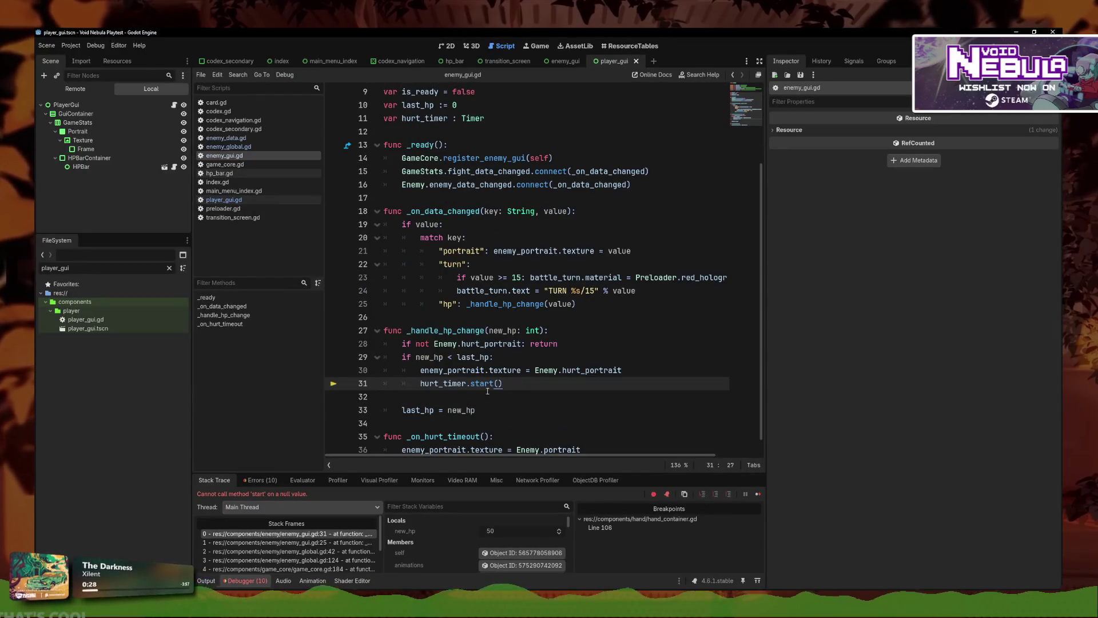
Step: Check the hurt_timer declarations in enemy_gui.gd and player_gui.gd, saving player_gui.gd
scroll(487, 389, "up", 3)
scroll(487, 389, "down", 3)
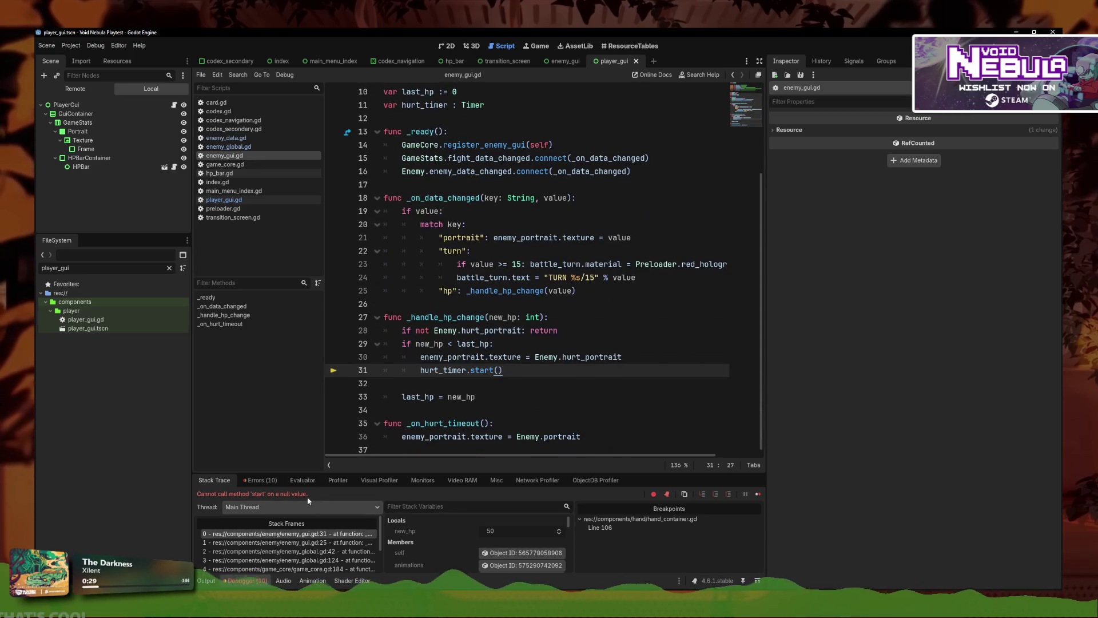
scroll(502, 330, "up", 3)
scroll(502, 330, "down", 2)
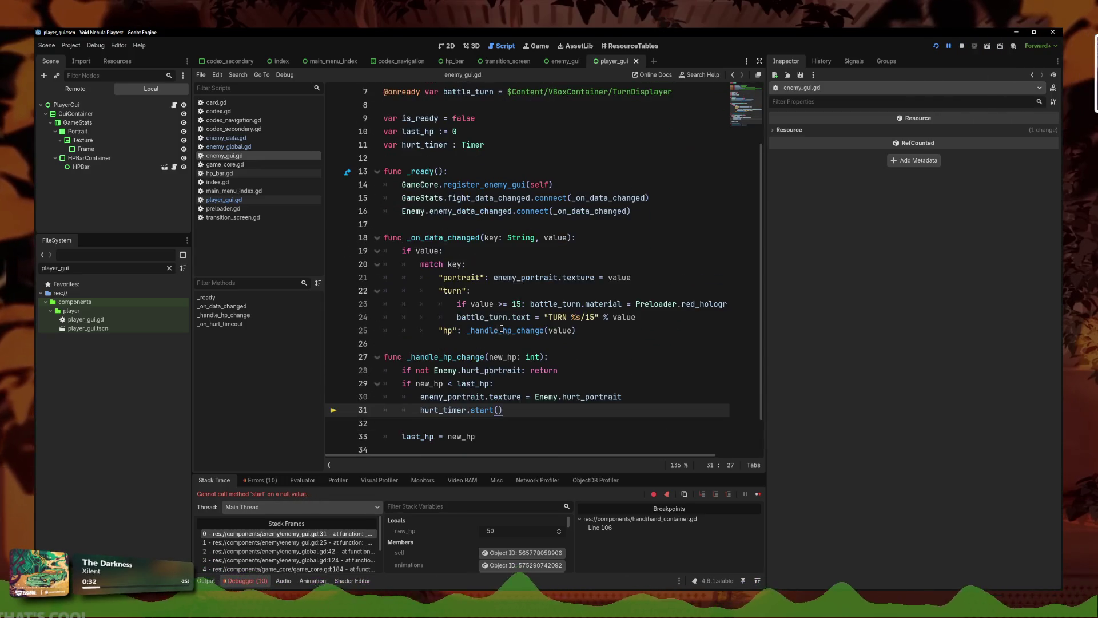
scroll(520, 394, "up", 2)
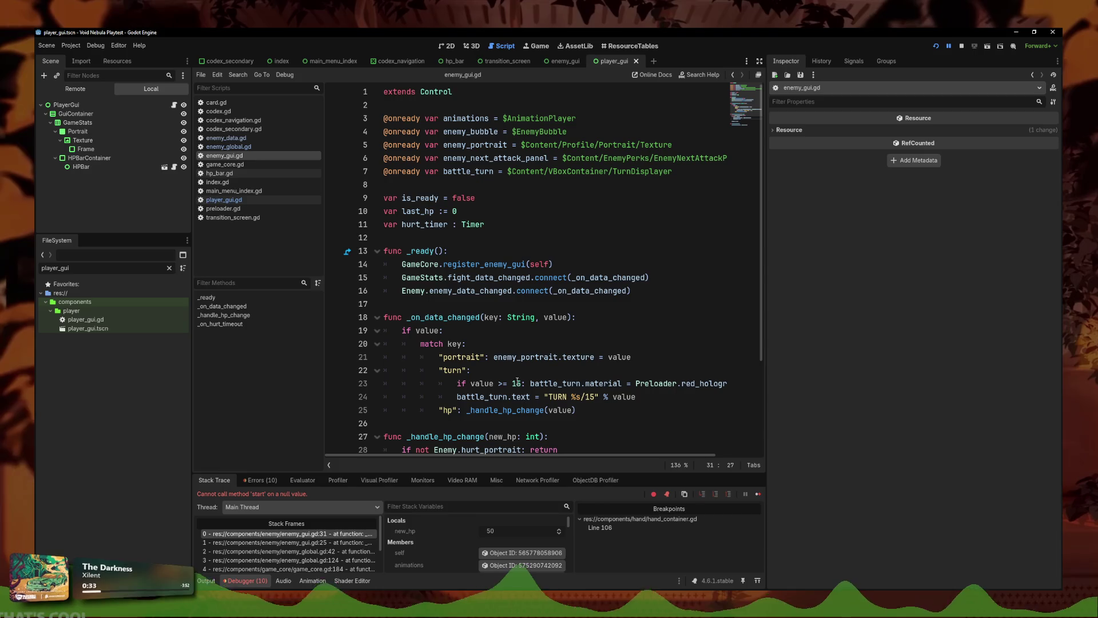
left_click(452, 225)
left_click(245, 200)
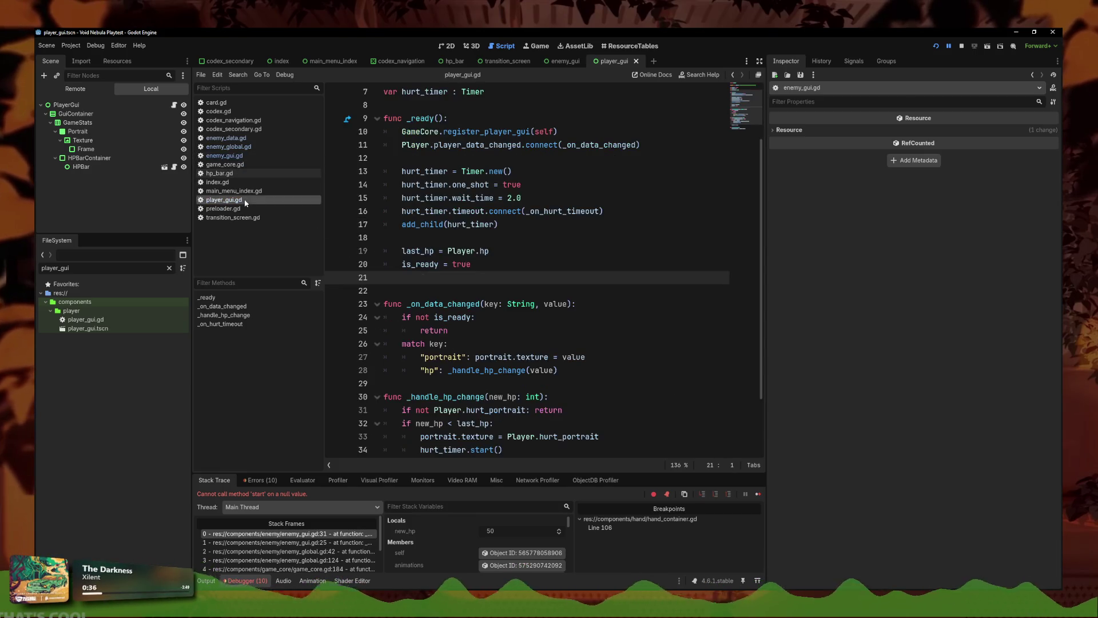
scroll(492, 231, "up", 2)
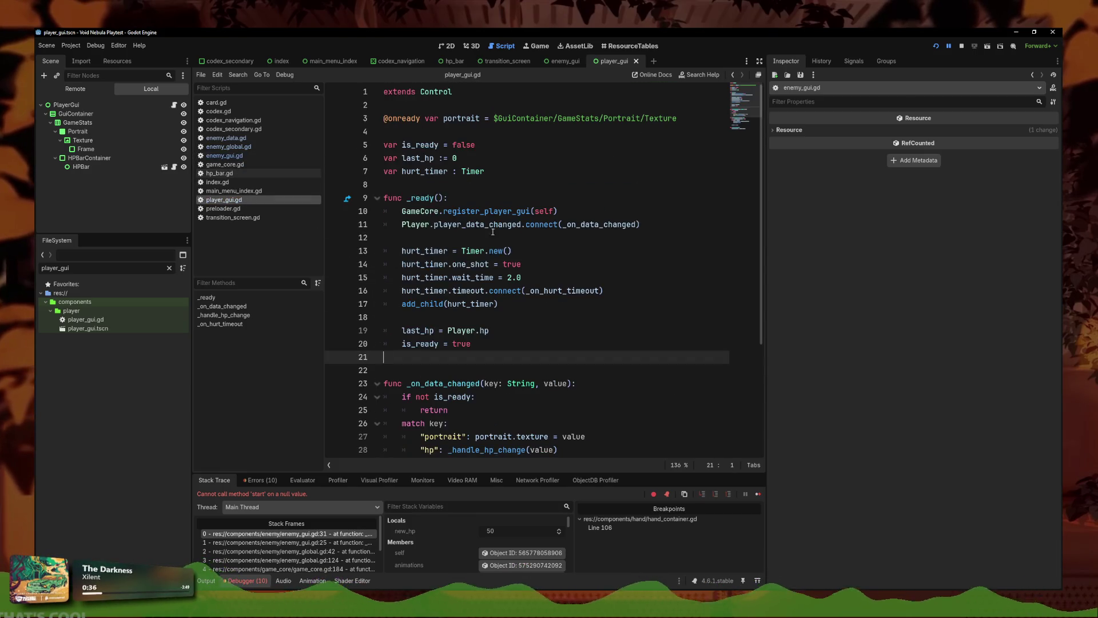
left_click(454, 171)
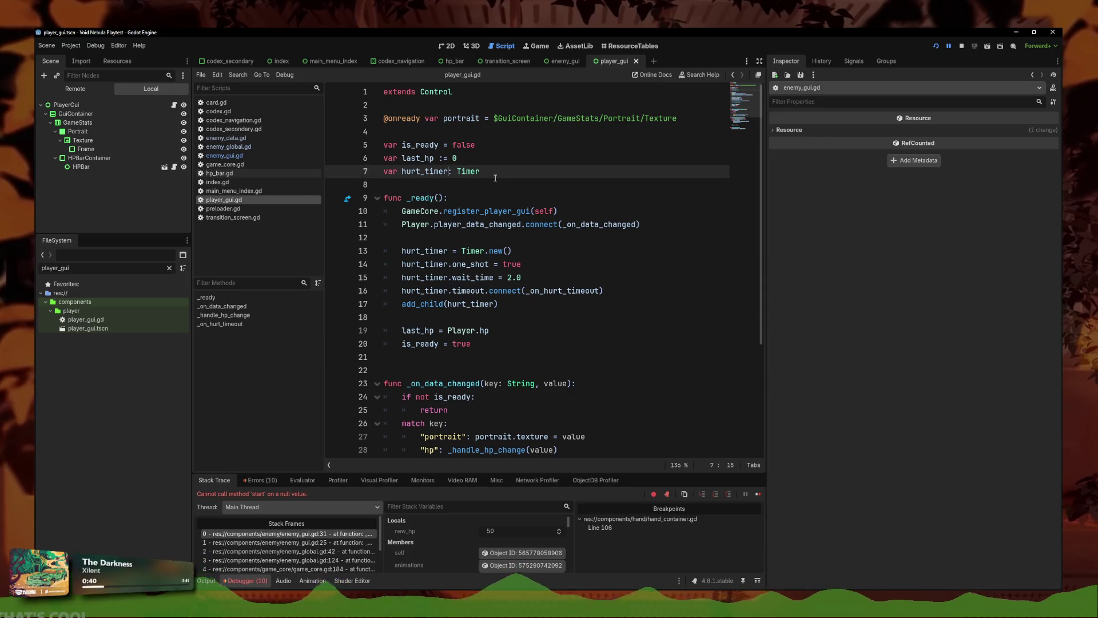
key("ctrl+s")
Step: Extend enemy_gui.gd's line 28 guard with 'or not hurt_timer' and save
left_click(225, 155)
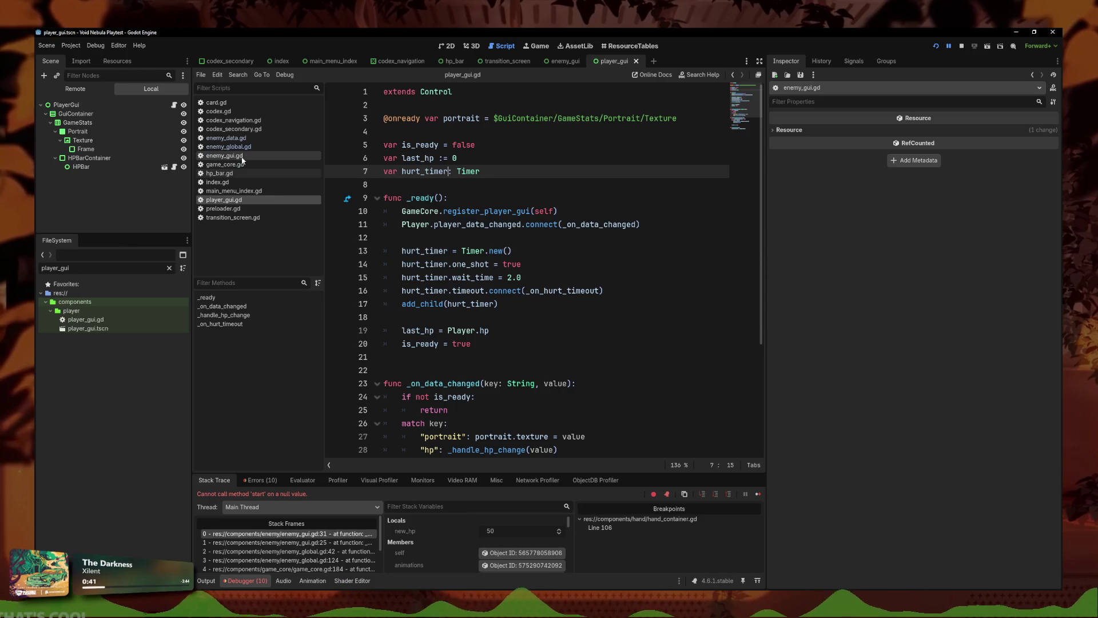
scroll(553, 279, "down", 2)
scroll(538, 250, "down", 1)
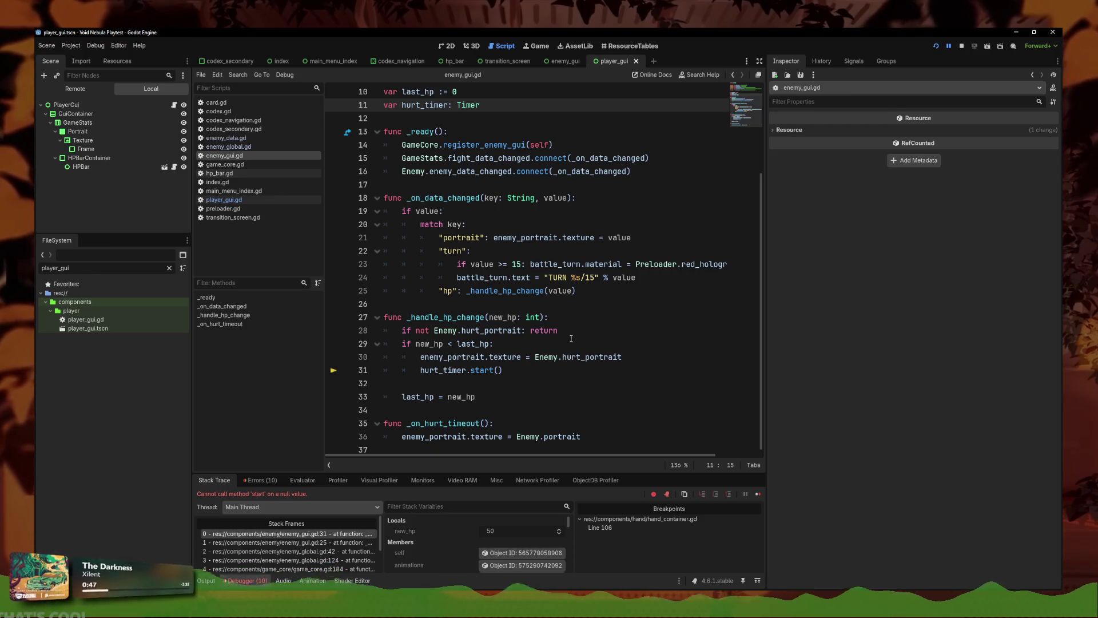
scroll(572, 329, "up", 3)
scroll(561, 334, "down", 3)
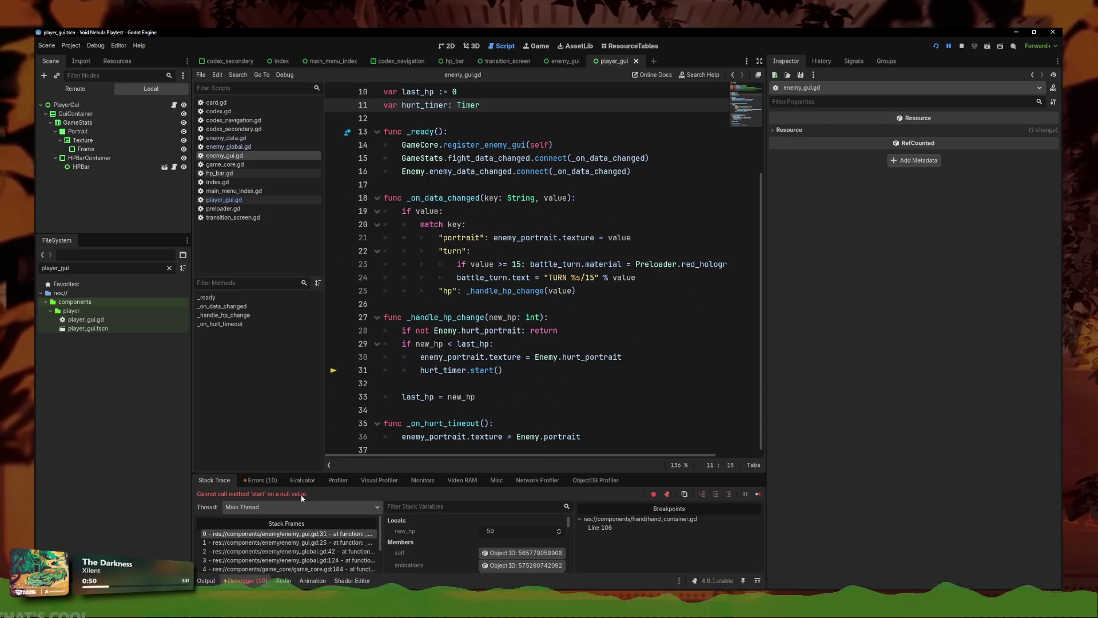
left_click(524, 330)
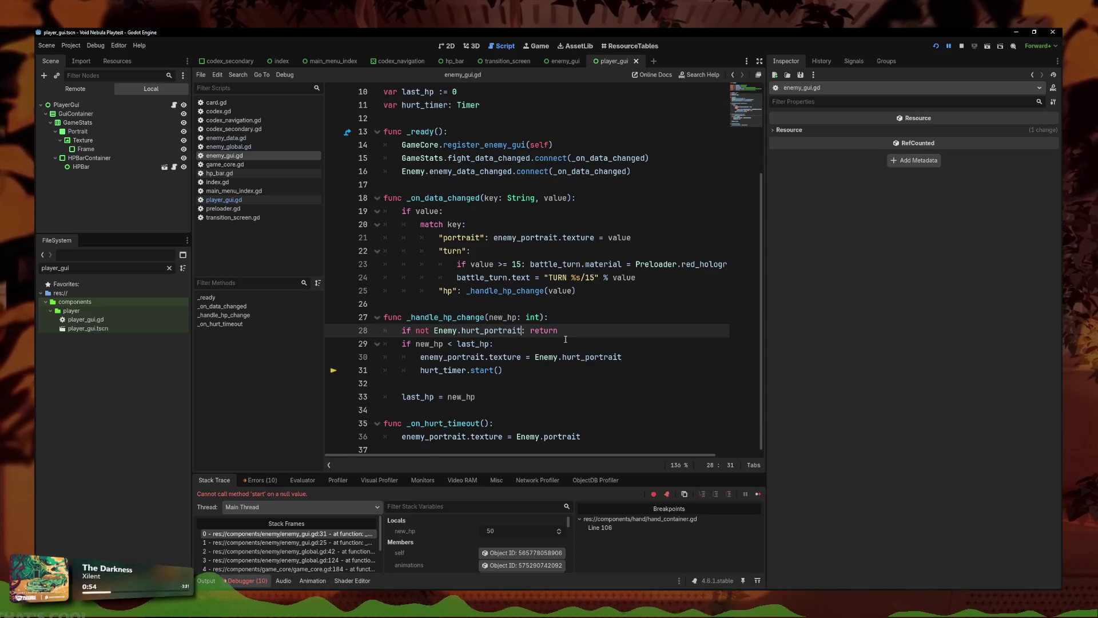
type("or hurt")
key("Return")
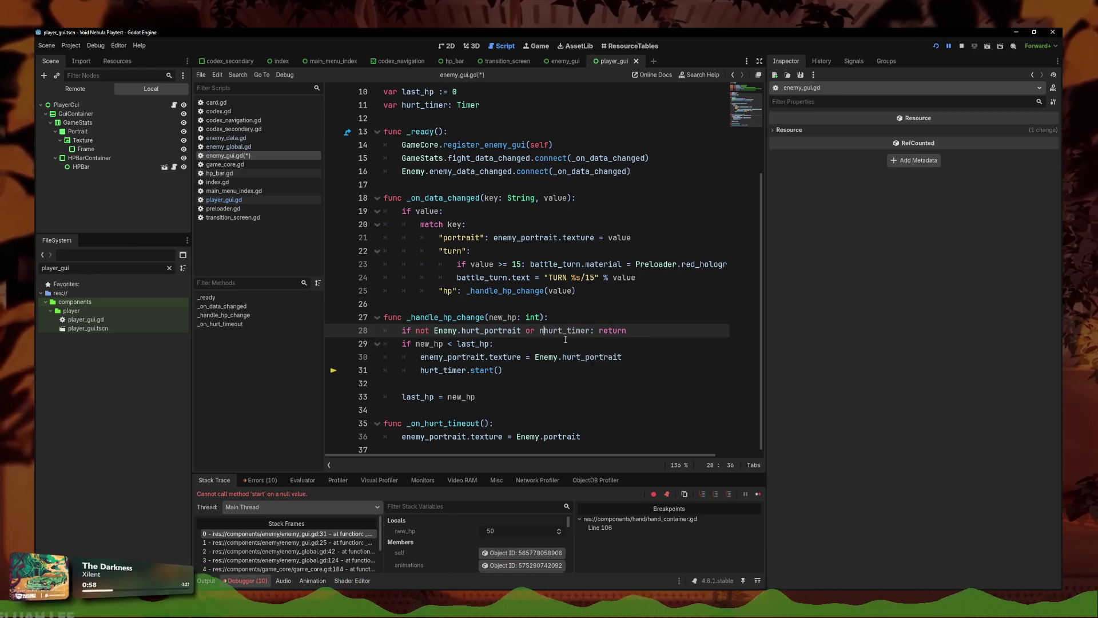
type("ot")
key("ctrl+s")
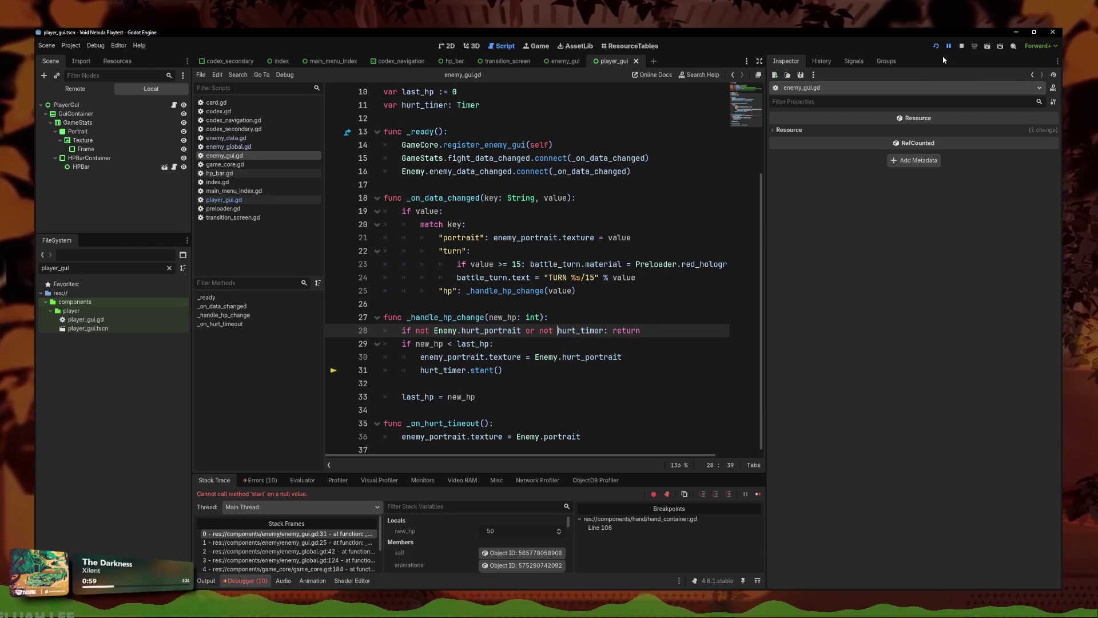
Step: Continue Kali's run, play Coupure and Couverture, end the turn, then stop the playtest
left_click(936, 46)
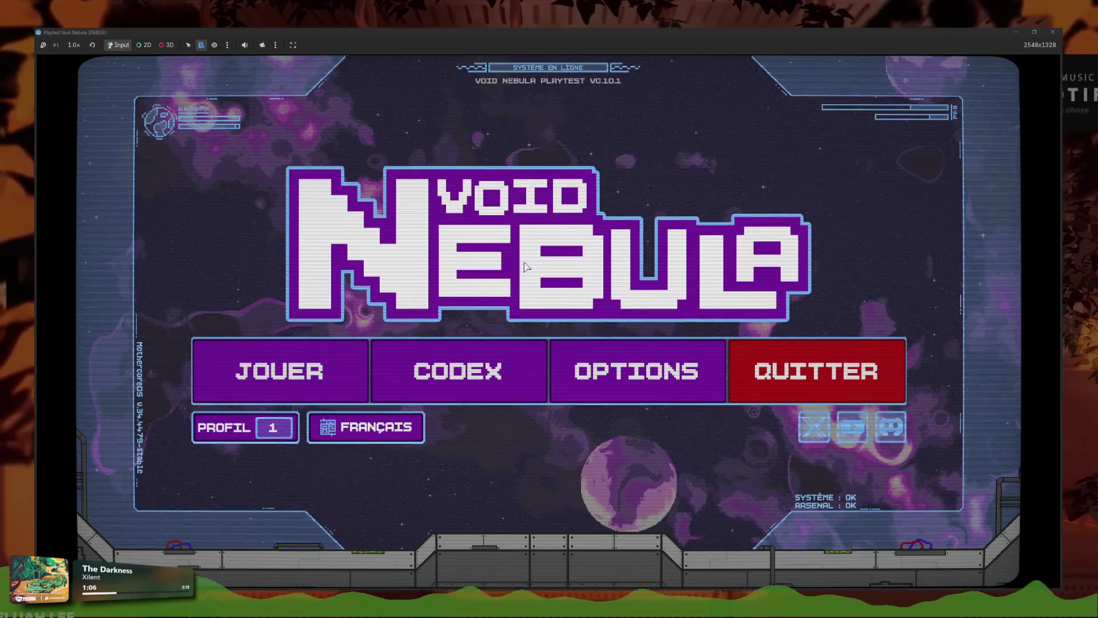
left_click(282, 359)
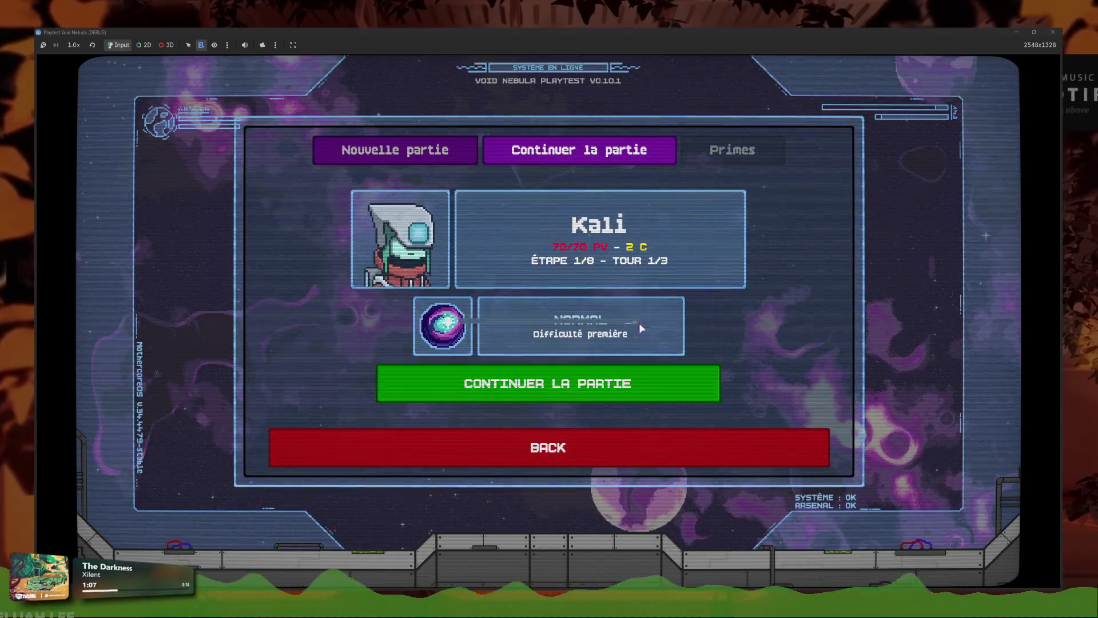
left_click(608, 369)
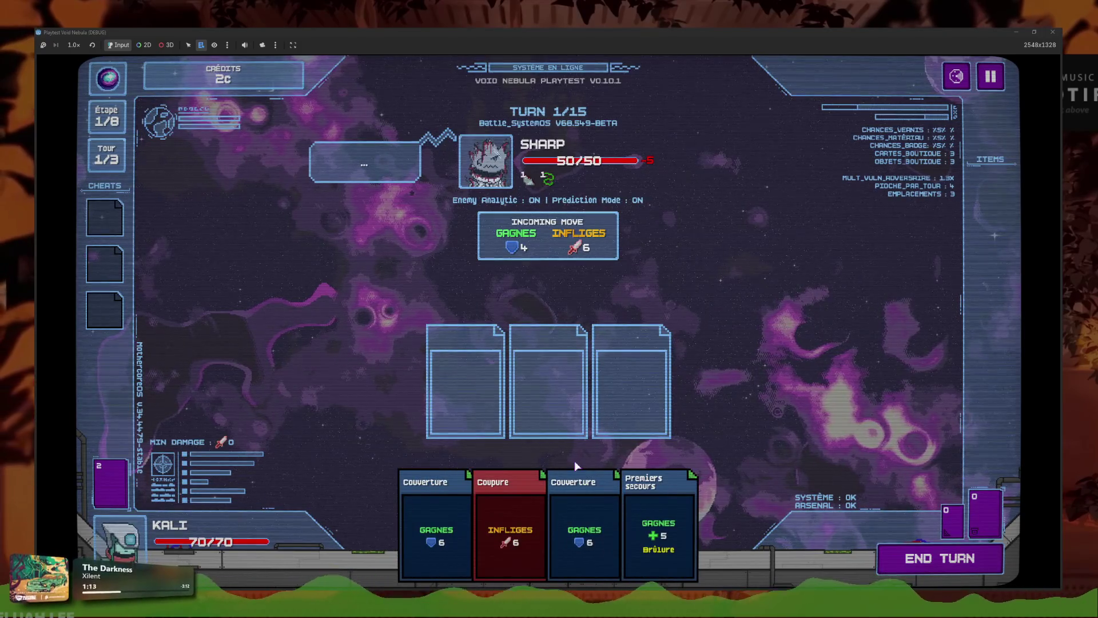
left_click(493, 540)
left_click(492, 510)
left_click(977, 558)
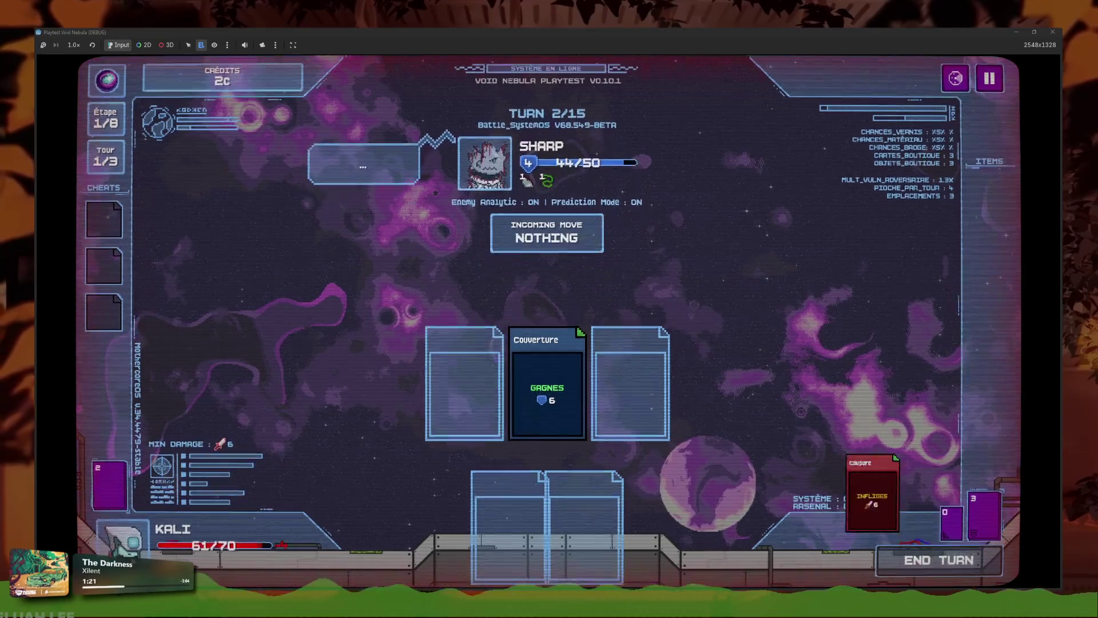
left_click(1058, 32)
Step: Undo the 'not' before hurt_timer in enemy_gui.gd's line 28 guard
left_click(624, 305)
left_click(621, 358)
key("ctrl+z")
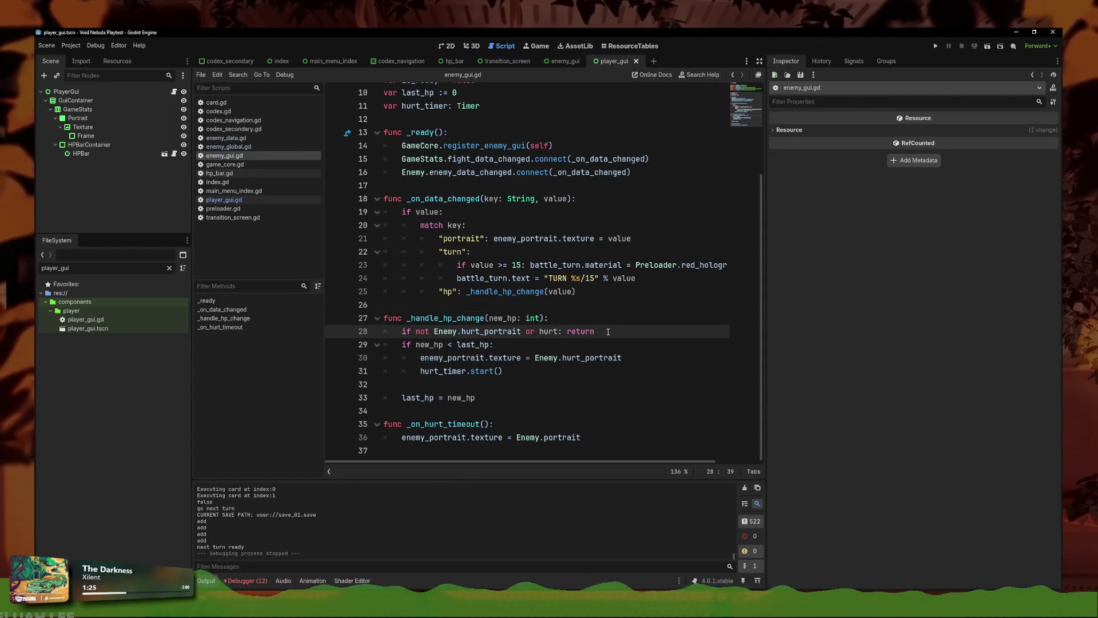
Step: Delete the guard on line 28 of enemy_gui.gd
triple_click(601, 330)
key("BackSpace")
key("BackSpace")
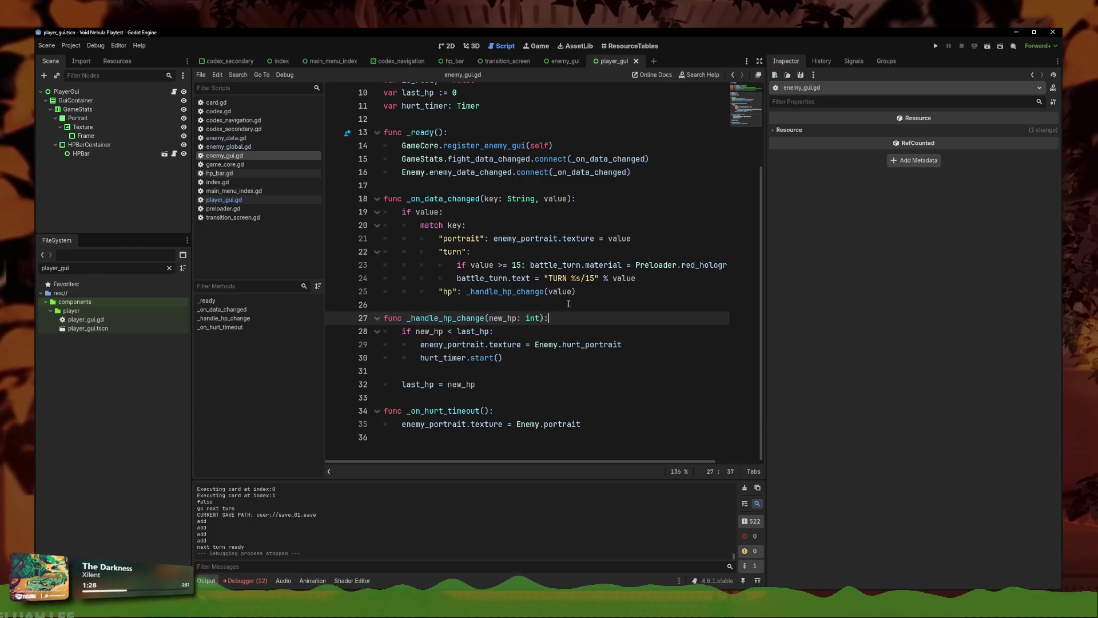
key("alt+Left")
Step: Delete the Player.hurt_portrait guard line in player_gui.gd and relaunch the game
scroll(509, 356, "down", 2)
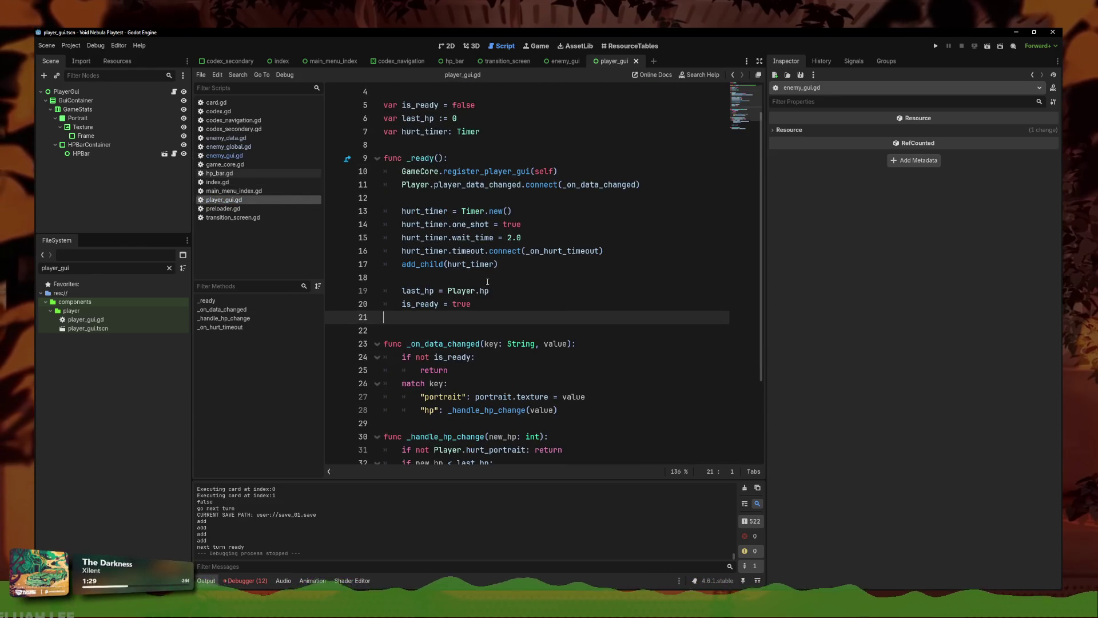
scroll(511, 366, "down", 1)
left_click(513, 370)
triple_click(514, 370)
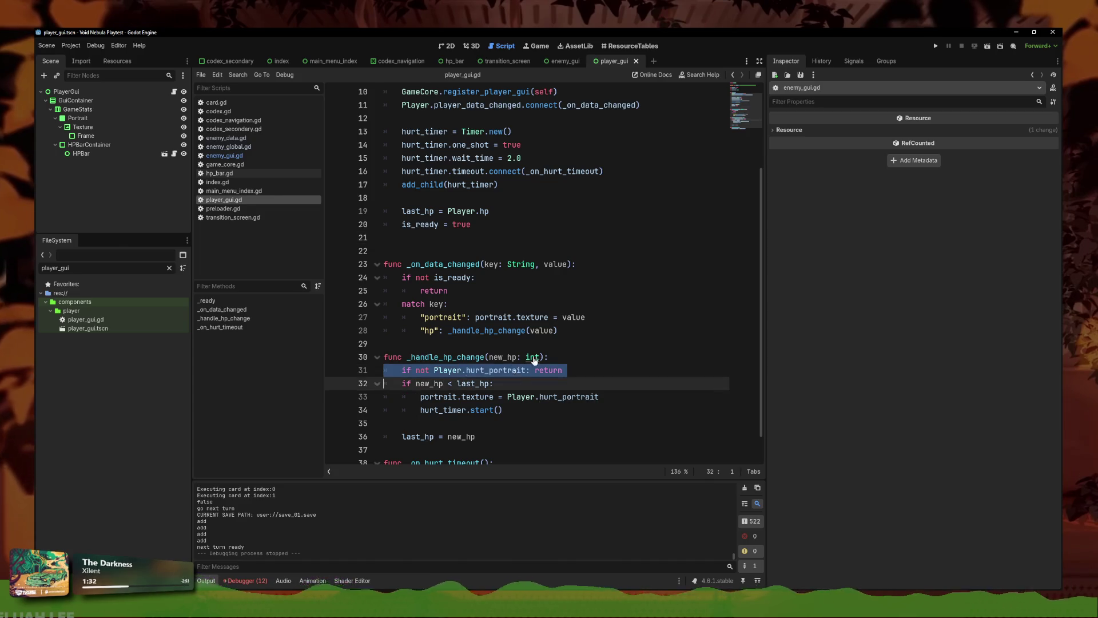
key("BackSpace")
left_click(936, 46)
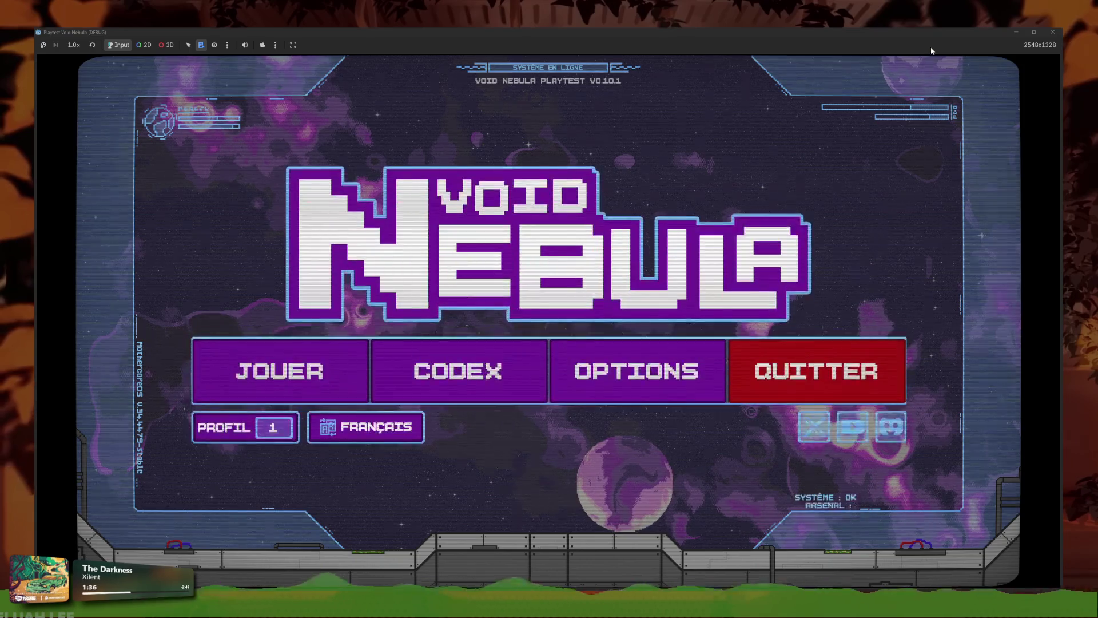
Step: Resume Kali's saved run through JOUER and CONTINUER LA PARTIE
left_click(303, 369)
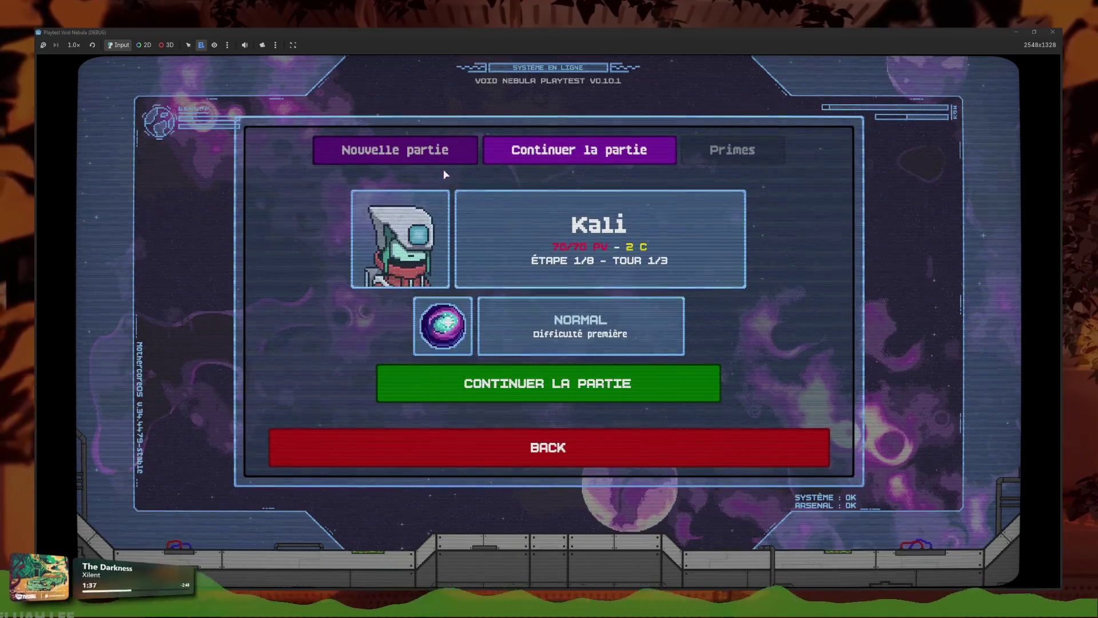
left_click(534, 383)
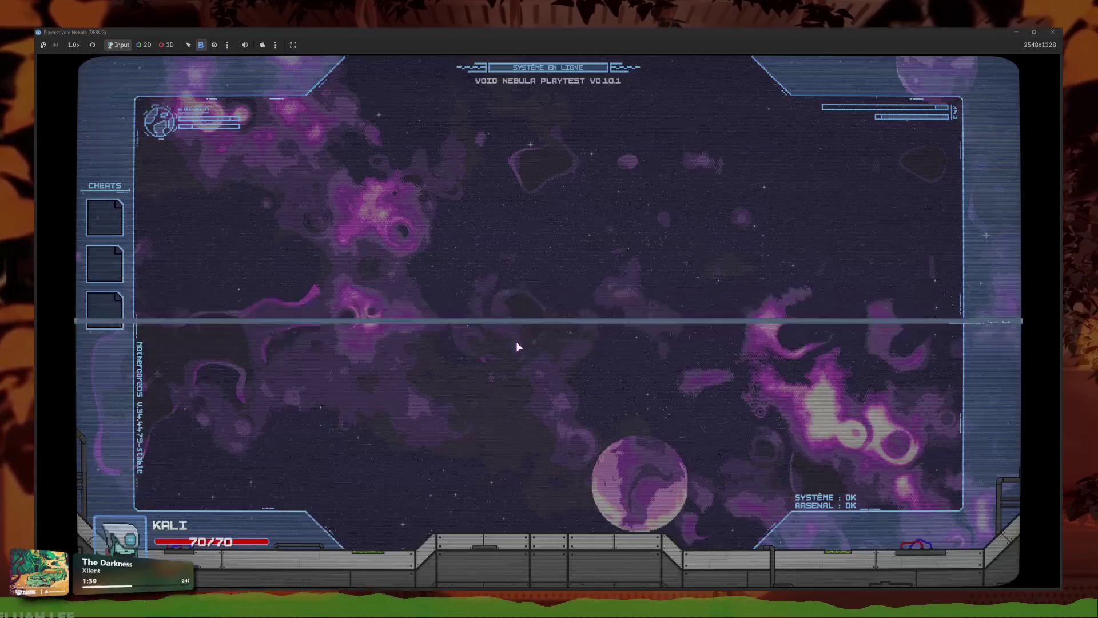